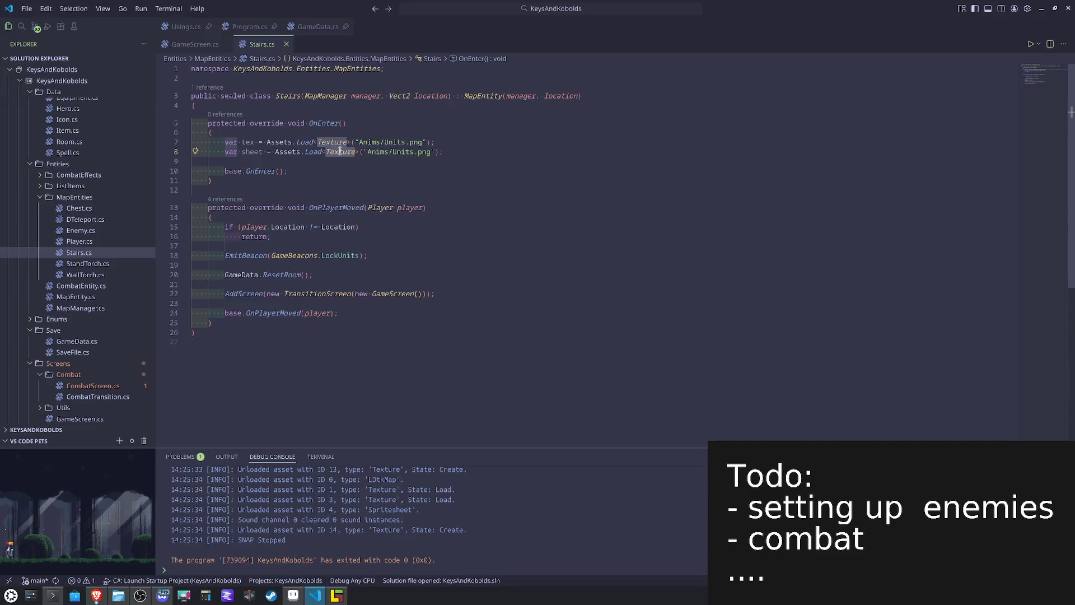
Step: Change the second asset load to a Spritesheet with path Sheets/Units.sheet
{"action": "key", "text": "Tab"}
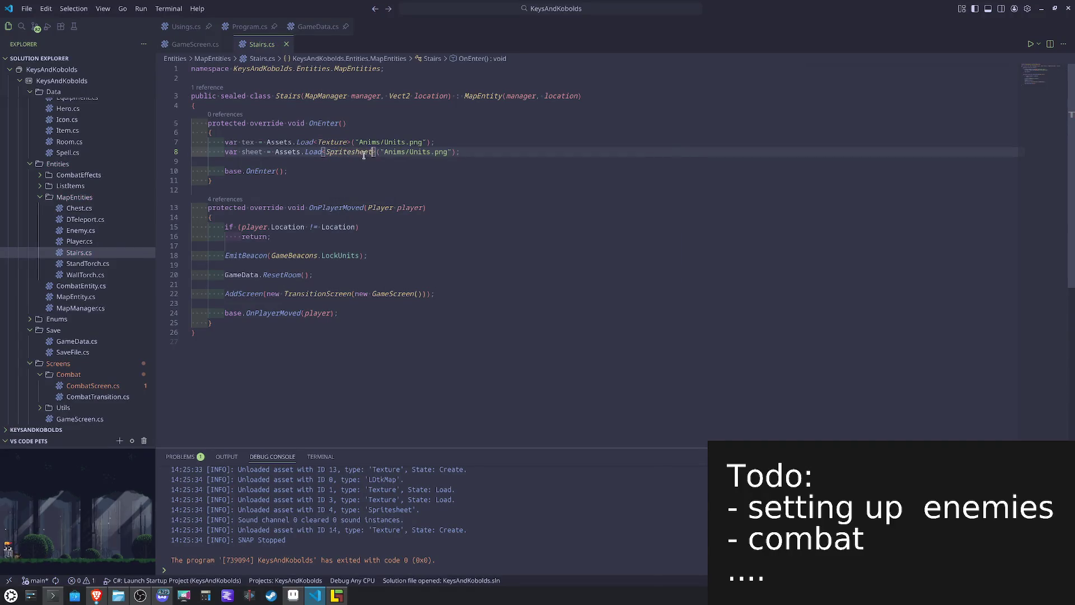
{"action": "left_click", "coordinate": [429, 152]}
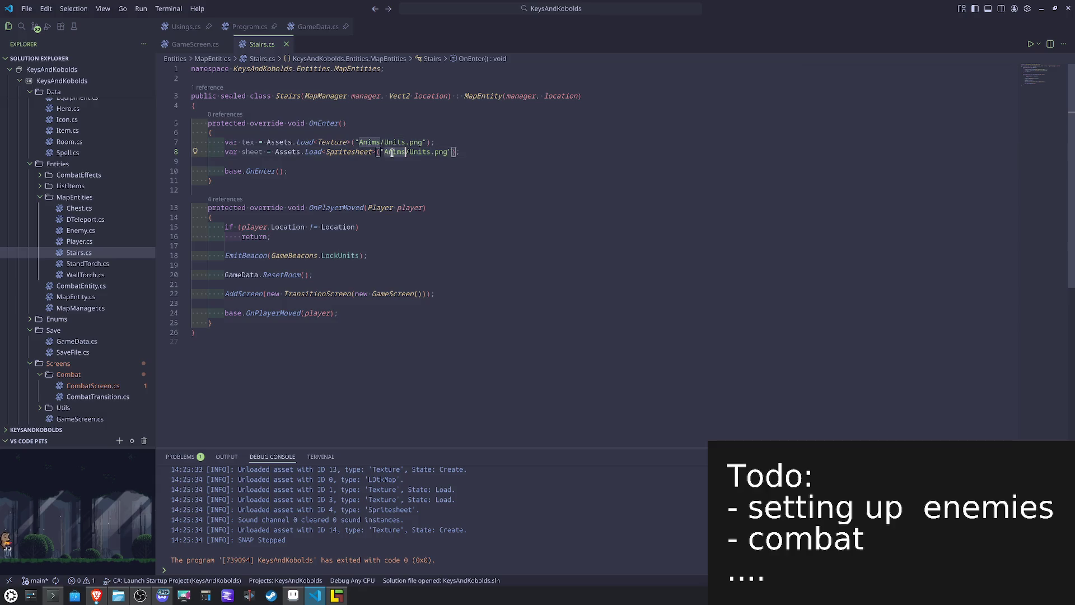
{"action": "type", "text": "Sheet"}
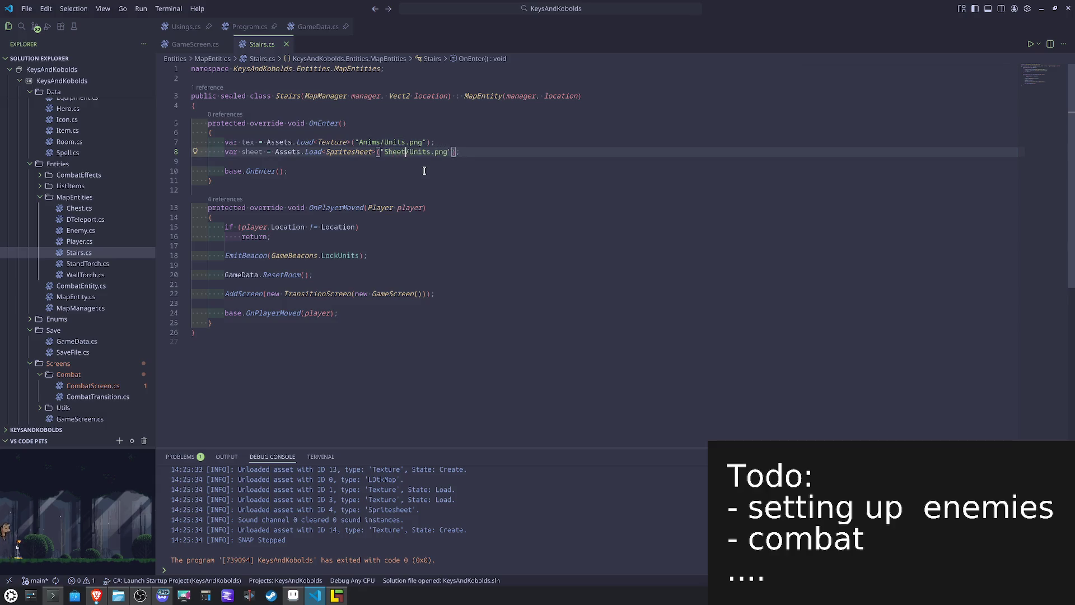
{"action": "double_click", "coordinate": [440, 151]}
{"action": "type", "text": "sheet"}
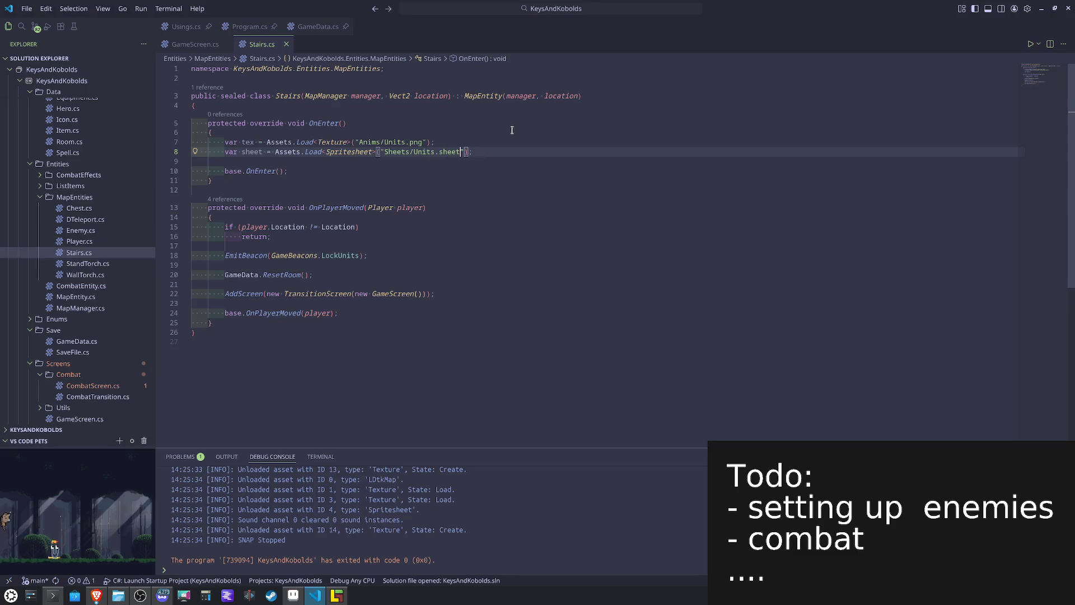
Step: Add AddChild(new Sprite(tex, sheet, "Stairs")); after the sheet loading in OnEnter
{"action": "key", "text": "Return"}
{"action": "key", "text": "Return"}
{"action": "type", "text": "AddChild();"}
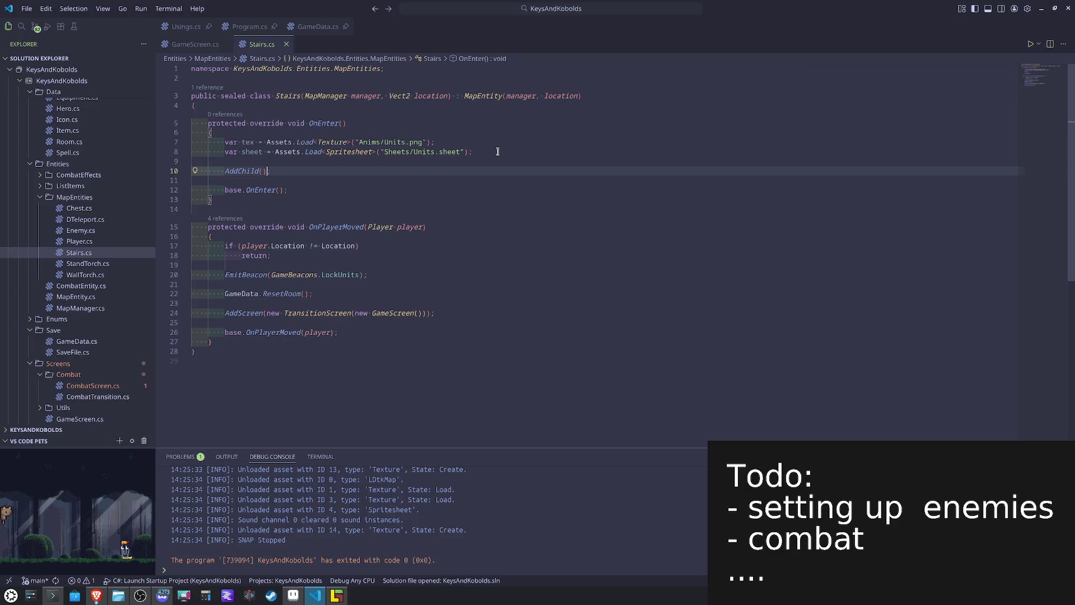
{"action": "key", "text": "Return"}
{"action": "type", "text": "new Sprite(tex, sheet, \"Stairs\")"}
{"action": "left_click", "coordinate": [536, 201]}
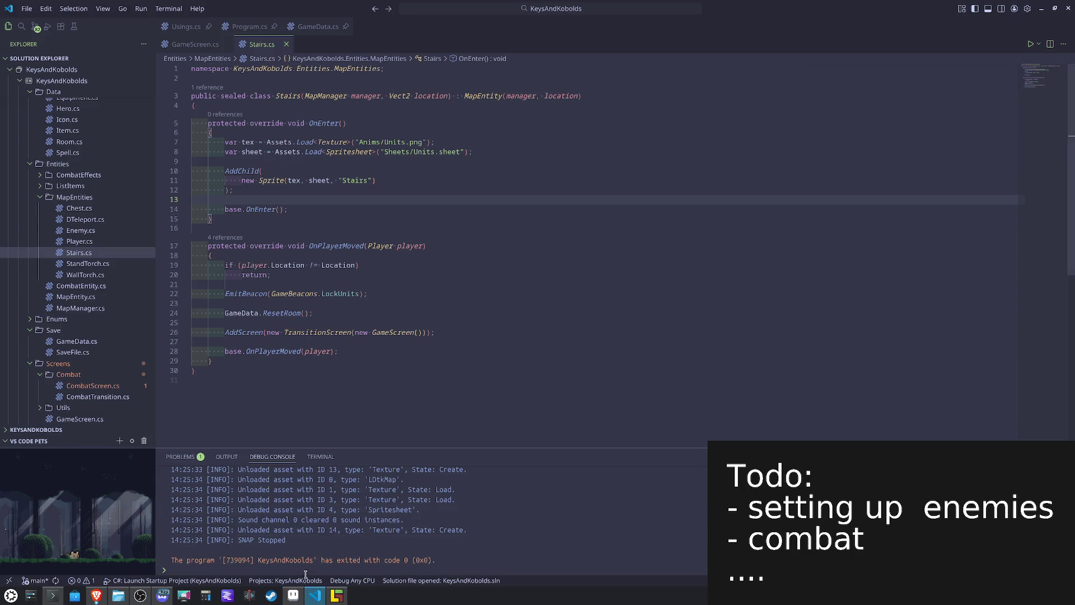
Step: Confirm the Stairs slice name in the Units file in Aseprite, then return to the code
{"action": "key", "text": "alt+Tab"}
{"action": "double_click", "coordinate": [620, 319]}
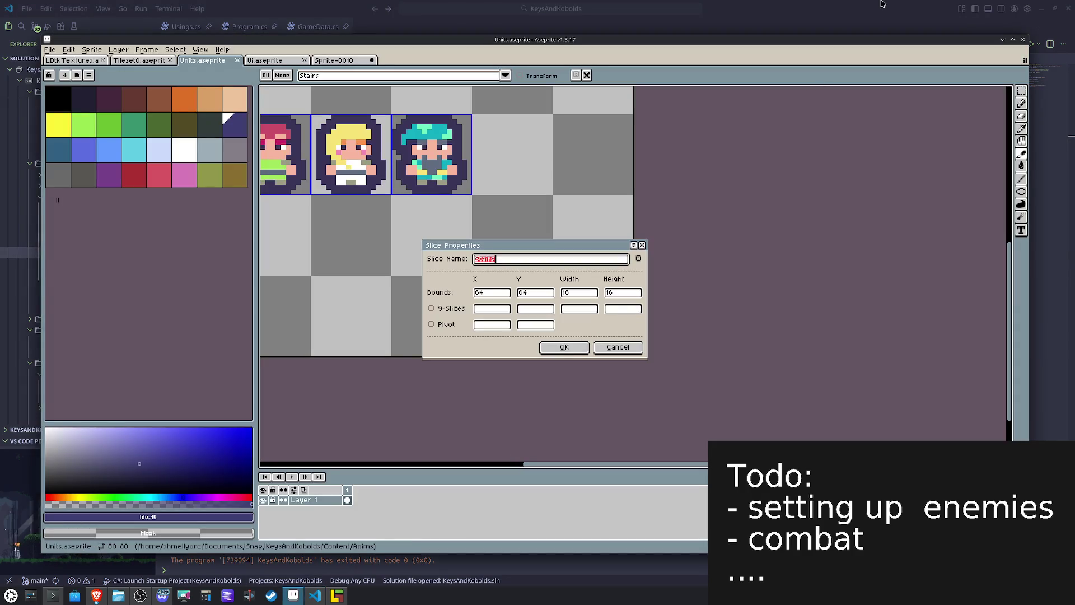
{"action": "key", "text": "alt+Tab"}
{"action": "left_click", "coordinate": [357, 180]}
{"action": "left_click", "coordinate": [478, 203]}
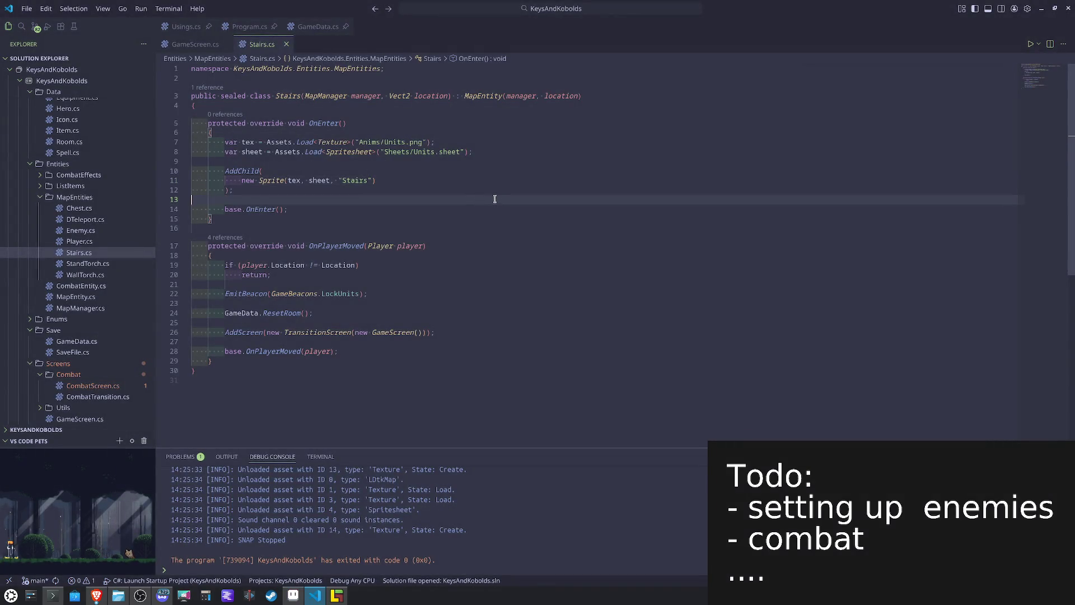
Step: Build and run the game, then walk the player down and left through the first level
{"action": "key", "text": "F5"}
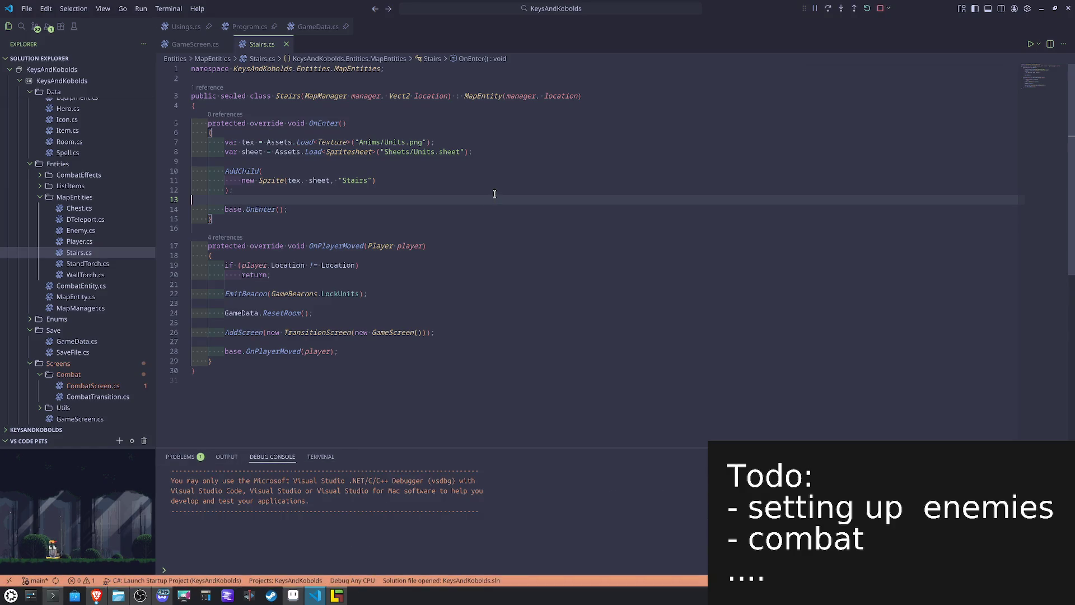
{"action": "key", "text": "Down"}
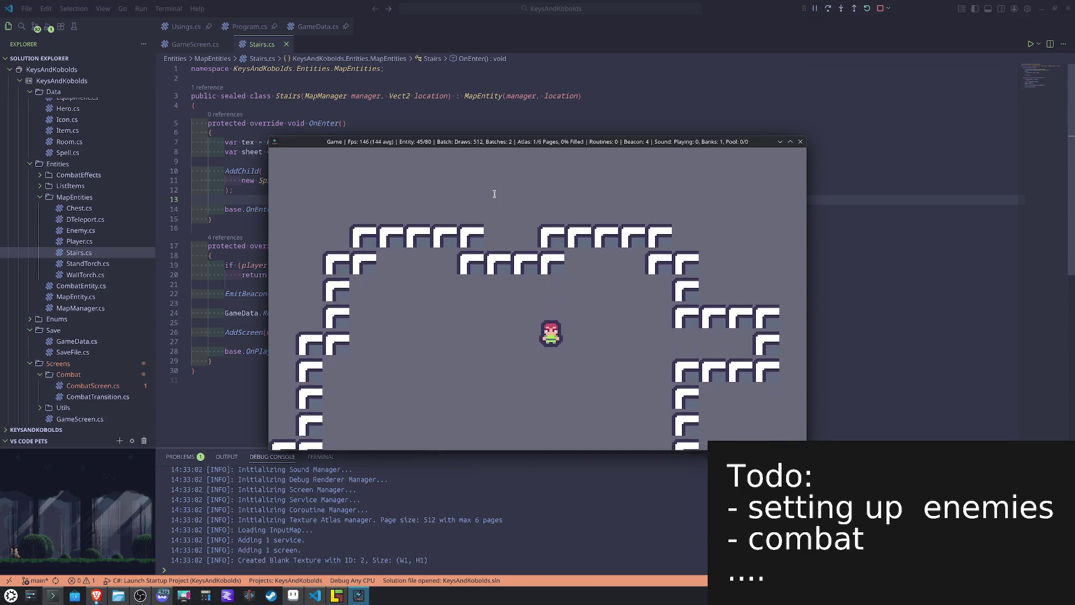
{"action": "key", "text": "Down"}
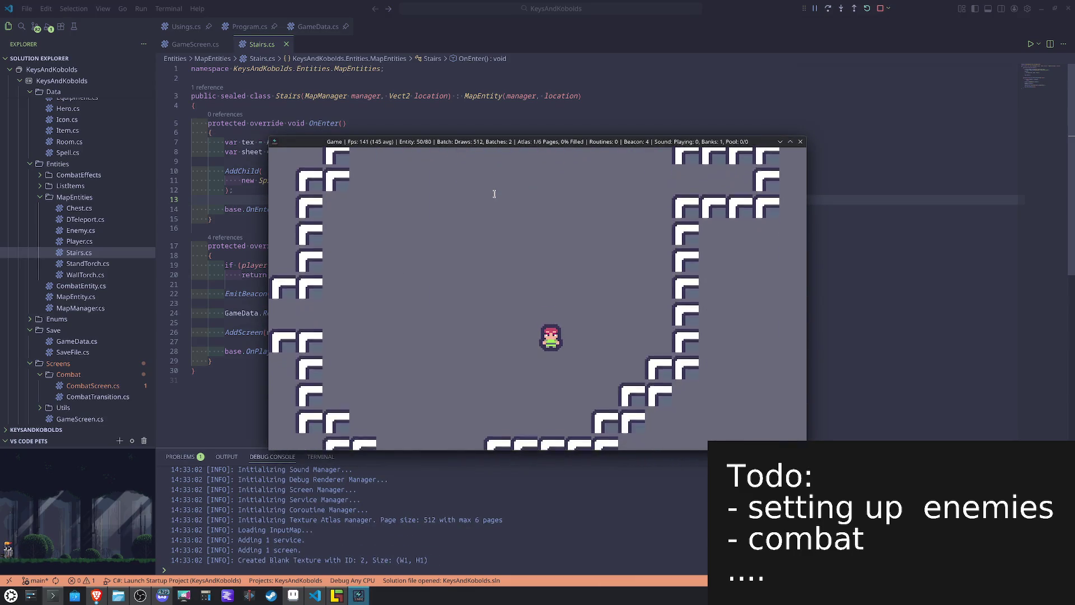
{"action": "key", "text": "Left"}
{"action": "key", "text": "Left"}
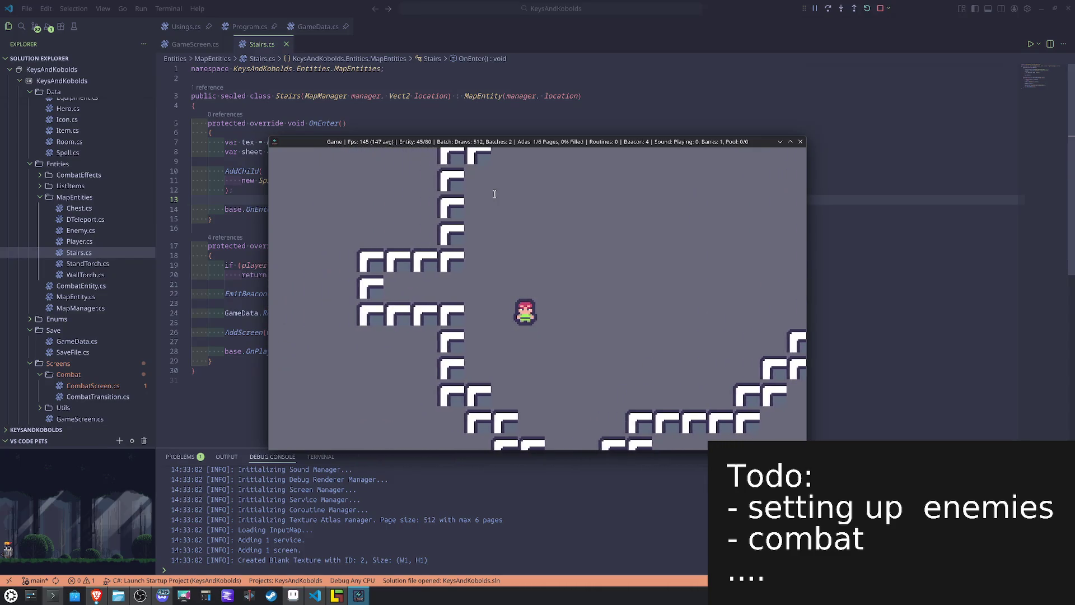
{"action": "key", "text": "Up"}
{"action": "key", "text": "Left"}
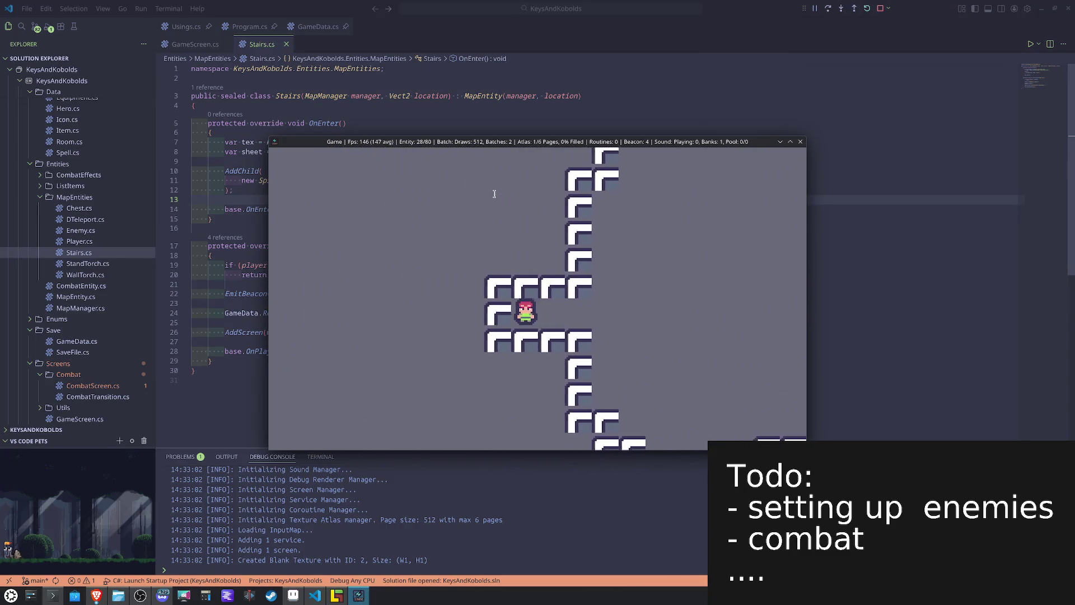
{"action": "key", "text": "Left"}
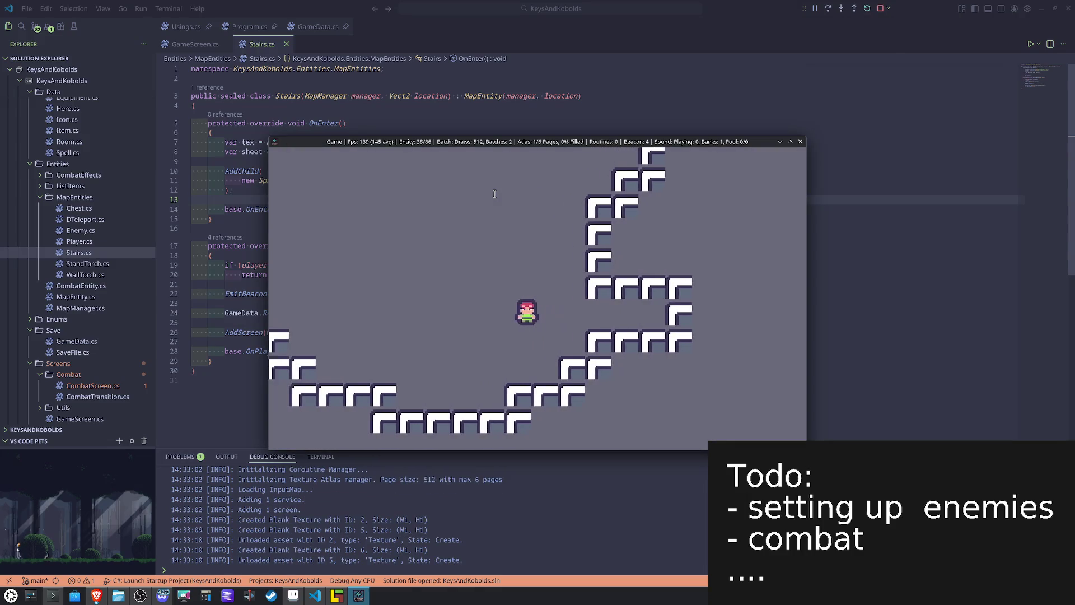
{"action": "key", "text": "Up"}
{"action": "key", "text": "Left"}
{"action": "key", "text": "Up"}
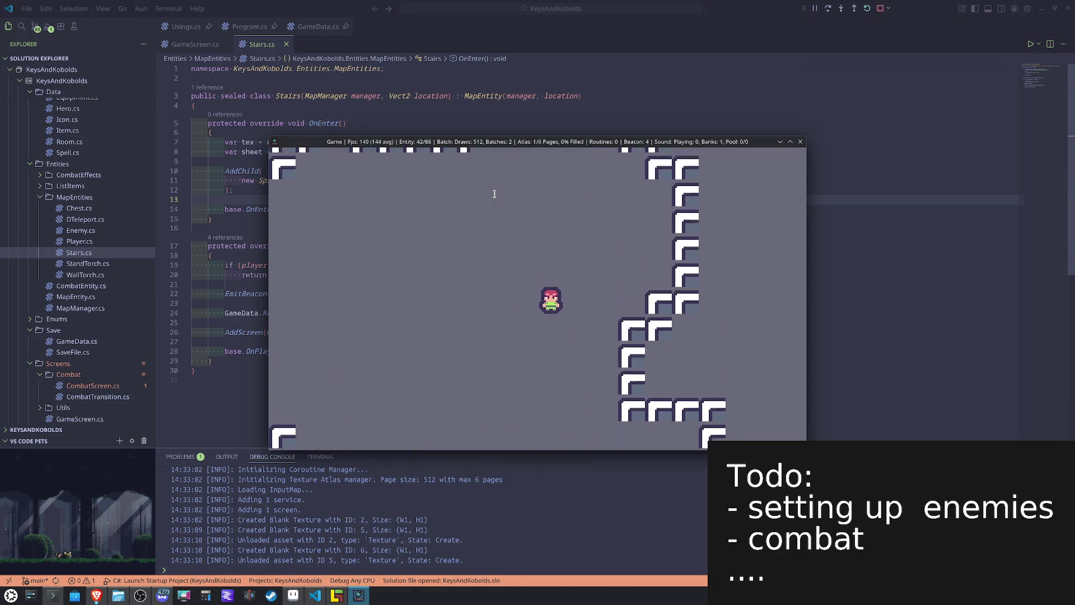
{"action": "key", "text": "Left"}
{"action": "key", "text": "Up"}
{"action": "key", "text": "Left"}
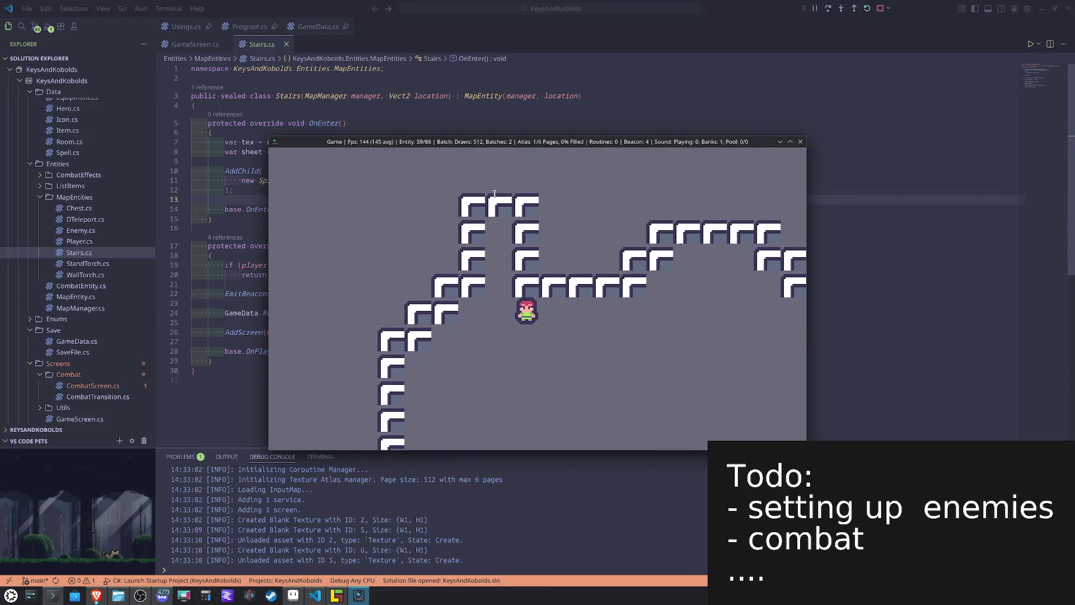
{"action": "key", "text": "Up"}
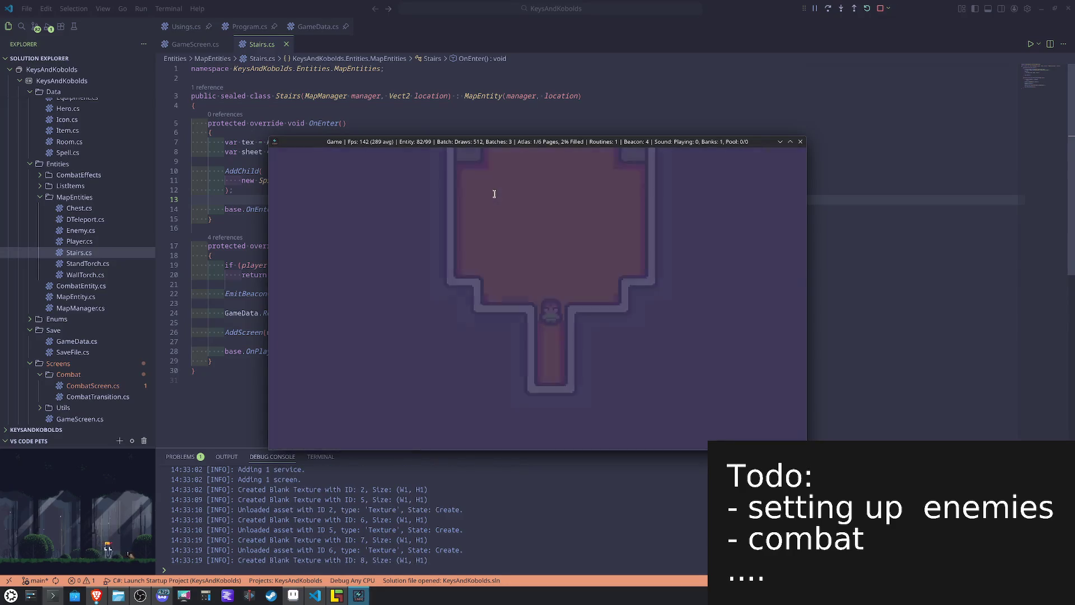
Step: Walk down the new level, right across the stair room, then up onto the stairs
{"action": "key", "text": "Down"}
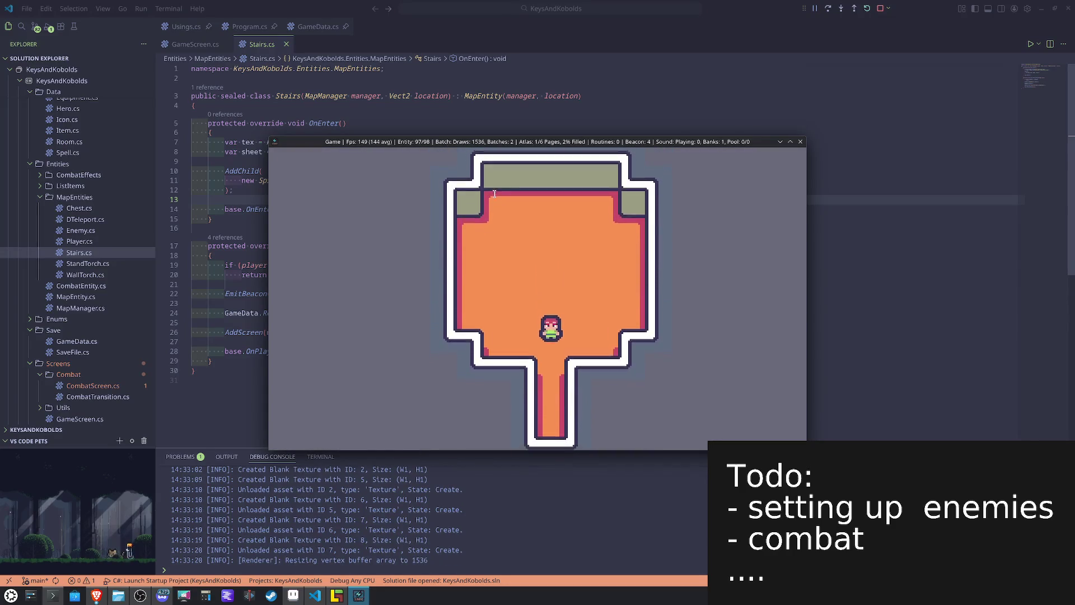
{"action": "key", "text": "Down"}
{"action": "key", "text": "Down"}
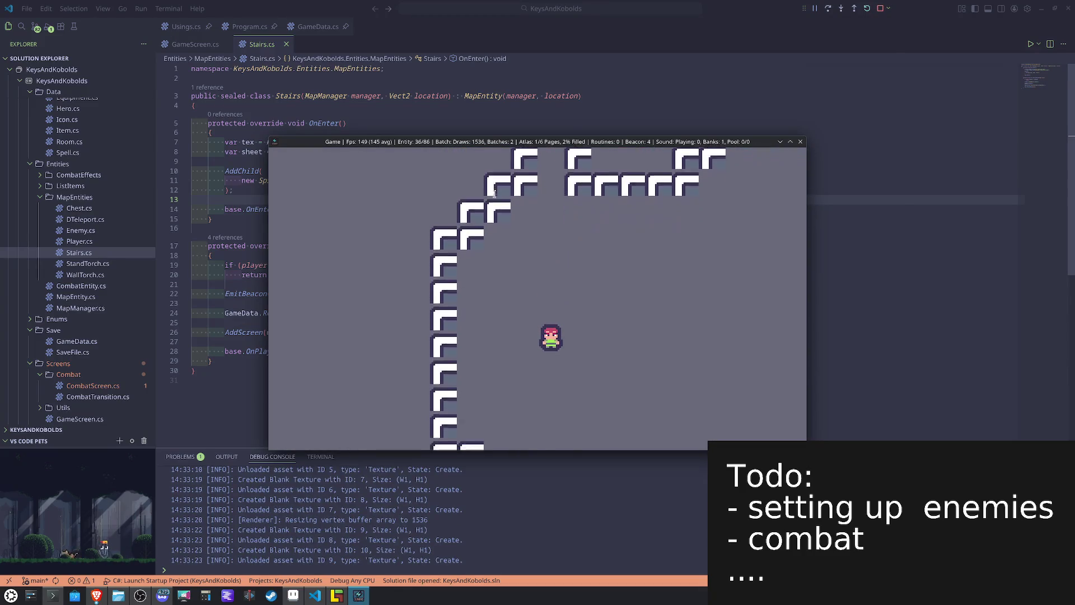
{"action": "key", "text": "Down"}
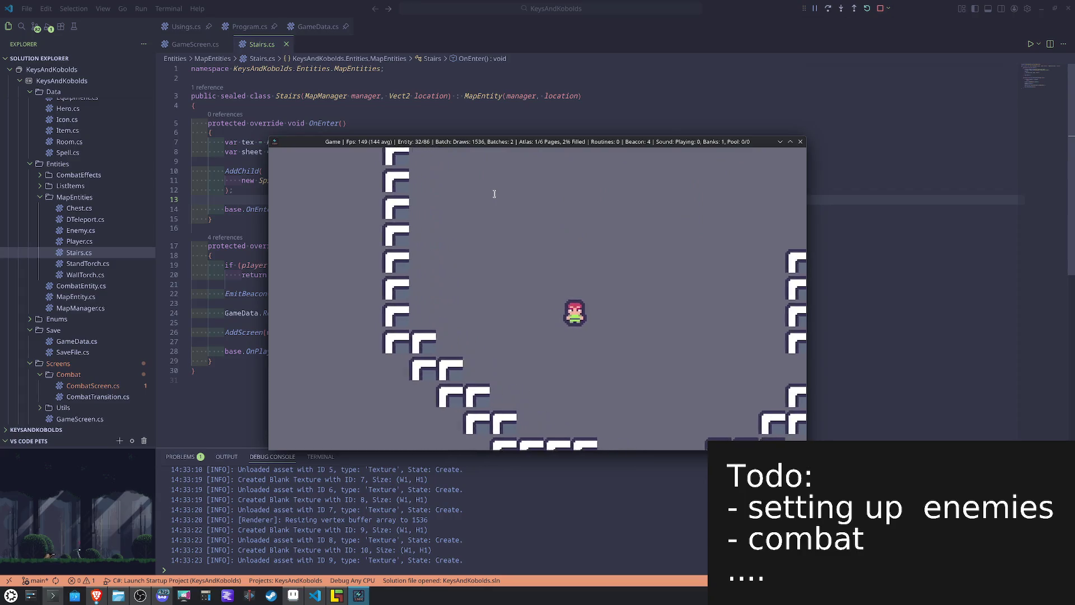
{"action": "key", "text": "Right"}
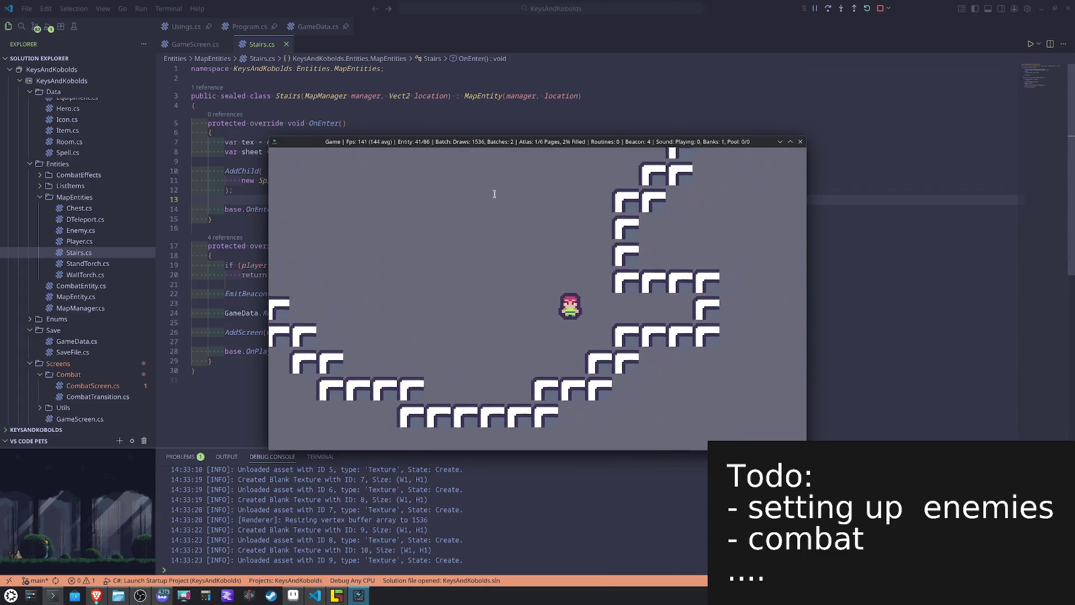
{"action": "key", "text": "Right"}
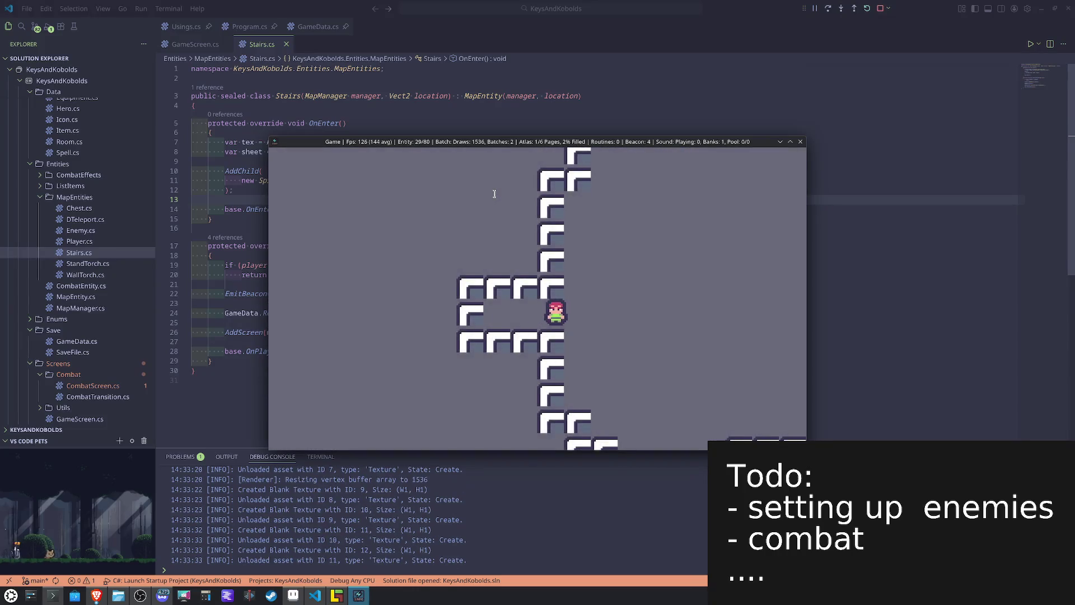
{"action": "key", "text": "Down"}
{"action": "key", "text": "Right"}
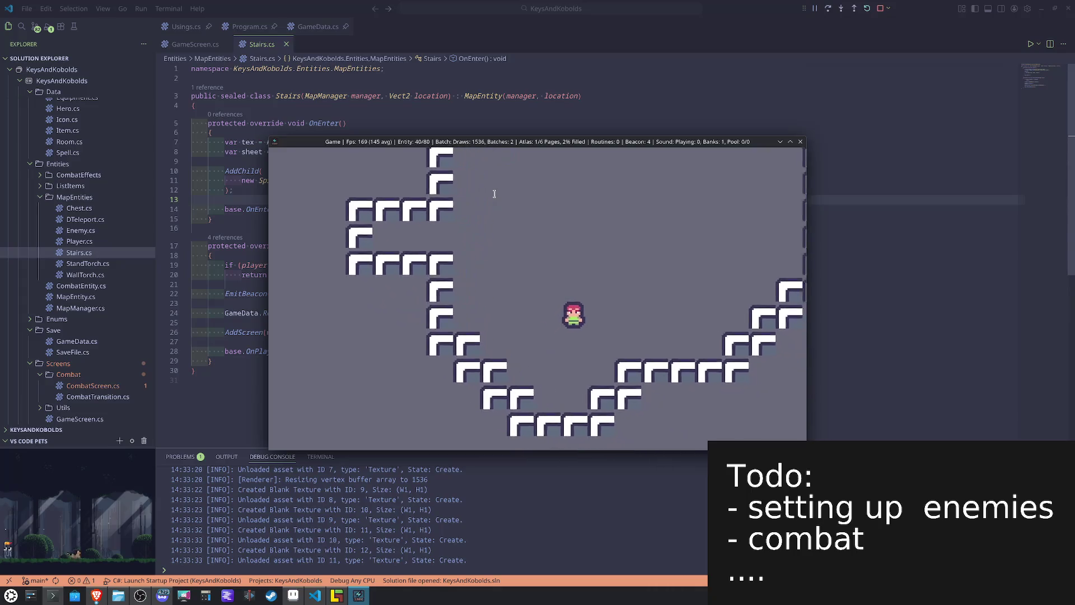
{"action": "key", "text": "Right"}
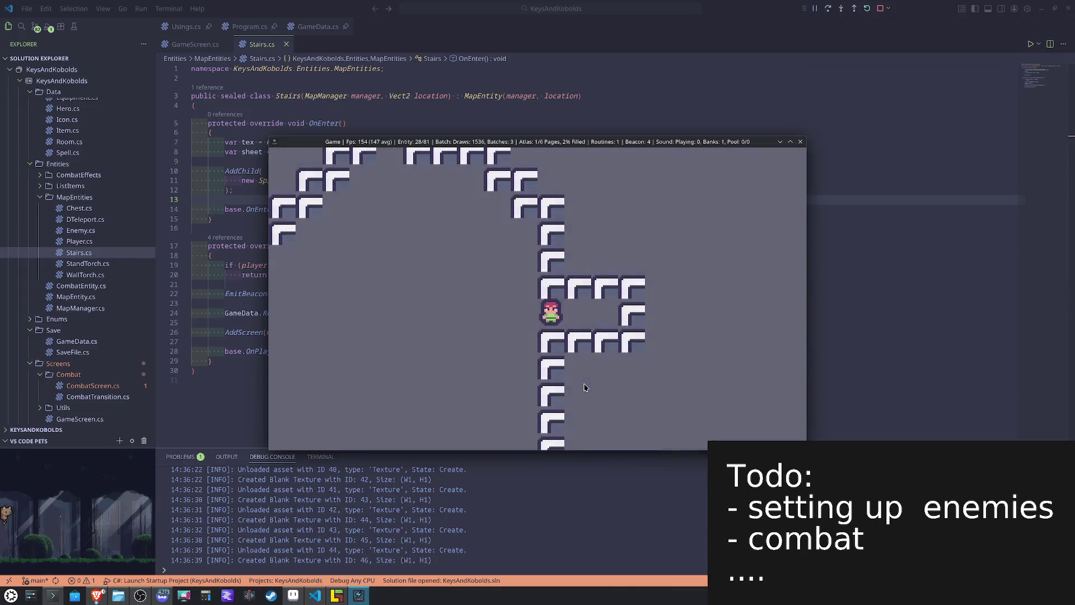
{"action": "key", "text": "Up"}
{"action": "key", "text": "Left"}
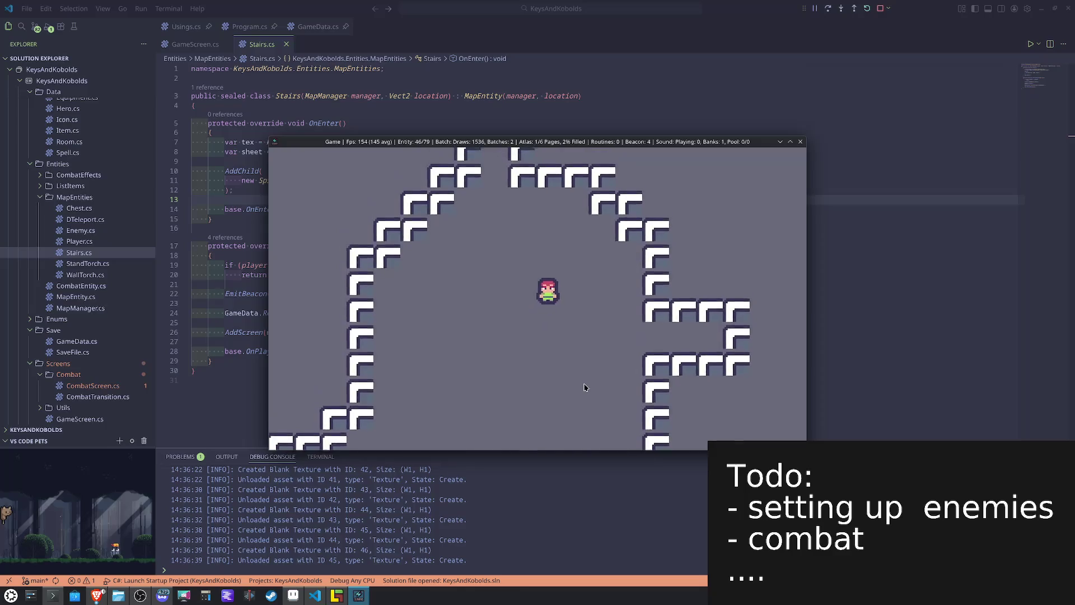
{"action": "key", "text": "Up"}
{"action": "key", "text": "Left"}
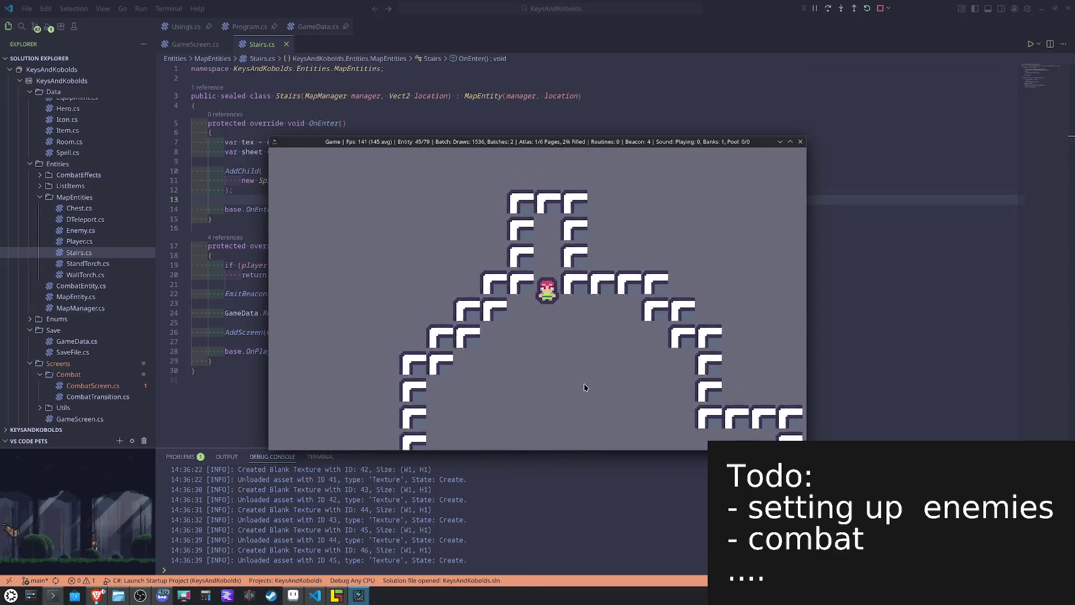
{"action": "key", "text": "Up"}
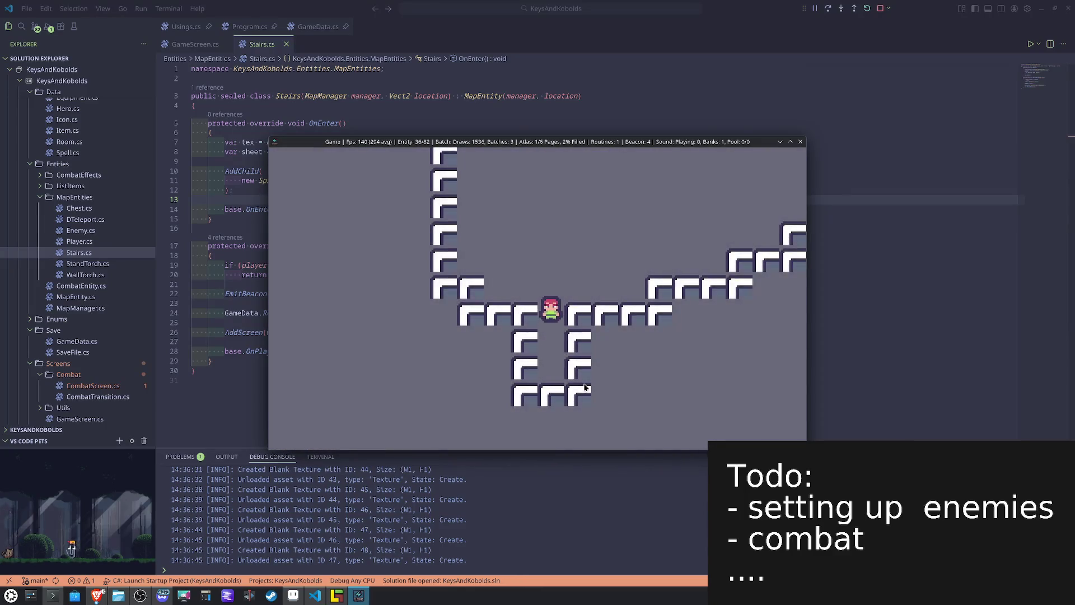
Step: Walk up to the stairs, then down and right into the side corridor
{"action": "key", "text": "Right"}
{"action": "key", "text": "Up"}
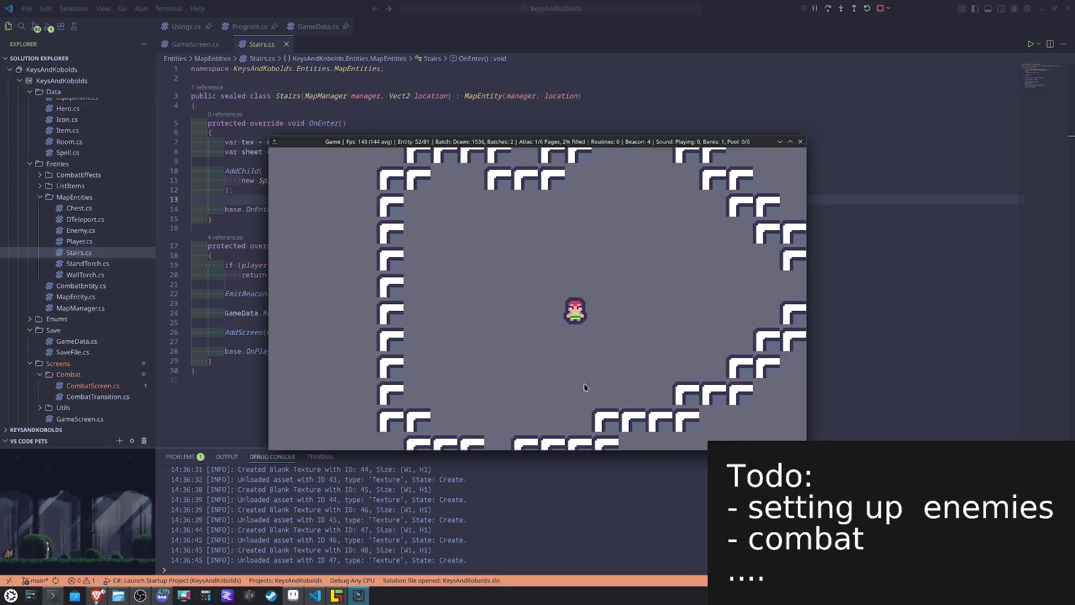
{"action": "key", "text": "Up"}
{"action": "key", "text": "Right"}
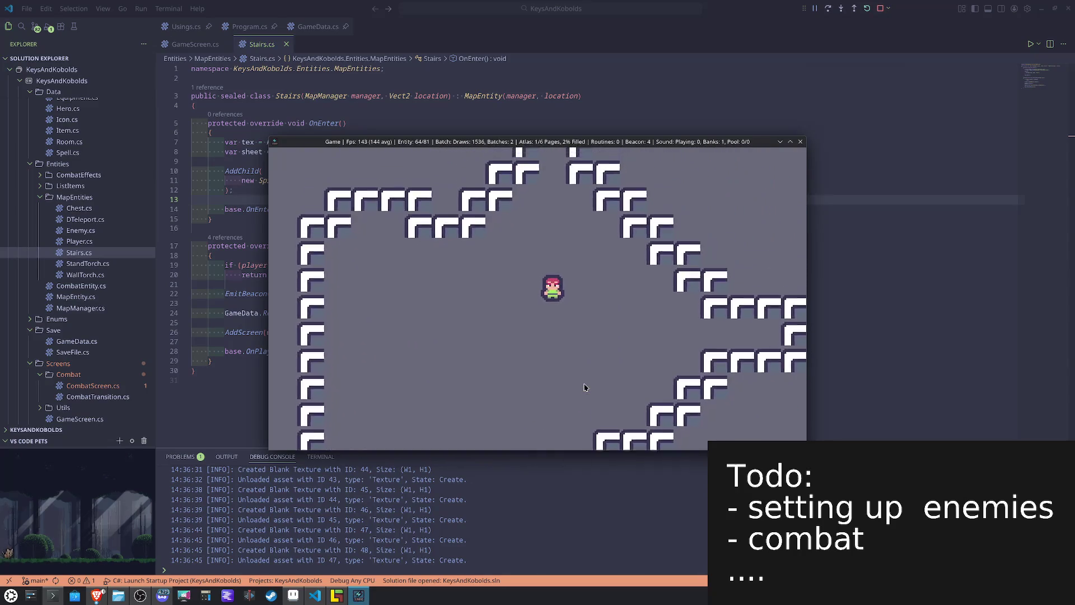
{"action": "key", "text": "Up"}
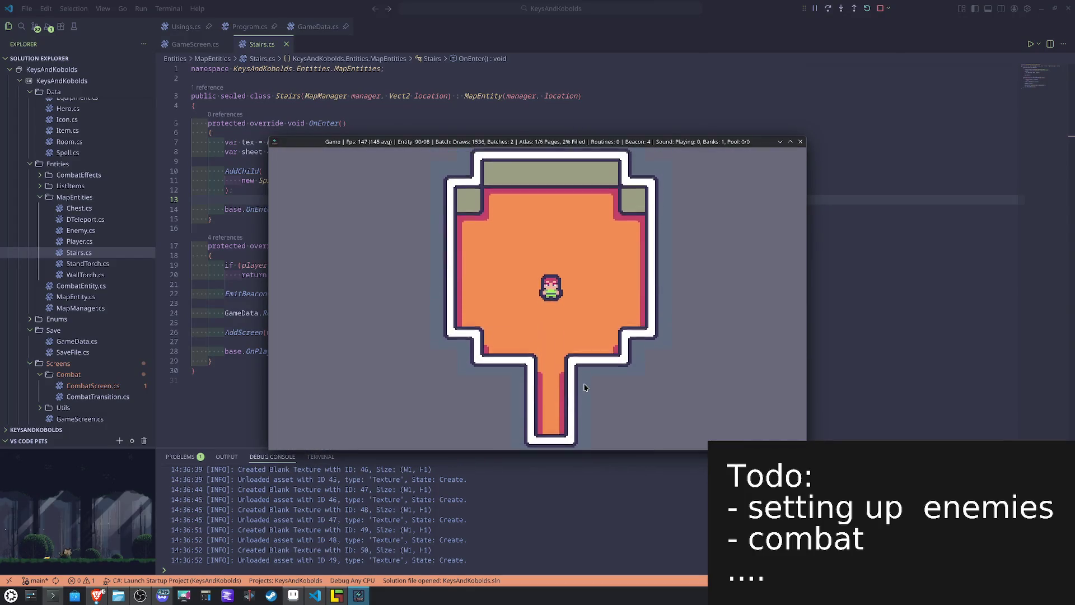
{"action": "key", "text": "Down"}
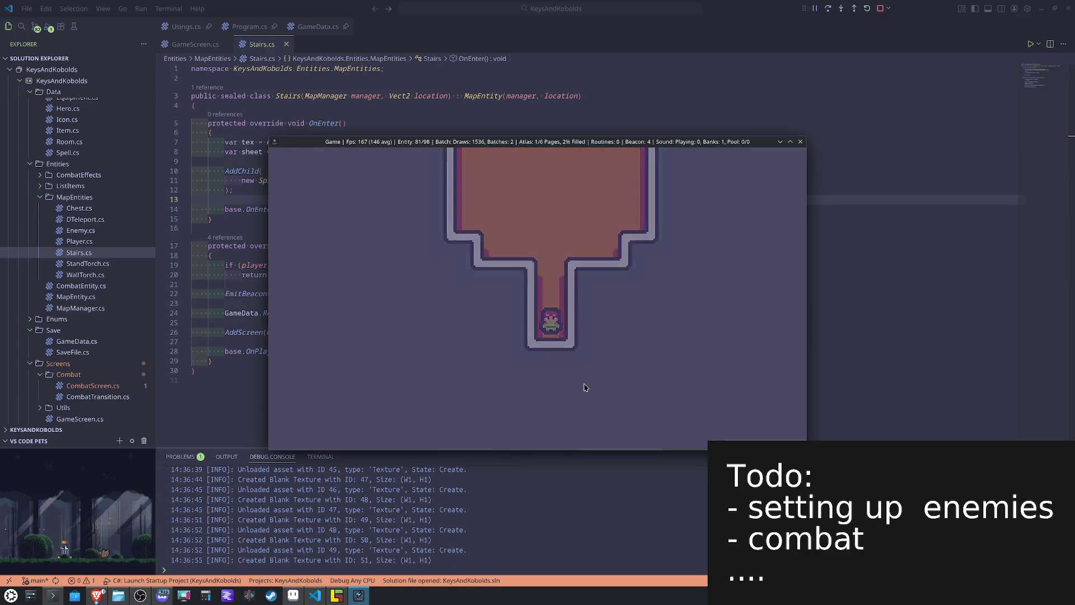
{"action": "key", "text": "Down"}
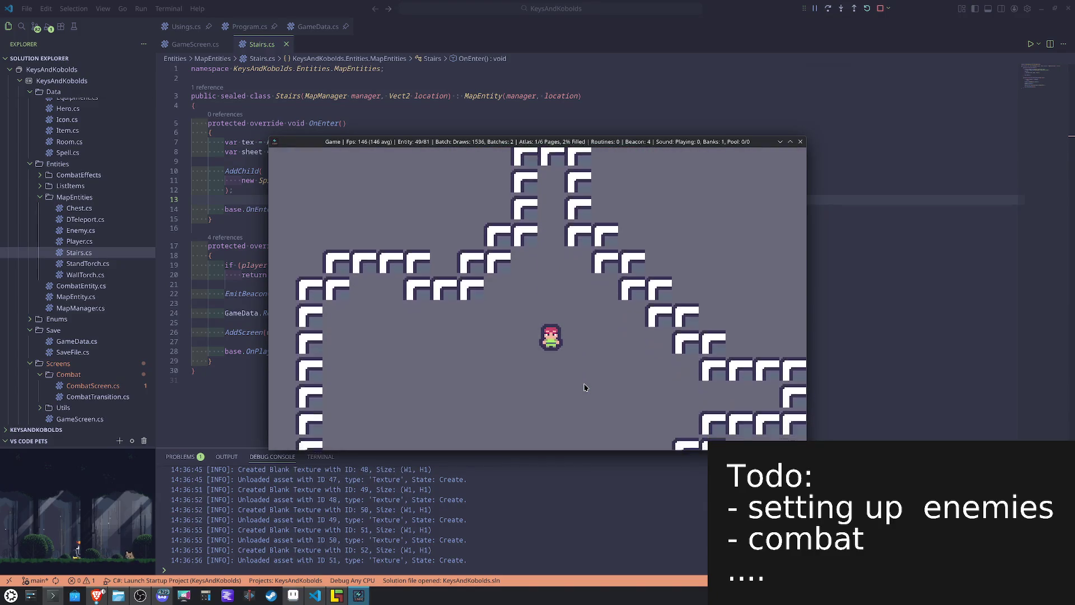
{"action": "key", "text": "Right"}
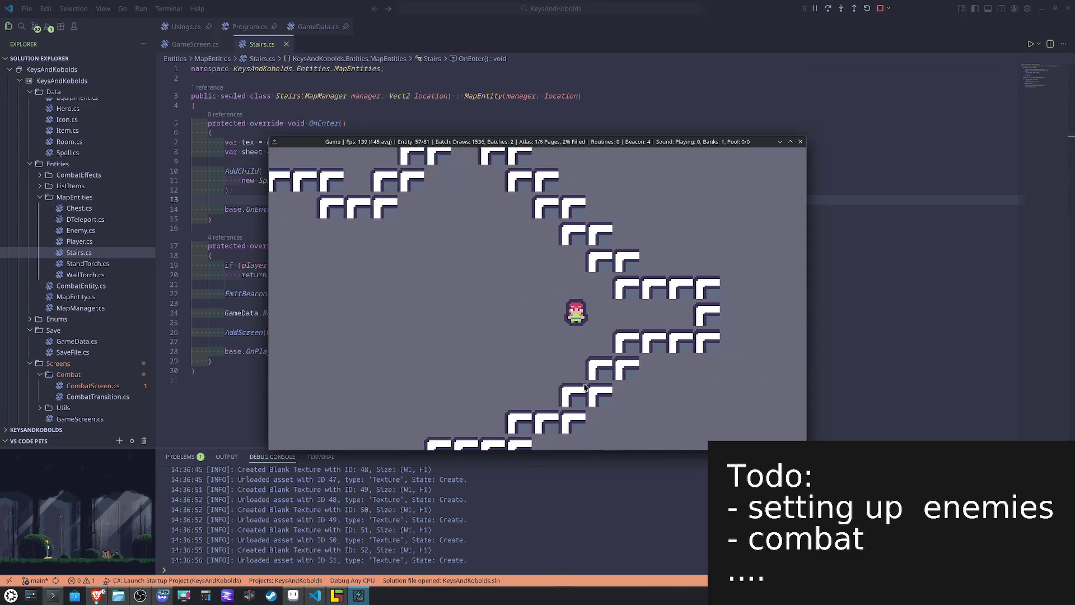
{"action": "key", "text": "Right"}
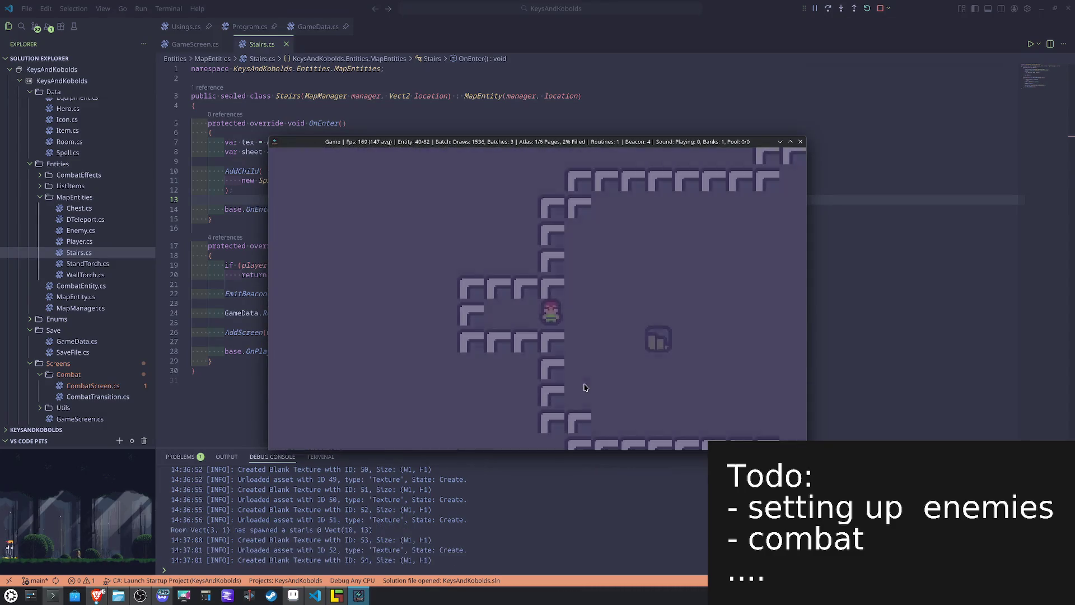
Step: Walk the player around the chest and onto the stairs to the next floor
{"action": "key", "text": "Right"}
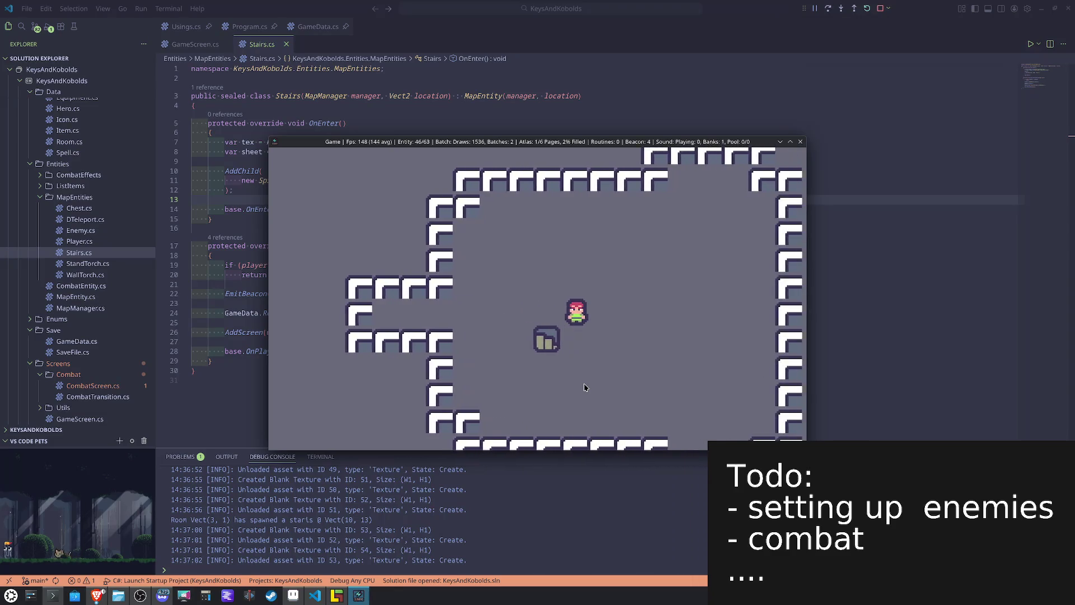
{"action": "key", "text": "Left"}
{"action": "key", "text": "Down"}
{"action": "key", "text": "Left"}
{"action": "key", "text": "Up"}
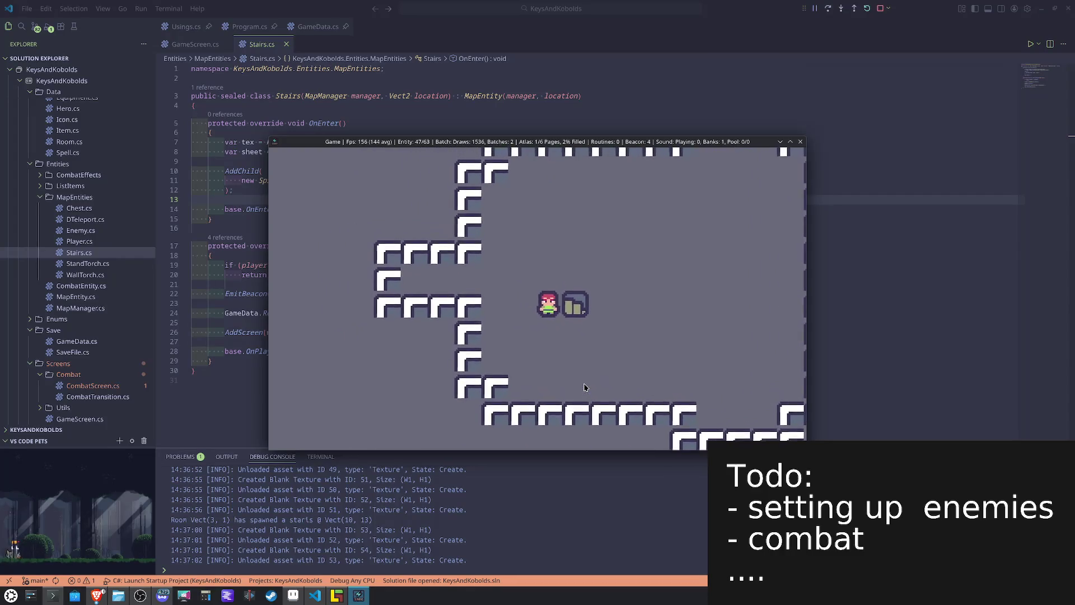
{"action": "key", "text": "Right"}
{"action": "key", "text": "Down"}
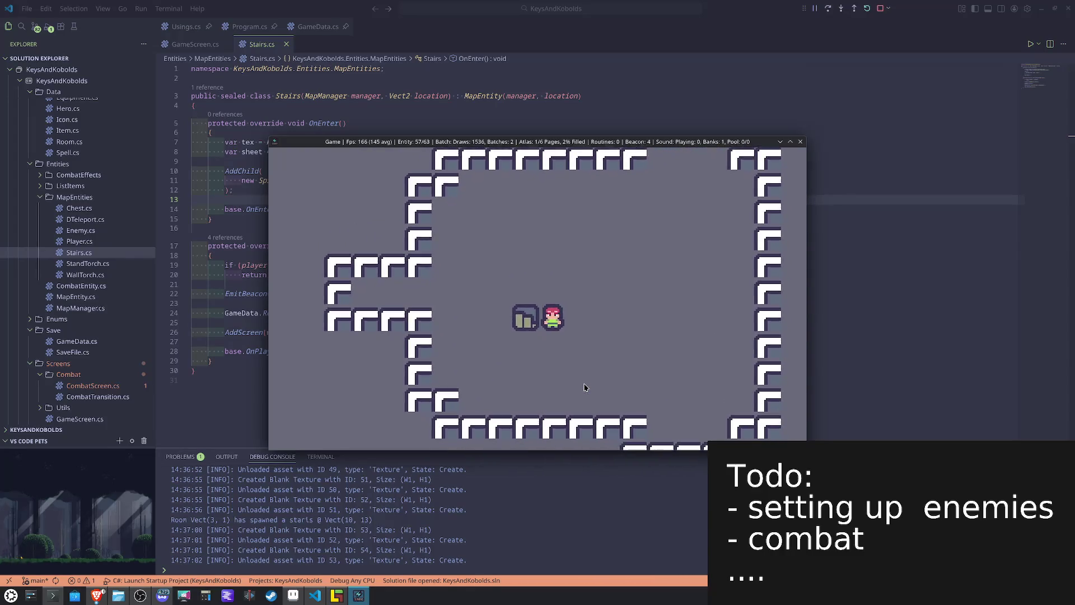
{"action": "key", "text": "Down"}
{"action": "key", "text": "Left"}
{"action": "key", "text": "Up"}
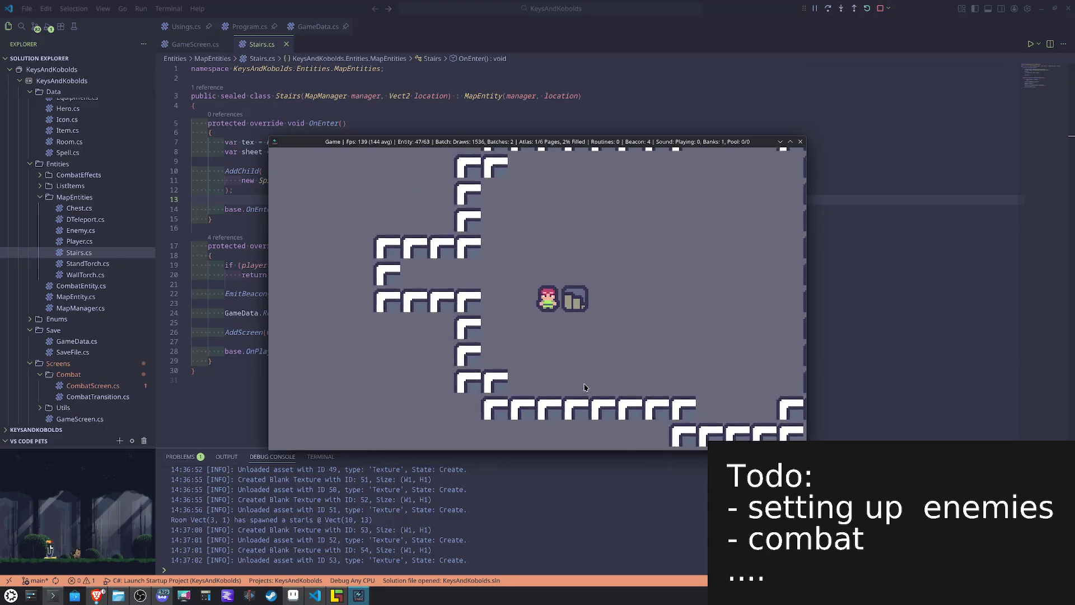
{"action": "key", "text": "Right"}
{"action": "key", "text": "Right"}
{"action": "key", "text": "Right"}
Step: Explore the new floor heading down, right and up, then close the game window
{"action": "key", "text": "Down"}
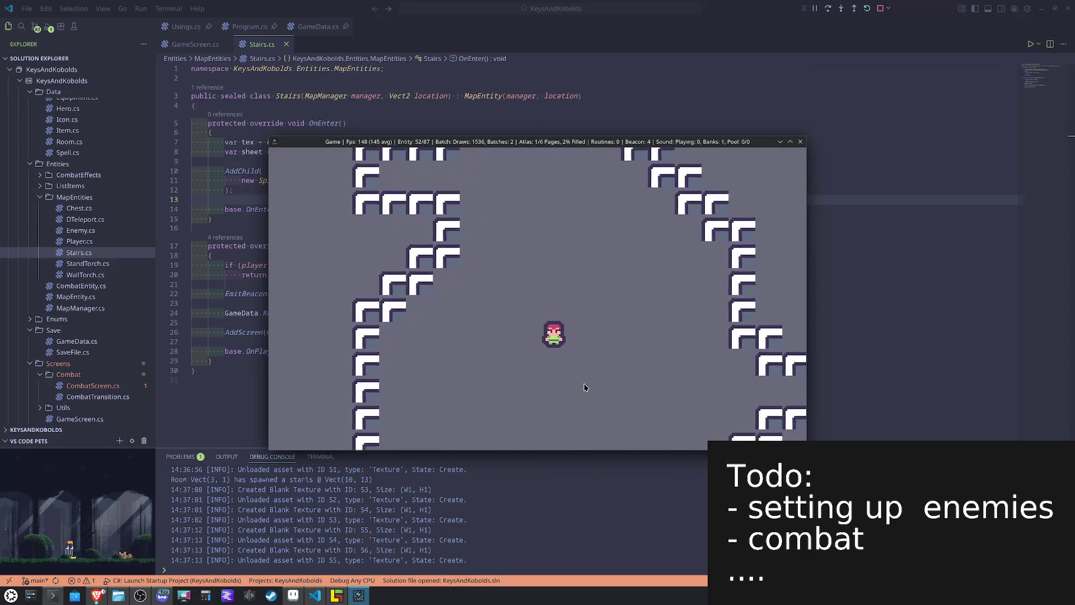
{"action": "key", "text": "Down"}
{"action": "key", "text": "Right"}
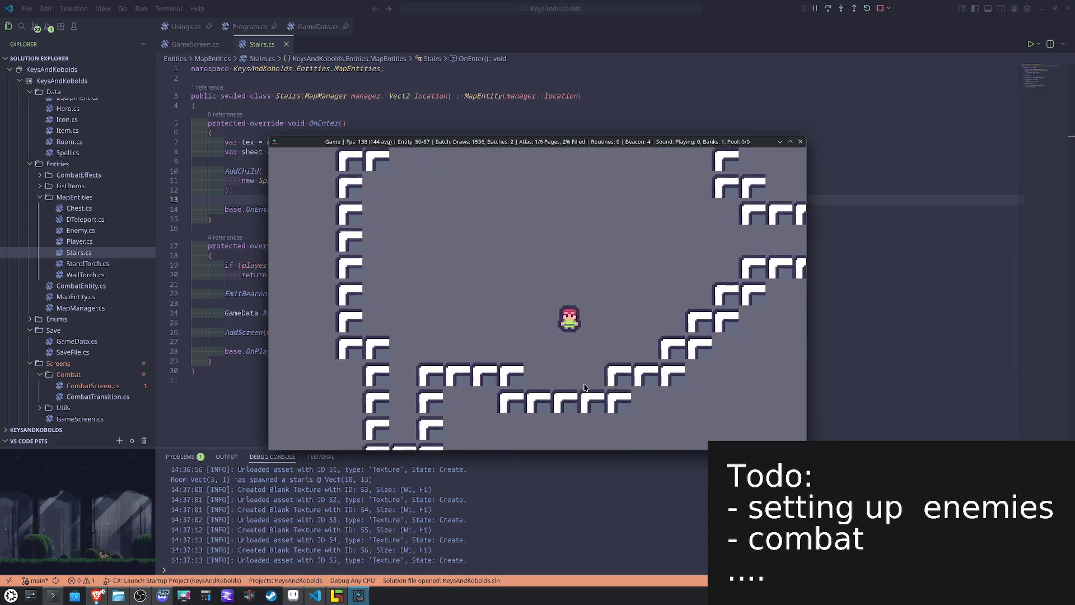
{"action": "key", "text": "Right"}
{"action": "key", "text": "Up"}
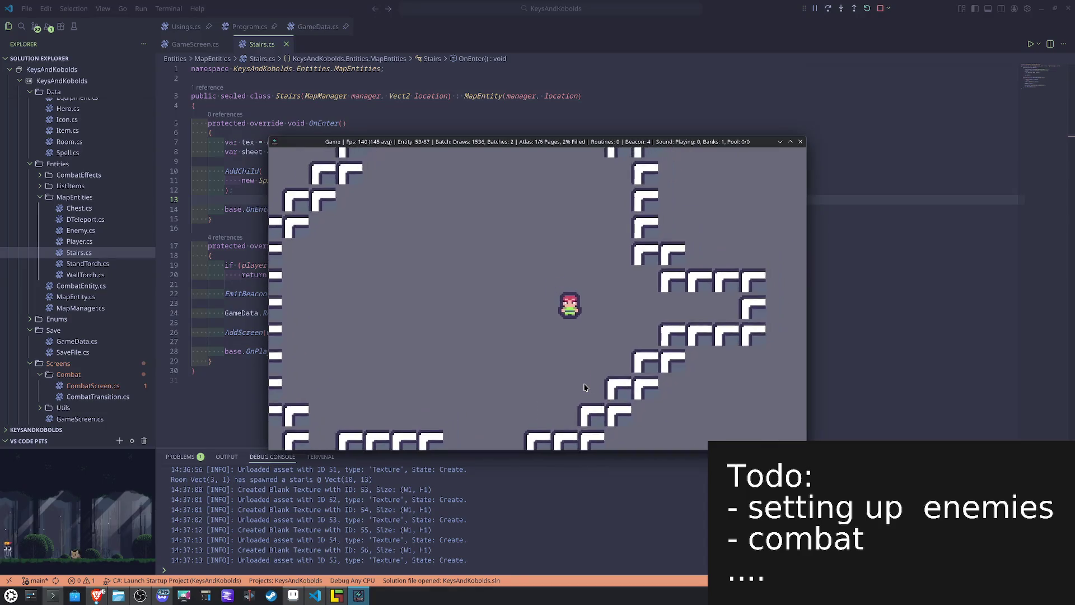
{"action": "key", "text": "Right"}
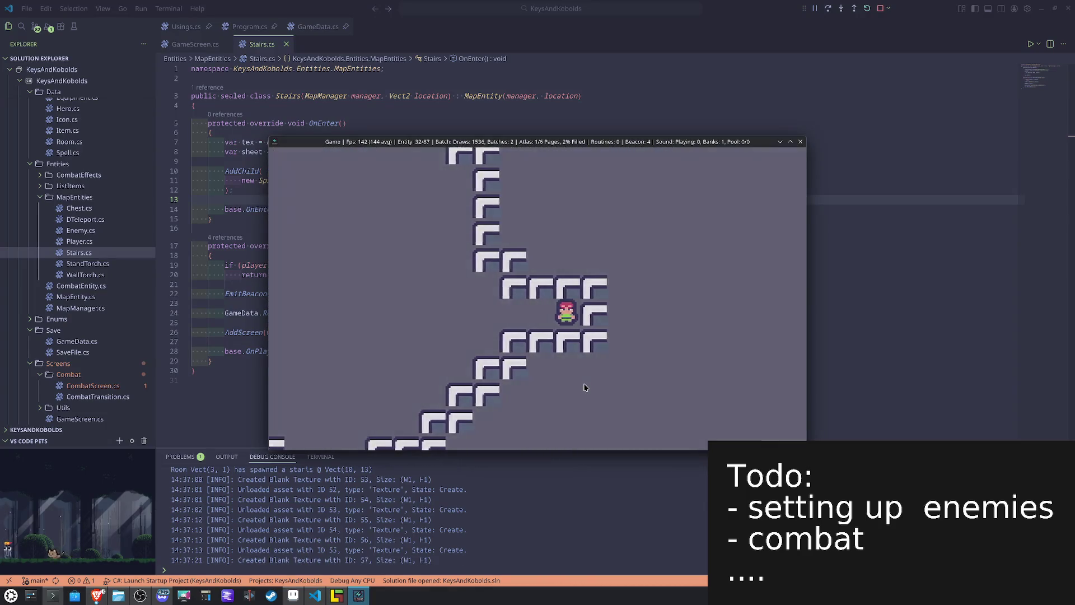
{"action": "key", "text": "Right"}
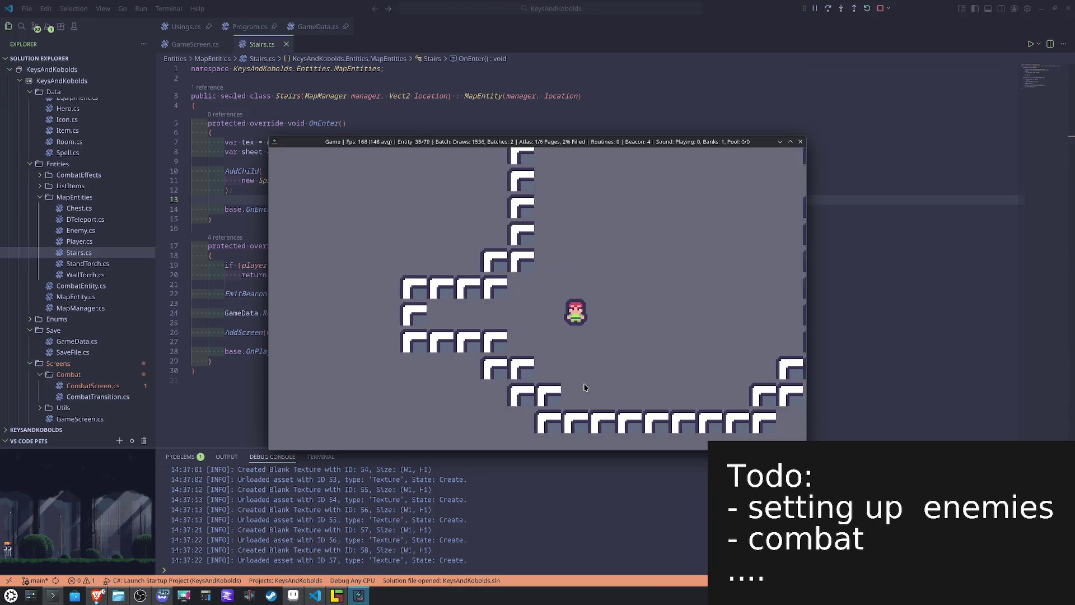
{"action": "key", "text": "Right"}
{"action": "key", "text": "Up"}
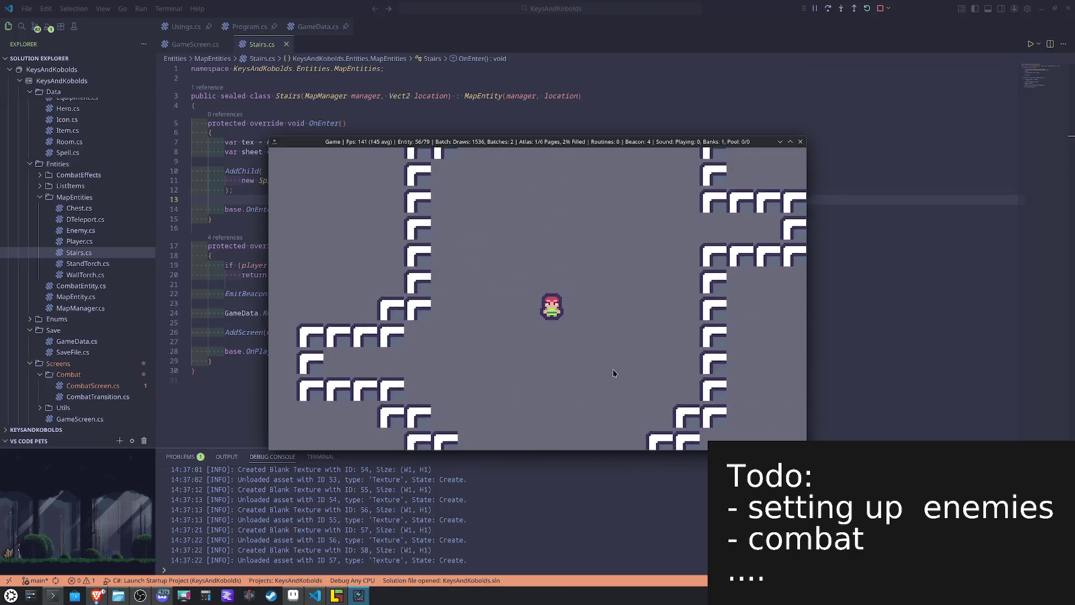
{"action": "left_click", "coordinate": [800, 142]}
{"action": "key", "text": "alt+Tab"}
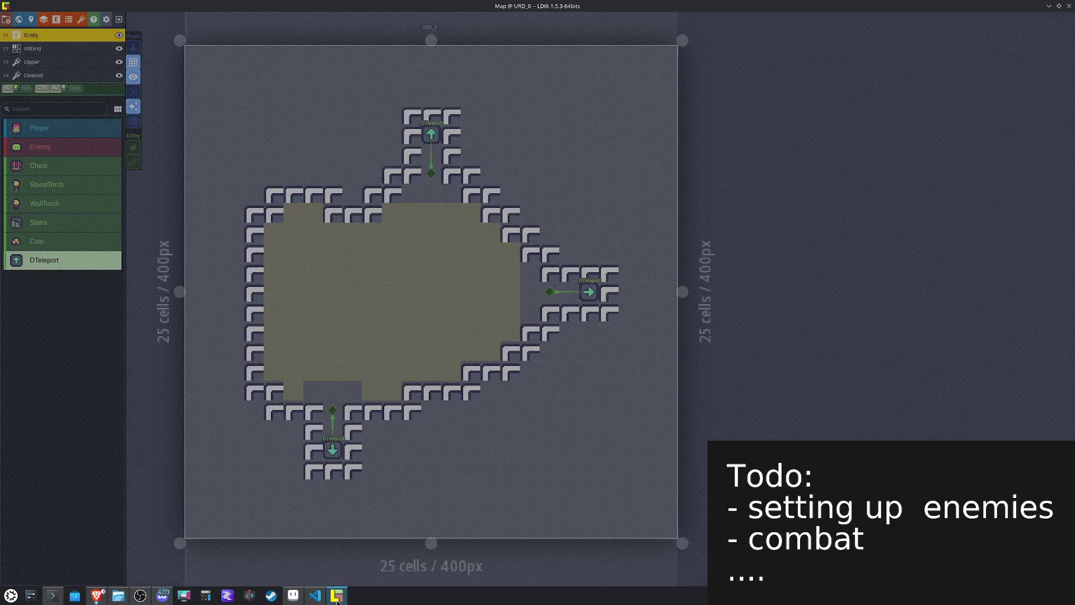
Step: Zoom out to the World view, open level L_0 and select its Ground layer
{"action": "scroll", "coordinate": [445, 321], "scroll_direction": "down", "scroll_amount": 5}
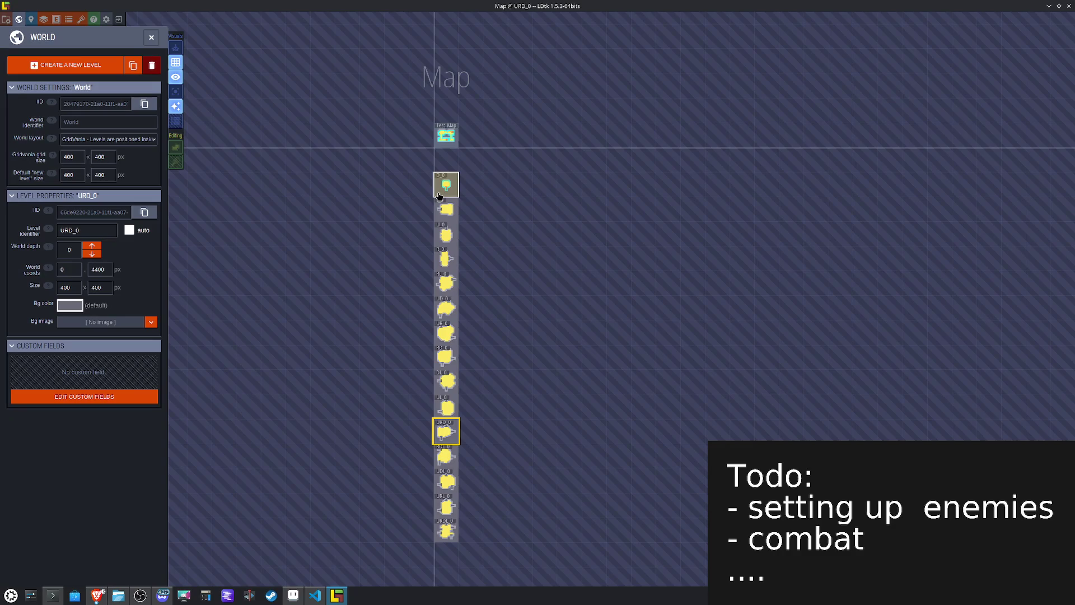
{"action": "double_click", "coordinate": [449, 207]}
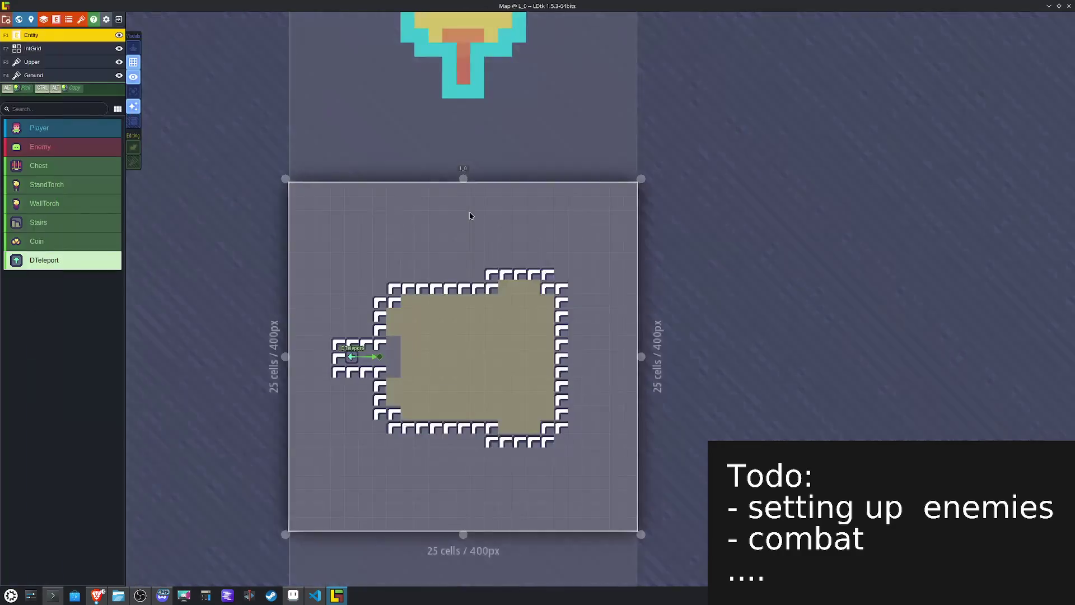
{"action": "left_click", "coordinate": [34, 76]}
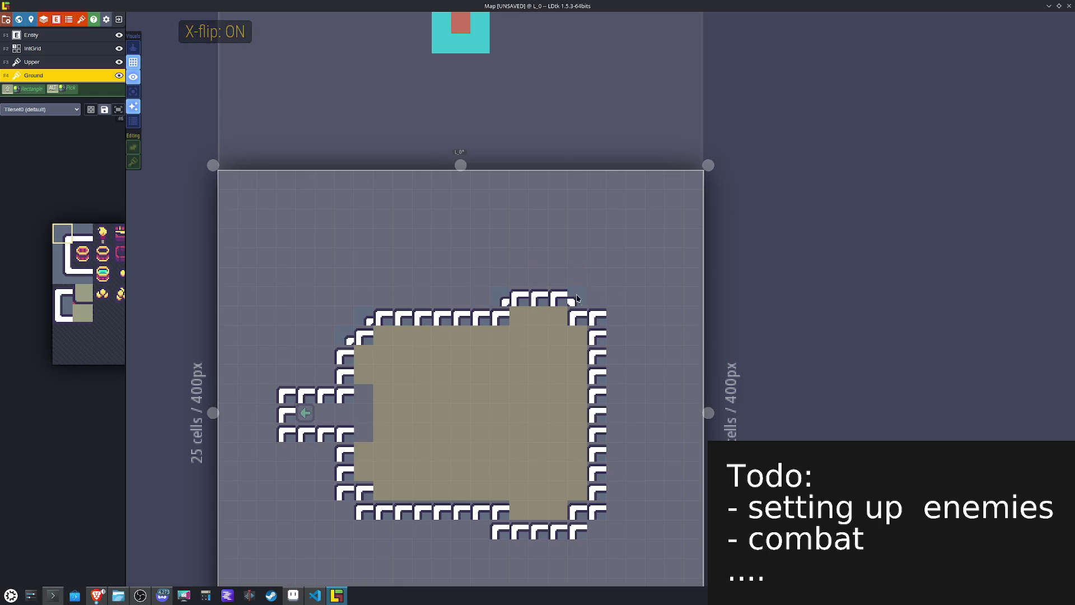
Step: Paint wall-edge tiles on the Ground layer and dark shadow edge tiles on the Upper layer around L_0
{"action": "mouse_move", "coordinate": [30, 292]}
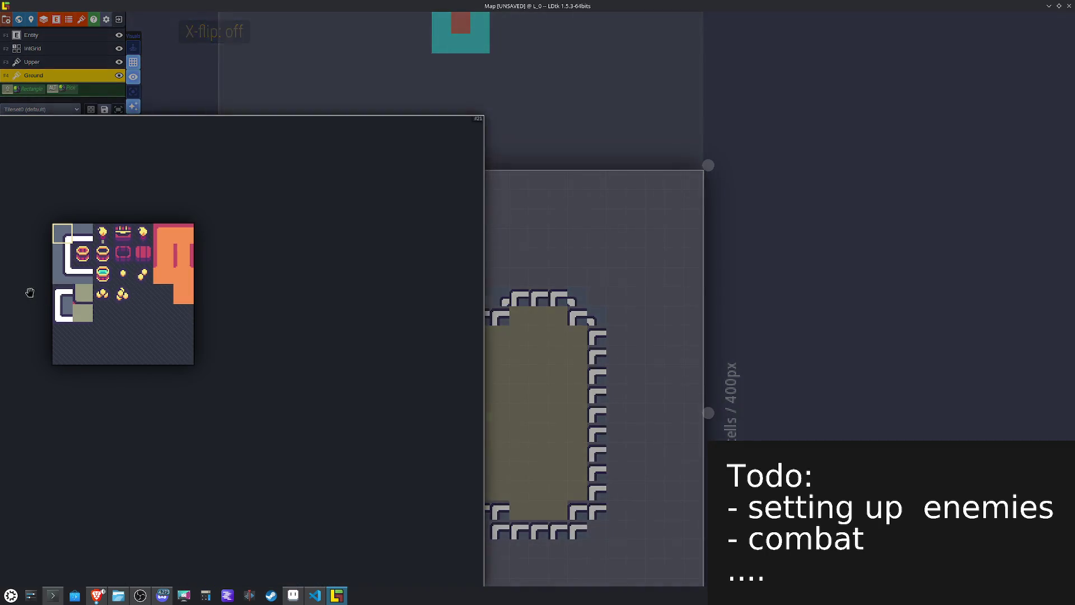
{"action": "left_click", "coordinate": [66, 256]}
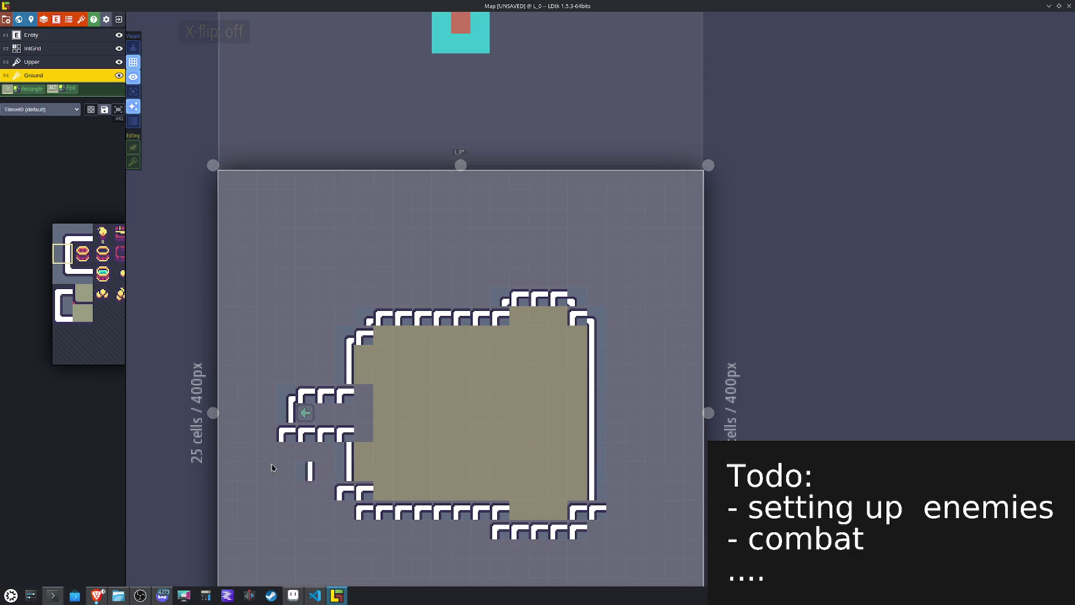
{"action": "mouse_move", "coordinate": [44, 307]}
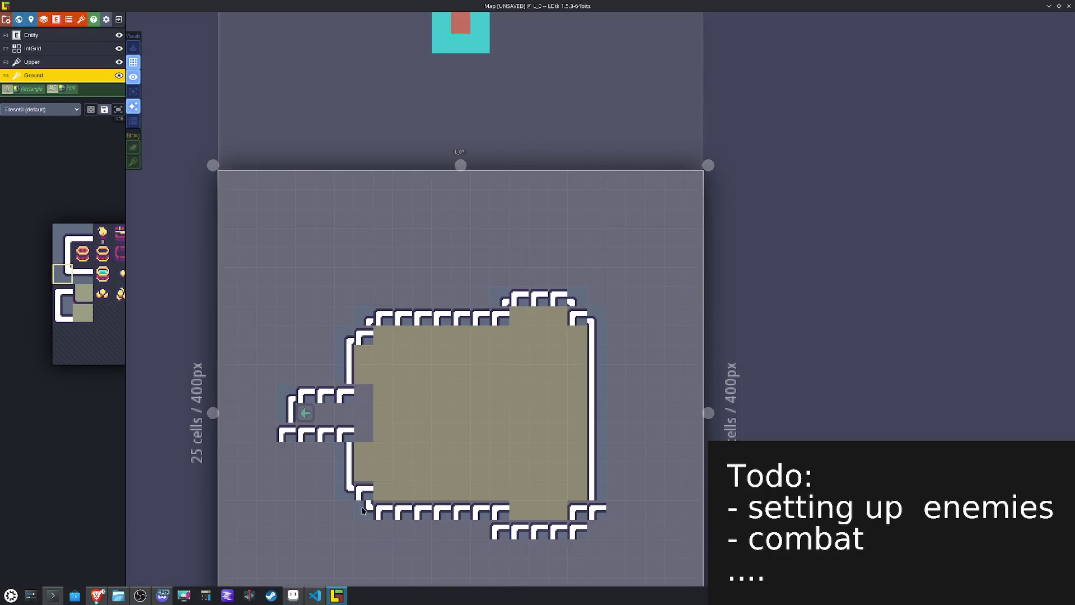
{"action": "mouse_move", "coordinate": [72, 267]}
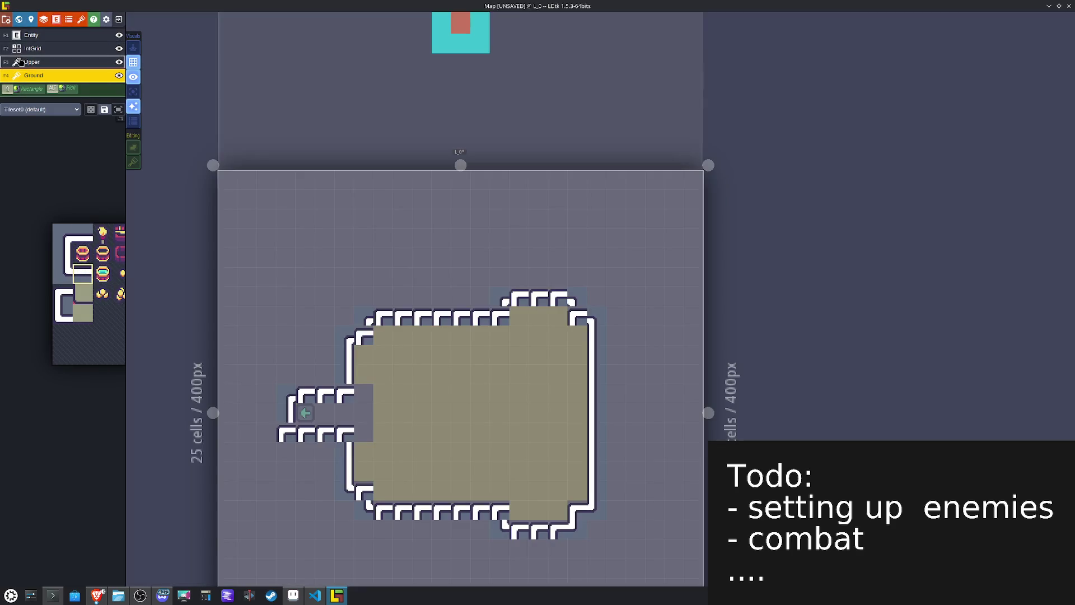
{"action": "left_click", "coordinate": [20, 62]}
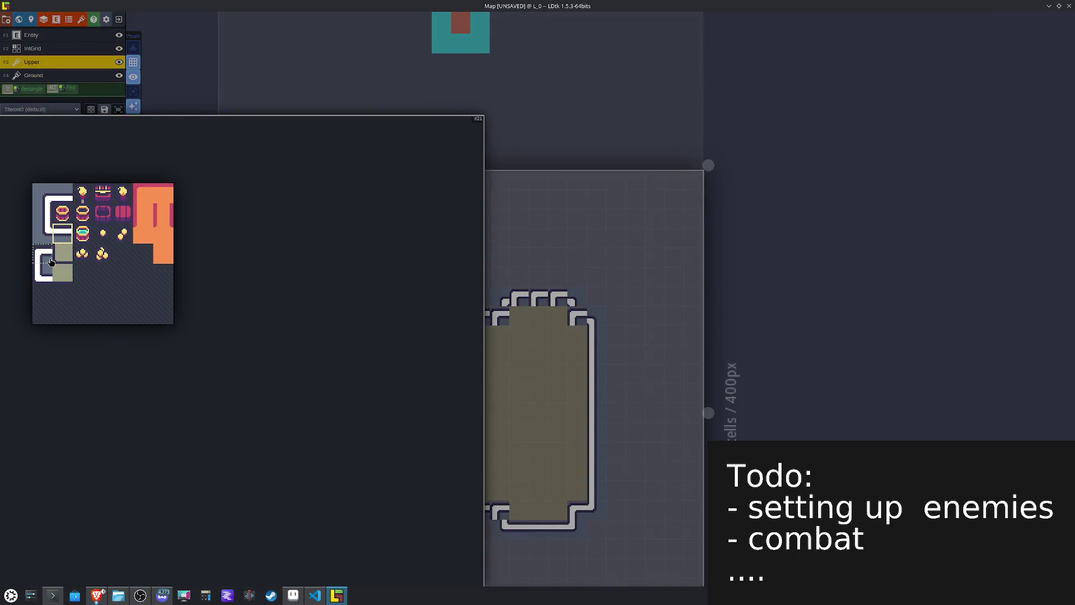
{"action": "left_click", "coordinate": [51, 262]}
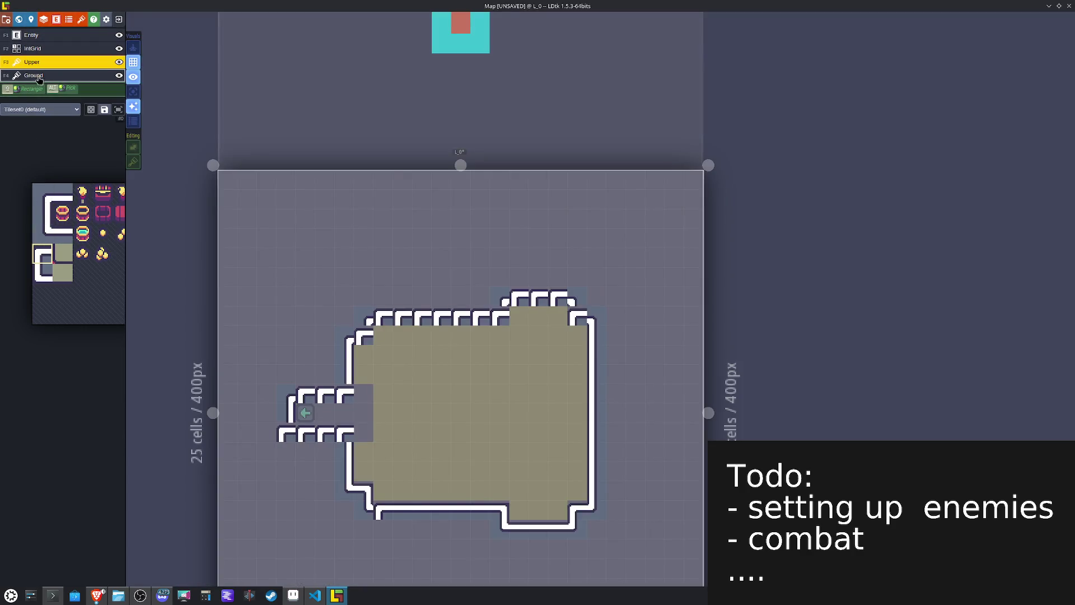
{"action": "left_click", "coordinate": [39, 76]}
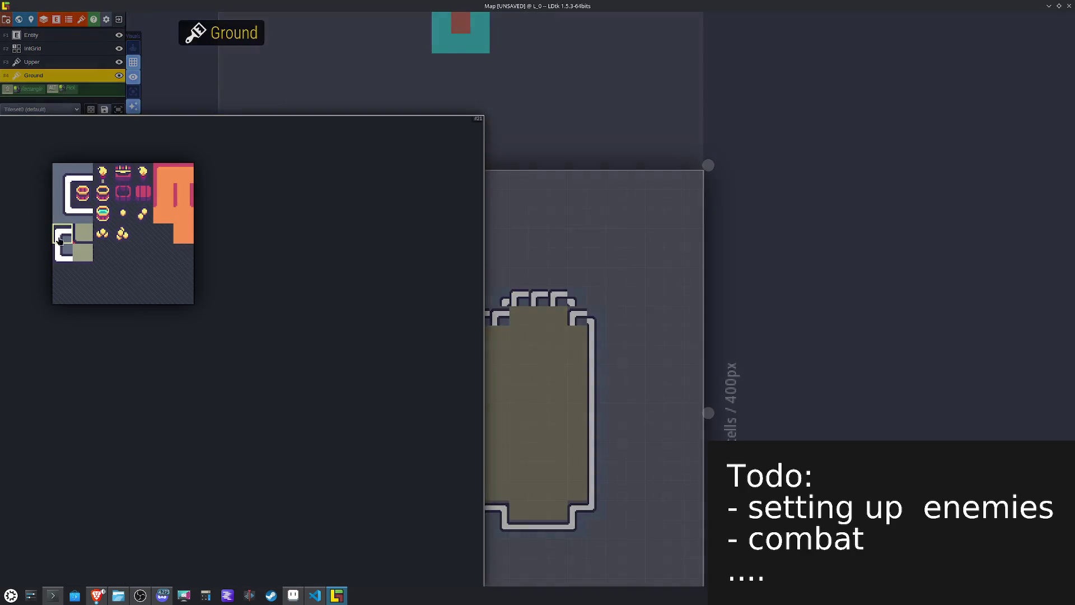
Step: Paint white wall-edge tiles along L_0's top wall and left corridor on the Ground layer
{"action": "left_click", "coordinate": [58, 250]}
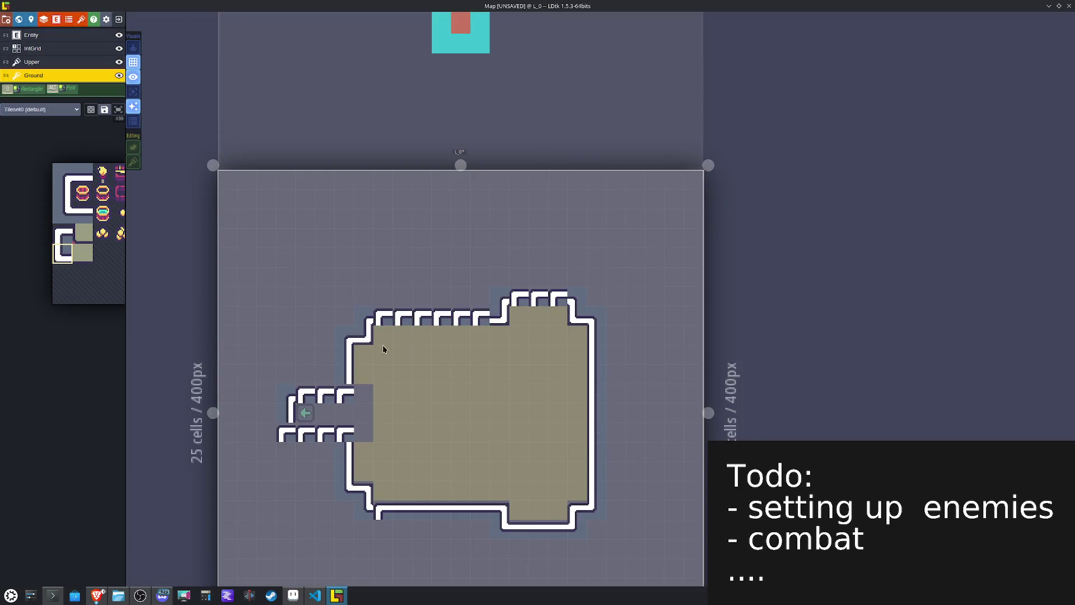
{"action": "mouse_move", "coordinate": [87, 220]}
{"action": "left_click", "coordinate": [83, 180]}
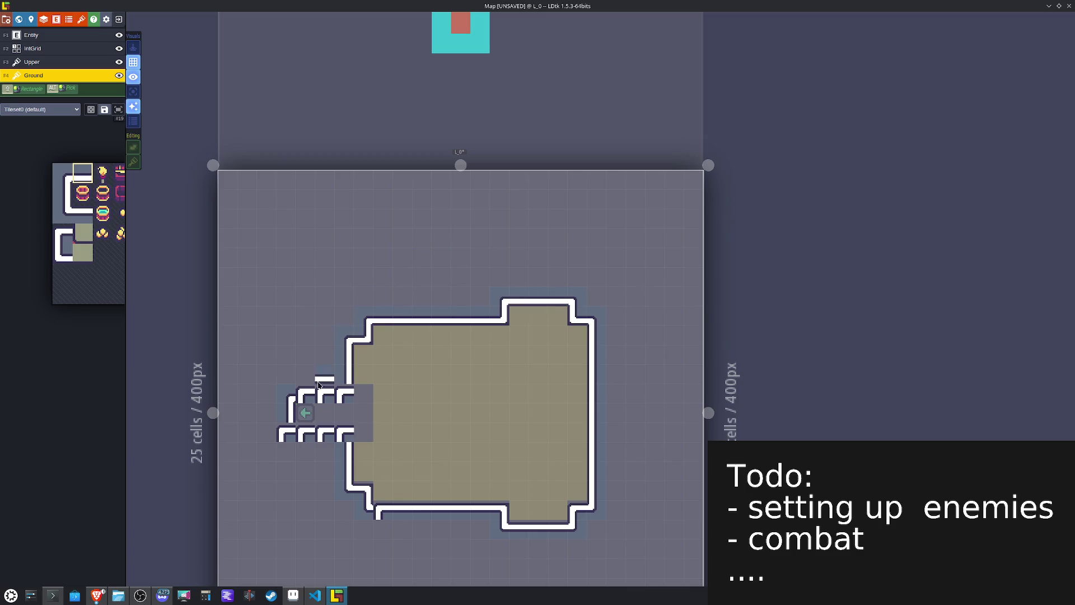
{"action": "mouse_move", "coordinate": [60, 256]}
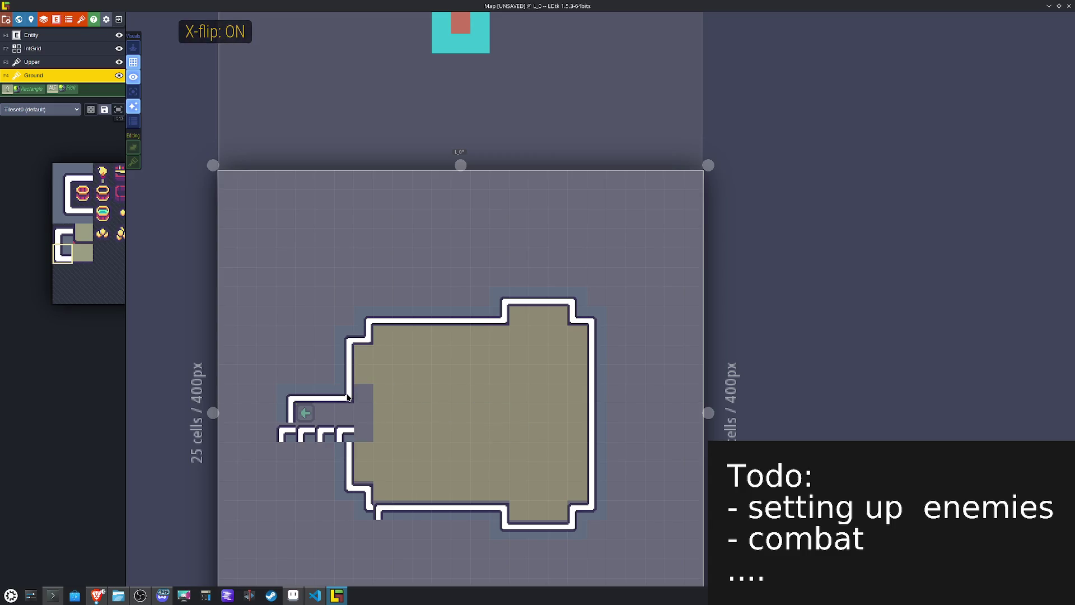
{"action": "mouse_move", "coordinate": [67, 341]}
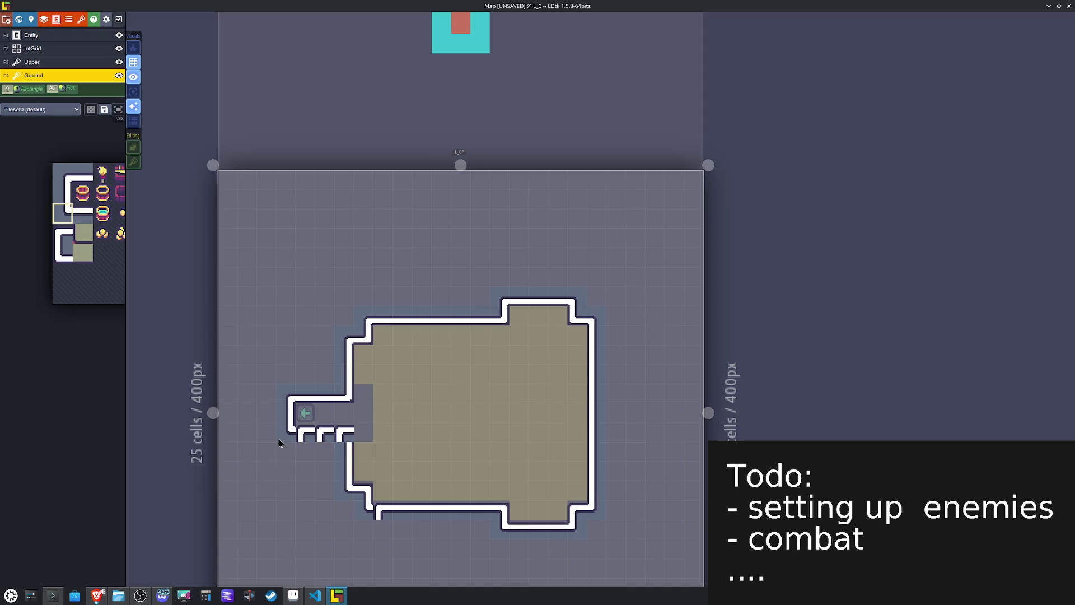
{"action": "mouse_move", "coordinate": [92, 239]}
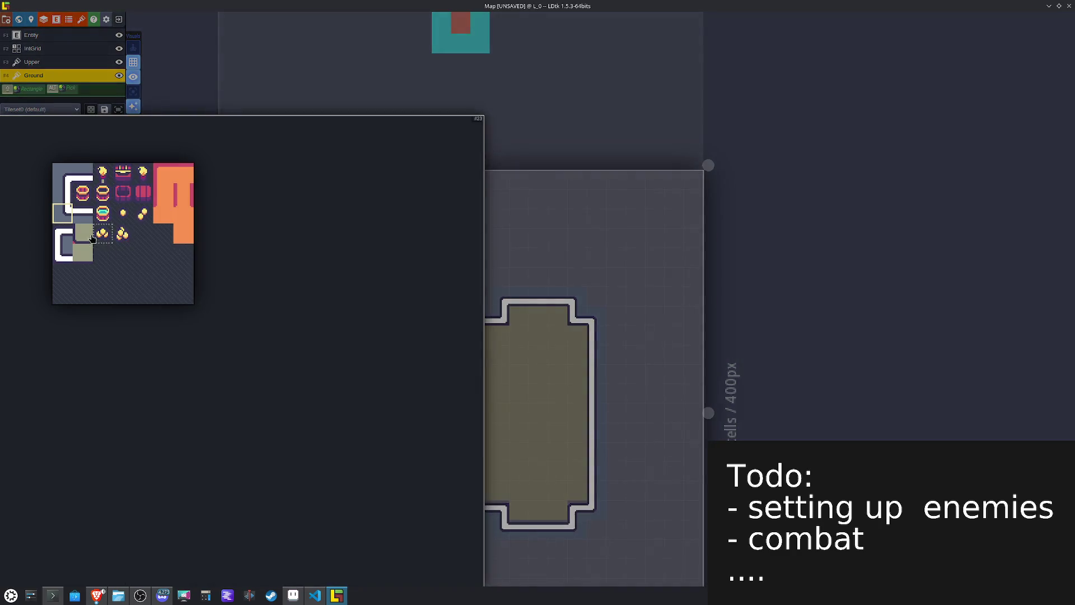
{"action": "left_click", "coordinate": [85, 215]}
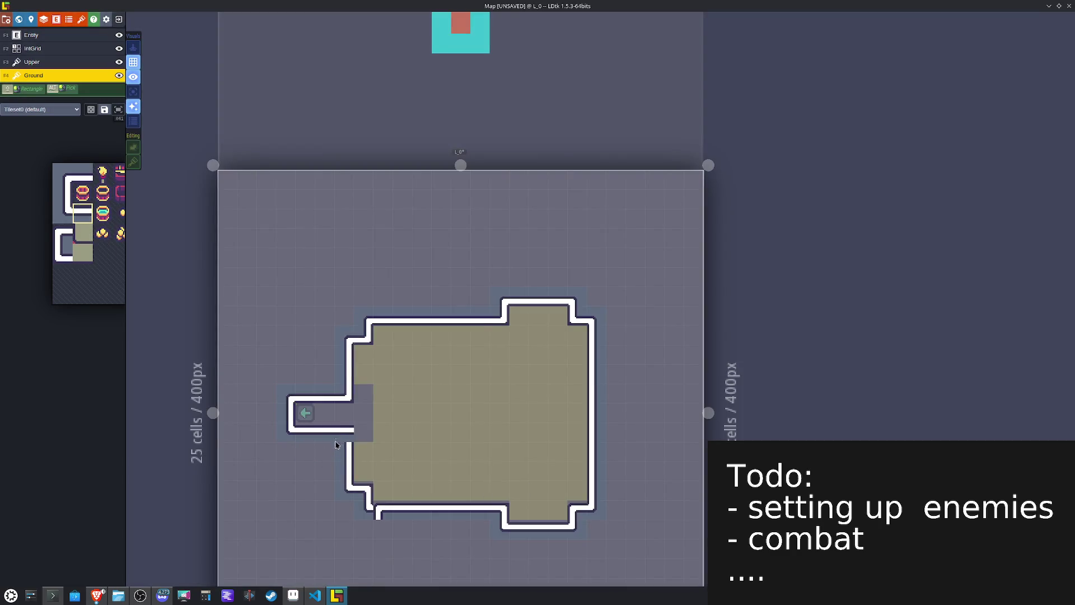
{"action": "mouse_move", "coordinate": [90, 286]}
Step: Select a 2x2 block of wall tiles and mirror it horizontally with X
{"action": "left_click_drag", "start_coordinate": [64, 242], "coordinate": [84, 255]}
{"action": "key", "text": "x"}
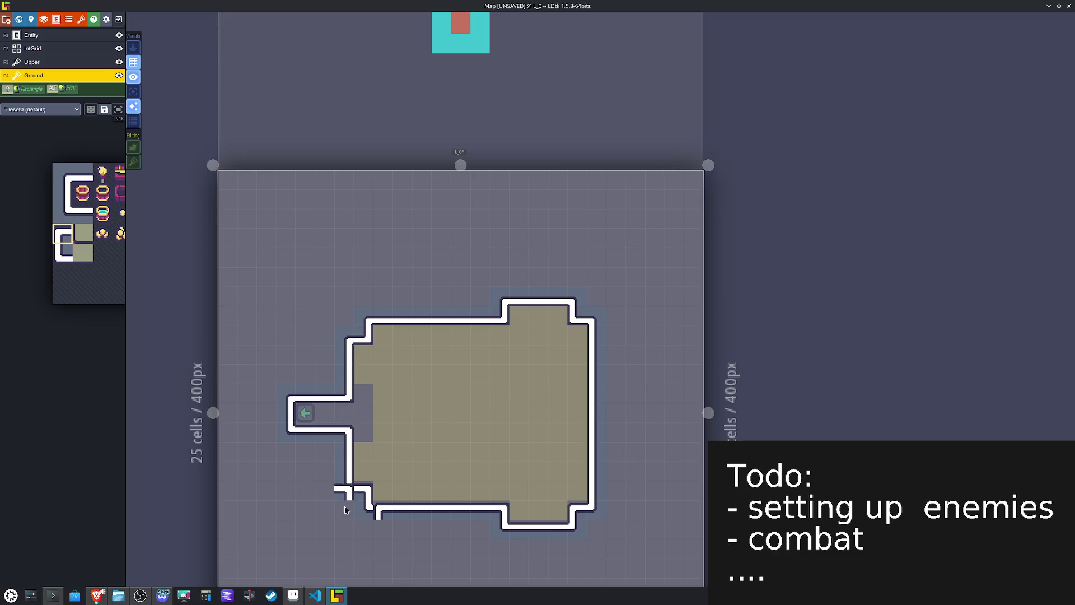
{"action": "key", "text": "F3"}
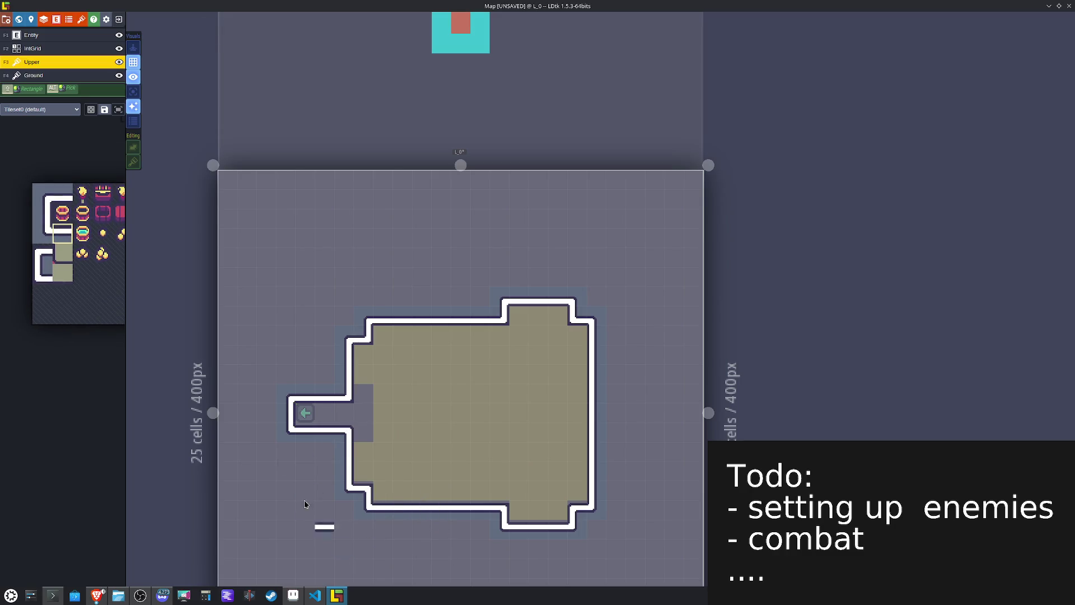
Step: In Single layer mode, redraw L_0's bottom wall edge on the Upper layer with corner and straight tiles
{"action": "left_click", "coordinate": [133, 91]}
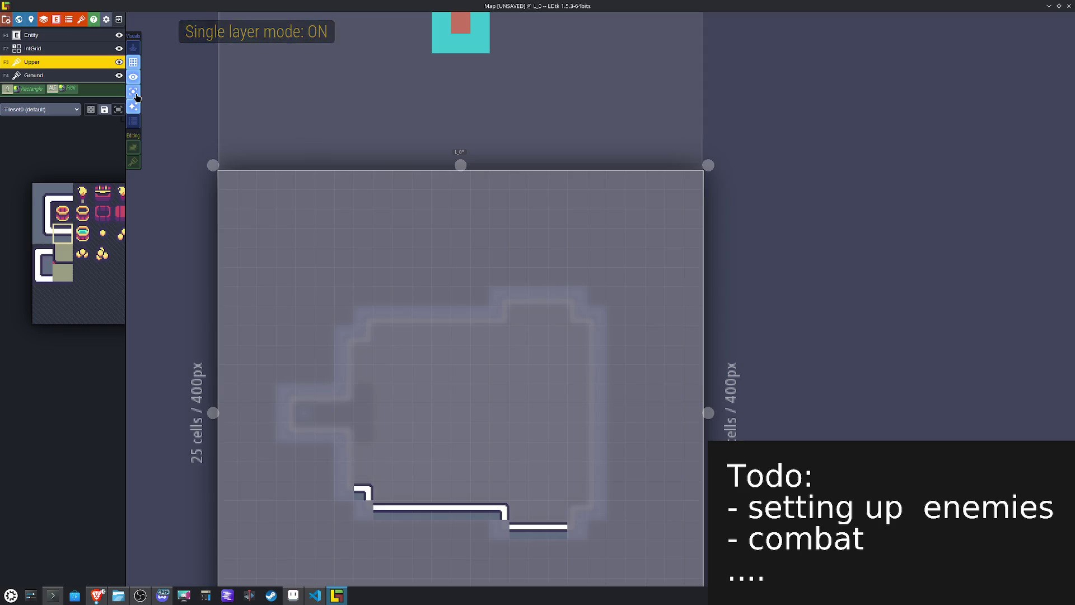
{"action": "left_click", "coordinate": [504, 511], "text": "alt"}
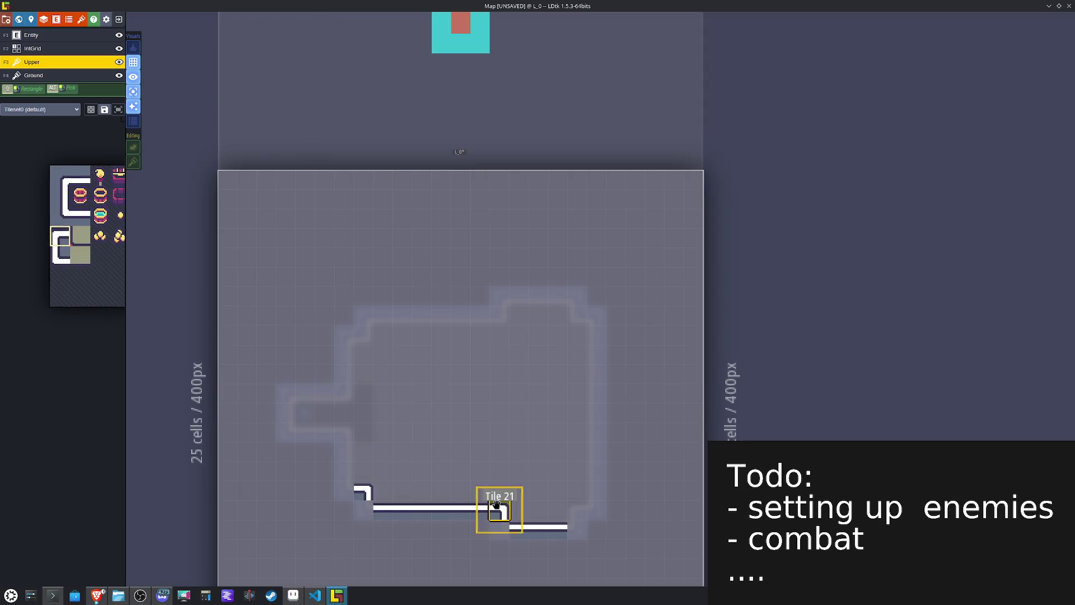
{"action": "key", "text": "x"}
{"action": "key", "text": "x"}
{"action": "left_click", "coordinate": [418, 506], "text": "alt"}
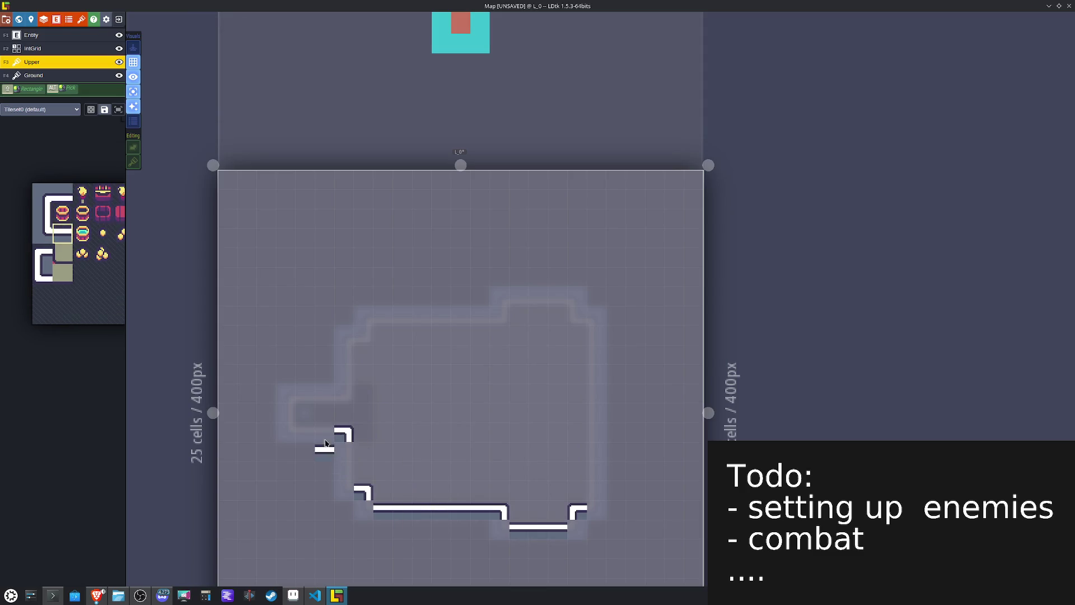
{"action": "left_click_drag", "start_coordinate": [458, 412], "coordinate": [465, 349]}
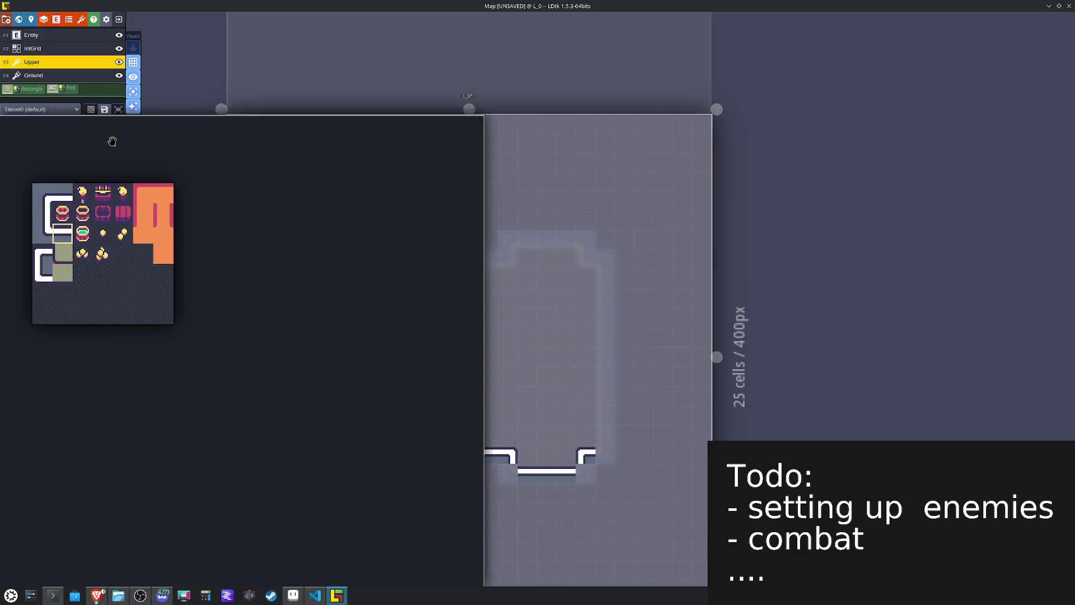
Step: Erase the stray bottom-edge wall tiles on the Ground layer and save the project
{"action": "left_click", "coordinate": [60, 80]}
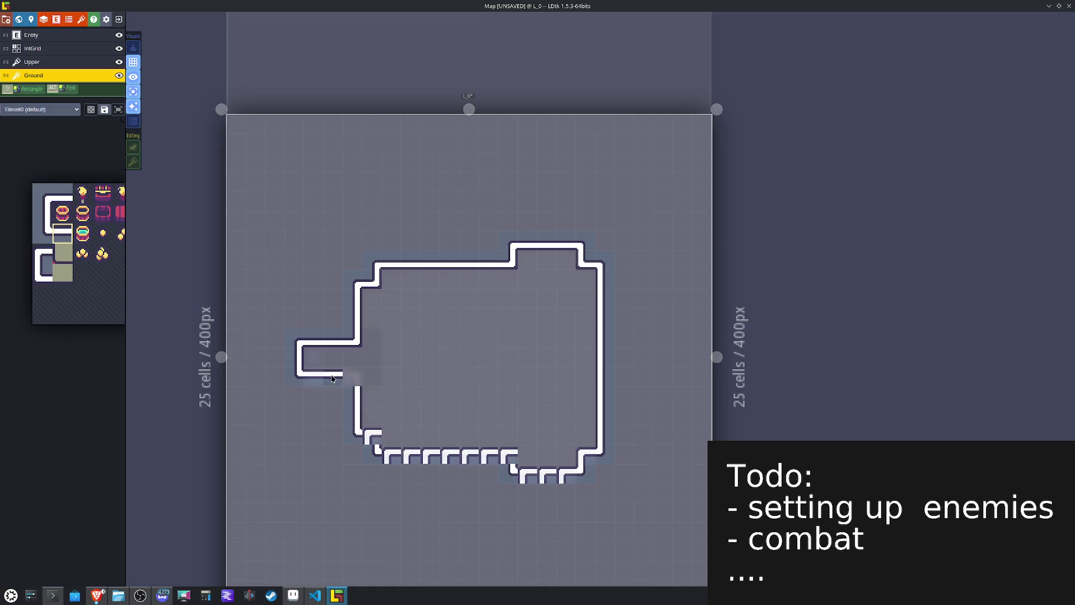
{"action": "left_click_drag", "start_coordinate": [397, 450], "coordinate": [459, 454]}
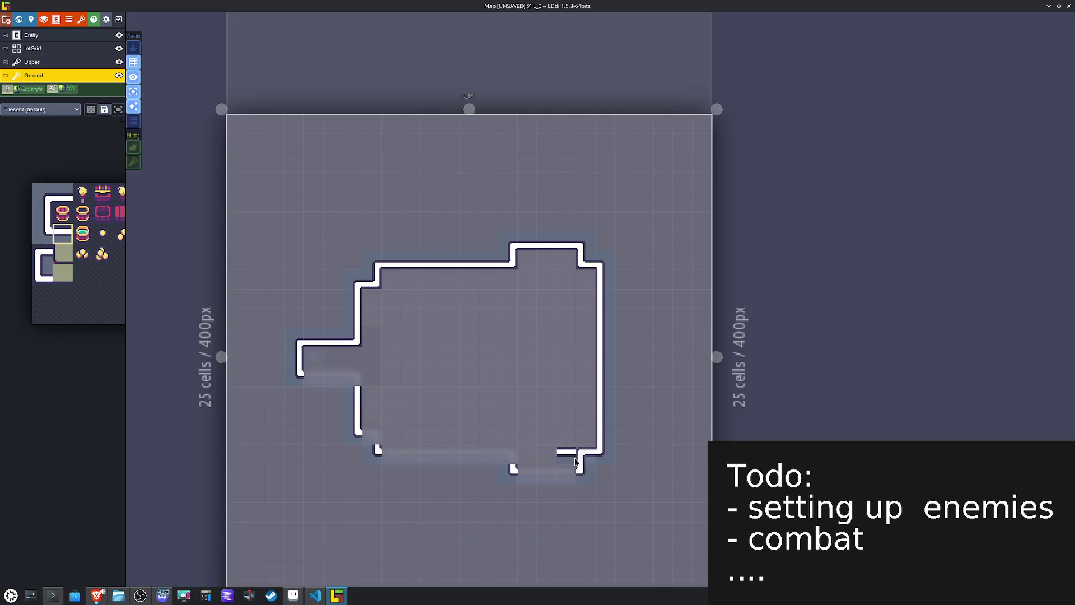
{"action": "key", "text": "ctrl+s"}
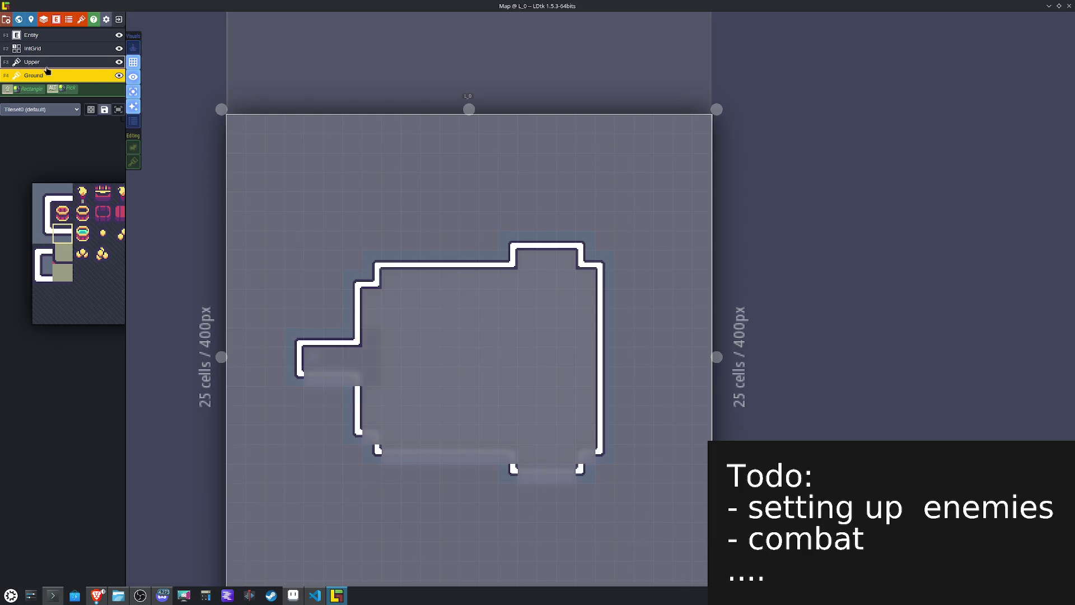
{"action": "left_click", "coordinate": [133, 91]}
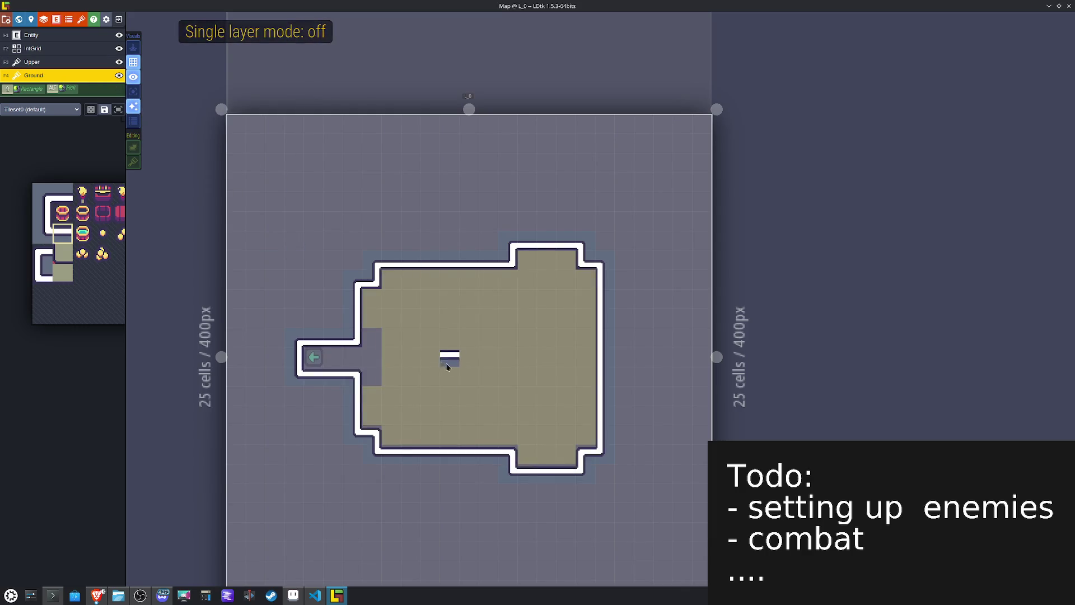
Step: Move the left corridor tiles up one step and shift the DTeleport spawn point down to cell 6,12
{"action": "left_click", "coordinate": [315, 336]}
{"action": "mouse_move", "coordinate": [315, 336]}
{"action": "left_mouse_down"}
{"action": "mouse_move", "coordinate": [314, 326]}
{"action": "mouse_move", "coordinate": [324, 343]}
{"action": "left_mouse_up"}
{"action": "key", "text": "F1"}
{"action": "left_click", "coordinate": [313, 356]}
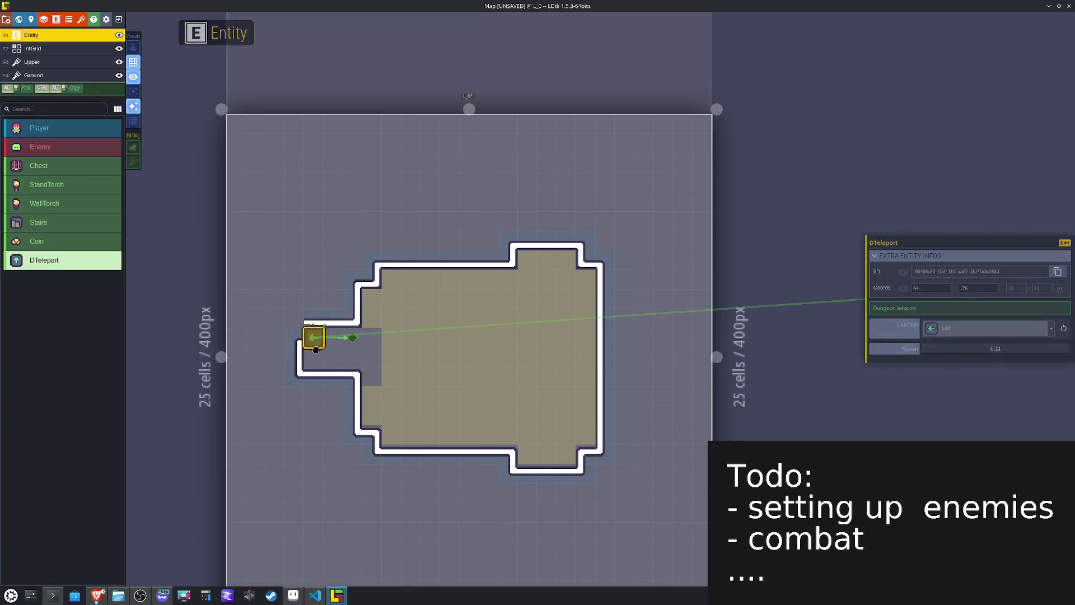
{"action": "left_click_drag", "start_coordinate": [351, 339], "coordinate": [352, 357]}
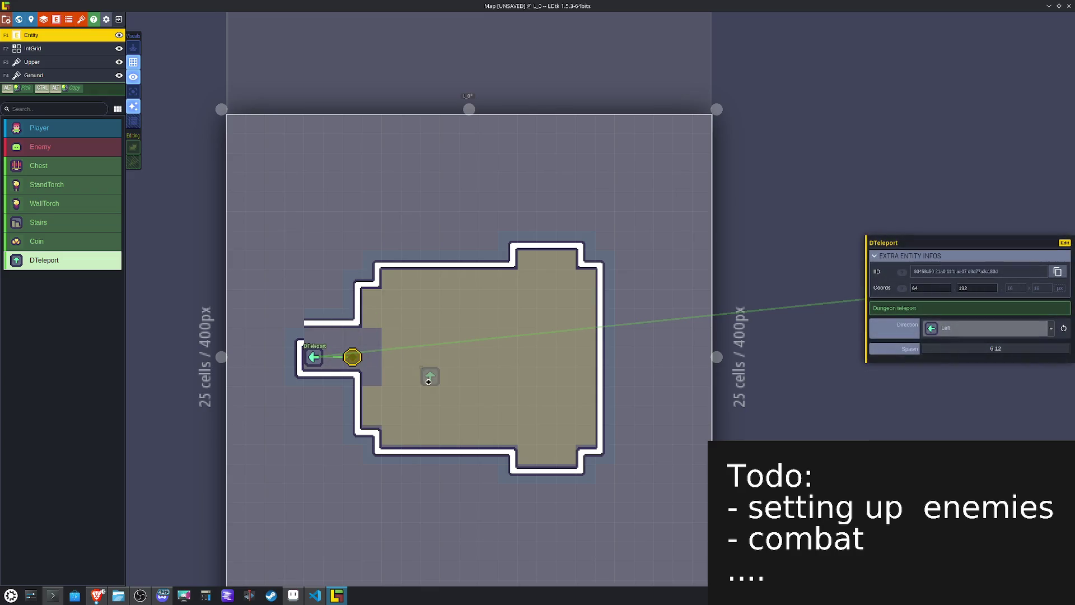
{"action": "key", "text": "Escape"}
{"action": "key", "text": "F4"}
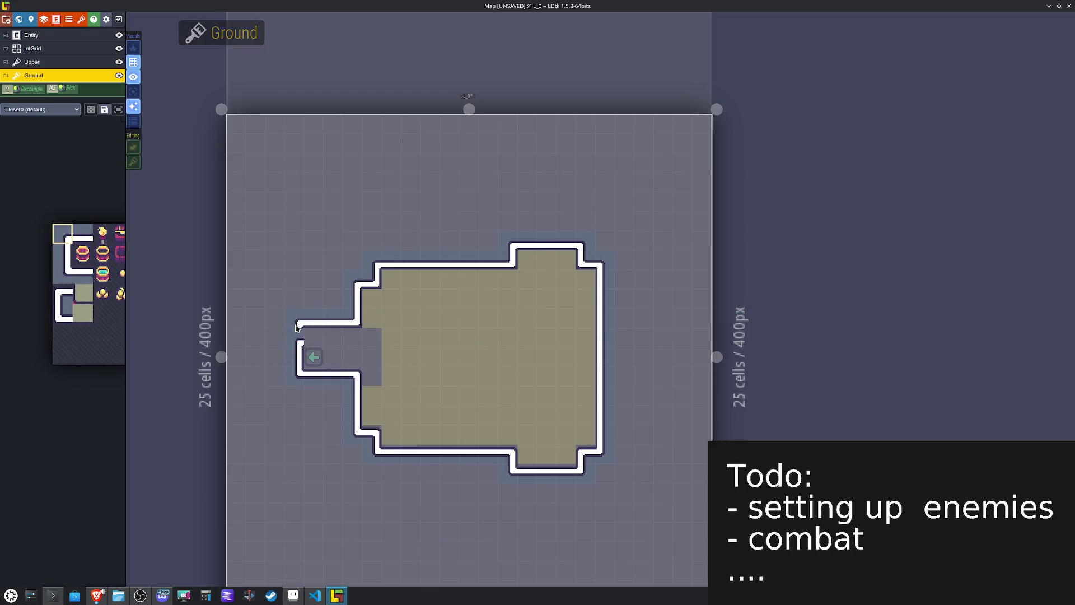
Step: Paint an olive floor strip along the top of L_0's corridor on the Ground layer and save
{"action": "key", "text": "space"}
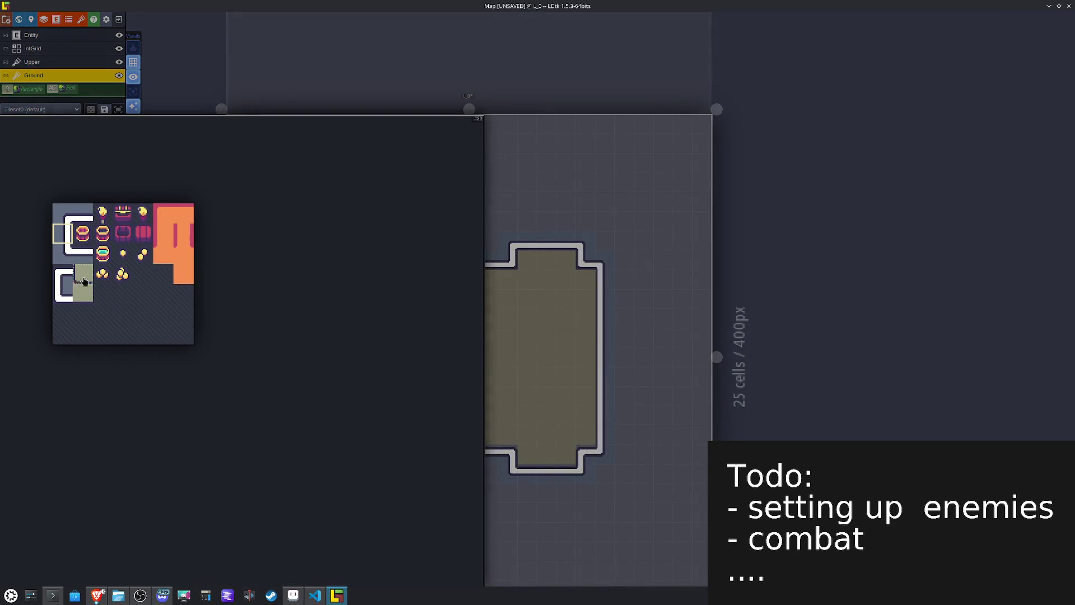
{"action": "left_click", "coordinate": [82, 281]}
{"action": "key", "text": "x"}
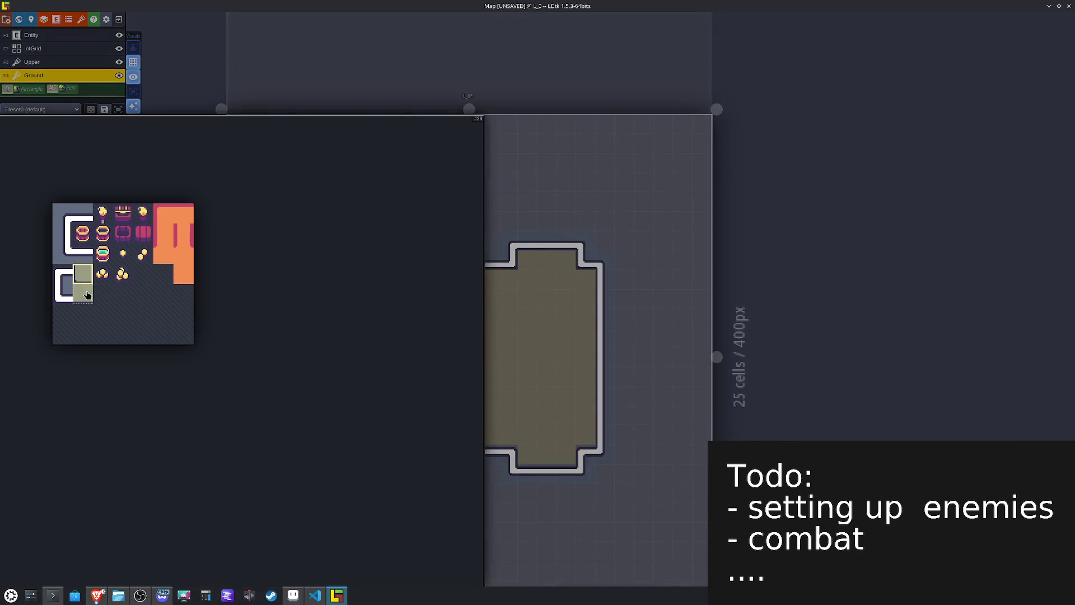
{"action": "left_click", "coordinate": [83, 293]}
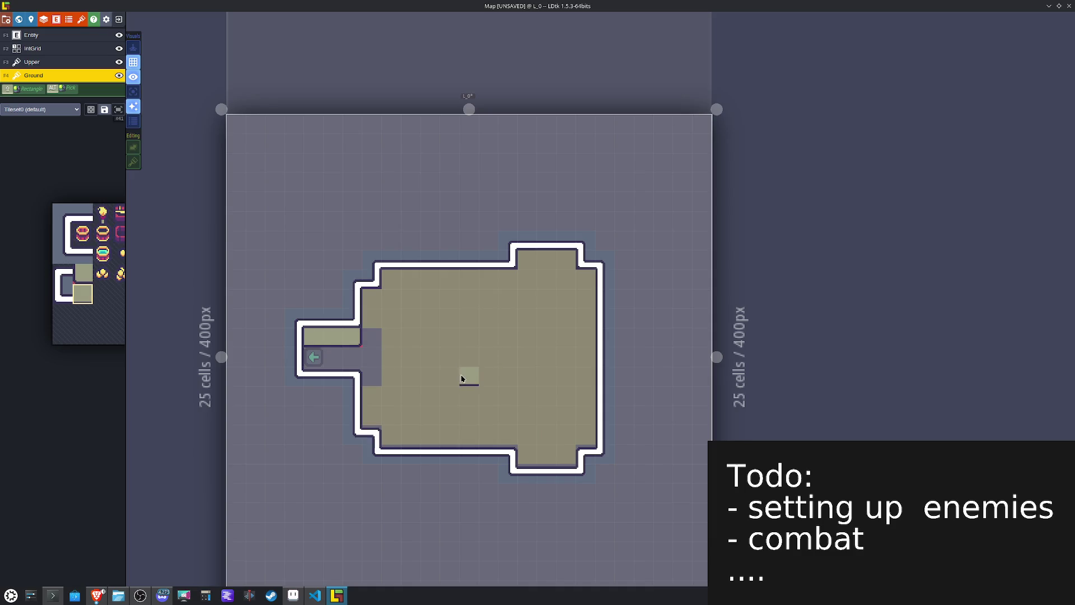
{"action": "key", "text": "F3"}
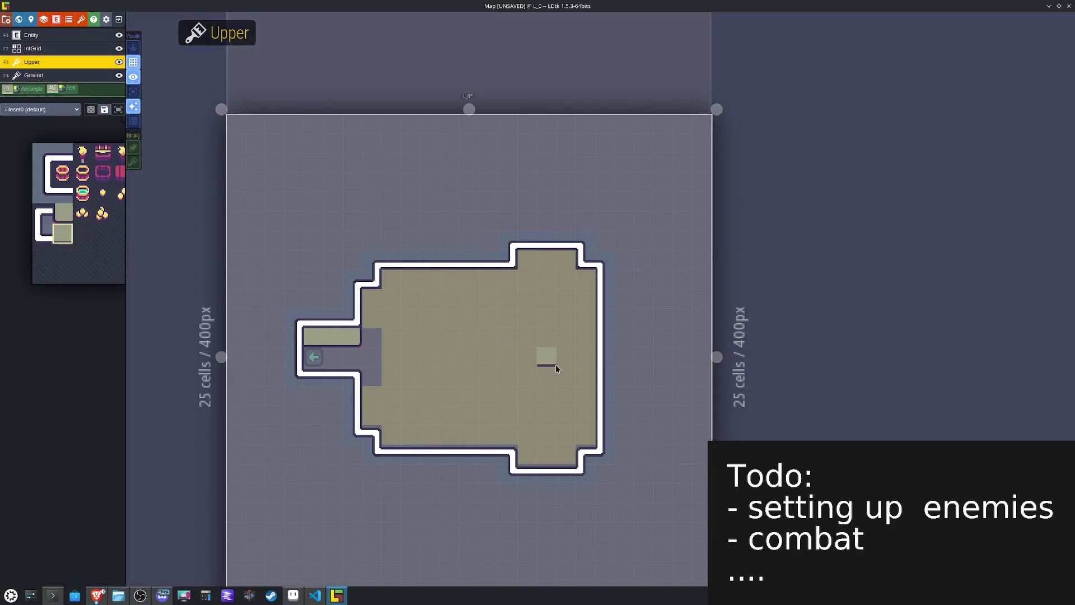
{"action": "left_click", "coordinate": [61, 77]}
{"action": "key", "text": "ctrl+s"}
{"action": "scroll", "coordinate": [427, 354], "scroll_direction": "down", "scroll_amount": 5}
{"action": "scroll", "coordinate": [427, 355], "scroll_direction": "up", "scroll_amount": 5}
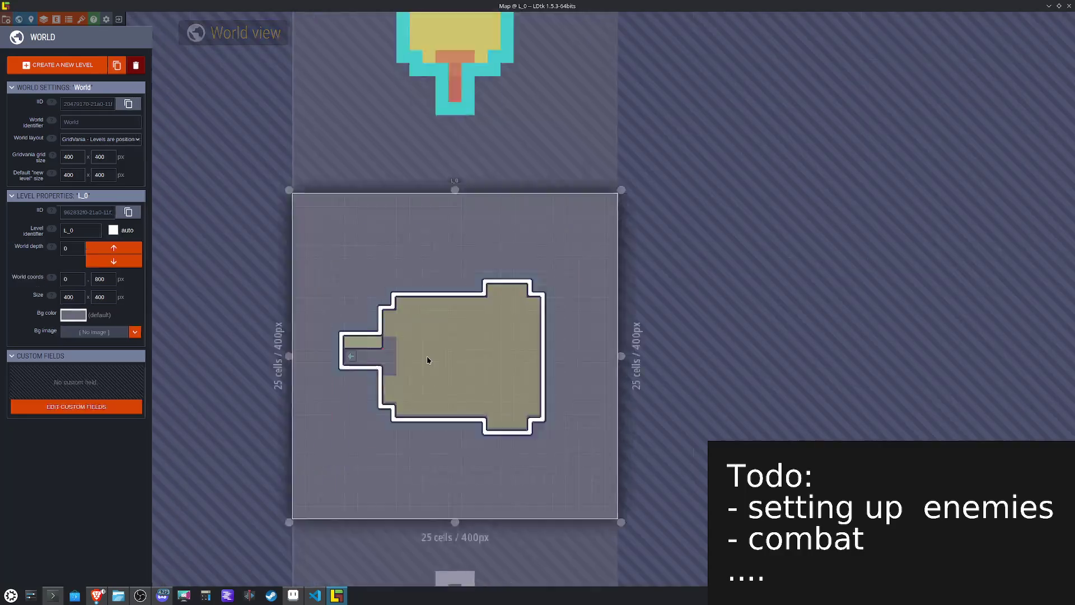
Step: Pick the orange floor tile and, in Single layer mode, paint it under the corridor and down the room's left side
{"action": "scroll", "coordinate": [427, 355], "scroll_direction": "up", "scroll_amount": 1}
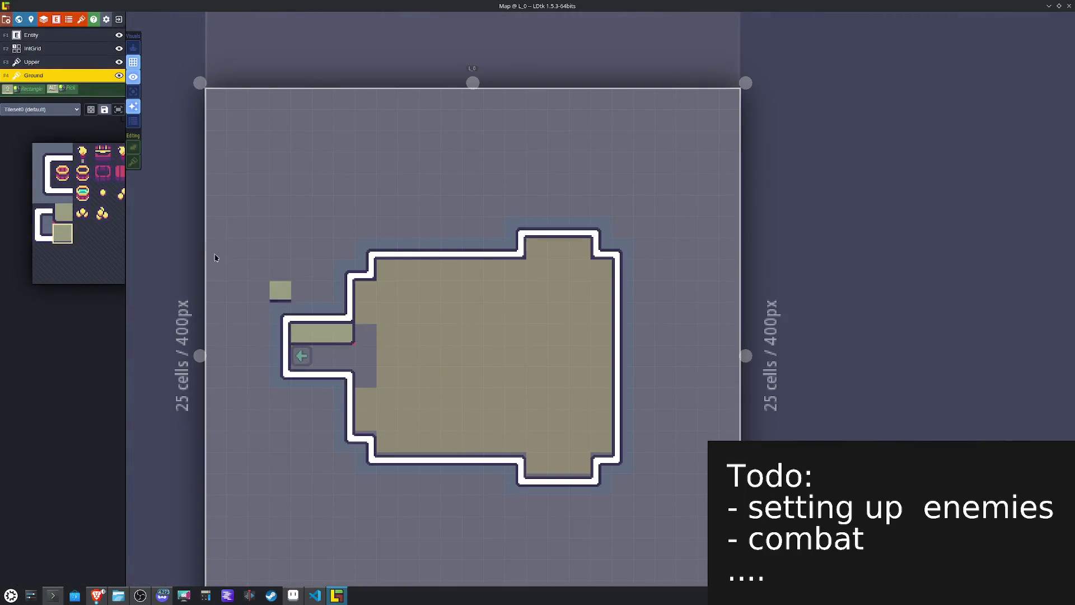
{"action": "mouse_move", "coordinate": [121, 248]}
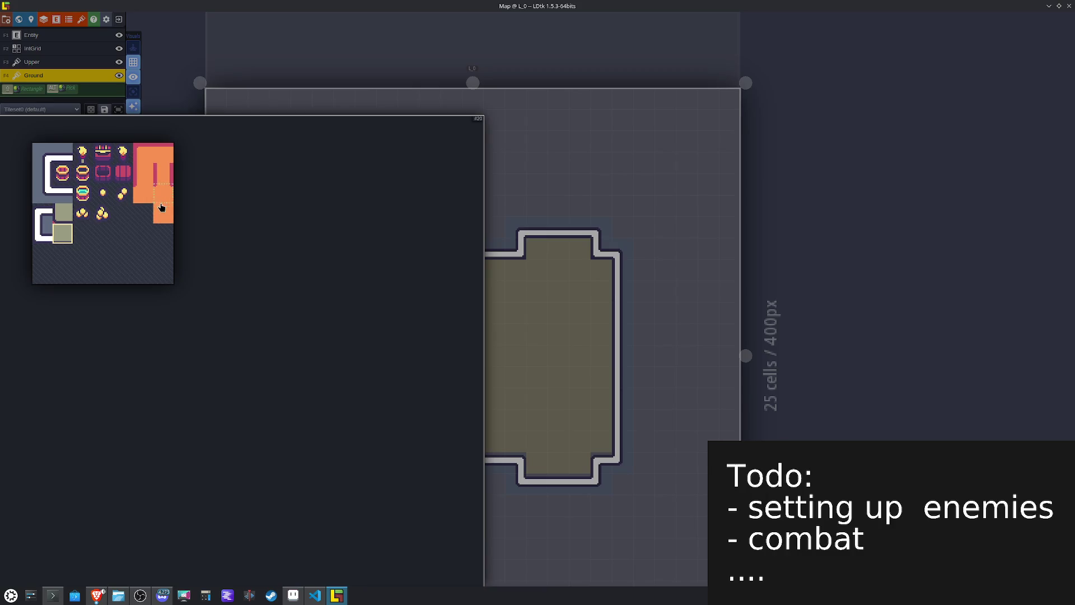
{"action": "left_click", "coordinate": [161, 206]}
{"action": "left_click", "coordinate": [522, 361], "text": "alt+shift"}
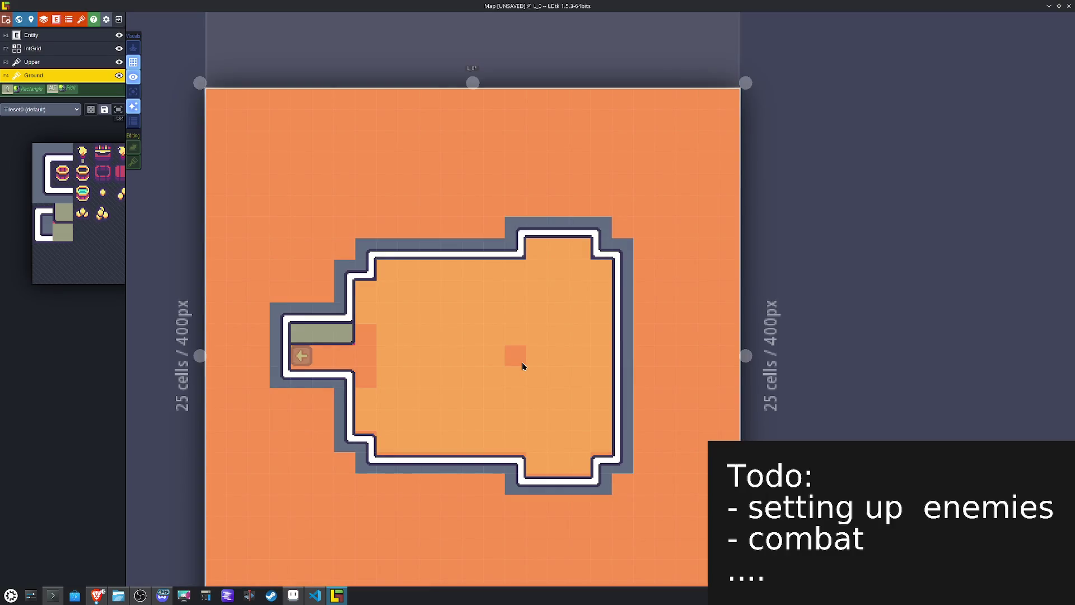
{"action": "key", "text": "ctrl+z"}
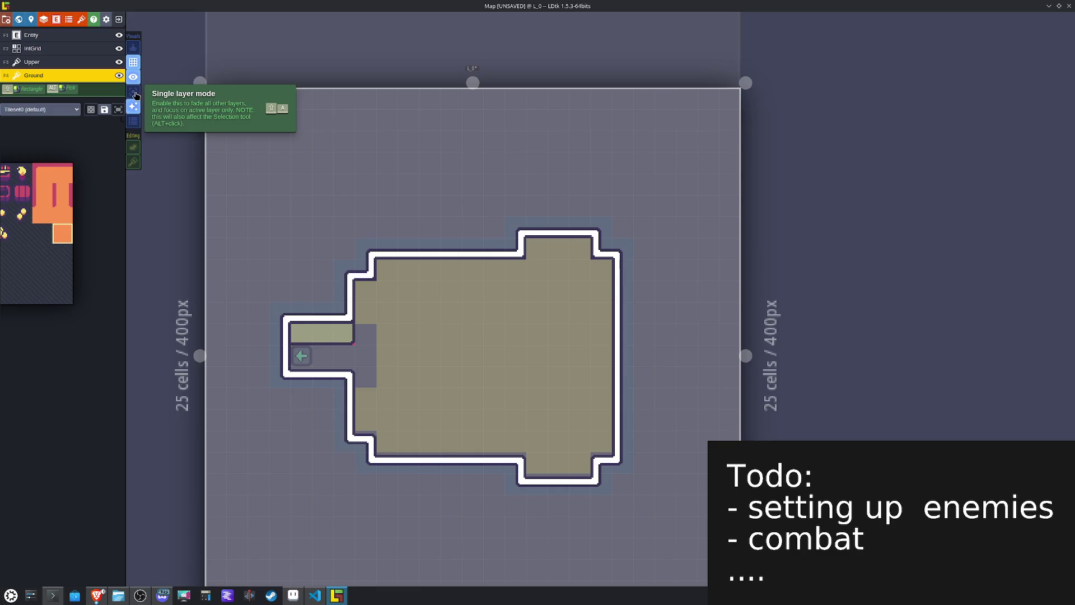
{"action": "left_click", "coordinate": [136, 96]}
{"action": "left_click_drag", "start_coordinate": [343, 334], "coordinate": [344, 336]}
{"action": "left_click_drag", "start_coordinate": [301, 376], "coordinate": [361, 382]}
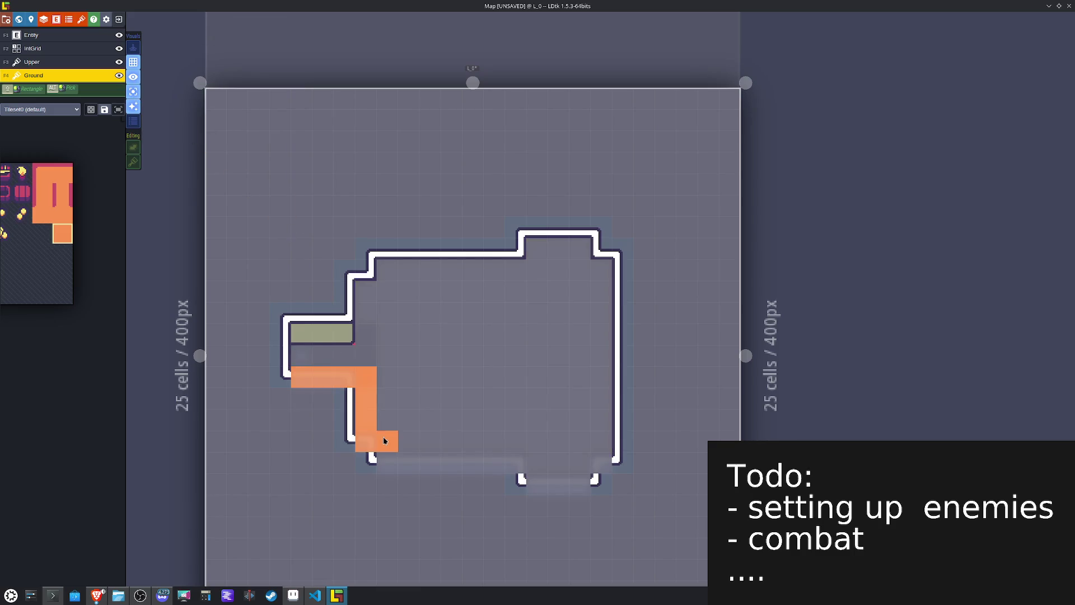
Step: Paint orange along the bottom row and corridor row, then flood-fill the room interior
{"action": "left_click_drag", "start_coordinate": [403, 460], "coordinate": [486, 462]}
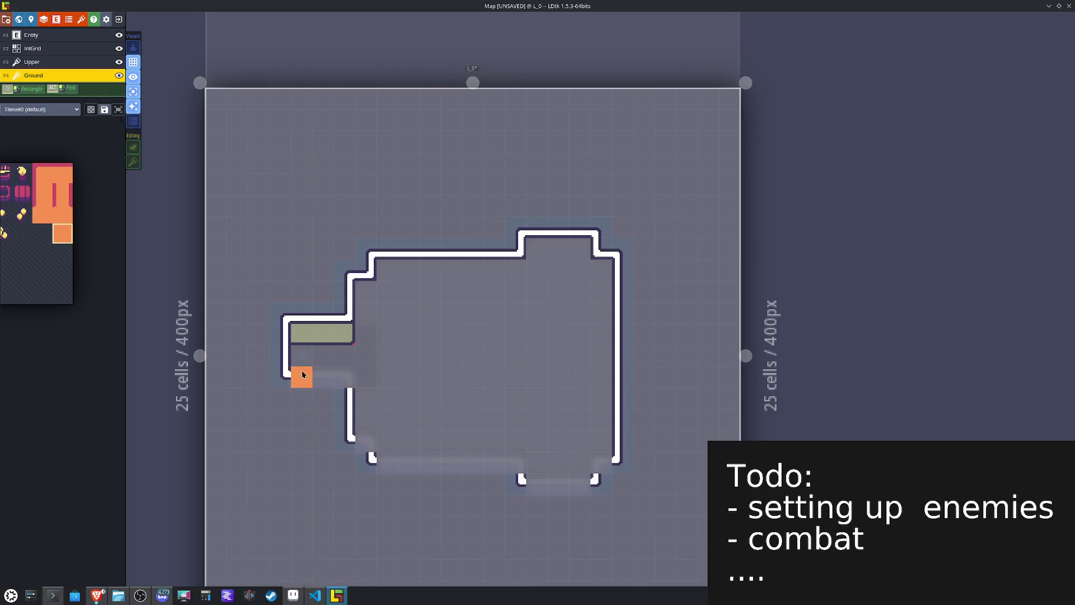
{"action": "mouse_move", "coordinate": [344, 369]}
{"action": "left_mouse_down"}
{"action": "mouse_move", "coordinate": [302, 355]}
{"action": "mouse_move", "coordinate": [343, 360]}
{"action": "mouse_move", "coordinate": [329, 373]}
{"action": "left_mouse_up"}
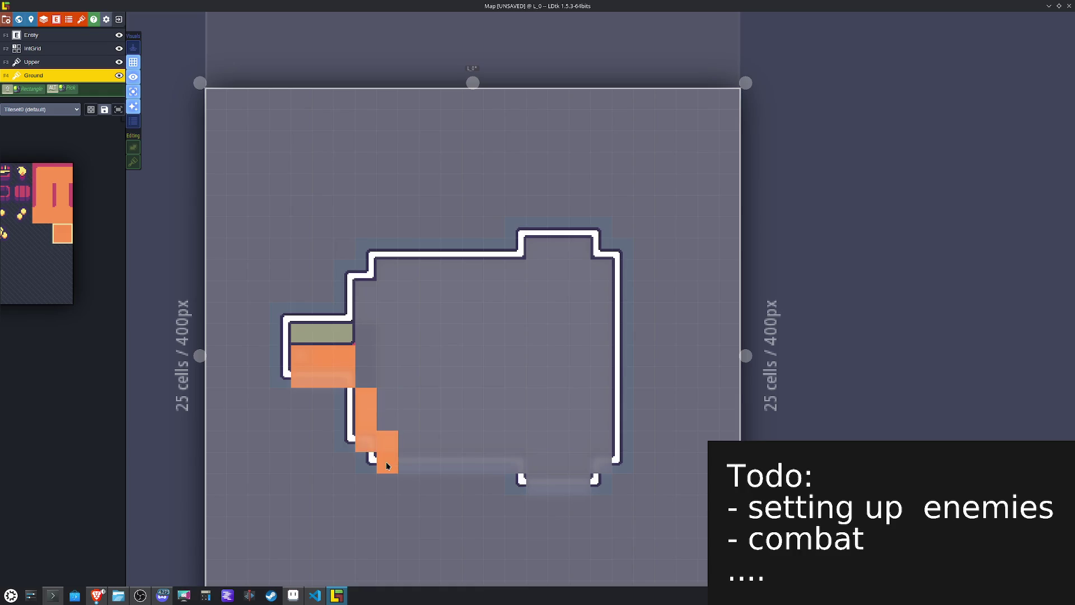
{"action": "left_click_drag", "start_coordinate": [386, 466], "coordinate": [513, 468]}
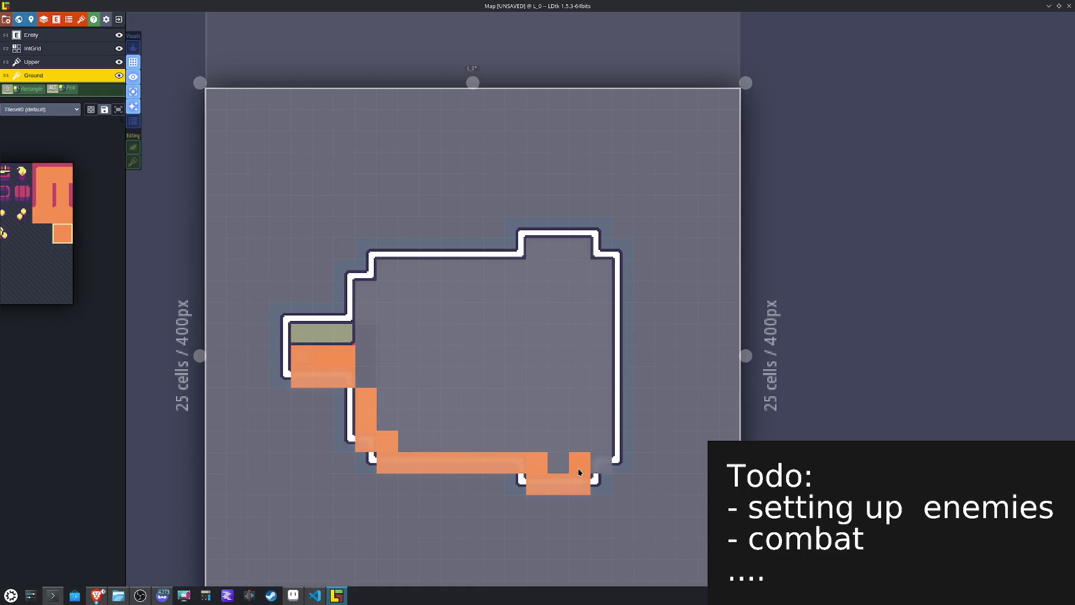
{"action": "left_click", "coordinate": [499, 334], "text": "alt+shift"}
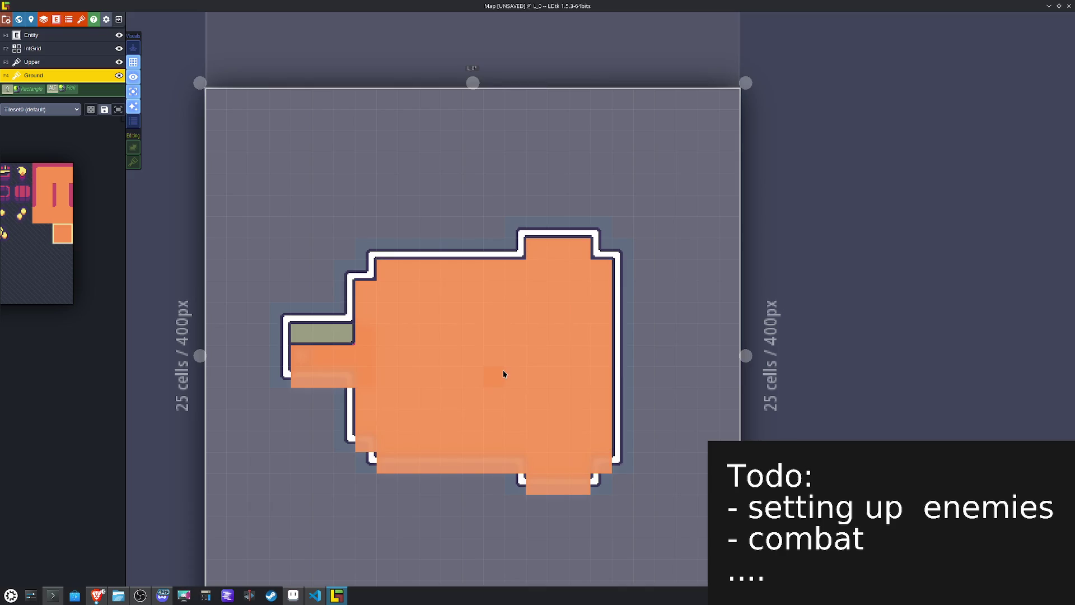
{"action": "left_click", "coordinate": [133, 91]}
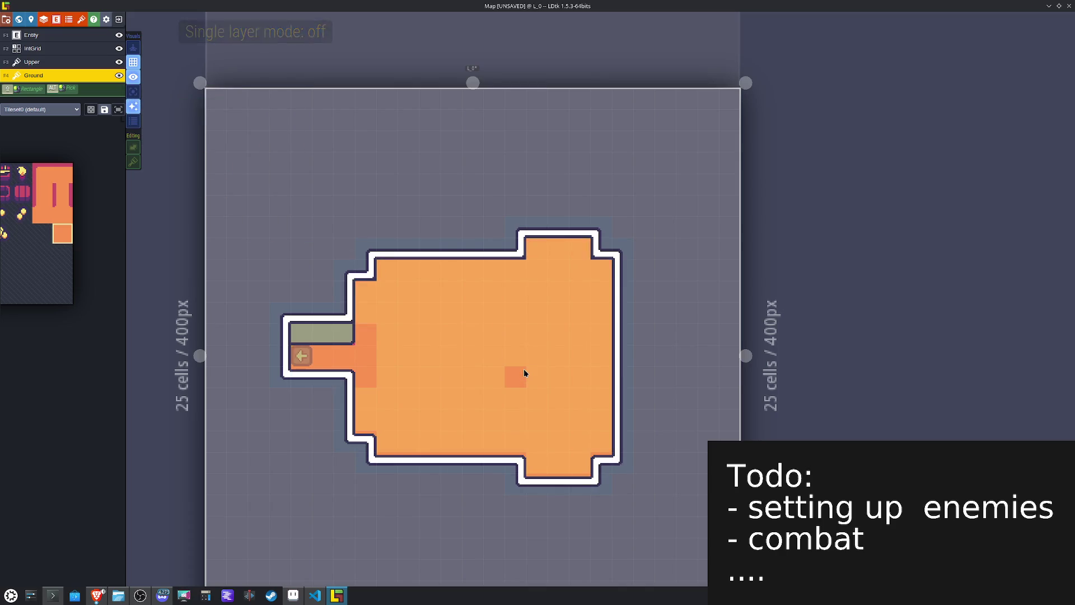
Step: Give level L_0 a bluish-grey background colour in its level settings
{"action": "left_click", "coordinate": [31, 19]}
{"action": "left_click", "coordinate": [73, 175]}
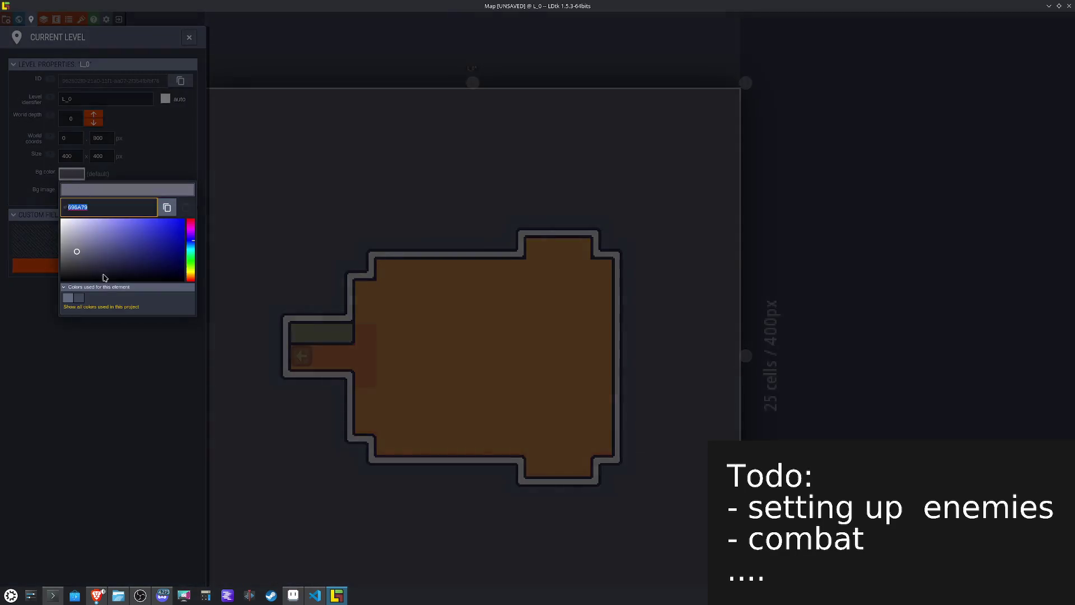
{"action": "left_click", "coordinate": [67, 298]}
{"action": "left_click", "coordinate": [492, 355]}
{"action": "left_click", "coordinate": [495, 358]}
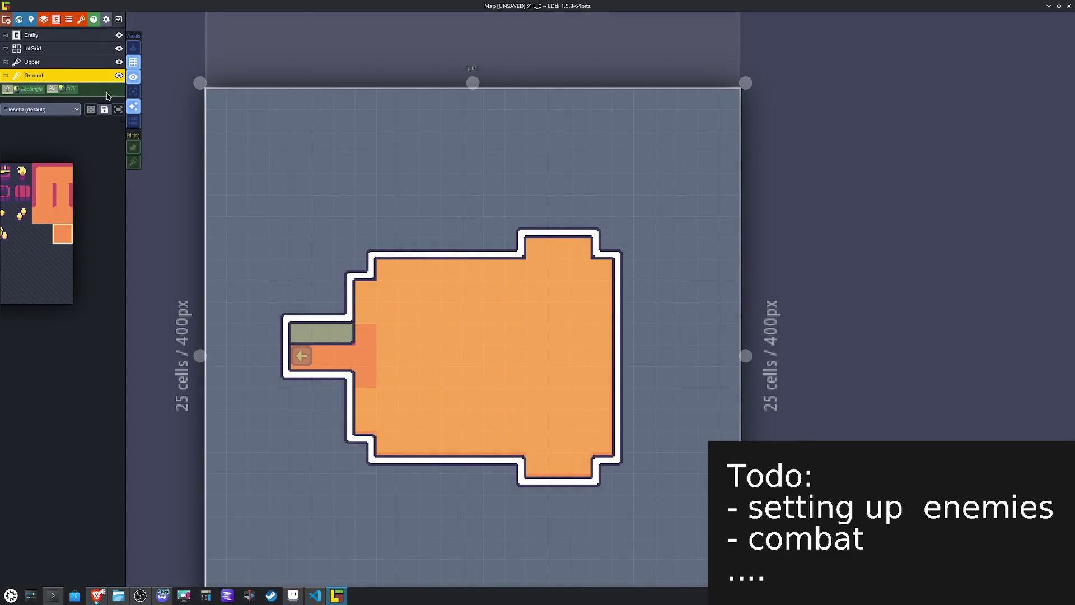
Step: Paint olive wall-edge tiles into L_0's top notch, along the top inner edge and flipped corners
{"action": "mouse_move", "coordinate": [56, 179]}
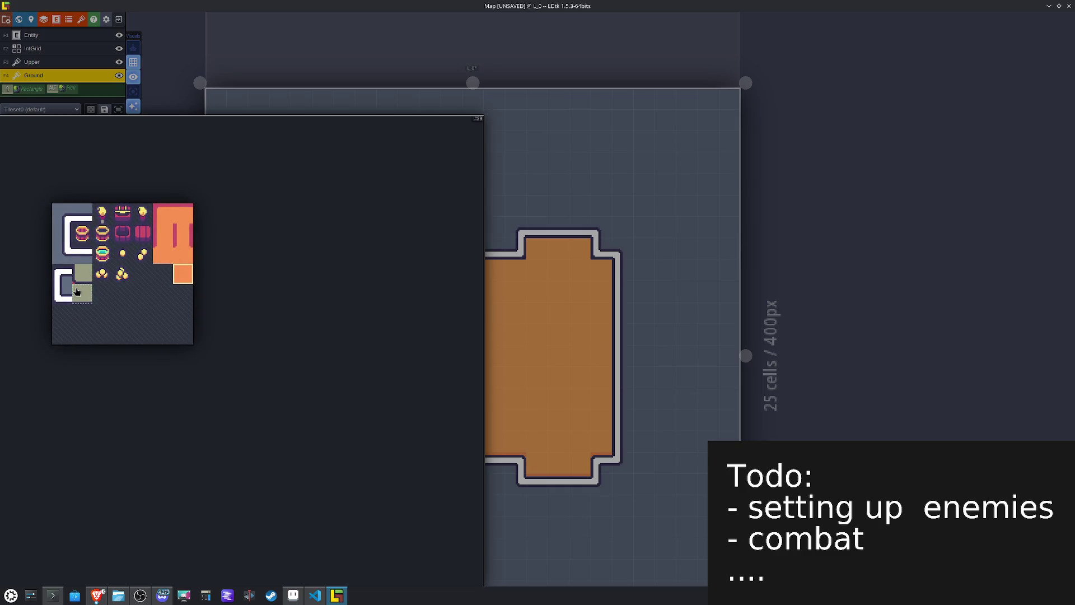
{"action": "left_click", "coordinate": [76, 291]}
{"action": "left_click", "coordinate": [580, 249]}
{"action": "left_click_drag", "start_coordinate": [548, 255], "coordinate": [392, 271]}
{"action": "mouse_move", "coordinate": [100, 287]}
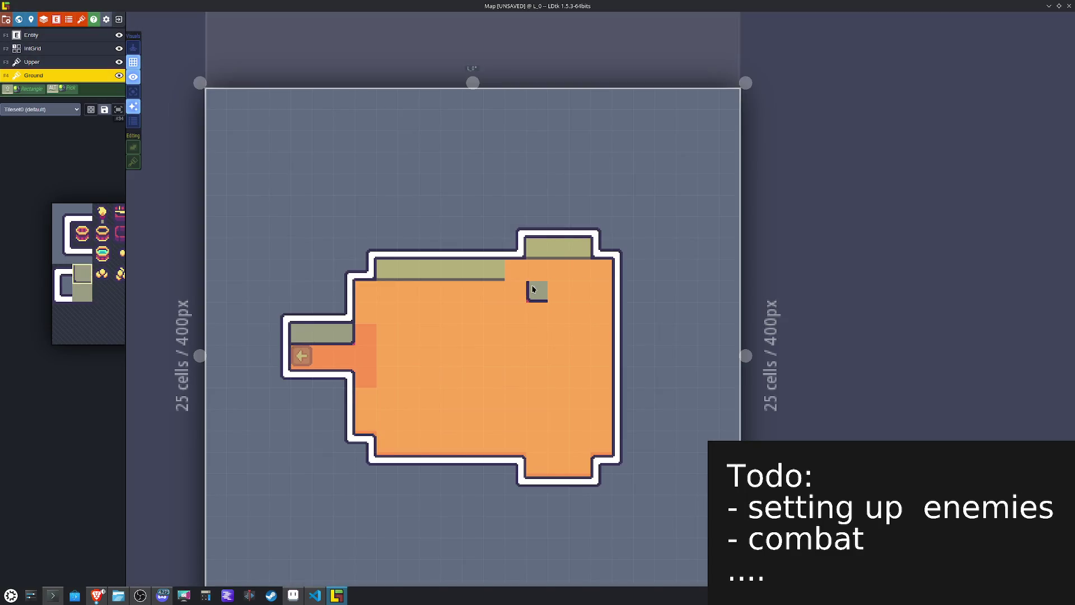
{"action": "key", "text": "x"}
{"action": "key", "text": "x"}
{"action": "left_click", "coordinate": [598, 277]}
{"action": "key", "text": "x"}
{"action": "left_click", "coordinate": [366, 291]}
{"action": "key", "text": "F2"}
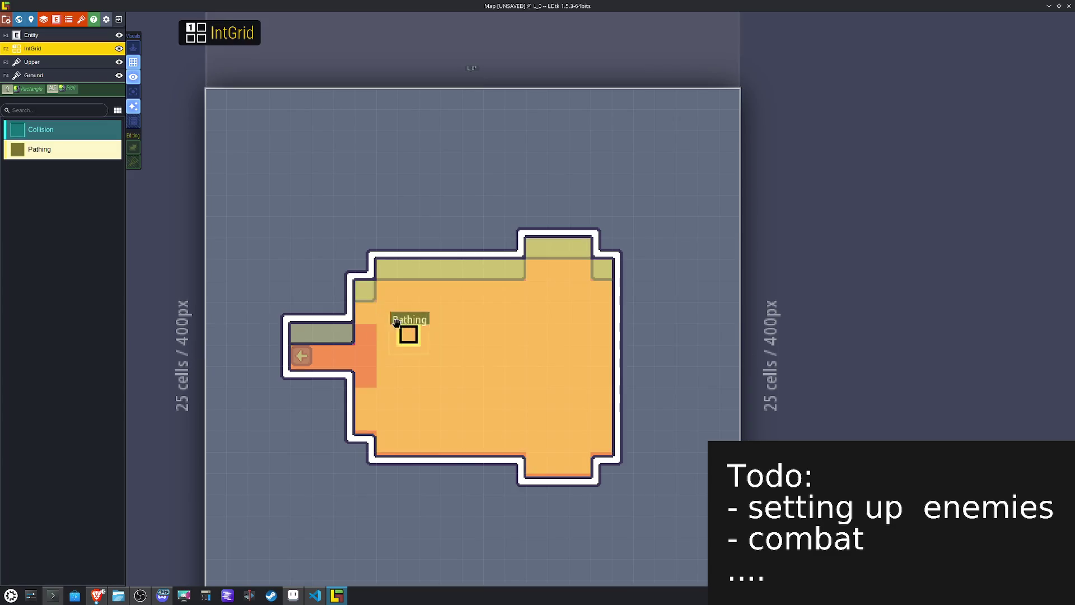
Step: Paint Pathing cells along the top inner strip, erase the dark orange cells, and save
{"action": "mouse_move", "coordinate": [387, 275]}
{"action": "left_mouse_down"}
{"action": "mouse_move", "coordinate": [511, 271]}
{"action": "mouse_move", "coordinate": [578, 243]}
{"action": "mouse_move", "coordinate": [599, 268]}
{"action": "left_mouse_up"}
{"action": "left_click", "coordinate": [364, 291]}
{"action": "left_click_drag", "start_coordinate": [493, 292], "coordinate": [451, 291]}
{"action": "key", "text": "ctrl+s"}
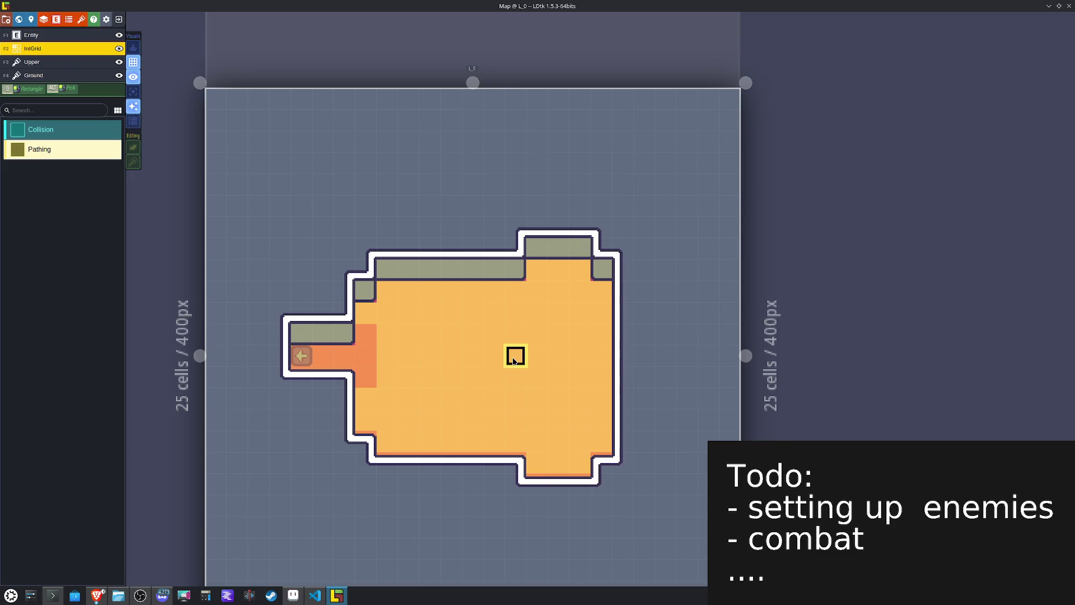
Step: Select the room's upper section and move it up one cell, undoing a stray Pathing fill
{"action": "mouse_move", "coordinate": [631, 321]}
{"action": "left_mouse_down"}
{"action": "mouse_move", "coordinate": [585, 281]}
{"action": "mouse_move", "coordinate": [341, 209]}
{"action": "mouse_move", "coordinate": [360, 210]}
{"action": "mouse_move", "coordinate": [304, 210]}
{"action": "mouse_move", "coordinate": [371, 213]}
{"action": "mouse_move", "coordinate": [358, 214]}
{"action": "left_mouse_up"}
{"action": "mouse_move", "coordinate": [312, 173]}
{"action": "left_mouse_down"}
{"action": "mouse_move", "coordinate": [463, 257]}
{"action": "mouse_move", "coordinate": [636, 288]}
{"action": "left_mouse_up"}
{"action": "key", "text": "ctrl+z"}
{"action": "mouse_move", "coordinate": [297, 202]}
{"action": "left_mouse_down"}
{"action": "mouse_move", "coordinate": [647, 278]}
{"action": "mouse_move", "coordinate": [642, 287]}
{"action": "left_mouse_up"}
{"action": "mouse_move", "coordinate": [504, 281]}
{"action": "left_mouse_down"}
{"action": "mouse_move", "coordinate": [512, 272]}
{"action": "mouse_move", "coordinate": [473, 283]}
{"action": "left_mouse_up"}
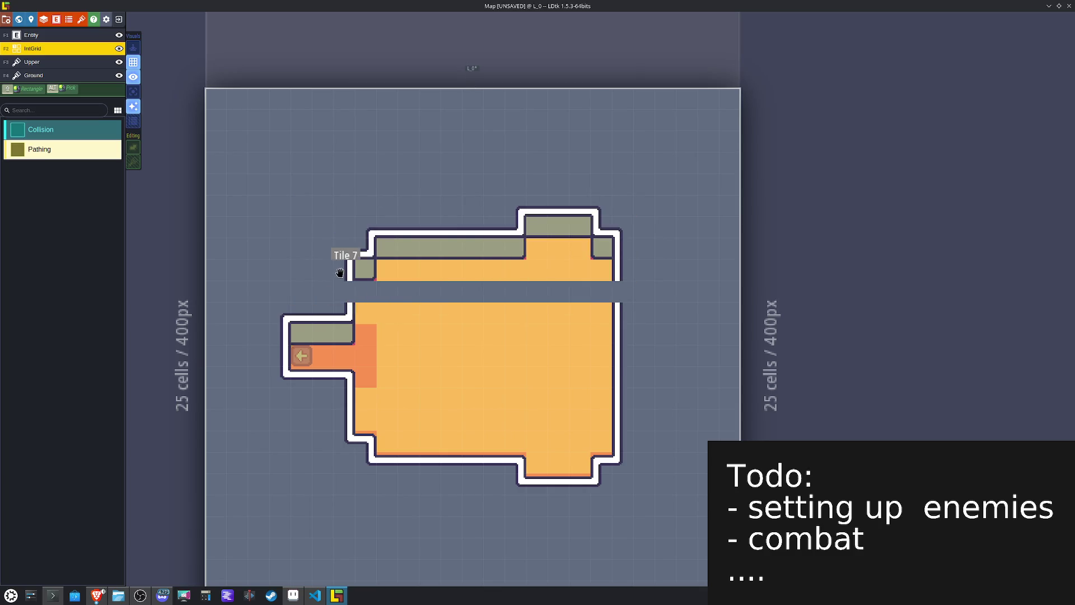
Step: Paint the empty gap row with Pathing cells, then erase five of them
{"action": "key", "text": "F4"}
{"action": "key", "text": "x"}
{"action": "key", "text": "F2"}
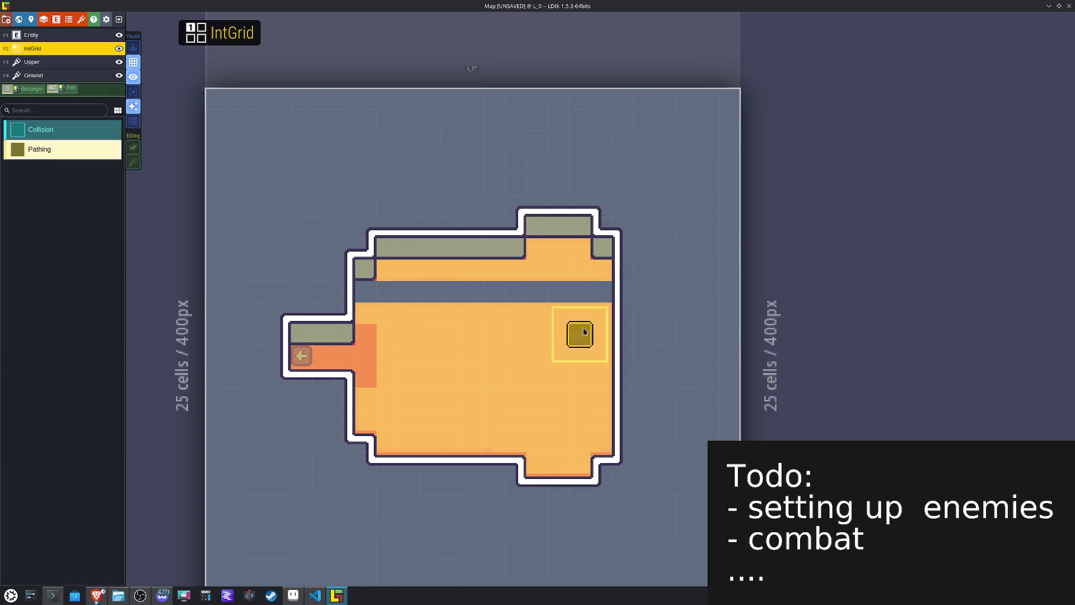
{"action": "left_click_drag", "start_coordinate": [600, 290], "coordinate": [358, 291]}
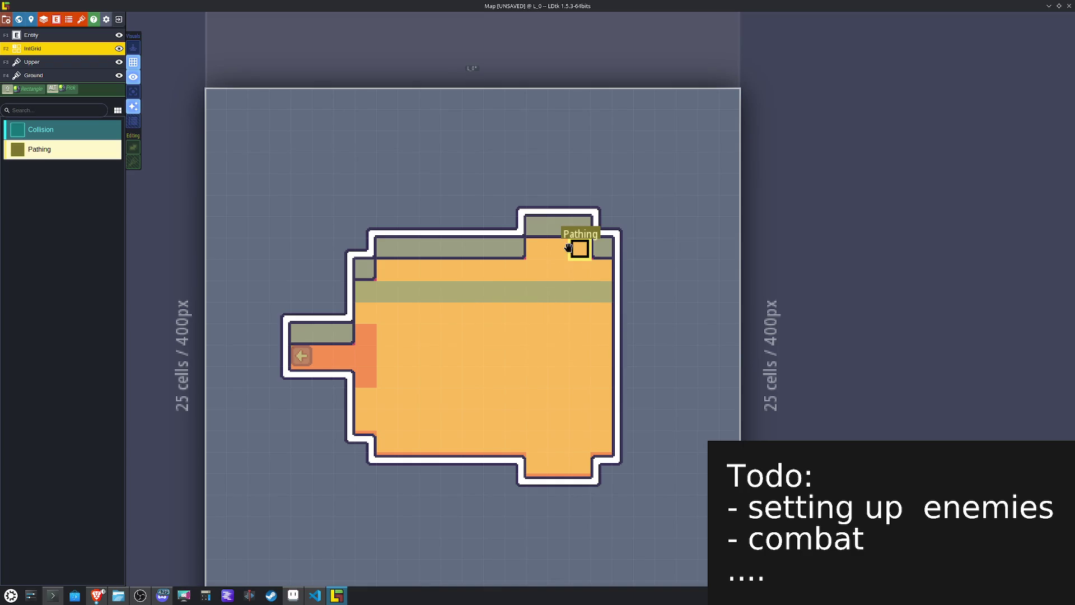
{"action": "left_click_drag", "start_coordinate": [557, 290], "coordinate": [470, 290]}
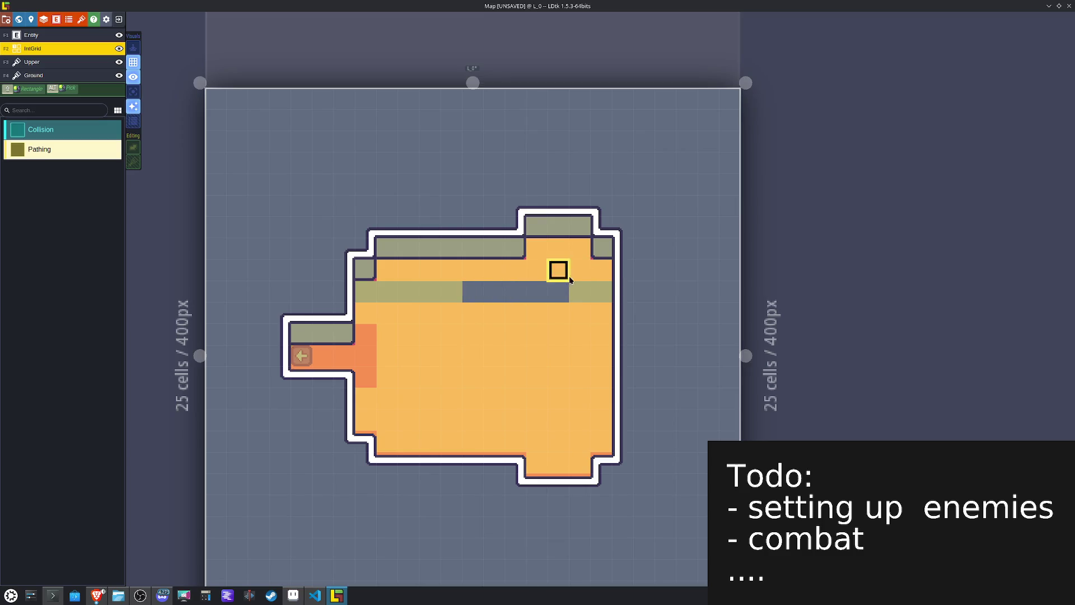
Step: Fill the gap row with orange ground tiles, clear leftover IntGrid cells, and save
{"action": "key", "text": "F4"}
{"action": "left_click", "coordinate": [596, 290]}
{"action": "left_click_drag", "start_coordinate": [597, 290], "coordinate": [358, 292]}
{"action": "key", "text": "F2"}
{"action": "mouse_move", "coordinate": [458, 335]}
{"action": "left_mouse_down"}
{"action": "mouse_move", "coordinate": [556, 271]}
{"action": "mouse_move", "coordinate": [484, 308]}
{"action": "left_mouse_up"}
{"action": "key", "text": "ctrl+s"}
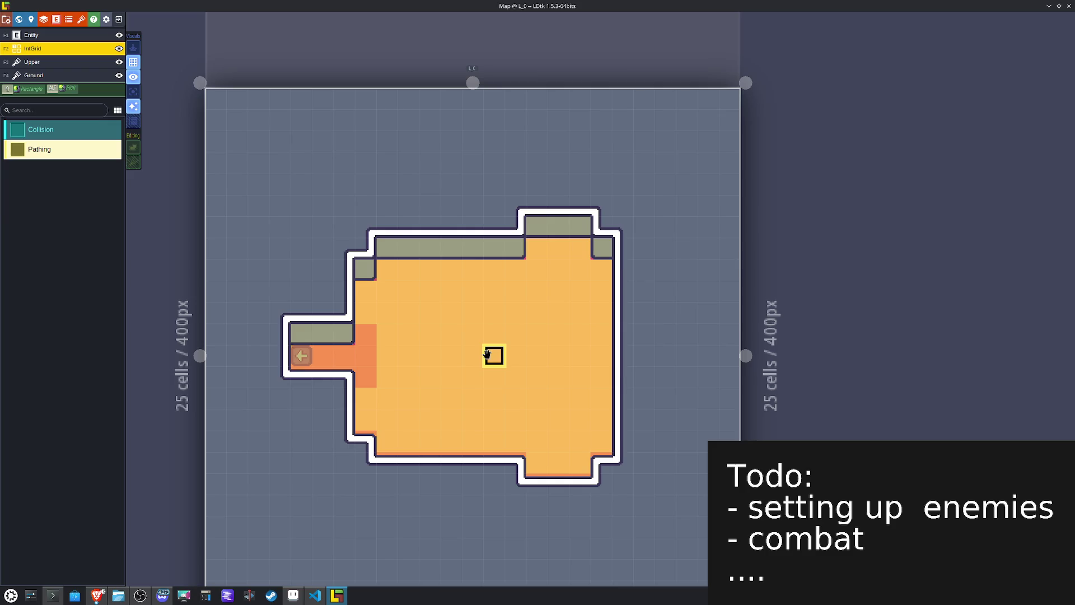
Step: Paint Collision cells around L_0's entire wall outline, erase strays, and save
{"action": "scroll", "coordinate": [490, 355], "scroll_direction": "down", "scroll_amount": 3}
{"action": "scroll", "coordinate": [496, 317], "scroll_direction": "up", "scroll_amount": 2}
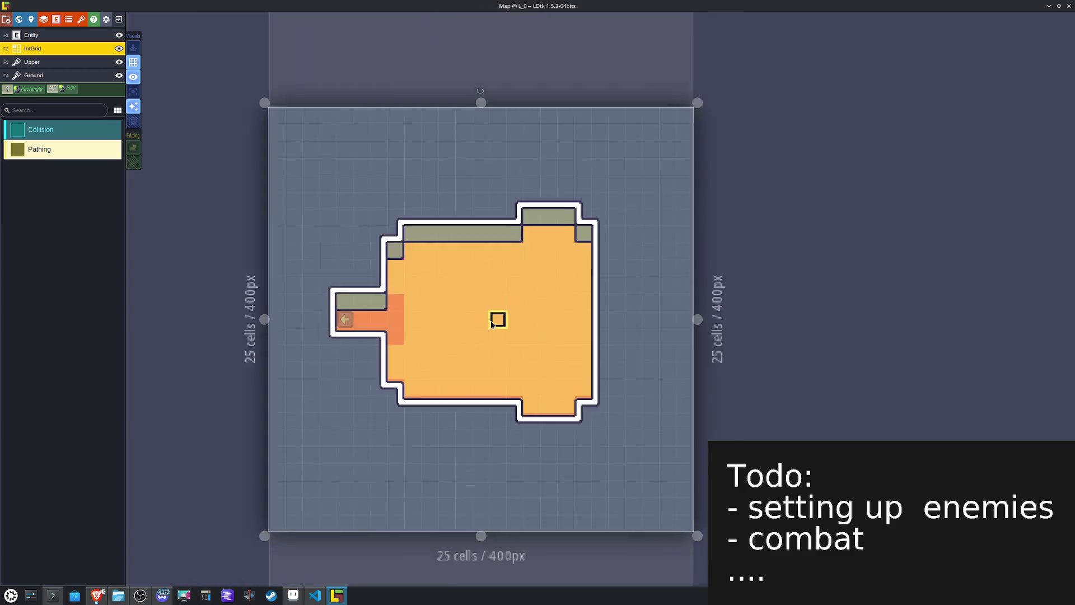
{"action": "left_click", "coordinate": [50, 130]}
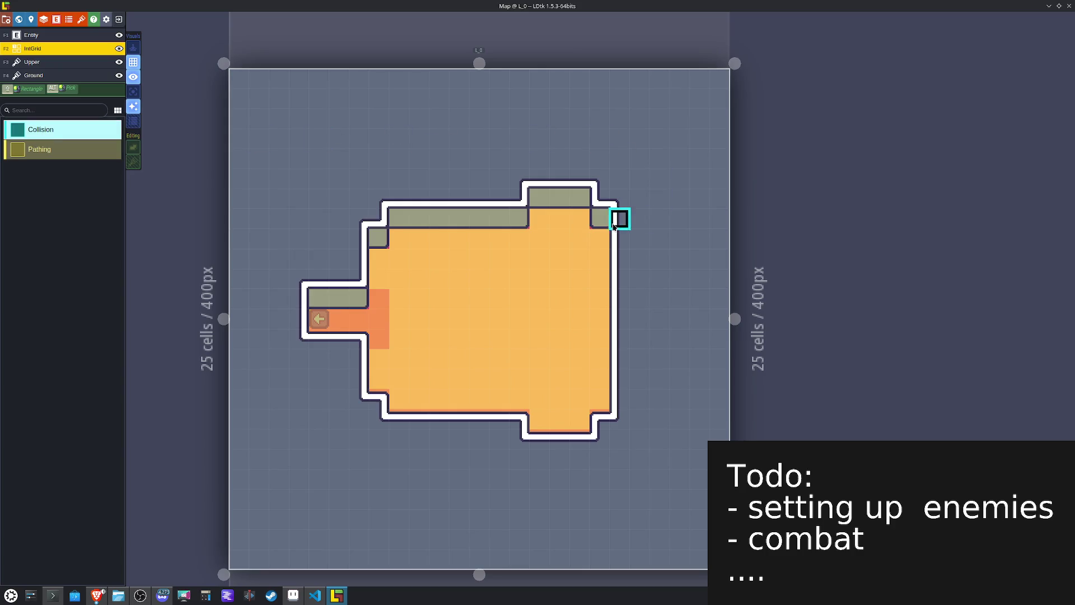
{"action": "mouse_move", "coordinate": [603, 209]}
{"action": "left_mouse_down"}
{"action": "mouse_move", "coordinate": [528, 194]}
{"action": "mouse_move", "coordinate": [388, 218]}
{"action": "mouse_move", "coordinate": [358, 278]}
{"action": "mouse_move", "coordinate": [318, 299]}
{"action": "mouse_move", "coordinate": [335, 343]}
{"action": "mouse_move", "coordinate": [398, 422]}
{"action": "mouse_move", "coordinate": [597, 418]}
{"action": "mouse_move", "coordinate": [621, 395]}
{"action": "mouse_move", "coordinate": [602, 295]}
{"action": "mouse_move", "coordinate": [641, 357]}
{"action": "mouse_move", "coordinate": [619, 216]}
{"action": "mouse_move", "coordinate": [619, 280]}
{"action": "mouse_move", "coordinate": [597, 338]}
{"action": "mouse_move", "coordinate": [600, 238]}
{"action": "left_mouse_up"}
{"action": "right_click", "coordinate": [638, 347]}
{"action": "left_click", "coordinate": [518, 336], "text": "alt"}
{"action": "key", "text": "ctrl+s"}
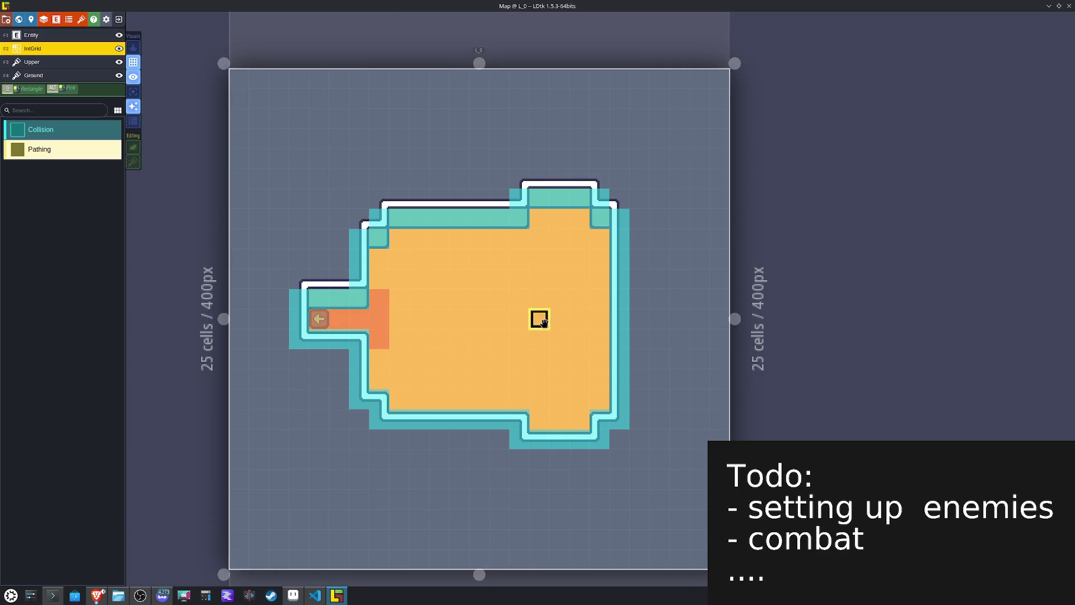
{"action": "left_click", "coordinate": [320, 318], "text": "alt"}
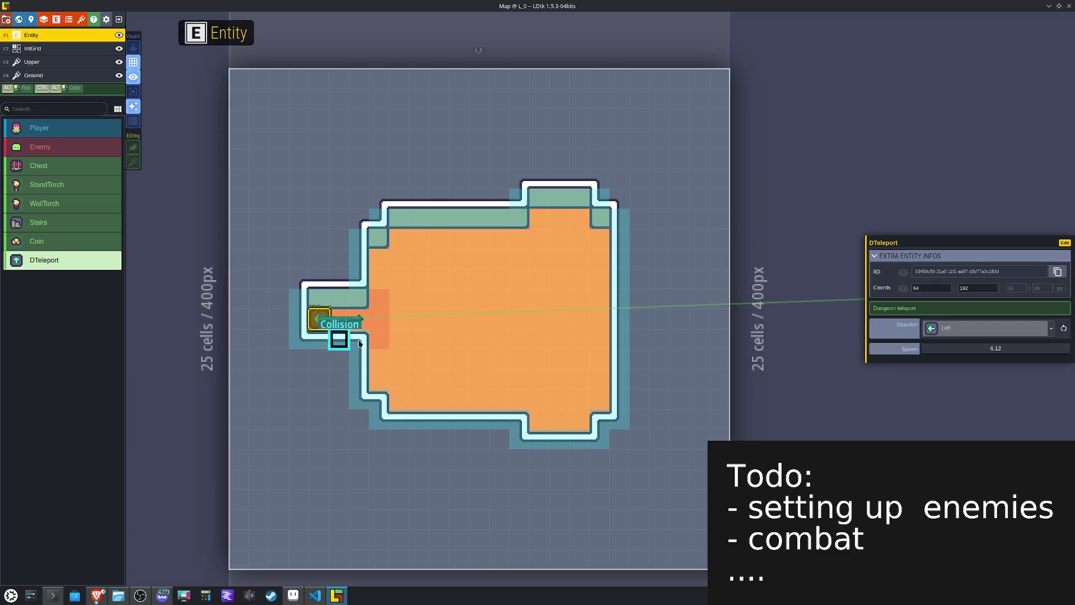
Step: Deselect the DTeleport entity, save the map, and scroll out toward the world view
{"action": "key", "text": "Escape"}
{"action": "key", "text": "ctrl+s"}
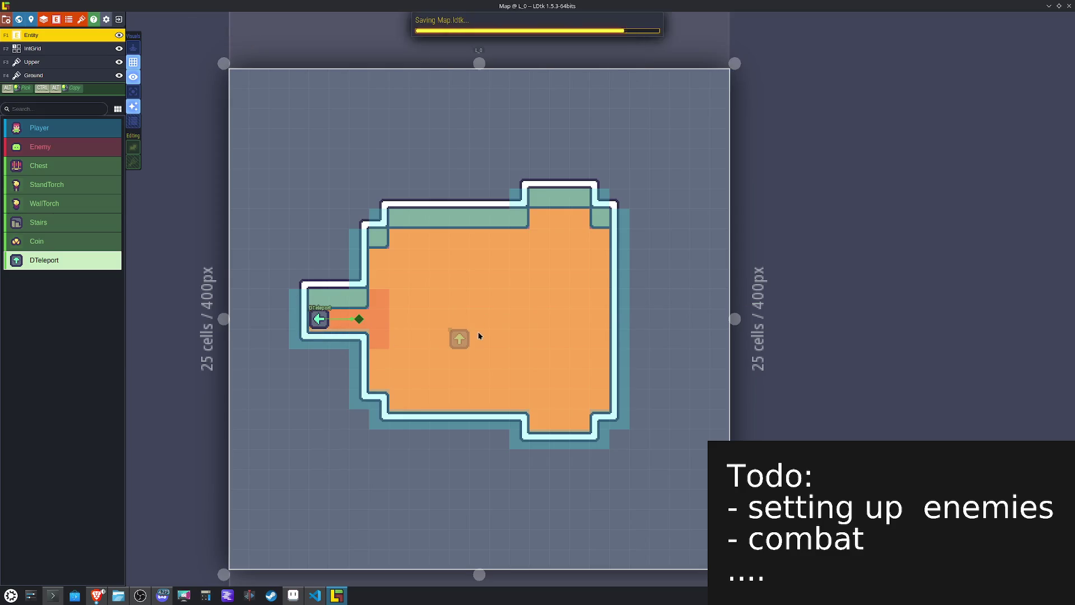
{"action": "key", "text": "ctrl+s"}
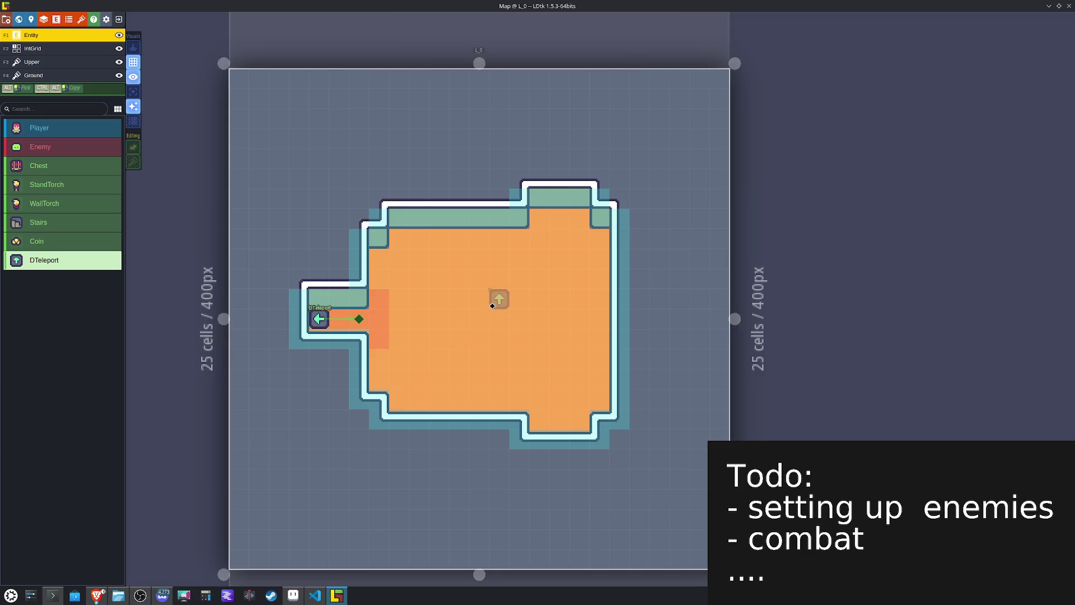
{"action": "scroll", "coordinate": [492, 306], "scroll_direction": "down", "scroll_amount": 5}
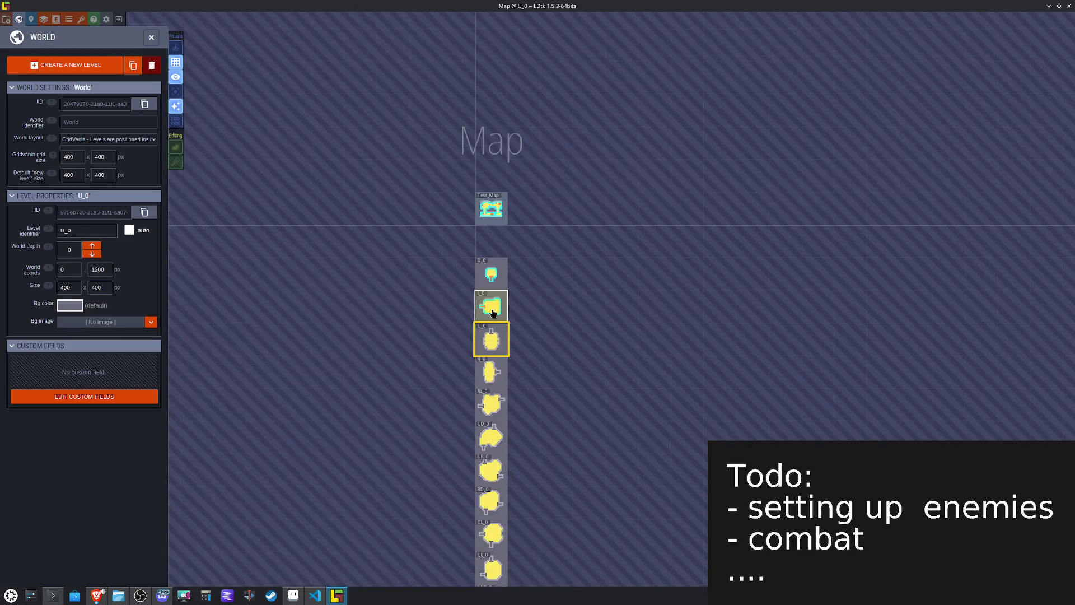
Step: Give level D_0 a bluish-grey background colour and open it to check its visuals
{"action": "scroll", "coordinate": [492, 312], "scroll_direction": "up", "scroll_amount": 4}
{"action": "left_click", "coordinate": [501, 303]}
{"action": "left_click", "coordinate": [506, 235]}
{"action": "left_click", "coordinate": [508, 287]}
{"action": "left_click", "coordinate": [498, 246]}
{"action": "left_click", "coordinate": [69, 307]}
{"action": "left_click", "coordinate": [67, 432]}
{"action": "double_click", "coordinate": [459, 233]}
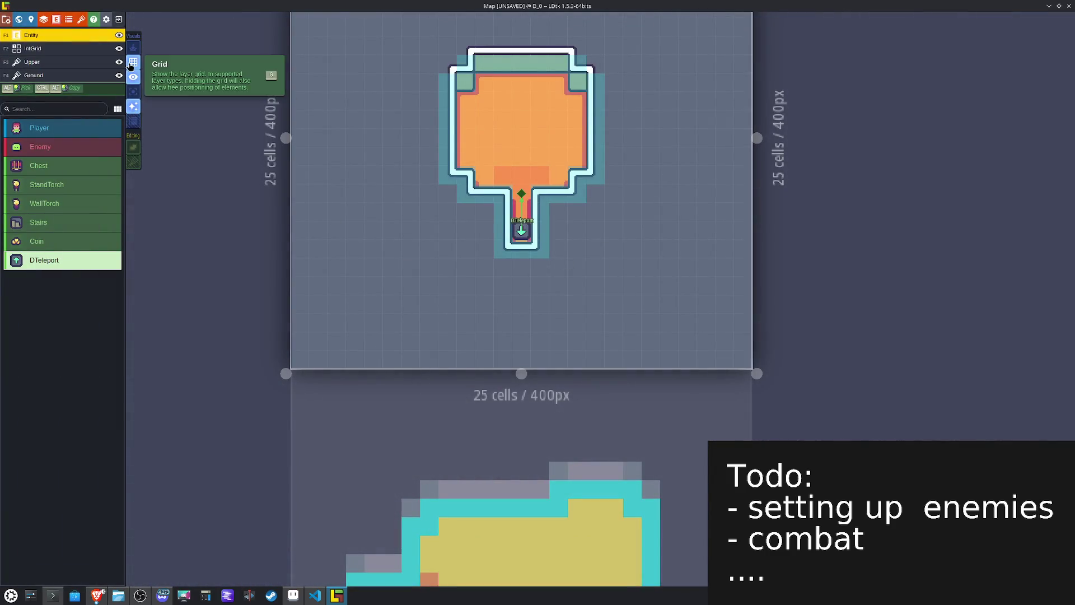
{"action": "left_click", "coordinate": [136, 81]}
{"action": "left_click", "coordinate": [136, 80]}
Step: Return to the world view, select level U_0, and open it for editing
{"action": "key", "text": "w"}
{"action": "left_click", "coordinate": [531, 365]}
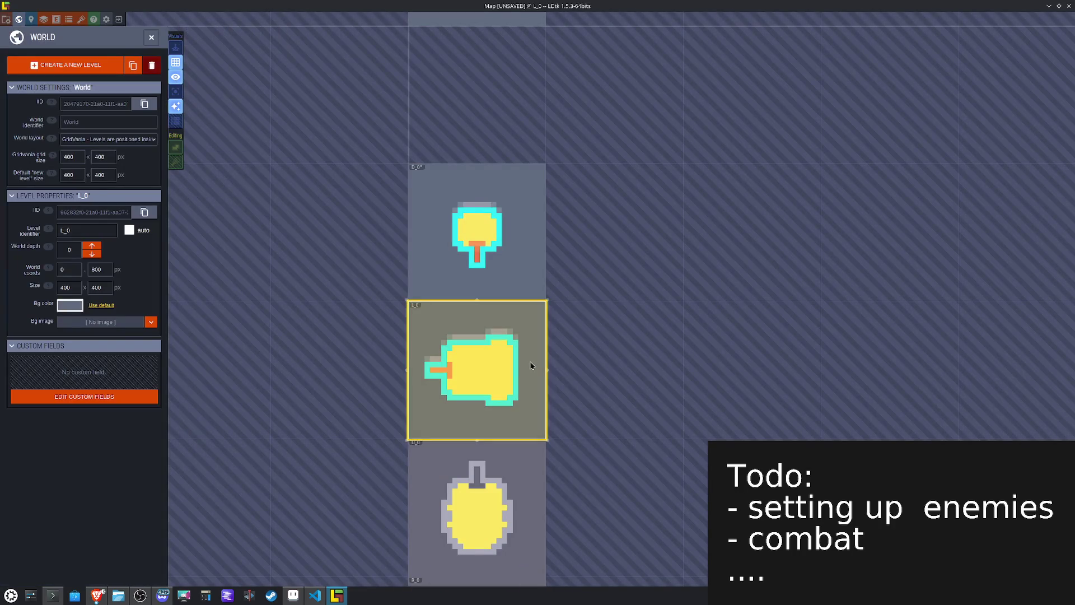
{"action": "left_click_drag", "start_coordinate": [516, 406], "coordinate": [492, 247]}
{"action": "left_click", "coordinate": [492, 247]}
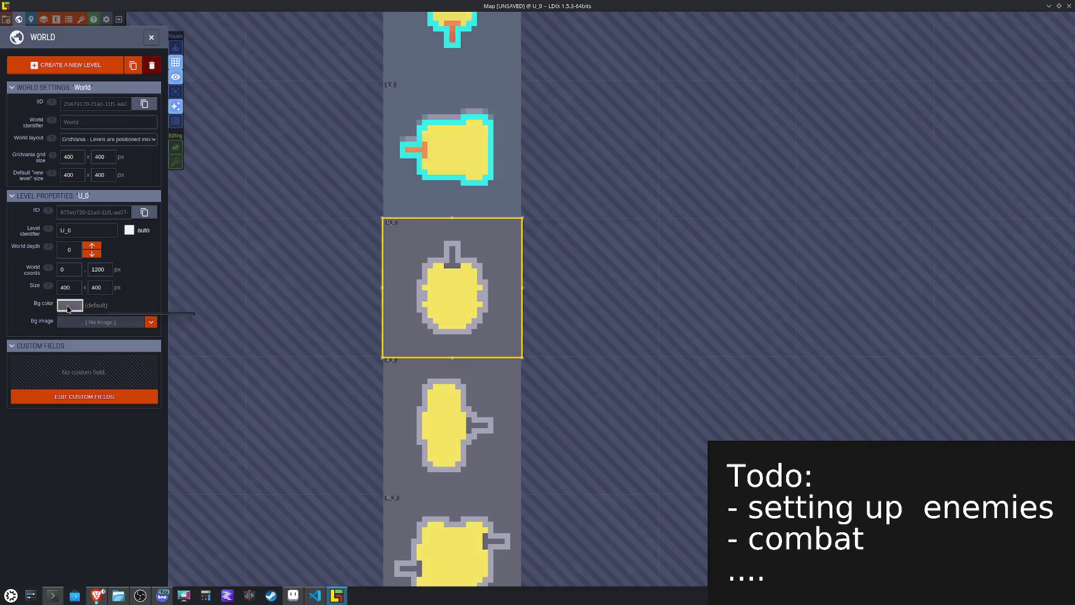
{"action": "left_click", "coordinate": [68, 306]}
{"action": "left_click", "coordinate": [66, 436]}
{"action": "double_click", "coordinate": [440, 307]}
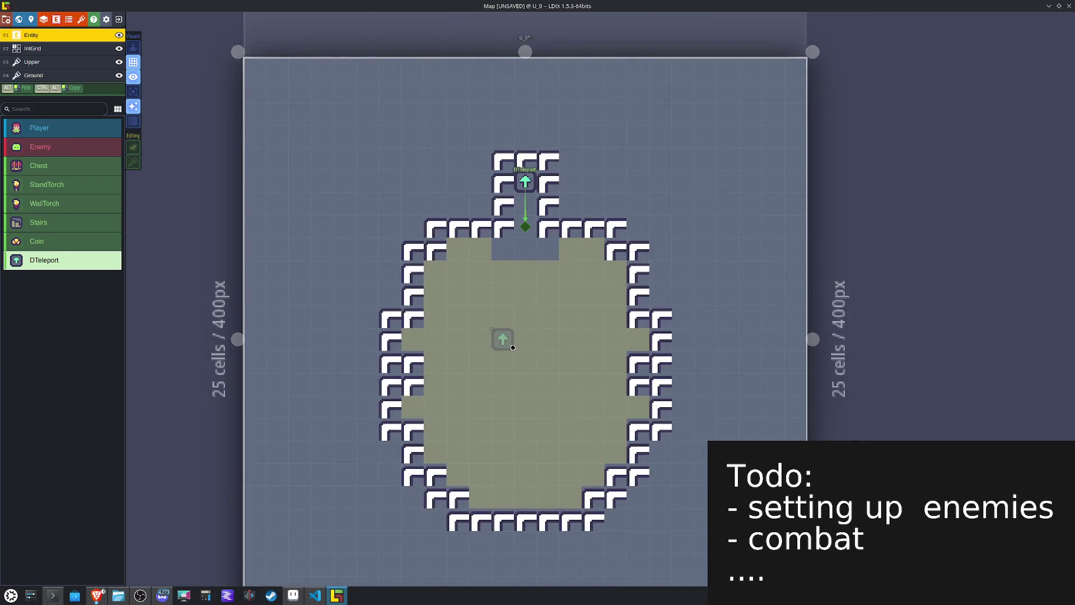
Step: Delete the stray teleport entity from level U_0
{"action": "left_click_drag", "start_coordinate": [513, 347], "coordinate": [466, 344]}
{"action": "key", "text": "Delete"}
{"action": "key", "text": "F4"}
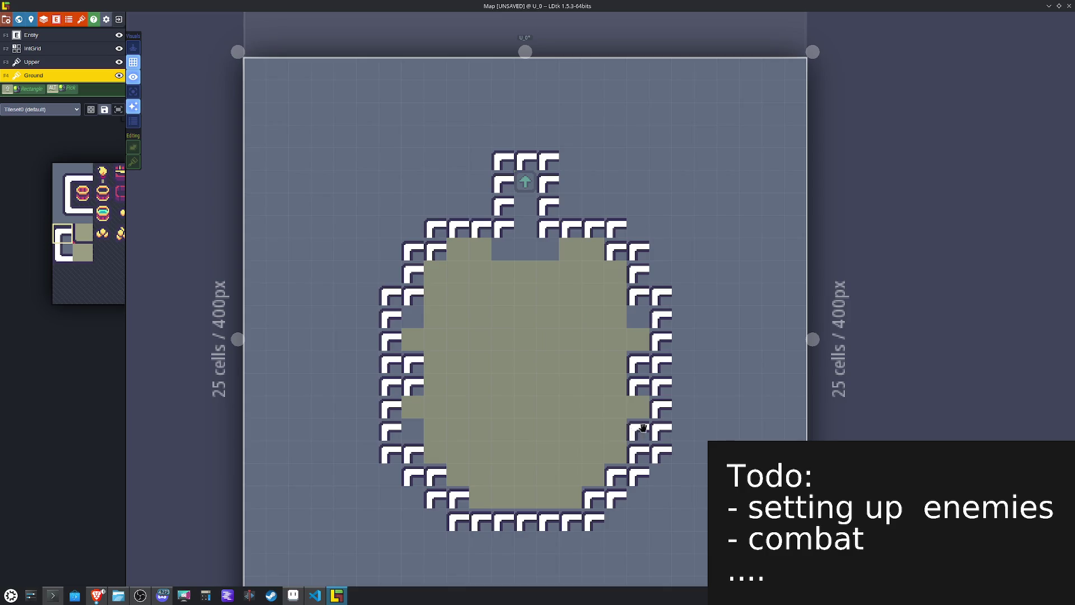
Step: Erase the Pathing cells on U_0's left and right edges
{"action": "key", "text": "F2"}
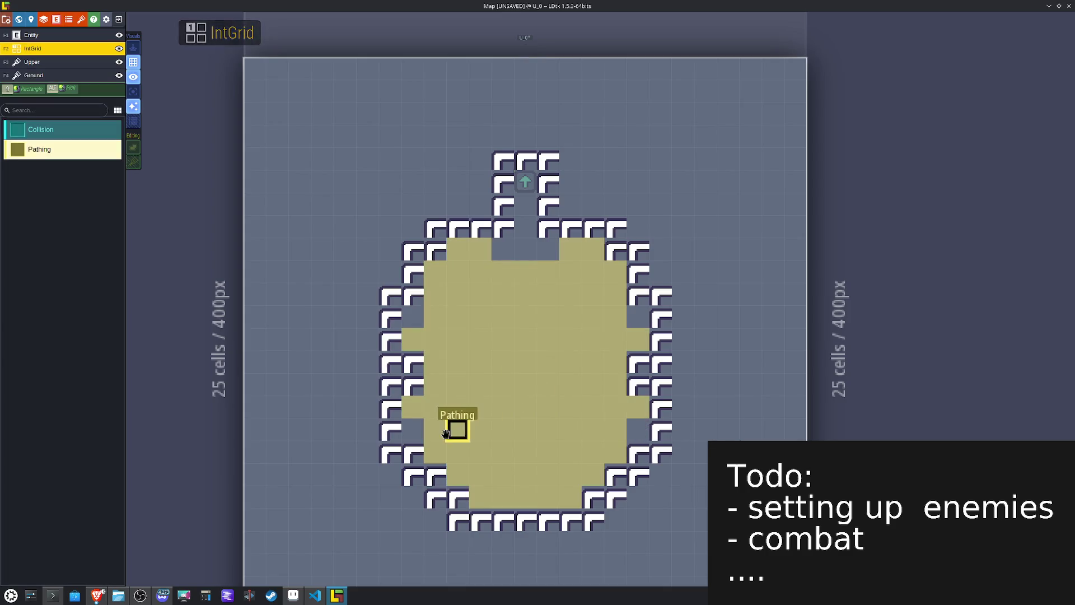
{"action": "right_click", "coordinate": [413, 407]}
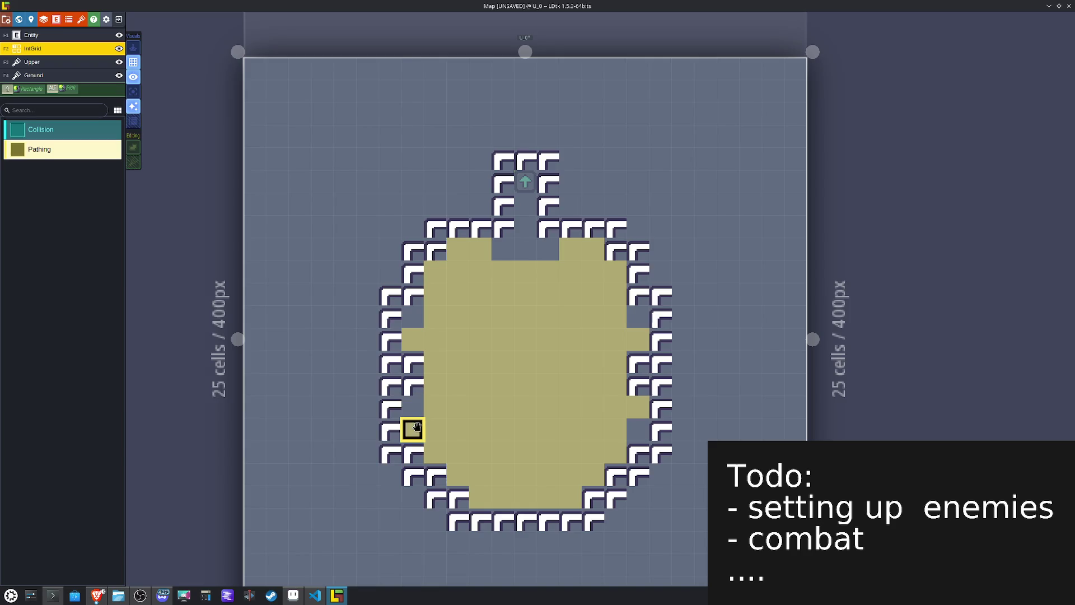
{"action": "right_click", "coordinate": [638, 407]}
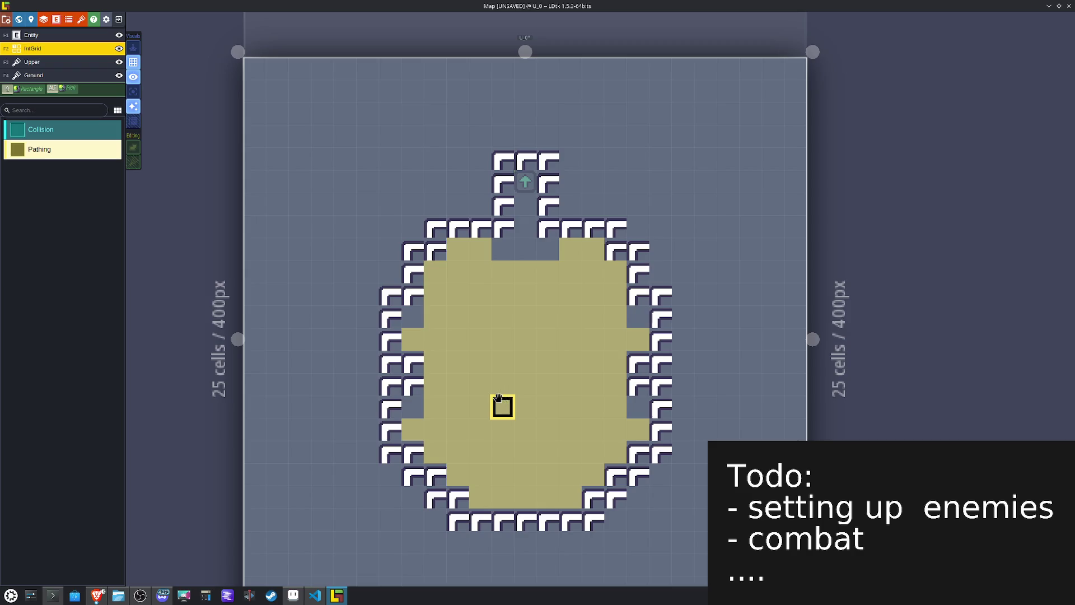
{"action": "left_click", "coordinate": [35, 78]}
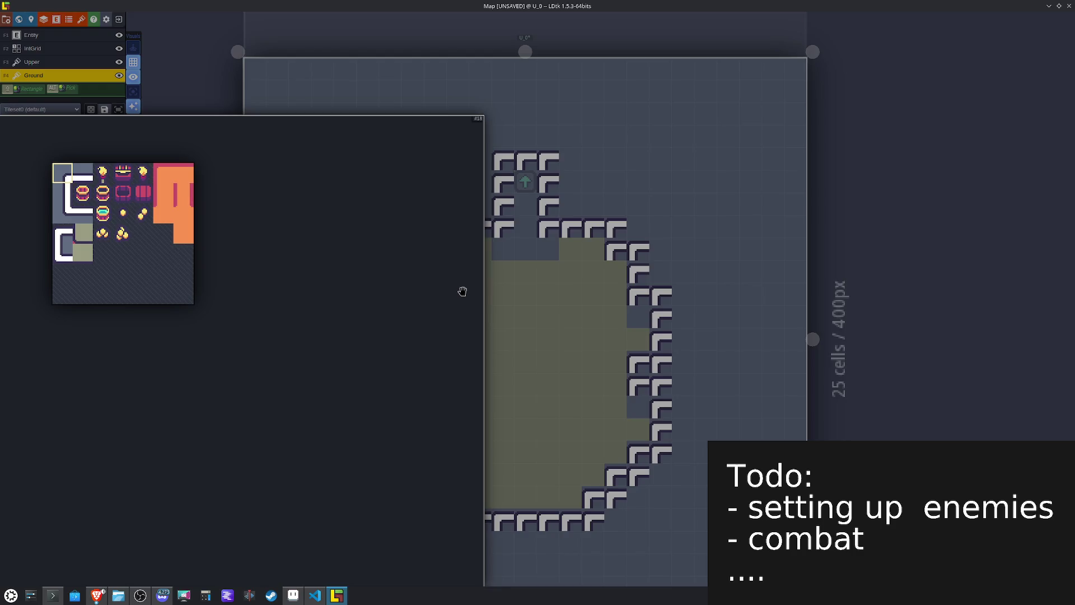
Step: Erase the top-left wall tile and repaint two top-right wall tiles flipped
{"action": "right_click", "coordinate": [508, 162]}
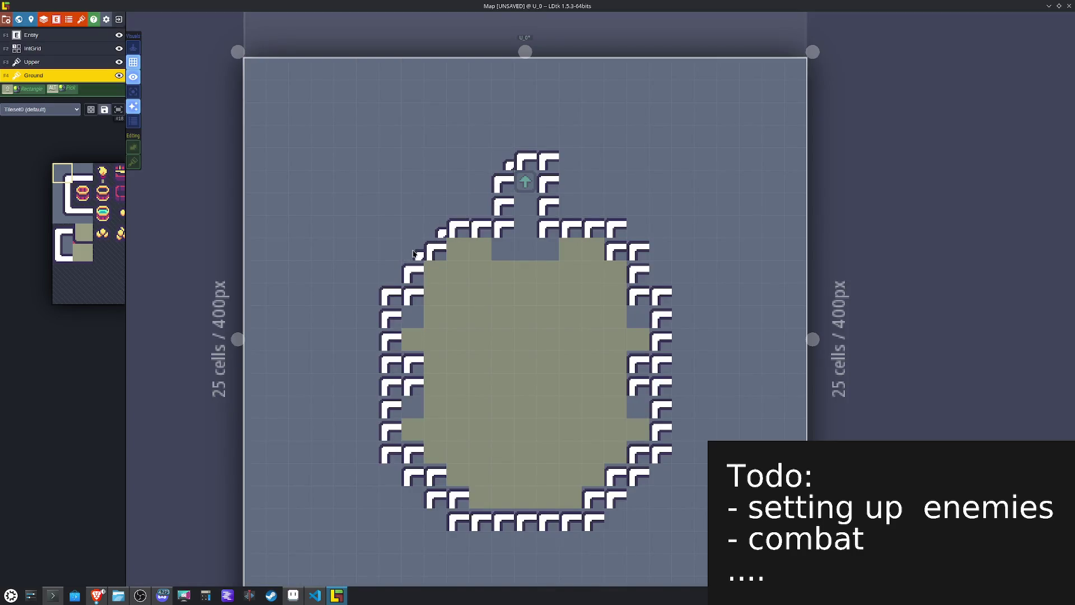
{"action": "key", "text": "x"}
{"action": "left_click", "coordinate": [622, 227]}
{"action": "left_click", "coordinate": [639, 242]}
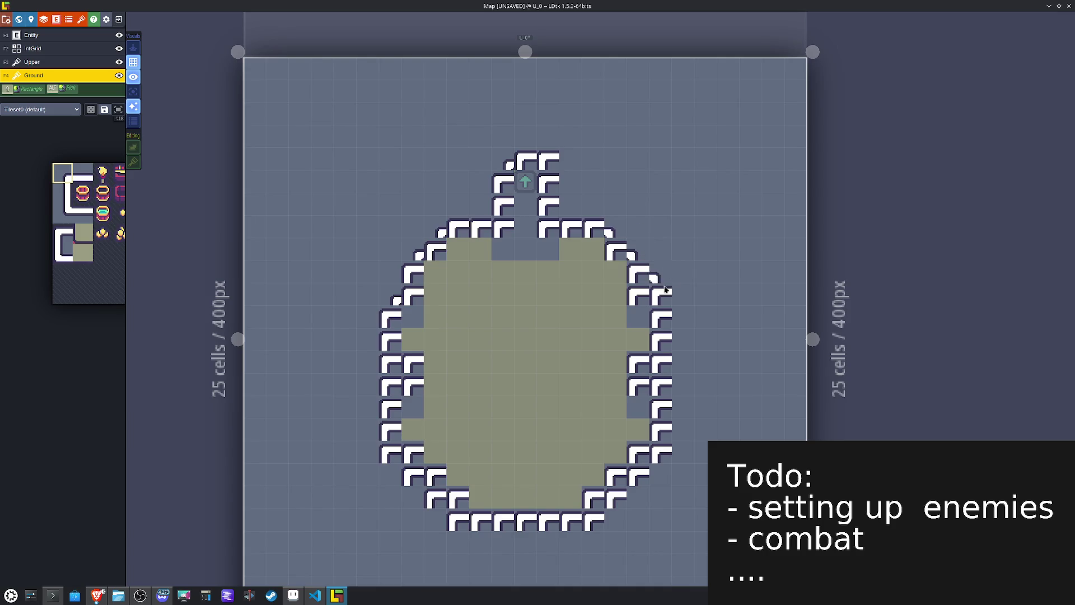
Step: Retile the entrance corridor walls with vertical pieces, flipping the right side
{"action": "mouse_move", "coordinate": [43, 186]}
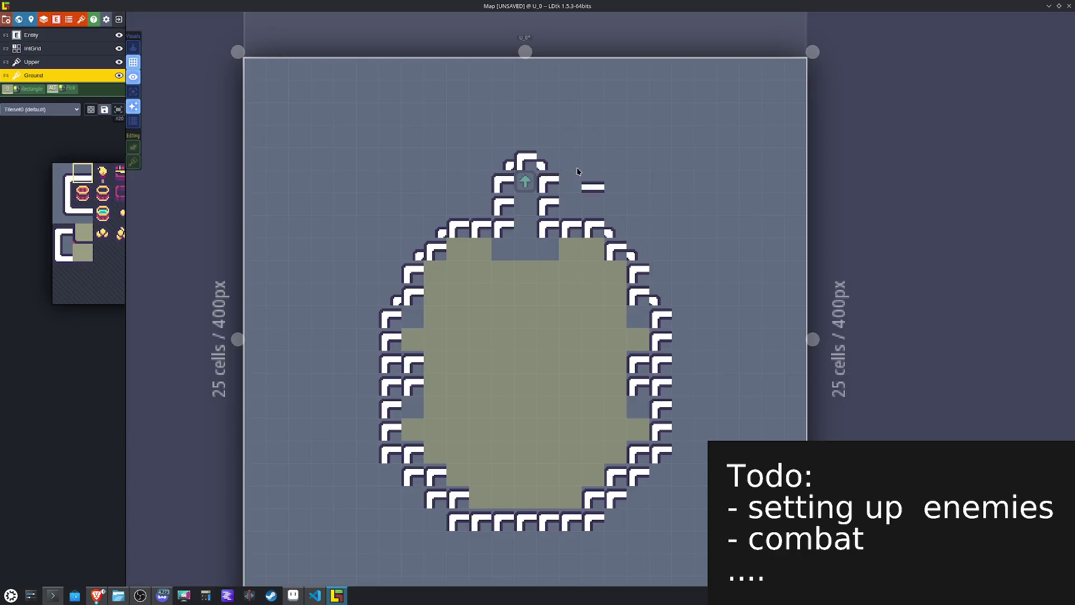
{"action": "left_click", "coordinate": [525, 162]}
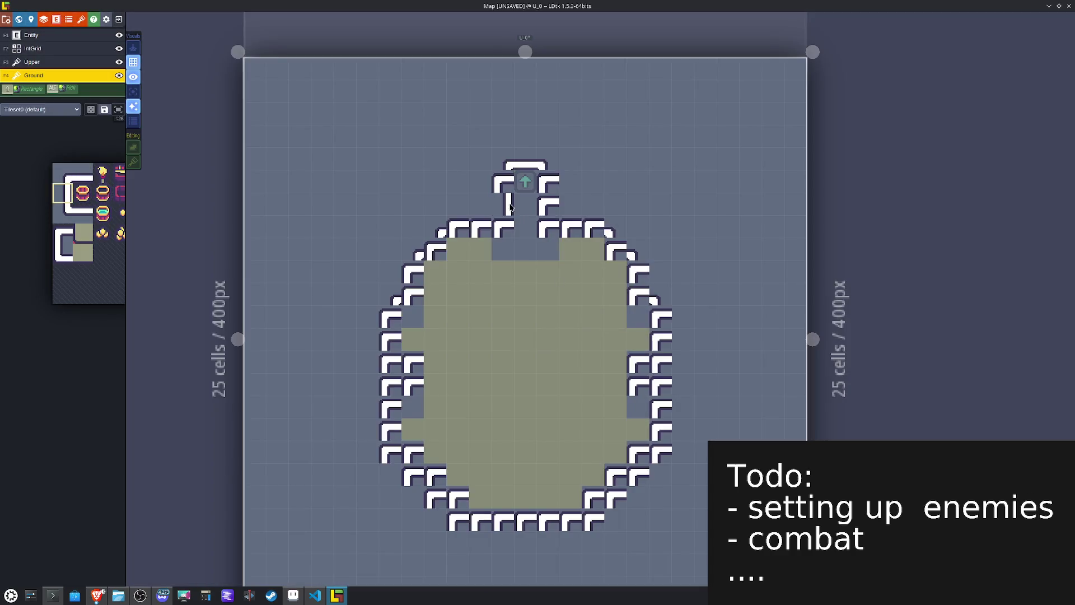
{"action": "left_click", "coordinate": [503, 190]}
{"action": "key", "text": "x"}
{"action": "left_click", "coordinate": [547, 177]}
{"action": "left_click", "coordinate": [548, 200]}
Step: Repaint the top wall tiles and an upper-right wall tile with a new wall tile
{"action": "mouse_move", "coordinate": [94, 231]}
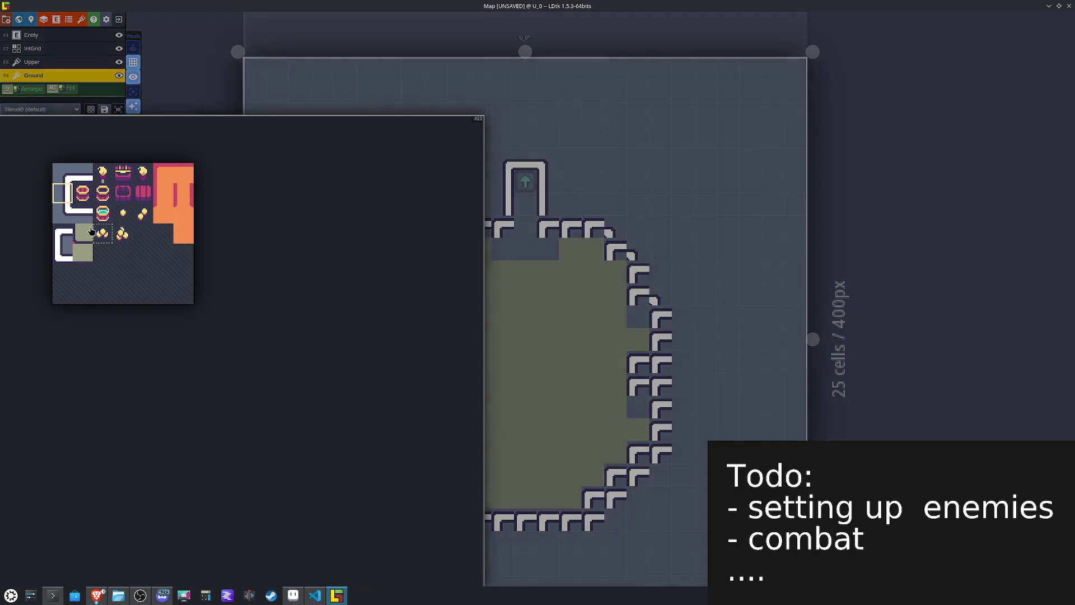
{"action": "left_click", "coordinate": [65, 255]}
{"action": "key", "text": "x"}
{"action": "left_click", "coordinate": [501, 226]}
{"action": "key", "text": "x"}
{"action": "left_click", "coordinate": [526, 228]}
{"action": "left_click", "coordinate": [548, 227]}
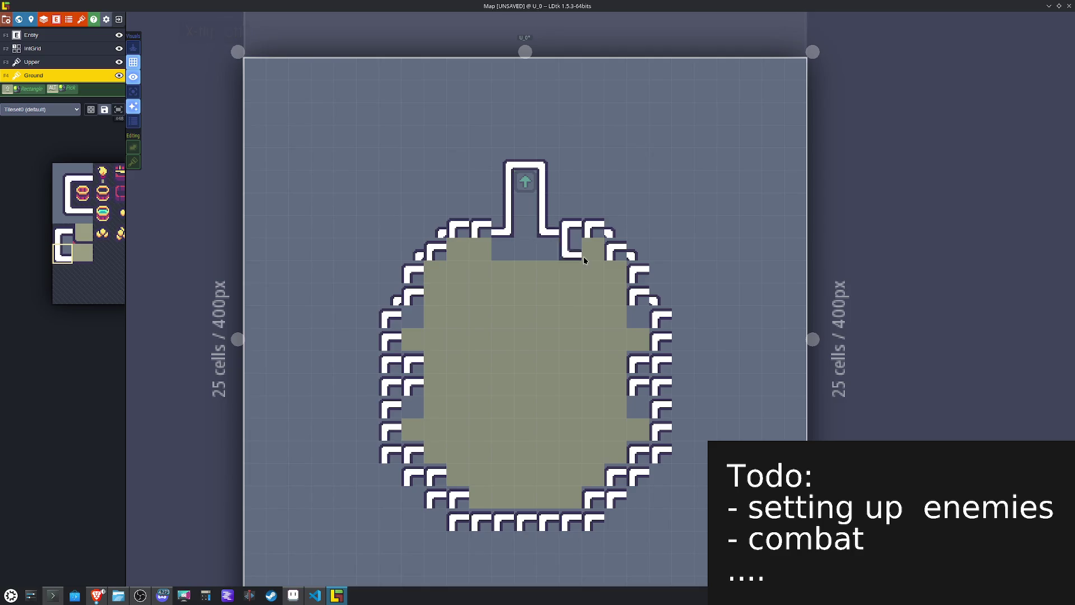
{"action": "left_click", "coordinate": [613, 251]}
Step: Paint a right-side wall tile and a flipped left-side wall tile
{"action": "left_click", "coordinate": [637, 385]}
{"action": "key", "text": "x"}
{"action": "left_click", "coordinate": [413, 386]}
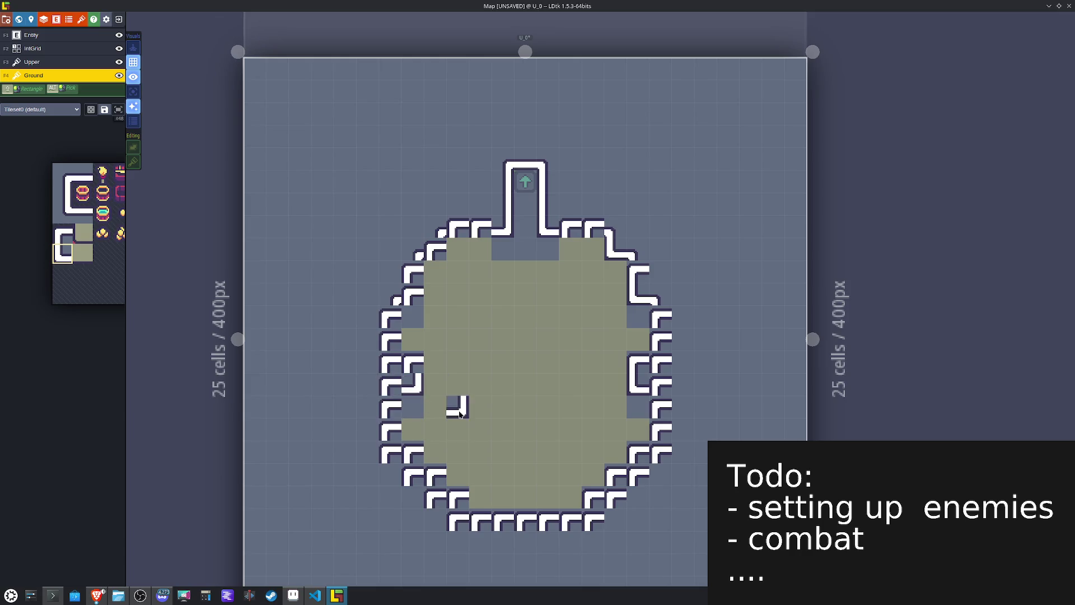
{"action": "mouse_move", "coordinate": [108, 263]}
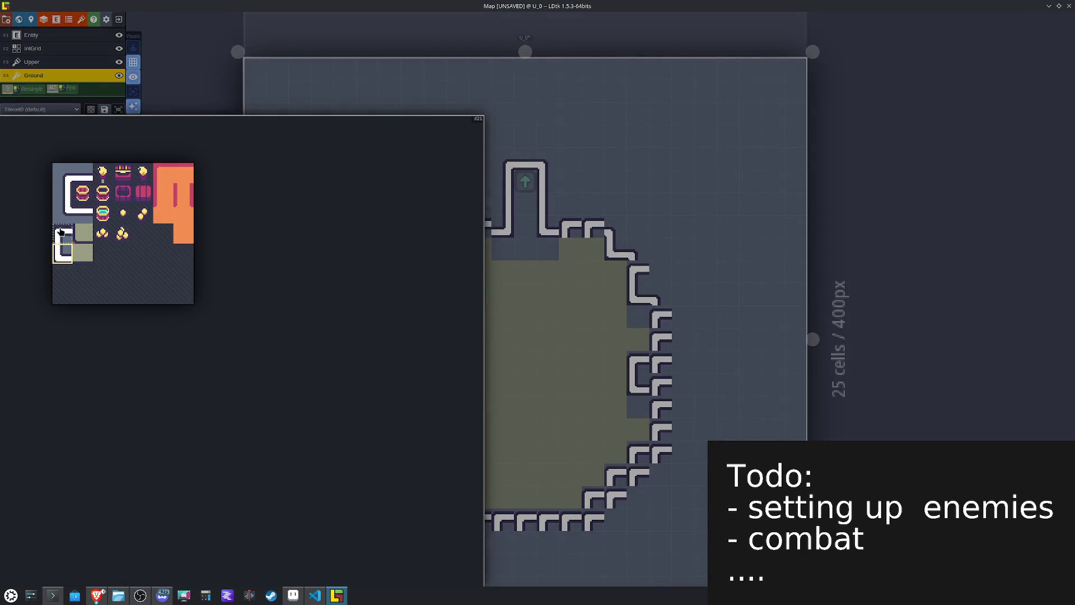
{"action": "left_click", "coordinate": [61, 232]}
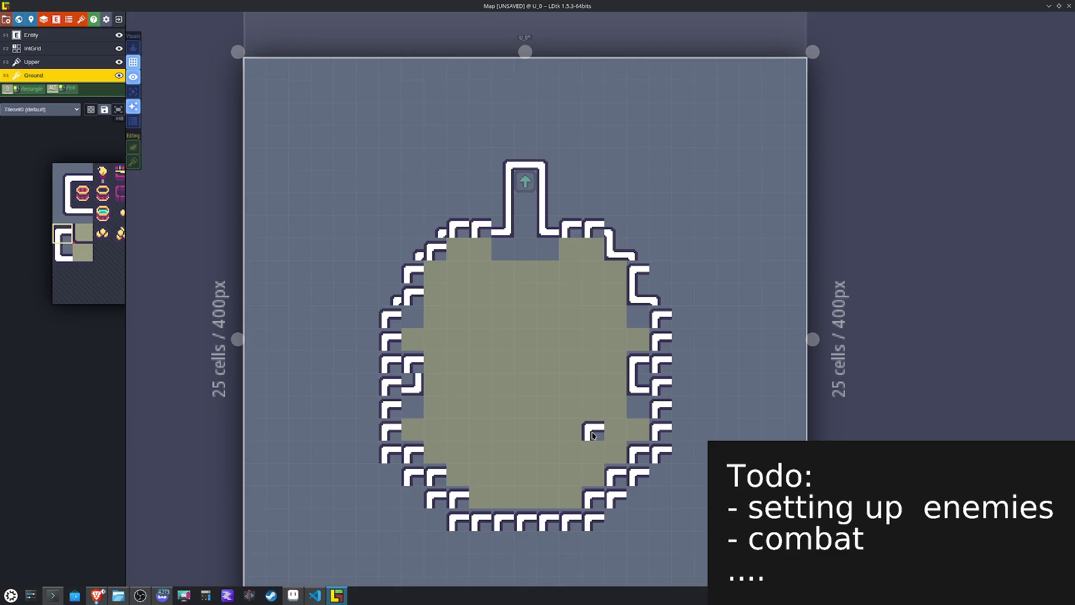
{"action": "mouse_move", "coordinate": [82, 288]}
{"action": "left_click", "coordinate": [83, 213]}
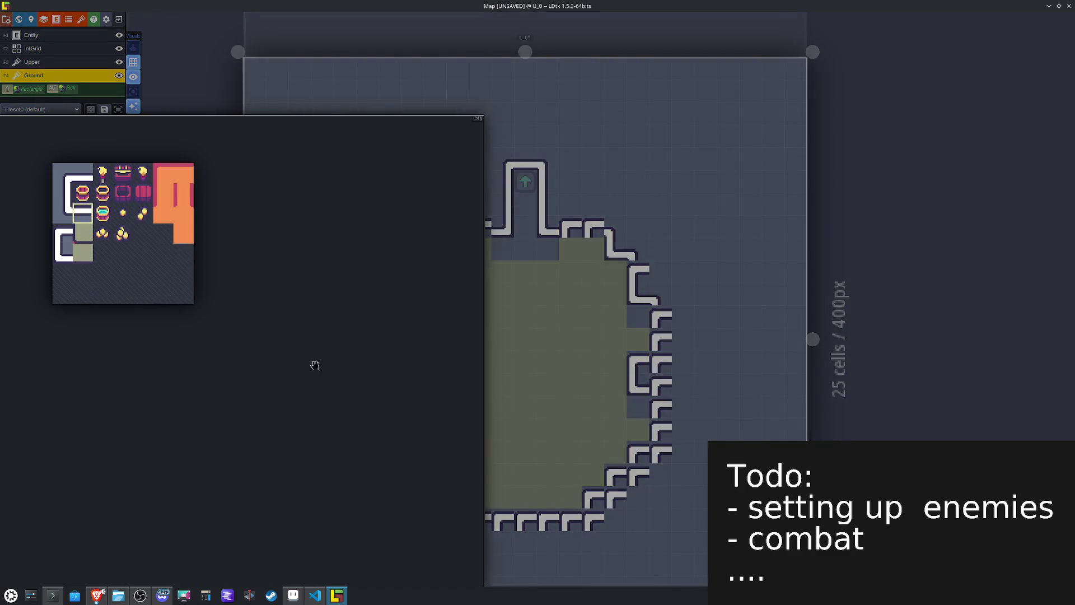
{"action": "mouse_move", "coordinate": [111, 279]}
{"action": "left_click", "coordinate": [63, 213]}
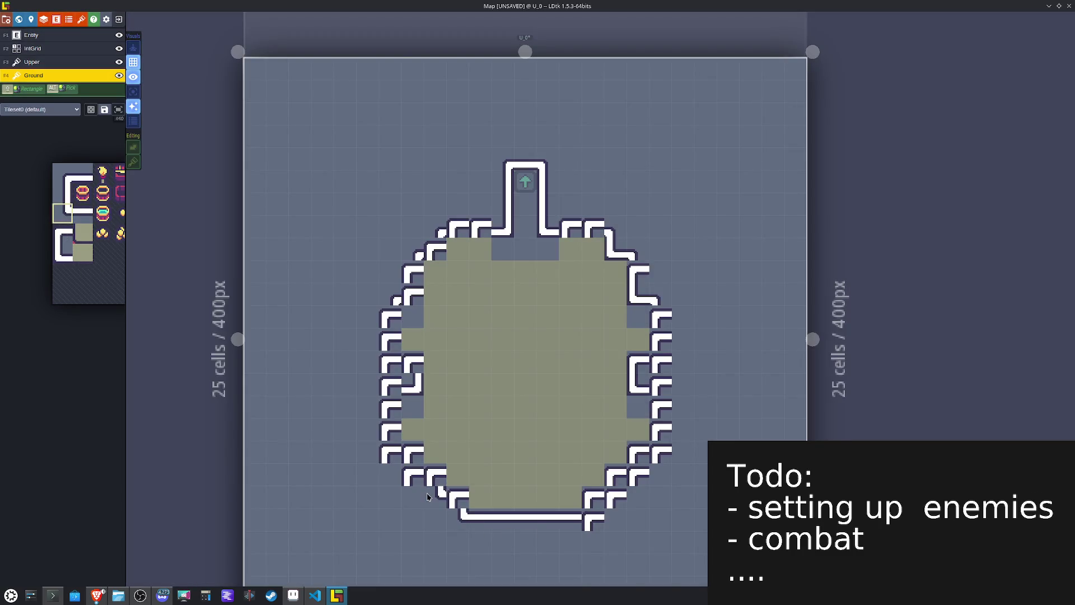
Step: Paint mirrored corner tiles at the bottom-right outline and on the left wall
{"action": "key", "text": "x"}
{"action": "left_click", "coordinate": [595, 518]}
{"action": "left_click", "coordinate": [614, 503]}
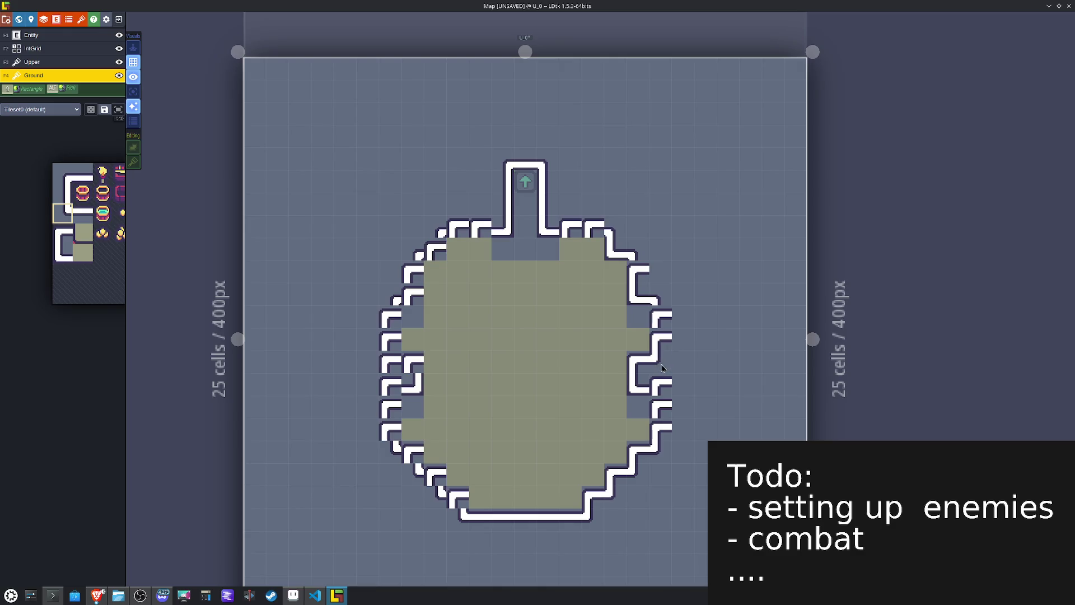
{"action": "key", "text": "x"}
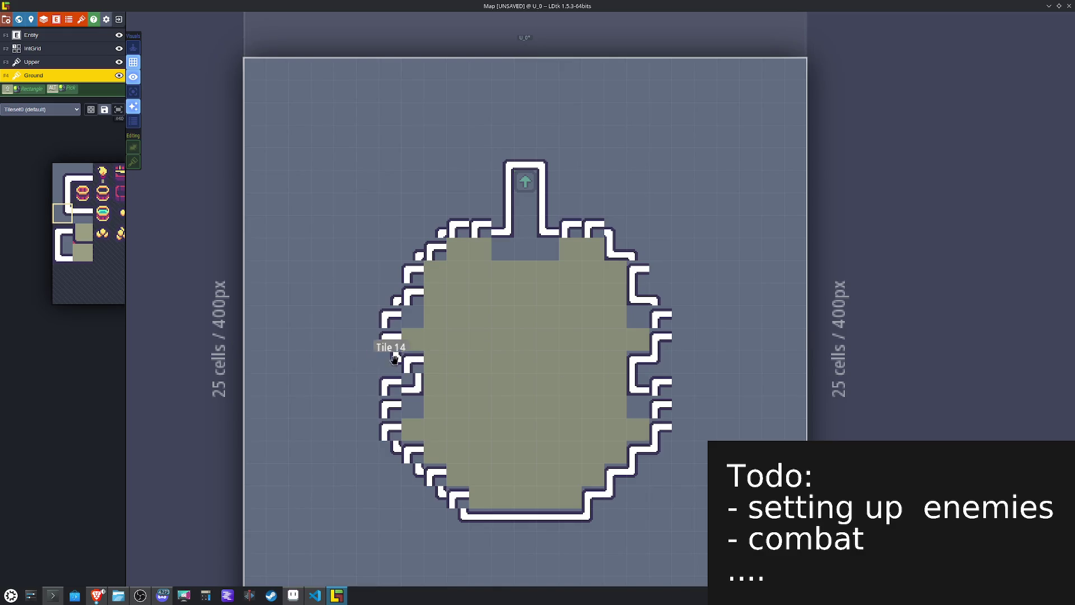
{"action": "left_click", "coordinate": [406, 357], "text": "alt"}
{"action": "key", "text": "x"}
{"action": "left_click", "coordinate": [413, 362]}
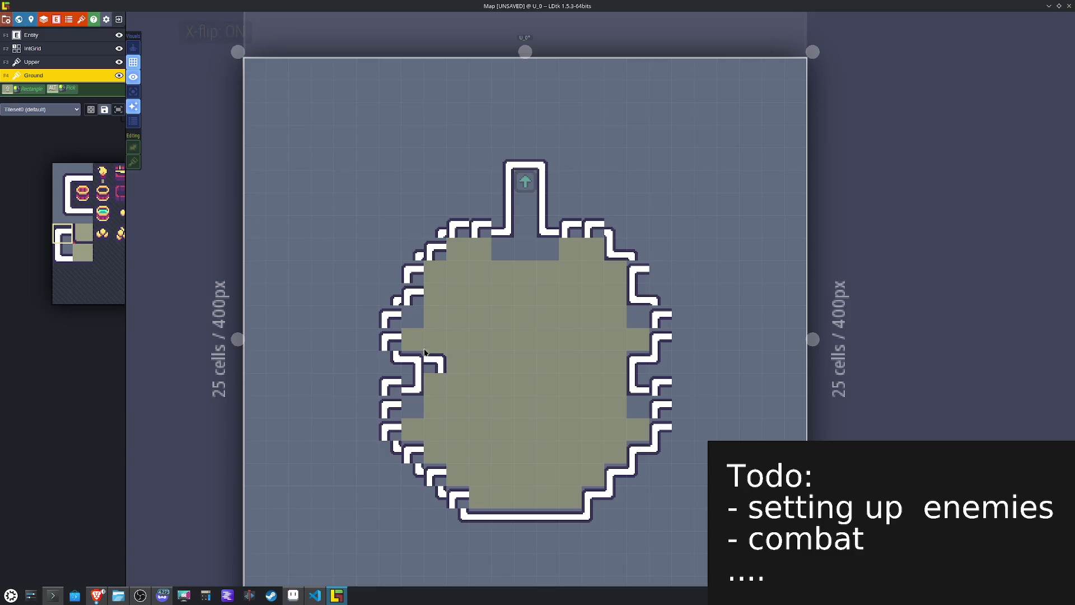
Step: Straighten the right wall with a mirrored vertical piece and repaint the left wall unflipped
{"action": "left_click", "coordinate": [456, 247], "text": "alt"}
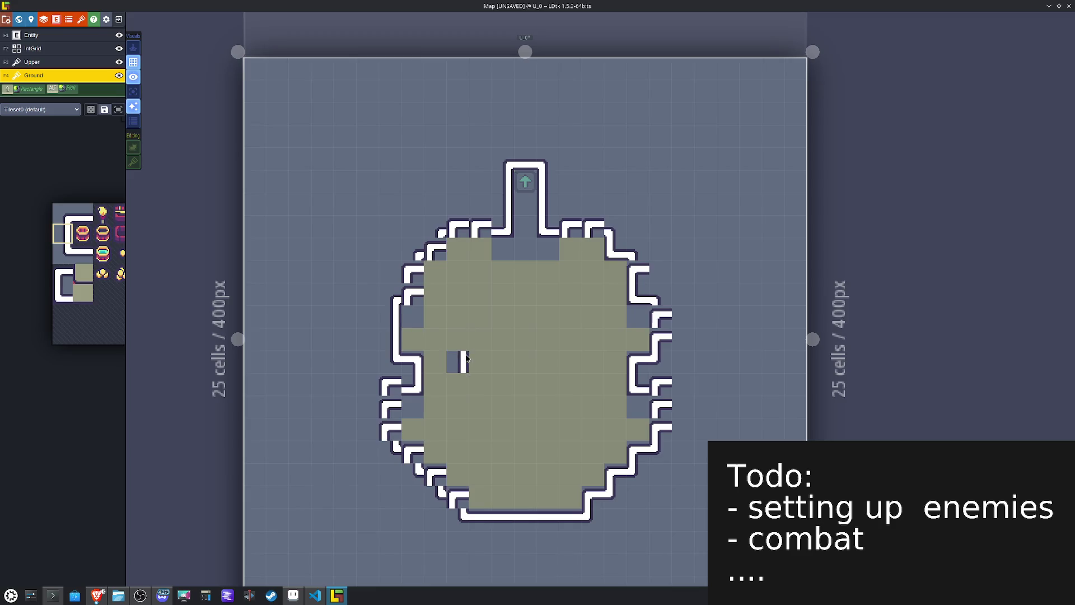
{"action": "key", "text": "x"}
{"action": "left_click", "coordinate": [667, 338]}
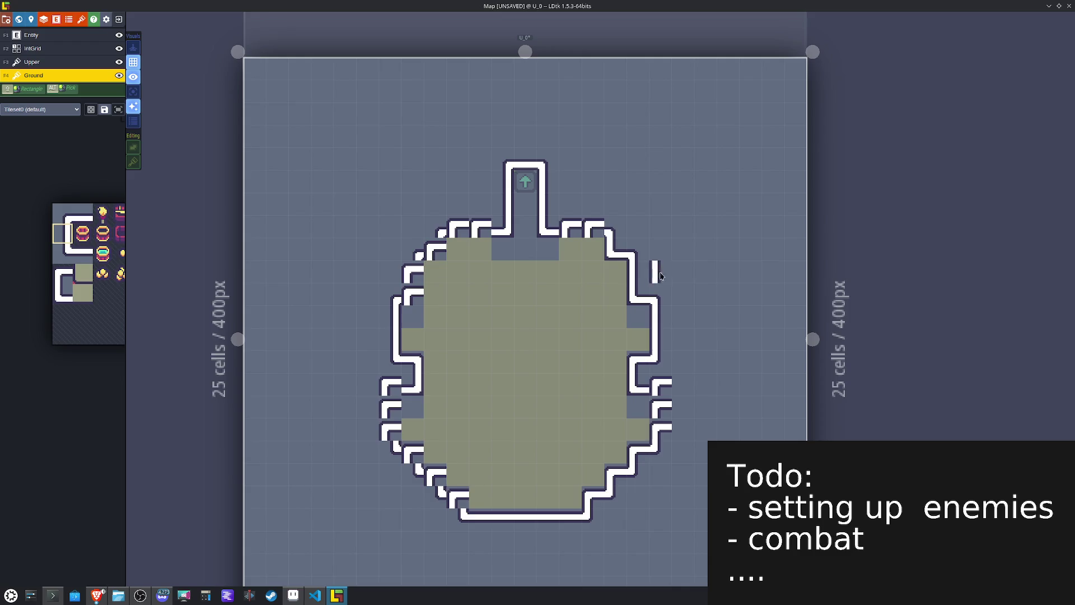
{"action": "left_click", "coordinate": [408, 274], "text": "alt"}
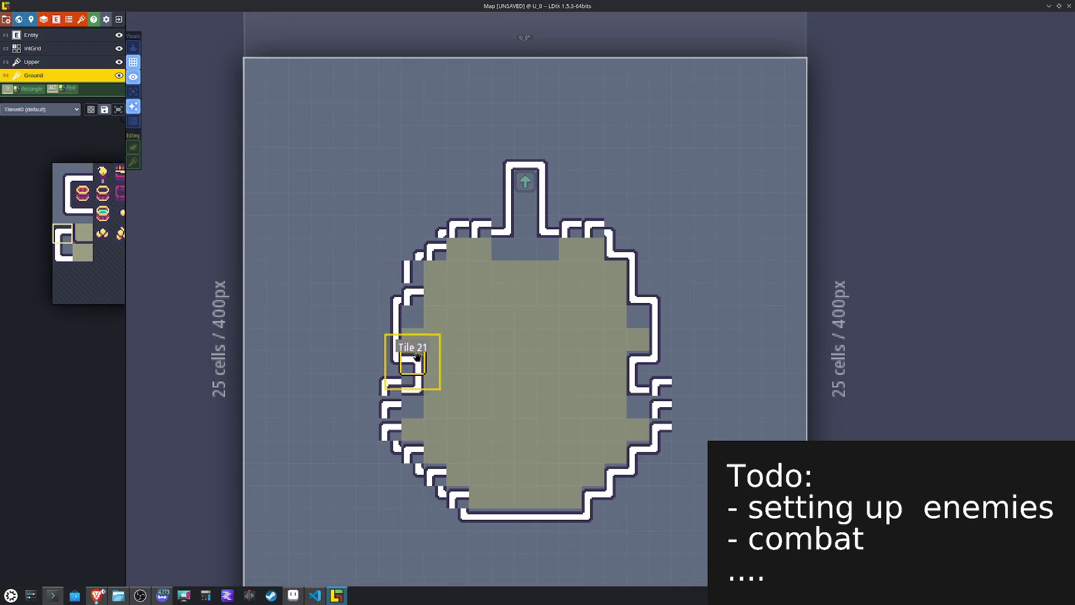
{"action": "key", "text": "x"}
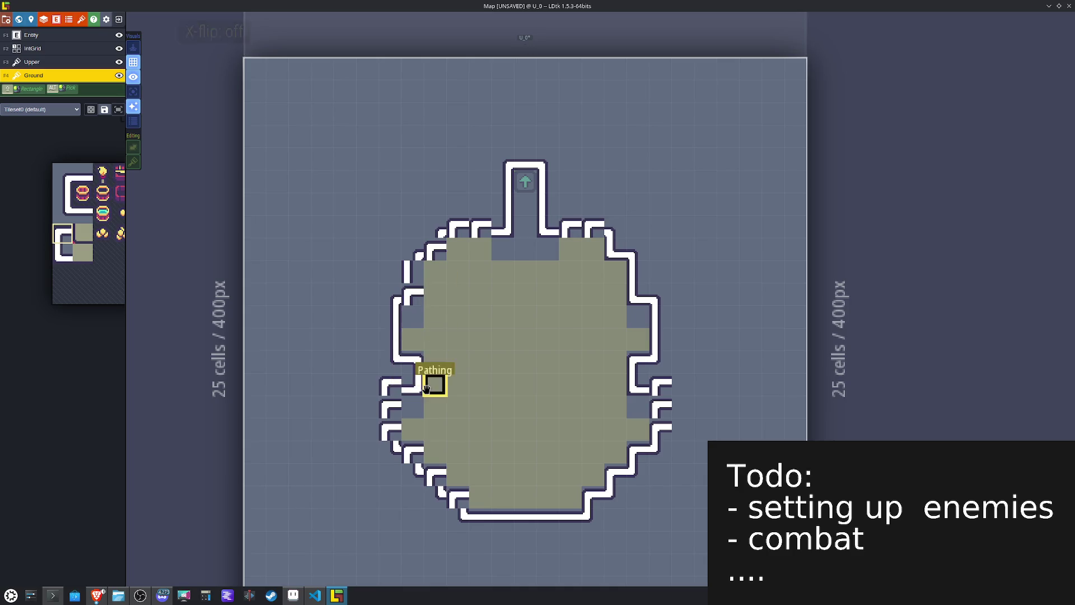
{"action": "left_click", "coordinate": [412, 345], "text": "alt"}
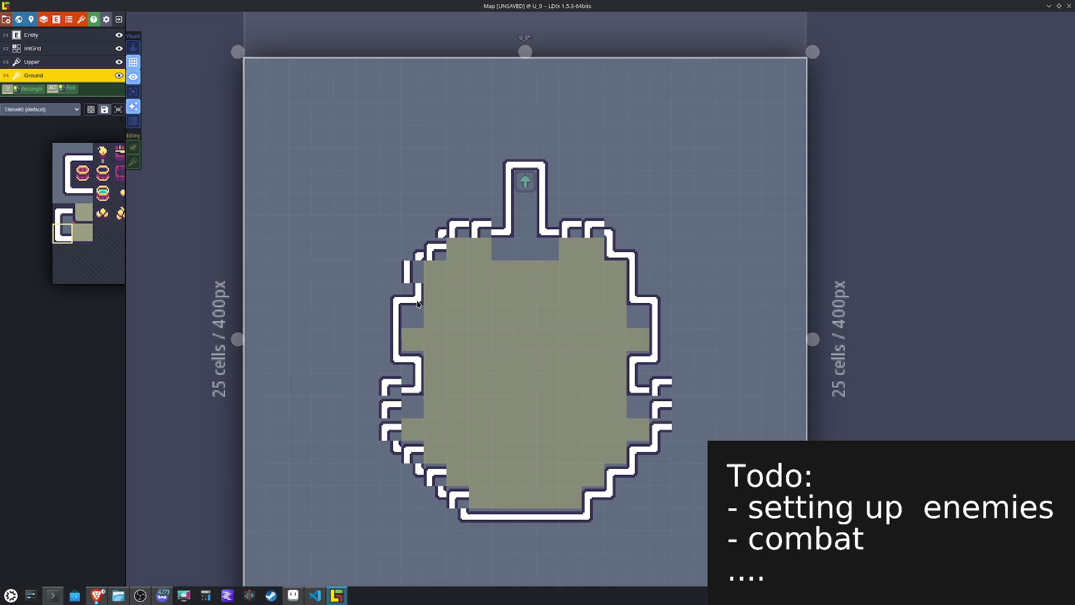
{"action": "left_click", "coordinate": [403, 266], "text": "alt"}
{"action": "key", "text": "x"}
{"action": "left_click", "coordinate": [401, 271]}
{"action": "left_click", "coordinate": [481, 317]}
{"action": "key", "text": "ctrl+z"}
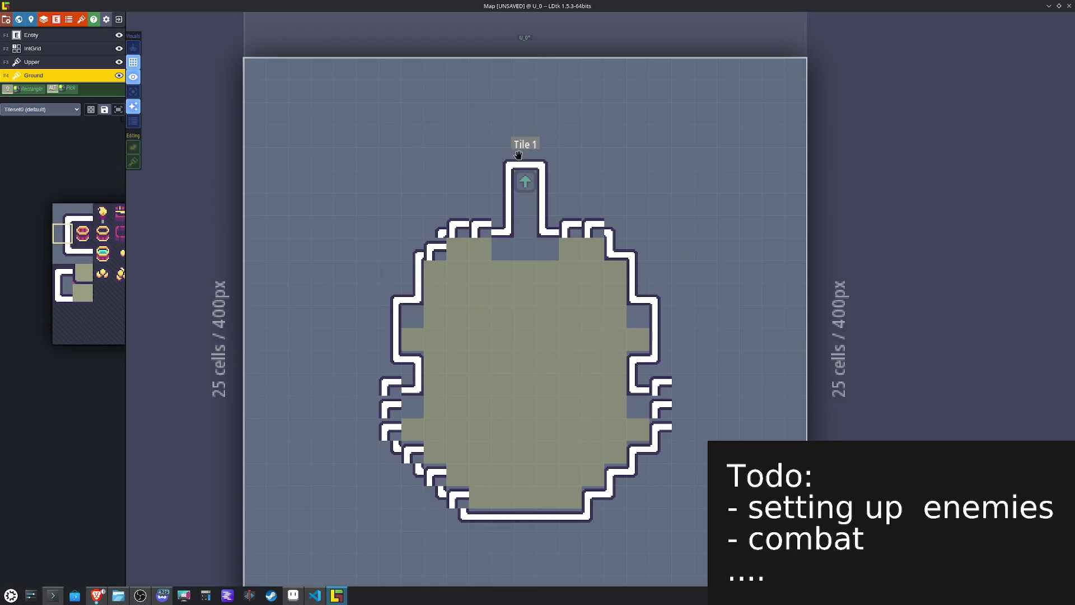
Step: Flatten the top wall beside the corridor, add upper corners, and straighten the lower-left wall
{"action": "left_click", "coordinate": [524, 163], "text": "alt"}
{"action": "left_click", "coordinate": [473, 229]}
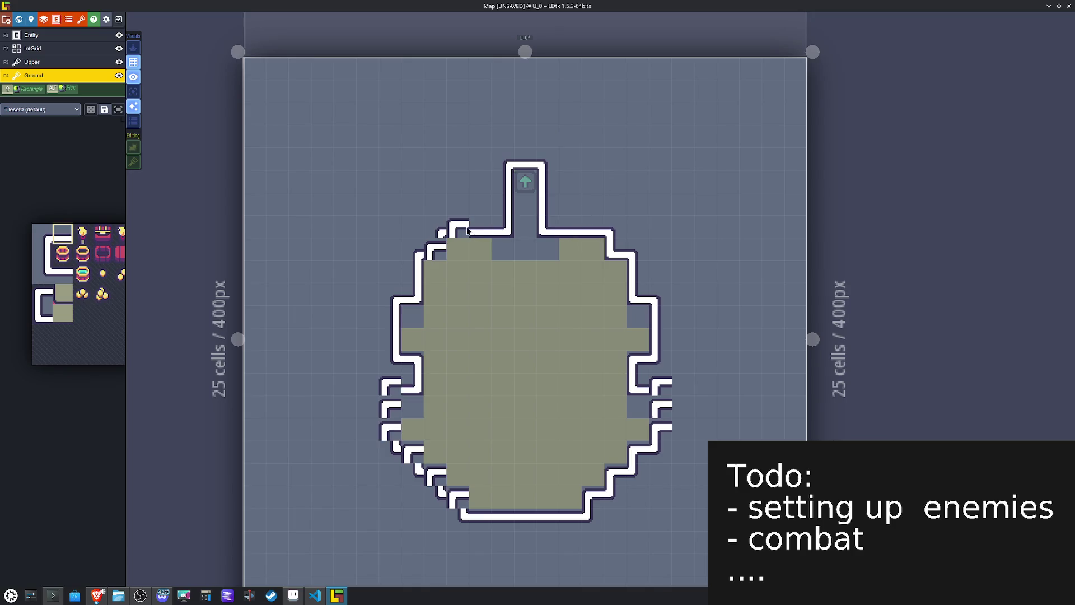
{"action": "left_click", "coordinate": [609, 232], "text": "alt"}
{"action": "left_click", "coordinate": [432, 255]}
{"action": "key", "text": "x"}
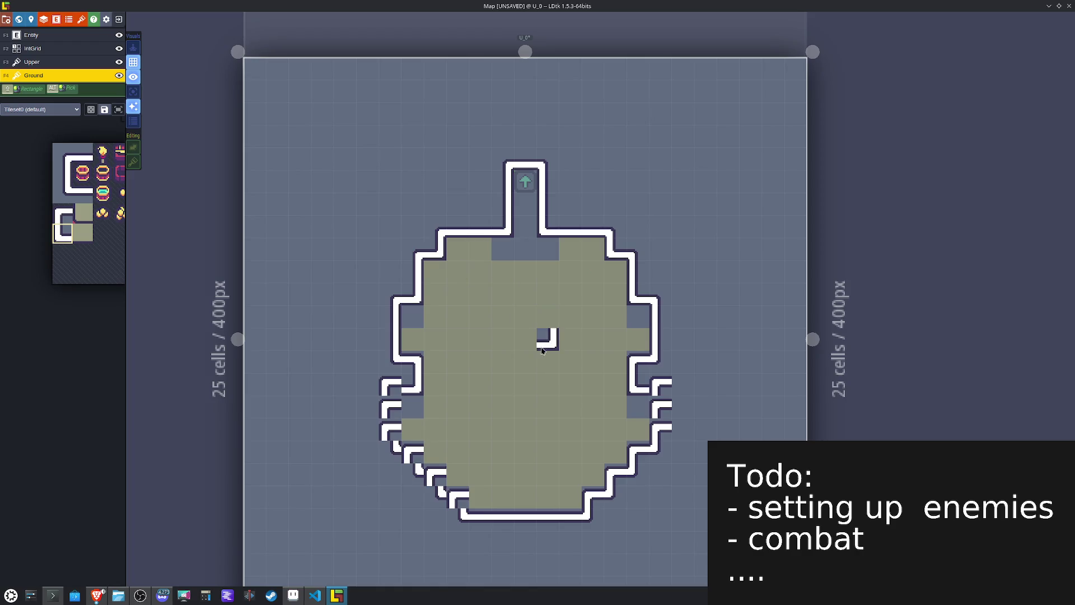
{"action": "left_click", "coordinate": [394, 294], "text": "alt"}
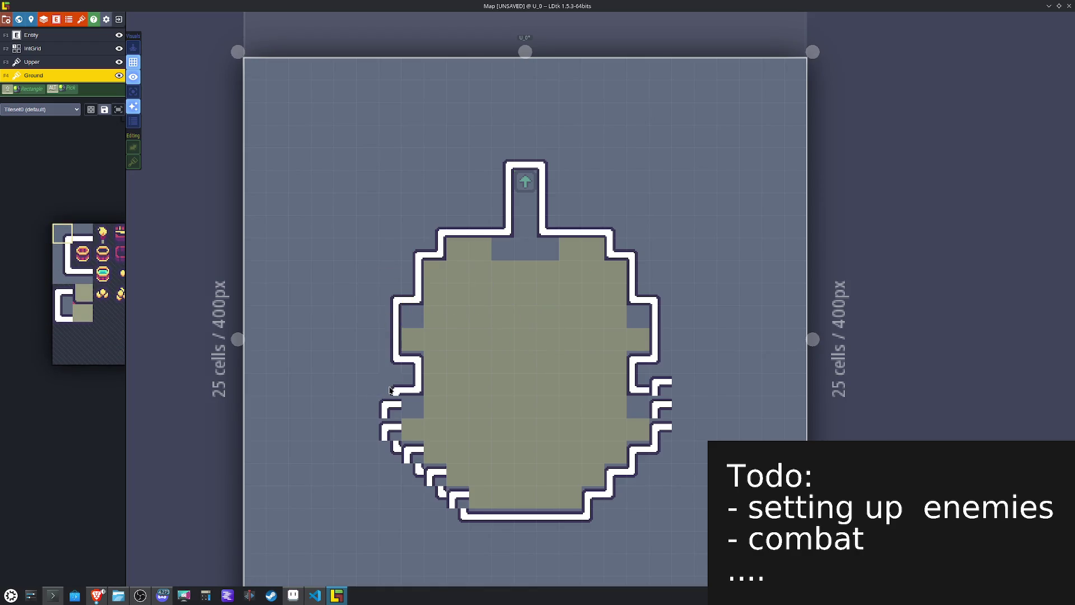
{"action": "left_click", "coordinate": [386, 322], "text": "alt"}
{"action": "left_click", "coordinate": [379, 412]}
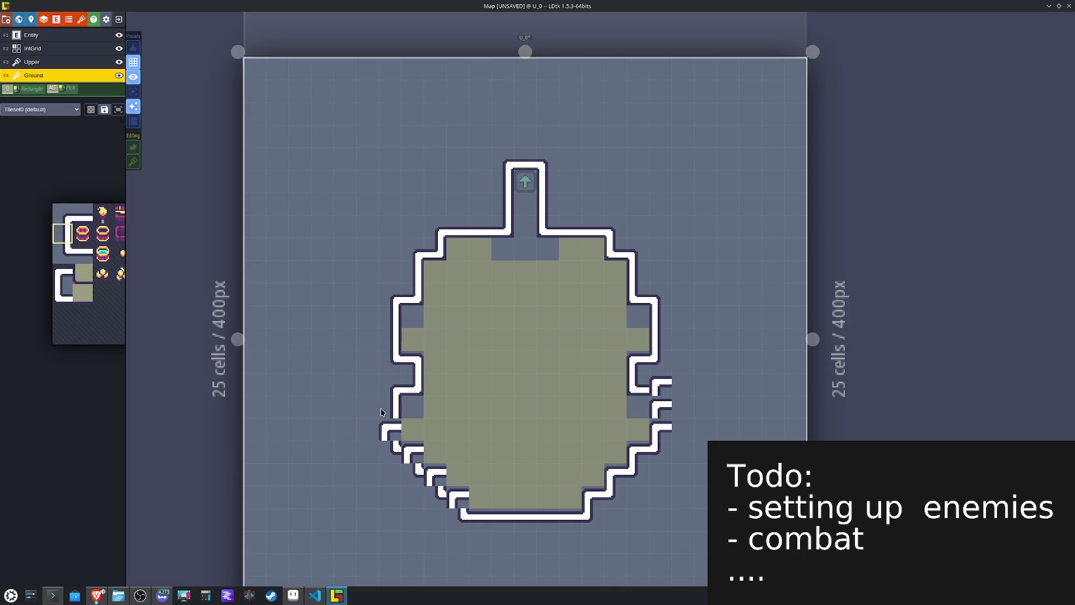
Step: Repaint both bottom corner walls, mirroring the left-side corners
{"action": "left_click", "coordinate": [618, 470]}
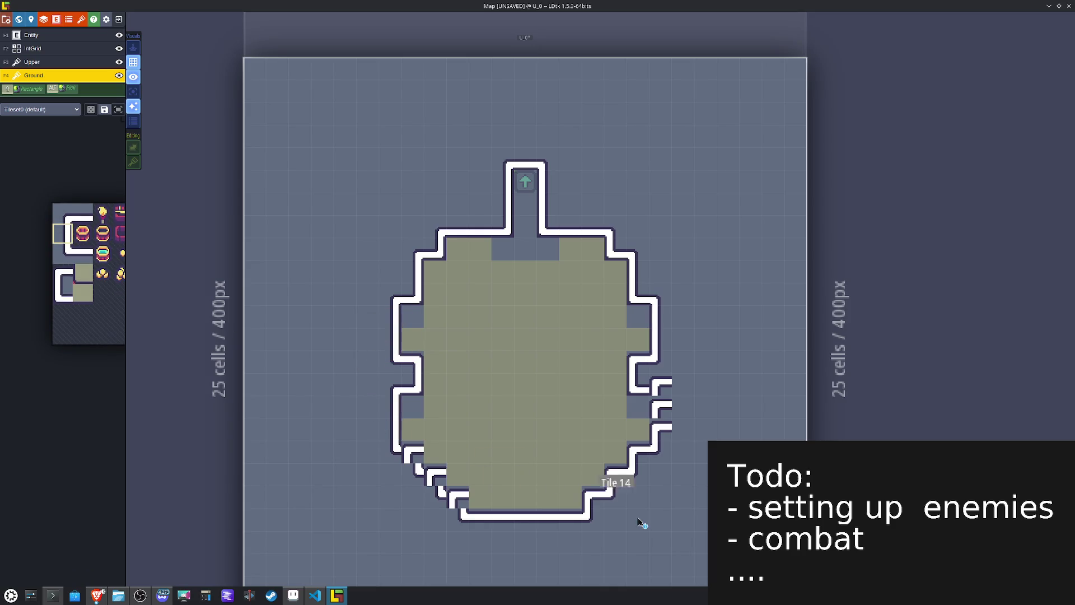
{"action": "left_click", "coordinate": [585, 495], "text": "alt"}
{"action": "left_click", "coordinate": [610, 490]}
{"action": "key", "text": "x"}
{"action": "left_click", "coordinate": [456, 498]}
{"action": "left_click", "coordinate": [434, 476]}
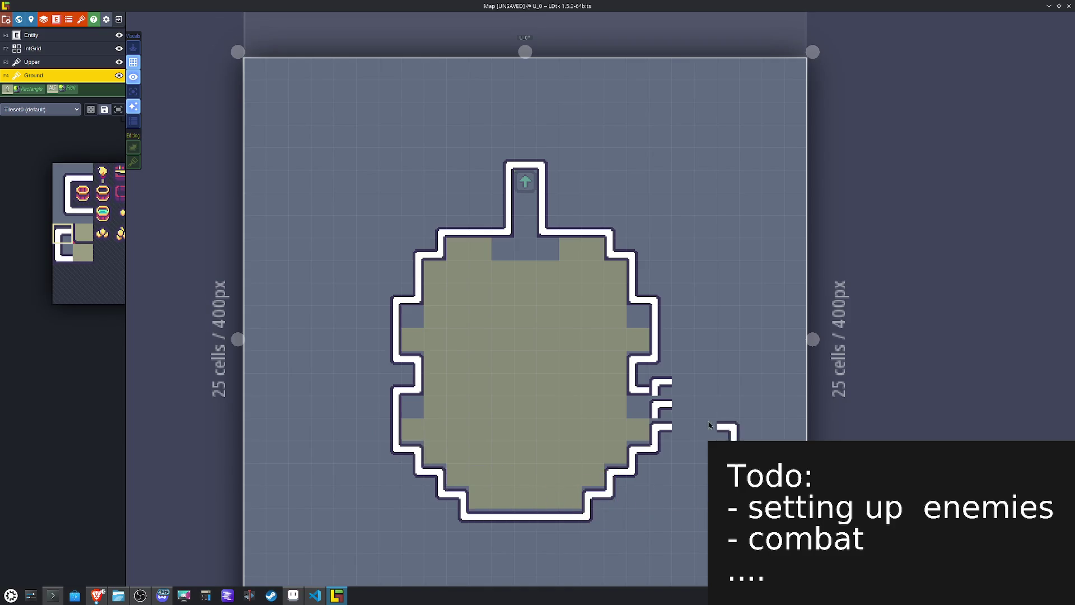
Step: Repaint the right-side wall as a mirrored vertical wall and sample right-wall tiles
{"action": "left_click", "coordinate": [386, 414], "text": "alt"}
{"action": "key", "text": "x"}
{"action": "left_click", "coordinate": [662, 410]}
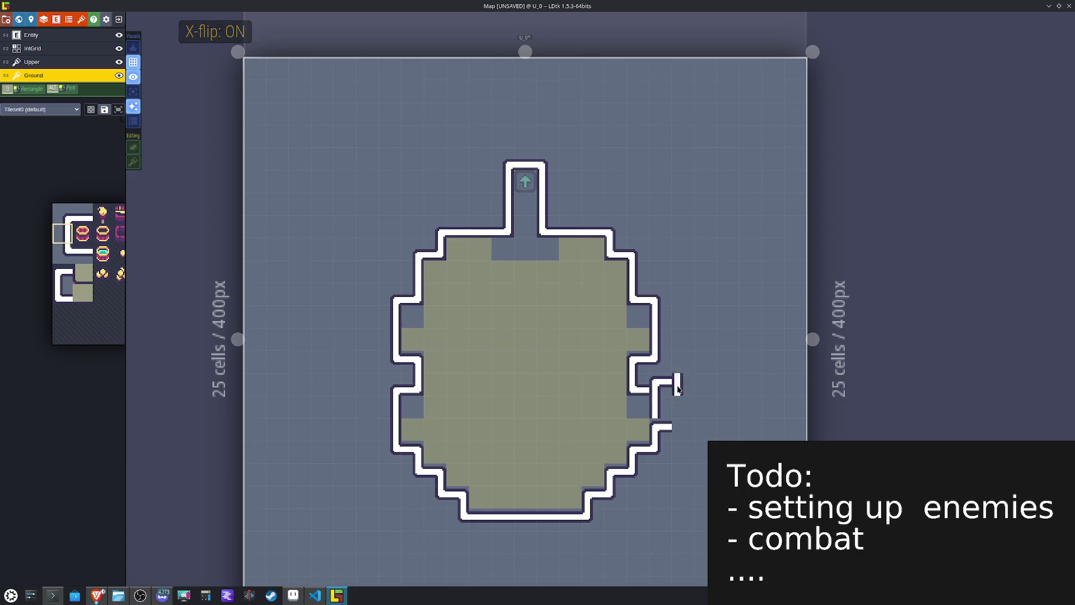
{"action": "left_click", "coordinate": [660, 302], "text": "alt"}
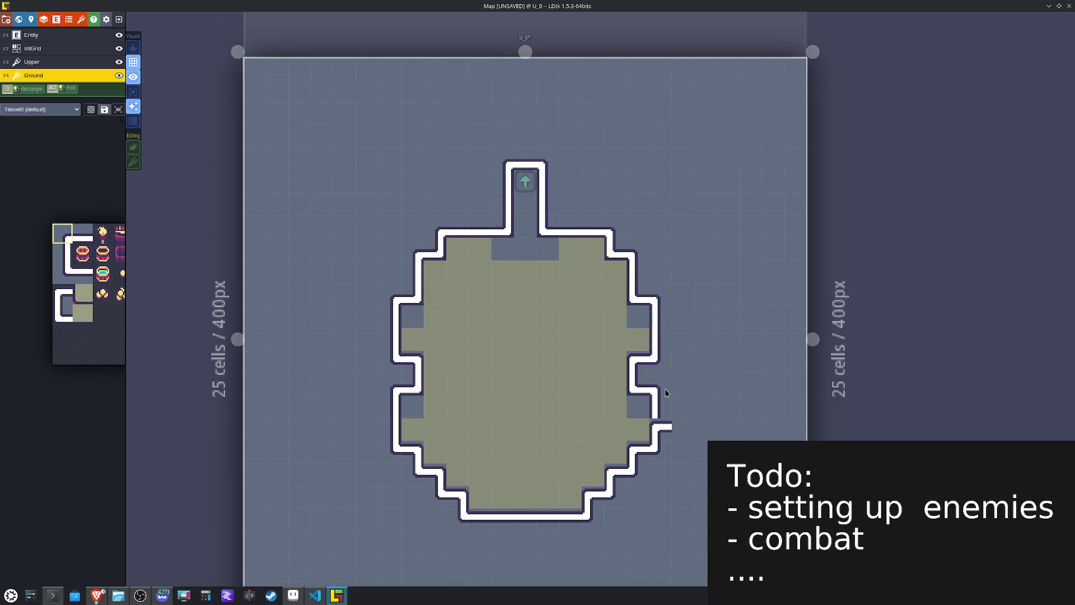
{"action": "left_click", "coordinate": [659, 413], "text": "alt"}
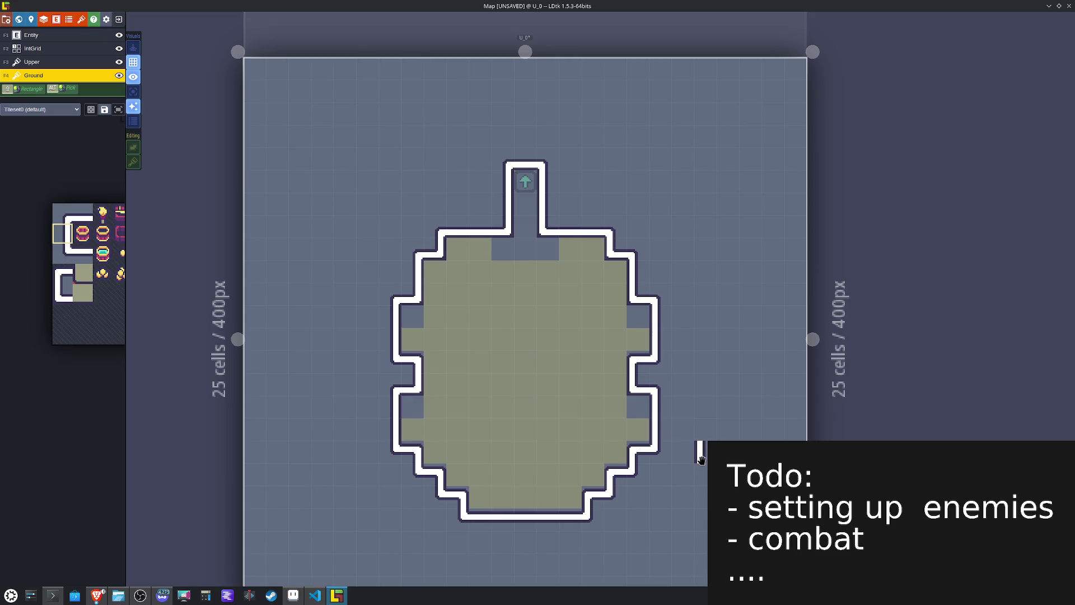
Step: Fill the notches along U_0's right, left and top walls with floor tiles, mirrored on the left
{"action": "left_click_drag", "start_coordinate": [83, 274], "coordinate": [103, 273]}
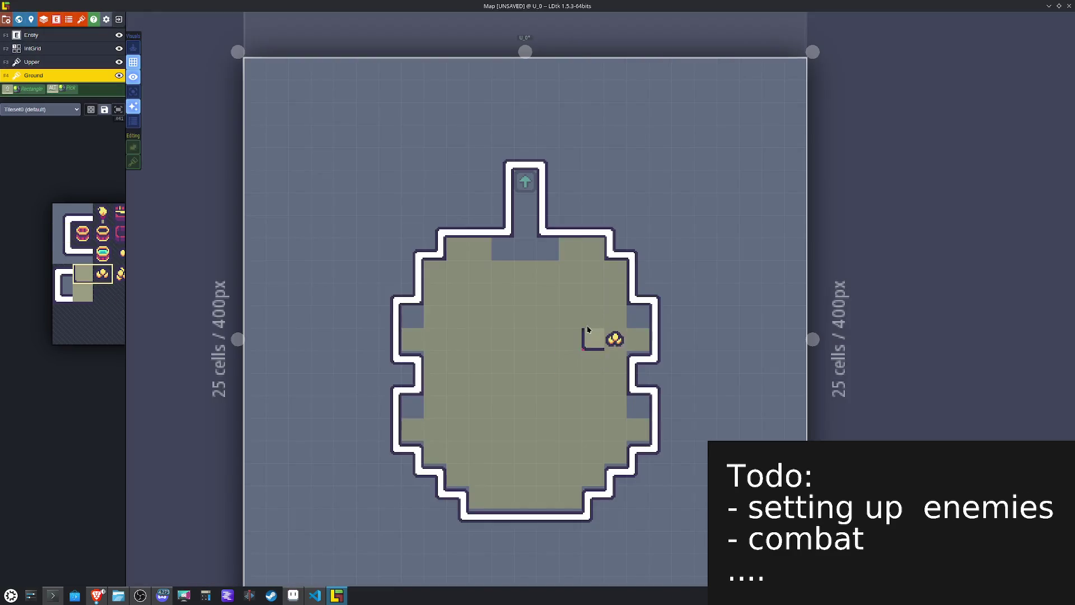
{"action": "left_click", "coordinate": [83, 273]}
{"action": "left_click", "coordinate": [639, 316]}
{"action": "left_click", "coordinate": [637, 407]}
{"action": "key", "text": "x"}
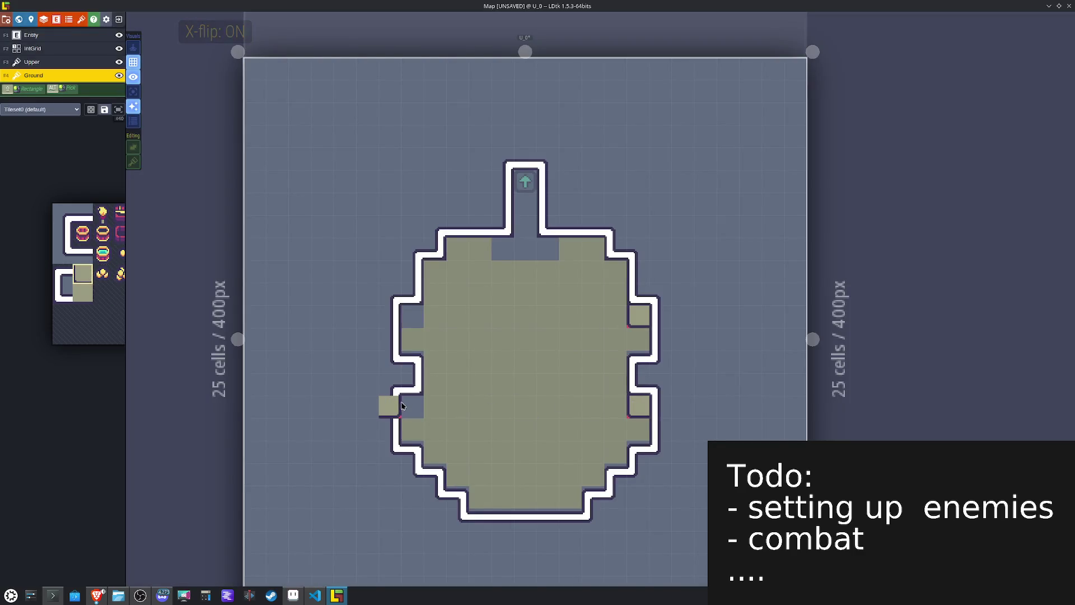
{"action": "left_click", "coordinate": [411, 407]}
{"action": "left_click", "coordinate": [411, 315]}
{"action": "left_click", "coordinate": [502, 247]}
{"action": "key", "text": "x"}
{"action": "left_click", "coordinate": [548, 248]}
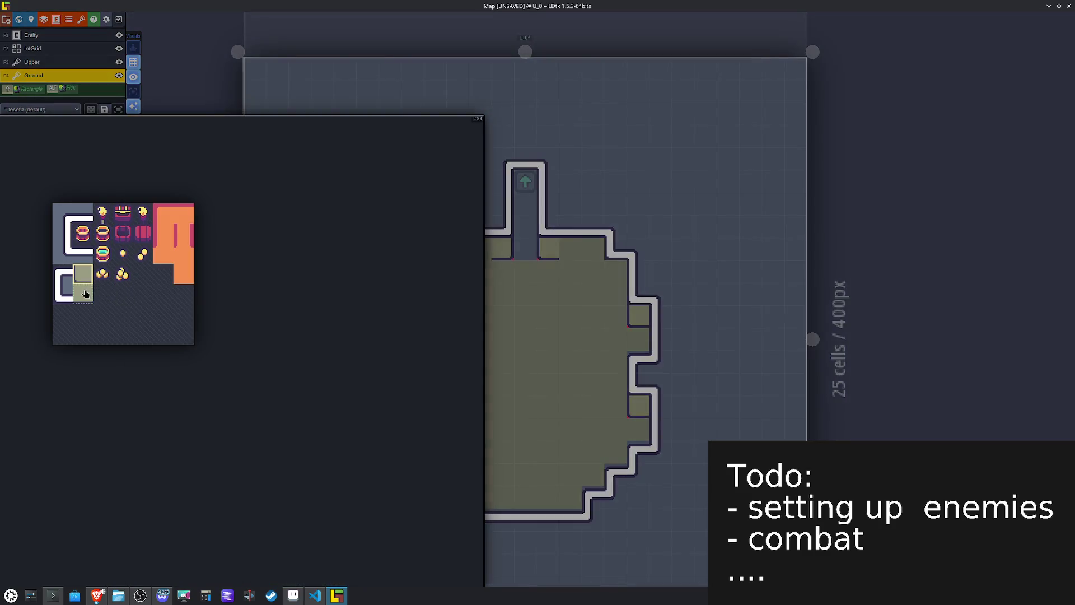
Step: Paint lighter floor tiles into U_0's top-left and top-right inner corners
{"action": "left_click", "coordinate": [82, 294]}
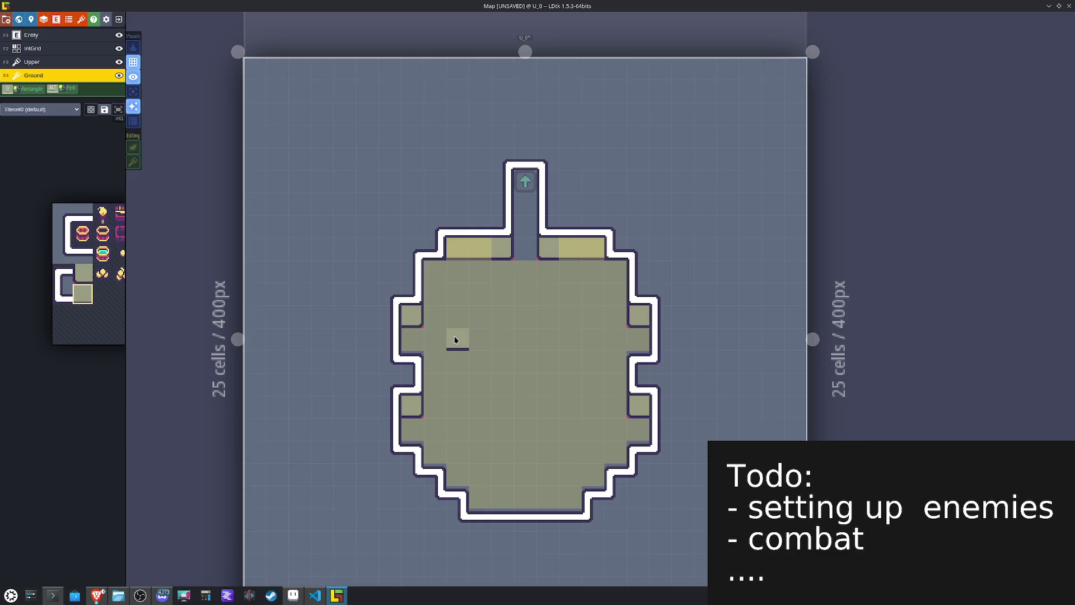
{"action": "left_click", "coordinate": [470, 249], "text": "alt"}
{"action": "left_click", "coordinate": [433, 271]}
{"action": "key", "text": "x"}
{"action": "left_click", "coordinate": [611, 276]}
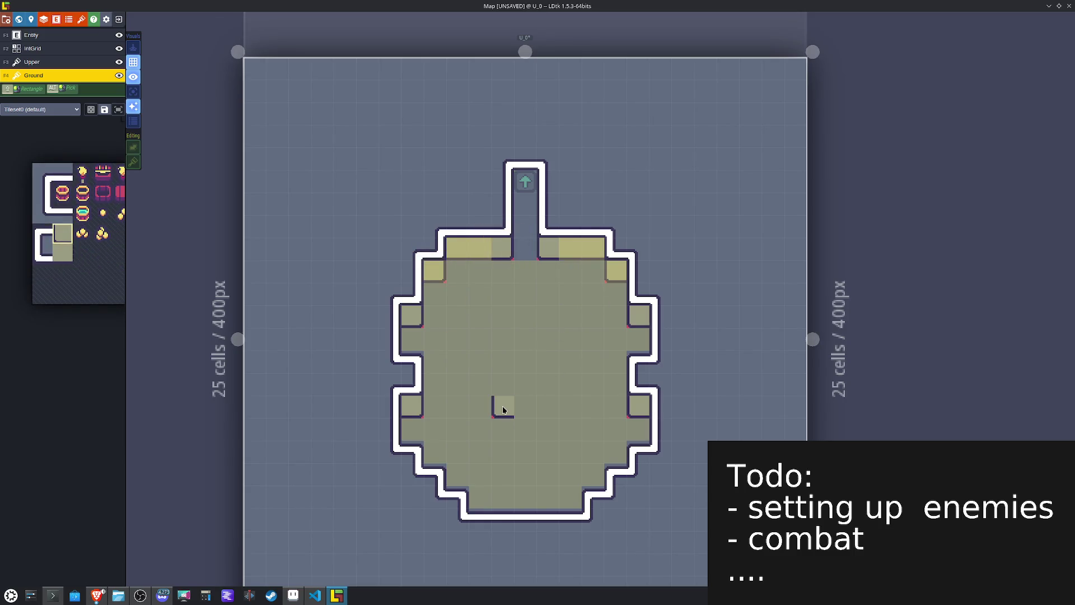
{"action": "mouse_move", "coordinate": [142, 232]}
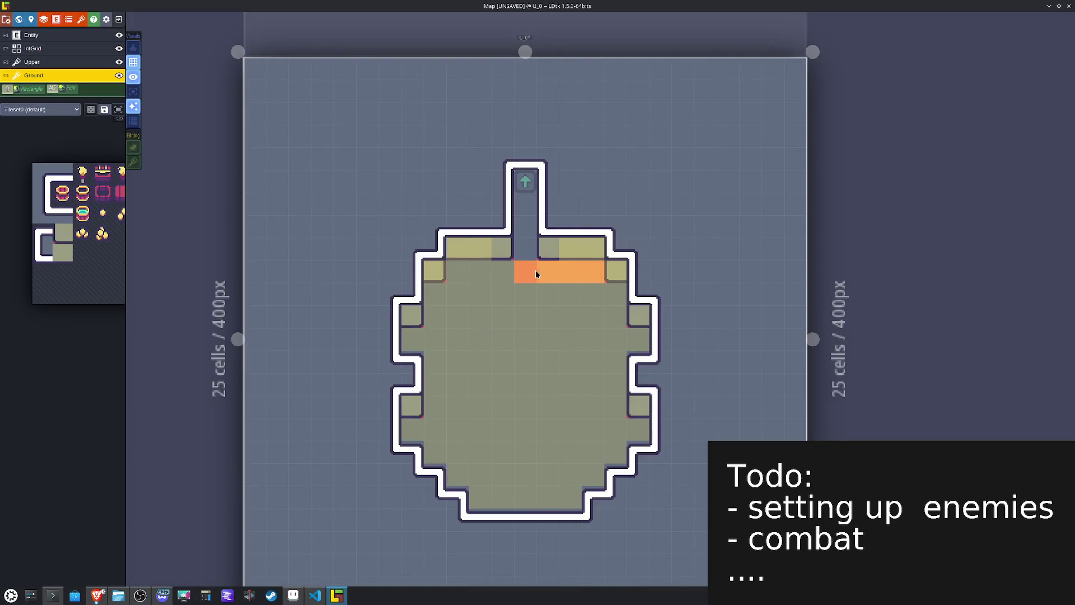
Step: Paint orange floor up the corridor, down the left side and along the bottom row, then fill the interior
{"action": "left_click_drag", "start_coordinate": [528, 244], "coordinate": [531, 189]}
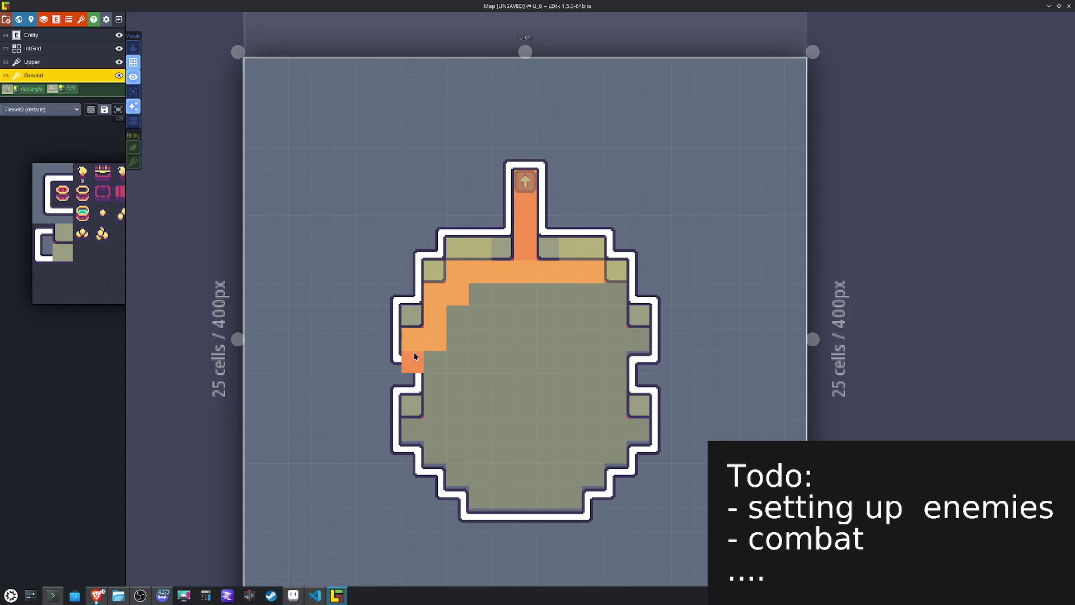
{"action": "left_click_drag", "start_coordinate": [432, 359], "coordinate": [422, 448]}
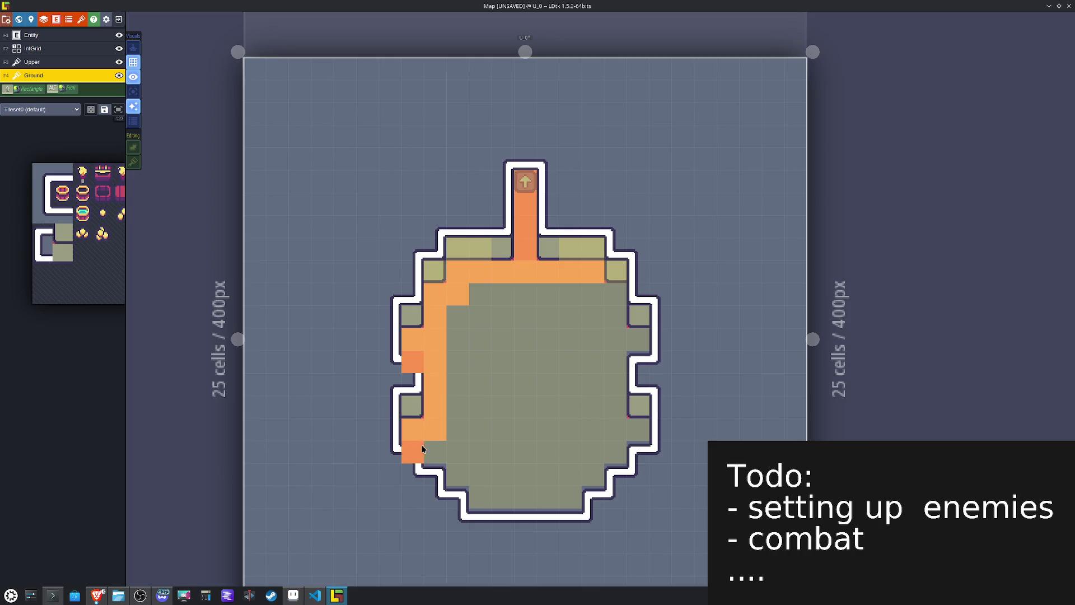
{"action": "left_click", "coordinate": [463, 491]}
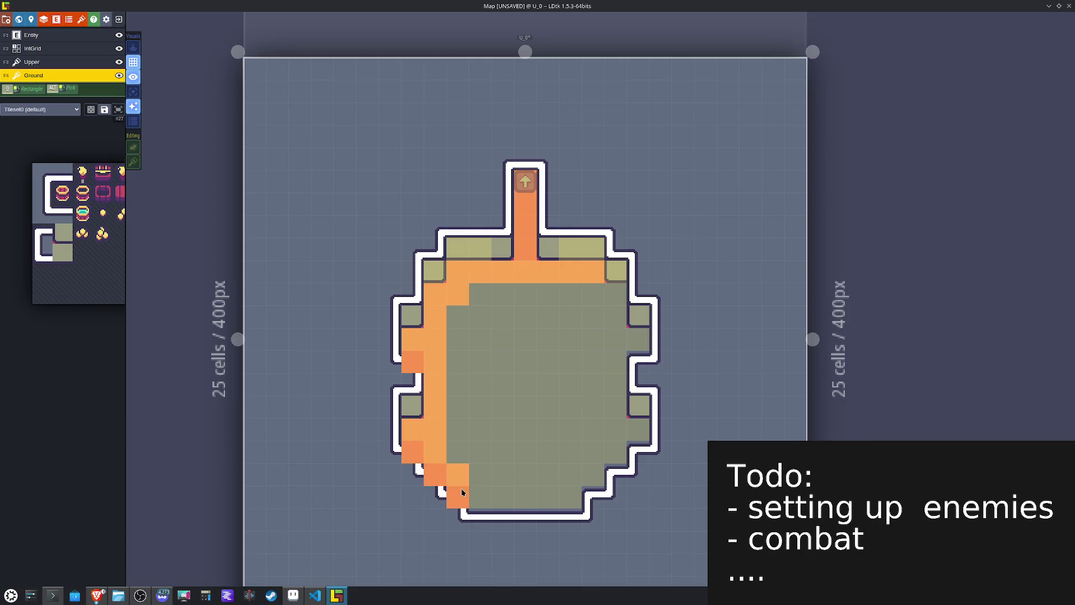
{"action": "mouse_move", "coordinate": [482, 494]}
{"action": "left_mouse_down"}
{"action": "mouse_move", "coordinate": [480, 518]}
{"action": "mouse_move", "coordinate": [564, 513]}
{"action": "mouse_move", "coordinate": [607, 465]}
{"action": "left_mouse_up"}
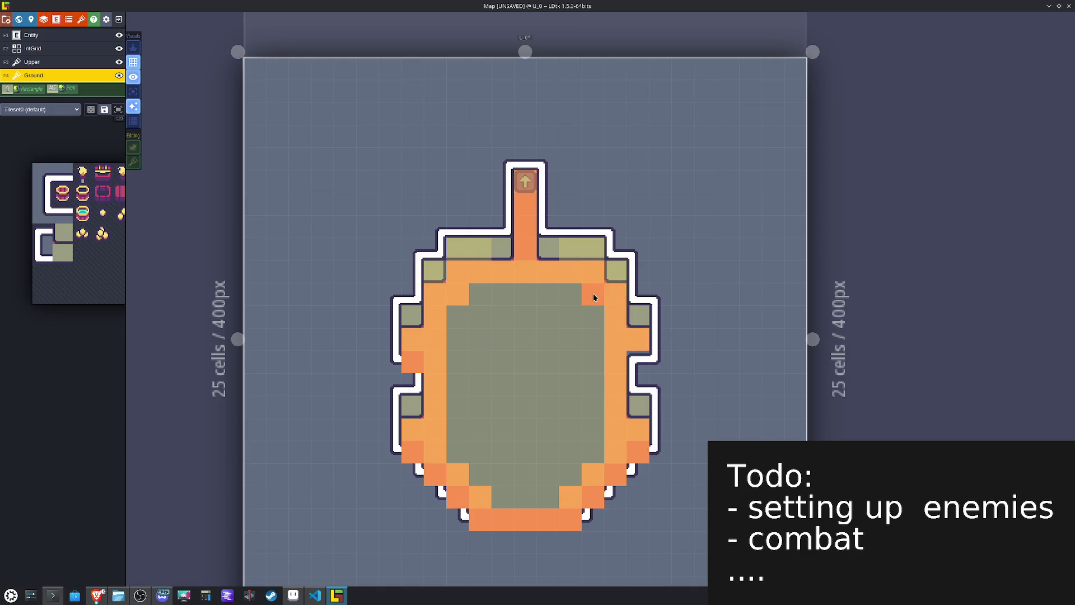
{"action": "left_click", "coordinate": [529, 376], "text": "alt+shift"}
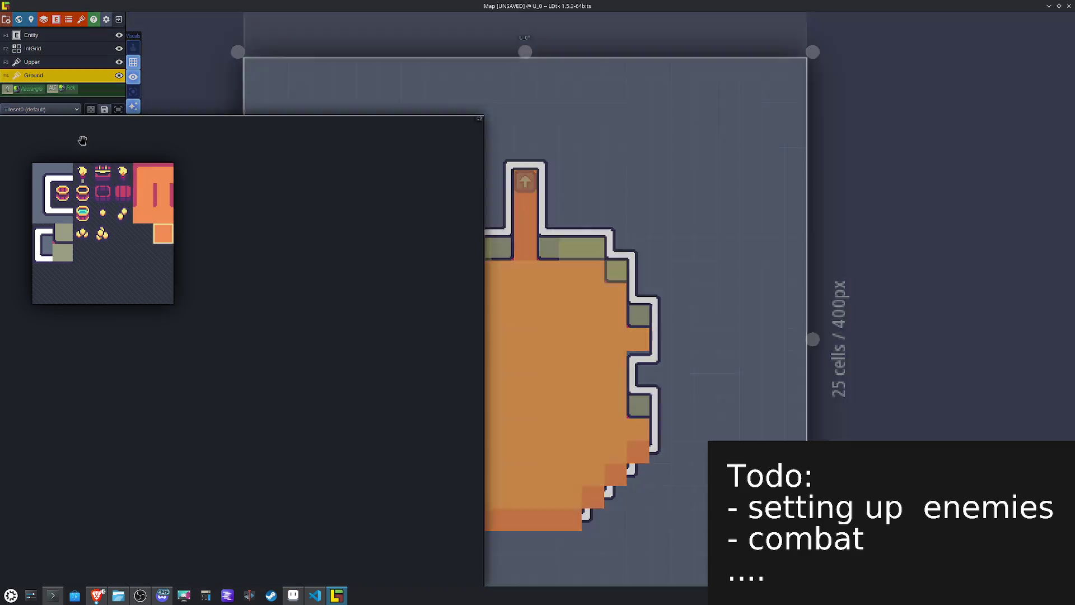
Step: On the Upper layer pick a two-tile wall-edge block, and mark a Pathing cell at the right wall
{"action": "left_click", "coordinate": [56, 62]}
{"action": "mouse_move", "coordinate": [84, 235]}
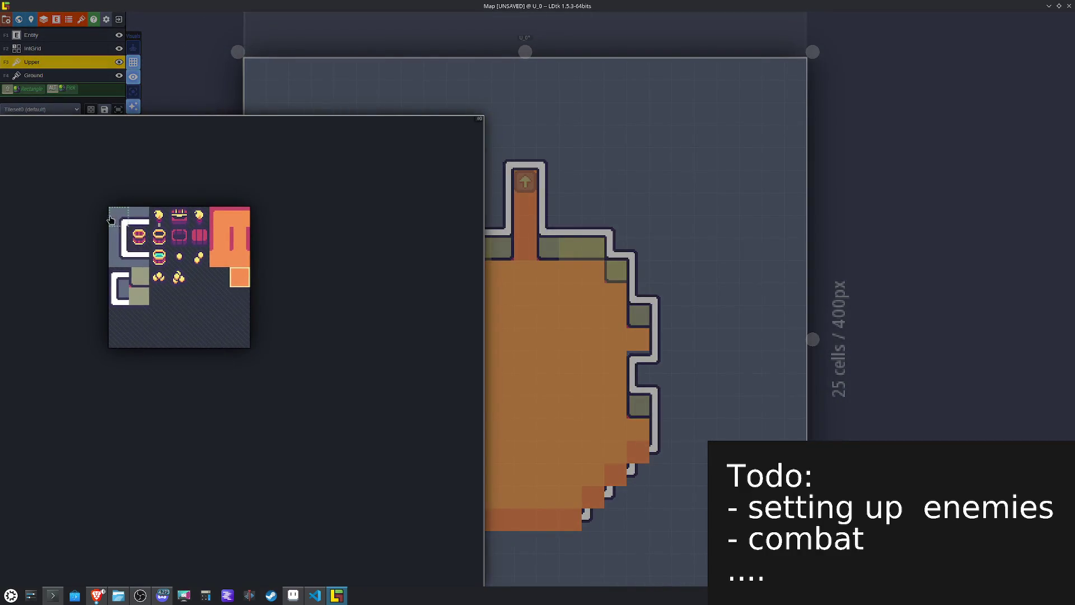
{"action": "left_click_drag", "start_coordinate": [120, 281], "coordinate": [140, 282]}
{"action": "key", "text": "x"}
{"action": "mouse_move", "coordinate": [65, 288]}
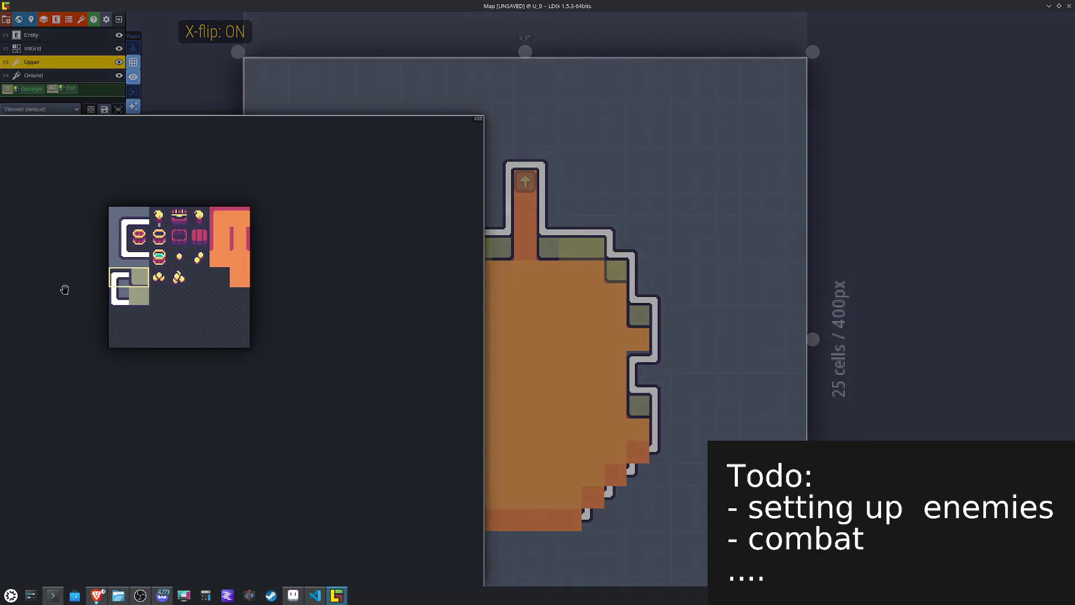
{"action": "key", "text": "x"}
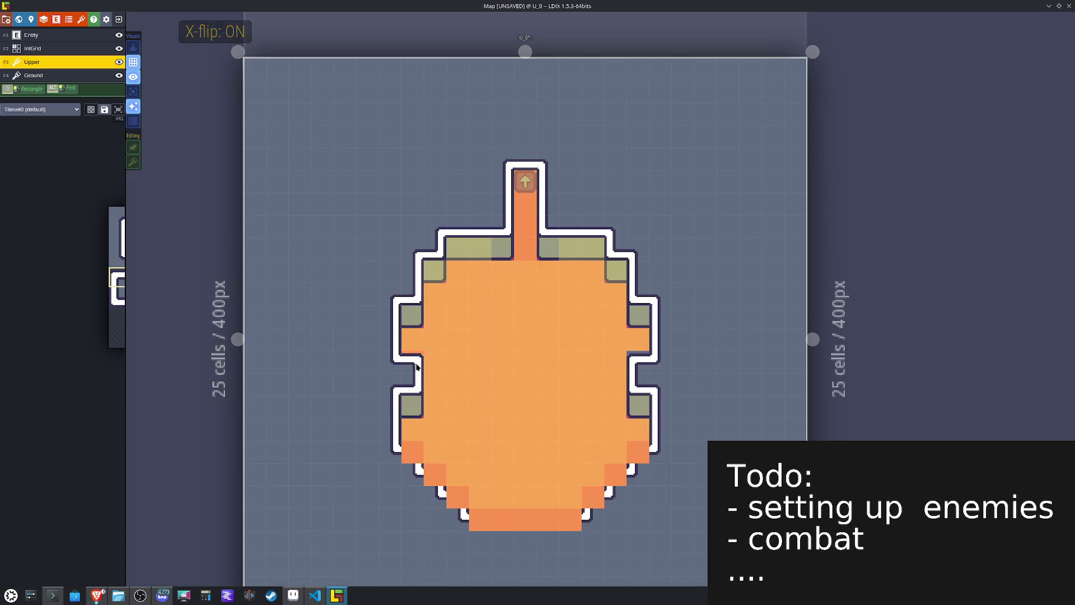
{"action": "key", "text": "x"}
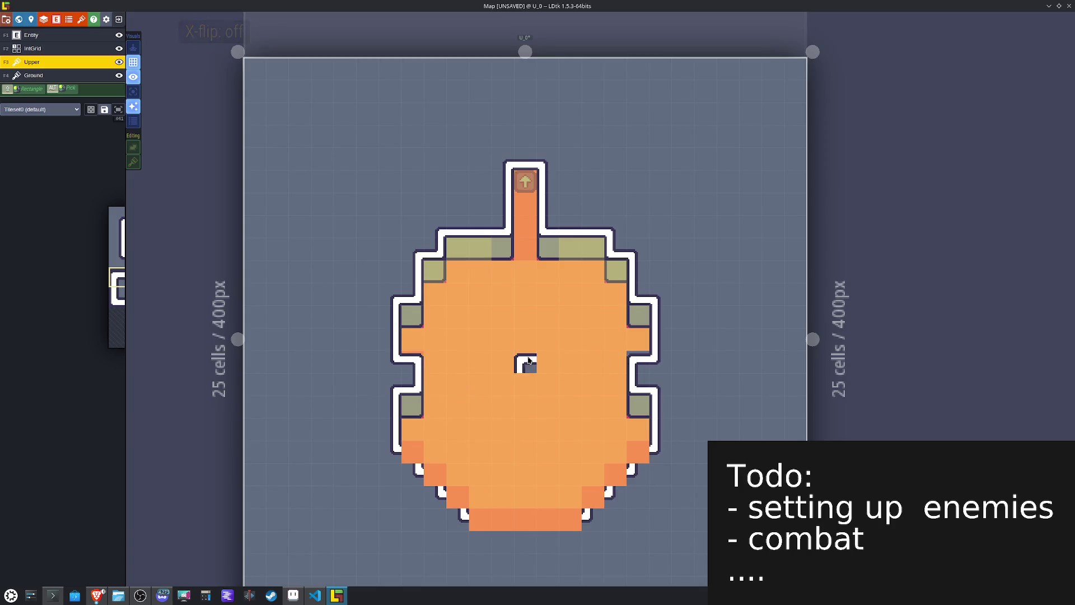
{"action": "key", "text": "F2"}
{"action": "left_click", "coordinate": [638, 361]}
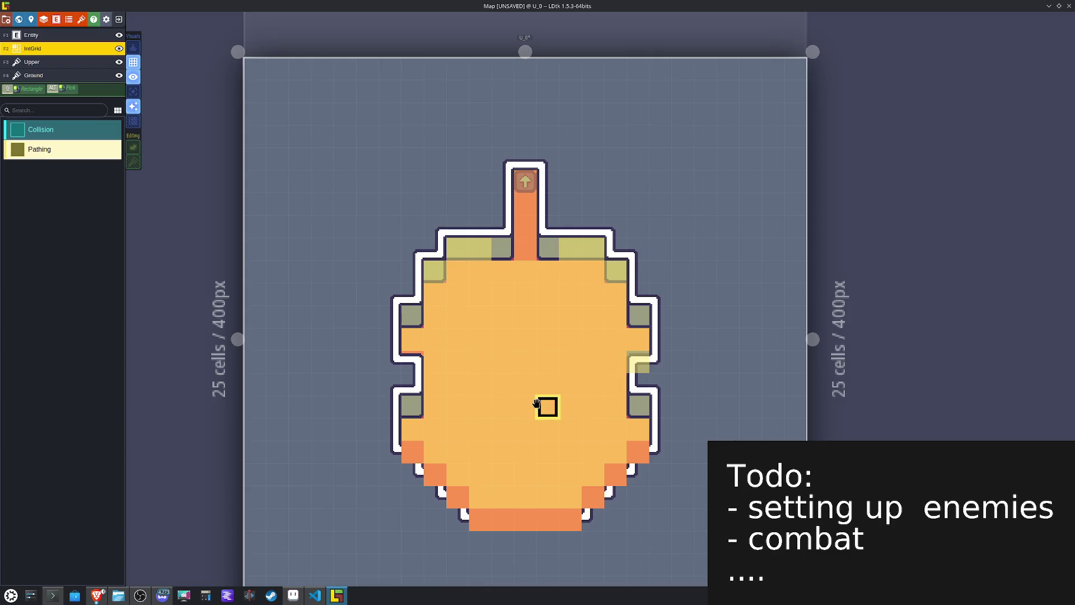
Step: Paint white wall-edge tiles at the inner corner, down the bottom-left steps and along the bottom row
{"action": "key", "text": "F4"}
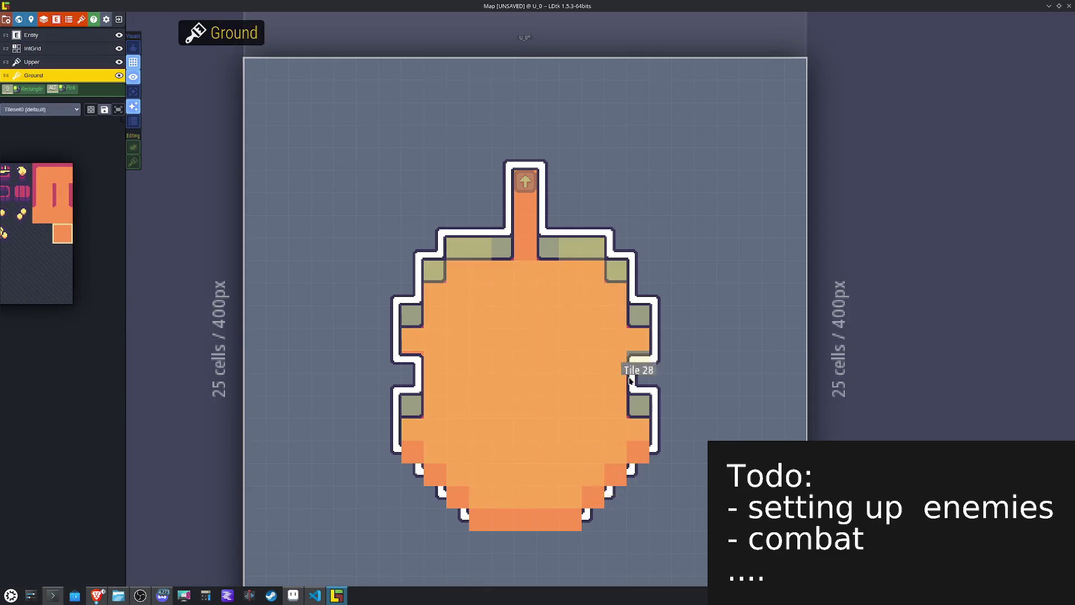
{"action": "key", "text": "F3"}
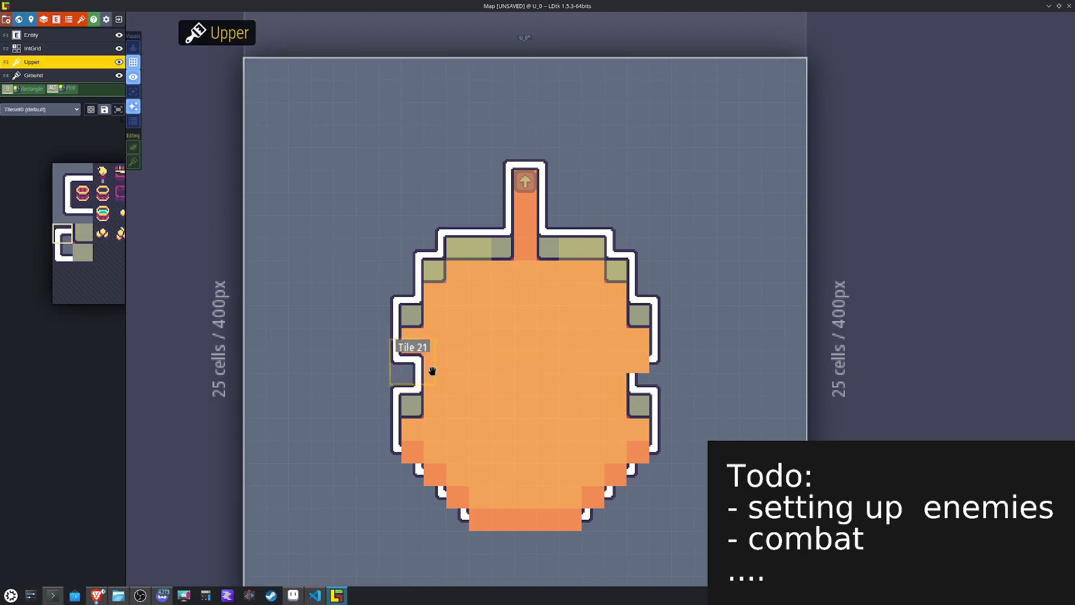
{"action": "key", "text": "x"}
{"action": "left_click", "coordinate": [608, 473]}
{"action": "key", "text": "x"}
{"action": "left_click_drag", "start_coordinate": [412, 458], "coordinate": [451, 496]}
{"action": "mouse_move", "coordinate": [63, 278]}
{"action": "left_click_drag", "start_coordinate": [91, 218], "coordinate": [104, 215]}
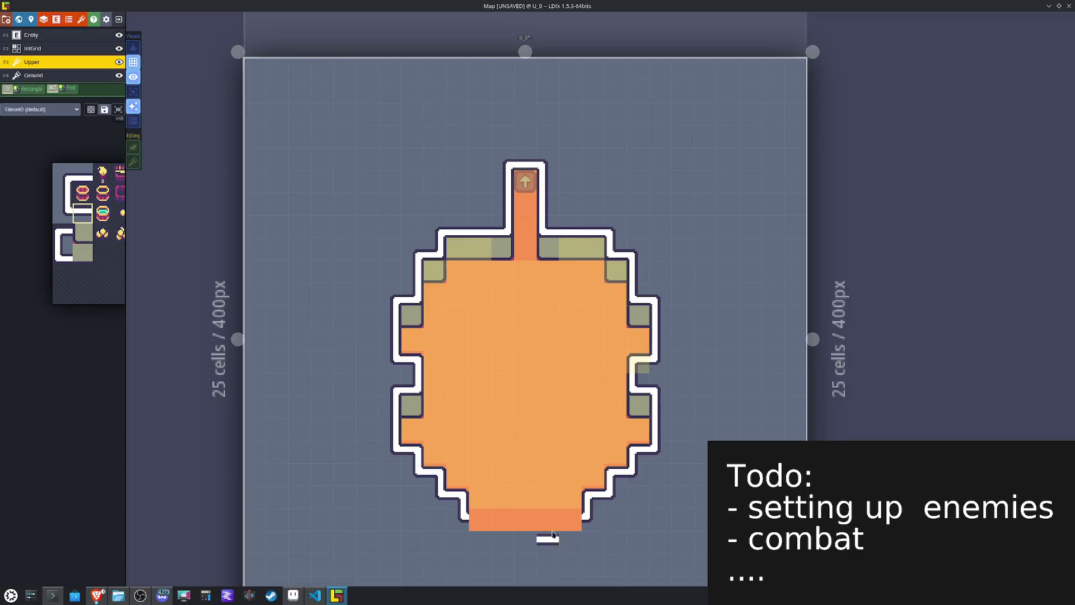
{"action": "left_click_drag", "start_coordinate": [571, 521], "coordinate": [497, 524]}
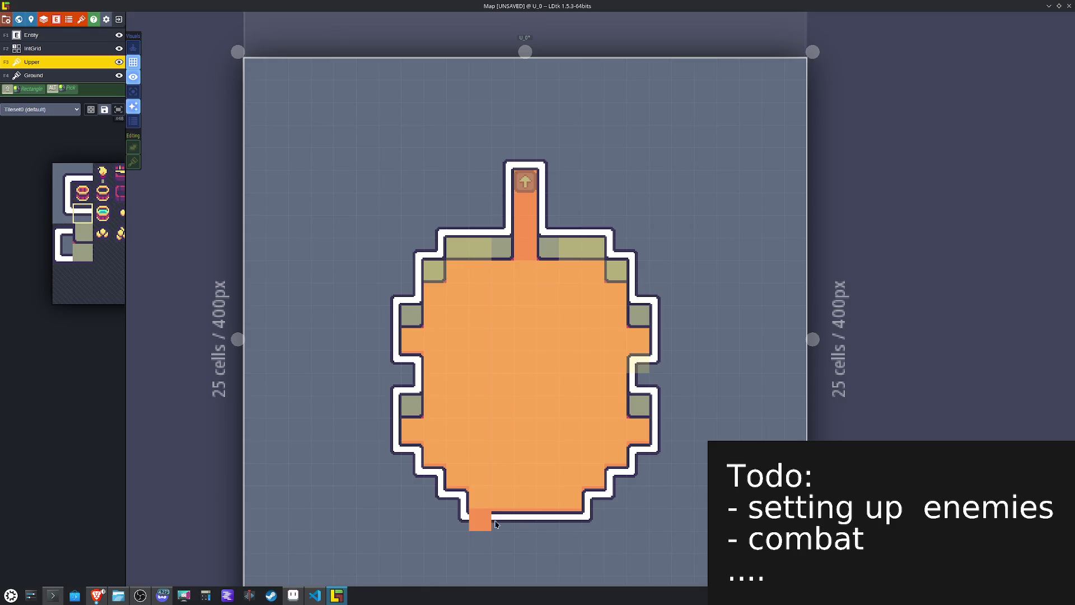
Step: Redo the top-wall Pathing cells on the IntGrid layer, then paint Collision around U_0's entire wall outline
{"action": "key", "text": "F2"}
{"action": "mouse_move", "coordinate": [569, 249]}
{"action": "left_mouse_down"}
{"action": "mouse_move", "coordinate": [590, 244]}
{"action": "mouse_move", "coordinate": [630, 309]}
{"action": "left_mouse_up"}
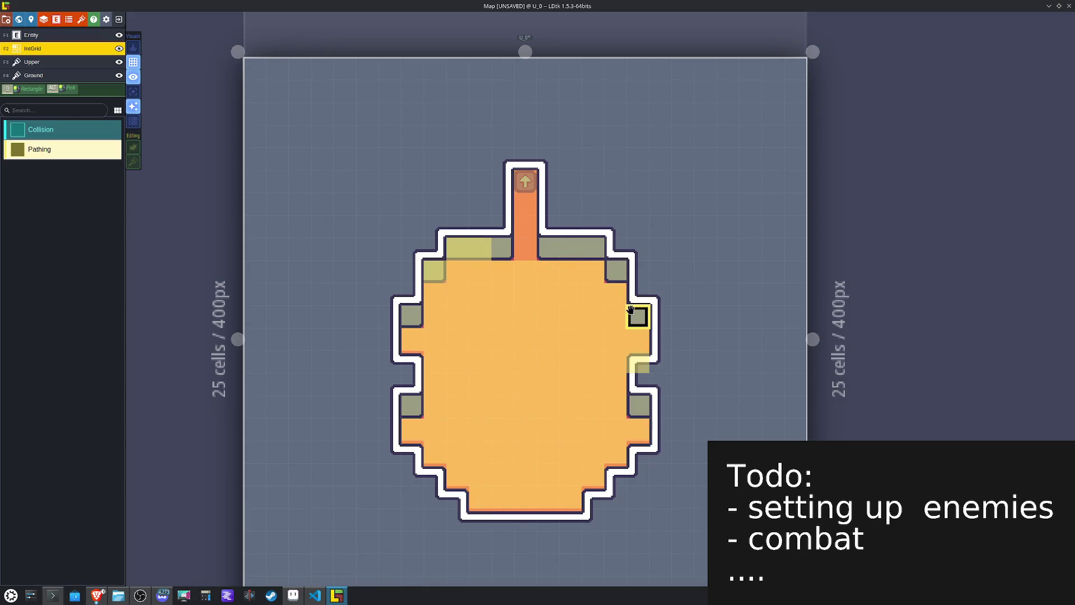
{"action": "mouse_move", "coordinate": [434, 293]}
{"action": "left_mouse_down"}
{"action": "mouse_move", "coordinate": [455, 271]}
{"action": "mouse_move", "coordinate": [457, 251]}
{"action": "left_mouse_up"}
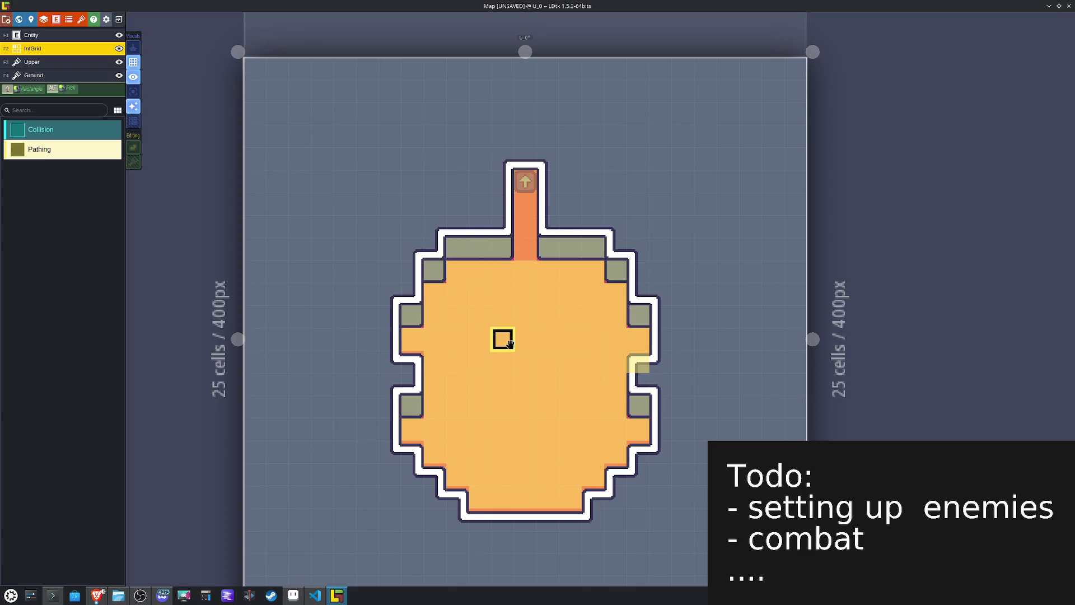
{"action": "left_click", "coordinate": [47, 133]}
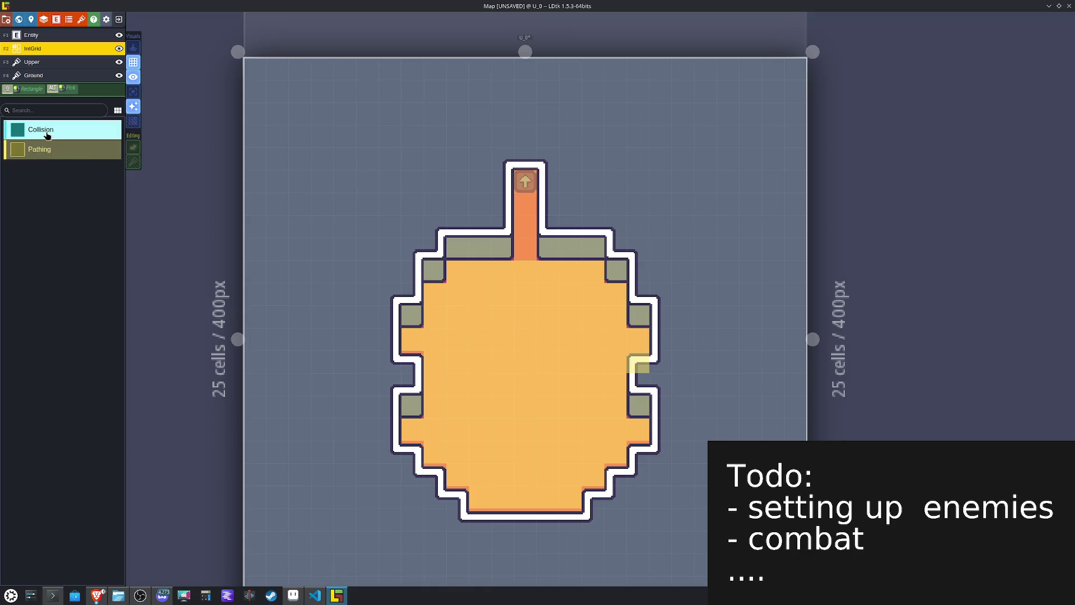
{"action": "mouse_move", "coordinate": [546, 249]}
{"action": "left_mouse_down"}
{"action": "mouse_move", "coordinate": [547, 159]}
{"action": "mouse_move", "coordinate": [501, 162]}
{"action": "mouse_move", "coordinate": [502, 226]}
{"action": "mouse_move", "coordinate": [455, 247]}
{"action": "mouse_move", "coordinate": [392, 314]}
{"action": "mouse_move", "coordinate": [391, 360]}
{"action": "mouse_move", "coordinate": [412, 360]}
{"action": "mouse_move", "coordinate": [389, 360]}
{"action": "mouse_move", "coordinate": [408, 379]}
{"action": "mouse_move", "coordinate": [388, 448]}
{"action": "mouse_move", "coordinate": [460, 518]}
{"action": "mouse_move", "coordinate": [570, 498]}
{"action": "mouse_move", "coordinate": [547, 518]}
{"action": "mouse_move", "coordinate": [616, 492]}
{"action": "mouse_move", "coordinate": [660, 410]}
{"action": "mouse_move", "coordinate": [638, 403]}
{"action": "mouse_move", "coordinate": [657, 327]}
{"action": "mouse_move", "coordinate": [639, 270]}
{"action": "mouse_move", "coordinate": [617, 271]}
{"action": "mouse_move", "coordinate": [616, 247]}
{"action": "mouse_move", "coordinate": [556, 246]}
{"action": "left_mouse_up"}
{"action": "left_click", "coordinate": [569, 470], "text": "alt"}
Step: Paint Pathing along the bottom wall and a three-cell strip below the corridor, then save
{"action": "left_click_drag", "start_coordinate": [547, 451], "coordinate": [547, 494]}
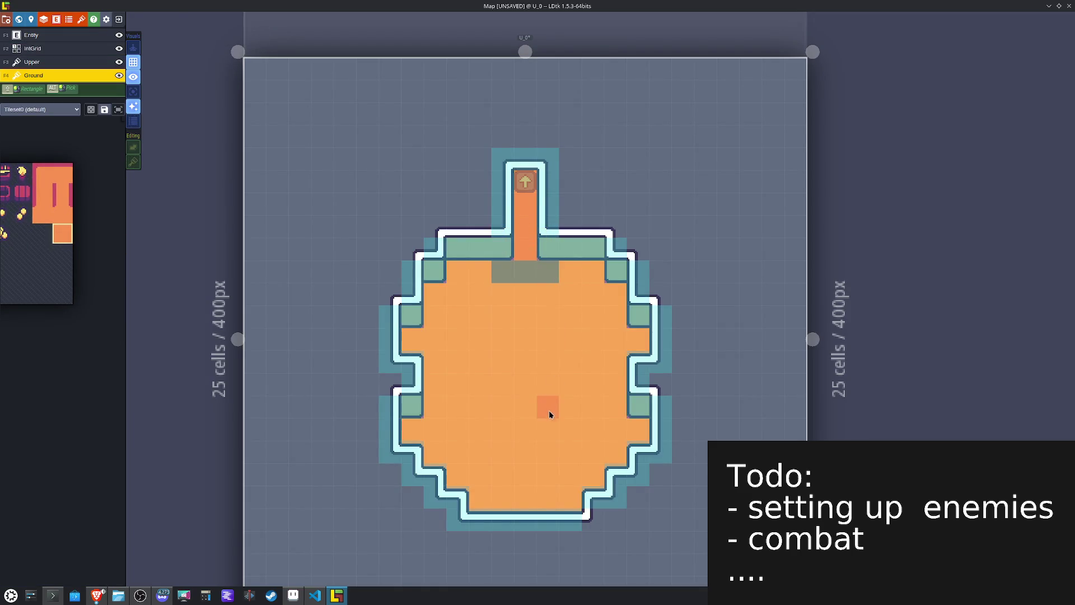
{"action": "key", "text": "alt"}
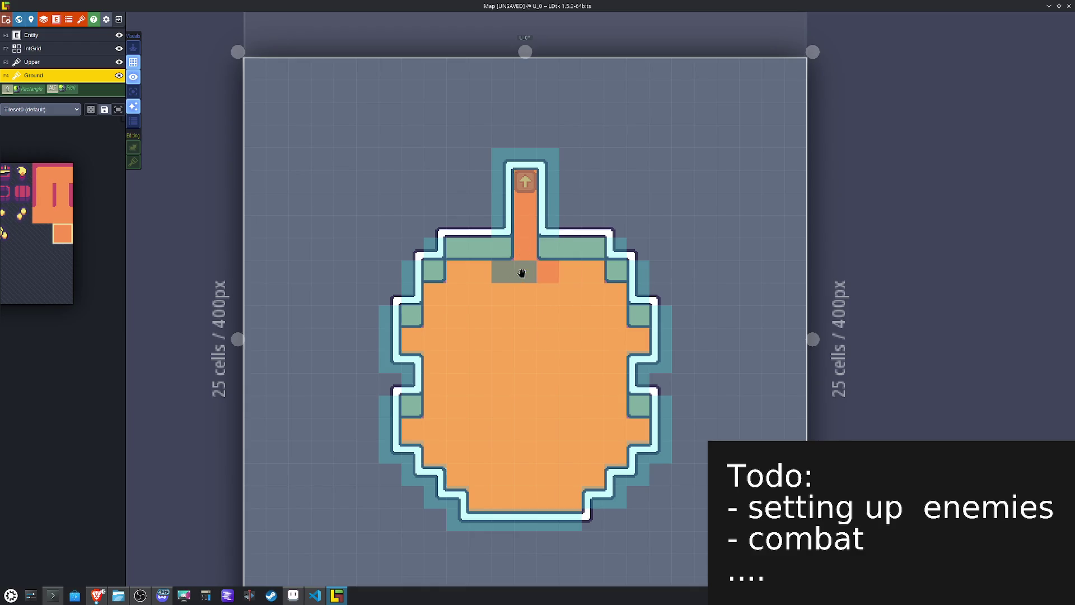
{"action": "left_click", "coordinate": [548, 311], "text": "alt"}
{"action": "mouse_move", "coordinate": [525, 271]}
{"action": "left_mouse_down"}
{"action": "mouse_move", "coordinate": [548, 271]}
{"action": "mouse_move", "coordinate": [502, 271]}
{"action": "left_mouse_up"}
{"action": "key", "text": "ctrl+s"}
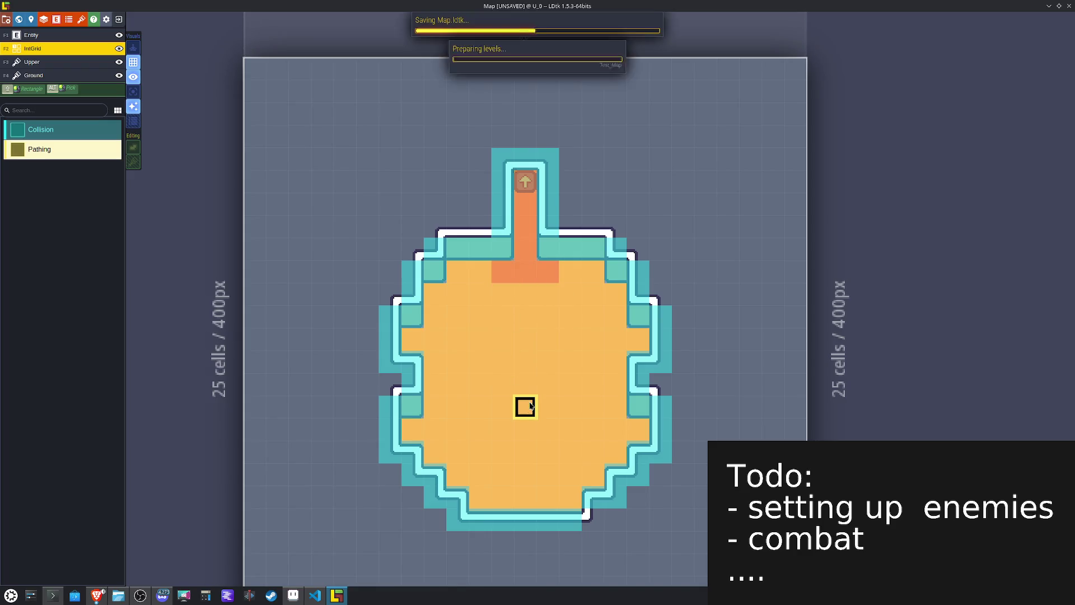
Step: Add a Collision cell in the room and save the project again
{"action": "scroll", "coordinate": [528, 407], "scroll_direction": "down", "scroll_amount": 3}
{"action": "scroll", "coordinate": [527, 405], "scroll_direction": "up", "scroll_amount": 2}
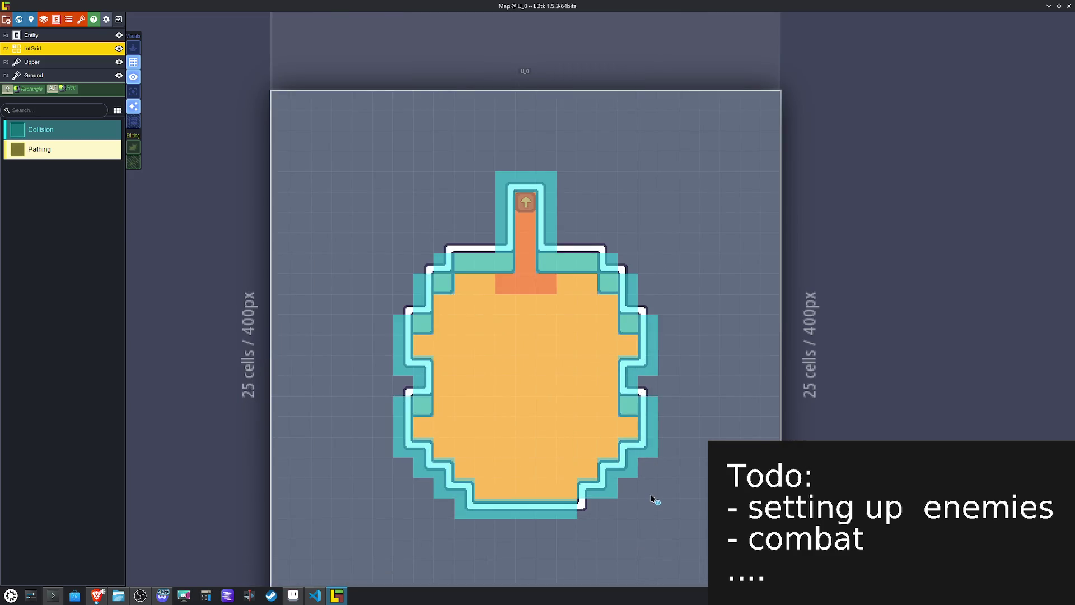
{"action": "left_click", "coordinate": [583, 485], "text": "alt"}
{"action": "left_click", "coordinate": [582, 504]}
{"action": "key", "text": "ctrl+s"}
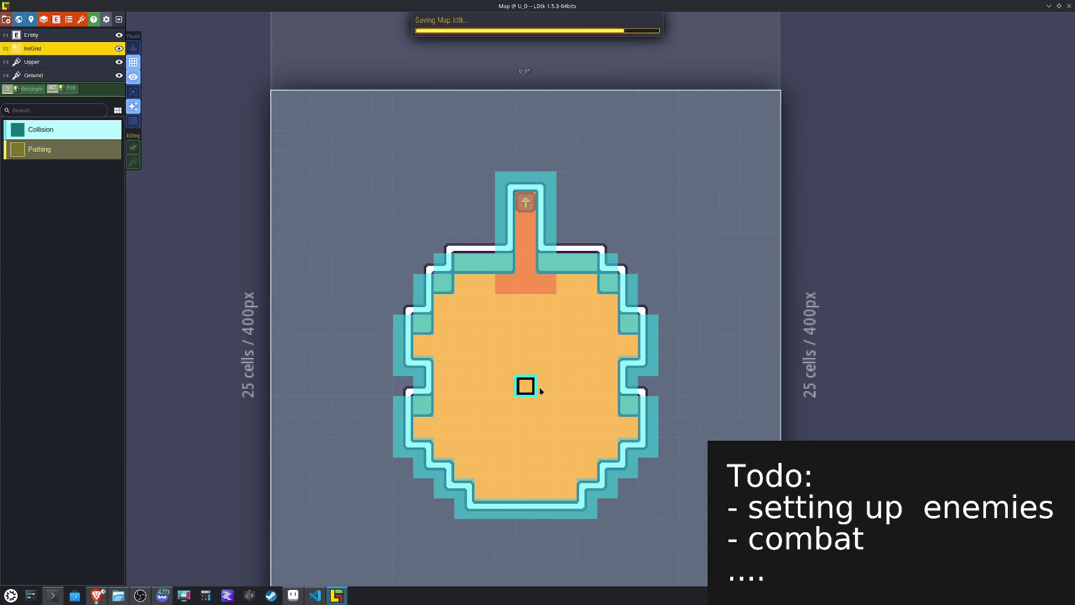
Step: Open level R_0 on the Ground layer and paint corner tiles along its top wall and right arm
{"action": "key", "text": "w"}
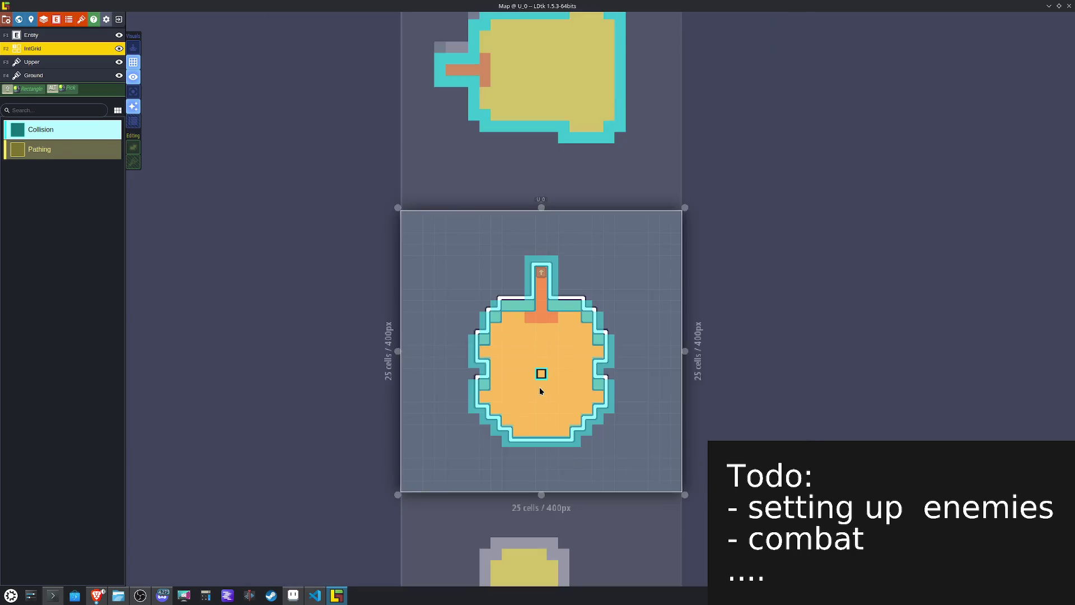
{"action": "double_click", "coordinate": [512, 386]}
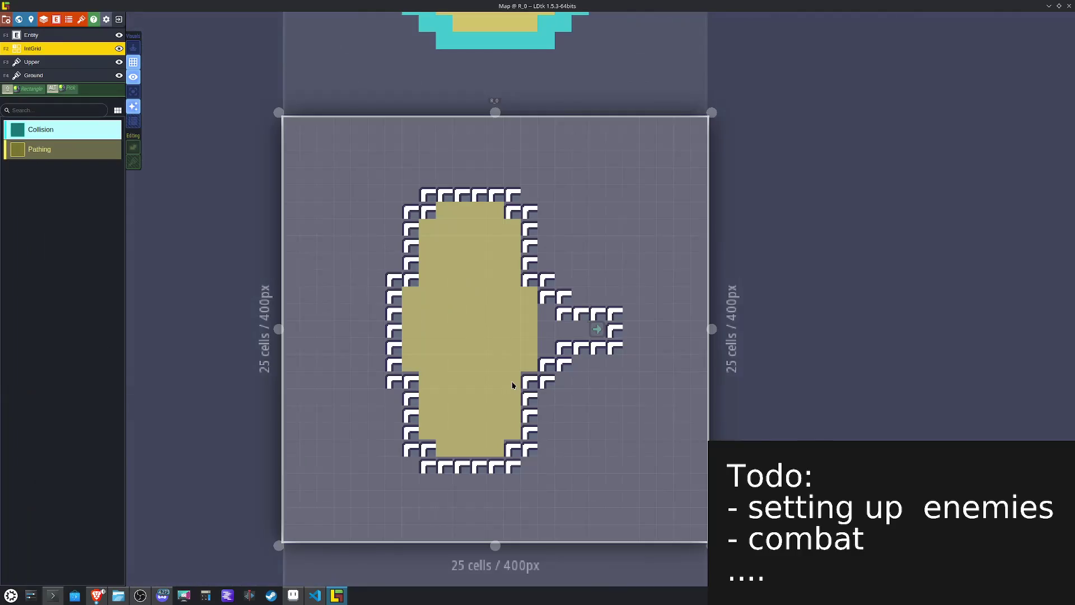
{"action": "left_click", "coordinate": [18, 76]}
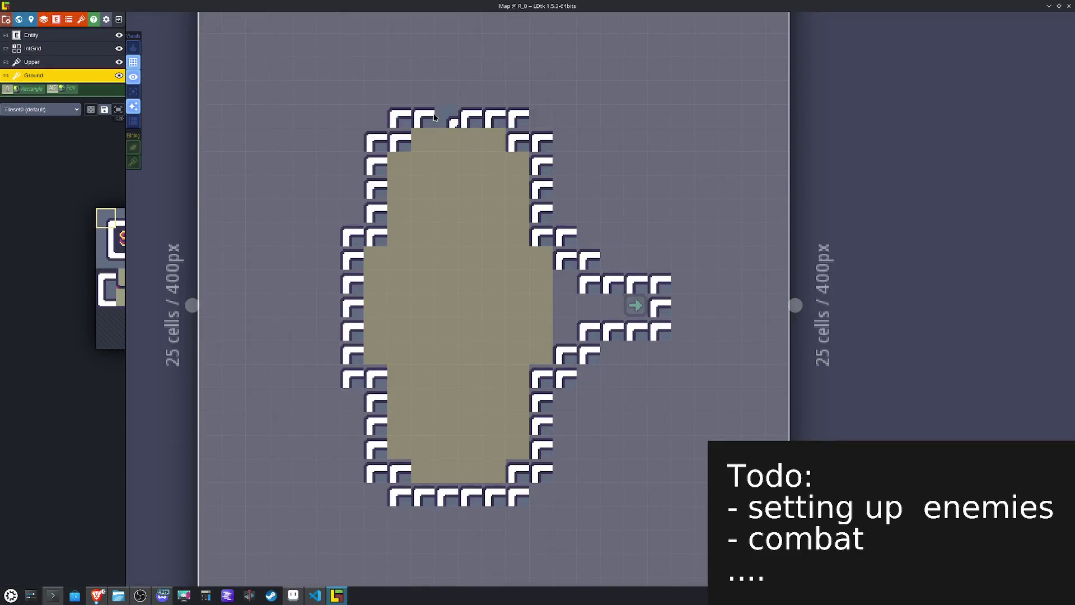
{"action": "left_click", "coordinate": [399, 118]}
{"action": "left_click", "coordinate": [380, 143]}
{"action": "key", "text": "x"}
{"action": "left_click", "coordinate": [514, 117]}
{"action": "left_click", "coordinate": [539, 140]}
{"action": "left_click", "coordinate": [661, 283]}
{"action": "right_click", "coordinate": [613, 252]}
{"action": "left_click", "coordinate": [587, 257]}
{"action": "key", "text": "x"}
Step: Paint edge strips and corner tiles down the left and right walls, continuing the right edge down the step
{"action": "mouse_move", "coordinate": [99, 239]}
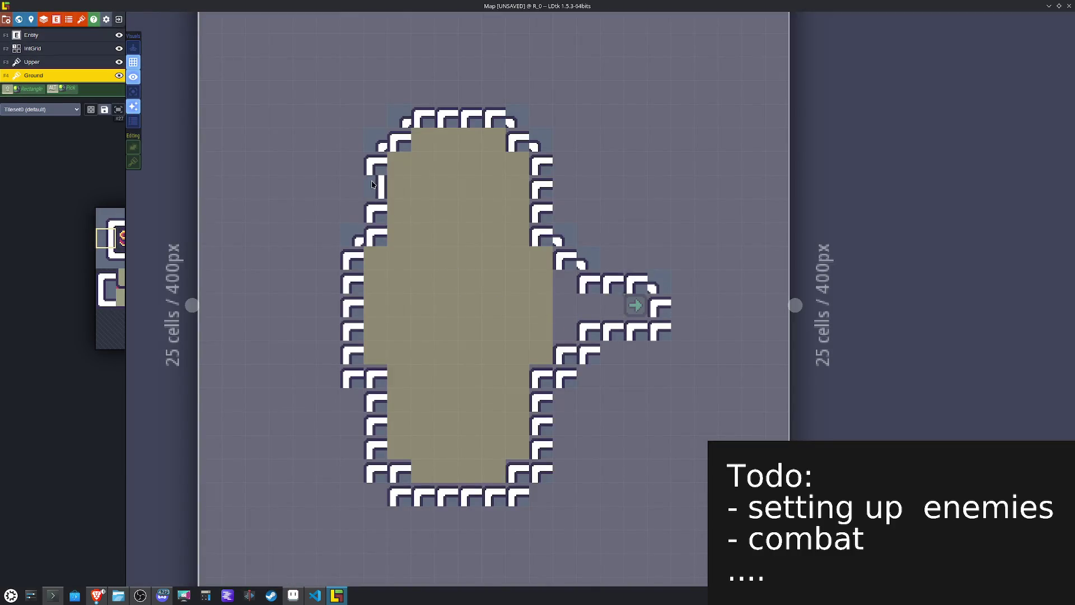
{"action": "mouse_move", "coordinate": [376, 187]}
{"action": "left_mouse_down"}
{"action": "mouse_move", "coordinate": [376, 168]}
{"action": "mouse_move", "coordinate": [376, 211]}
{"action": "left_mouse_up"}
{"action": "key", "text": "x"}
{"action": "mouse_move", "coordinate": [536, 185]}
{"action": "left_mouse_down"}
{"action": "mouse_move", "coordinate": [545, 172]}
{"action": "mouse_move", "coordinate": [542, 210]}
{"action": "left_mouse_up"}
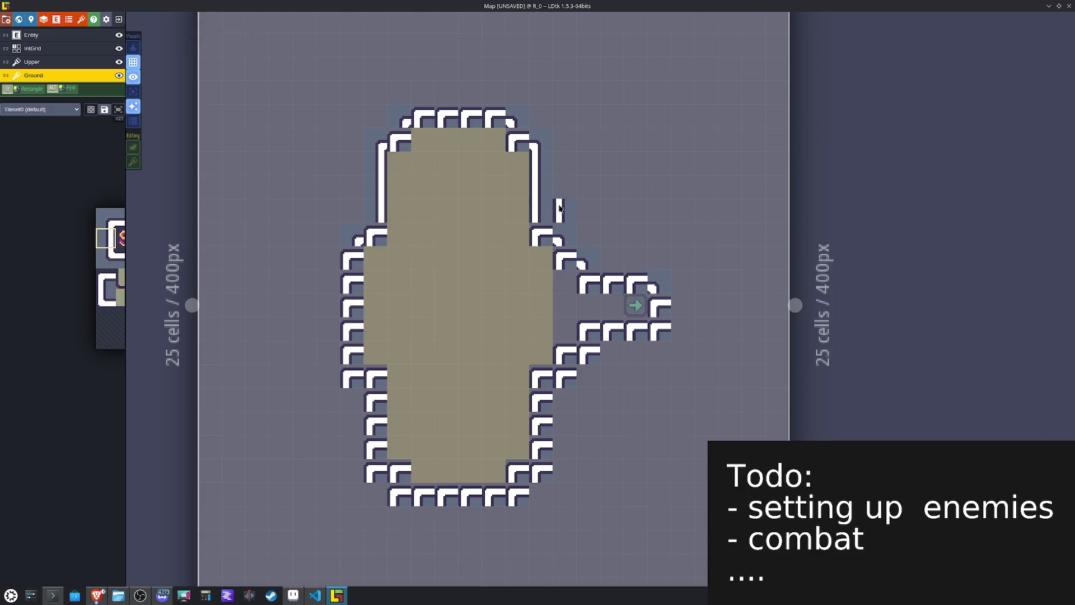
{"action": "mouse_move", "coordinate": [125, 262]}
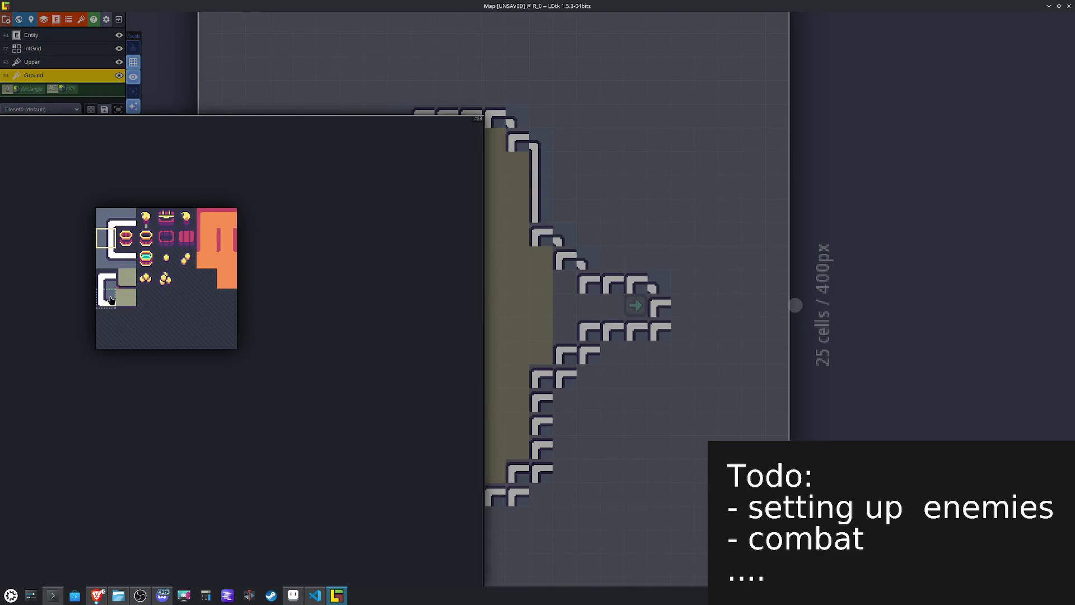
{"action": "left_click", "coordinate": [111, 300]}
{"action": "key", "text": "x"}
{"action": "left_click", "coordinate": [375, 234]}
{"action": "key", "text": "x"}
{"action": "left_click", "coordinate": [520, 234]}
{"action": "left_click_drag", "start_coordinate": [524, 231], "coordinate": [565, 261]}
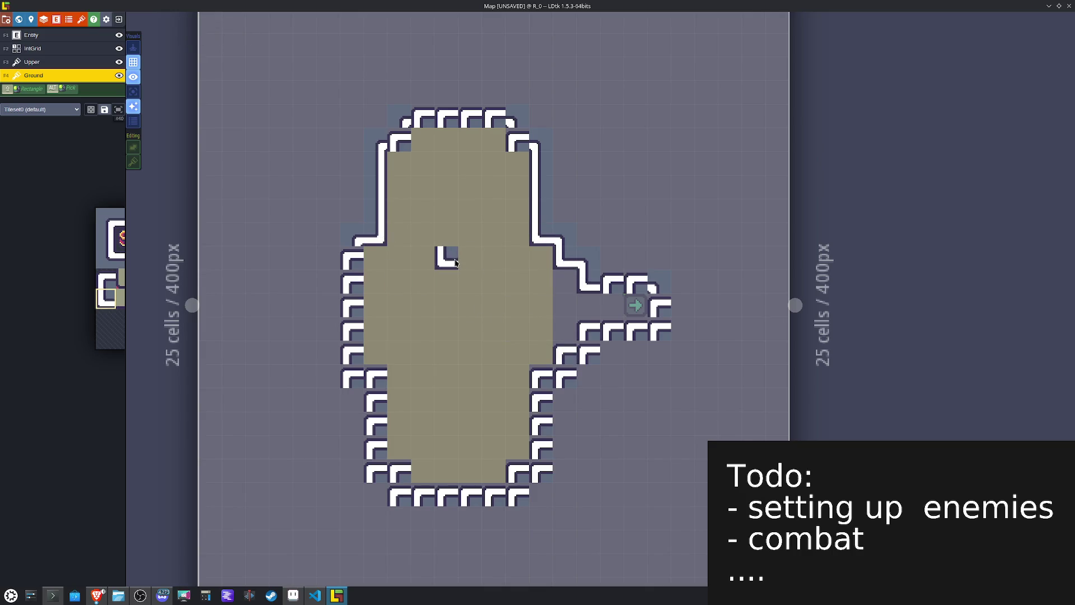
Step: Place olive shadow corner tiles at the top-right corner and right step, then select the upper tile block
{"action": "left_click", "coordinate": [518, 140]}
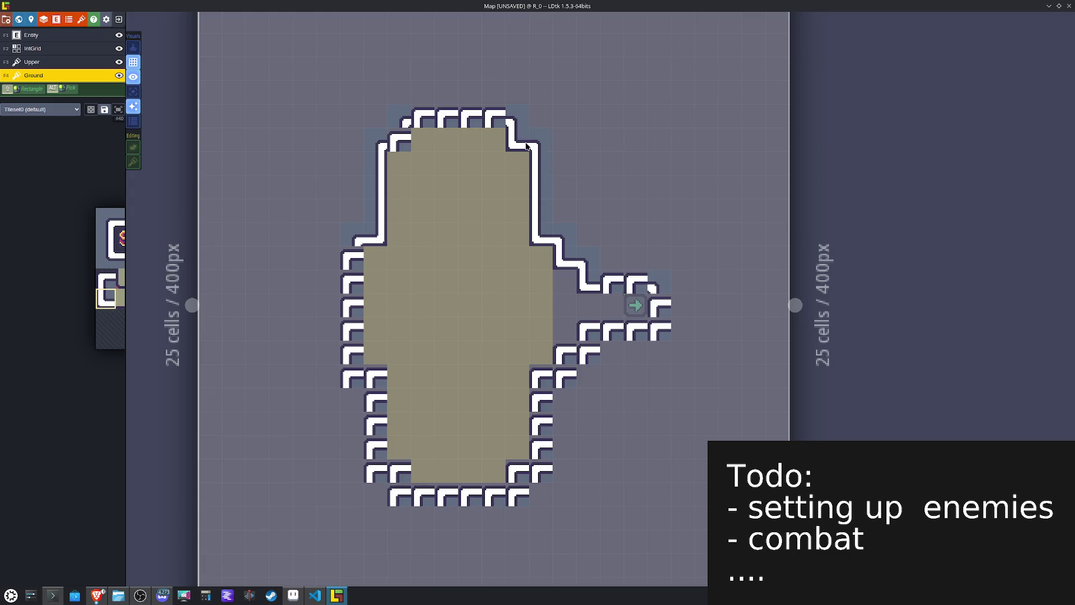
{"action": "key", "text": "x"}
{"action": "mouse_move", "coordinate": [91, 236]}
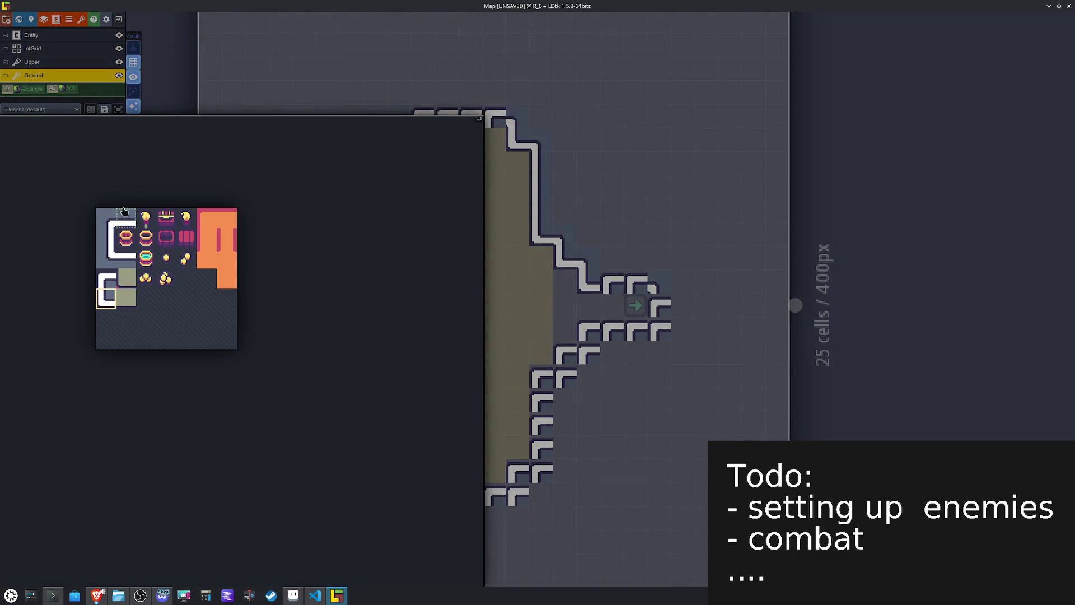
{"action": "left_click", "coordinate": [126, 218]}
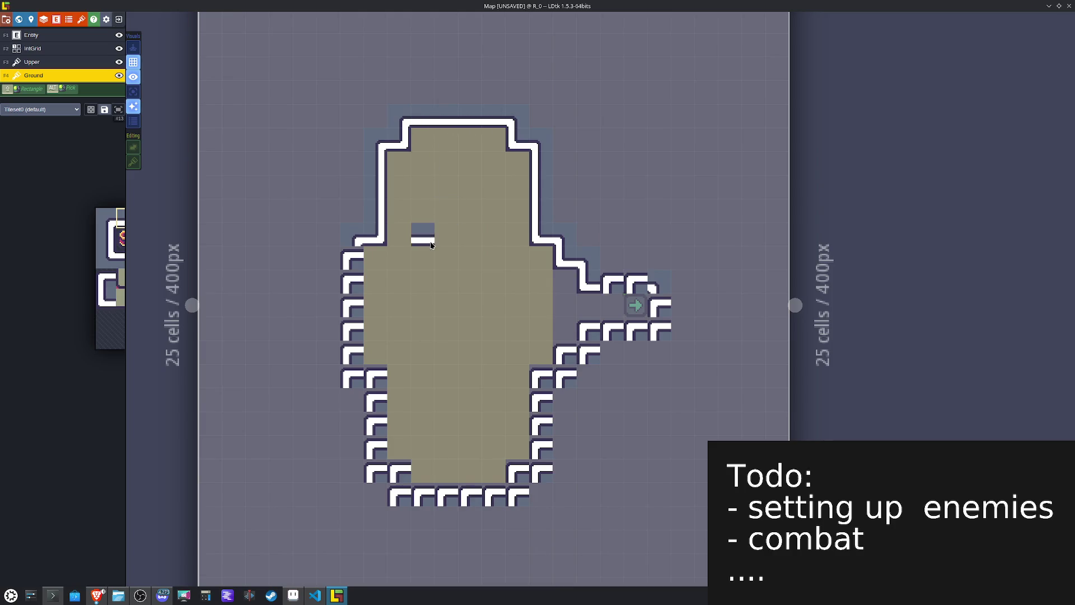
{"action": "mouse_move", "coordinate": [108, 288]}
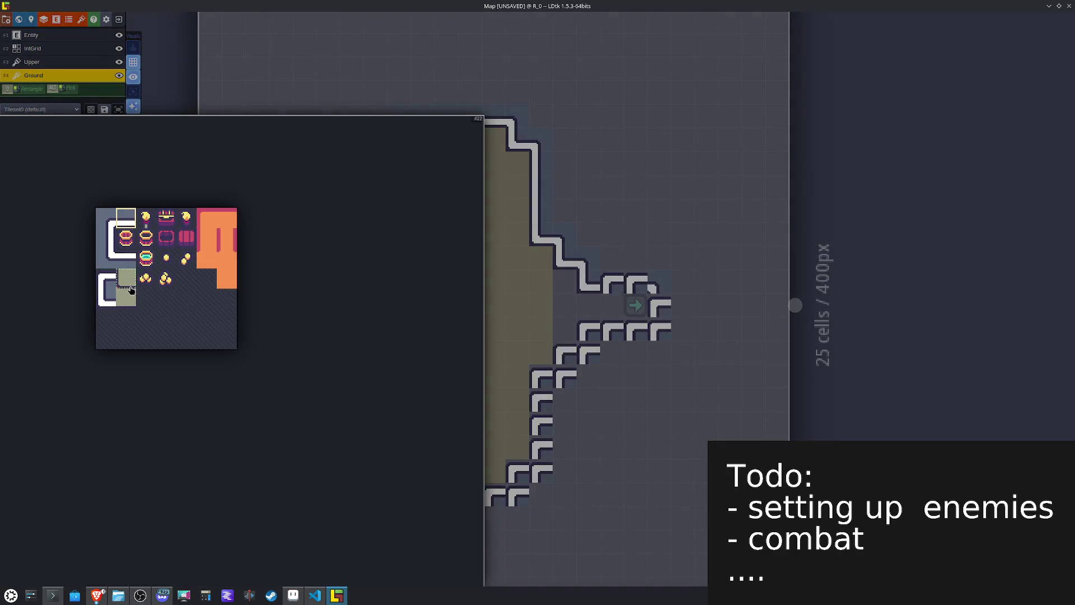
{"action": "left_click", "coordinate": [132, 284]}
{"action": "left_click", "coordinate": [518, 163]}
{"action": "left_click", "coordinate": [541, 258]}
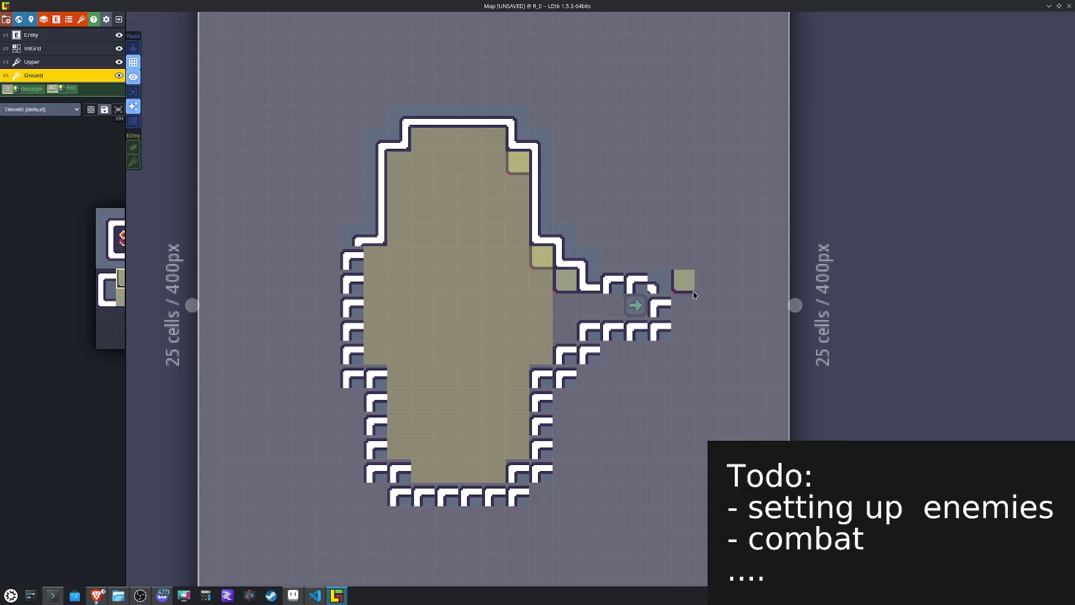
{"action": "left_click_drag", "start_coordinate": [694, 292], "coordinate": [255, 115]}
Step: Shift the upper tile block up one cell and join the right-side wall pieces down the stair-step
{"action": "left_click_drag", "start_coordinate": [445, 251], "coordinate": [445, 236]}
{"action": "key", "text": "Escape"}
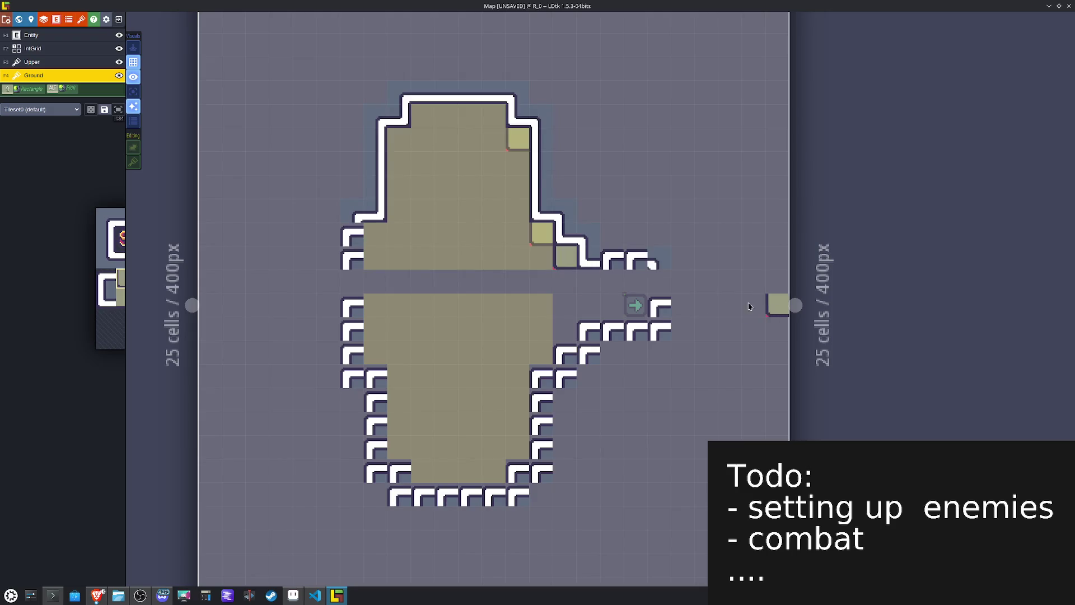
{"action": "left_click", "coordinate": [616, 256]}
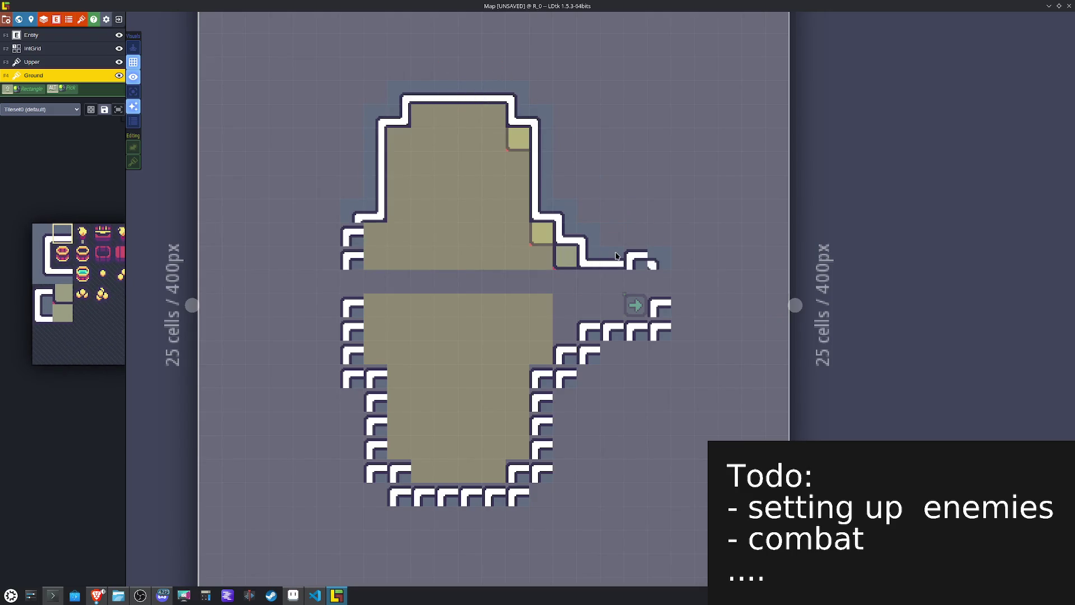
{"action": "left_click", "coordinate": [380, 149], "text": "alt"}
{"action": "key", "text": "x"}
{"action": "left_click", "coordinate": [661, 307]}
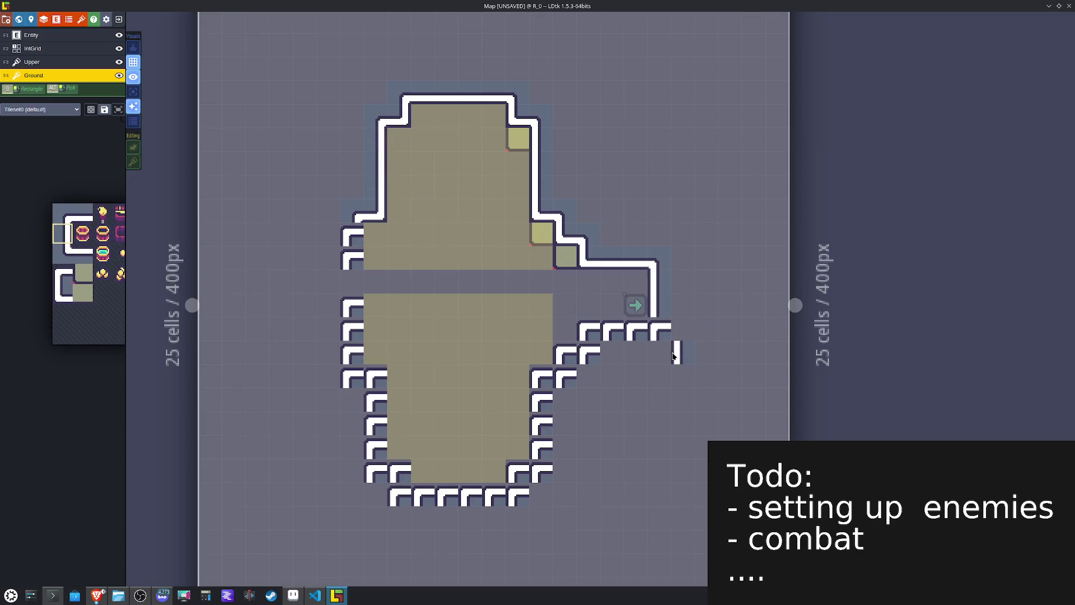
{"action": "mouse_move", "coordinate": [75, 246]}
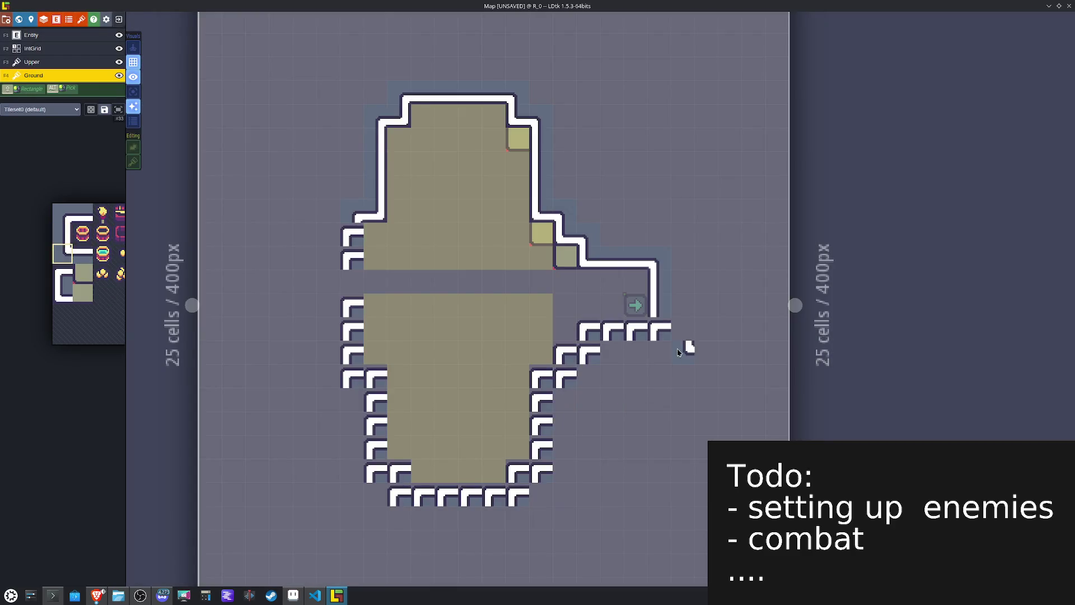
{"action": "key", "text": "x"}
{"action": "left_click", "coordinate": [661, 330]}
{"action": "left_click", "coordinate": [588, 353]}
{"action": "left_click", "coordinate": [565, 375]}
{"action": "left_click_drag", "start_coordinate": [569, 390], "coordinate": [541, 468]}
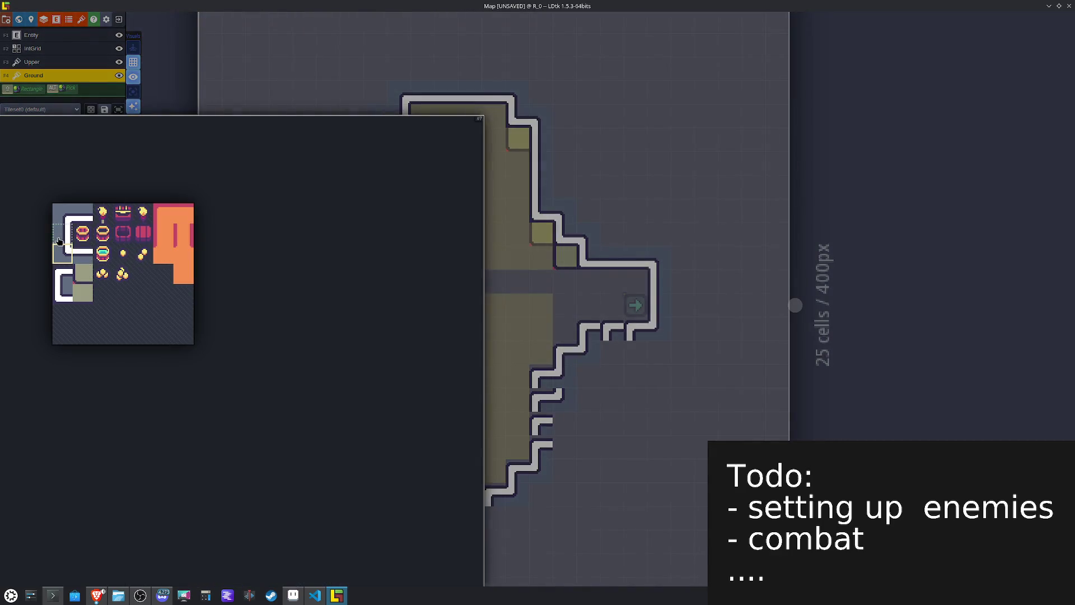
Step: Repaint the wall tiles up the right edge and straighten the lower-left wall into one line
{"action": "left_click", "coordinate": [62, 233]}
{"action": "key", "text": "x"}
{"action": "left_click", "coordinate": [544, 433]}
{"action": "left_click_drag", "start_coordinate": [544, 432], "coordinate": [544, 410]}
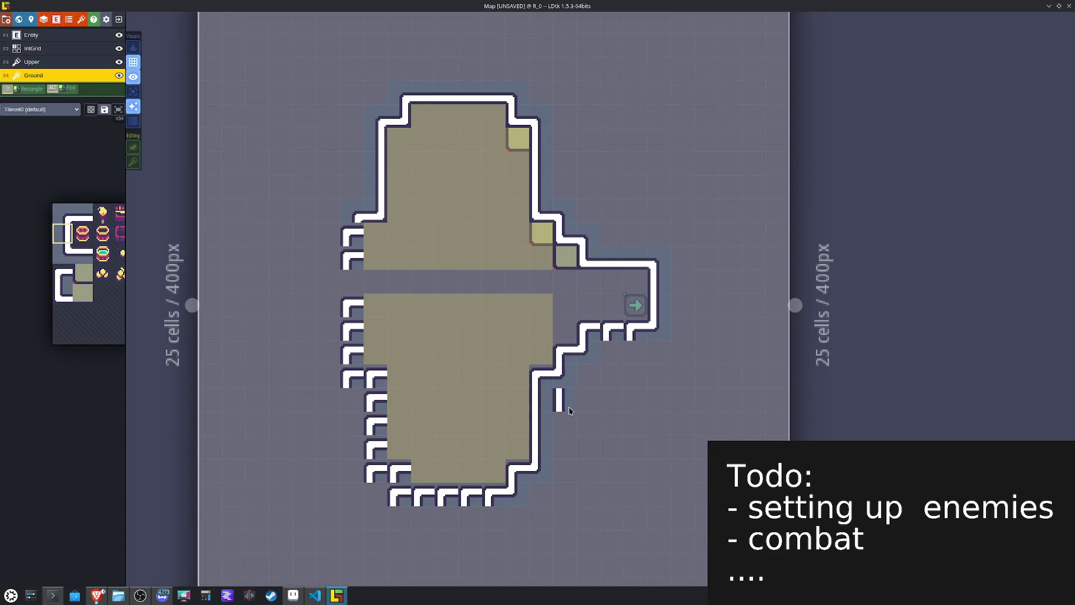
{"action": "key", "text": "x"}
{"action": "mouse_move", "coordinate": [378, 450]}
{"action": "left_mouse_down"}
{"action": "mouse_move", "coordinate": [378, 394]}
{"action": "mouse_move", "coordinate": [377, 445]}
{"action": "left_mouse_up"}
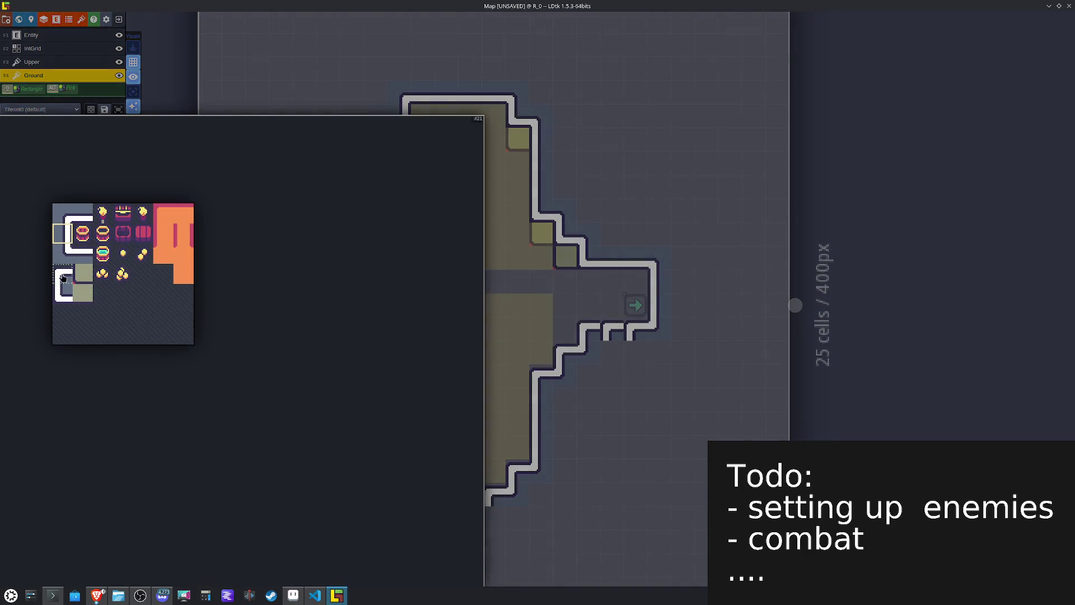
{"action": "left_click", "coordinate": [62, 275]}
{"action": "key", "text": "x"}
{"action": "left_click", "coordinate": [398, 470]}
Step: Extend the lower-right corridor wall and paint an olive floor strip along the right corridor
{"action": "mouse_move", "coordinate": [101, 367]}
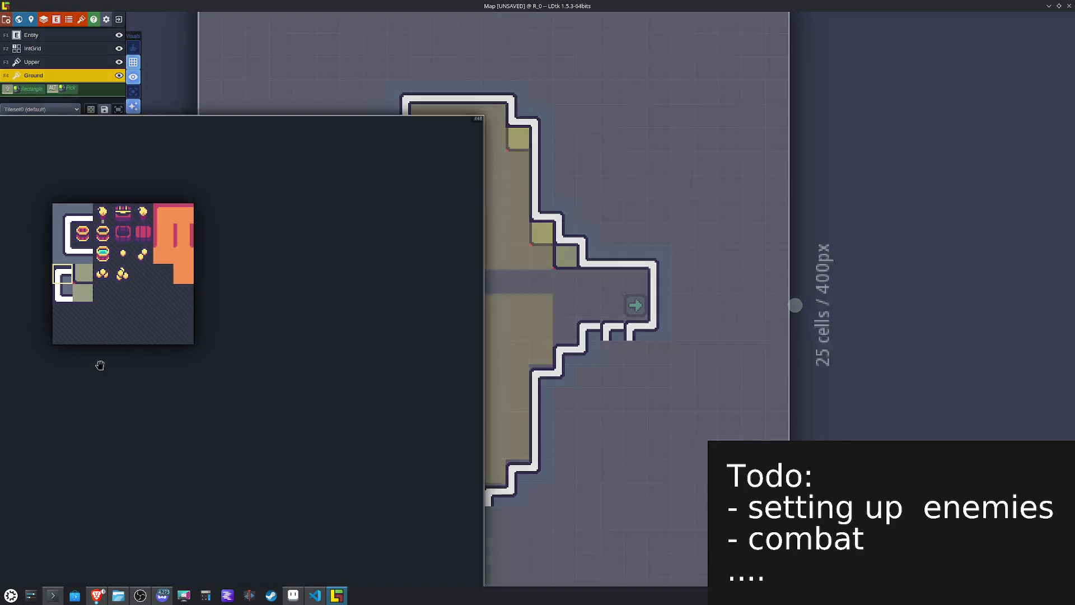
{"action": "left_click", "coordinate": [63, 257]}
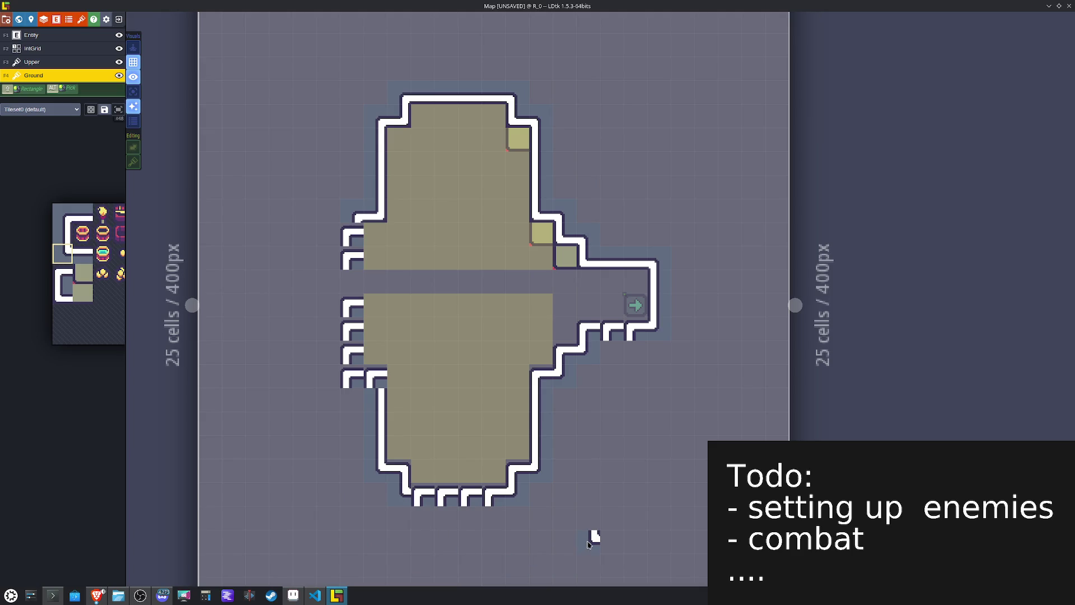
{"action": "mouse_move", "coordinate": [124, 252]}
{"action": "left_click", "coordinate": [82, 253]}
{"action": "left_click", "coordinate": [613, 341]}
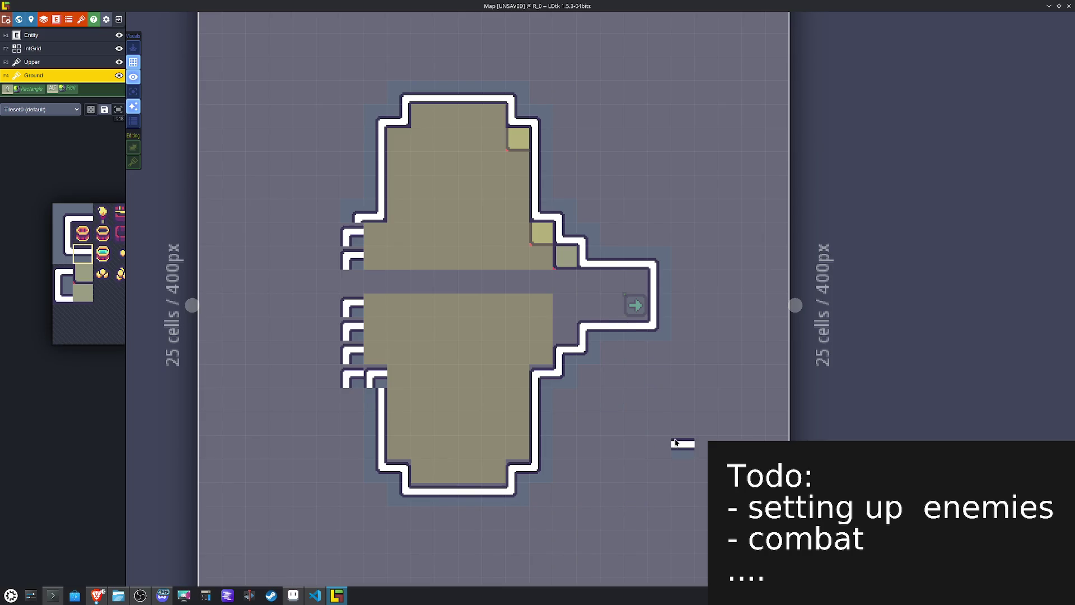
{"action": "left_click", "coordinate": [566, 253], "text": "alt"}
{"action": "mouse_move", "coordinate": [156, 218]}
{"action": "left_click", "coordinate": [159, 277]}
{"action": "left_click_drag", "start_coordinate": [588, 280], "coordinate": [626, 279]}
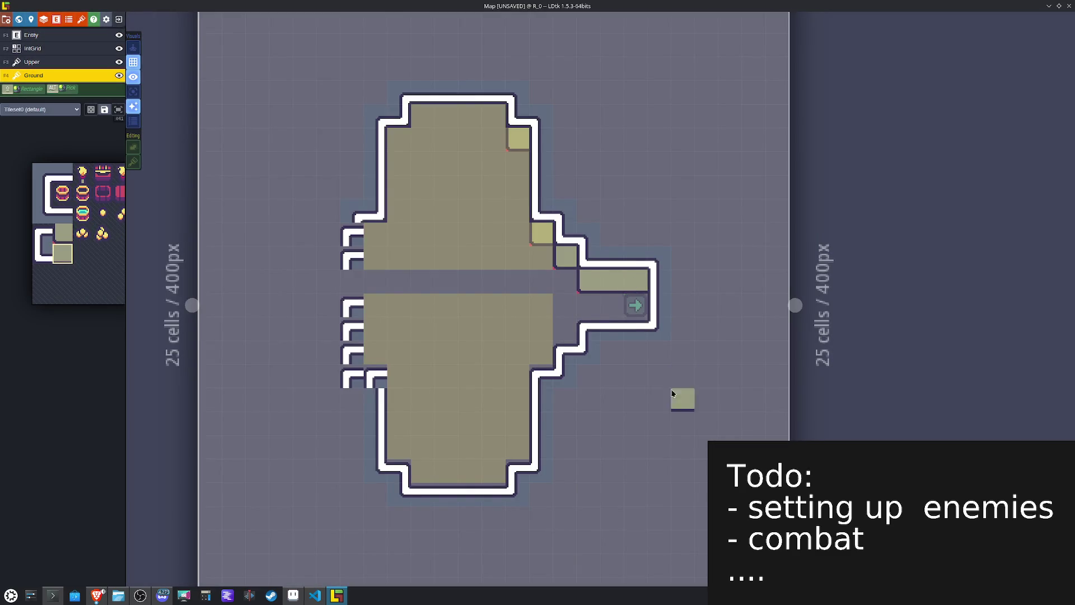
{"action": "key", "text": "F2"}
Step: Mark the gap row as Pathing, then make the left wall continuous with a bottom-left corner
{"action": "left_click_drag", "start_coordinate": [554, 297], "coordinate": [391, 298]}
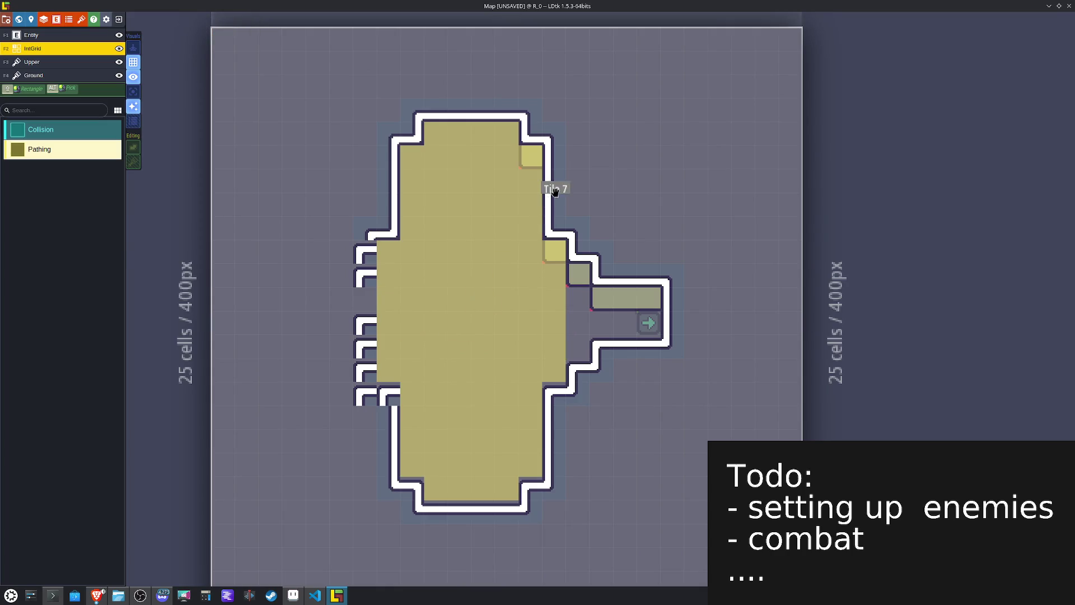
{"action": "key", "text": "F4"}
{"action": "key", "text": "x"}
{"action": "left_click_drag", "start_coordinate": [363, 296], "coordinate": [363, 361]}
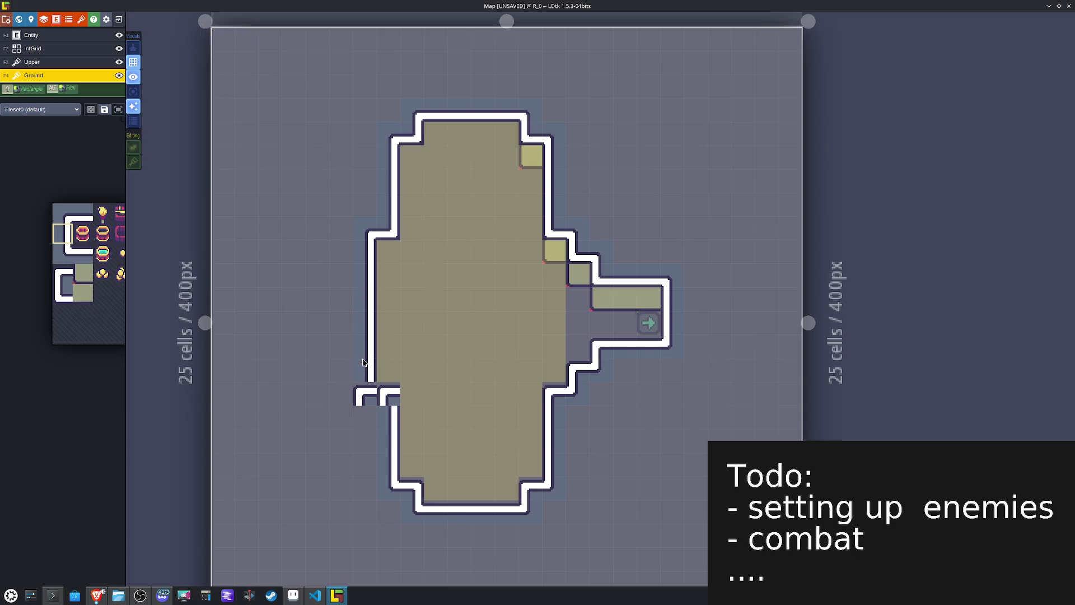
{"action": "left_click", "coordinate": [412, 485], "text": "alt"}
{"action": "left_click", "coordinate": [392, 391]}
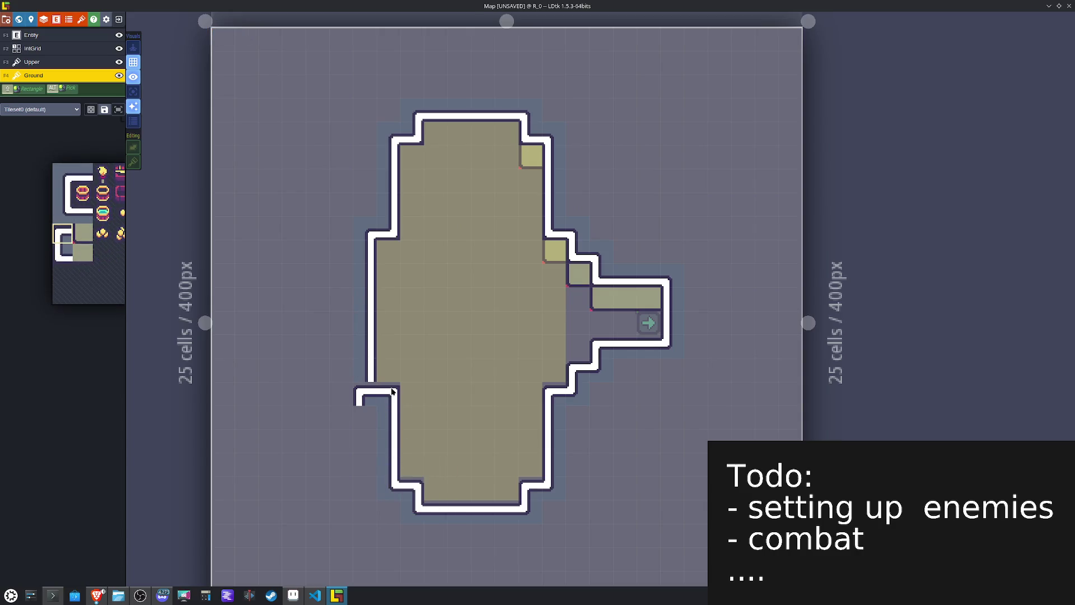
{"action": "left_click", "coordinate": [395, 487], "text": "alt"}
{"action": "left_click", "coordinate": [370, 402]}
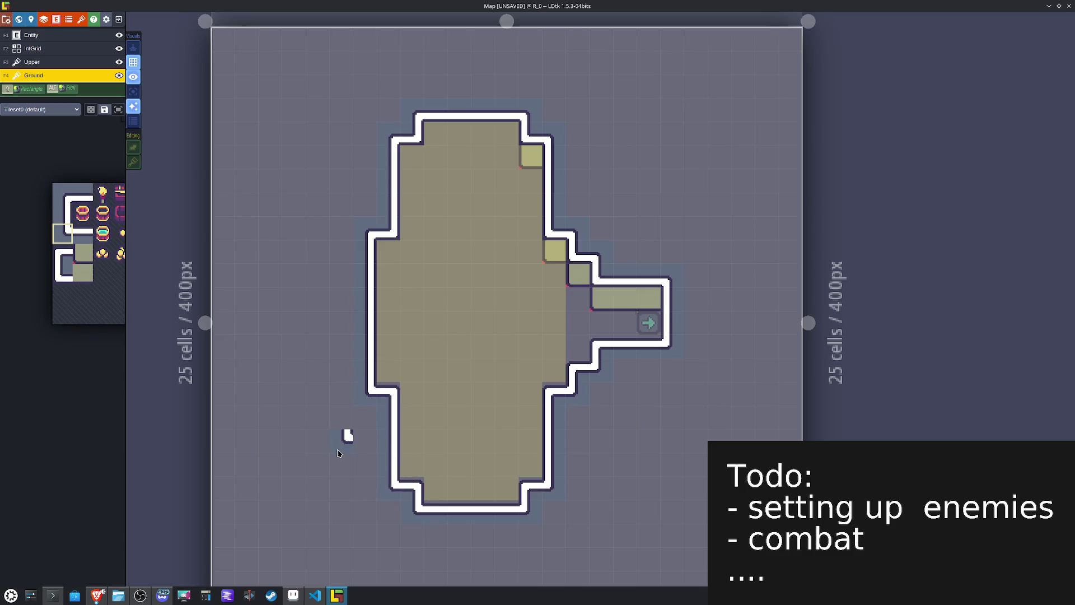
Step: Erase Pathing along the top row and fill it and the left-wall notch with olive edge tiles
{"action": "key", "text": "F2"}
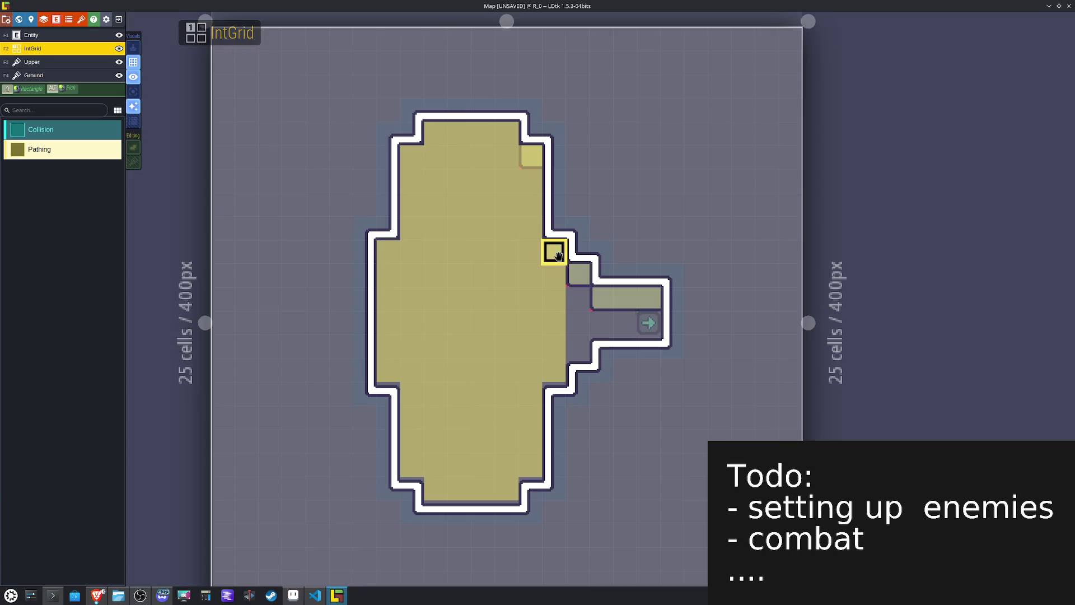
{"action": "mouse_move", "coordinate": [504, 132]}
{"action": "left_mouse_down"}
{"action": "mouse_move", "coordinate": [435, 129]}
{"action": "mouse_move", "coordinate": [413, 158]}
{"action": "mouse_move", "coordinate": [386, 249]}
{"action": "left_mouse_up"}
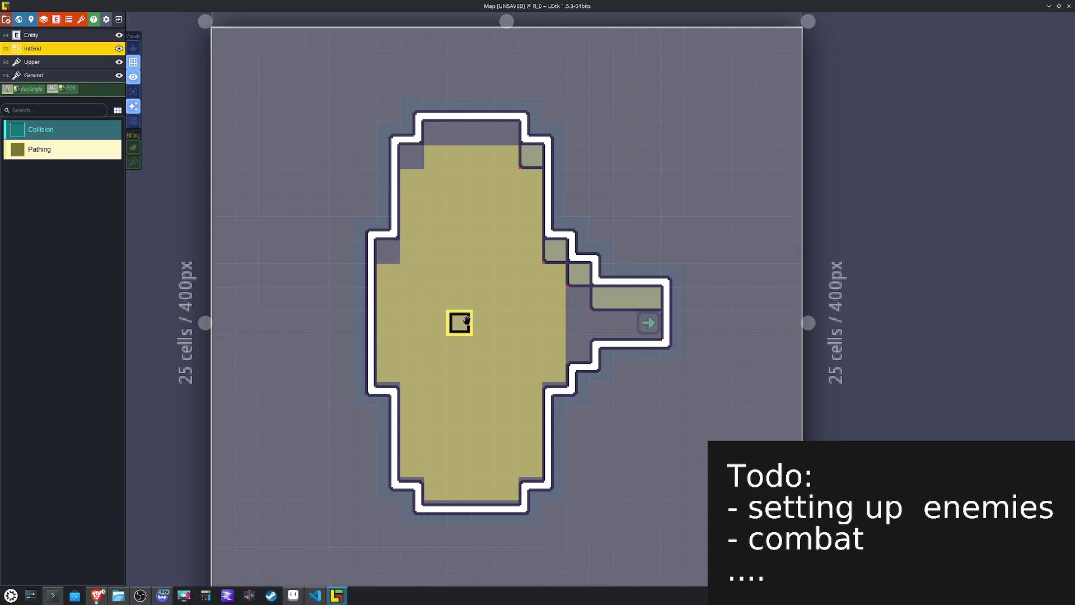
{"action": "key", "text": "F4"}
{"action": "key", "text": "x"}
{"action": "left_click", "coordinate": [411, 157]}
{"action": "left_click", "coordinate": [392, 250]}
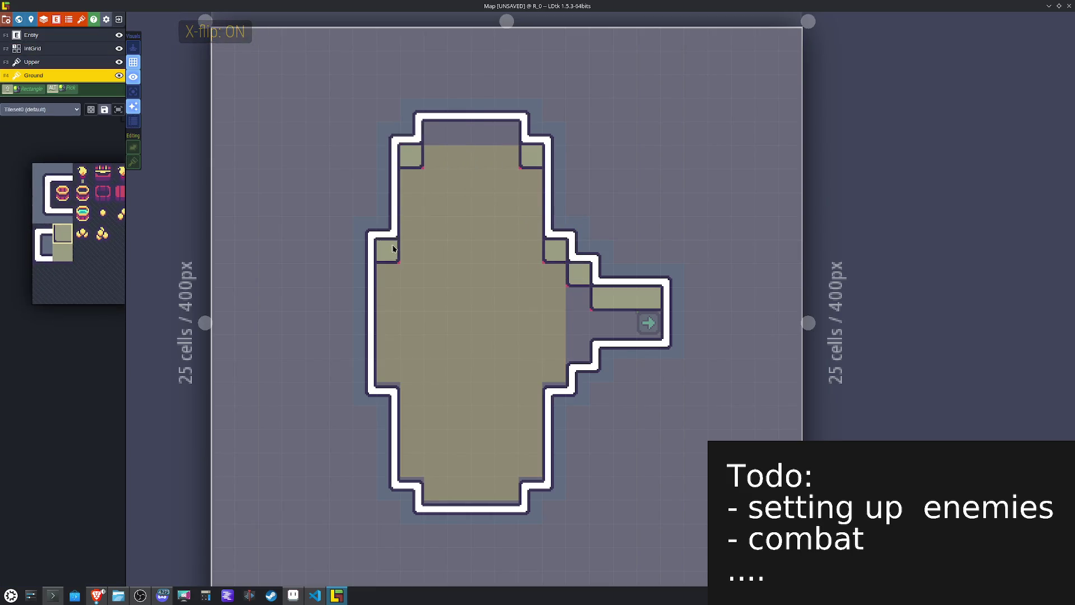
{"action": "left_click", "coordinate": [621, 295], "text": "alt"}
{"action": "left_click", "coordinate": [509, 137]}
{"action": "left_click_drag", "start_coordinate": [510, 140], "coordinate": [437, 137]}
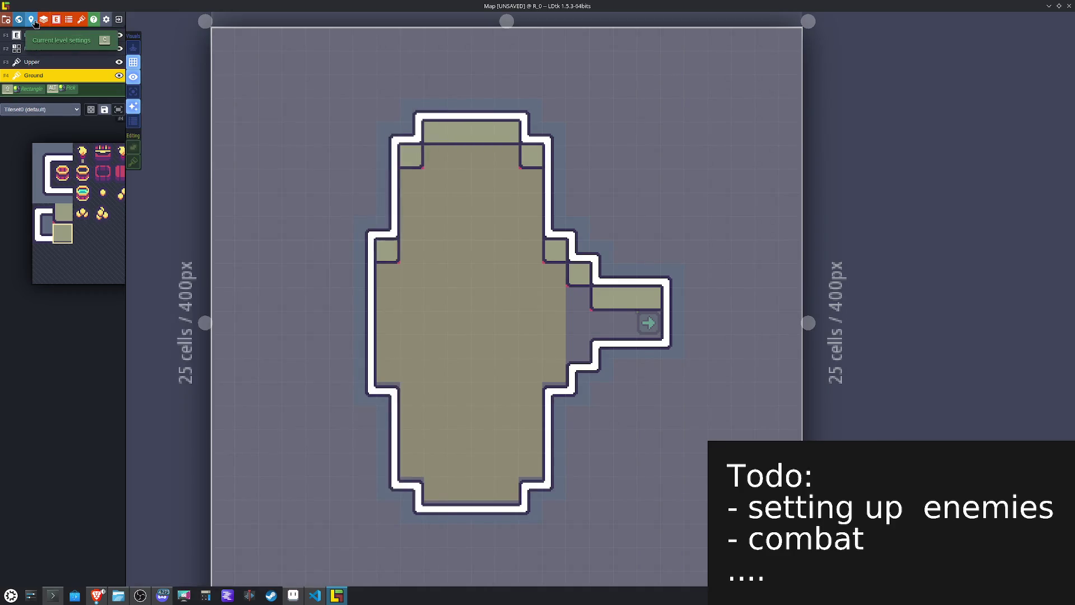
Step: Open the level properties and its background colour picker, then close them
{"action": "left_click", "coordinate": [31, 20]}
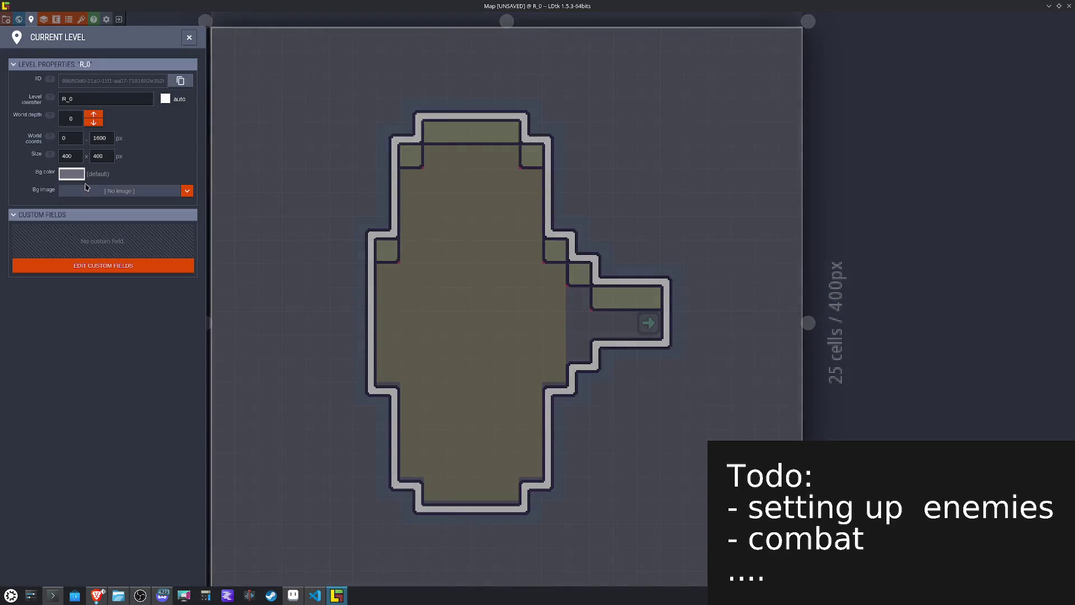
{"action": "left_click", "coordinate": [78, 175]}
{"action": "left_click", "coordinate": [294, 368]}
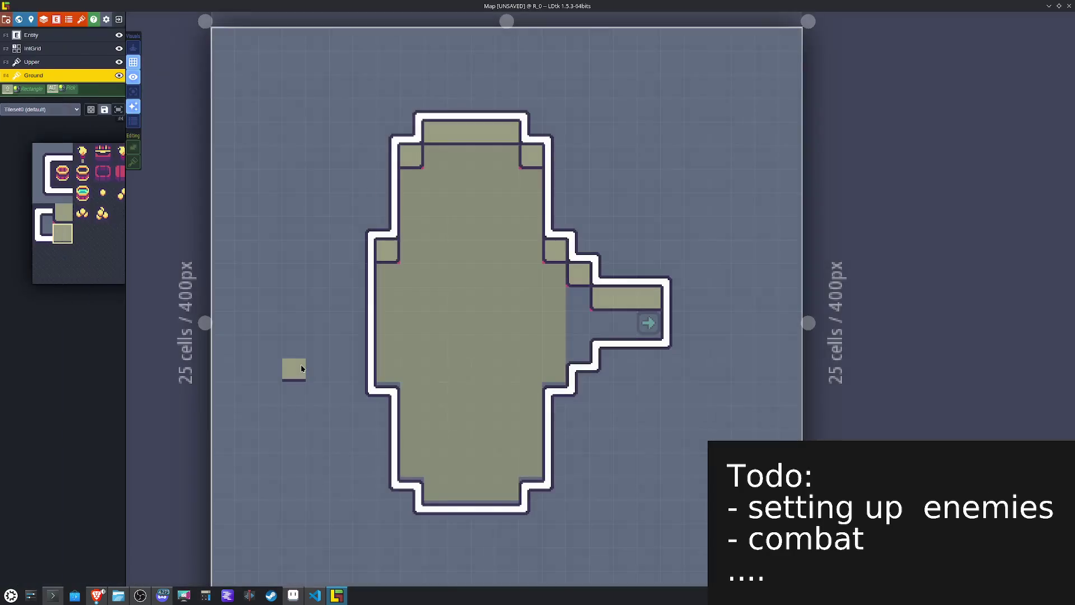
Step: Paint R_0's corridor end and left edge with the orange Ground tile, then flood-fill the room interior
{"action": "mouse_move", "coordinate": [127, 206]}
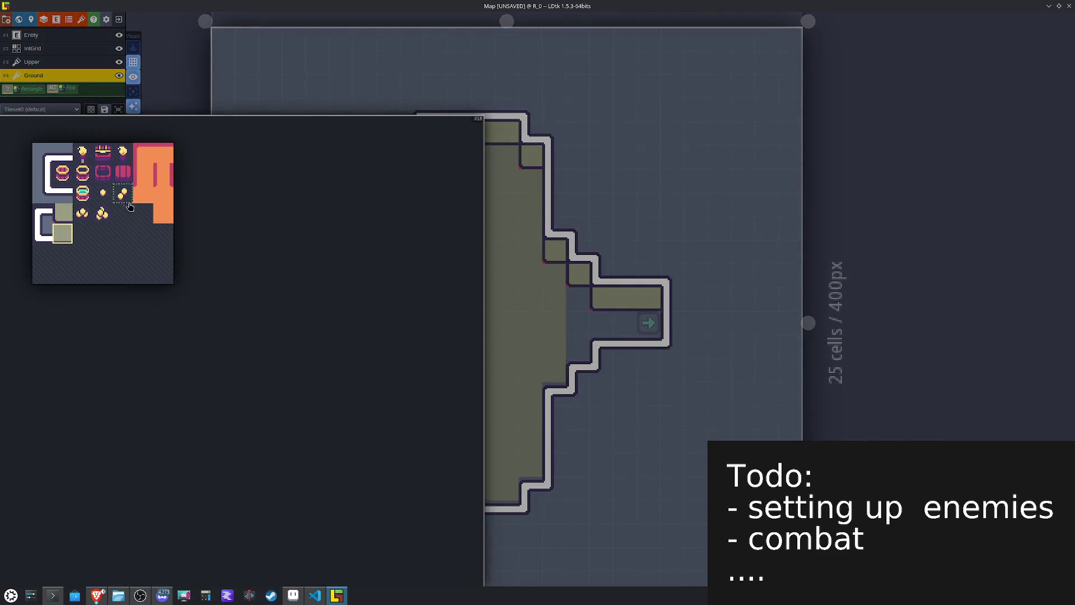
{"action": "left_click", "coordinate": [163, 218]}
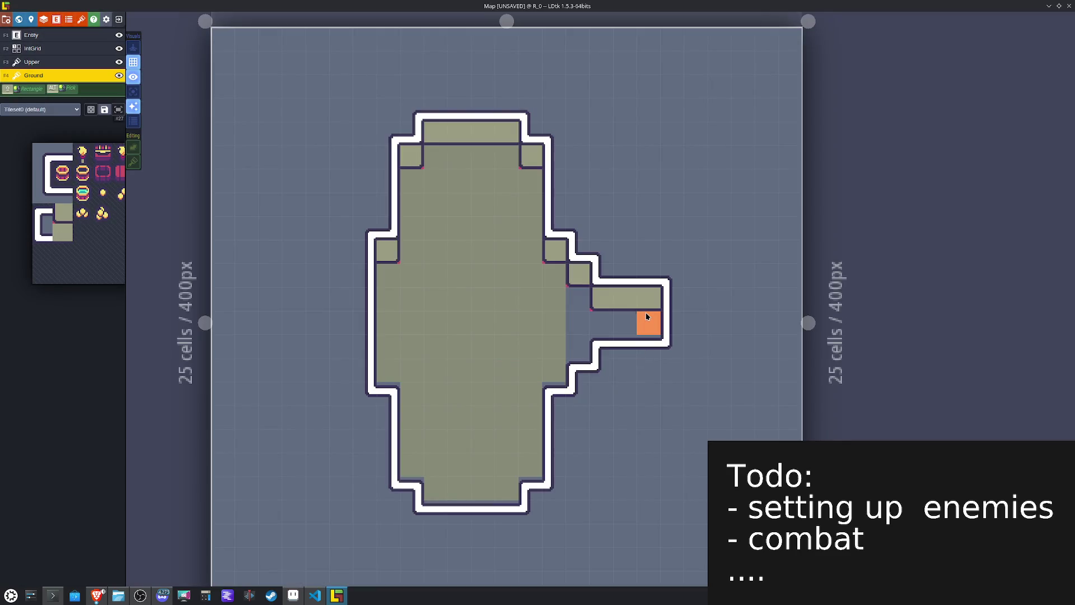
{"action": "mouse_move", "coordinate": [650, 323]}
{"action": "left_mouse_down"}
{"action": "mouse_move", "coordinate": [648, 345]}
{"action": "mouse_move", "coordinate": [584, 344]}
{"action": "mouse_move", "coordinate": [576, 371]}
{"action": "mouse_move", "coordinate": [536, 396]}
{"action": "mouse_move", "coordinate": [524, 477]}
{"action": "mouse_move", "coordinate": [505, 509]}
{"action": "left_mouse_up"}
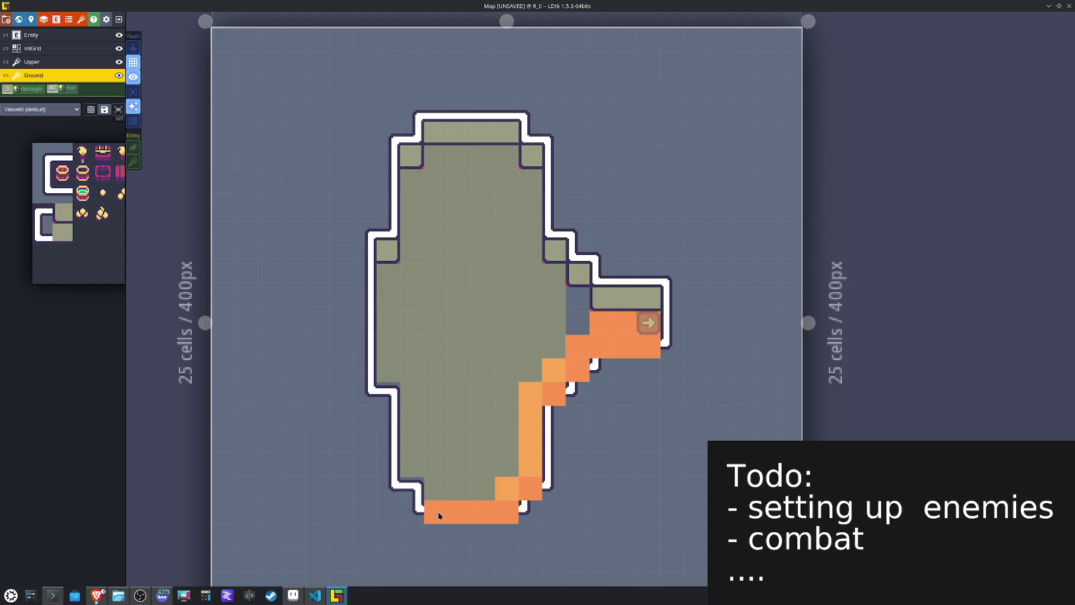
{"action": "left_click_drag", "start_coordinate": [429, 492], "coordinate": [421, 450]}
{"action": "mouse_move", "coordinate": [414, 387]}
{"action": "left_mouse_down"}
{"action": "mouse_move", "coordinate": [394, 379]}
{"action": "mouse_move", "coordinate": [399, 284]}
{"action": "mouse_move", "coordinate": [391, 328]}
{"action": "mouse_move", "coordinate": [411, 271]}
{"action": "mouse_move", "coordinate": [410, 198]}
{"action": "mouse_move", "coordinate": [491, 160]}
{"action": "mouse_move", "coordinate": [515, 180]}
{"action": "mouse_move", "coordinate": [528, 252]}
{"action": "mouse_move", "coordinate": [552, 281]}
{"action": "left_mouse_up"}
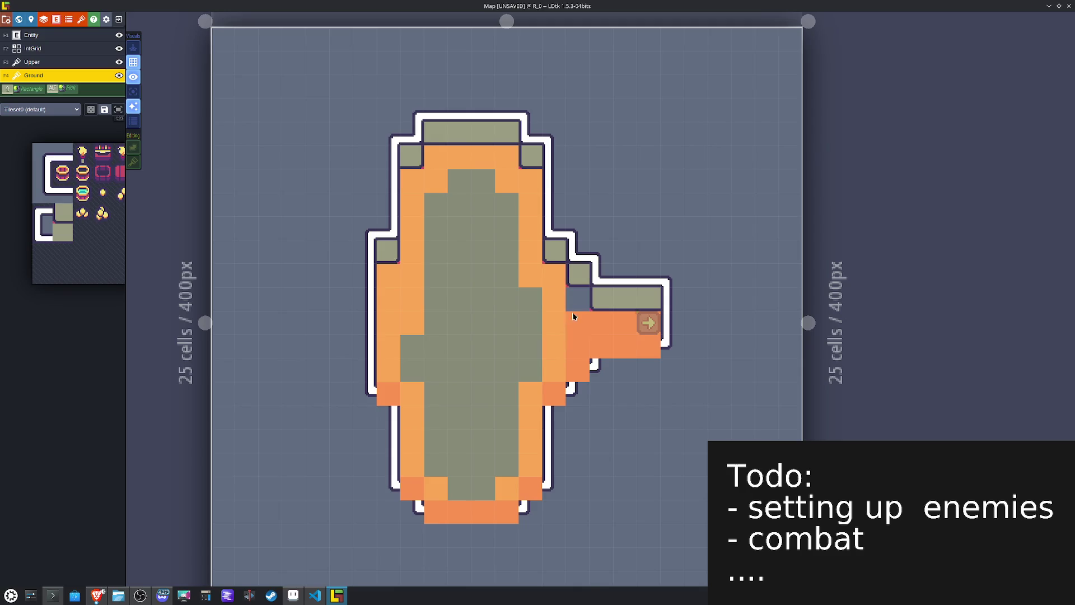
{"action": "left_click", "coordinate": [484, 343]}
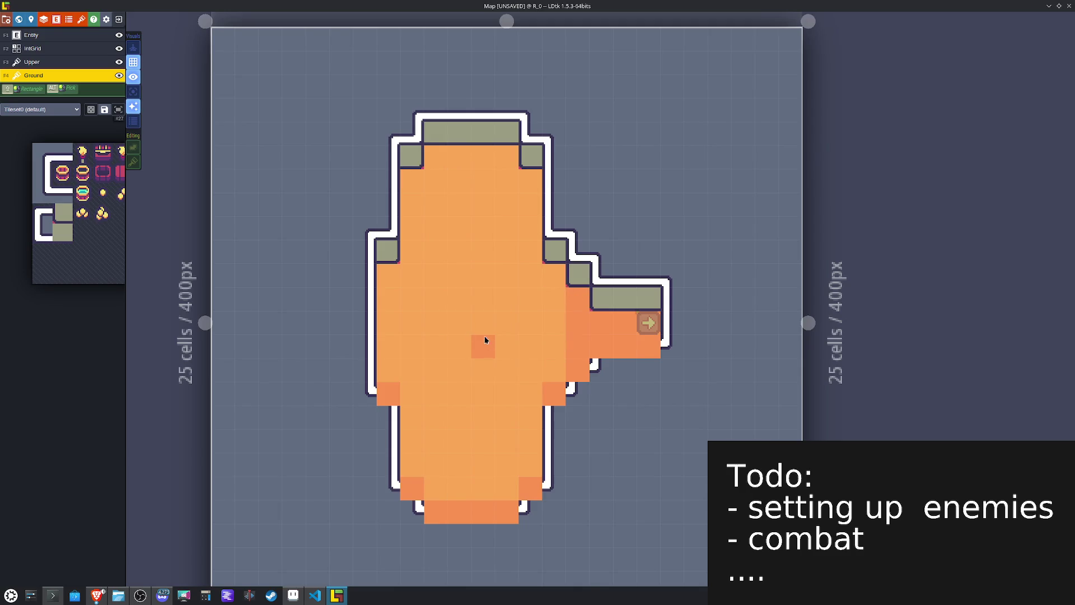
{"action": "left_click", "coordinate": [50, 62]}
{"action": "mouse_move", "coordinate": [64, 252]}
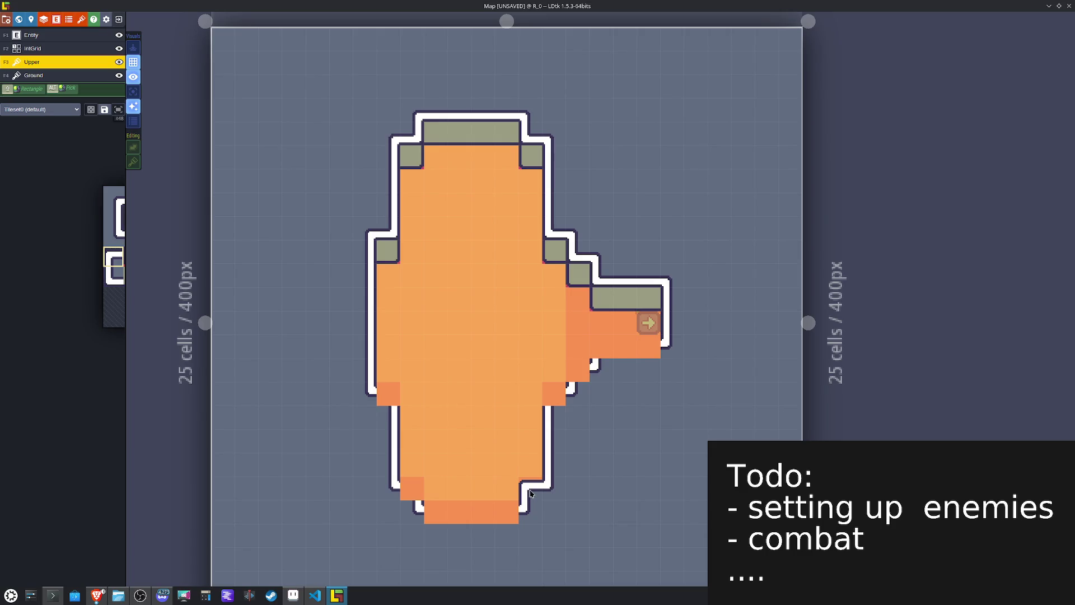
Step: Cap R_0's inner corners with X-flipped outline tiles and cover the bottom orange row with outline tiles
{"action": "key", "text": "x"}
{"action": "left_click", "coordinate": [412, 489]}
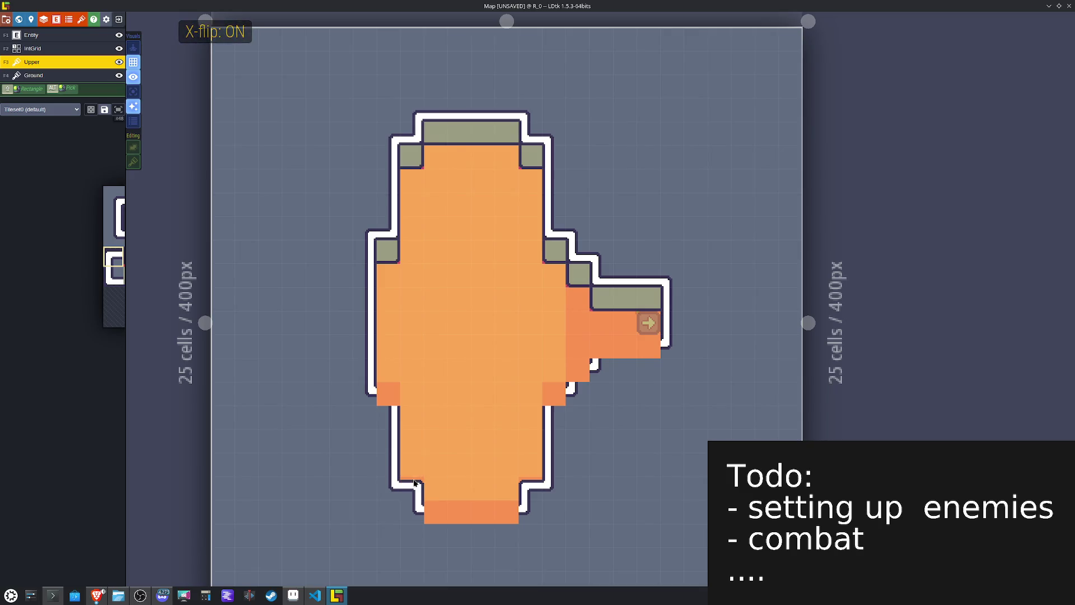
{"action": "key", "text": "x"}
{"action": "left_click", "coordinate": [554, 394]}
{"action": "key", "text": "x"}
{"action": "left_click", "coordinate": [388, 394]}
{"action": "left_click", "coordinate": [601, 349]}
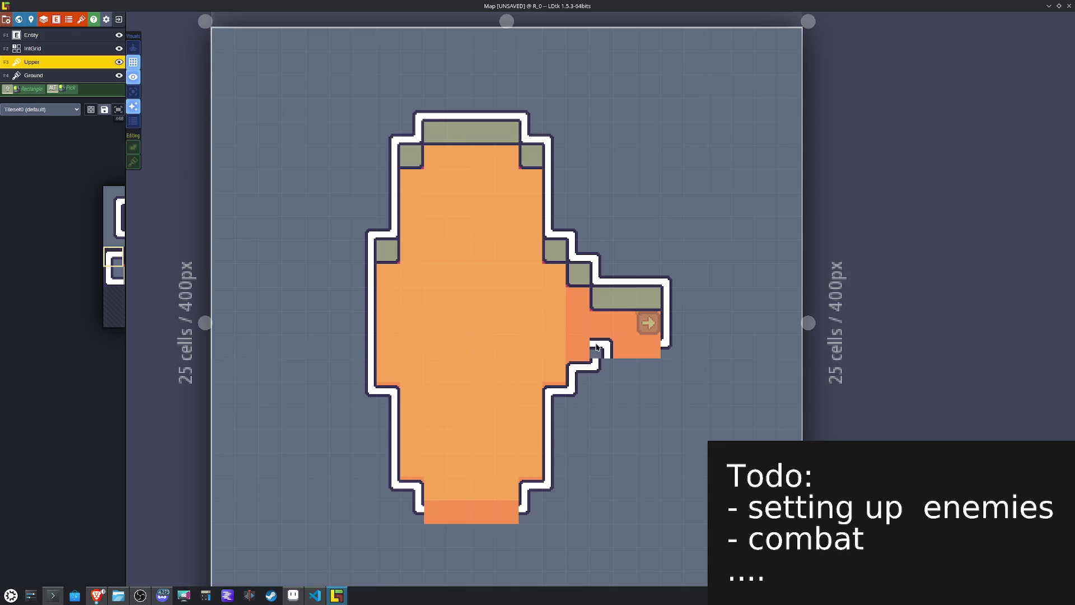
{"action": "key", "text": "x"}
{"action": "mouse_move", "coordinate": [84, 308]}
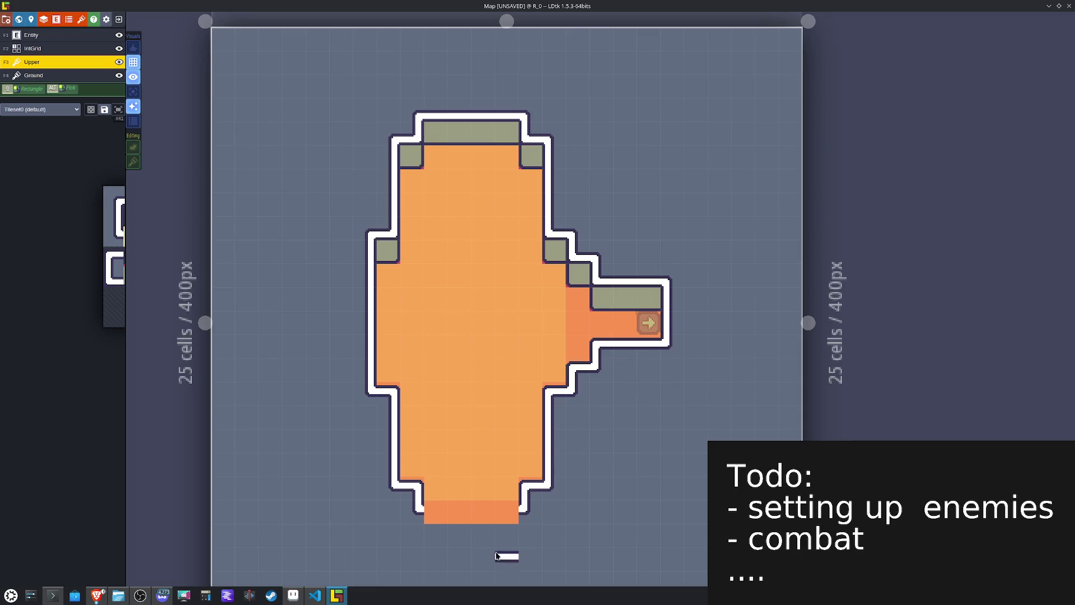
{"action": "left_click_drag", "start_coordinate": [506, 513], "coordinate": [447, 513]}
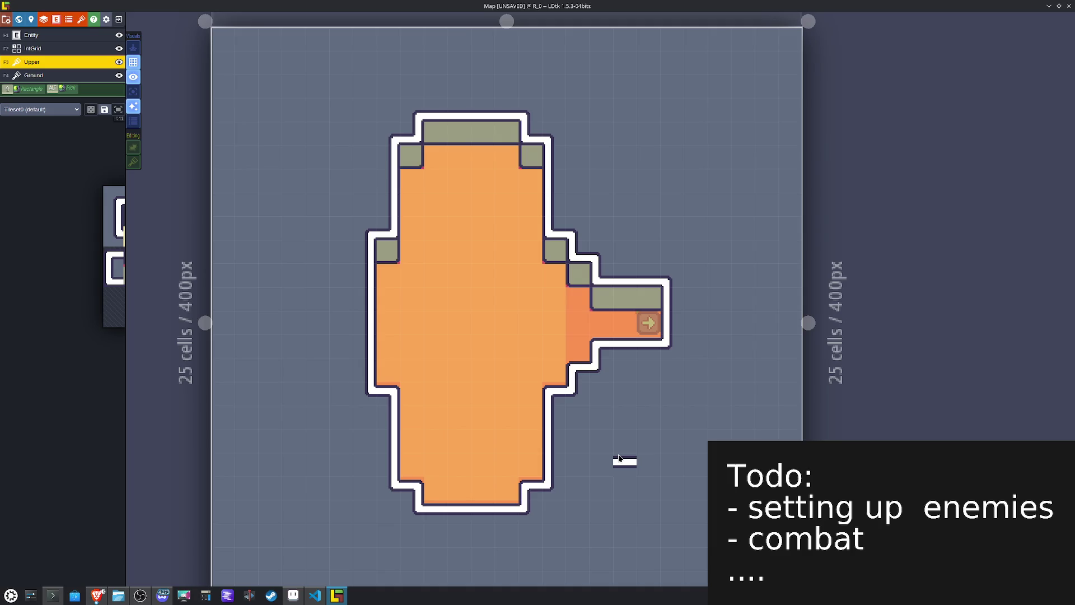
{"action": "key", "text": "F2"}
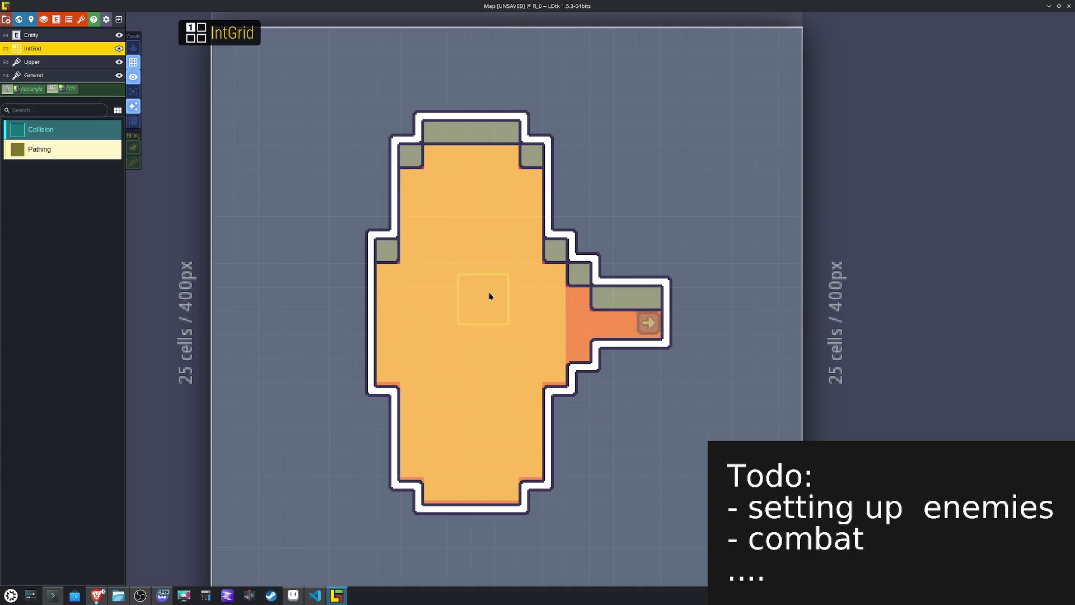
Step: On the Ground layer, place dark wall-edge shadow tiles against R_0's inner walls, flipping them with X and Y
{"action": "key", "text": "F4"}
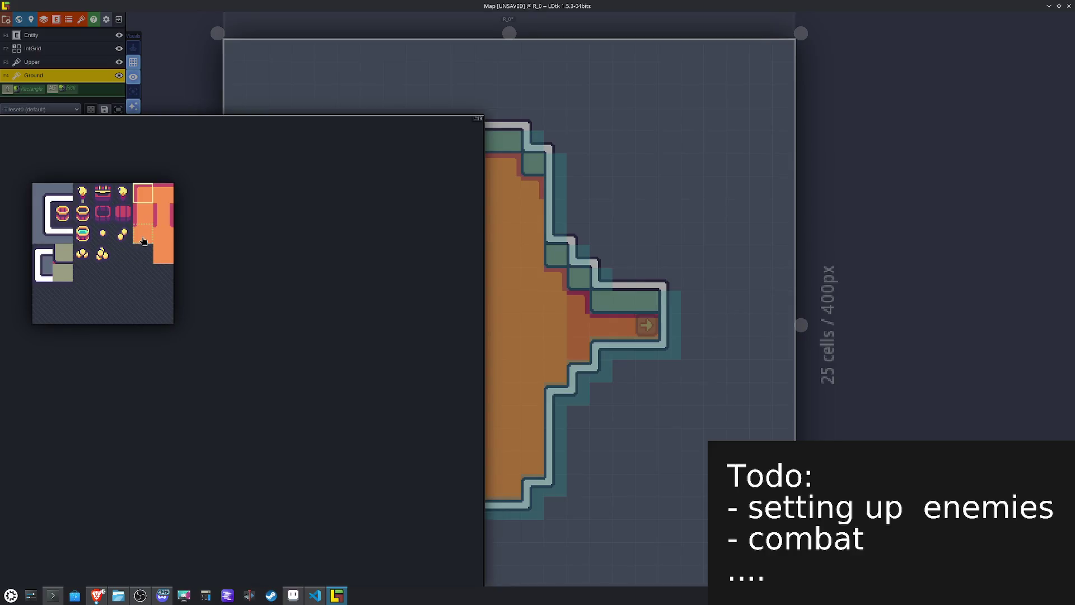
{"action": "key", "text": "x"}
{"action": "left_click", "coordinate": [562, 307]}
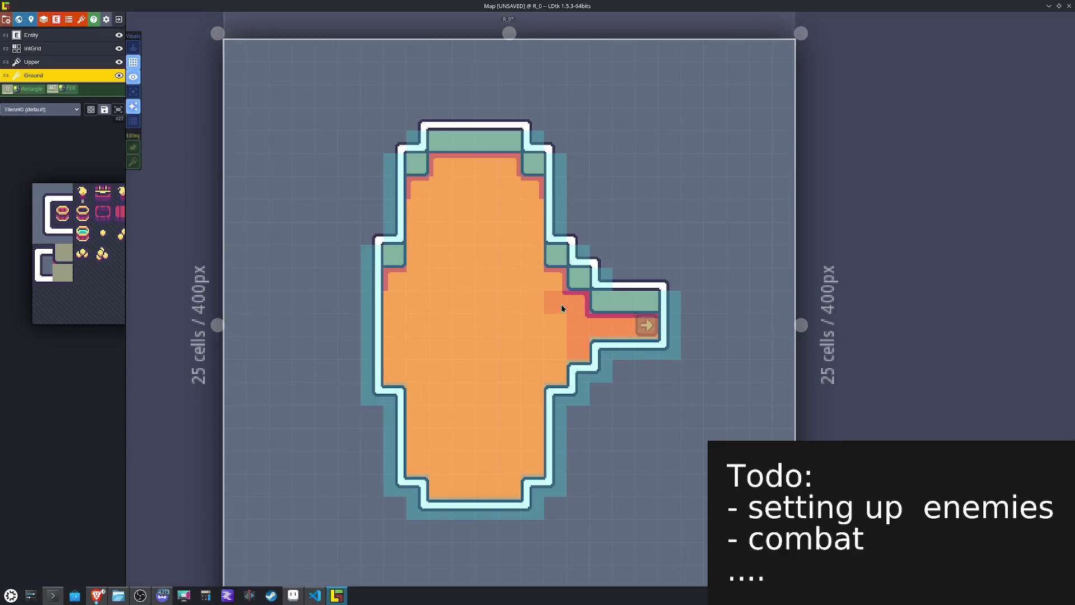
{"action": "key", "text": "x"}
{"action": "key", "text": "x"}
{"action": "mouse_move", "coordinate": [148, 224]}
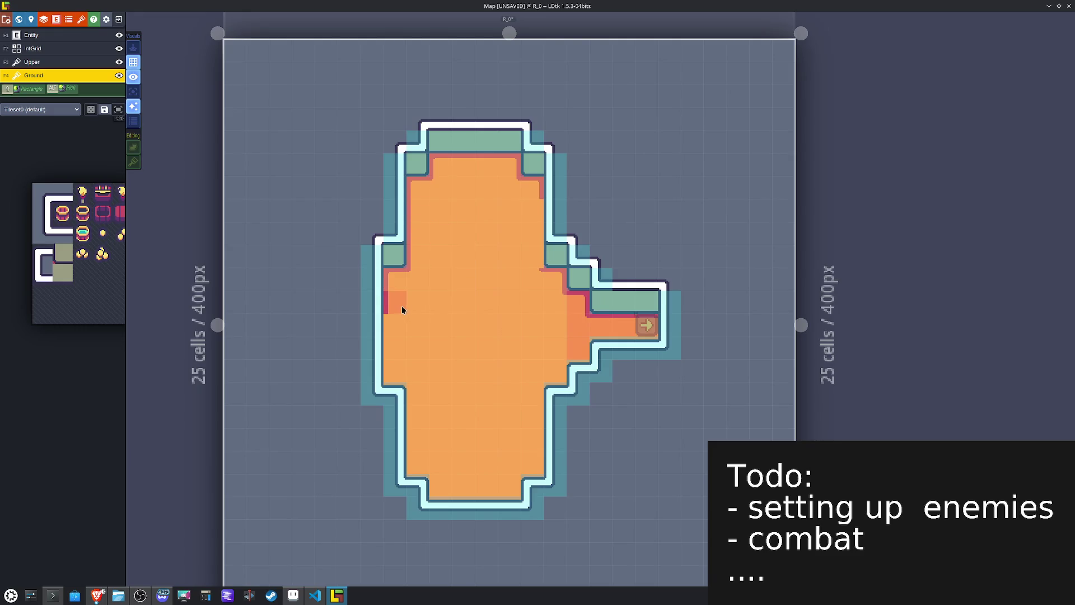
{"action": "key", "text": "x"}
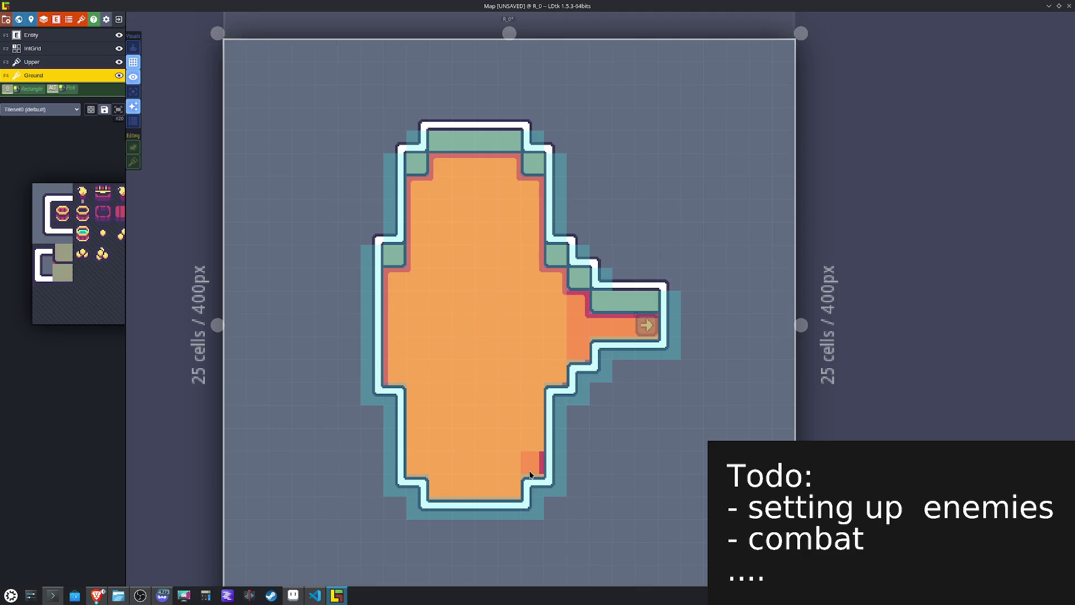
{"action": "key", "text": "x"}
{"action": "key", "text": "x"}
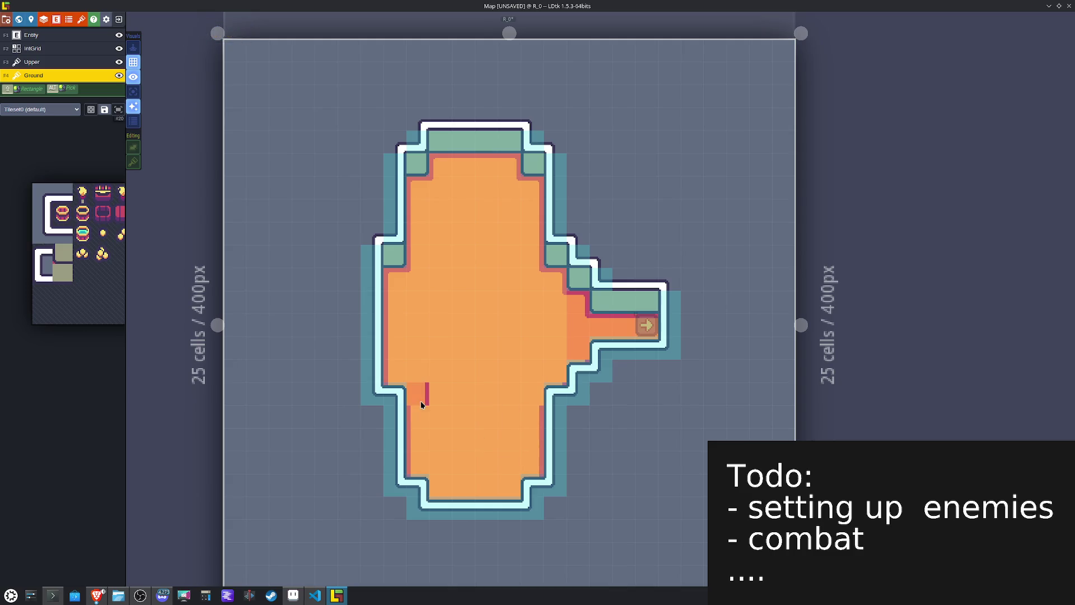
{"action": "mouse_move", "coordinate": [142, 242]}
{"action": "key", "text": "y"}
{"action": "key", "text": "x"}
{"action": "key", "text": "x"}
{"action": "key", "text": "x"}
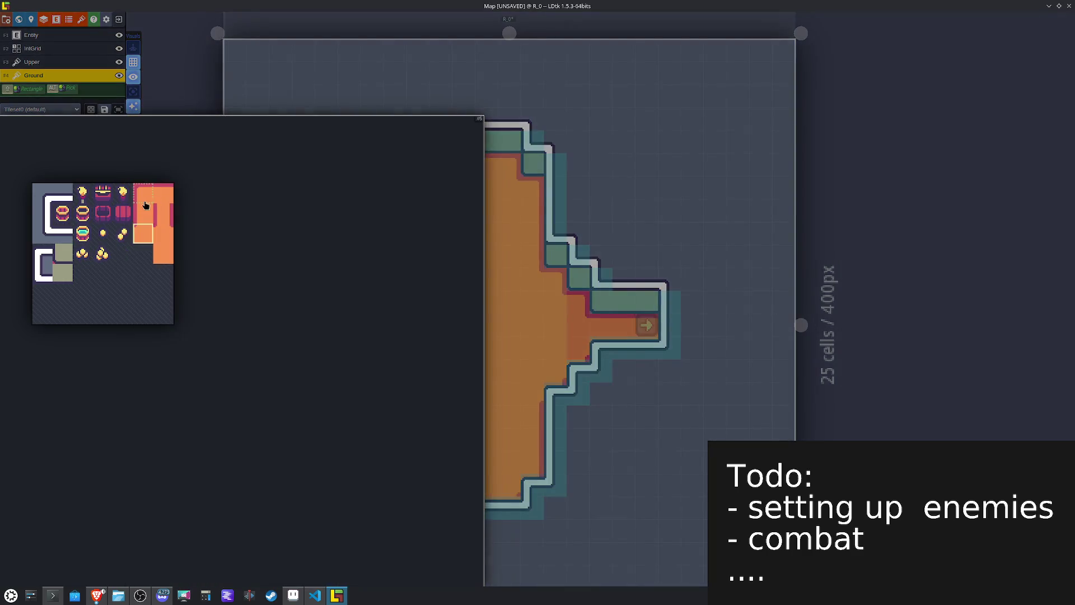
{"action": "left_click", "coordinate": [142, 217]}
{"action": "key", "text": "x"}
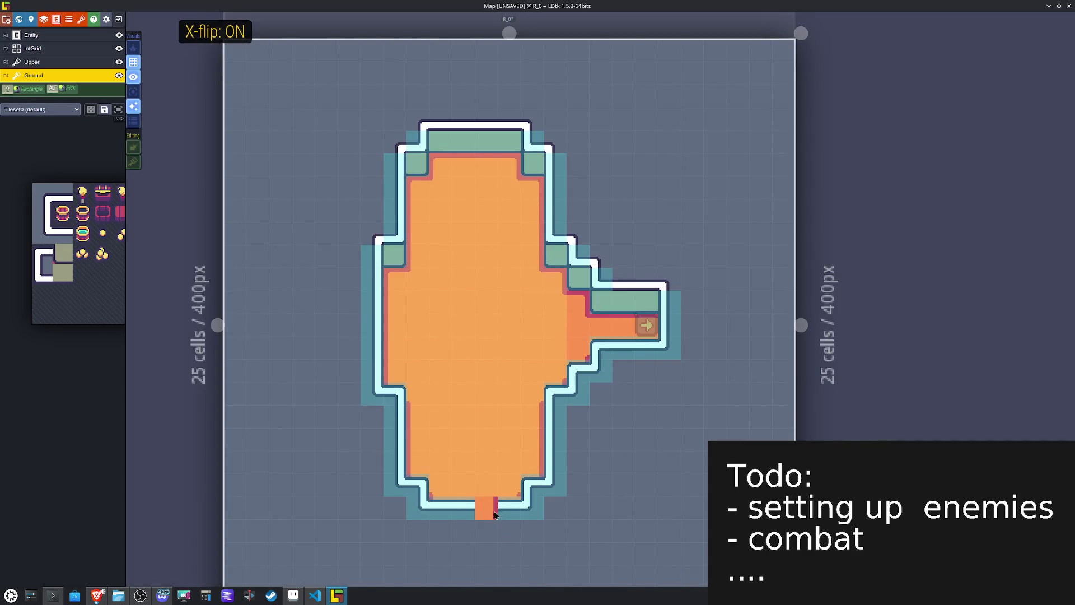
Step: Save the map, then toggle the tiles-only view off and on to check the result
{"action": "key", "text": "ctrl+s"}
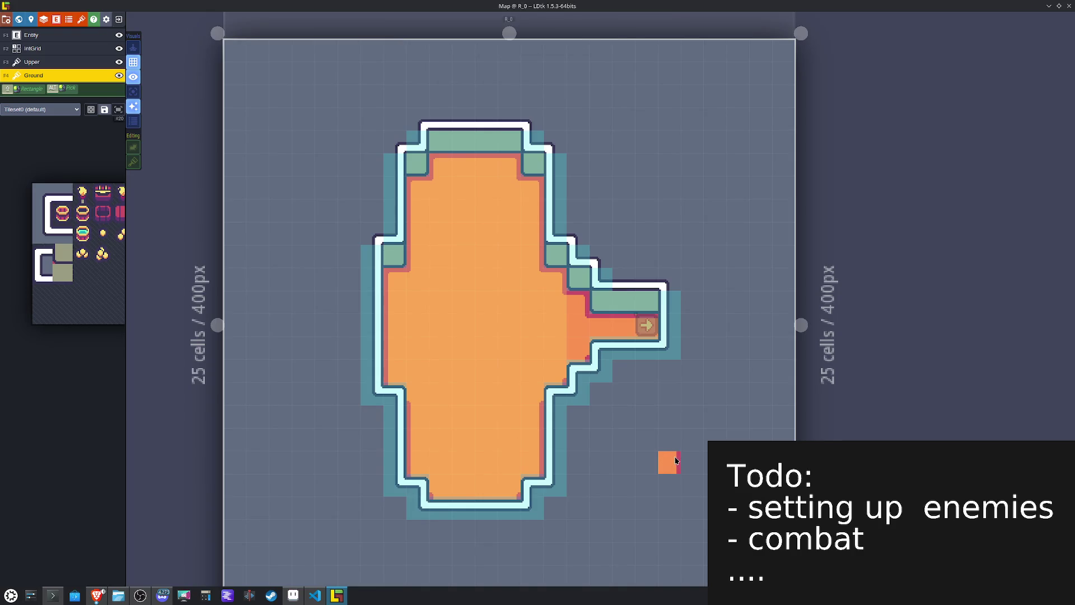
{"action": "left_click", "coordinate": [134, 77]}
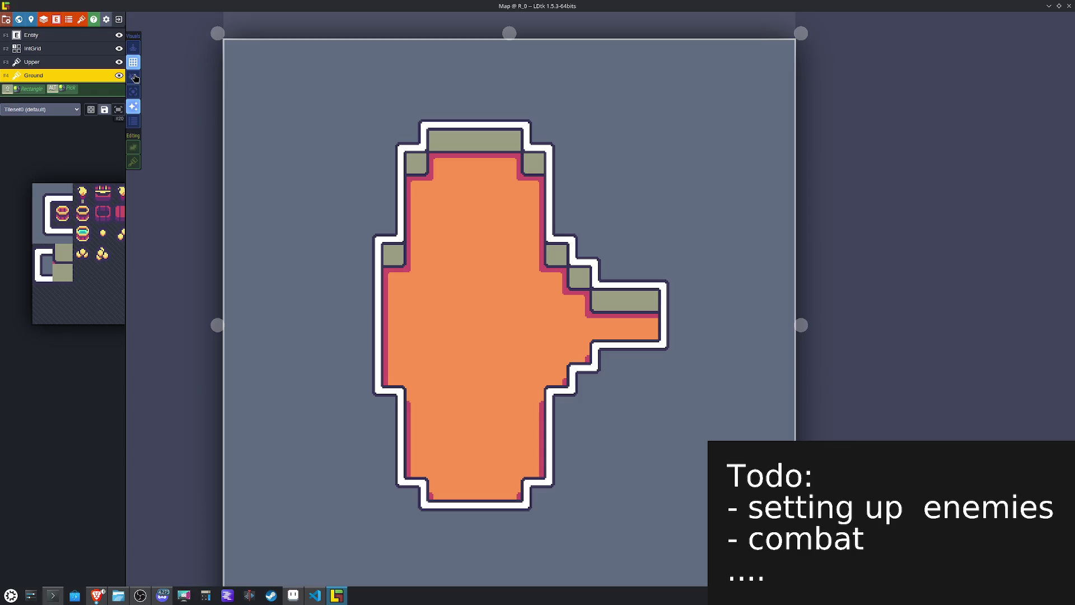
{"action": "left_click", "coordinate": [134, 77]}
Step: Zoom out to the world map, pan down to level L_0, and undo a stray right-wall stroke
{"action": "left_click", "coordinate": [600, 393]}
{"action": "scroll", "coordinate": [467, 404], "scroll_direction": "down", "scroll_amount": 2}
{"action": "scroll", "coordinate": [467, 404], "scroll_direction": "down", "scroll_amount": 2}
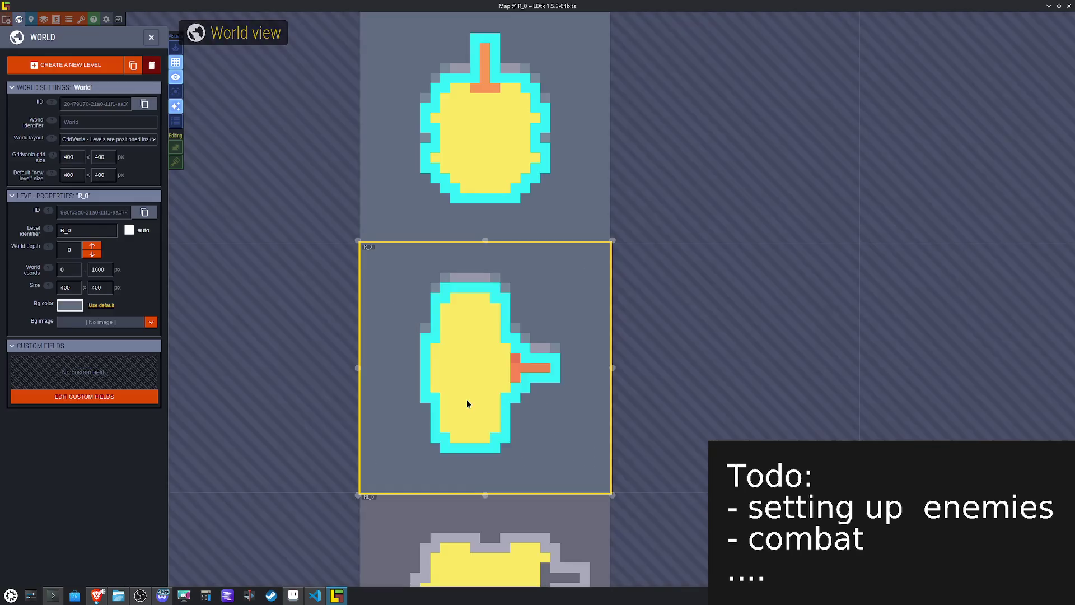
{"action": "scroll", "coordinate": [463, 163], "scroll_direction": "down", "scroll_amount": 3}
{"action": "mouse_move", "coordinate": [463, 163]}
{"action": "left_mouse_down"}
{"action": "mouse_move", "coordinate": [442, 297]}
{"action": "mouse_move", "coordinate": [451, 328]}
{"action": "left_mouse_up"}
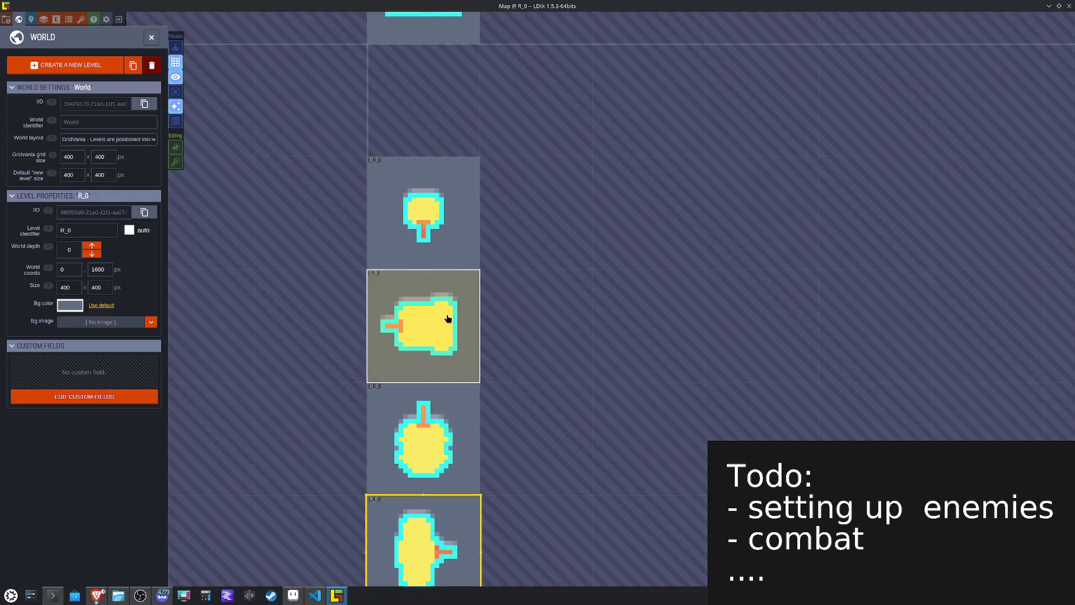
{"action": "scroll", "coordinate": [452, 329], "scroll_direction": "up", "scroll_amount": 4}
{"action": "left_click_drag", "start_coordinate": [566, 204], "coordinate": [594, 320]}
{"action": "key", "text": "ctrl+z"}
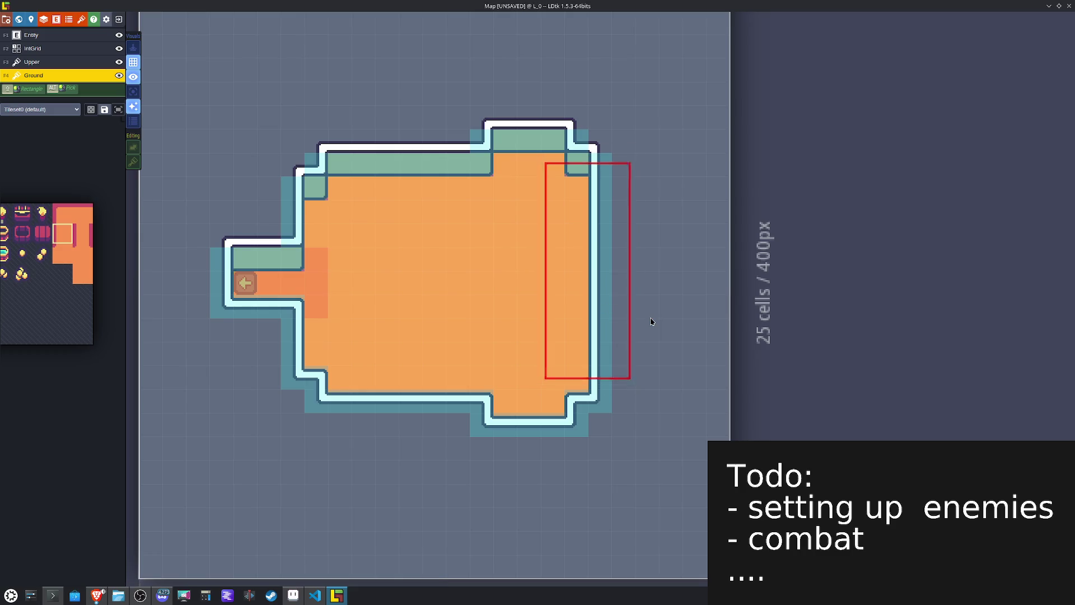
Step: Save, then paint shadow tiles down L_0's right and left inner walls
{"action": "key", "text": "ctrl+s"}
{"action": "left_click_drag", "start_coordinate": [574, 227], "coordinate": [575, 401]}
{"action": "key", "text": "x"}
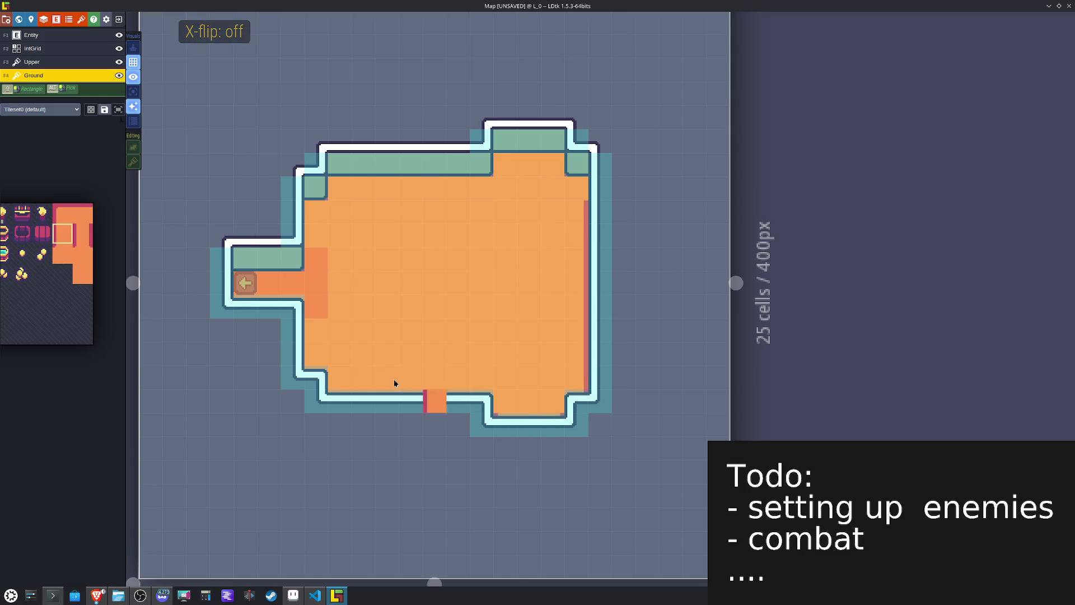
{"action": "left_click_drag", "start_coordinate": [314, 338], "coordinate": [314, 356]}
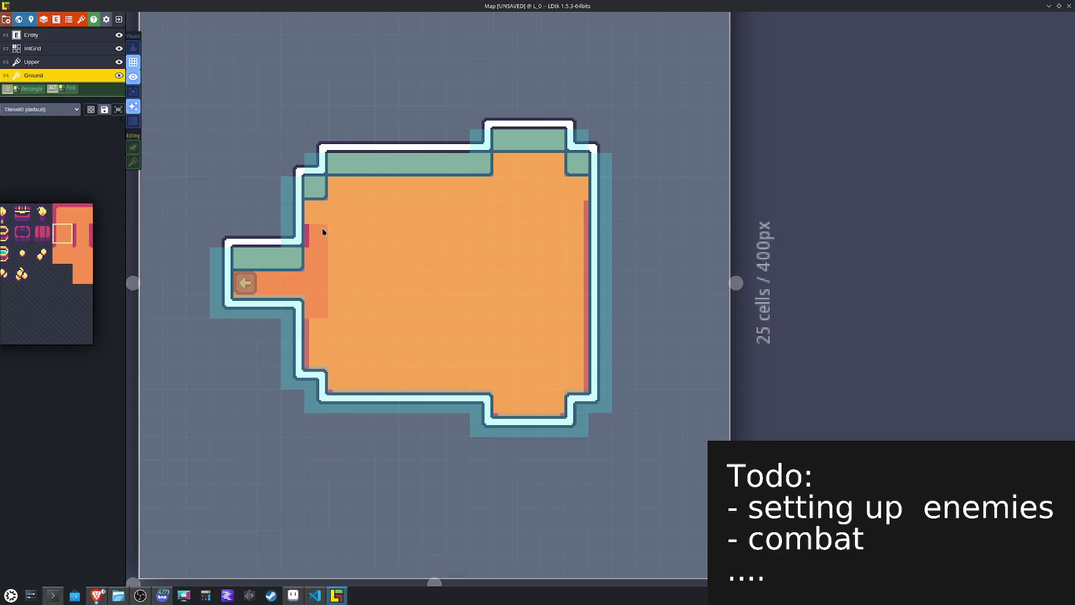
{"action": "left_click", "coordinate": [317, 248]}
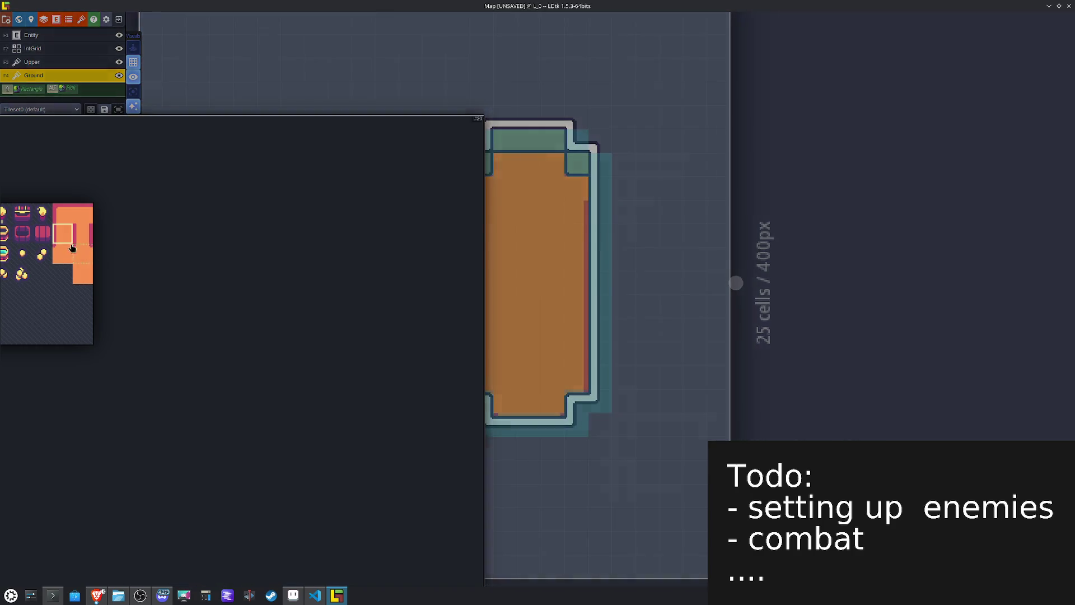
Step: Place corner shadow tiles at L_0's top-right and top-left, with shadows along the top wall
{"action": "left_click", "coordinate": [255, 259]}
{"action": "key", "text": "x"}
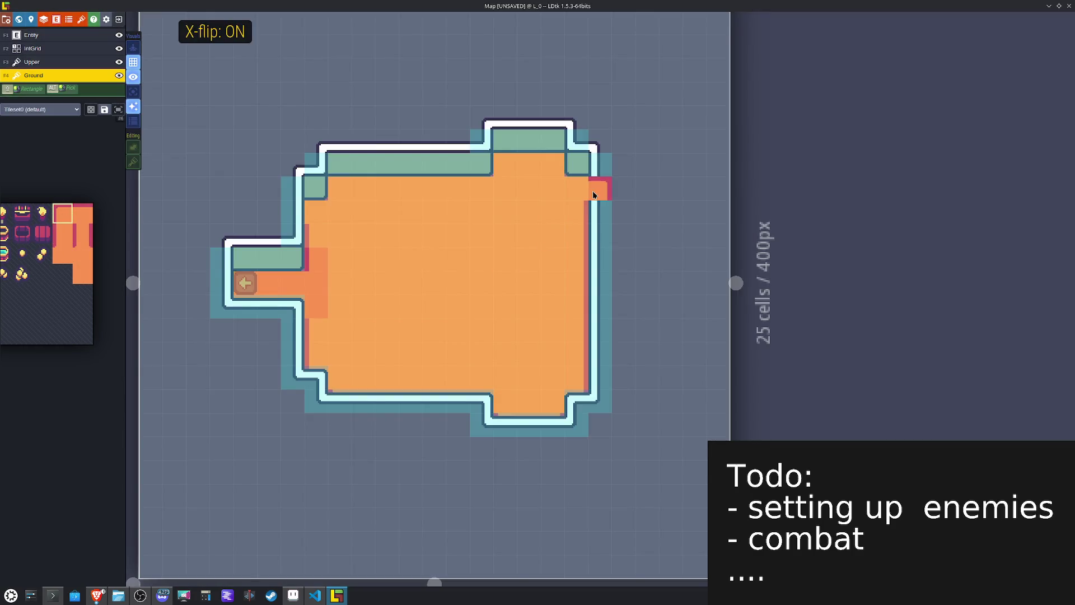
{"action": "left_click", "coordinate": [583, 192]}
{"action": "left_click", "coordinate": [557, 165]}
{"action": "key", "text": "x"}
{"action": "left_click", "coordinate": [504, 165]}
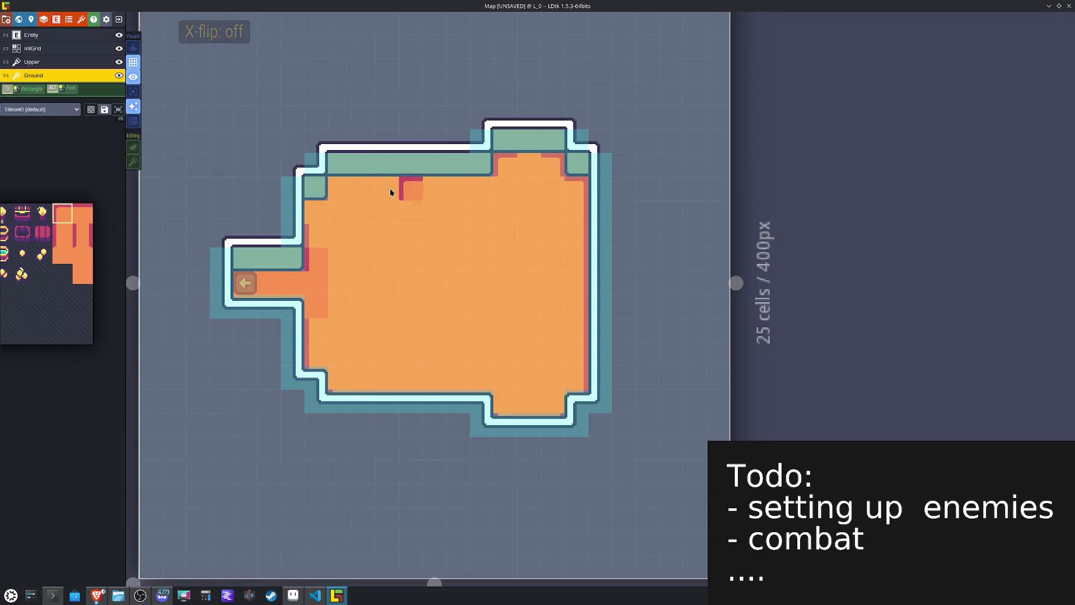
{"action": "left_click", "coordinate": [337, 191]}
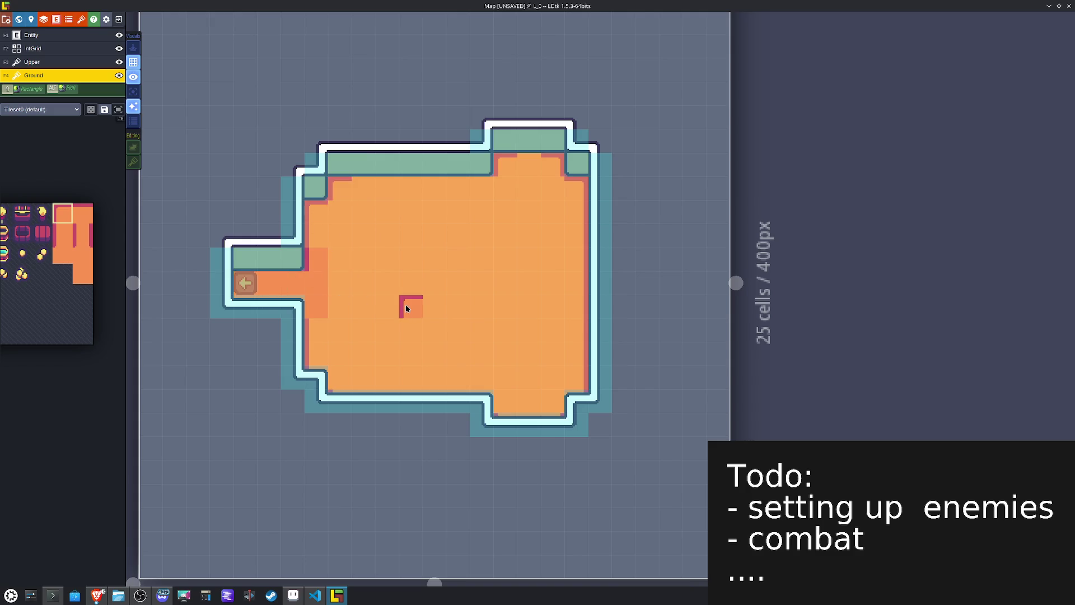
Step: Paint the top-edge shadow tile along the room's upper wall, adjust its flips, and save the map
{"action": "mouse_move", "coordinate": [77, 268]}
{"action": "left_click", "coordinate": [87, 214]}
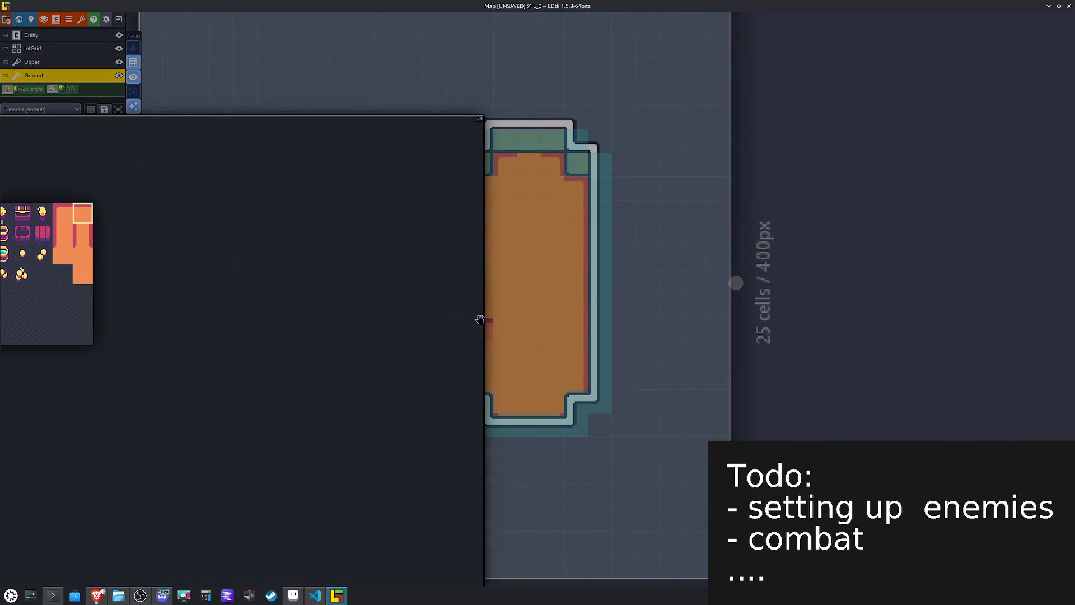
{"action": "left_click_drag", "start_coordinate": [282, 285], "coordinate": [237, 280]}
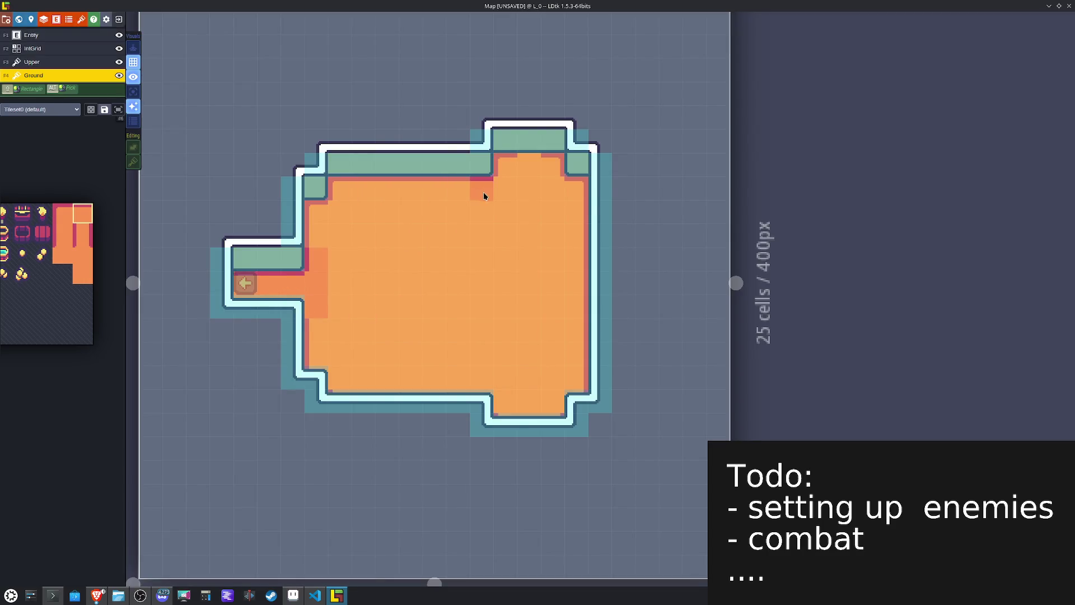
{"action": "mouse_move", "coordinate": [68, 257]}
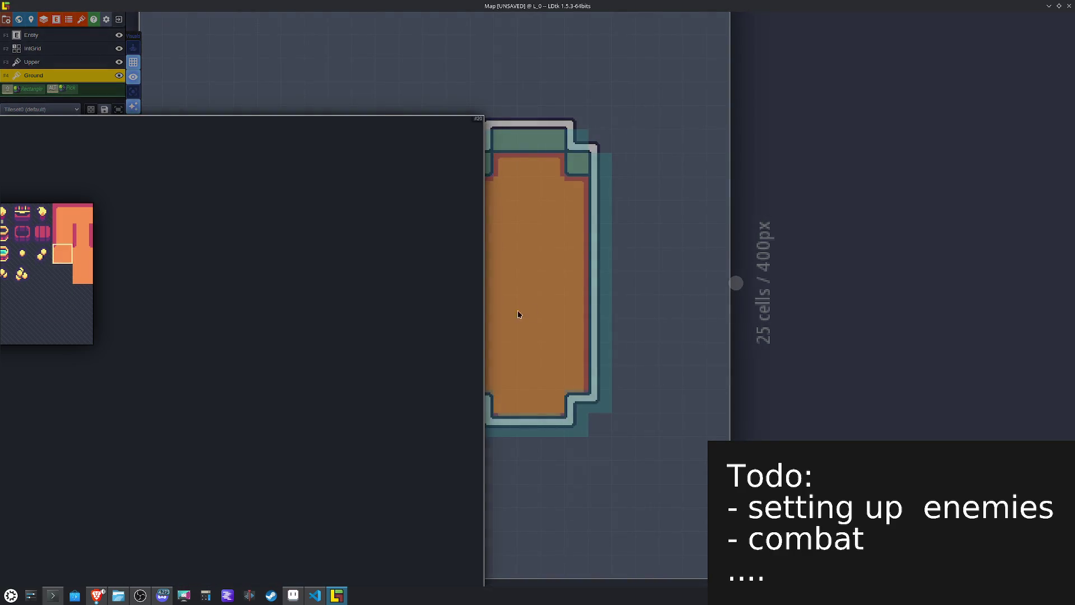
{"action": "key", "text": "x"}
{"action": "key", "text": "x"}
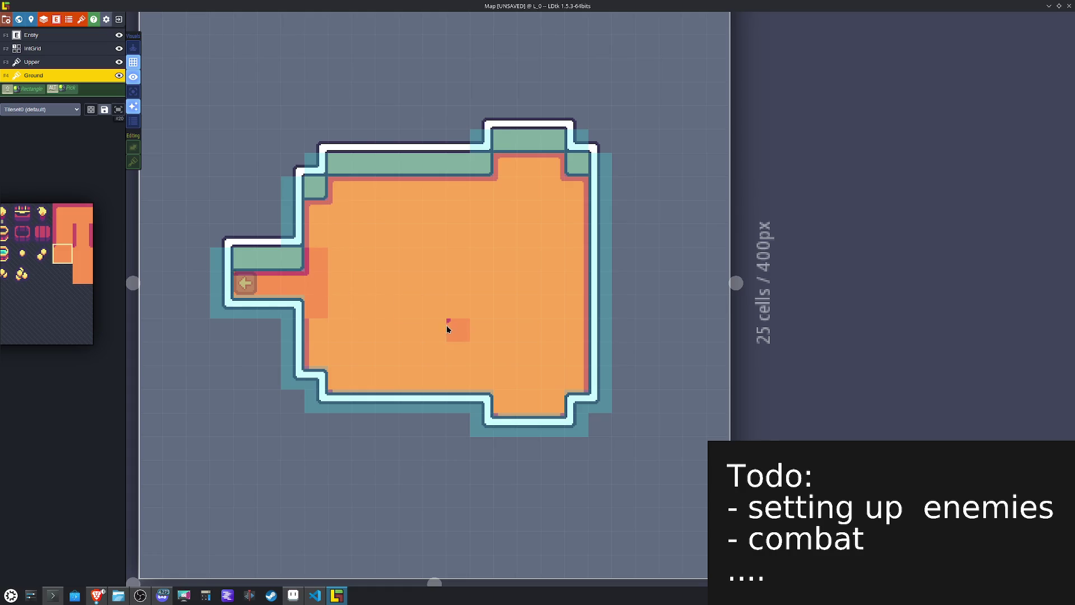
{"action": "key", "text": "y"}
{"action": "key", "text": "x"}
{"action": "key", "text": "ctrl+s"}
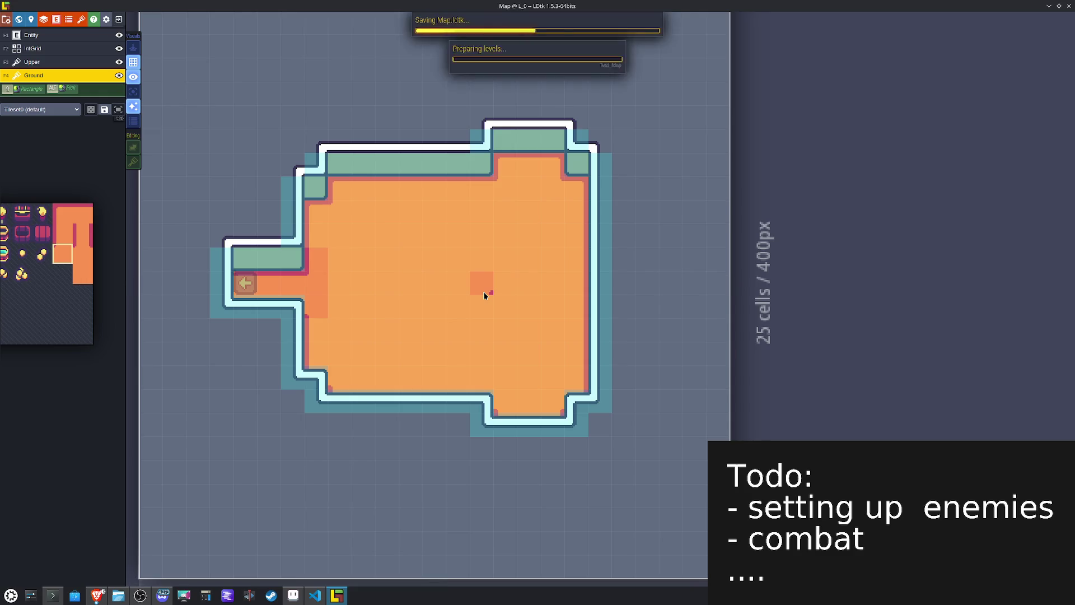
Step: Open level U_0 from the world view and place corner shadow tiles at its bottom, right and left inner corners
{"action": "key", "text": "w"}
{"action": "double_click", "coordinate": [485, 479]}
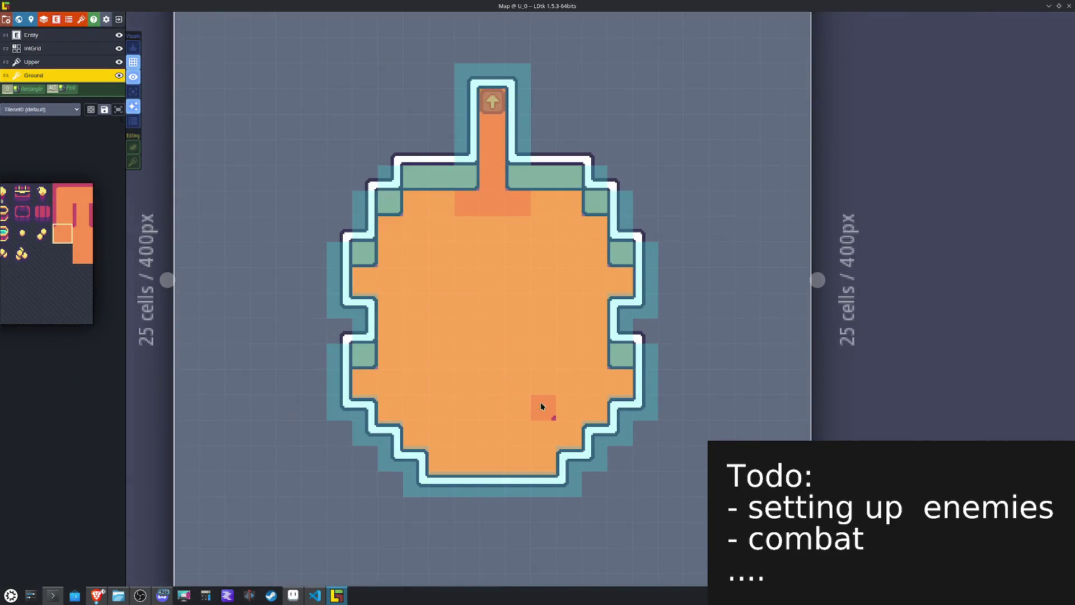
{"action": "left_click", "coordinate": [592, 408]}
{"action": "key", "text": "x"}
{"action": "left_click", "coordinate": [434, 458]}
{"action": "left_click", "coordinate": [408, 432]}
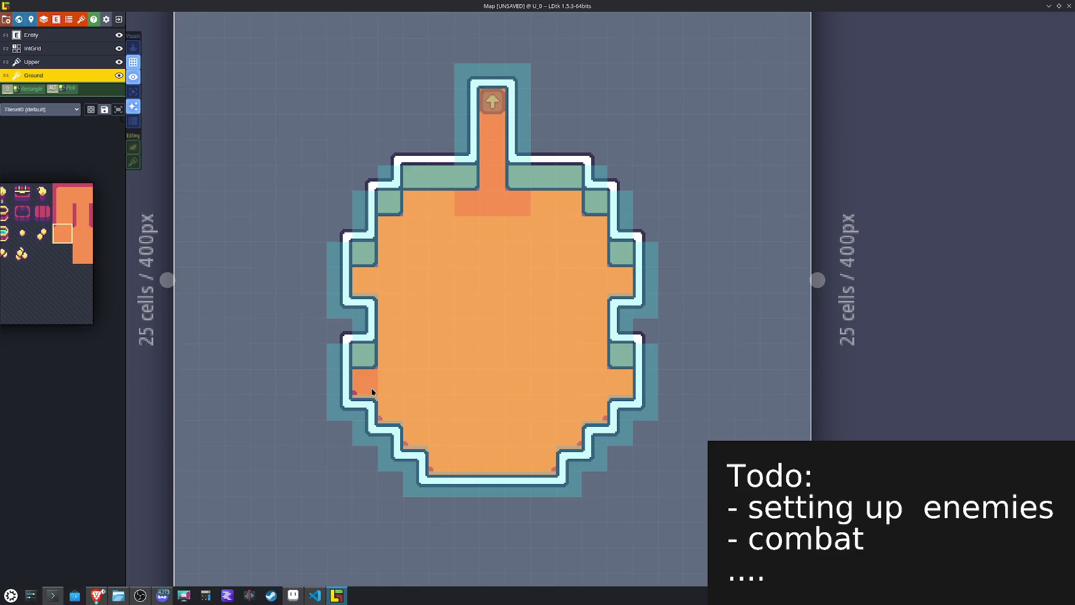
{"action": "key", "text": "x"}
{"action": "left_click", "coordinate": [620, 382]}
{"action": "left_click", "coordinate": [618, 280]}
{"action": "key", "text": "x"}
{"action": "left_click", "coordinate": [375, 275]}
Step: Add top-edge shadow tiles at U_0's top-right, upper left, right wall and near the left wall
{"action": "left_click", "coordinate": [61, 191]}
{"action": "key", "text": "x"}
{"action": "left_click", "coordinate": [590, 232]}
{"action": "left_click", "coordinate": [566, 205]}
{"action": "key", "text": "x"}
{"action": "left_click", "coordinate": [421, 201]}
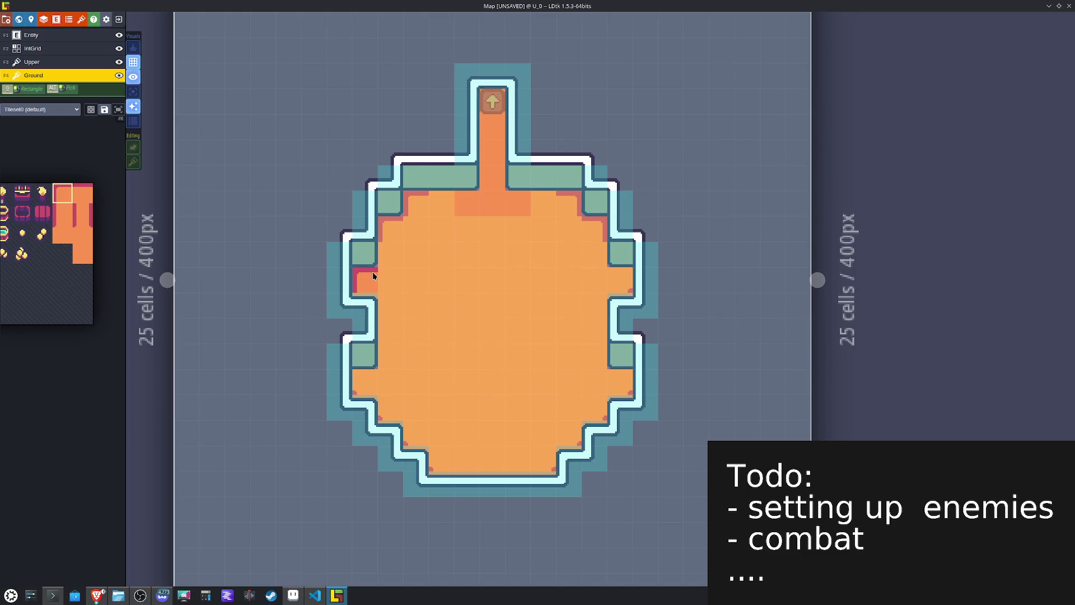
{"action": "key", "text": "x"}
{"action": "left_click", "coordinate": [620, 278]}
{"action": "key", "text": "x"}
{"action": "left_click", "coordinate": [387, 382]}
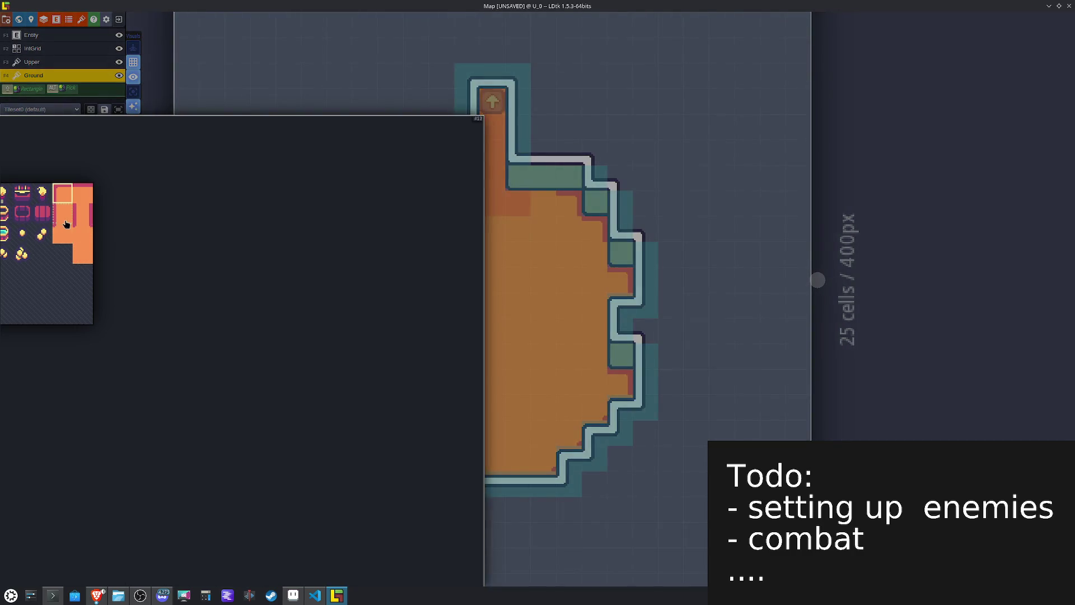
Step: Select the side-wall shadow tile and toggle its mirroring for the right and left walls
{"action": "left_click", "coordinate": [66, 222]}
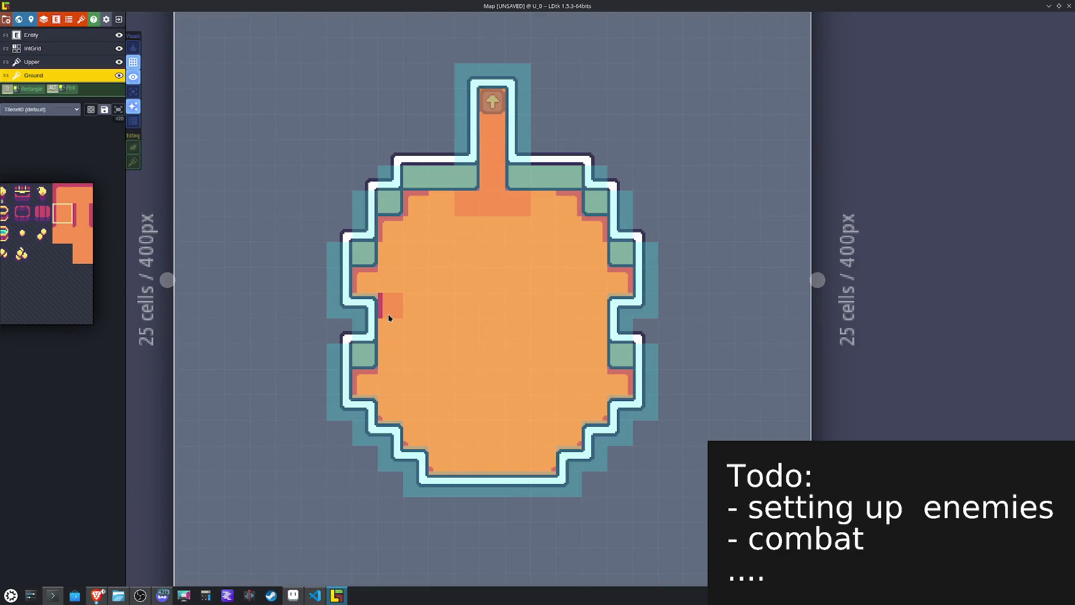
{"action": "key", "text": "x"}
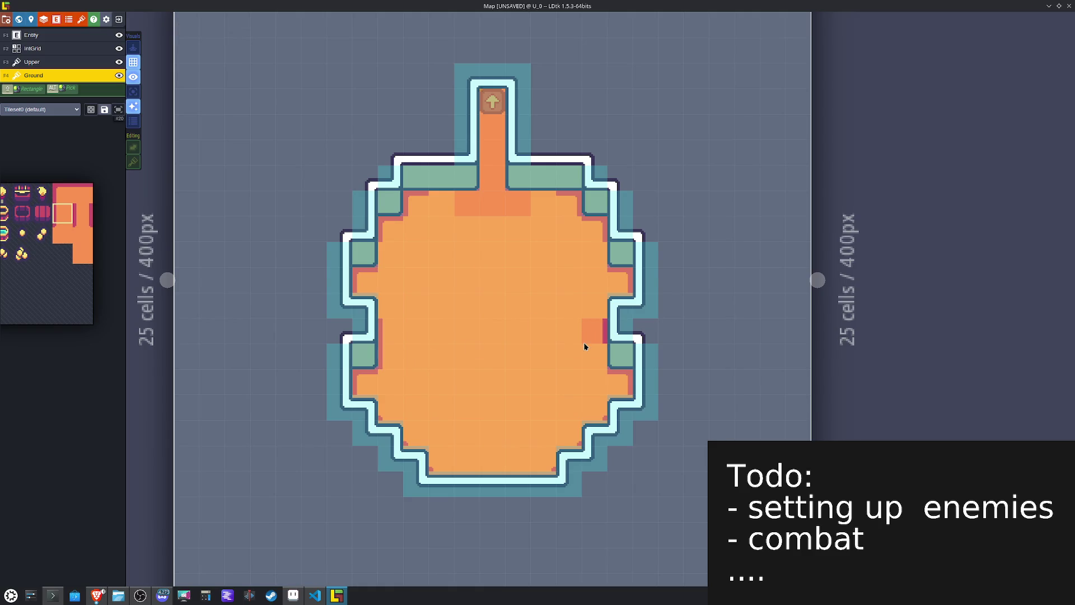
{"action": "key", "text": "x"}
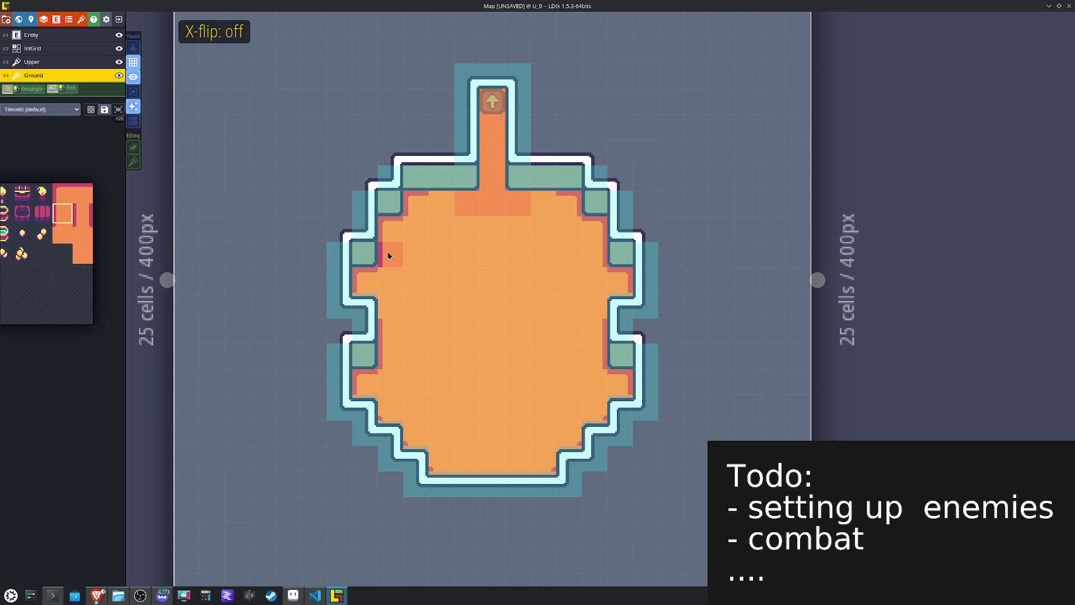
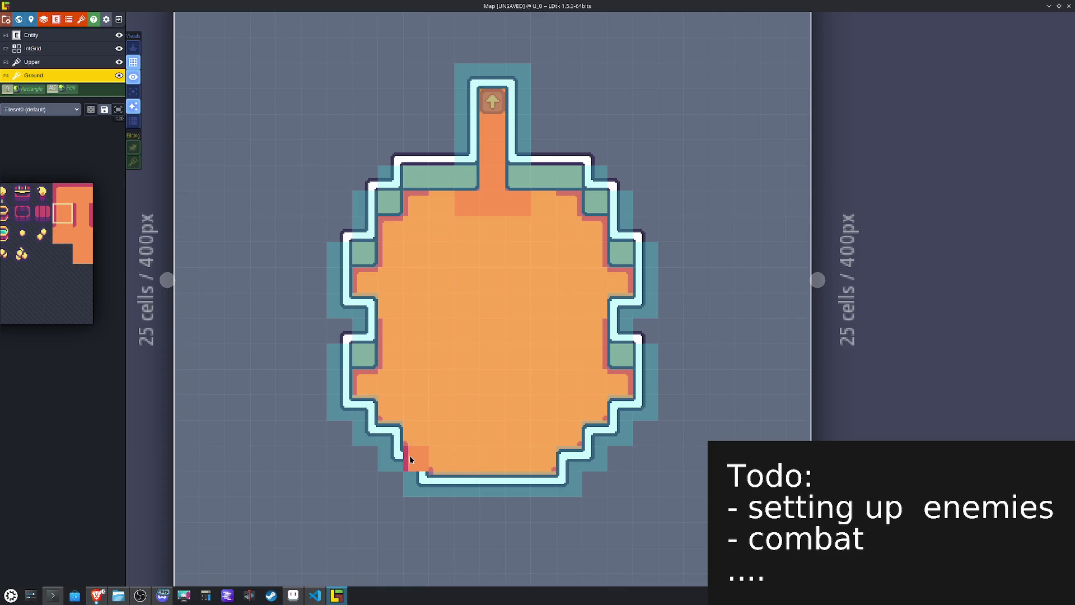
Step: Pick the shaded floor-edge tiles for the U_0 corridor edges
{"action": "key", "text": "x"}
{"action": "key", "text": "x"}
{"action": "mouse_move", "coordinate": [93, 227]}
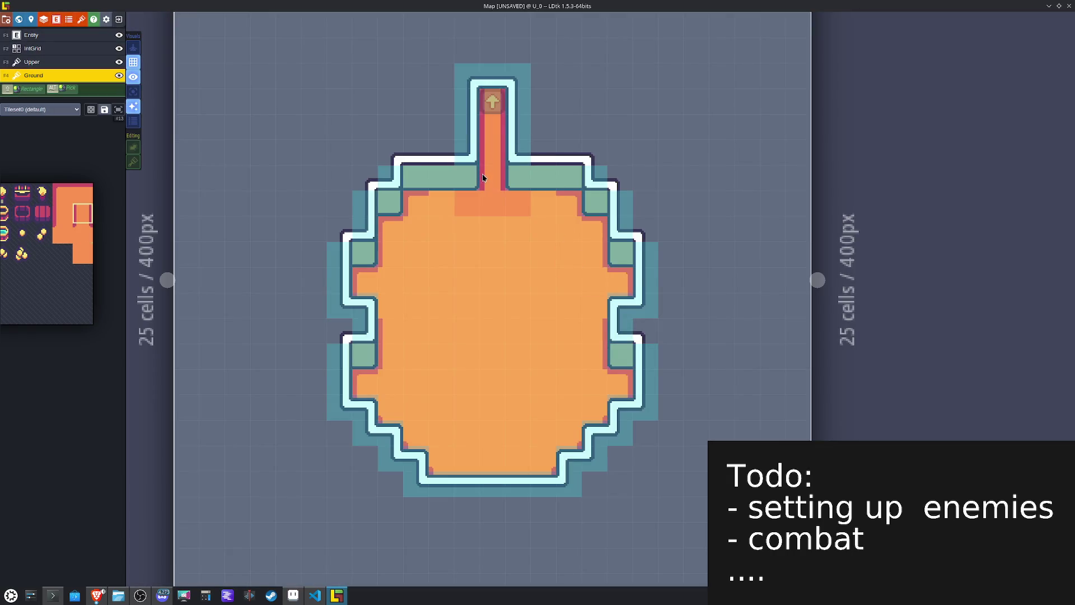
{"action": "mouse_move", "coordinate": [72, 243]}
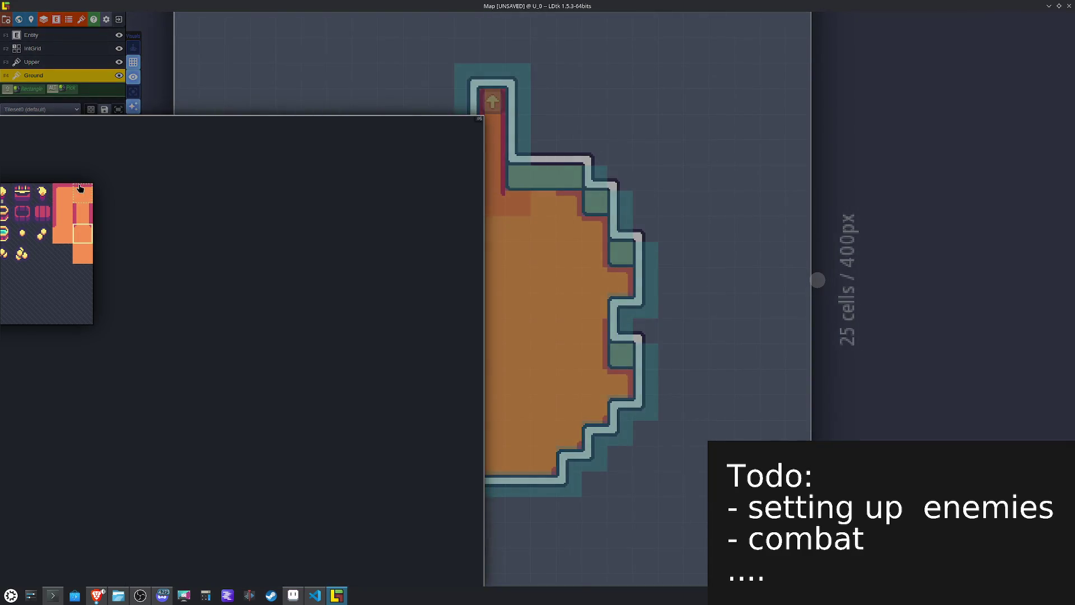
{"action": "left_click", "coordinate": [80, 189]}
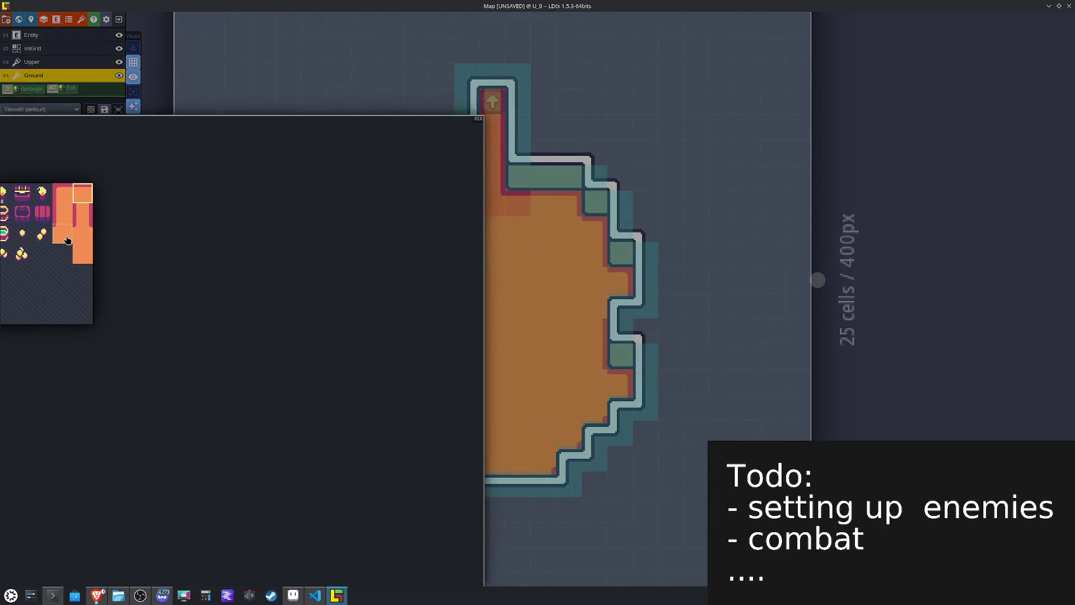
{"action": "left_click", "coordinate": [67, 240]}
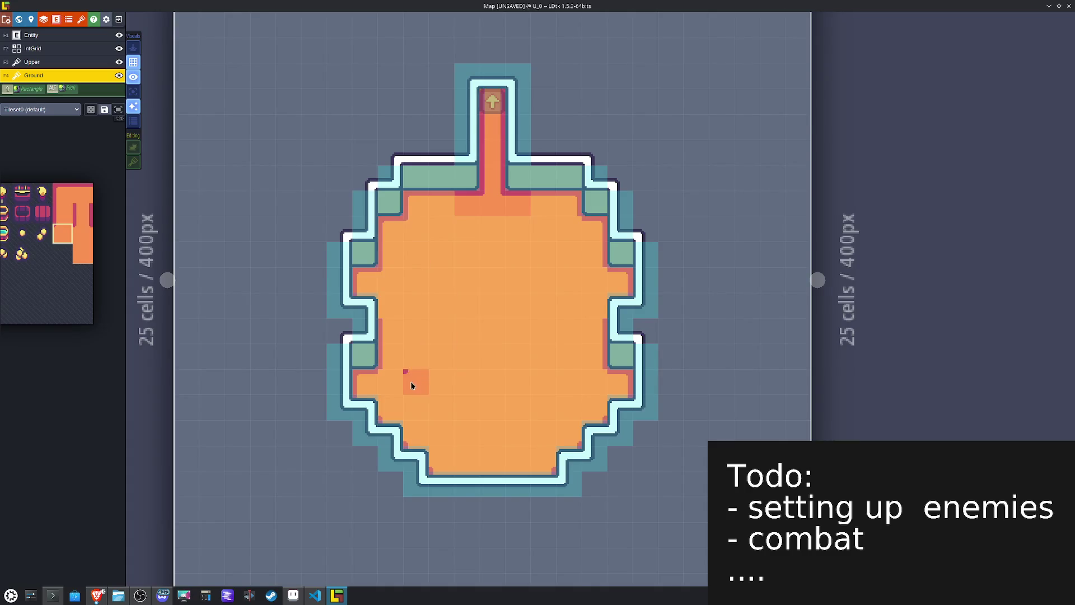
Step: Flip the edge tile on X and Y to finish both corridor edges, then save the project
{"action": "key", "text": "x"}
{"action": "key", "text": "y"}
{"action": "key", "text": "x"}
{"action": "key", "text": "ctrl+s"}
{"action": "scroll", "coordinate": [509, 355], "scroll_direction": "down", "scroll_amount": 5}
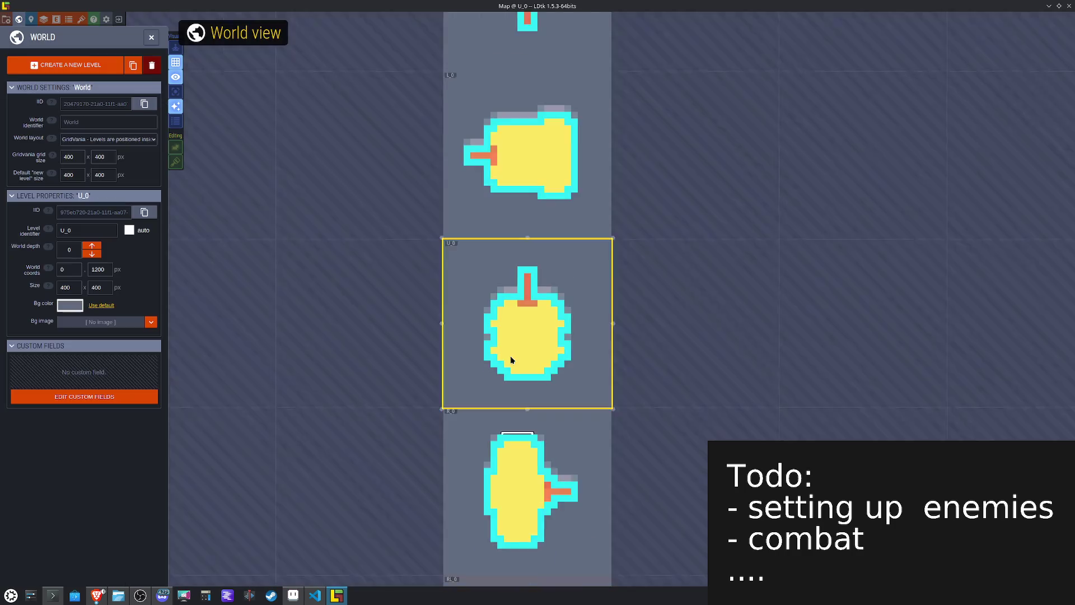
Step: Browse past levels L_0 and D_0 in the world, zoom into RL_0, and bring the wall tiles into view
{"action": "scroll", "coordinate": [511, 422], "scroll_direction": "up", "scroll_amount": 5}
{"action": "scroll", "coordinate": [513, 407], "scroll_direction": "down", "scroll_amount": 5}
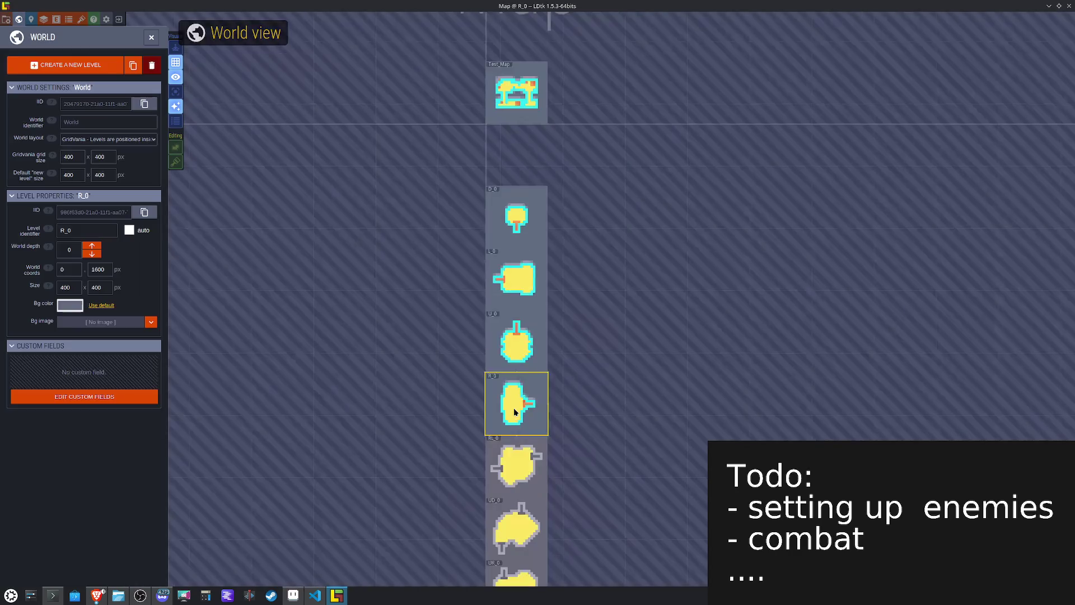
{"action": "left_click", "coordinate": [513, 293]}
{"action": "scroll", "coordinate": [513, 293], "scroll_direction": "up", "scroll_amount": 5}
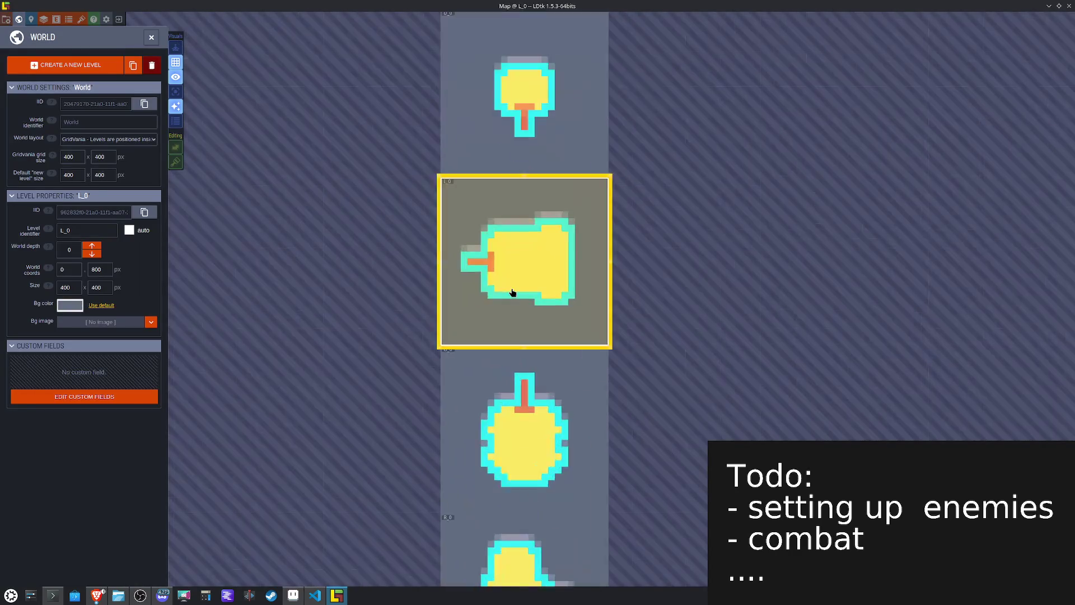
{"action": "scroll", "coordinate": [513, 295], "scroll_direction": "down", "scroll_amount": 5}
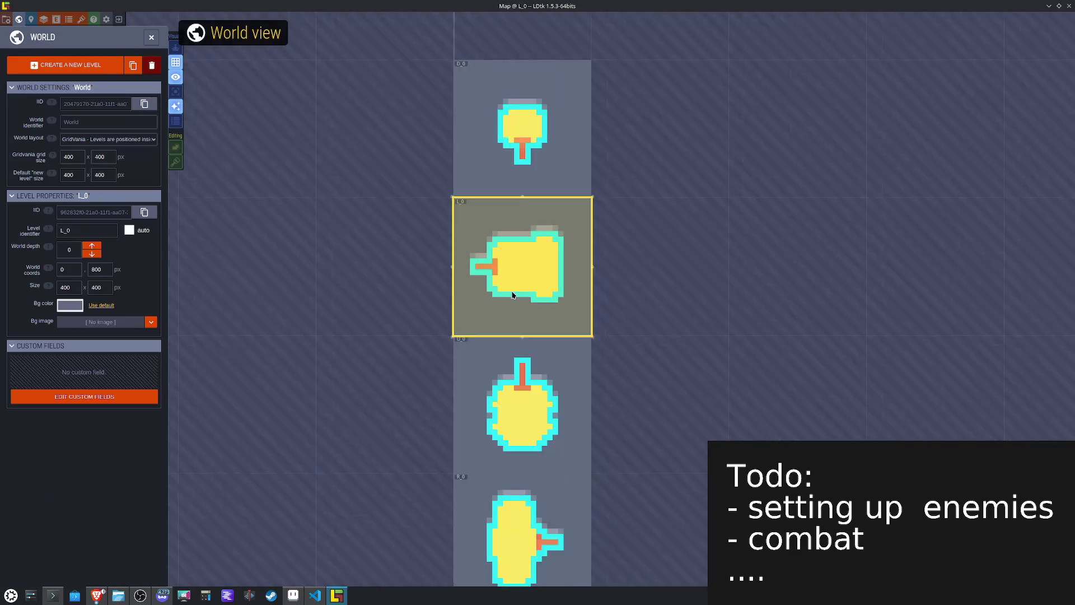
{"action": "left_click", "coordinate": [509, 133]}
{"action": "scroll", "coordinate": [511, 364], "scroll_direction": "up", "scroll_amount": 5}
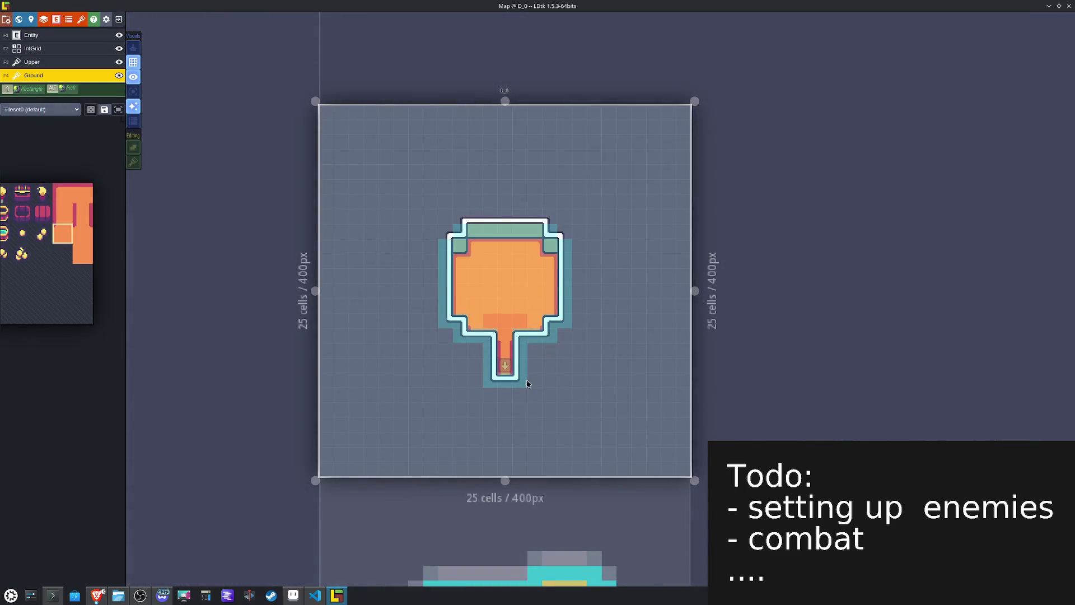
{"action": "scroll", "coordinate": [526, 383], "scroll_direction": "down", "scroll_amount": 5}
{"action": "scroll", "coordinate": [531, 414], "scroll_direction": "up", "scroll_amount": 3}
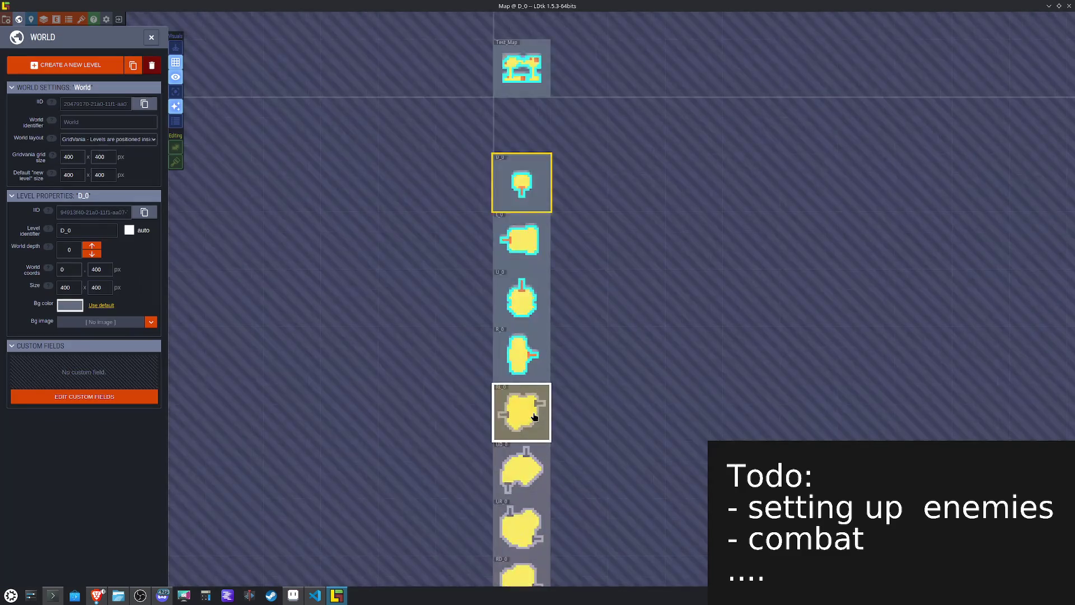
{"action": "scroll", "coordinate": [512, 425], "scroll_direction": "up", "scroll_amount": 6}
{"action": "mouse_move", "coordinate": [83, 116]}
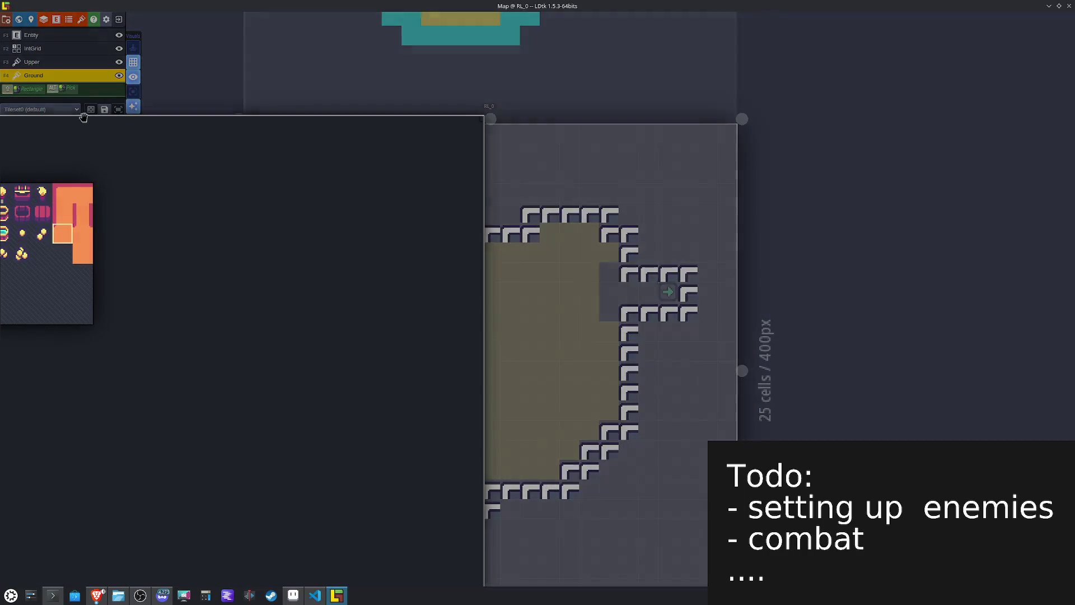
{"action": "left_click_drag", "start_coordinate": [41, 224], "coordinate": [165, 251]}
Step: Paint plain and X-mirrored wall corner tiles around RL_0's top, left and right walls
{"action": "left_click", "coordinate": [105, 233]}
{"action": "left_click", "coordinate": [393, 216]}
{"action": "left_click", "coordinate": [374, 235]}
{"action": "left_click", "coordinate": [352, 293]}
{"action": "left_click", "coordinate": [295, 371]}
{"action": "key", "text": "x"}
{"action": "left_click", "coordinate": [470, 215]}
{"action": "key", "text": "x"}
{"action": "left_click", "coordinate": [525, 215]}
{"action": "key", "text": "x"}
{"action": "left_click", "coordinate": [609, 216]}
{"action": "left_click", "coordinate": [626, 235]}
{"action": "left_click", "coordinate": [672, 258]}
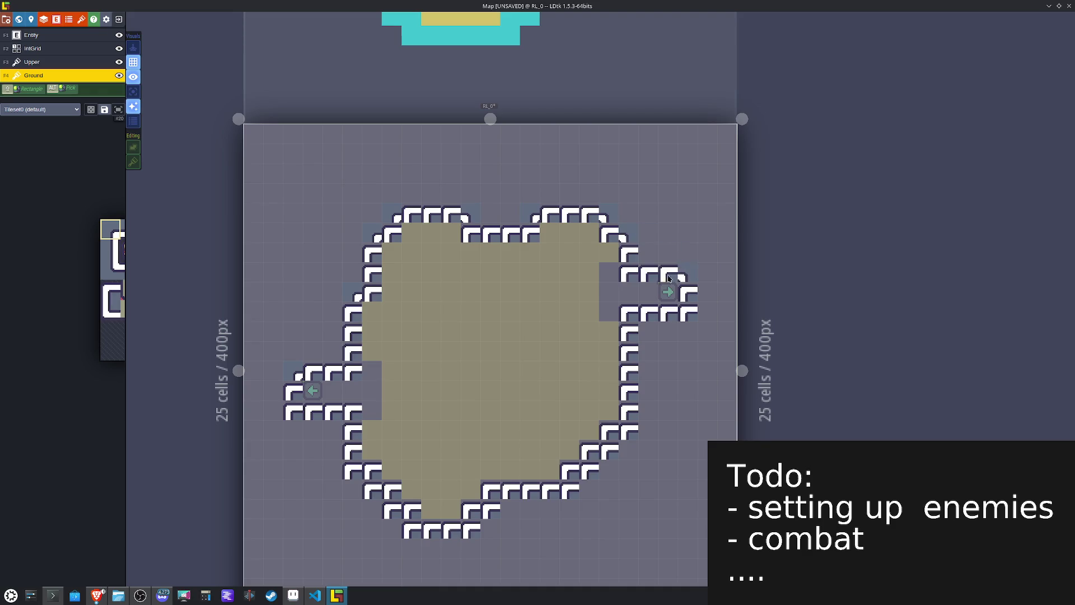
Step: Paint stair-step wall tiles along RL_0's lower-right, bottom and bottom-left edges
{"action": "left_click", "coordinate": [110, 270]}
{"action": "key", "text": "x"}
{"action": "left_click", "coordinate": [691, 312]}
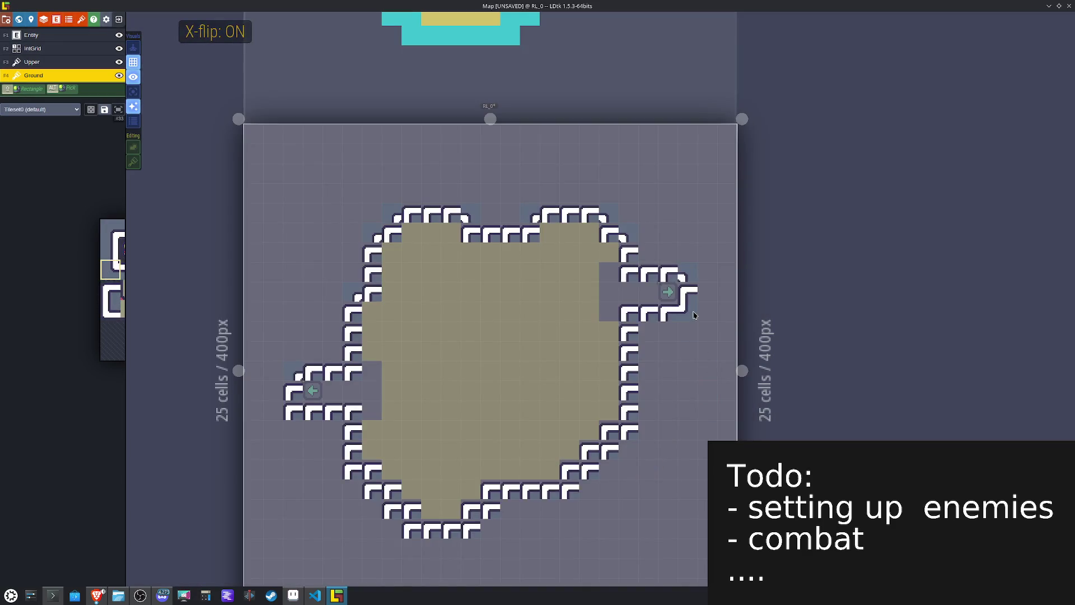
{"action": "left_click", "coordinate": [647, 440]}
{"action": "left_click", "coordinate": [618, 461]}
{"action": "left_click", "coordinate": [495, 515]}
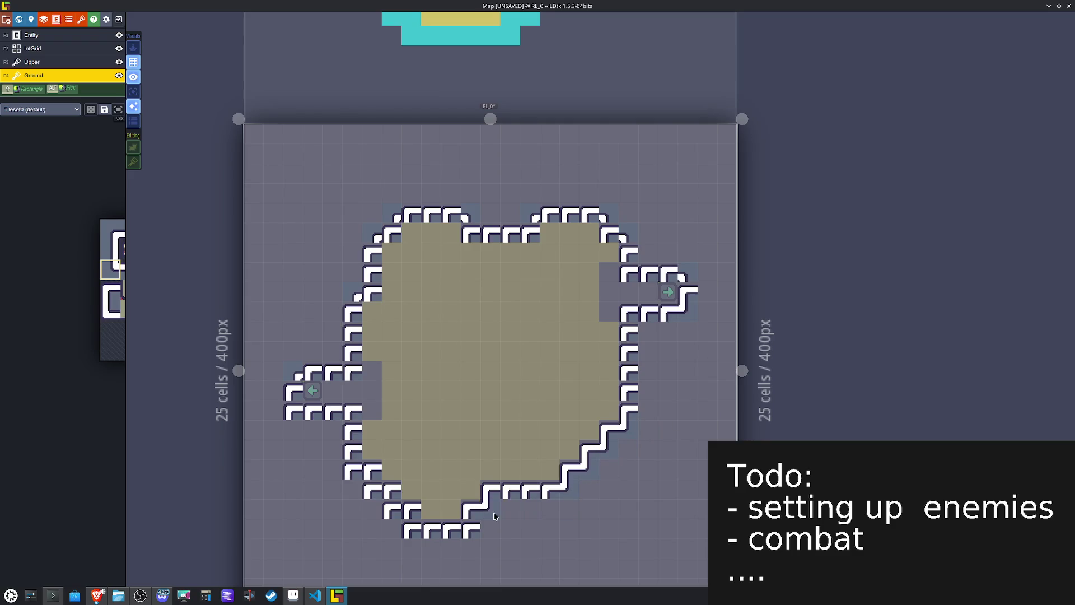
{"action": "key", "text": "x"}
{"action": "left_click", "coordinate": [411, 529]}
{"action": "left_click", "coordinate": [394, 512]}
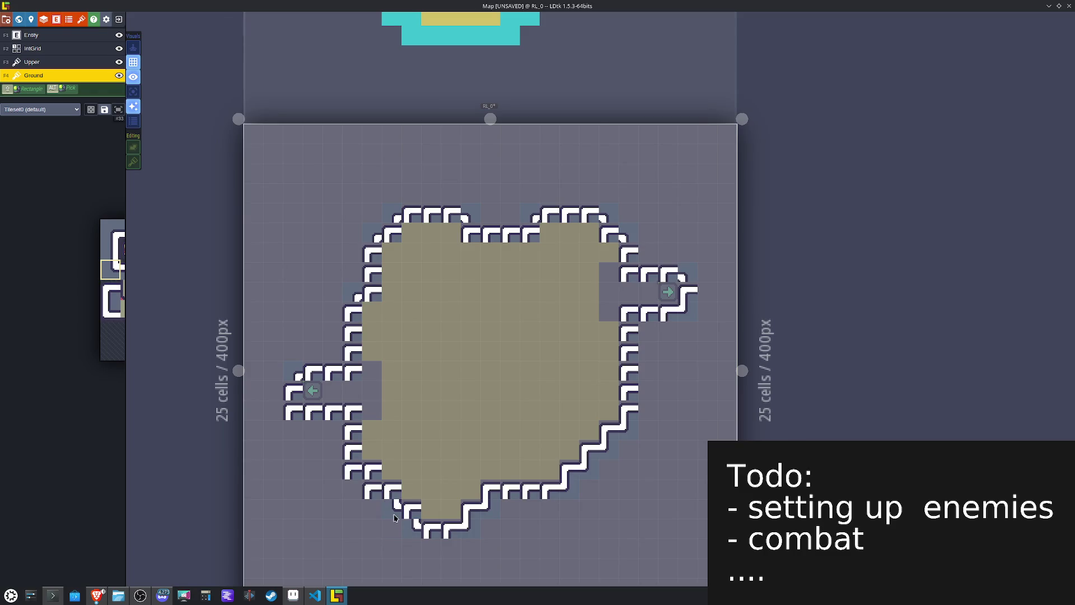
{"action": "left_click", "coordinate": [296, 417]}
Step: Straighten the lower-left wall and the right wall around the east exit with vertical wall tiles
{"action": "left_click", "coordinate": [107, 257]}
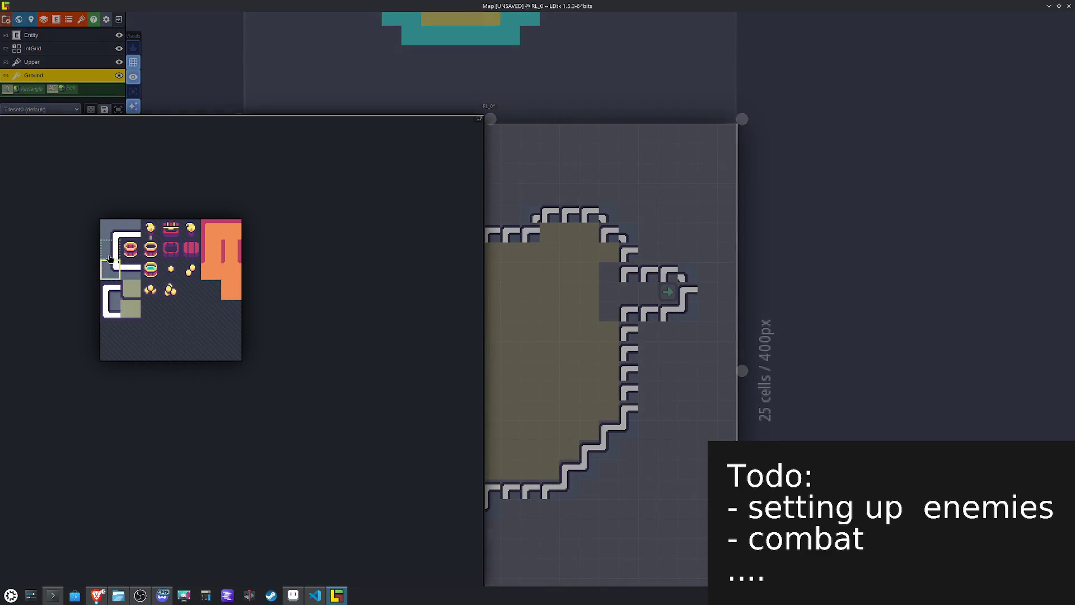
{"action": "left_click", "coordinate": [109, 254]}
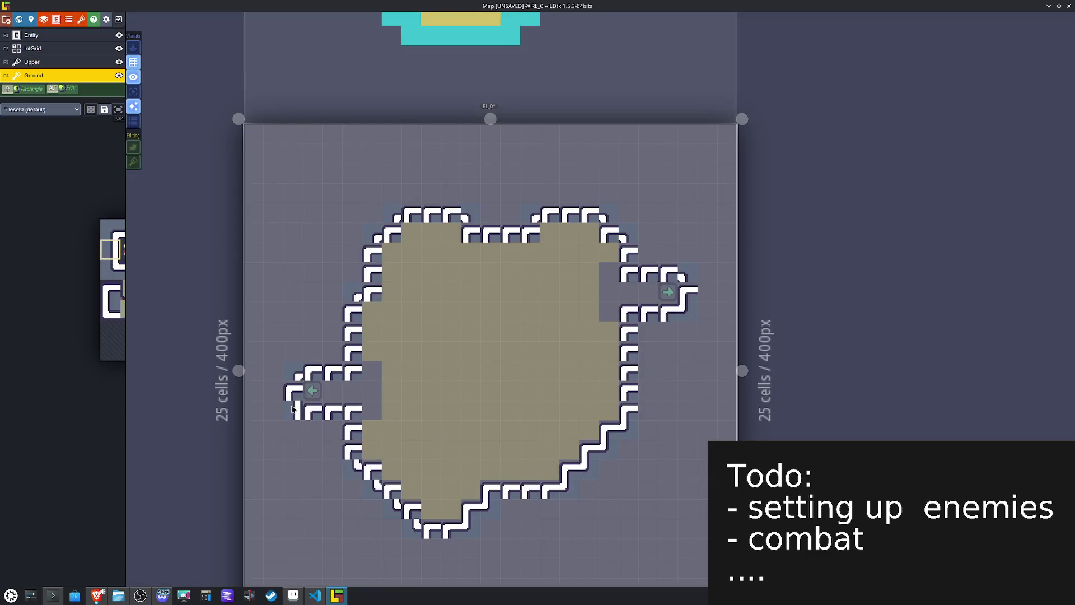
{"action": "left_click_drag", "start_coordinate": [338, 350], "coordinate": [376, 249]}
{"action": "key", "text": "x"}
{"action": "left_click", "coordinate": [641, 259]}
{"action": "left_click", "coordinate": [634, 260]}
{"action": "left_click_drag", "start_coordinate": [718, 270], "coordinate": [698, 291]}
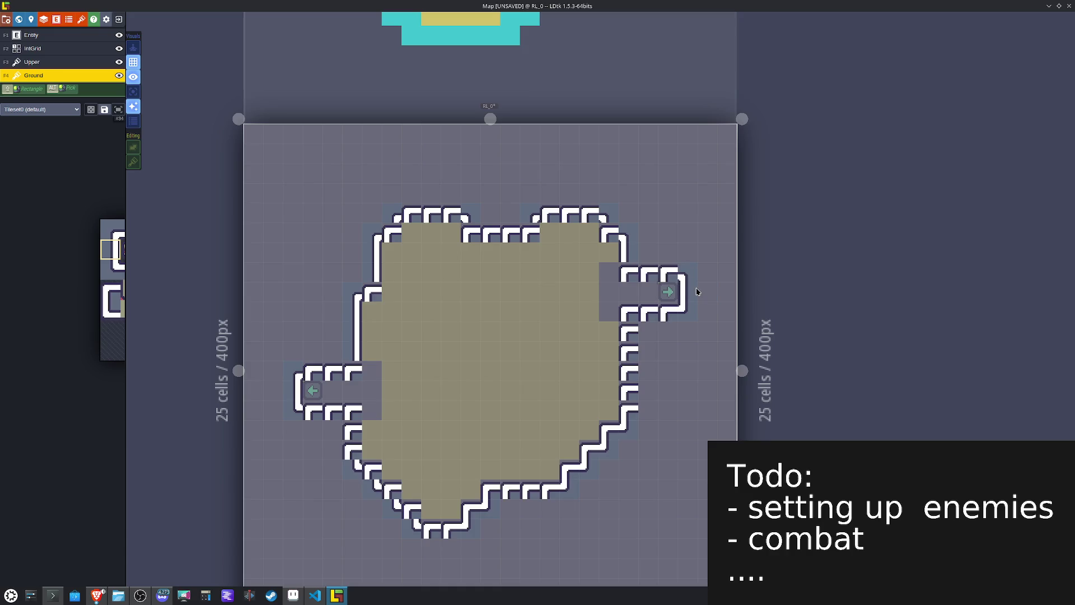
{"action": "left_click_drag", "start_coordinate": [633, 360], "coordinate": [639, 407]}
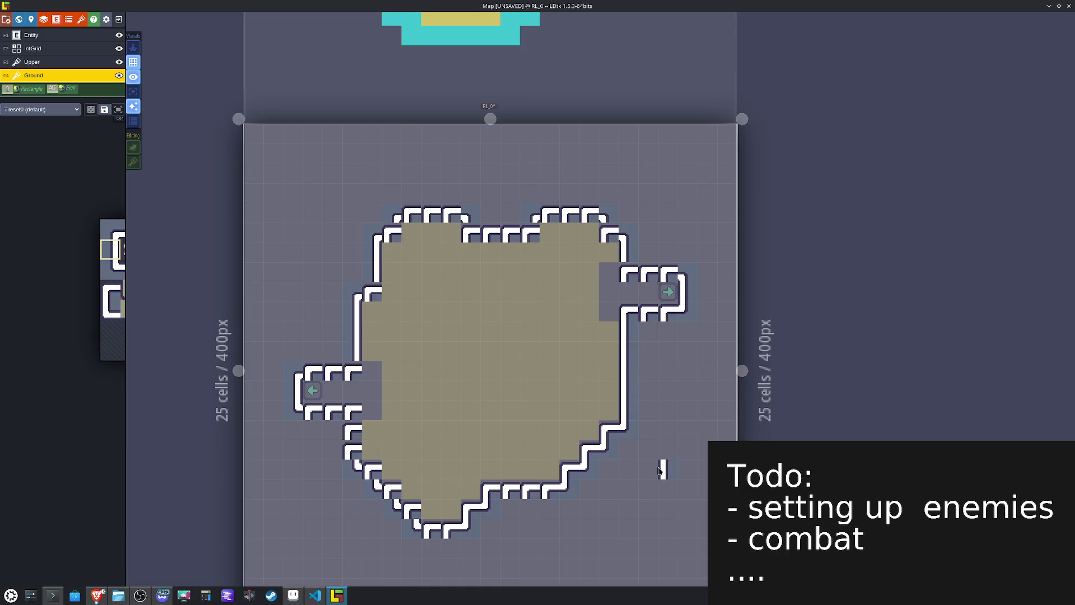
Step: Fill the bottom-wall notch and smooth the bottom-left wall into a continuous line
{"action": "mouse_move", "coordinate": [121, 247]}
{"action": "left_click", "coordinate": [137, 276]}
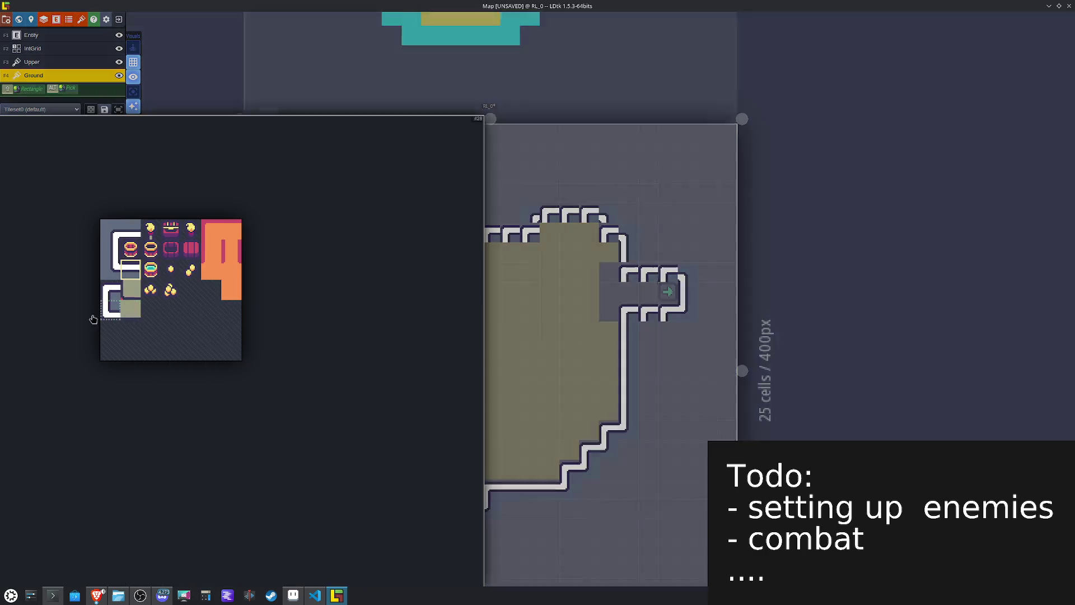
{"action": "left_click", "coordinate": [112, 293]}
{"action": "key", "text": "x"}
{"action": "left_click", "coordinate": [401, 497]}
{"action": "left_click", "coordinate": [112, 294]}
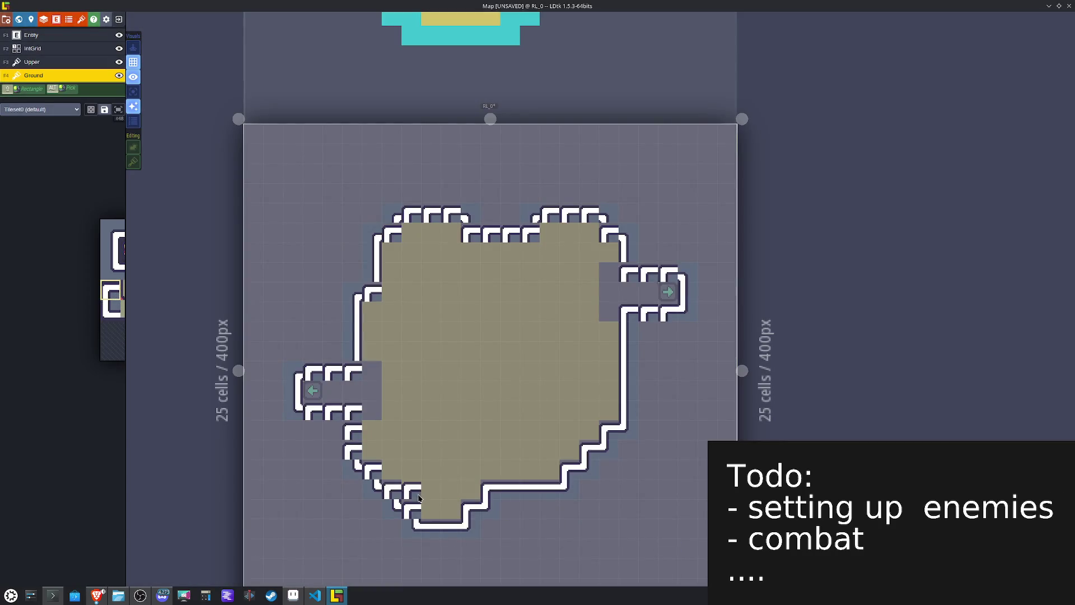
{"action": "key", "text": "x"}
{"action": "left_click_drag", "start_coordinate": [416, 506], "coordinate": [373, 473]}
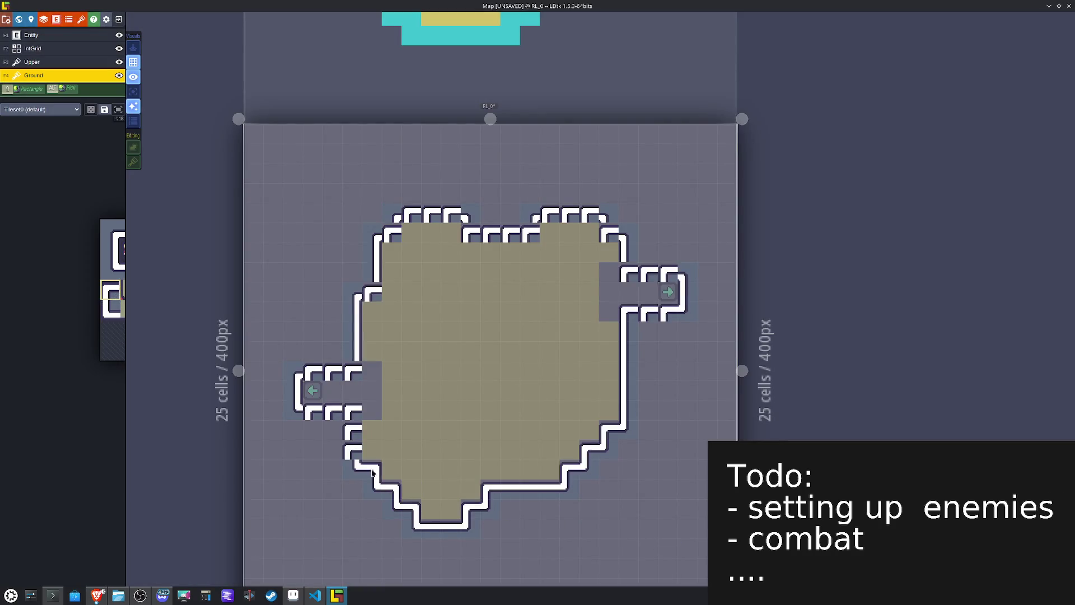
{"action": "mouse_move", "coordinate": [45, 302]}
{"action": "left_click", "coordinate": [112, 254]}
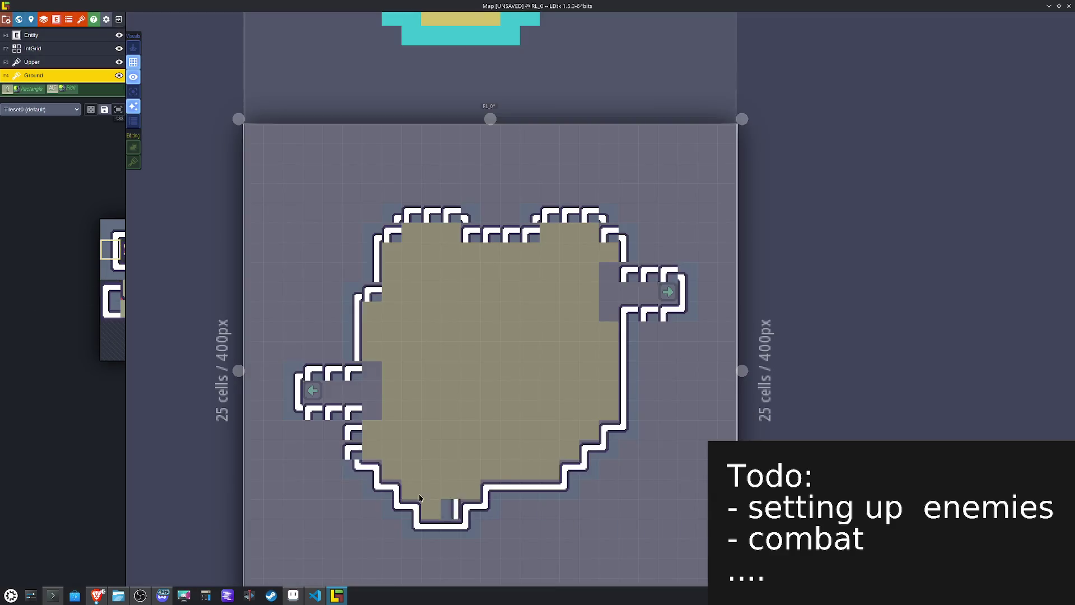
Step: Straighten the notched top-right wall with the horizontal wall tile
{"action": "mouse_move", "coordinate": [36, 244]}
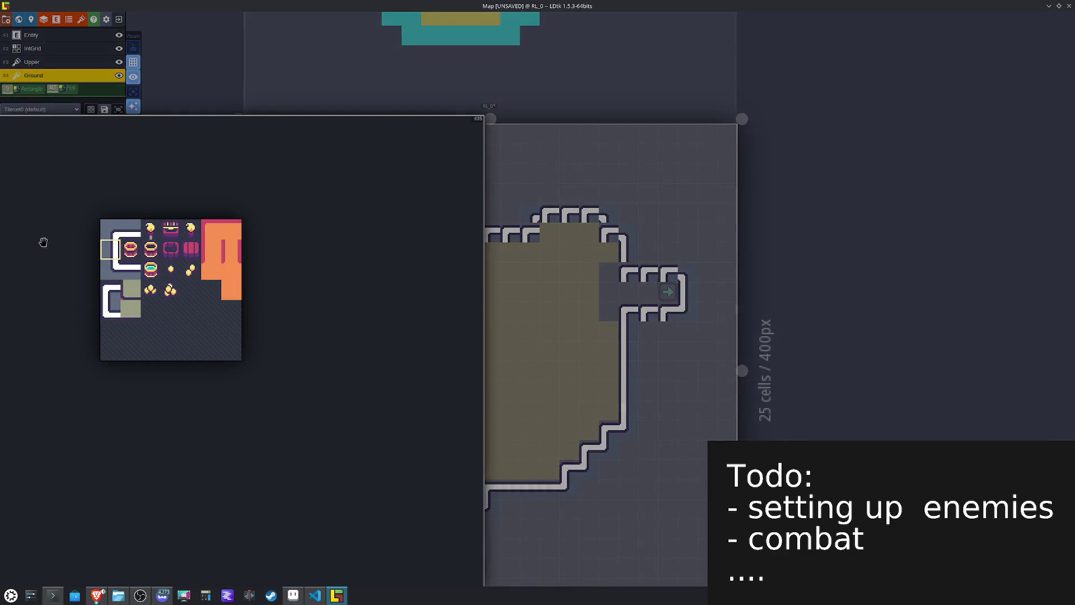
{"action": "left_click", "coordinate": [106, 312]}
{"action": "key", "text": "x"}
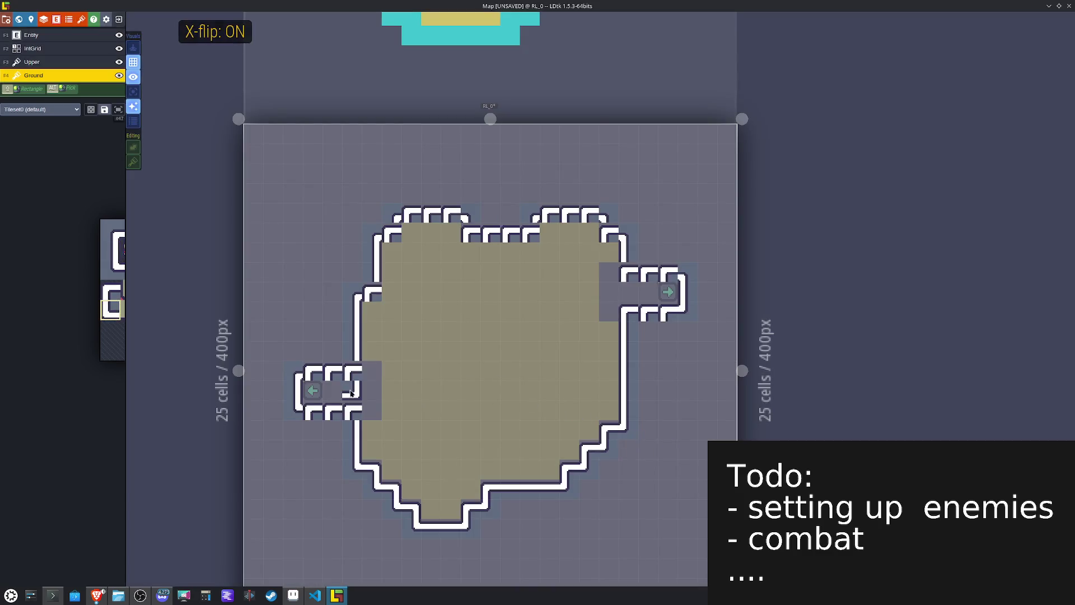
{"action": "key", "text": "x"}
{"action": "key", "text": "x"}
{"action": "key", "text": "x"}
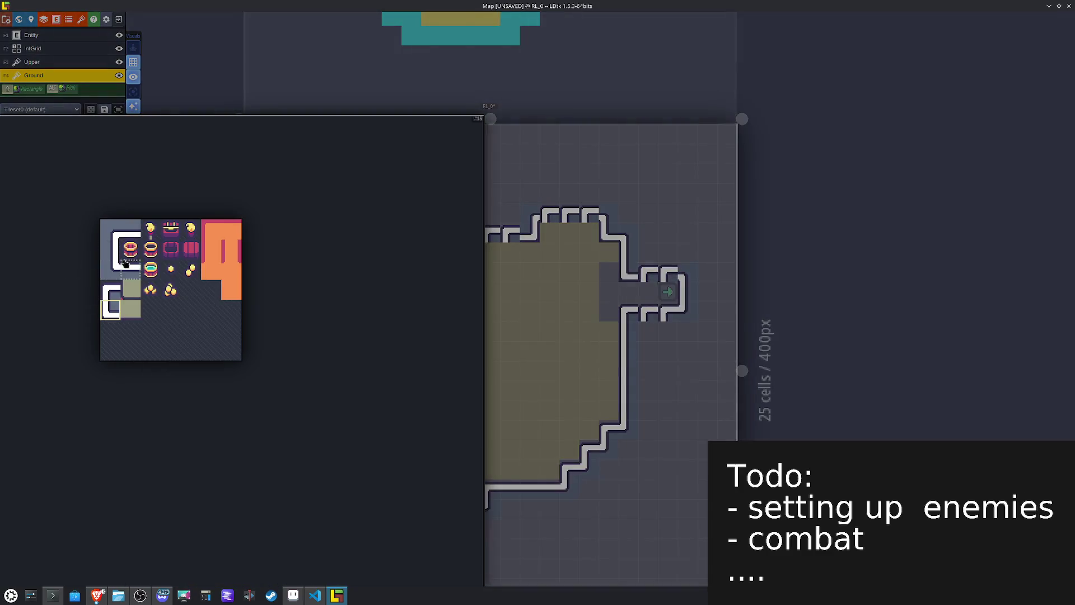
{"action": "left_click", "coordinate": [125, 268]}
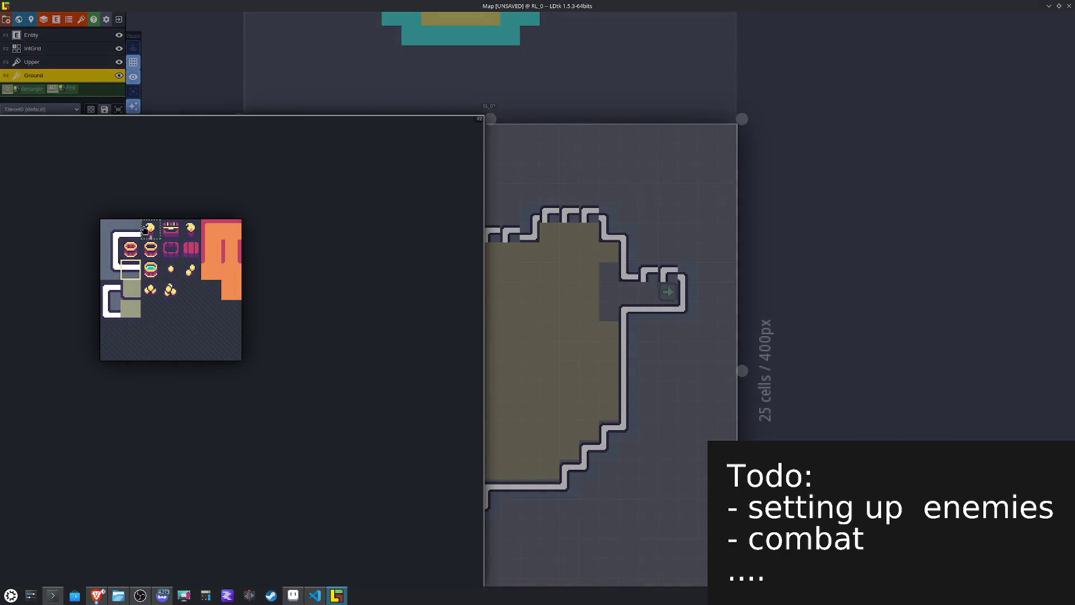
{"action": "left_click", "coordinate": [131, 231]}
{"action": "left_click_drag", "start_coordinate": [617, 219], "coordinate": [573, 210]}
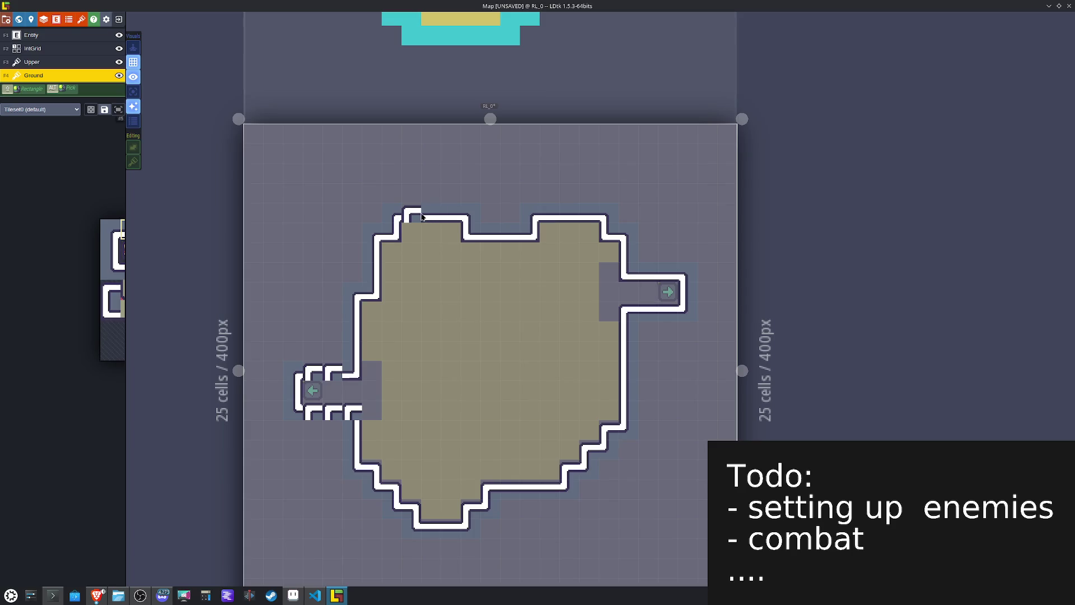
Step: Close the wall stub and gap around the west exit, adding a mirrored corner beside it
{"action": "left_click", "coordinate": [329, 371]}
{"action": "key", "text": "space"}
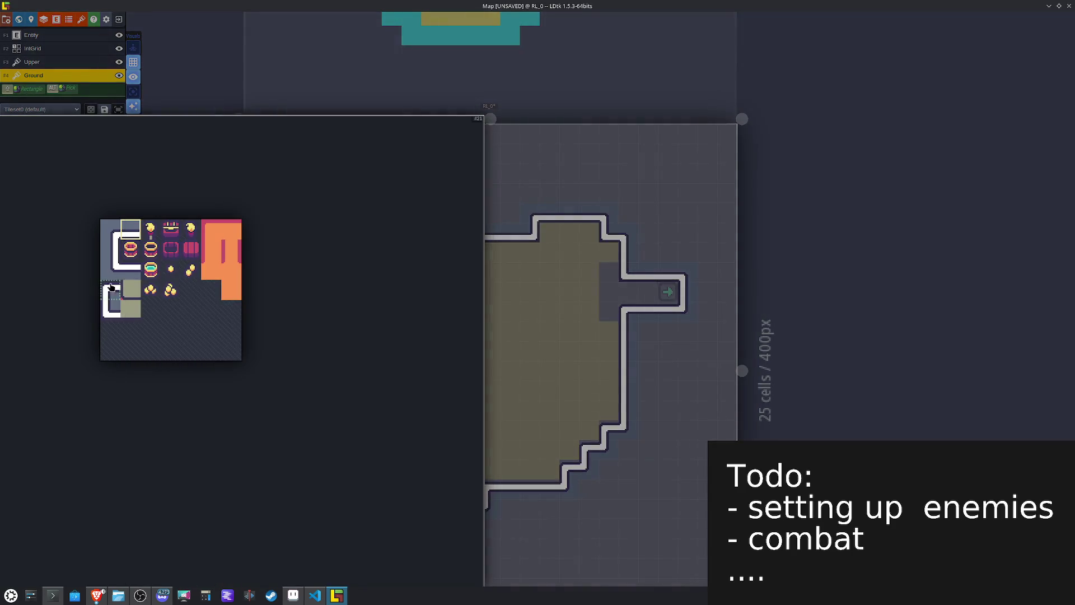
{"action": "left_click", "coordinate": [130, 269]}
{"action": "left_click", "coordinate": [323, 417]}
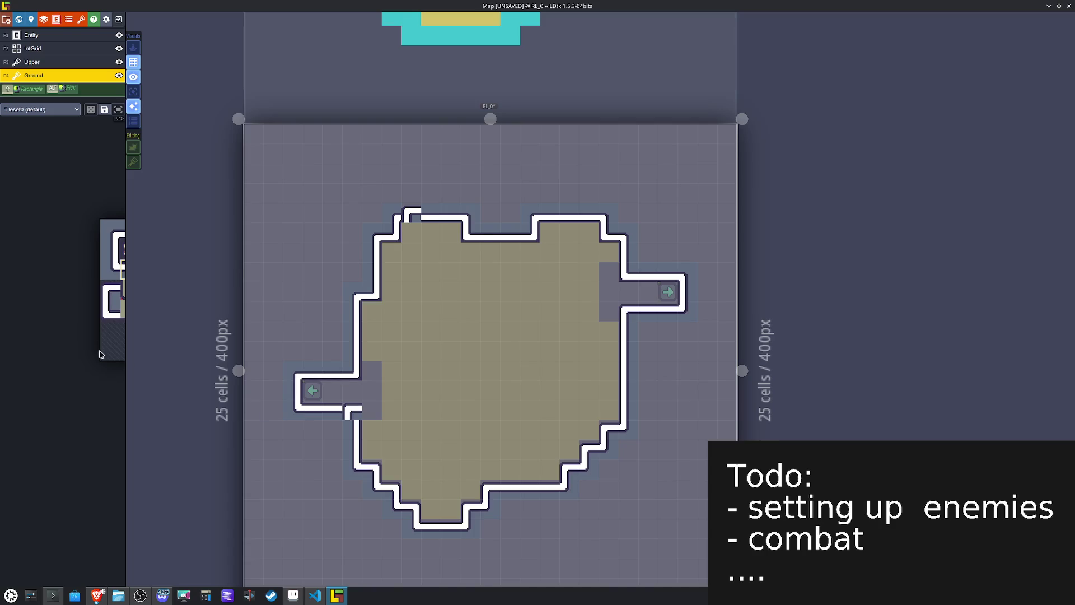
{"action": "mouse_move", "coordinate": [85, 294]}
{"action": "key", "text": "space"}
{"action": "key", "text": "x"}
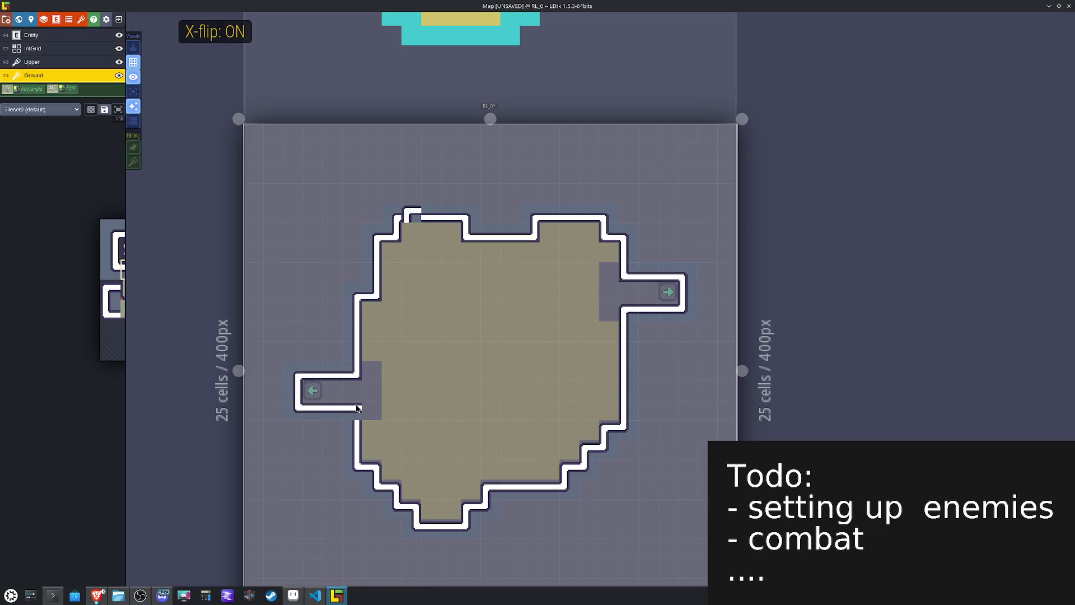
{"action": "key", "text": "space"}
{"action": "left_click", "coordinate": [108, 295]}
{"action": "key", "text": "x"}
{"action": "left_click", "coordinate": [430, 395]}
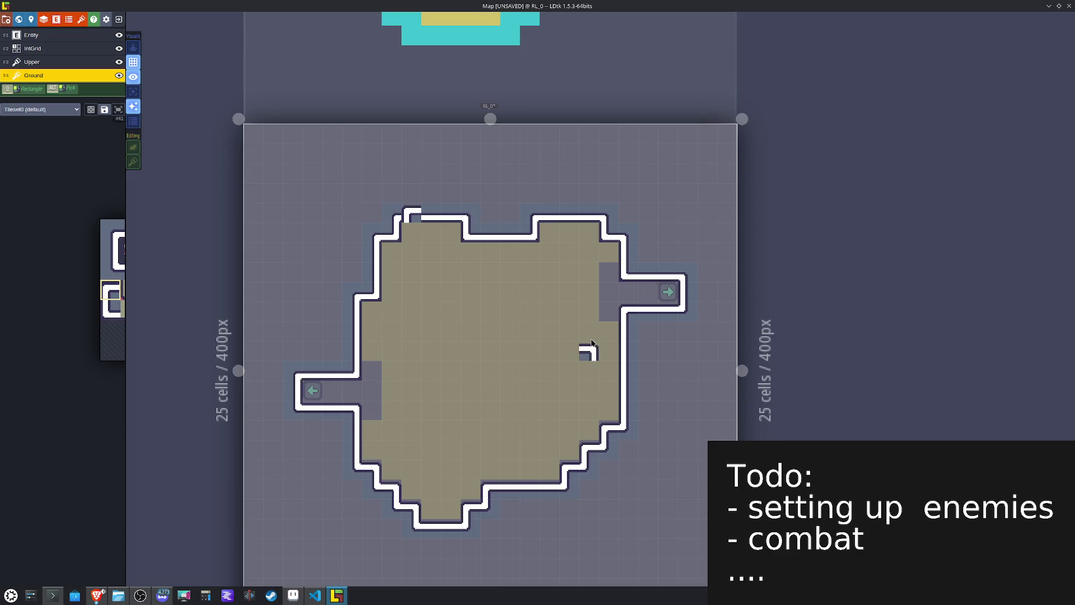
Step: Floor over both corridor gaps on Ground, paint Pathing over them on the IntGrid, and erase one stray cell
{"action": "mouse_move", "coordinate": [592, 295]}
{"action": "left_mouse_down"}
{"action": "mouse_move", "coordinate": [715, 376]}
{"action": "mouse_move", "coordinate": [639, 382]}
{"action": "left_mouse_up"}
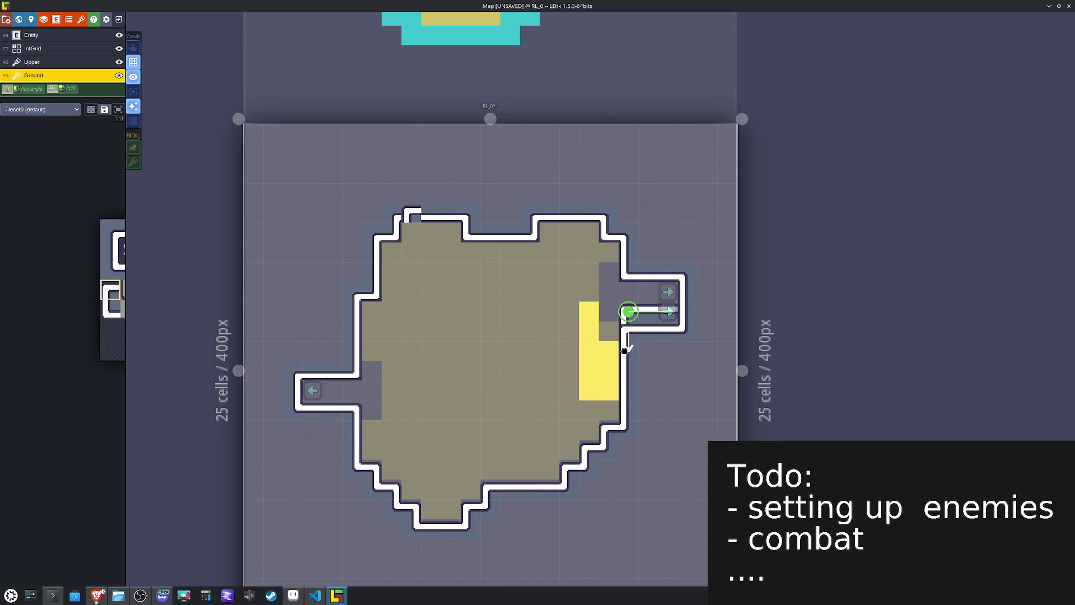
{"action": "mouse_move", "coordinate": [391, 397]}
{"action": "left_mouse_down"}
{"action": "mouse_move", "coordinate": [283, 341]}
{"action": "mouse_move", "coordinate": [346, 340]}
{"action": "left_mouse_up"}
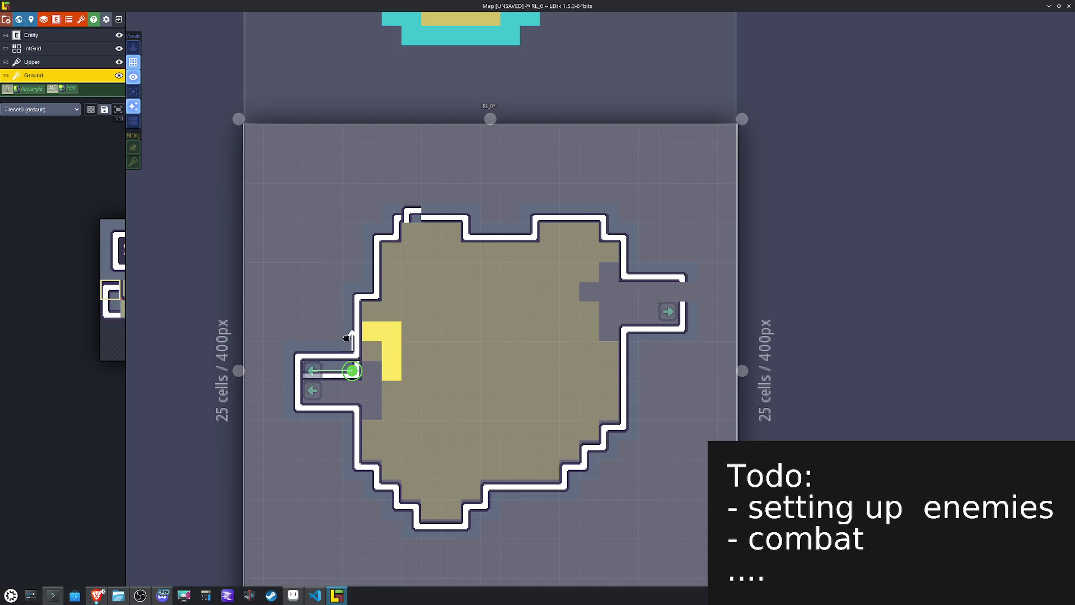
{"action": "key", "text": "F2"}
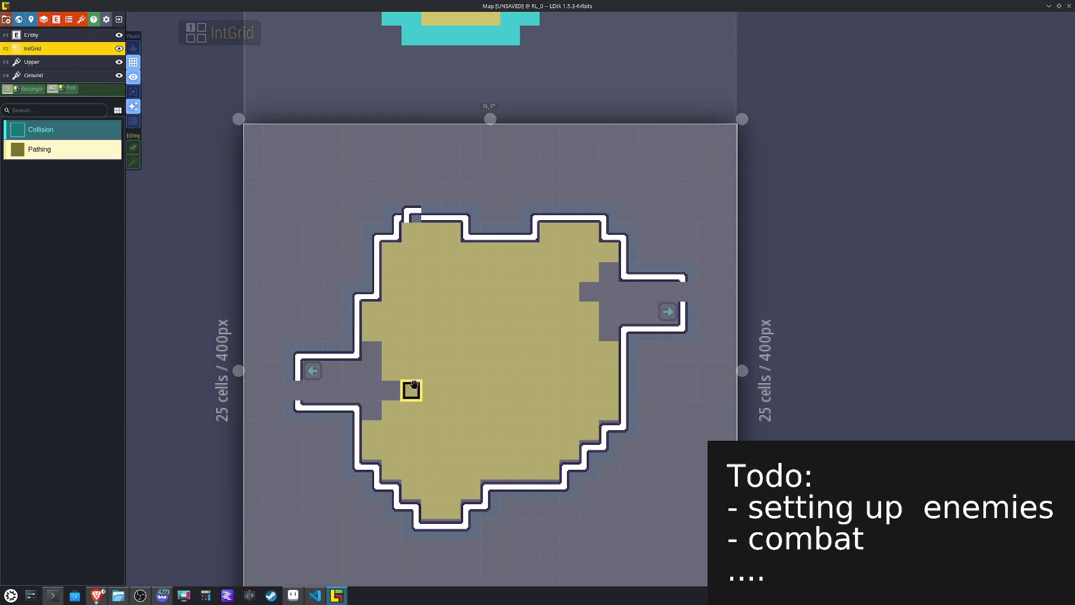
{"action": "mouse_move", "coordinate": [388, 354]}
{"action": "left_mouse_down"}
{"action": "mouse_move", "coordinate": [568, 307]}
{"action": "mouse_move", "coordinate": [607, 291]}
{"action": "mouse_move", "coordinate": [603, 275]}
{"action": "left_mouse_up"}
{"action": "right_click", "coordinate": [608, 291]}
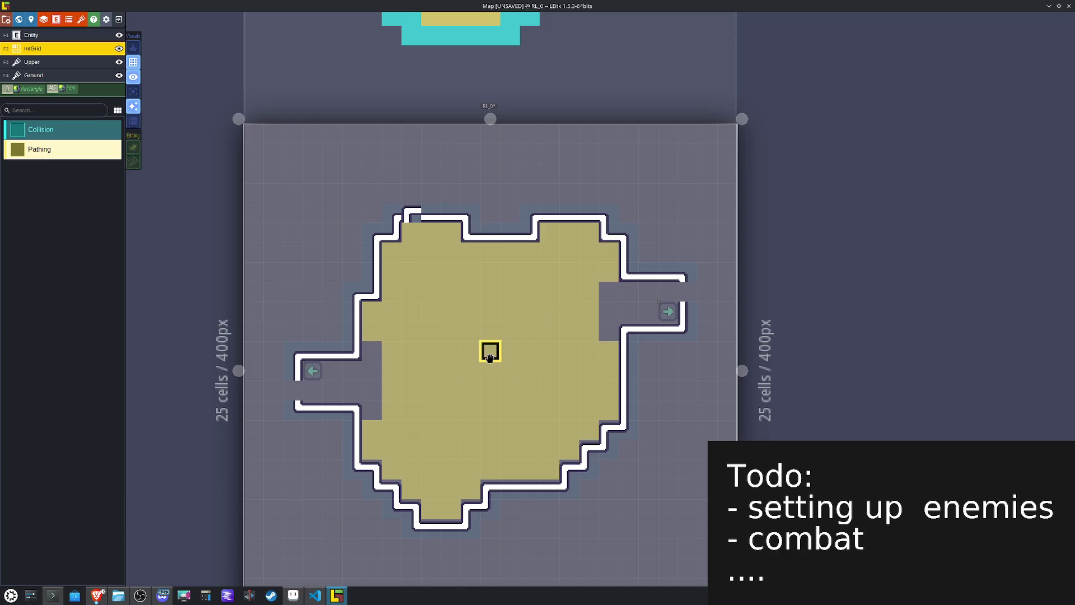
{"action": "key", "text": "F4"}
Step: Repaint the top-wall notch as straight wall using a tile picked from the map
{"action": "key", "text": "x"}
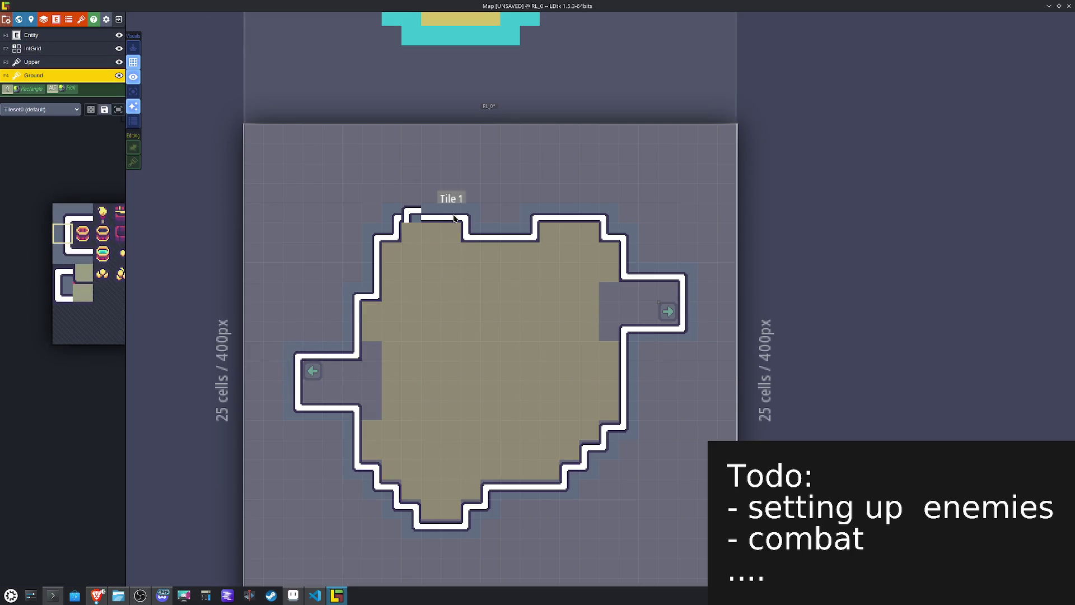
{"action": "left_click", "coordinate": [448, 223], "text": "alt"}
{"action": "left_click", "coordinate": [417, 217]}
Step: Place light edge-shading tiles below the top wall and, mirrored, along the left wall
{"action": "mouse_move", "coordinate": [66, 170]}
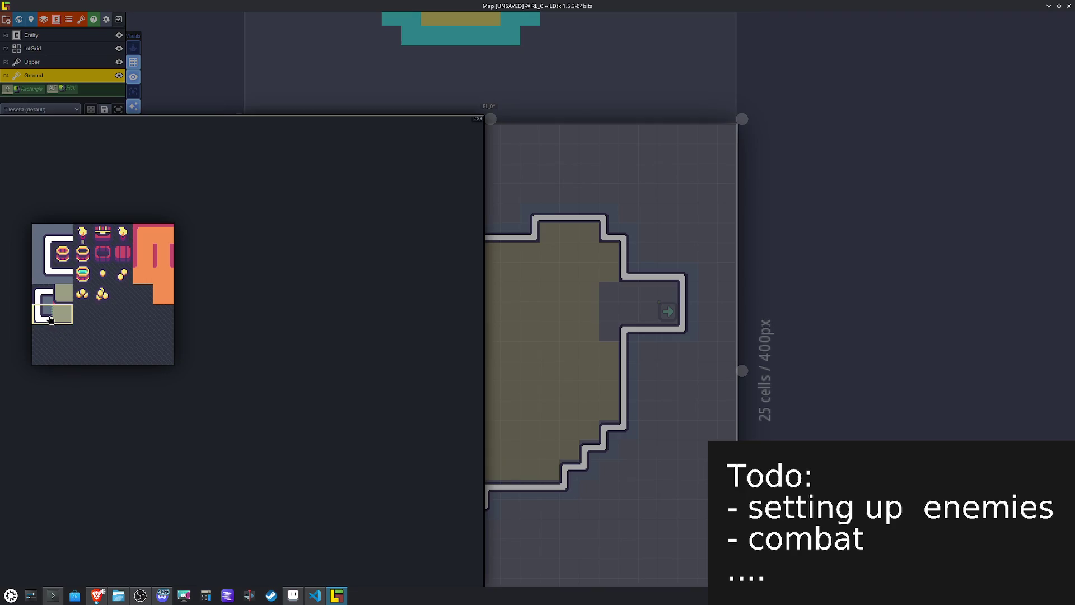
{"action": "left_click", "coordinate": [43, 314]}
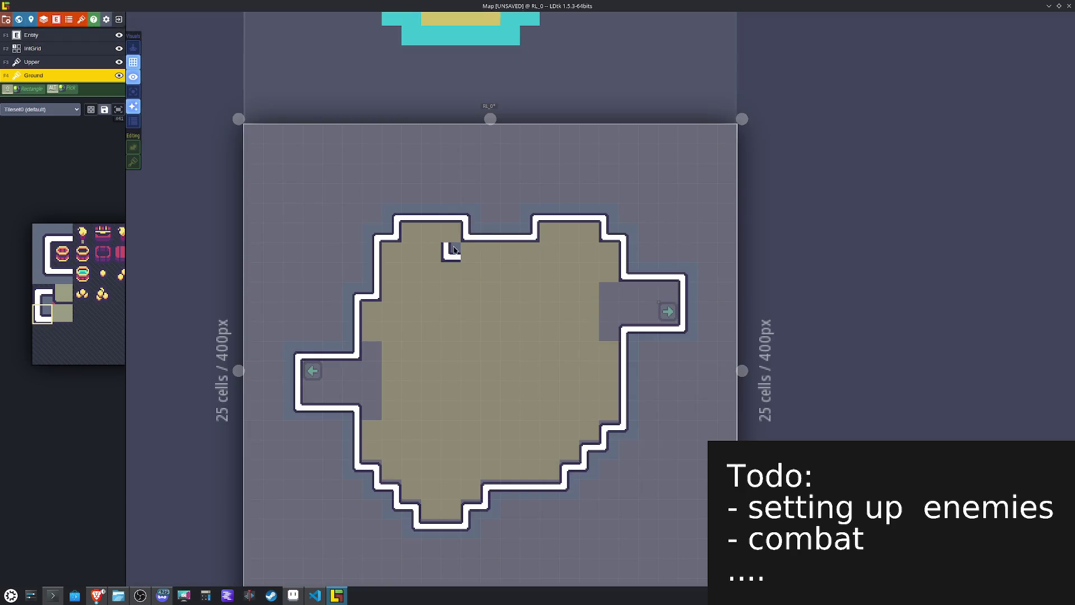
{"action": "mouse_move", "coordinate": [1, 318]}
{"action": "left_click", "coordinate": [62, 294]}
{"action": "left_click", "coordinate": [470, 252]}
{"action": "key", "text": "x"}
{"action": "left_click", "coordinate": [526, 252]}
{"action": "key", "text": "x"}
{"action": "left_click", "coordinate": [609, 252]}
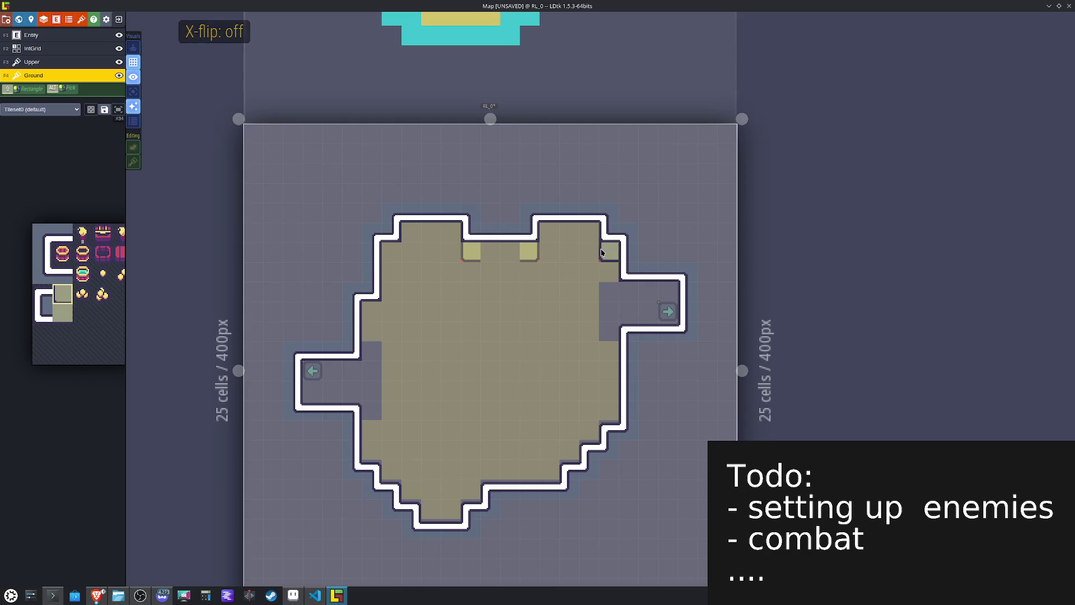
{"action": "left_click", "coordinate": [620, 294]}
{"action": "key", "text": "x"}
{"action": "left_click", "coordinate": [349, 370]}
{"action": "left_click", "coordinate": [370, 311]}
{"action": "left_click", "coordinate": [393, 255]}
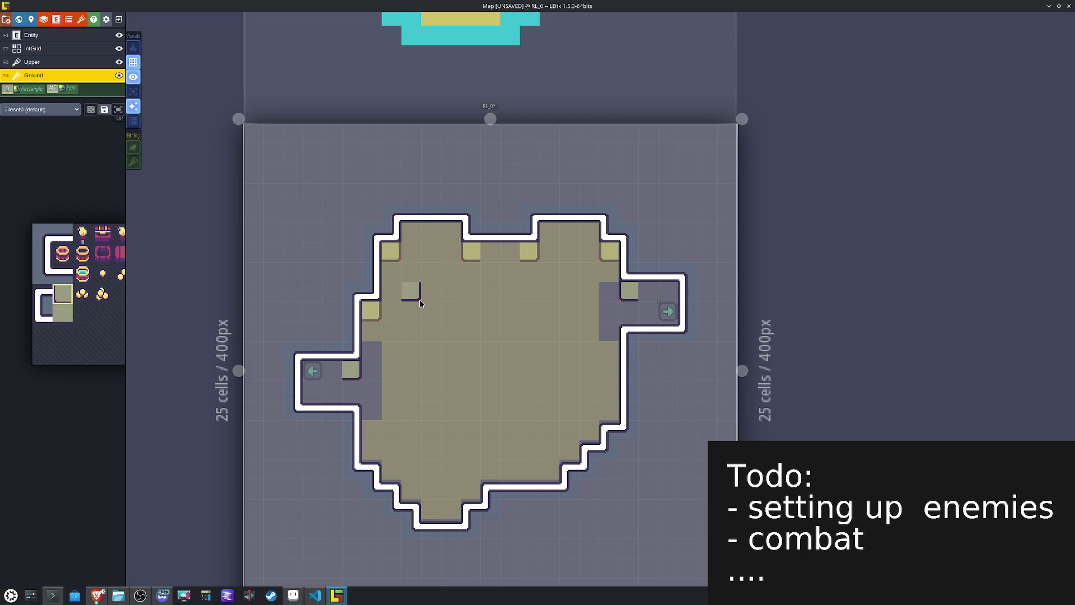
Step: Paint wall-top tiles along the top-right wall and left corridor, then move the left DTeleport down one cell
{"action": "mouse_move", "coordinate": [89, 307]}
{"action": "left_click_drag", "start_coordinate": [66, 313], "coordinate": [84, 314]}
{"action": "left_click", "coordinate": [602, 234]}
{"action": "left_click", "coordinate": [588, 232]}
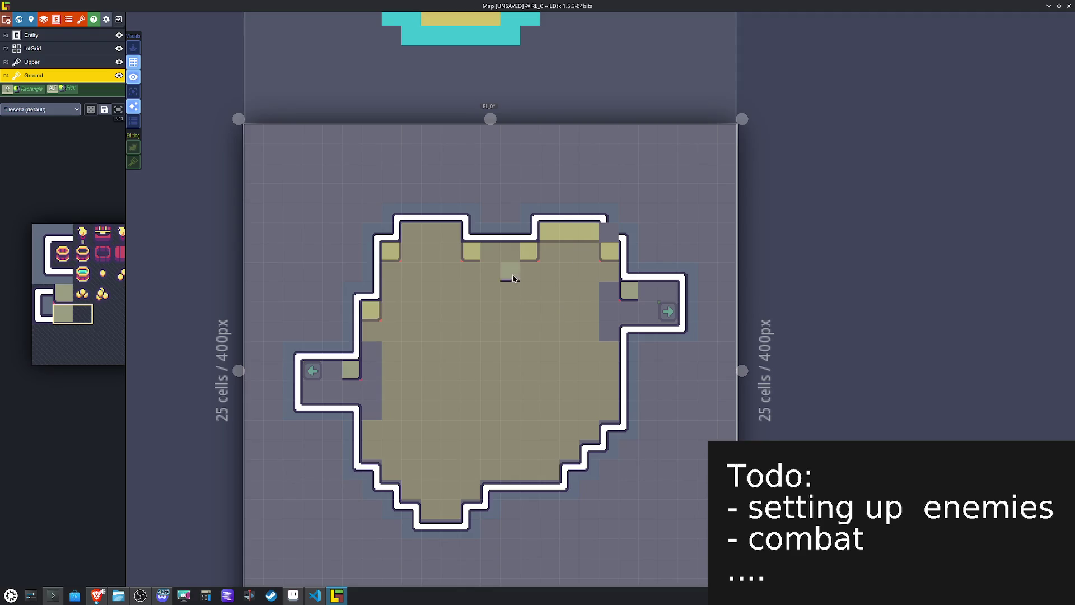
{"action": "key", "text": "ctrl+z"}
{"action": "key", "text": "ctrl+z"}
{"action": "mouse_move", "coordinate": [34, 311]}
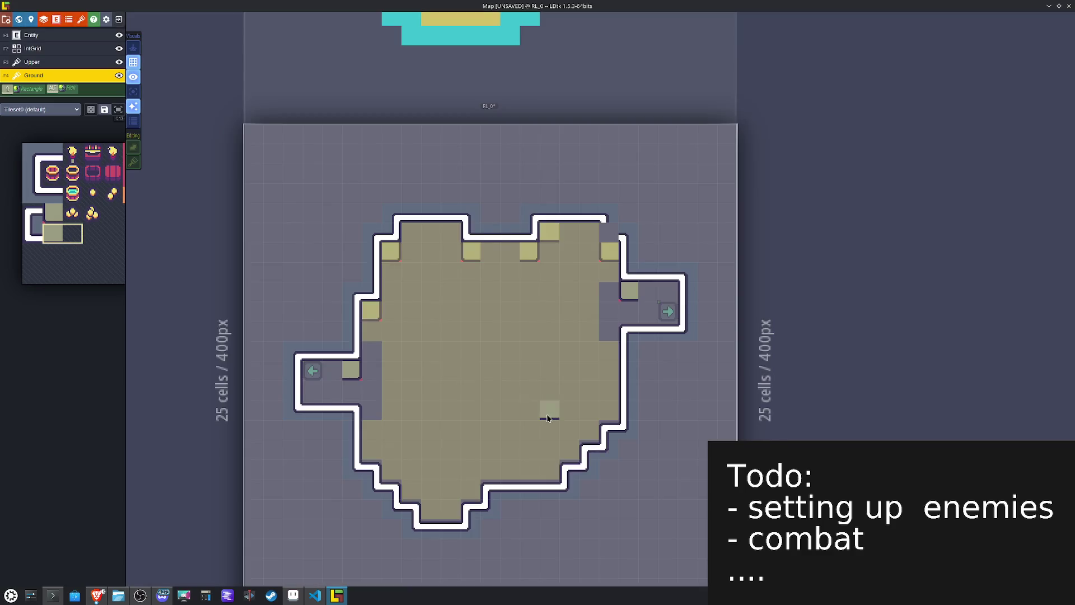
{"action": "key", "text": "ctrl+z"}
{"action": "left_click", "coordinate": [53, 233]}
{"action": "mouse_move", "coordinate": [588, 230]}
{"action": "left_mouse_down"}
{"action": "mouse_move", "coordinate": [490, 252]}
{"action": "mouse_move", "coordinate": [448, 233]}
{"action": "mouse_move", "coordinate": [410, 233]}
{"action": "left_mouse_up"}
{"action": "left_click_drag", "start_coordinate": [350, 371], "coordinate": [309, 373]}
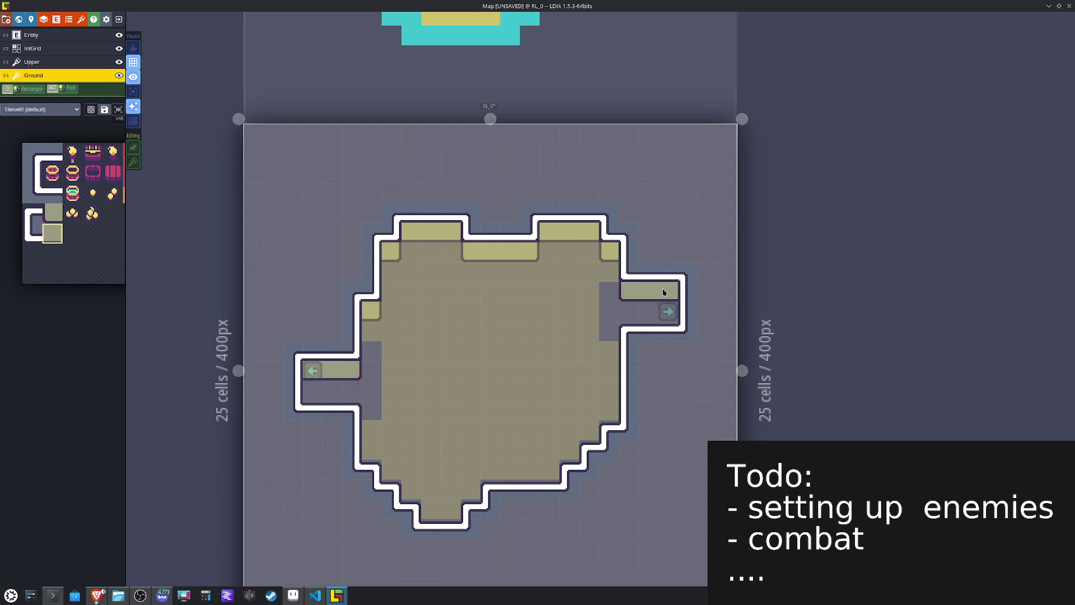
{"action": "left_click", "coordinate": [312, 370]}
{"action": "left_click_drag", "start_coordinate": [311, 370], "coordinate": [312, 390]}
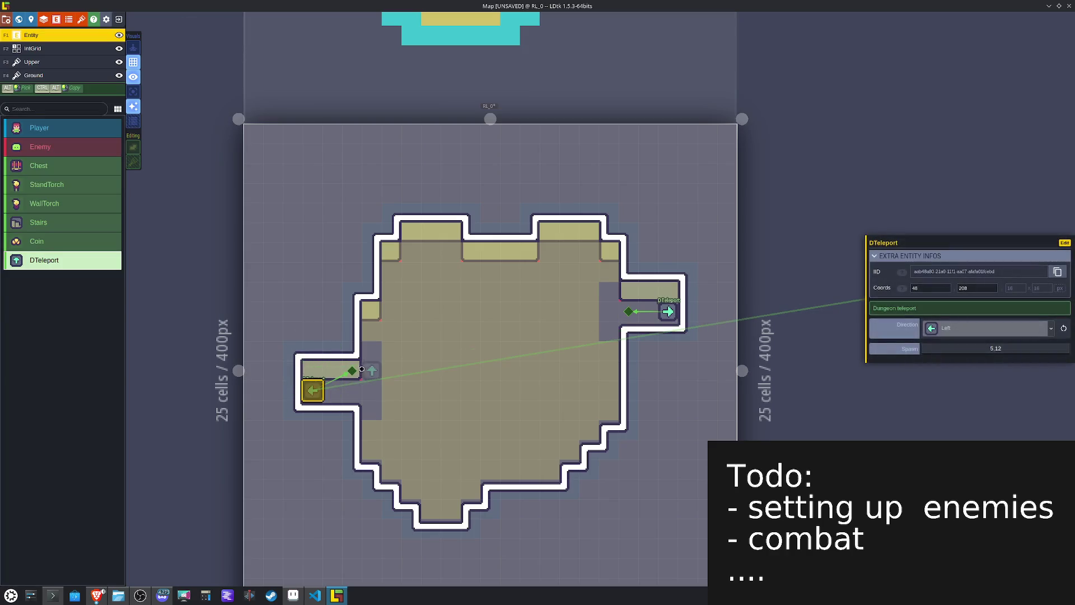
Step: On the IntGrid, mark the wall-edge cells from the top-right wall to the left corridor as Collision
{"action": "key", "text": "Escape"}
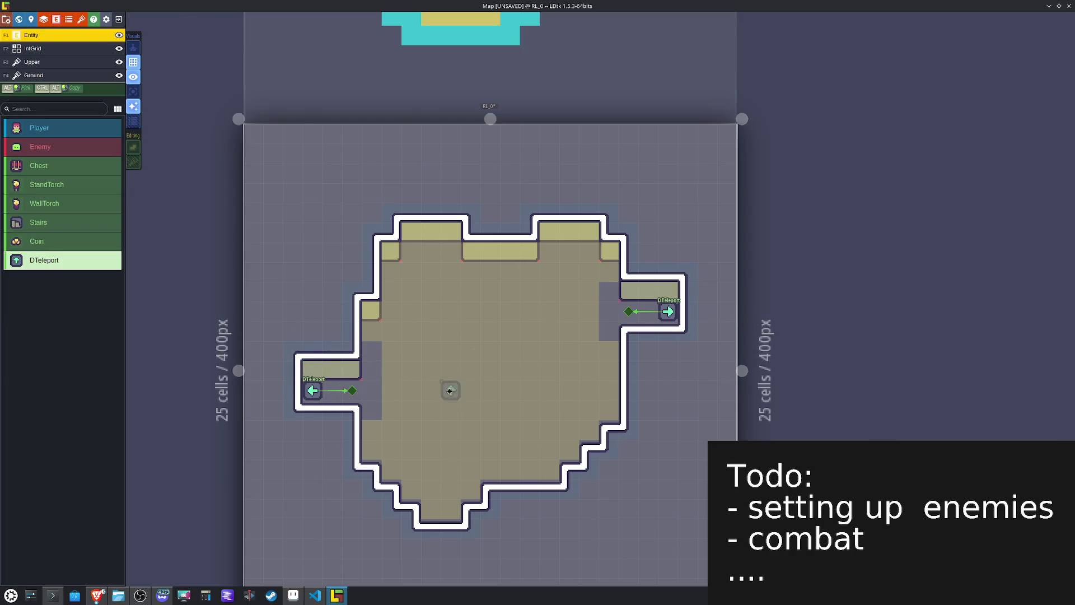
{"action": "key", "text": "F2"}
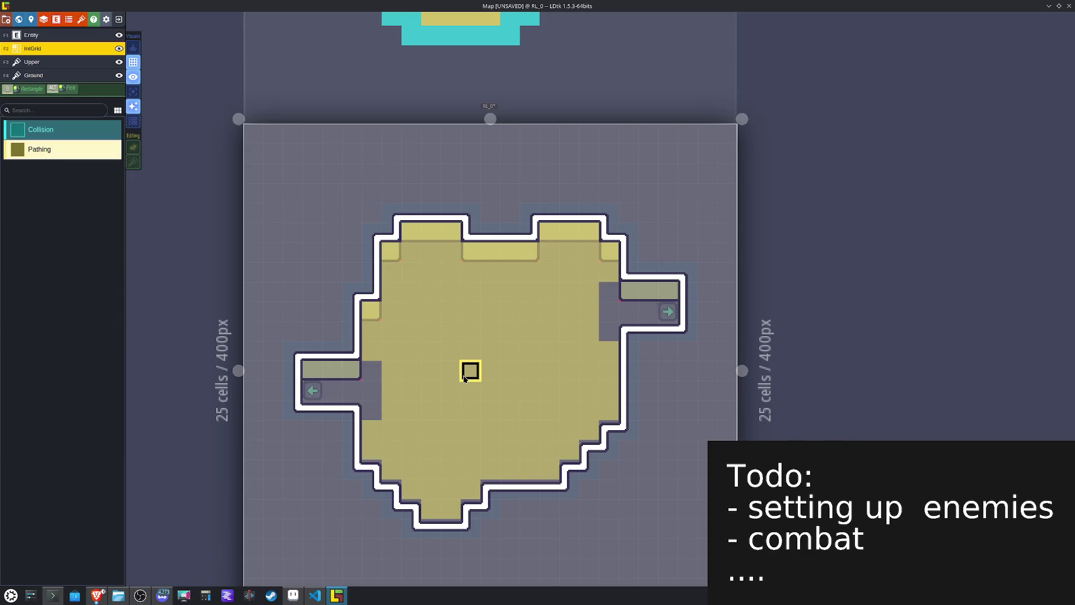
{"action": "mouse_move", "coordinate": [609, 251]}
{"action": "left_mouse_down"}
{"action": "mouse_move", "coordinate": [588, 232]}
{"action": "mouse_move", "coordinate": [549, 233]}
{"action": "mouse_move", "coordinate": [589, 231]}
{"action": "mouse_move", "coordinate": [528, 247]}
{"action": "mouse_move", "coordinate": [489, 247]}
{"action": "mouse_move", "coordinate": [470, 230]}
{"action": "mouse_move", "coordinate": [405, 233]}
{"action": "mouse_move", "coordinate": [369, 310]}
{"action": "left_mouse_up"}
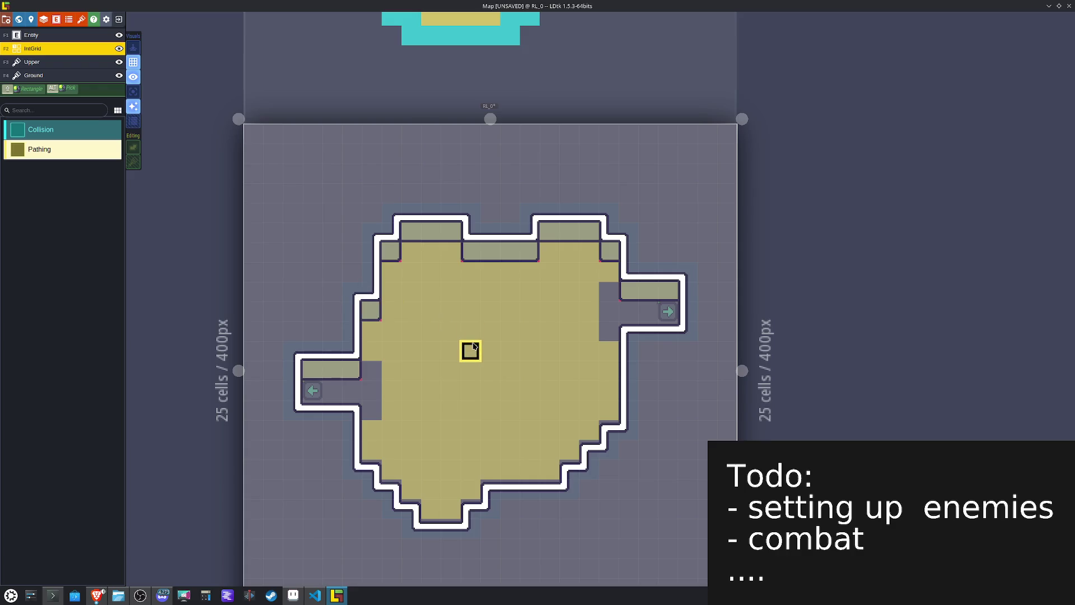
{"action": "left_click", "coordinate": [33, 75]}
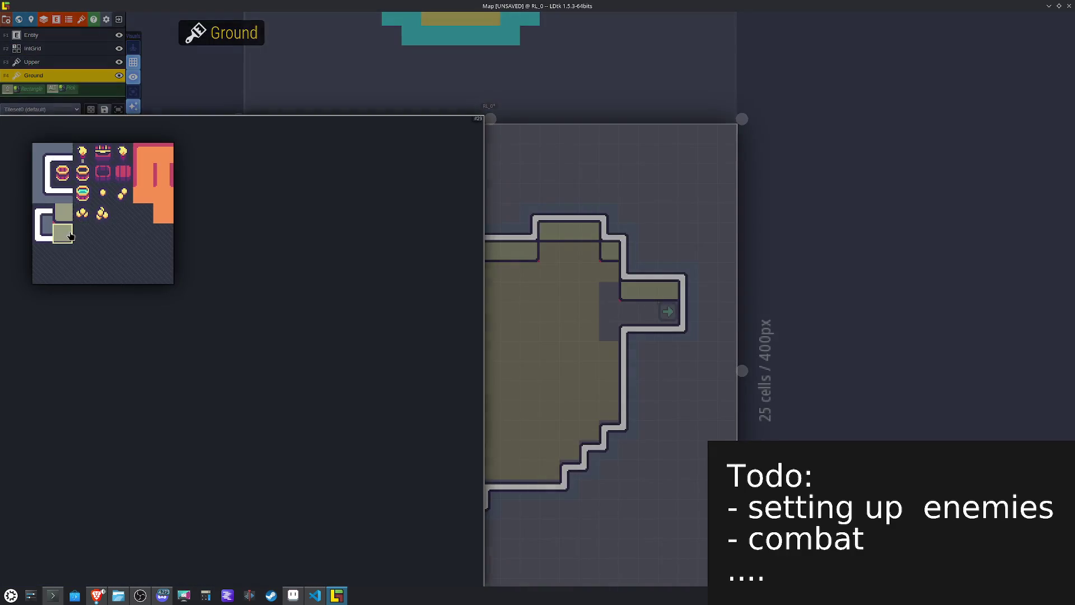
Step: Paint orange floor along the right corridor, walls, left corridor and top, then flood-fill the interior
{"action": "left_click", "coordinate": [163, 217]}
{"action": "mouse_move", "coordinate": [666, 312]}
{"action": "left_mouse_down"}
{"action": "mouse_move", "coordinate": [619, 313]}
{"action": "mouse_move", "coordinate": [609, 272]}
{"action": "mouse_move", "coordinate": [605, 352]}
{"action": "left_mouse_up"}
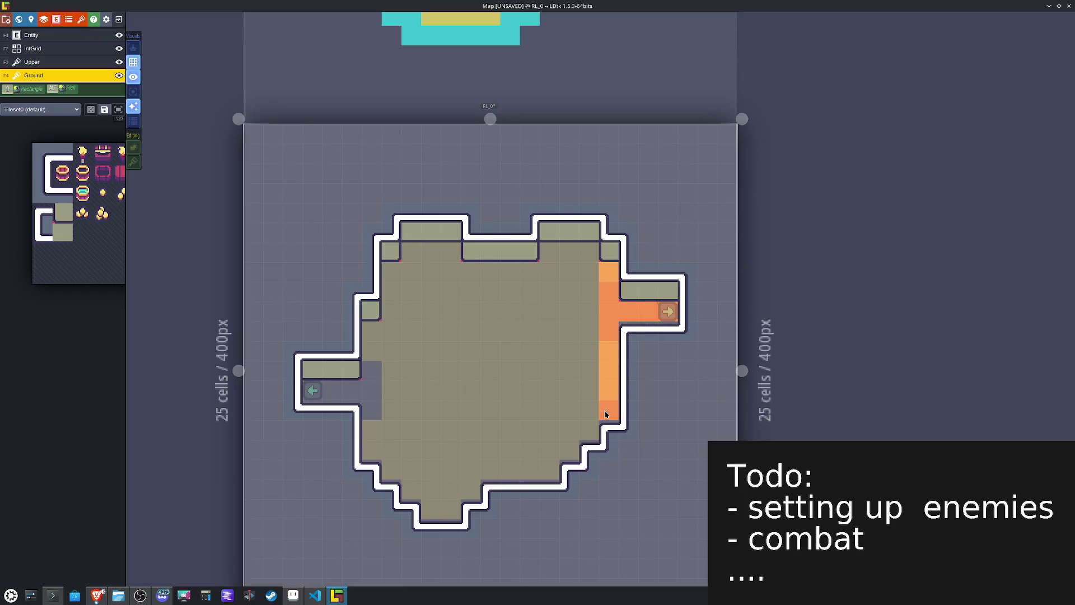
{"action": "left_click_drag", "start_coordinate": [572, 461], "coordinate": [516, 491]}
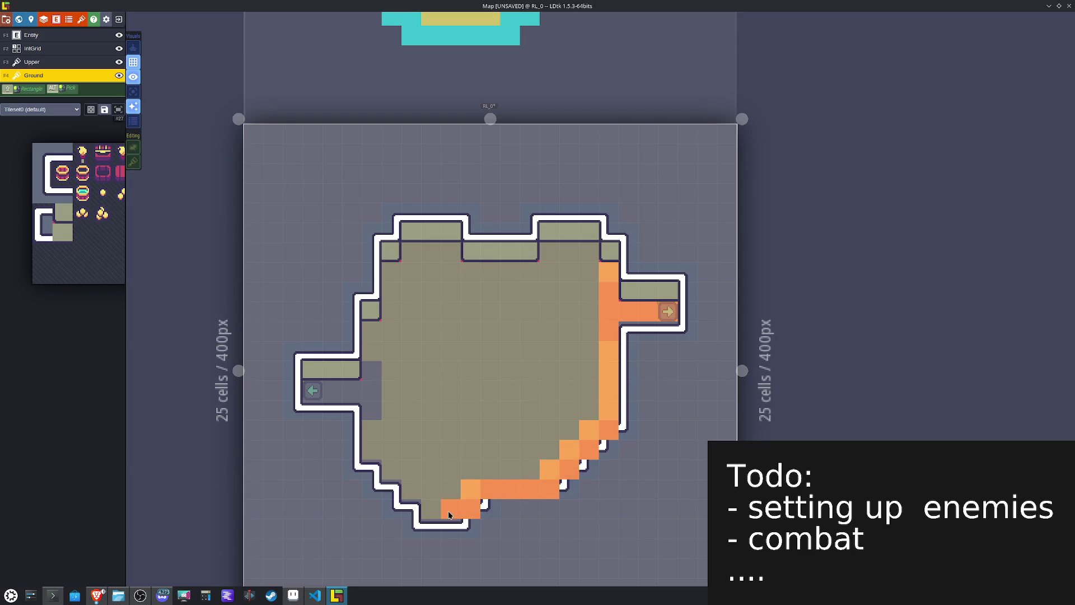
{"action": "left_click_drag", "start_coordinate": [411, 493], "coordinate": [399, 475]}
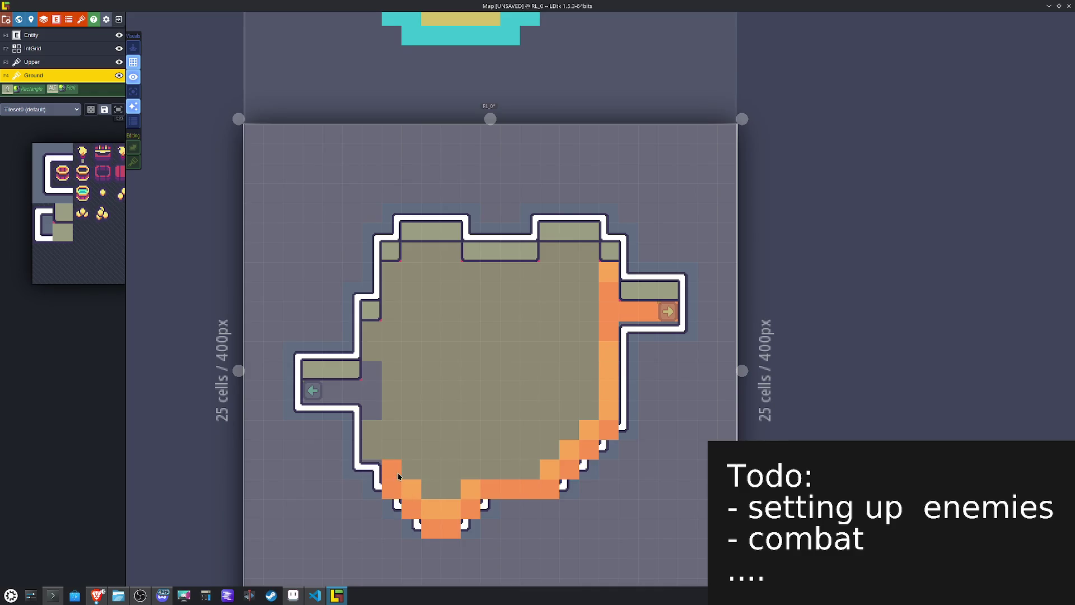
{"action": "mouse_move", "coordinate": [376, 424]}
{"action": "left_mouse_down"}
{"action": "mouse_move", "coordinate": [344, 392]}
{"action": "mouse_move", "coordinate": [314, 398]}
{"action": "left_mouse_up"}
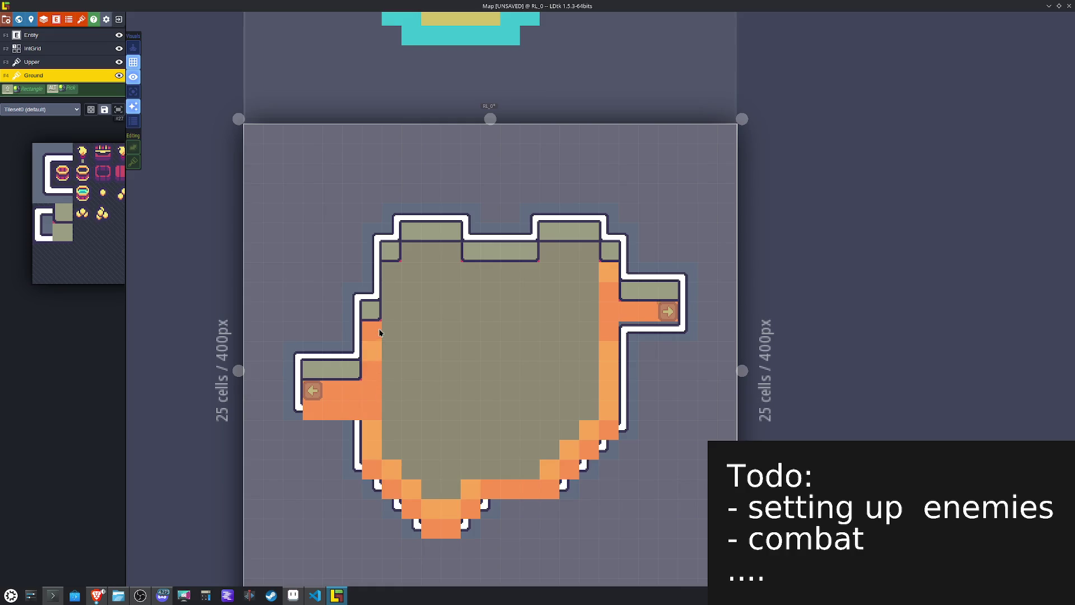
{"action": "mouse_move", "coordinate": [420, 258]}
{"action": "left_mouse_down"}
{"action": "mouse_move", "coordinate": [448, 271]}
{"action": "mouse_move", "coordinate": [530, 276]}
{"action": "mouse_move", "coordinate": [592, 260]}
{"action": "left_mouse_up"}
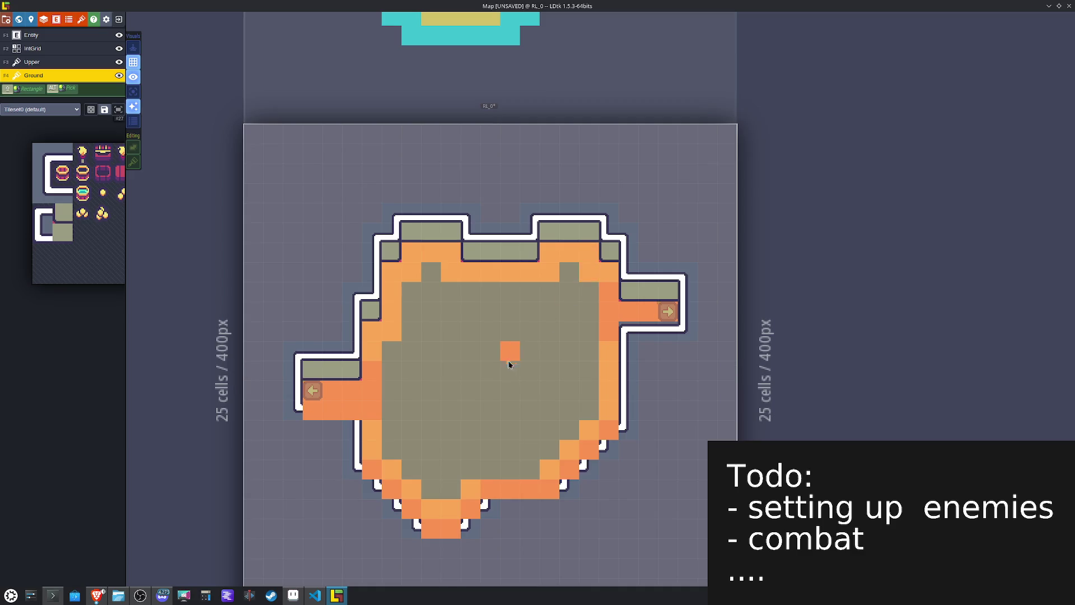
{"action": "left_click", "coordinate": [510, 364], "text": "alt+shift"}
{"action": "key", "text": "F3"}
Step: On Upper, paint a two-tile shading piece along the bottom and lower-right floor edges
{"action": "mouse_move", "coordinate": [105, 278]}
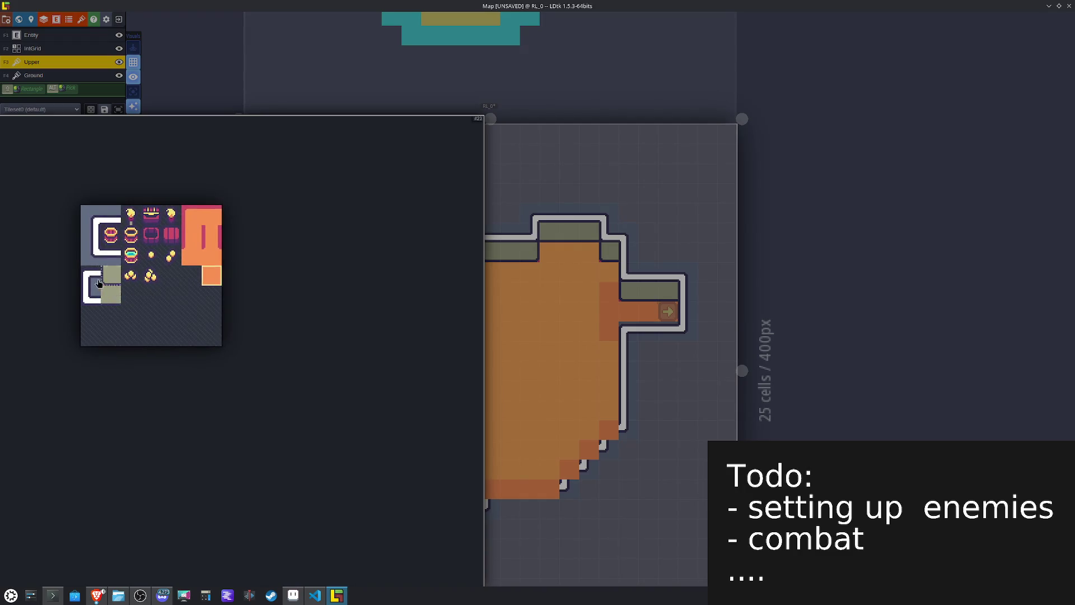
{"action": "left_click_drag", "start_coordinate": [96, 282], "coordinate": [109, 283]}
{"action": "key", "text": "x"}
{"action": "key", "text": "x"}
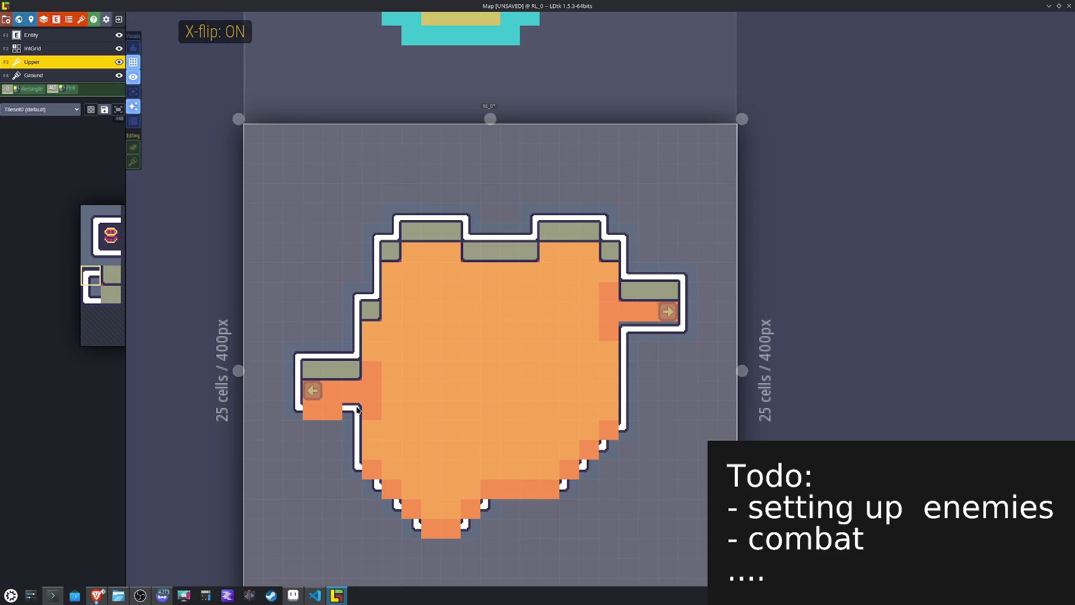
{"action": "key", "text": "x"}
{"action": "left_click", "coordinate": [470, 510]}
{"action": "left_click", "coordinate": [490, 494]}
{"action": "left_click", "coordinate": [569, 473]}
{"action": "left_click", "coordinate": [590, 445]}
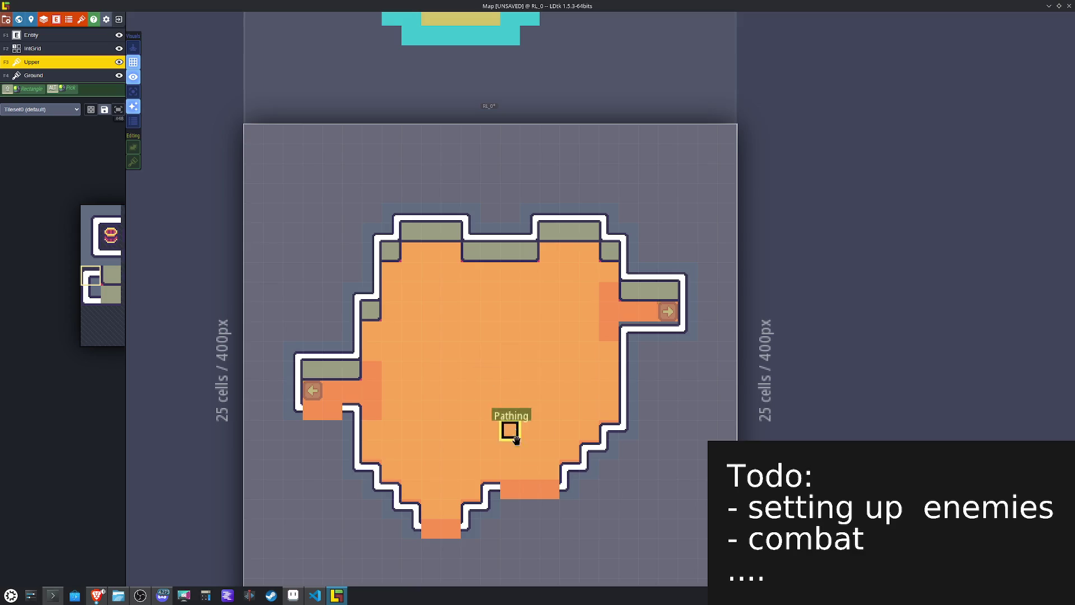
Step: Extend the orange Ground floor past the right exit and show only the active layer
{"action": "left_click", "coordinate": [515, 492], "text": "alt"}
{"action": "left_click_drag", "start_coordinate": [668, 332], "coordinate": [648, 332]}
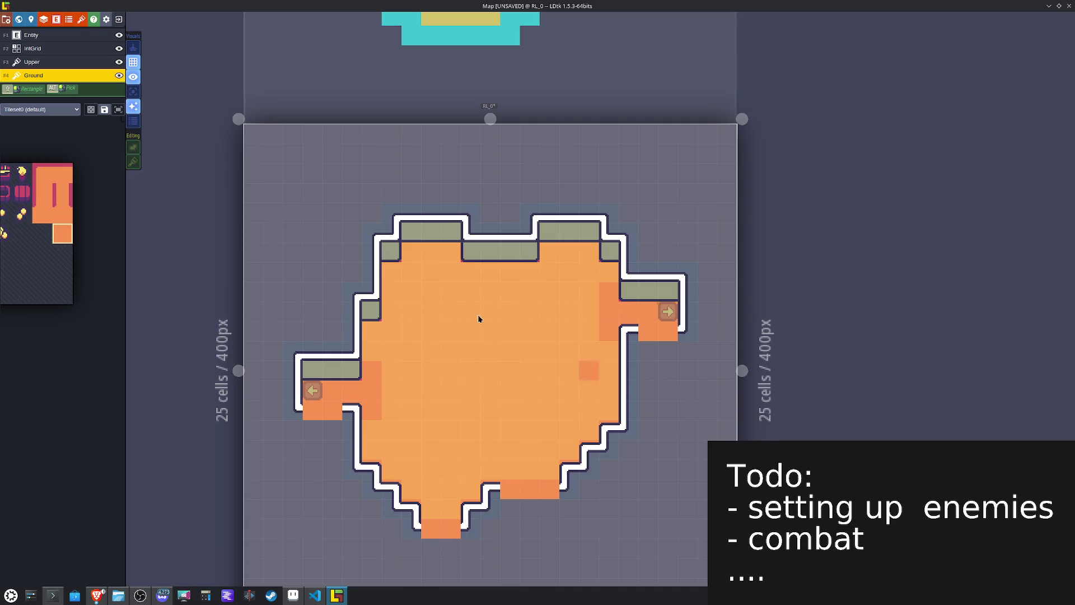
{"action": "left_click", "coordinate": [134, 94]}
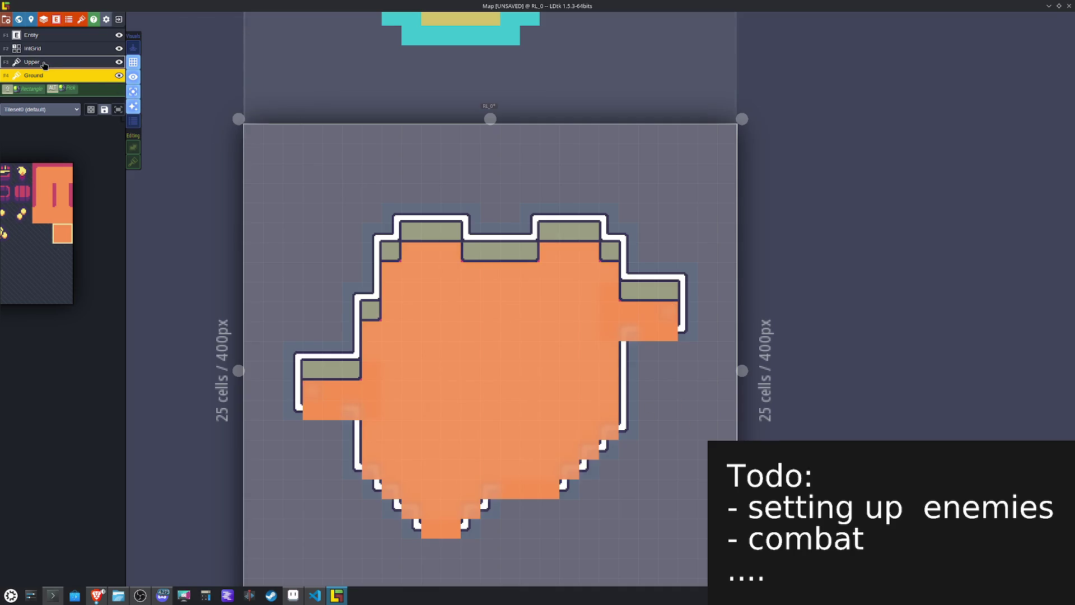
Step: On the Upper layer, paint two-tile white wall-edge runs along the bottom row, right corner and outline
{"action": "left_click", "coordinate": [39, 63]}
{"action": "key", "text": "space"}
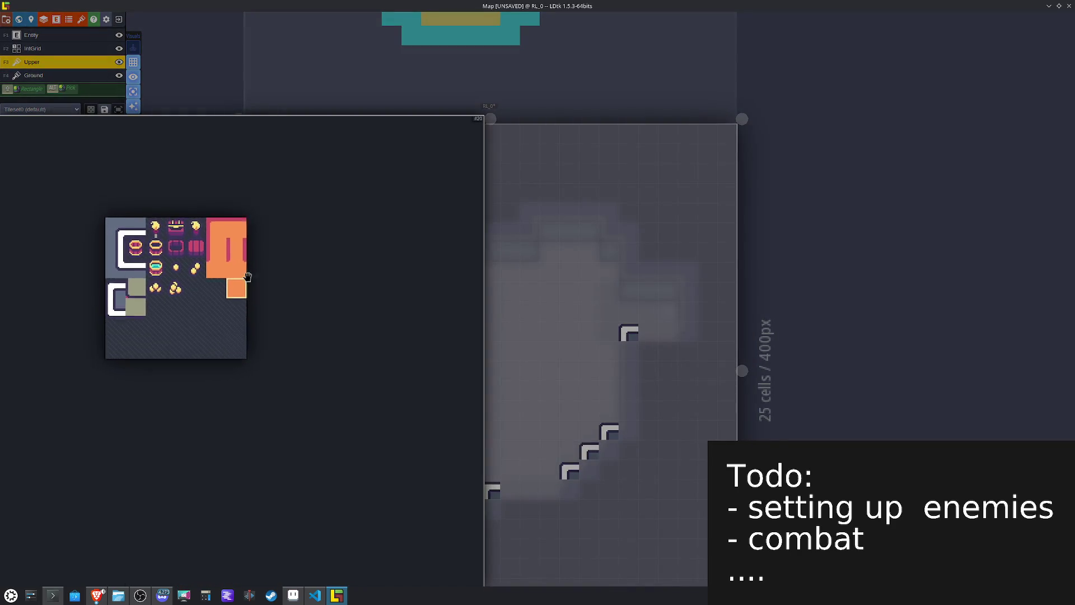
{"action": "left_click_drag", "start_coordinate": [116, 268], "coordinate": [143, 271]}
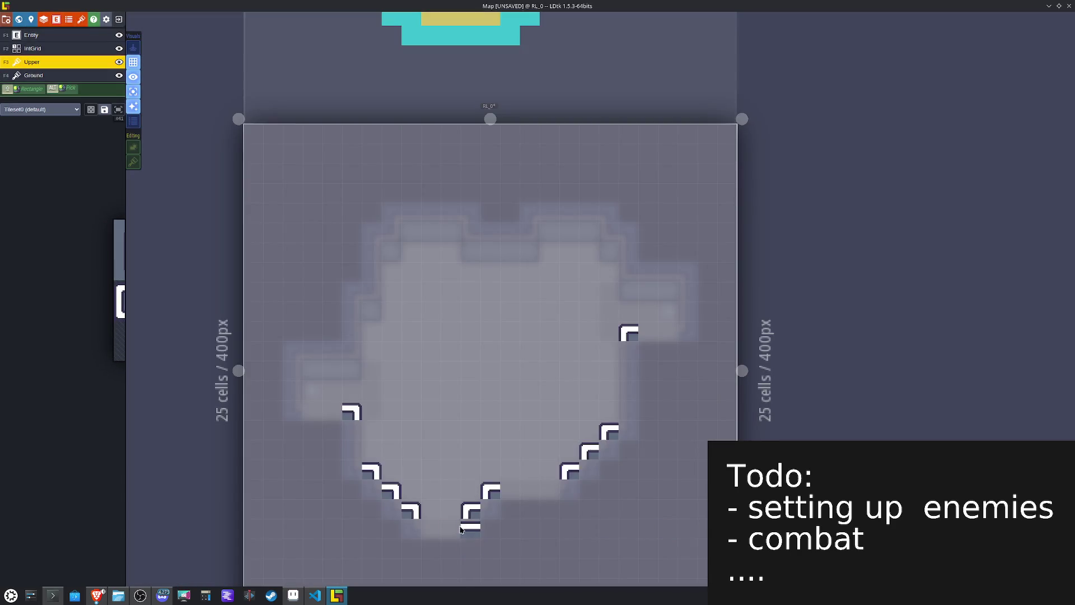
{"action": "left_click_drag", "start_coordinate": [507, 492], "coordinate": [547, 492]}
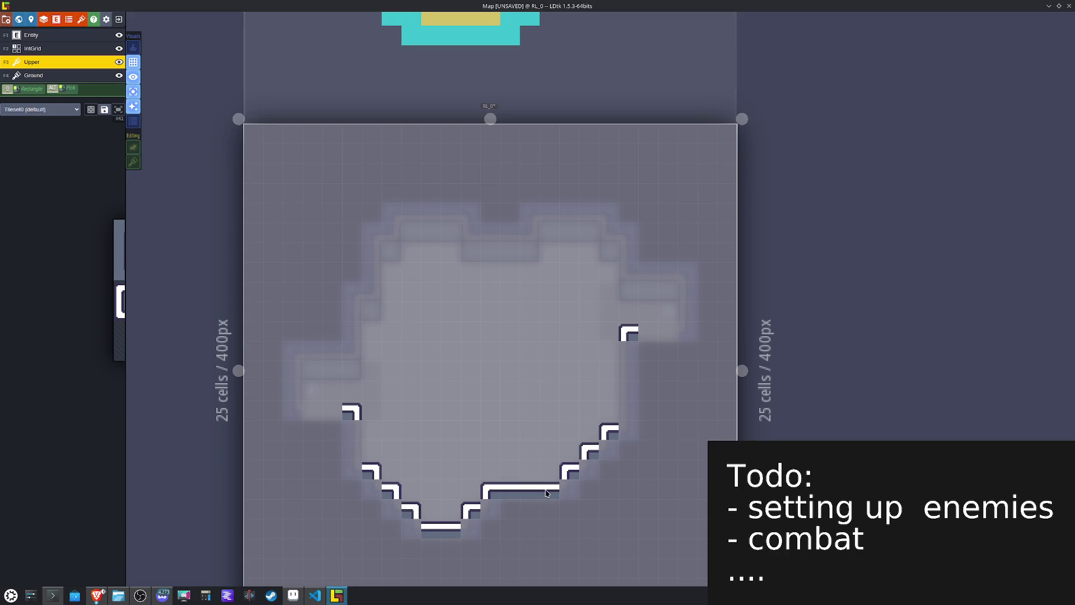
{"action": "left_click", "coordinate": [656, 339]}
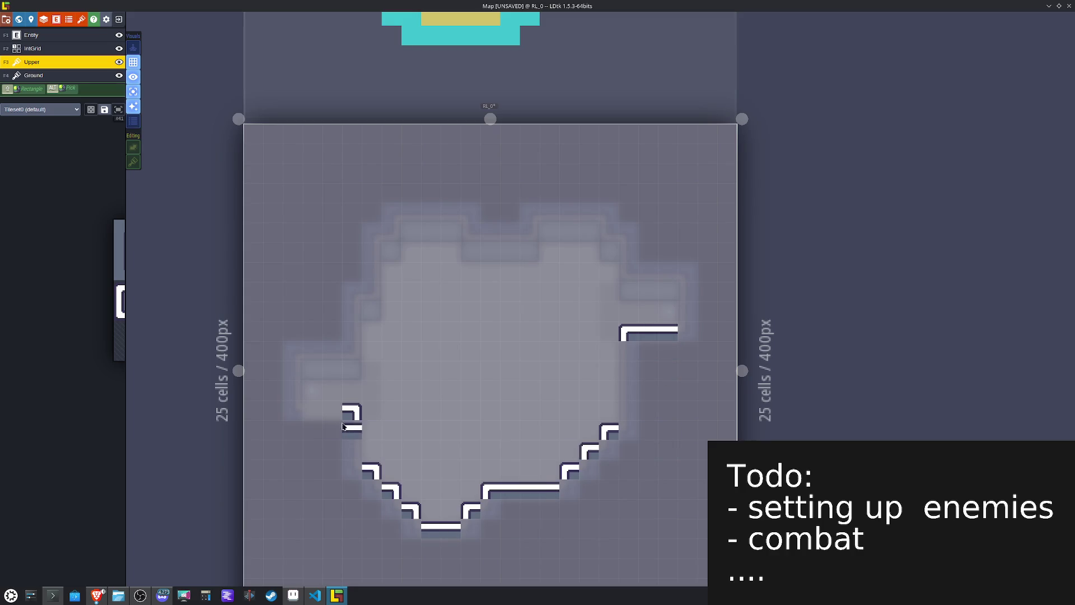
{"action": "left_click_drag", "start_coordinate": [338, 418], "coordinate": [317, 419]}
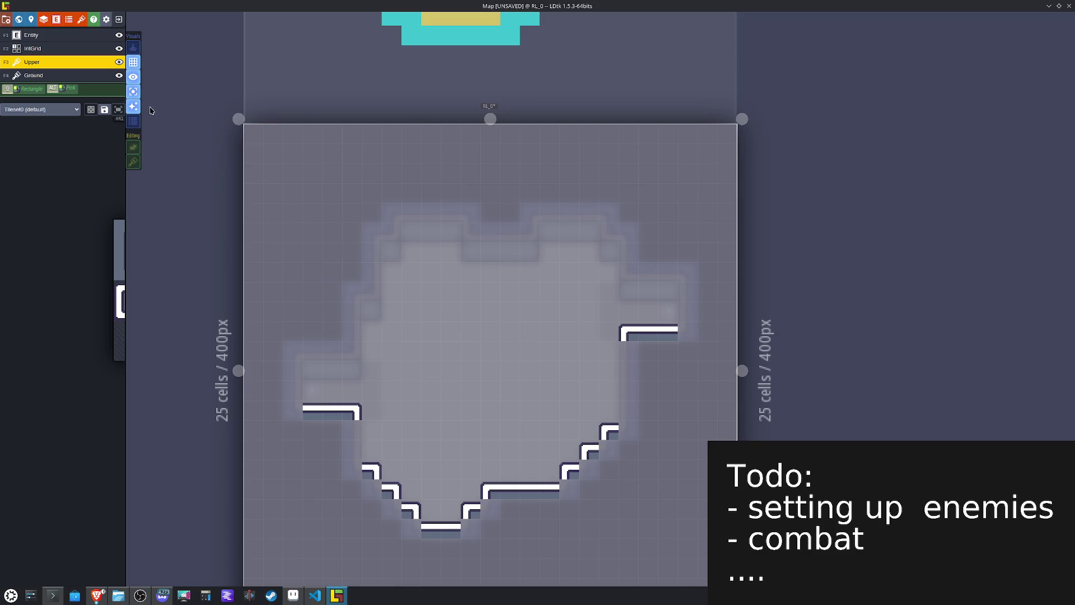
{"action": "left_click", "coordinate": [87, 74]}
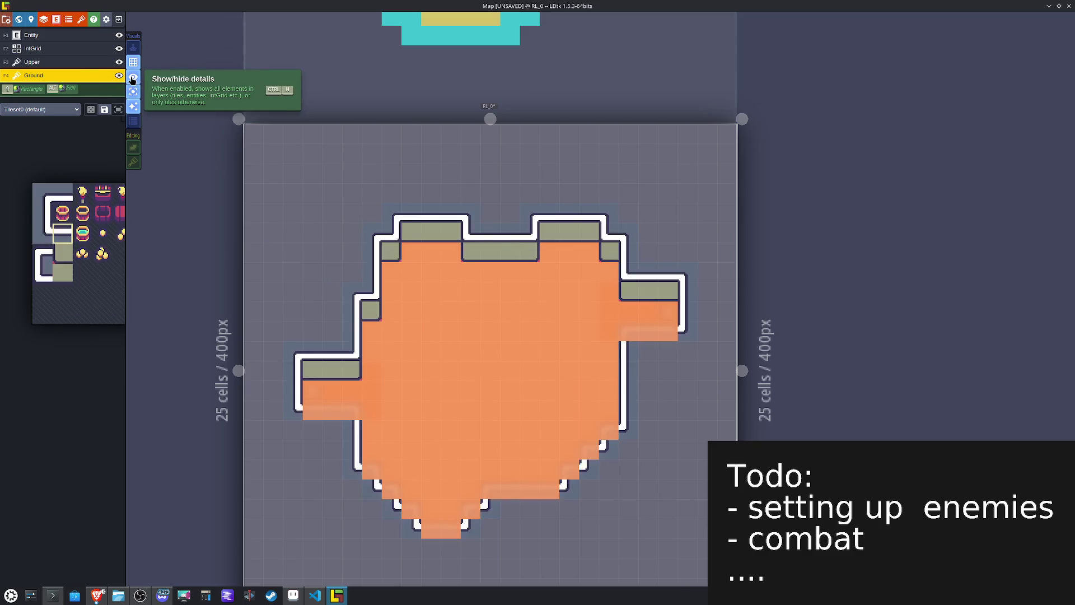
Step: Show all layers at full opacity and paint shaded floor tiles along the floor's top and inner left edges
{"action": "left_click", "coordinate": [133, 93]}
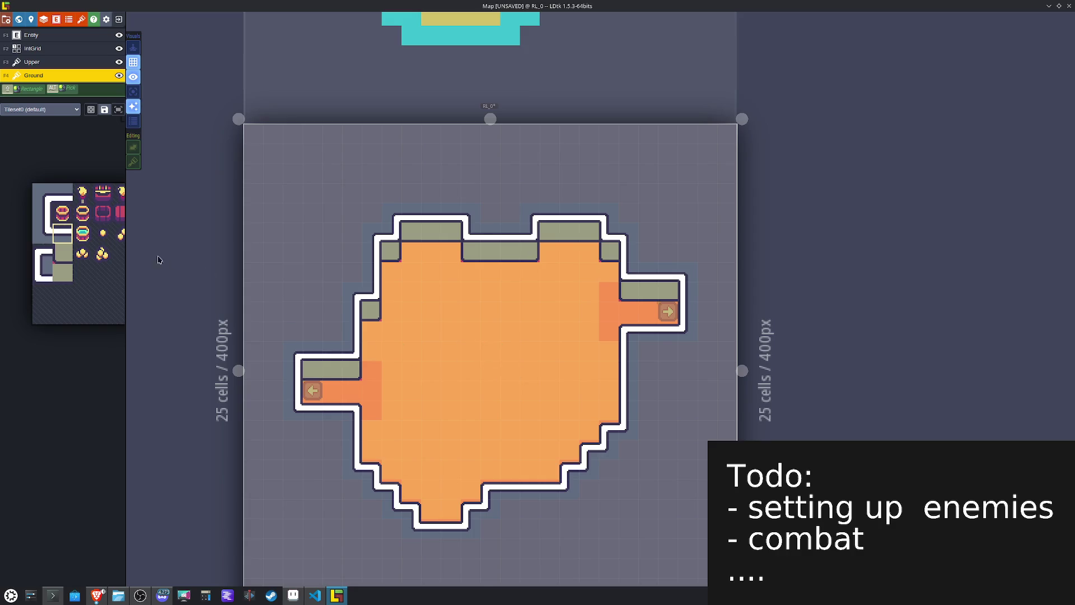
{"action": "mouse_move", "coordinate": [31, 258]}
{"action": "left_click", "coordinate": [150, 194]}
{"action": "left_click_drag", "start_coordinate": [549, 251], "coordinate": [569, 252]}
{"action": "key", "text": "x"}
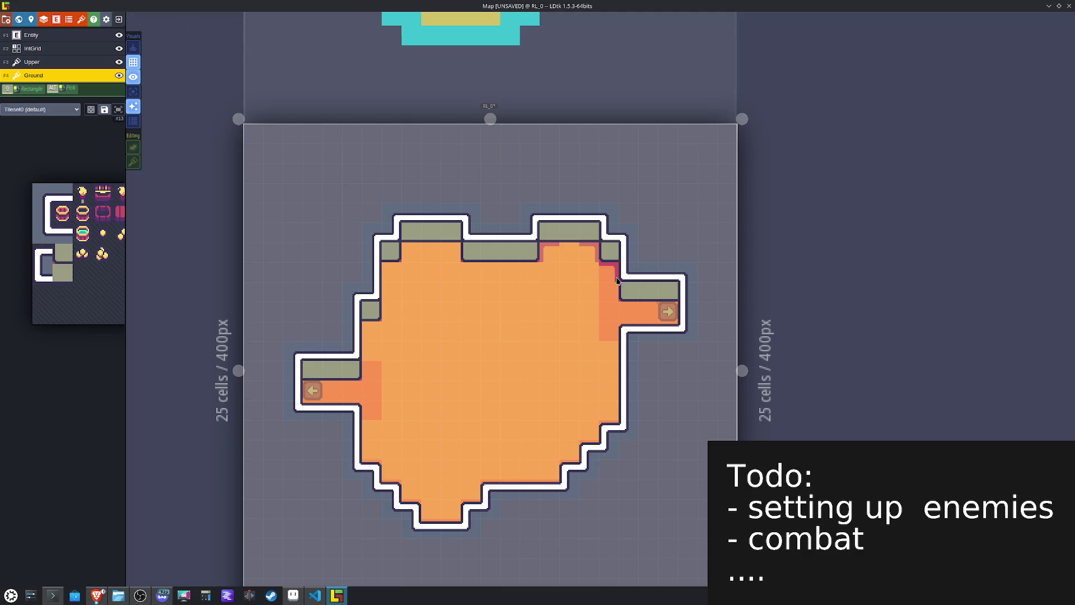
{"action": "key", "text": "x"}
{"action": "mouse_move", "coordinate": [446, 258]}
{"action": "left_mouse_down"}
{"action": "mouse_move", "coordinate": [414, 253]}
{"action": "mouse_move", "coordinate": [391, 277]}
{"action": "mouse_move", "coordinate": [378, 327]}
{"action": "left_mouse_up"}
Step: Fill the floor's right-edge column with mirrored pink-edged tiles, undoing a misplaced bottom tile
{"action": "mouse_move", "coordinate": [143, 239]}
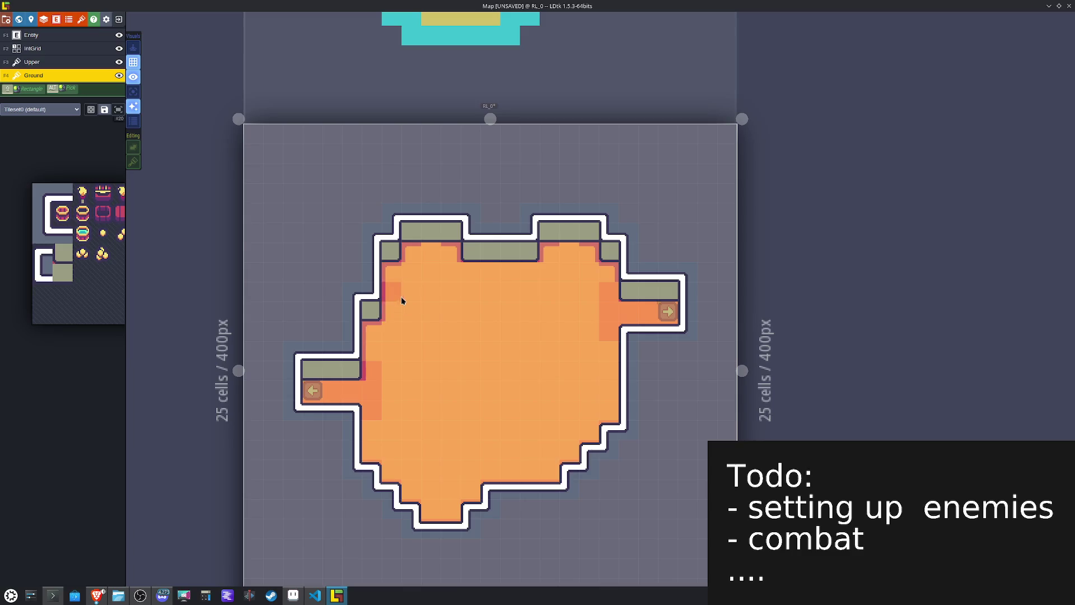
{"action": "key", "text": "x"}
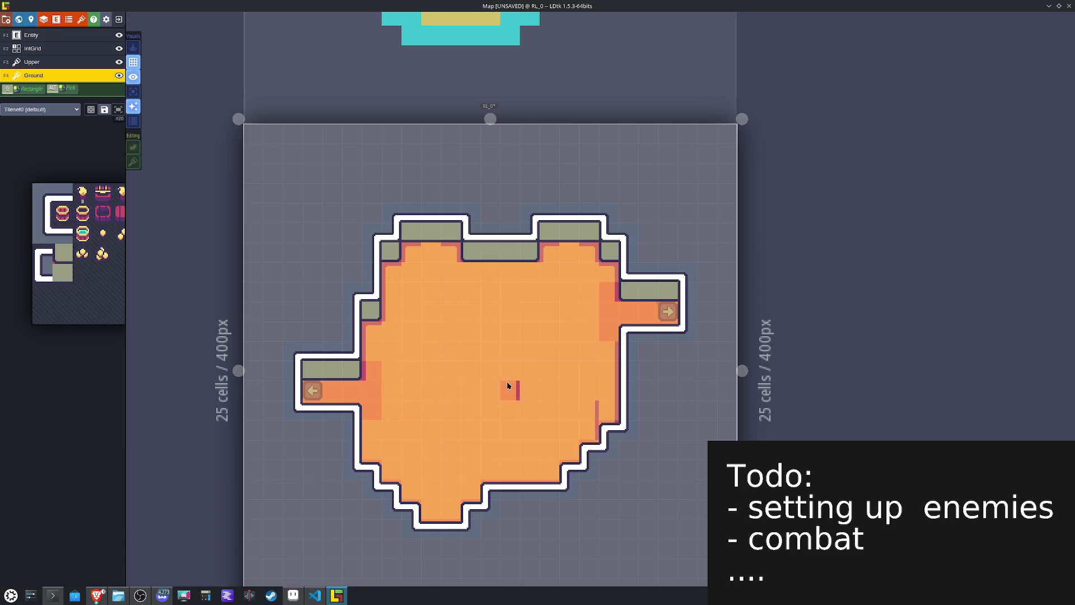
{"action": "left_click", "coordinate": [505, 385], "text": "alt"}
{"action": "left_click_drag", "start_coordinate": [607, 353], "coordinate": [608, 436]}
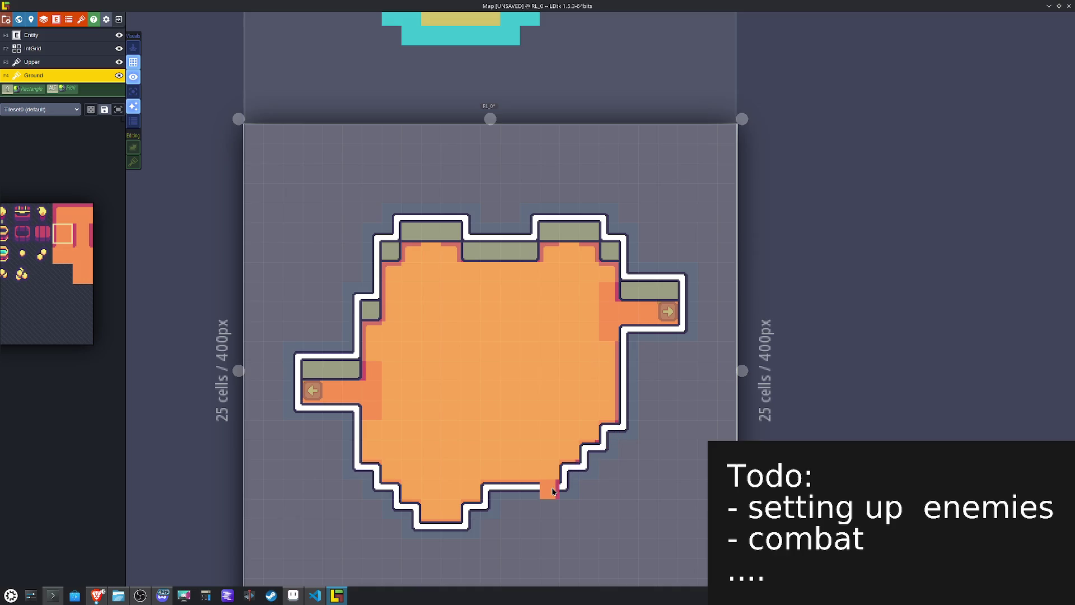
{"action": "left_click", "coordinate": [470, 509]}
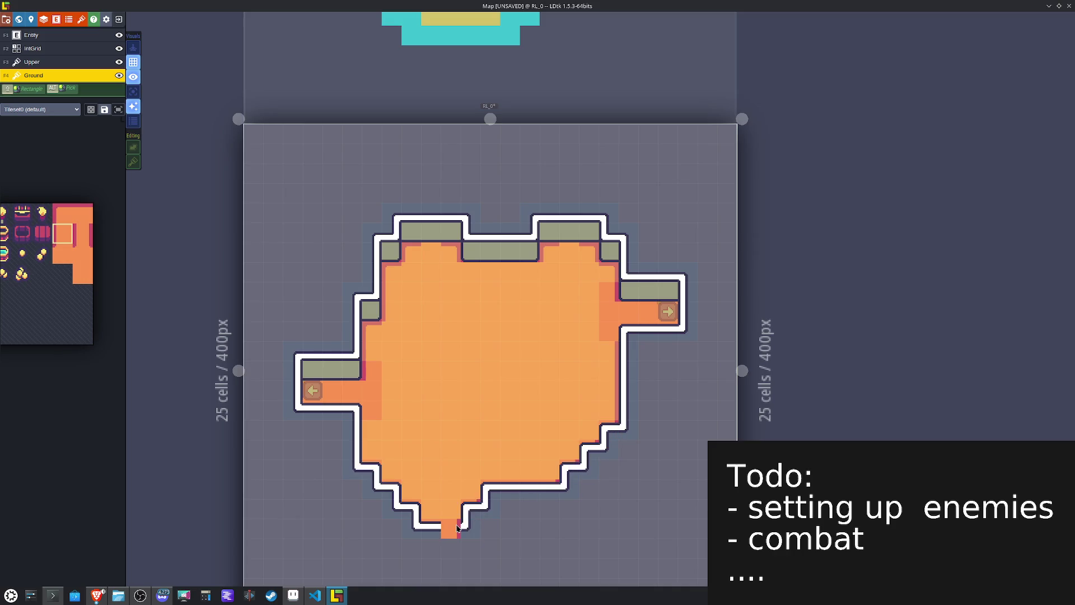
{"action": "key", "text": "ctrl+z"}
Step: Paint shaded floor tiles at the lower left and a darker tile extending the left corridor
{"action": "key", "text": "x"}
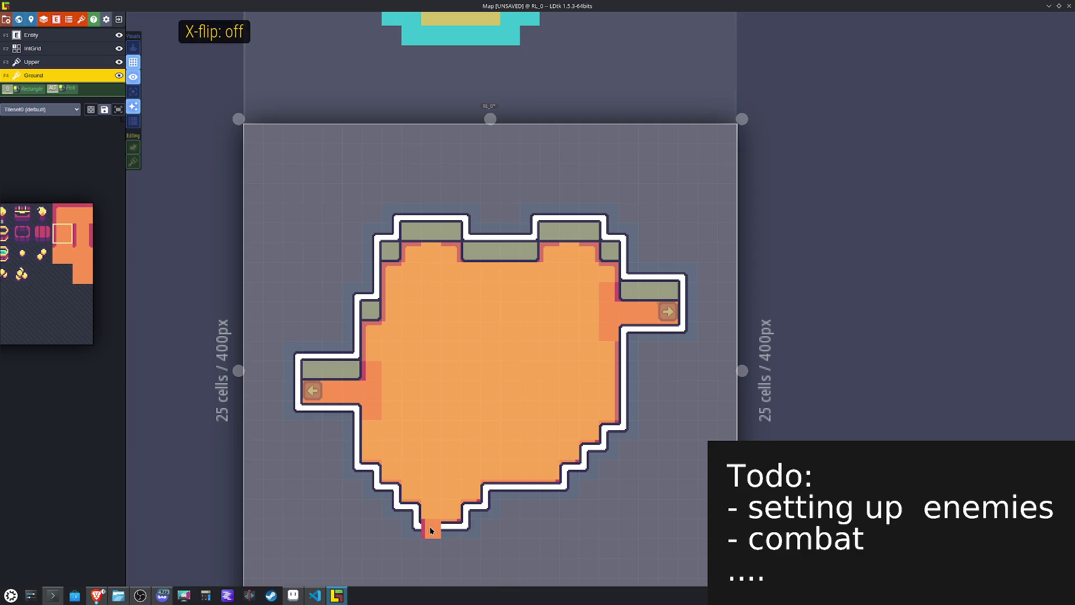
{"action": "left_click", "coordinate": [384, 486]}
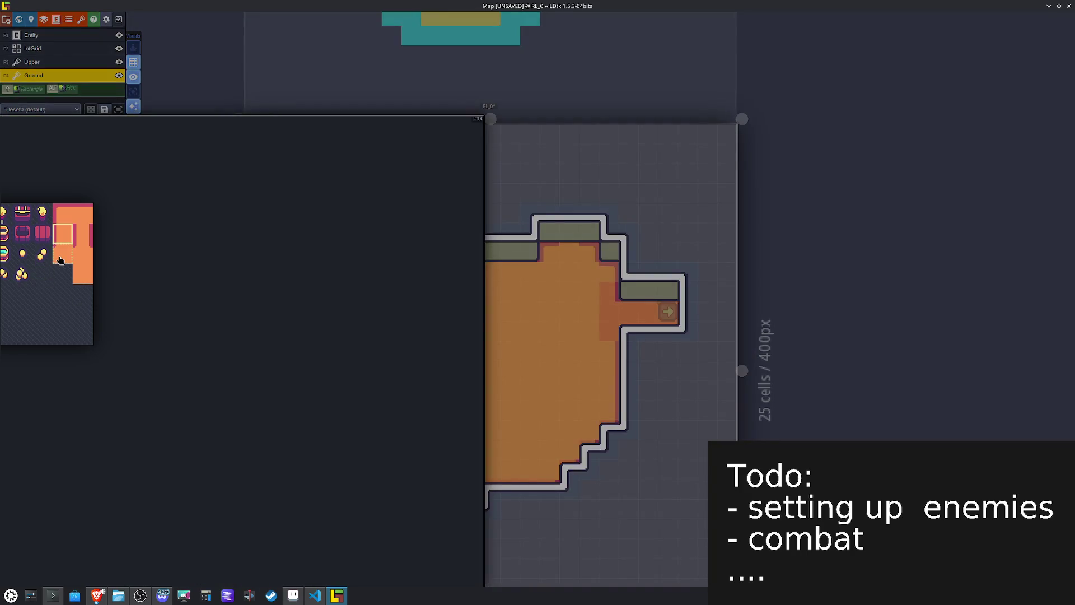
{"action": "left_click", "coordinate": [63, 253]}
{"action": "key", "text": "y"}
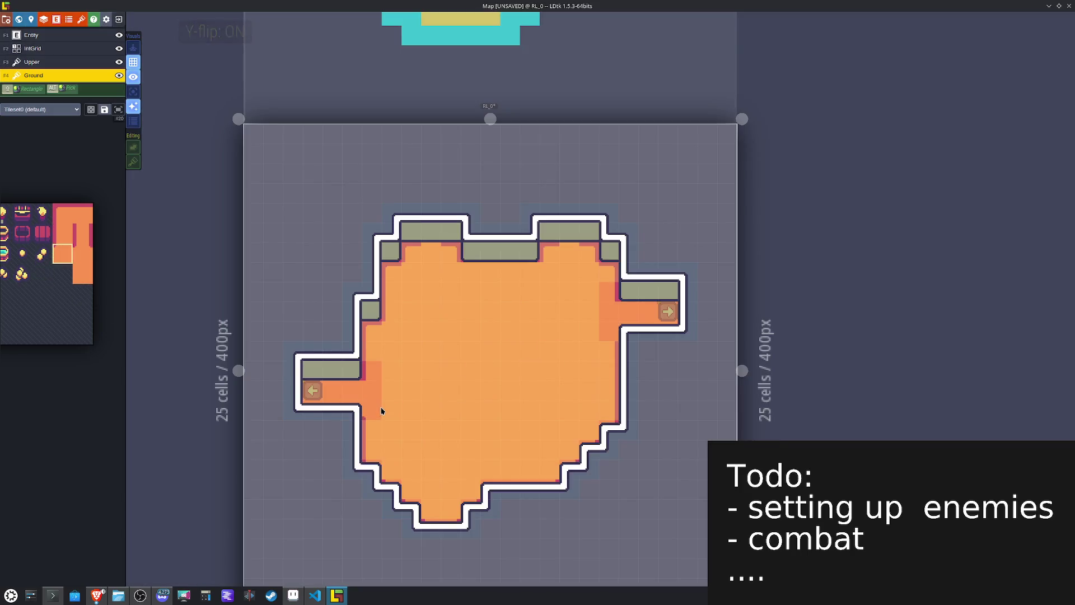
{"action": "key", "text": "x"}
{"action": "key", "text": "x"}
{"action": "key", "text": "x"}
{"action": "key", "text": "y"}
{"action": "key", "text": "x"}
{"action": "key", "text": "x"}
{"action": "key", "text": "x"}
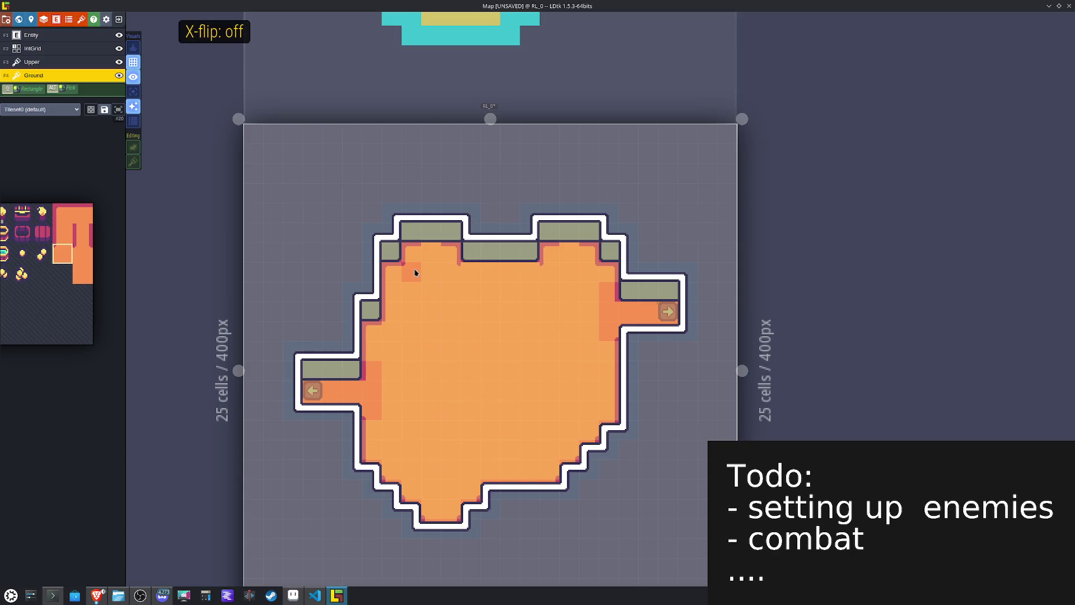
{"action": "left_click", "coordinate": [391, 390]}
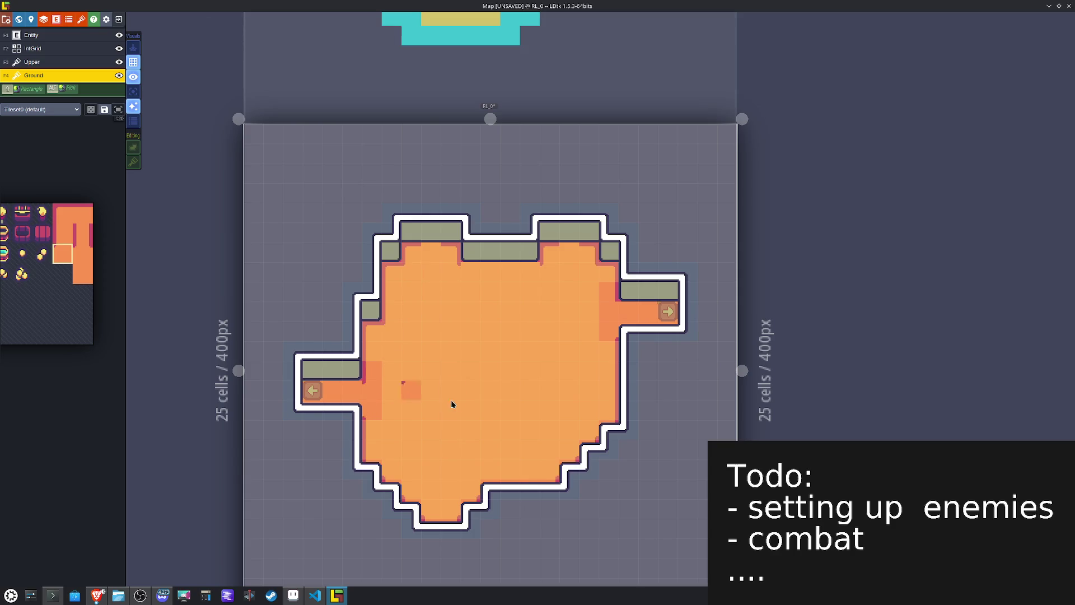
Step: Select the orange shaded floor tile mirrored horizontally and save the project
{"action": "mouse_move", "coordinate": [55, 226]}
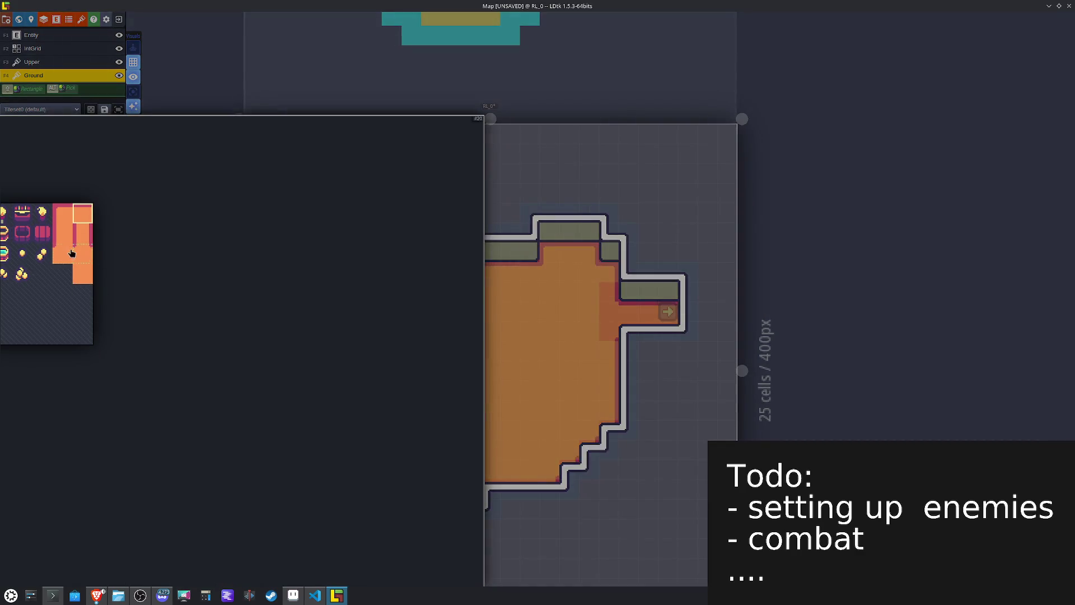
{"action": "left_click", "coordinate": [62, 253]}
{"action": "key", "text": "x"}
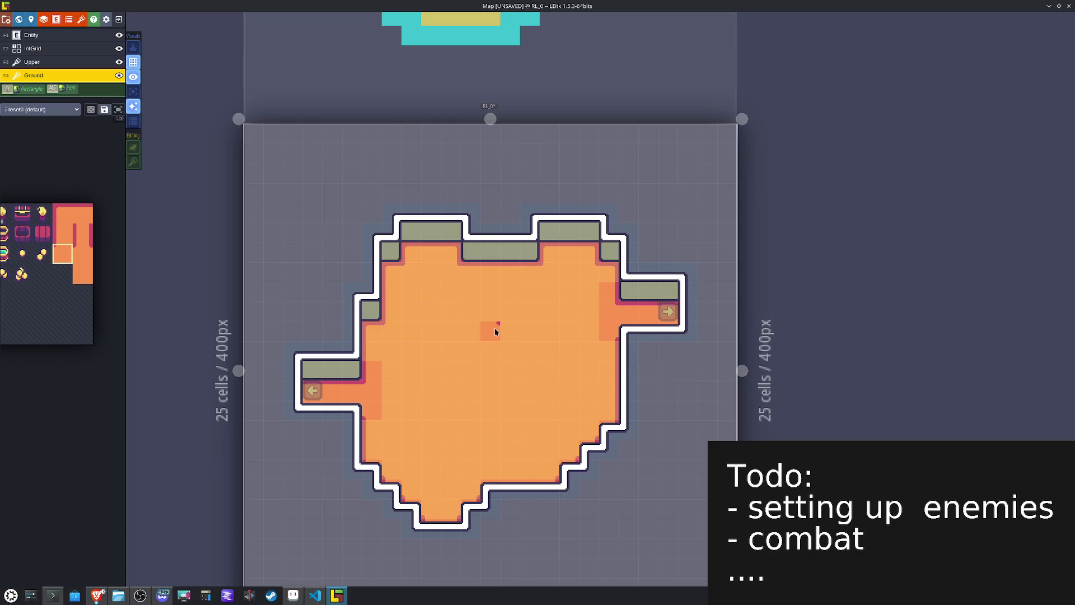
{"action": "key", "text": "ctrl+s"}
{"action": "left_click", "coordinate": [32, 39]}
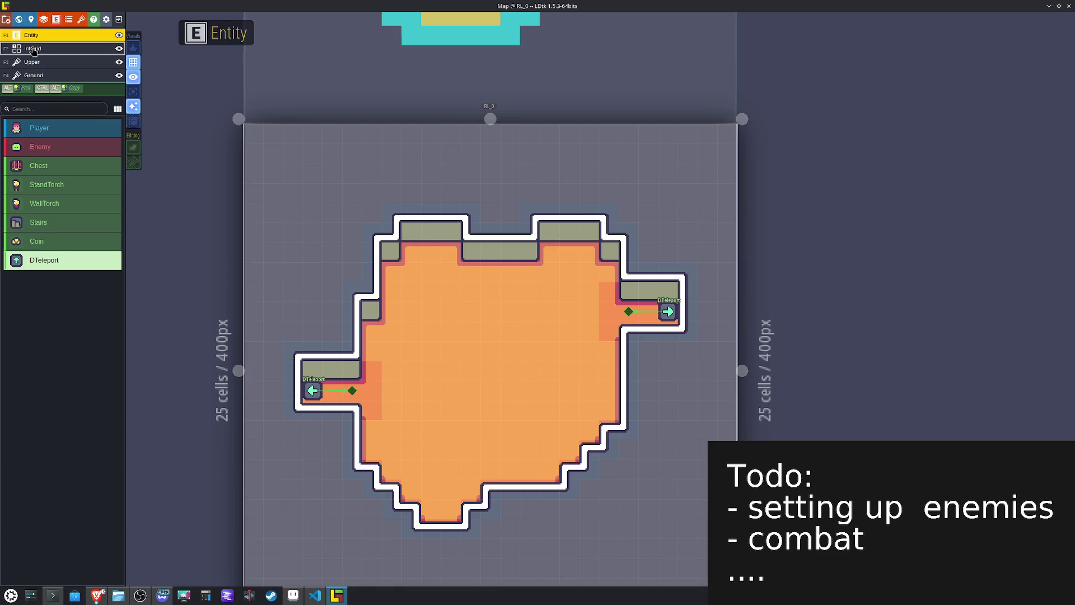
Step: Paint Collision IntGrid cells along the room's walls
{"action": "left_click", "coordinate": [34, 49]}
{"action": "left_click", "coordinate": [39, 130]}
{"action": "mouse_move", "coordinate": [629, 330]}
{"action": "left_mouse_down"}
{"action": "mouse_move", "coordinate": [636, 444]}
{"action": "mouse_move", "coordinate": [616, 446]}
{"action": "mouse_move", "coordinate": [614, 431]}
{"action": "mouse_move", "coordinate": [570, 490]}
{"action": "mouse_move", "coordinate": [493, 493]}
{"action": "mouse_move", "coordinate": [446, 522]}
{"action": "mouse_move", "coordinate": [388, 506]}
{"action": "mouse_move", "coordinate": [351, 469]}
{"action": "mouse_move", "coordinate": [351, 410]}
{"action": "mouse_move", "coordinate": [292, 410]}
{"action": "mouse_move", "coordinate": [297, 372]}
{"action": "mouse_move", "coordinate": [352, 370]}
{"action": "mouse_move", "coordinate": [367, 274]}
{"action": "mouse_move", "coordinate": [413, 230]}
{"action": "mouse_move", "coordinate": [472, 231]}
{"action": "mouse_move", "coordinate": [518, 253]}
{"action": "mouse_move", "coordinate": [530, 233]}
{"action": "mouse_move", "coordinate": [607, 232]}
{"action": "mouse_move", "coordinate": [629, 247]}
{"action": "mouse_move", "coordinate": [641, 288]}
{"action": "mouse_move", "coordinate": [628, 291]}
{"action": "mouse_move", "coordinate": [647, 269]}
{"action": "mouse_move", "coordinate": [687, 290]}
{"action": "mouse_move", "coordinate": [691, 336]}
{"action": "mouse_move", "coordinate": [641, 330]}
{"action": "left_mouse_up"}
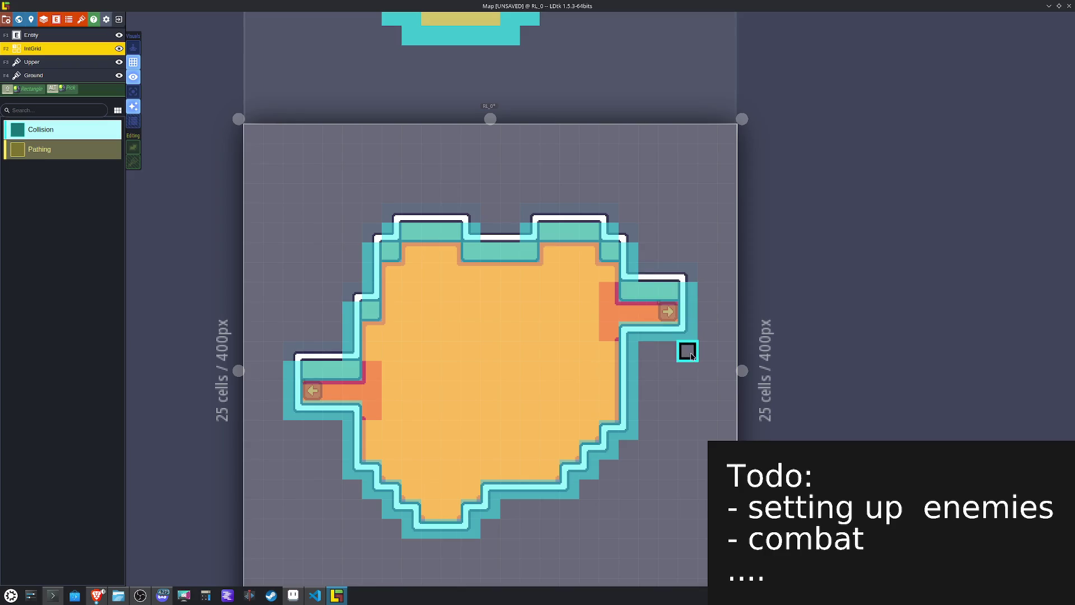
Step: Save the project and start editing the level's background colour
{"action": "key", "text": "ctrl+s"}
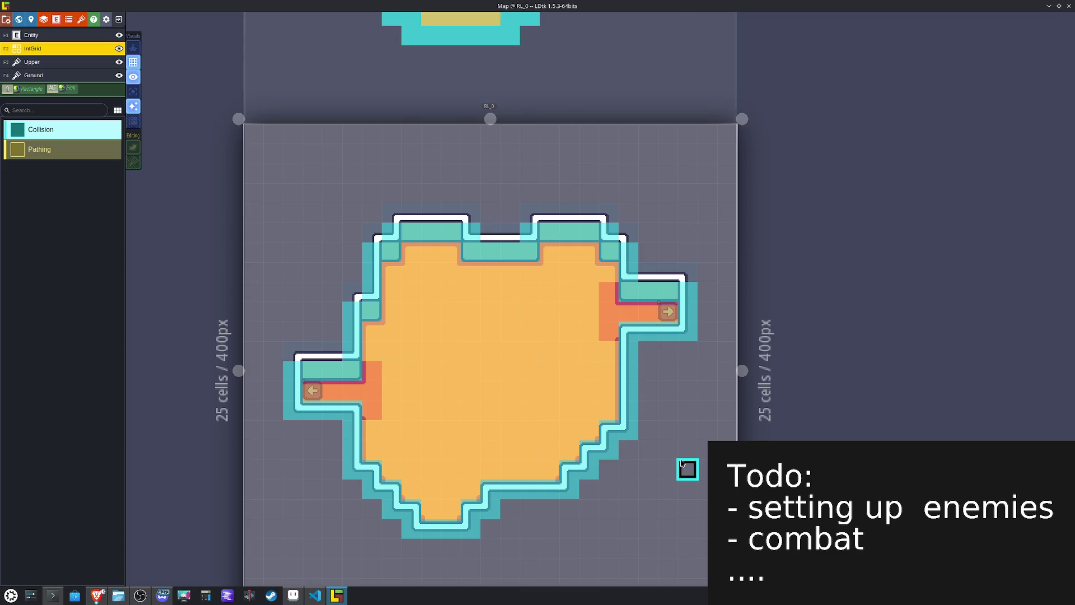
{"action": "key", "text": "ctrl+s"}
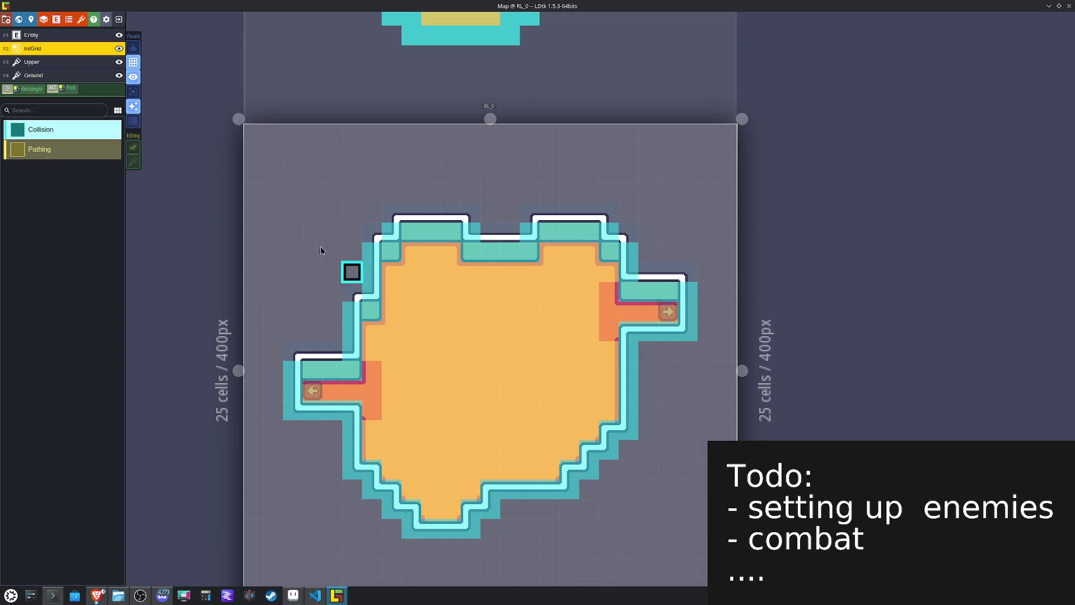
{"action": "left_click", "coordinate": [31, 19]}
{"action": "left_click", "coordinate": [71, 175]}
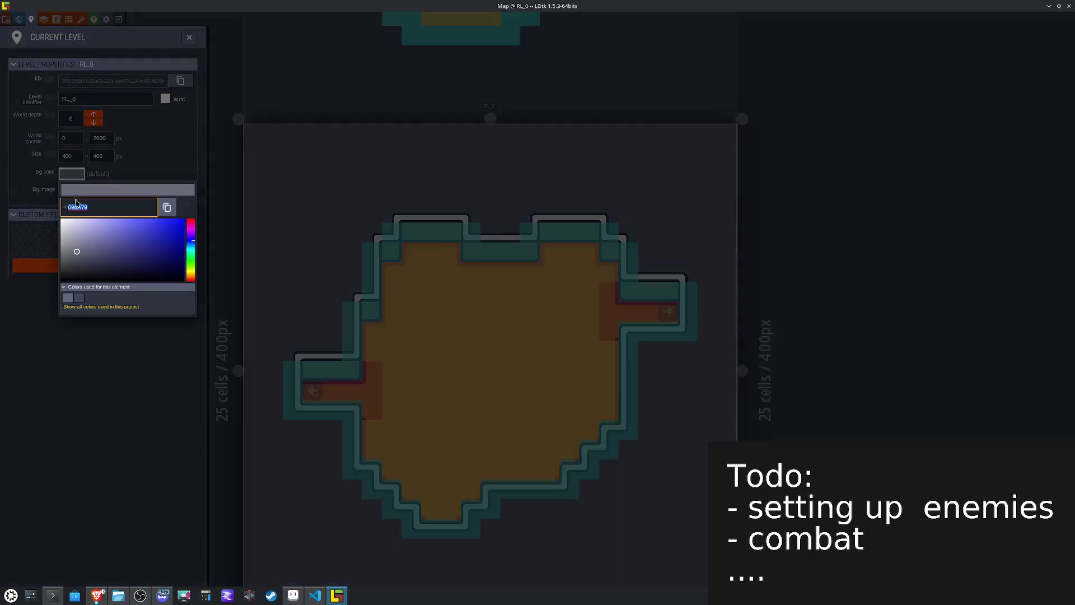
Step: Apply the chosen background colour swatch and save the project
{"action": "left_click", "coordinate": [68, 297]}
{"action": "key", "text": "Escape"}
{"action": "key", "text": "Escape"}
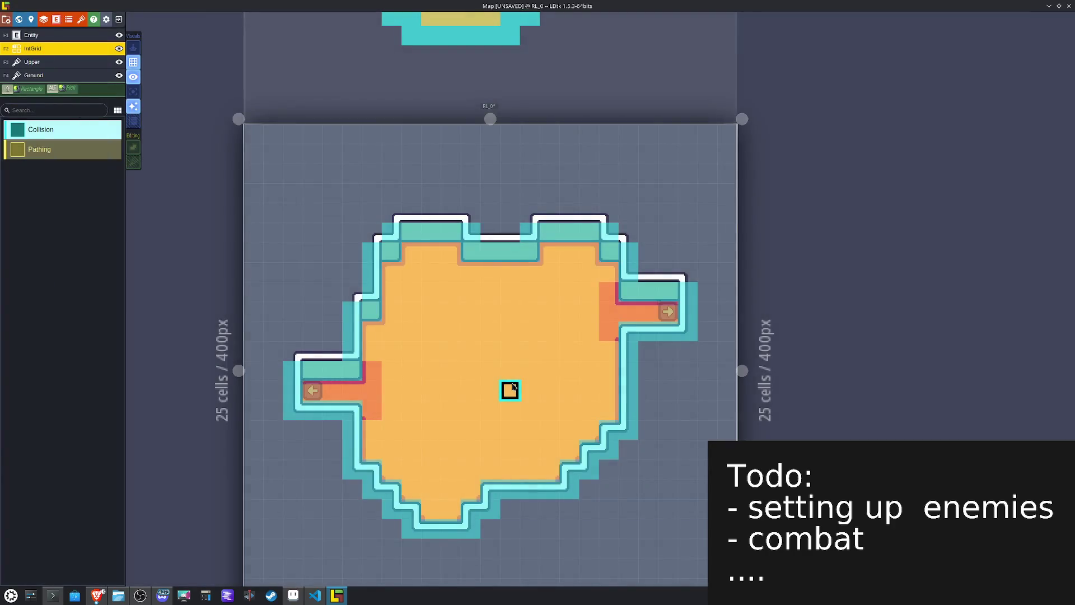
{"action": "key", "text": "w"}
{"action": "key", "text": "ctrl+s"}
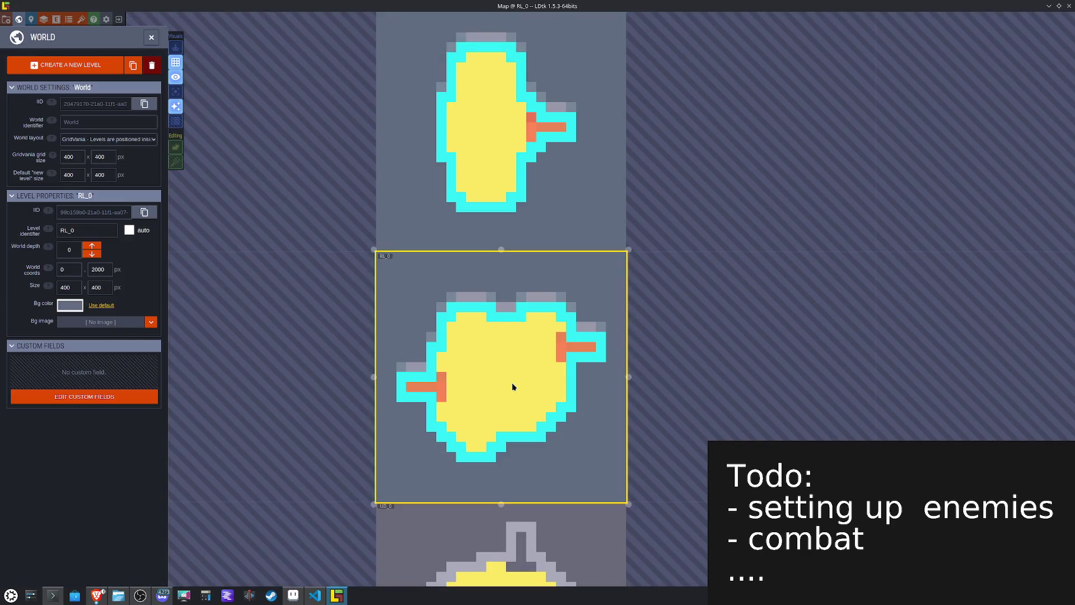
Step: Open level UD_0 from the world view and edit its Ground layer
{"action": "scroll", "coordinate": [512, 382], "scroll_direction": "down", "scroll_amount": 3}
{"action": "double_click", "coordinate": [518, 496]}
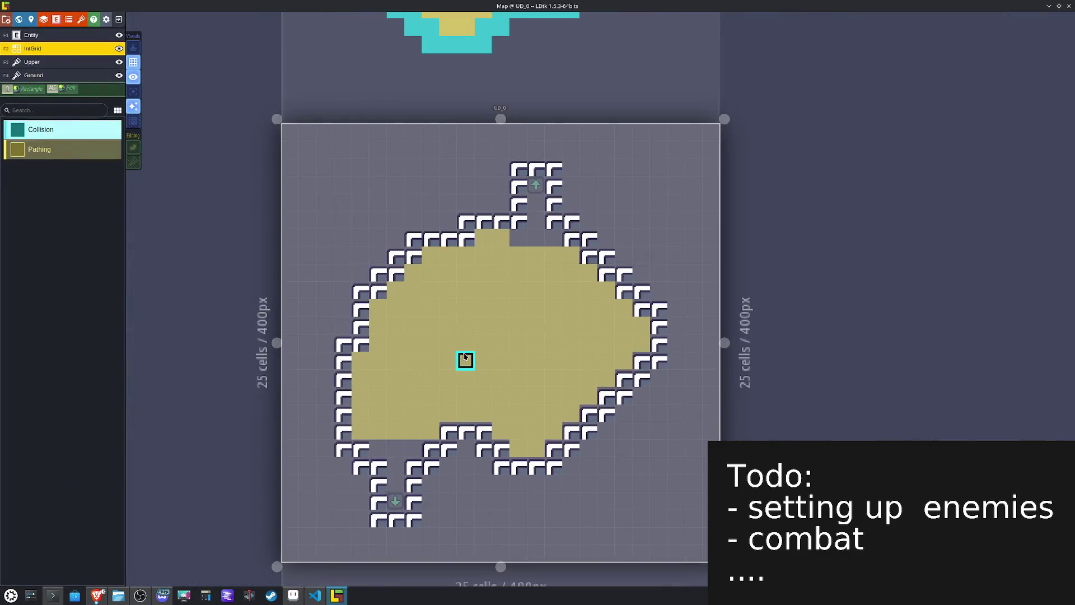
{"action": "left_click", "coordinate": [44, 75]}
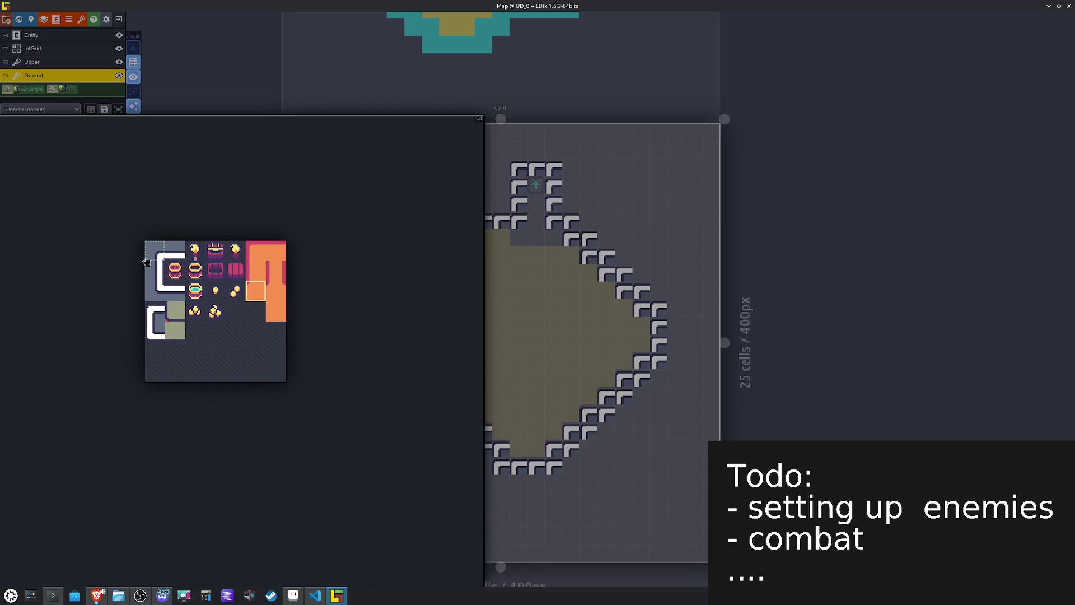
Step: Paint wall corner tiles on the outline, with the top-right corner mirrored
{"action": "left_click", "coordinate": [144, 256]}
{"action": "left_click", "coordinate": [454, 219]}
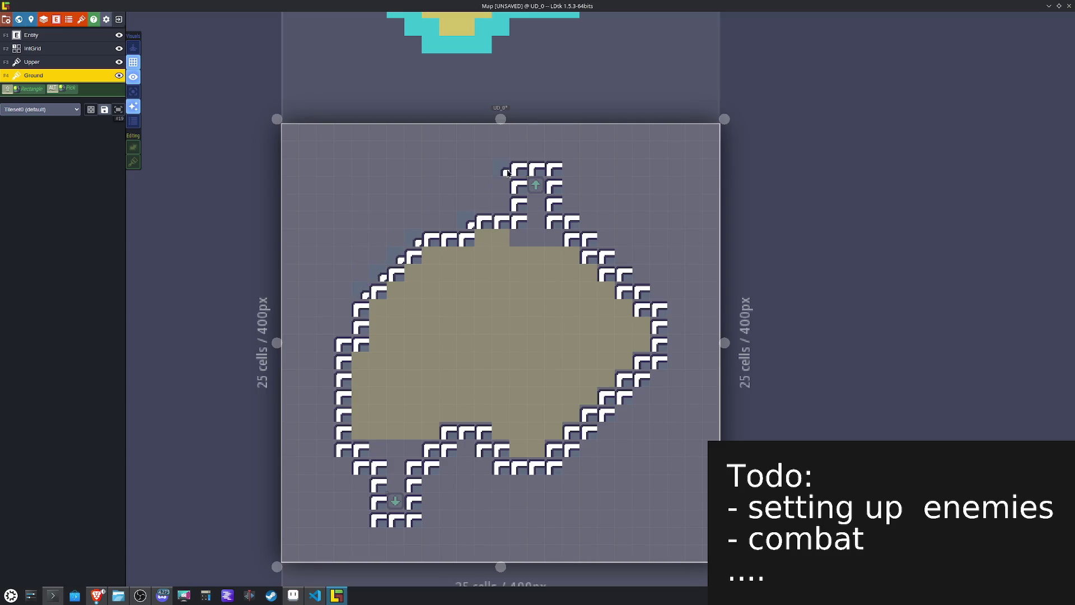
{"action": "key", "text": "x"}
{"action": "left_click", "coordinate": [554, 168]}
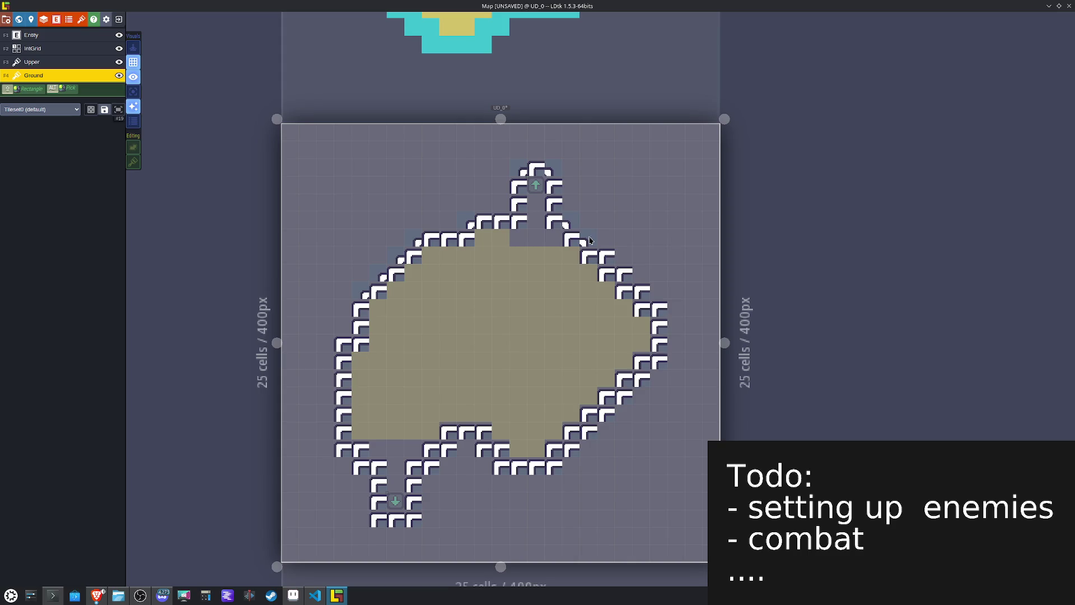
{"action": "key", "text": "x"}
Step: Repaint the left and right walls as continuous vertical wall strips
{"action": "key", "text": "space"}
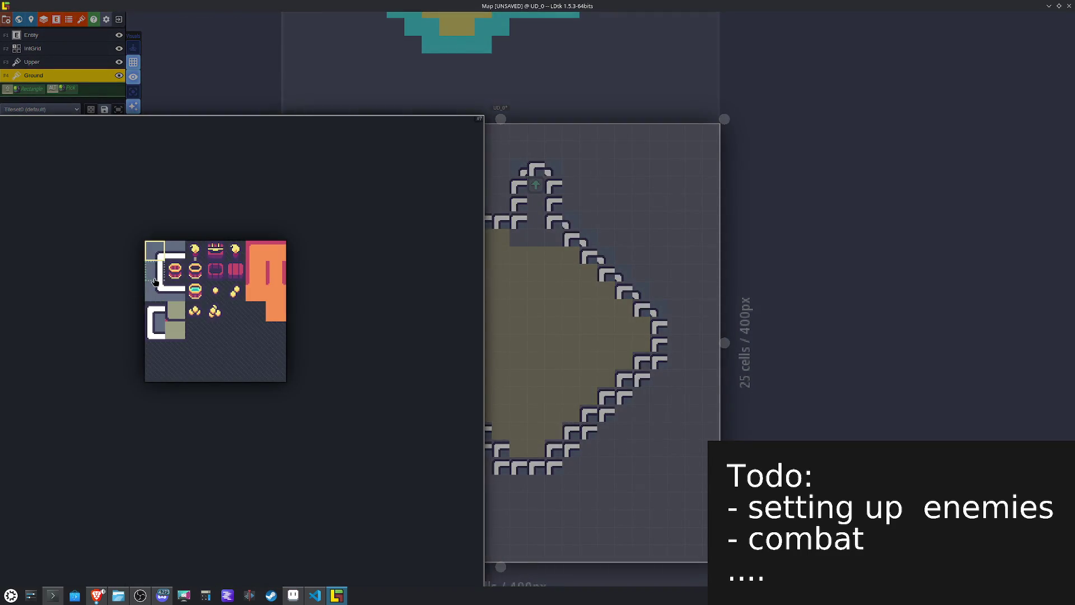
{"action": "left_click", "coordinate": [155, 281]}
{"action": "left_click_drag", "start_coordinate": [345, 426], "coordinate": [514, 445]}
{"action": "key", "text": "x"}
{"action": "left_click", "coordinate": [656, 336]}
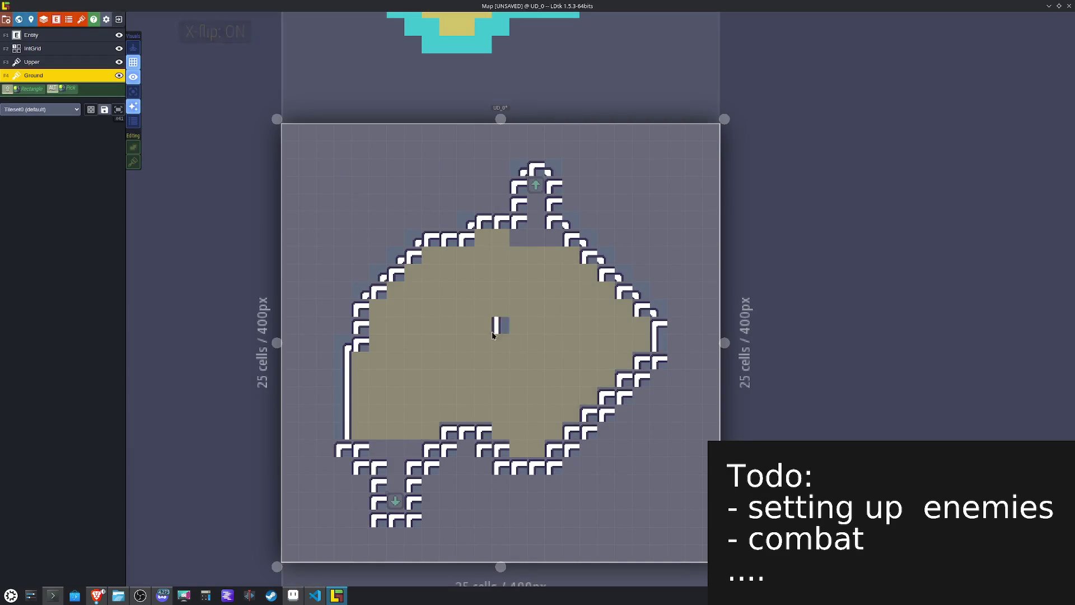
{"action": "key", "text": "x"}
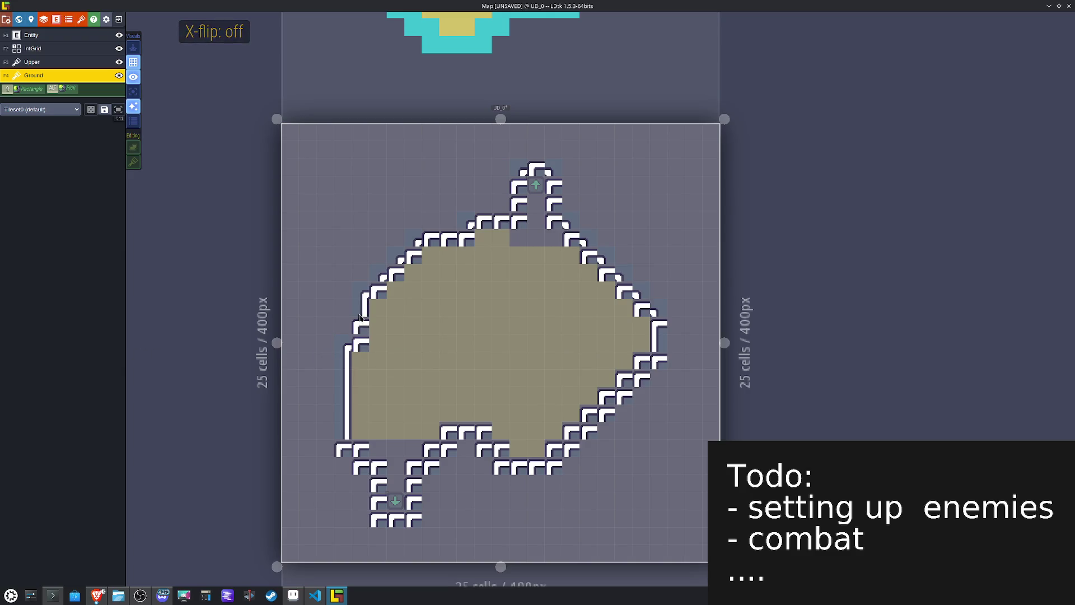
Step: Repaint the upper-left wall into a continuous line and the right edge into a clean step
{"action": "key", "text": "t"}
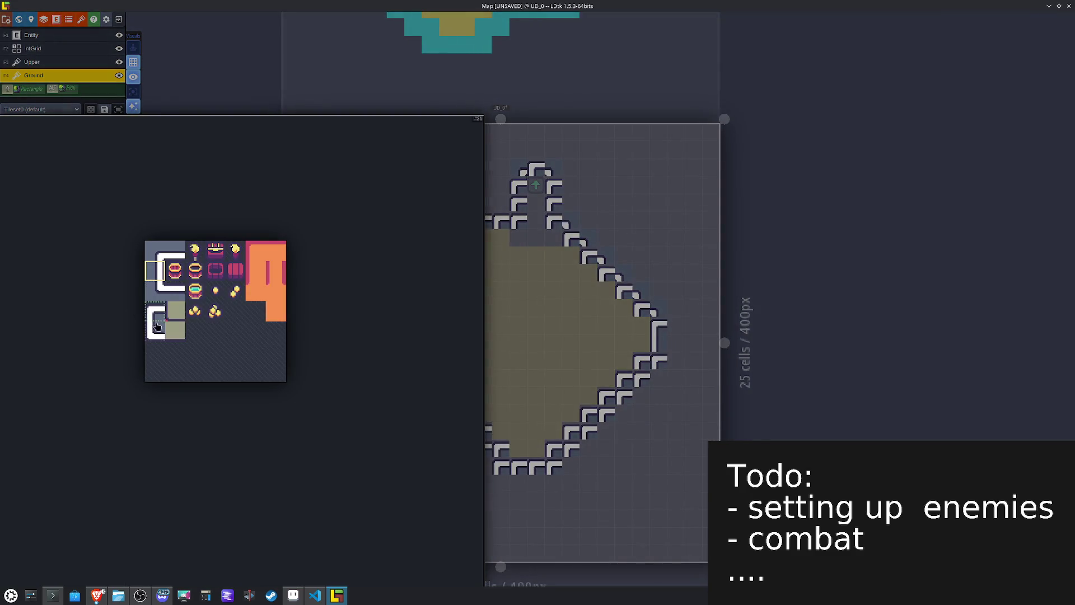
{"action": "left_click", "coordinate": [156, 332]}
{"action": "key", "text": "x"}
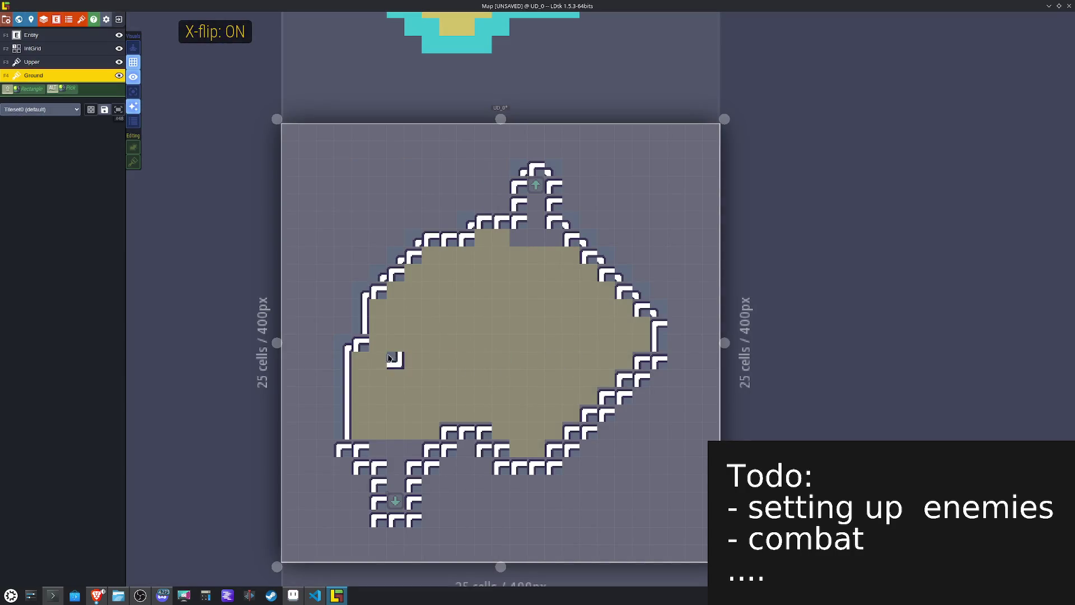
{"action": "mouse_move", "coordinate": [358, 346]}
{"action": "left_mouse_down"}
{"action": "mouse_move", "coordinate": [375, 293]}
{"action": "mouse_move", "coordinate": [453, 238]}
{"action": "mouse_move", "coordinate": [518, 217]}
{"action": "mouse_move", "coordinate": [557, 221]}
{"action": "mouse_move", "coordinate": [589, 260]}
{"action": "left_mouse_up"}
{"action": "key", "text": "x"}
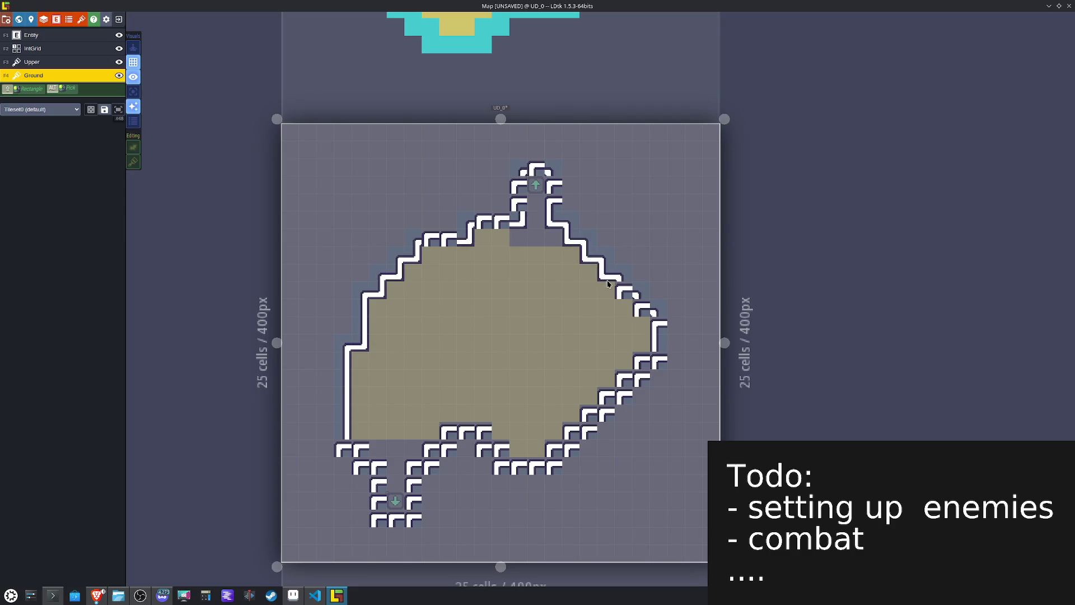
{"action": "left_click_drag", "start_coordinate": [630, 306], "coordinate": [644, 311]}
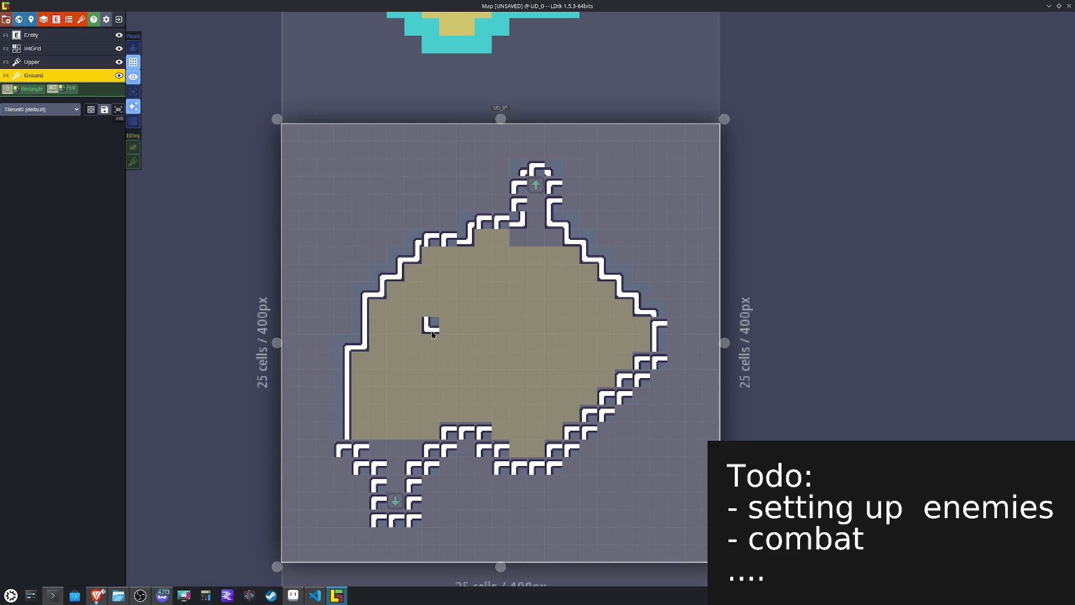
Step: Repaint the wall tile at the right stair step with a mirrored wall piece
{"action": "left_click", "coordinate": [352, 318], "text": "alt"}
{"action": "left_click", "coordinate": [659, 339]}
{"action": "key", "text": "x"}
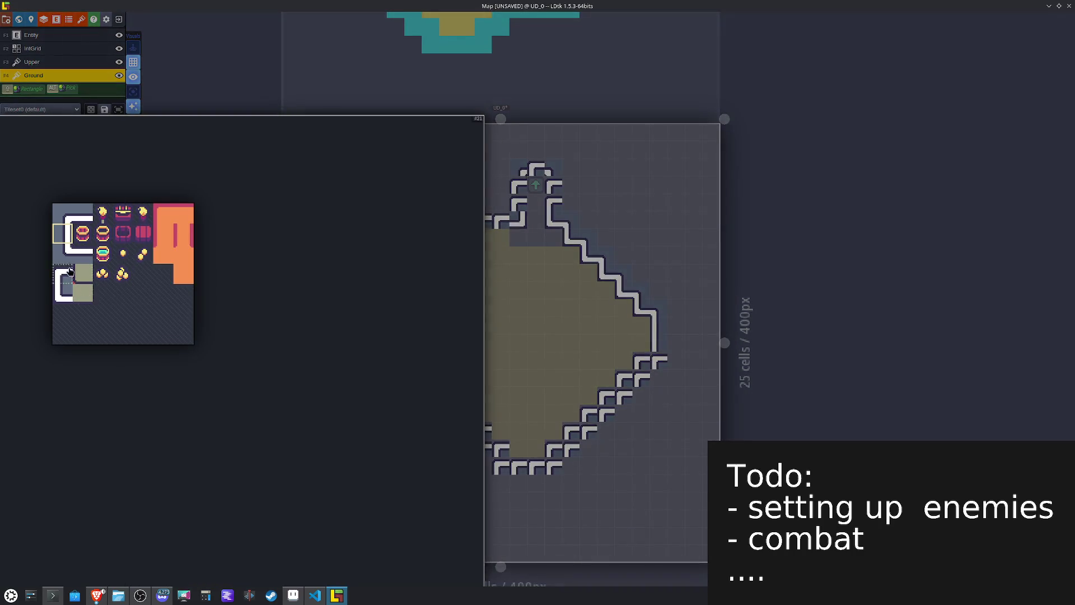
{"action": "left_click", "coordinate": [63, 253]}
{"action": "key", "text": "x"}
{"action": "left_click", "coordinate": [651, 363]}
{"action": "left_click", "coordinate": [652, 378]}
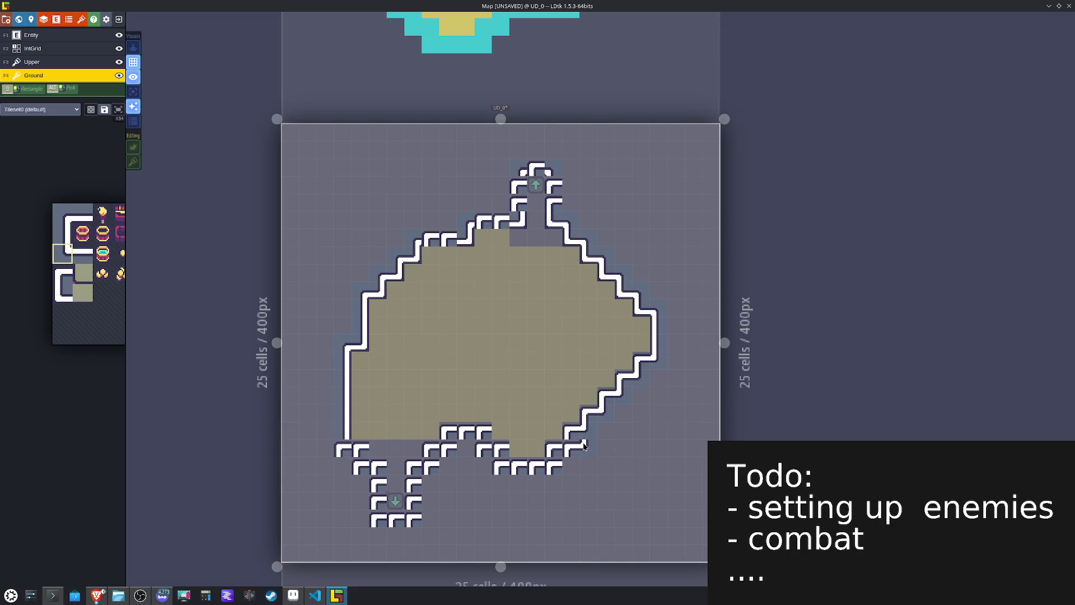
Step: Repaint wall tiles along the lower edge and beside the bottom corridor, toggling mirroring as needed
{"action": "left_click", "coordinate": [507, 468]}
{"action": "key", "text": "x"}
{"action": "left_click", "coordinate": [487, 462]}
{"action": "left_click", "coordinate": [485, 447]}
{"action": "key", "text": "x"}
{"action": "left_click", "coordinate": [460, 448]}
{"action": "left_click", "coordinate": [431, 465]}
{"action": "left_click", "coordinate": [413, 519]}
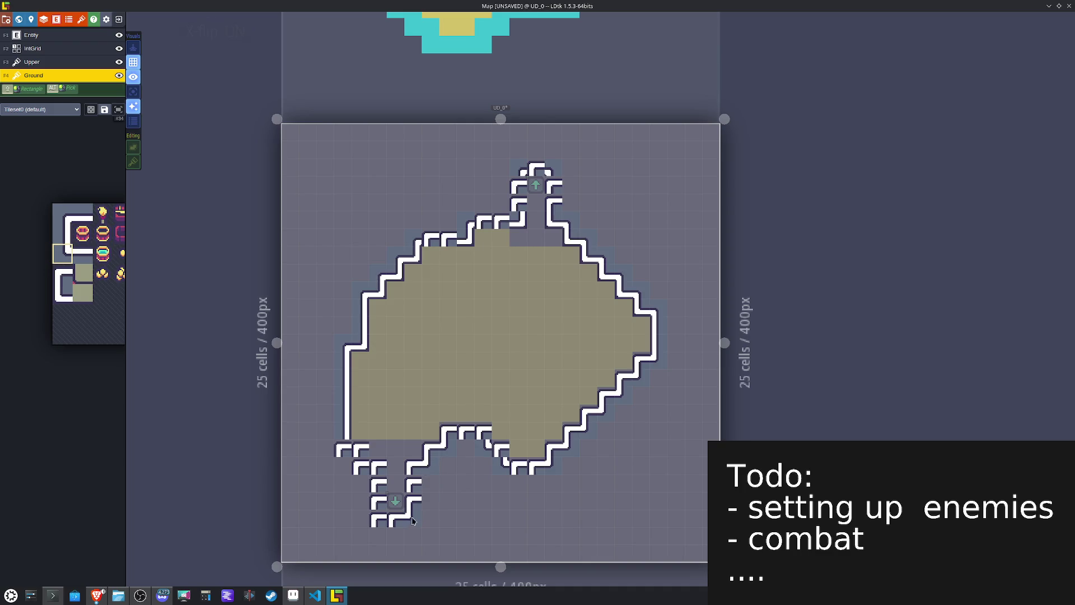
{"action": "key", "text": "x"}
{"action": "left_click", "coordinate": [383, 524]}
{"action": "left_click", "coordinate": [356, 479]}
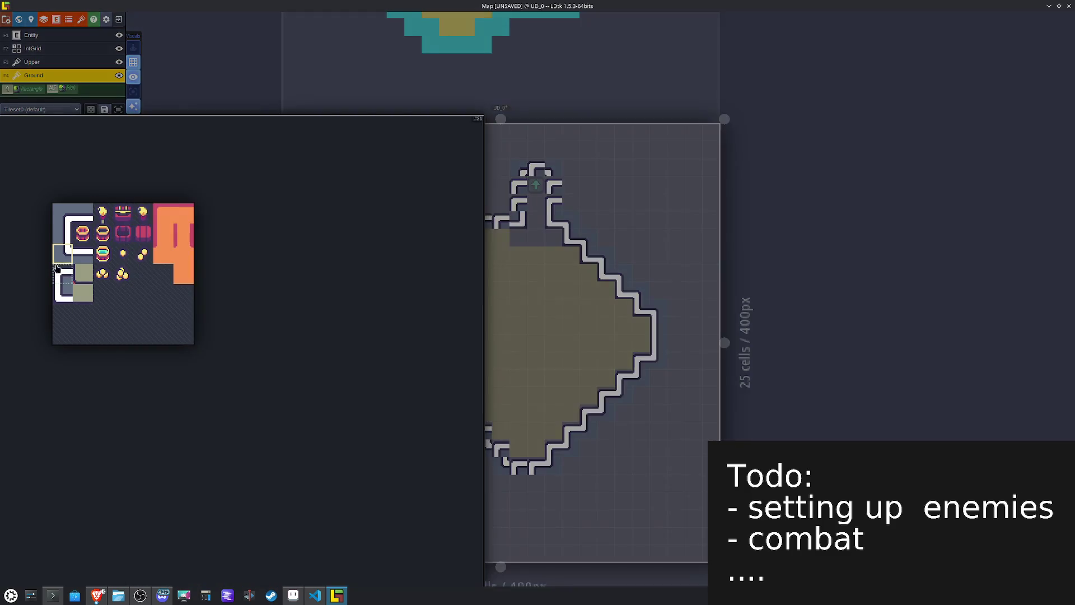
Step: Paint a mirrored corner wall tile at the top corridor
{"action": "left_click", "coordinate": [57, 271]}
{"action": "key", "text": "x"}
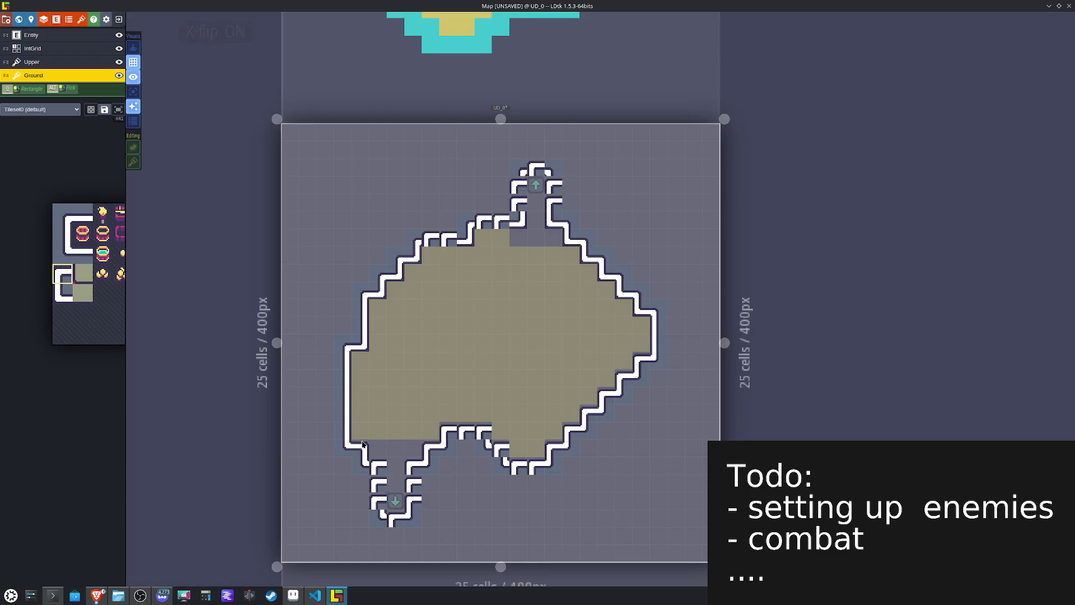
{"action": "key", "text": "x"}
{"action": "key", "text": "x"}
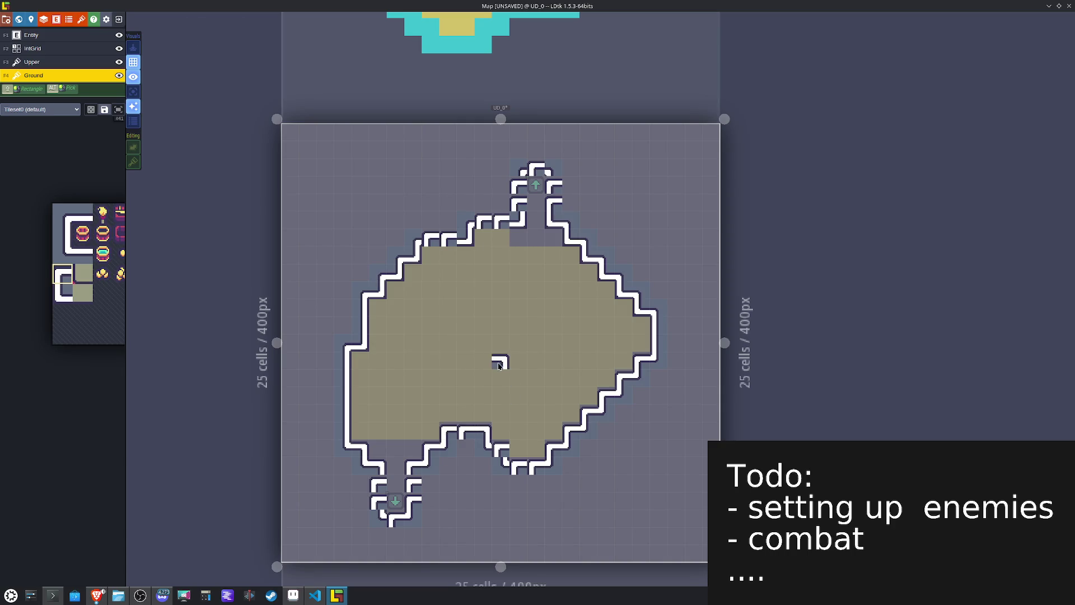
{"action": "mouse_move", "coordinate": [121, 253]}
{"action": "left_click", "coordinate": [83, 213]}
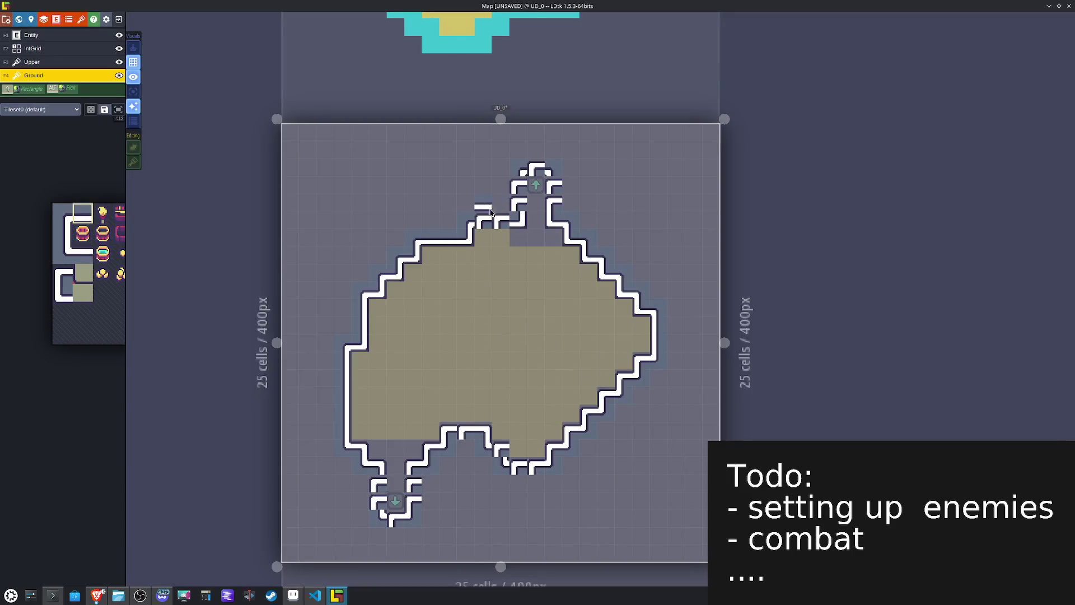
{"action": "left_click", "coordinate": [60, 234]}
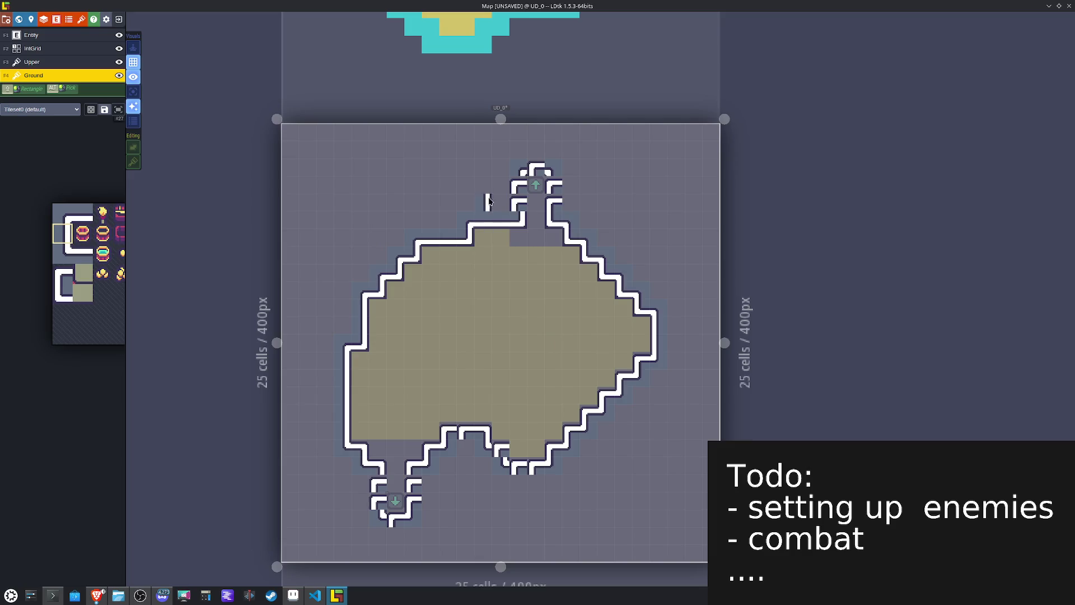
{"action": "key", "text": "x"}
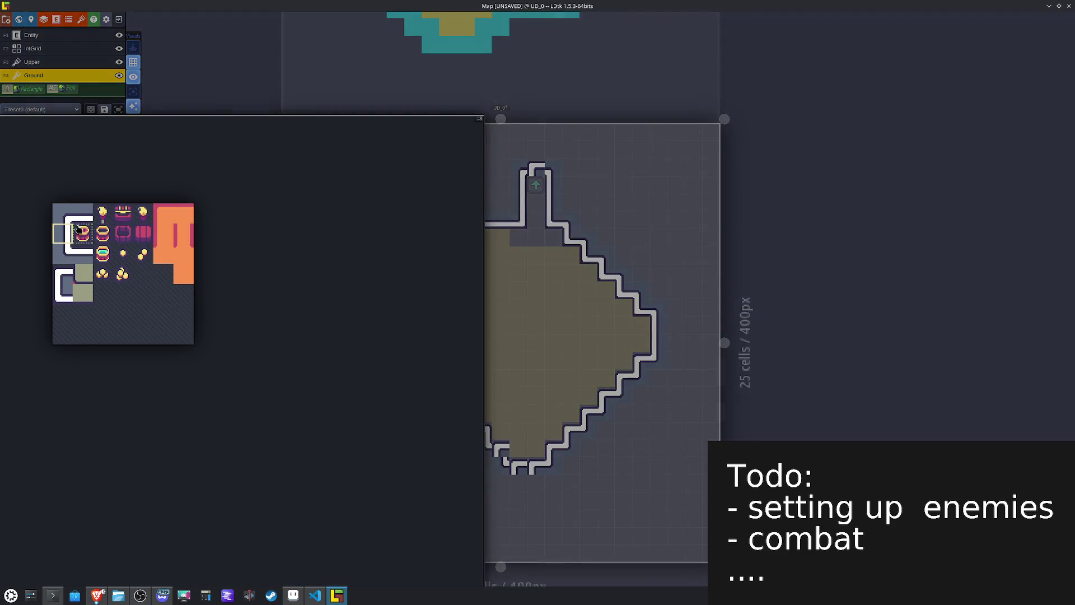
{"action": "left_click", "coordinate": [518, 254]}
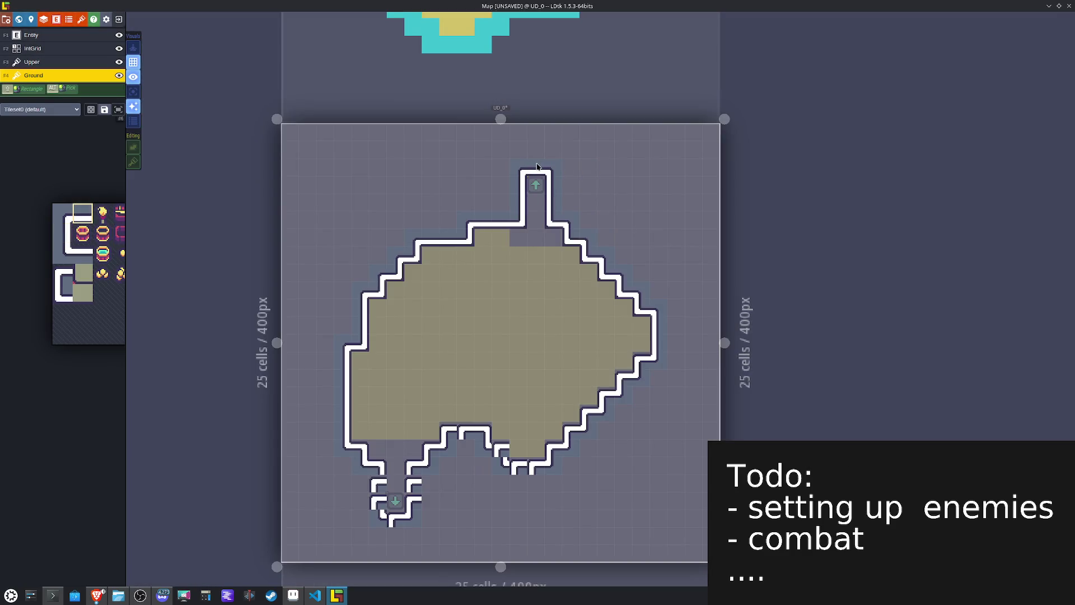
Step: Pick mirrored vertical and lower-left wall tiles to close the bottom corridor walls
{"action": "left_click", "coordinate": [63, 234]}
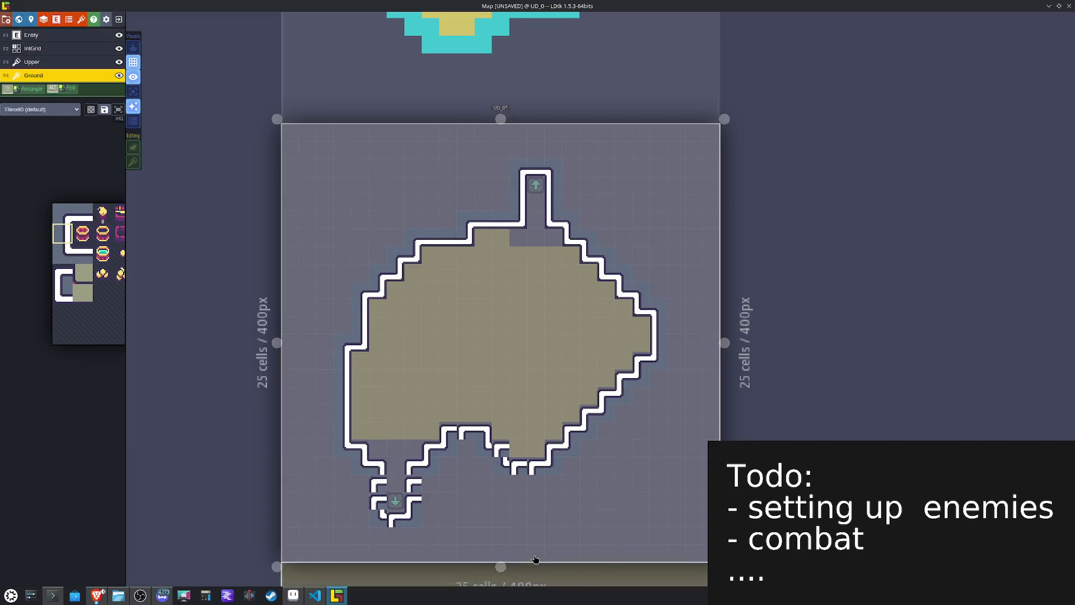
{"action": "key", "text": "x"}
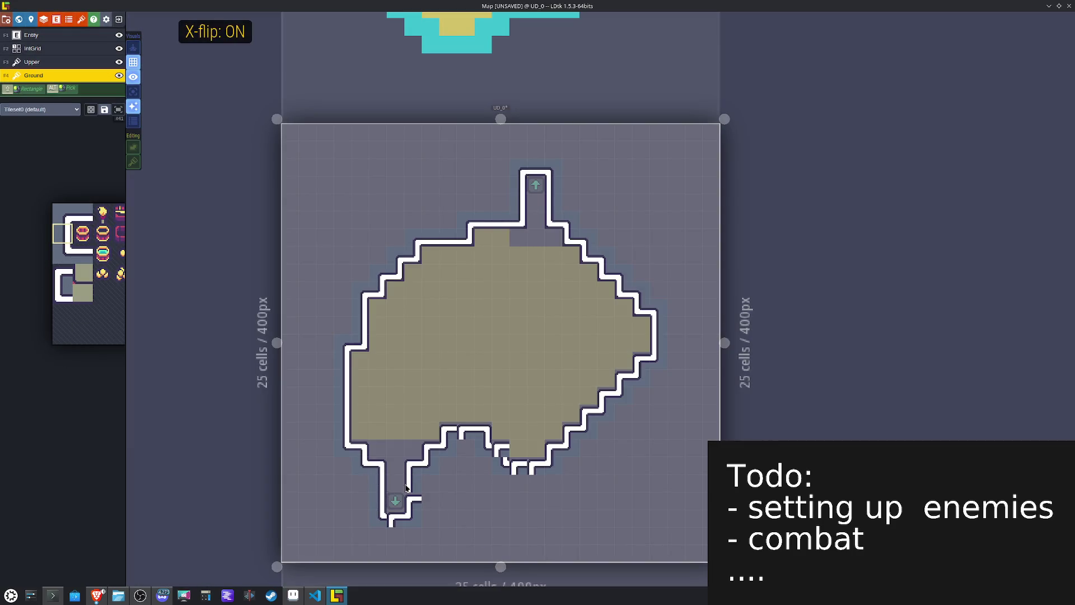
{"action": "mouse_move", "coordinate": [105, 285]}
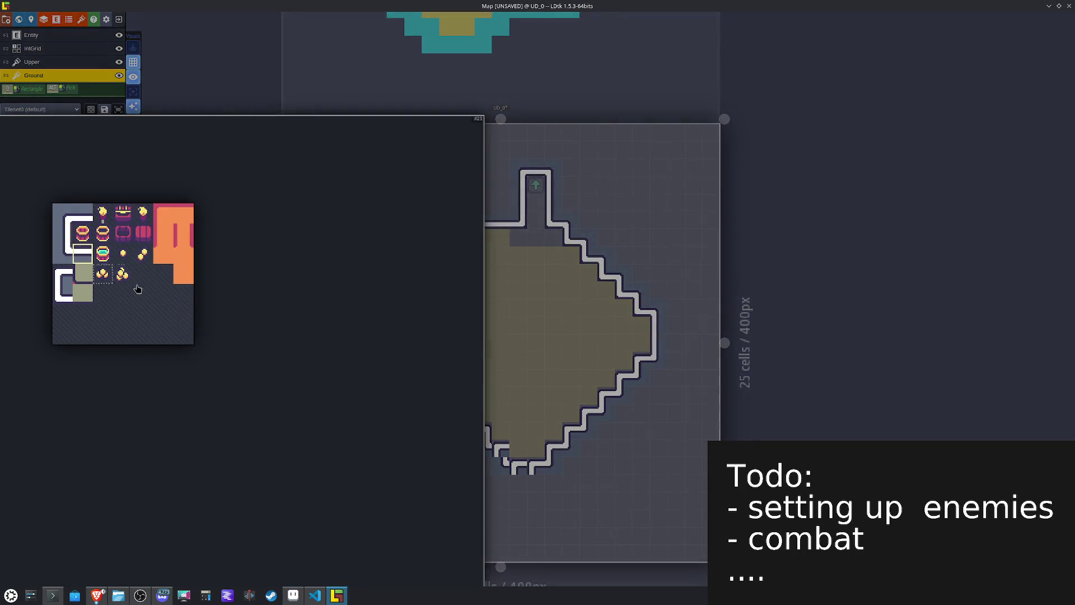
{"action": "left_click", "coordinate": [82, 253]}
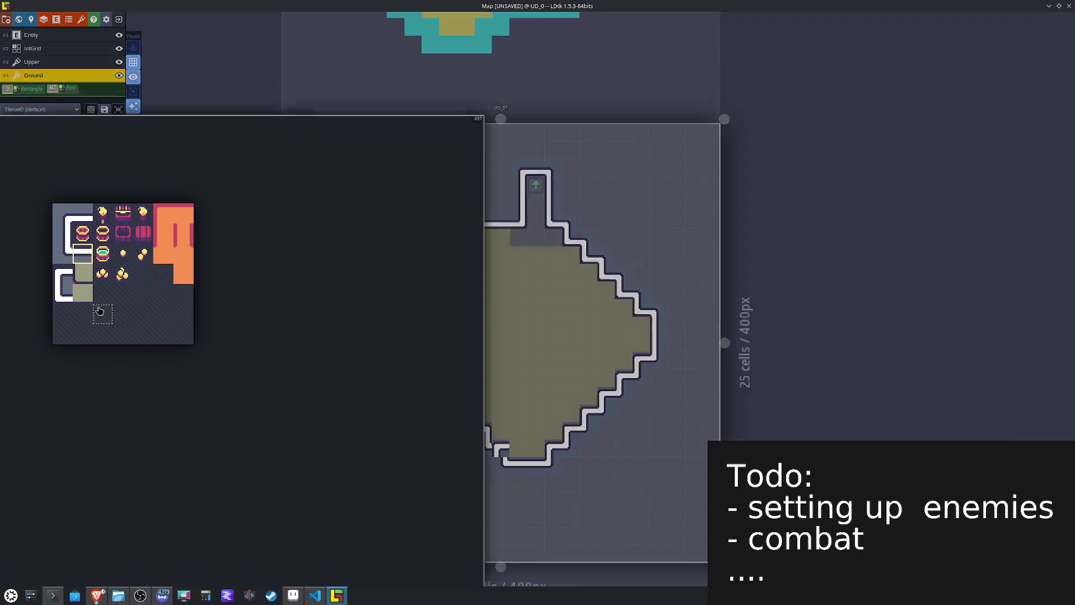
{"action": "left_click", "coordinate": [62, 275]}
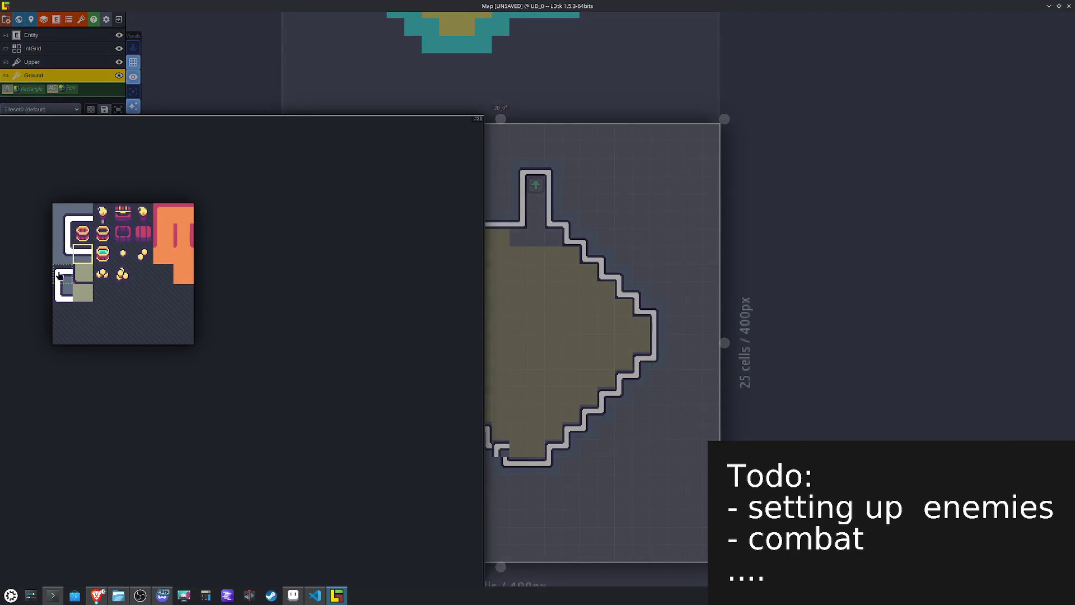
{"action": "key", "text": "x"}
{"action": "mouse_move", "coordinate": [83, 270]}
{"action": "left_click", "coordinate": [82, 253]}
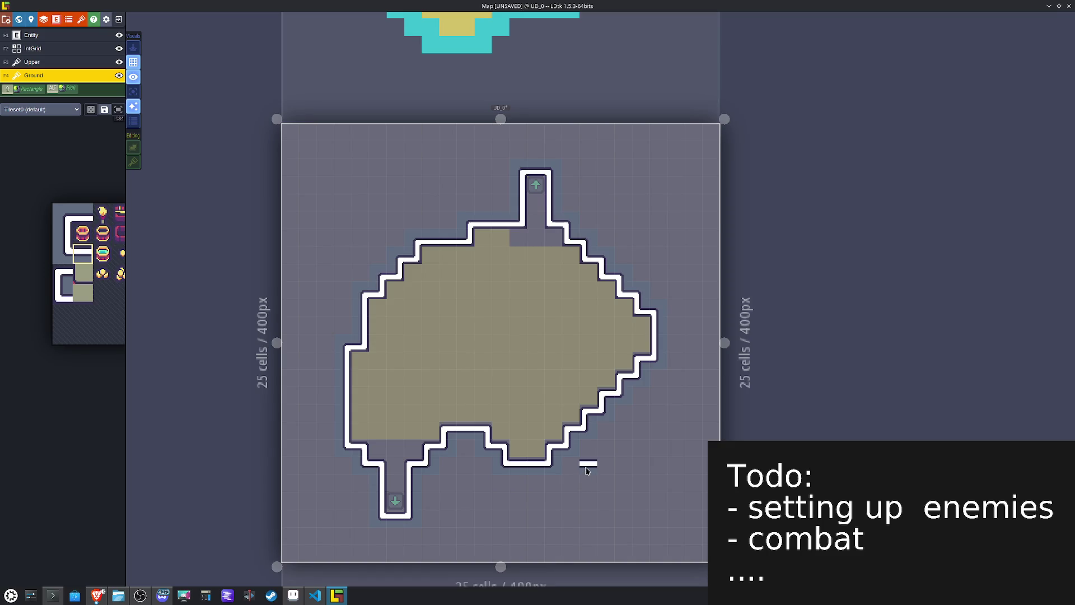
Step: Paint shaded edge floor tiles down the upper-right stairs and a flipped one at the top corner
{"action": "mouse_move", "coordinate": [106, 270]}
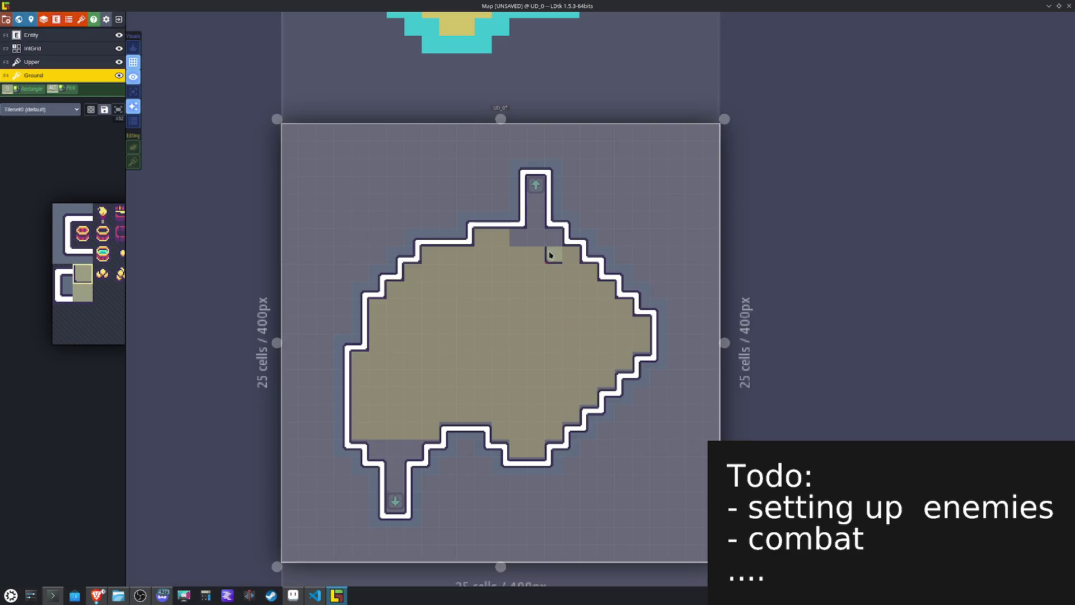
{"action": "left_click_drag", "start_coordinate": [553, 237], "coordinate": [642, 323]}
{"action": "key", "text": "x"}
{"action": "left_click", "coordinate": [511, 245]}
Step: Paint shaded edge tiles down the upper-left stairs, the left edge and along the top edge
{"action": "left_click", "coordinate": [464, 254]}
{"action": "left_click", "coordinate": [412, 272]}
{"action": "left_click", "coordinate": [394, 289]}
{"action": "left_click", "coordinate": [376, 306]}
{"action": "left_click", "coordinate": [359, 360]}
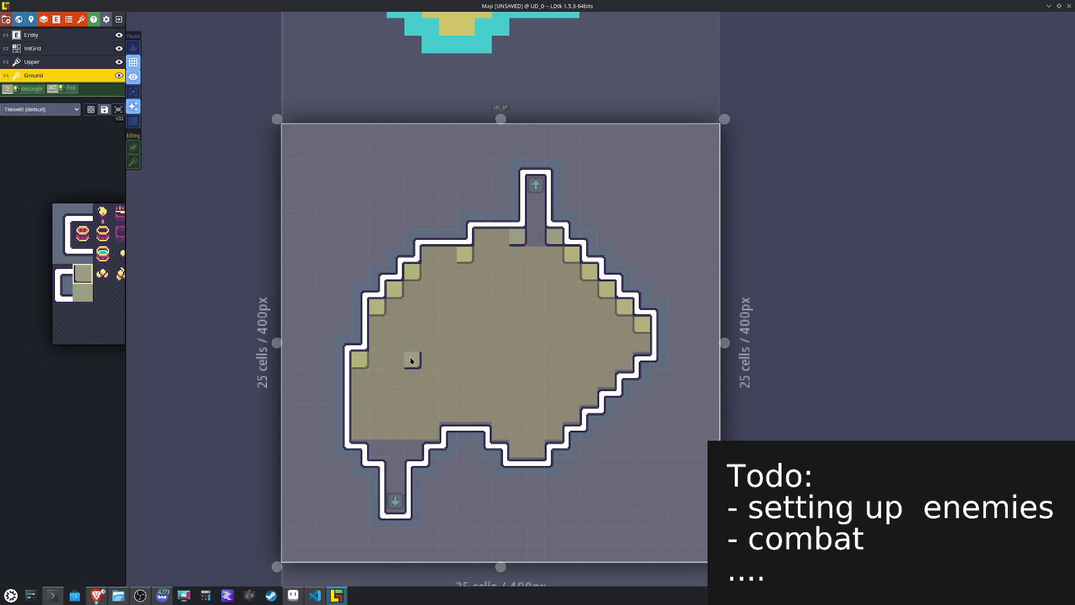
{"action": "mouse_move", "coordinate": [99, 291]}
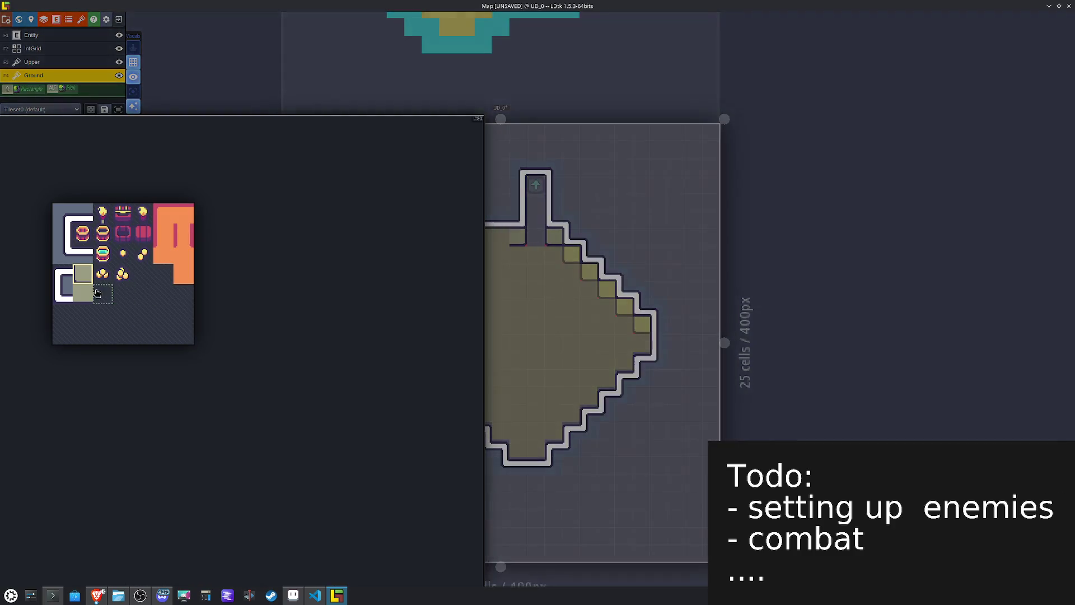
{"action": "left_click_drag", "start_coordinate": [492, 232], "coordinate": [431, 256]}
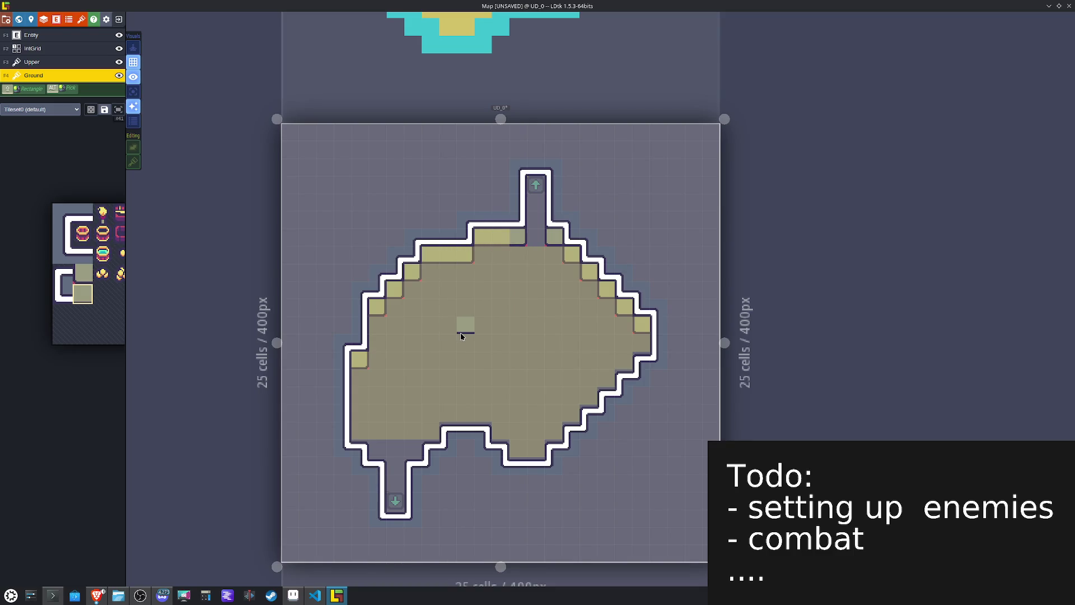
{"action": "key", "text": "F2"}
Step: Erase the Pathing IntGrid value from the edge cells down the right stairs
{"action": "right_click", "coordinate": [571, 253]}
{"action": "right_click", "coordinate": [588, 272]}
{"action": "right_click", "coordinate": [607, 290]}
{"action": "right_click", "coordinate": [624, 307]}
{"action": "right_click", "coordinate": [642, 324]}
Step: Erase Pathing from the top edge, upper-left stair and left edge cells
{"action": "right_click", "coordinate": [500, 235]}
{"action": "right_click", "coordinate": [483, 235]}
{"action": "right_click", "coordinate": [465, 255]}
{"action": "right_click", "coordinate": [447, 254]}
{"action": "right_click", "coordinate": [430, 254]}
{"action": "right_click", "coordinate": [412, 272]}
{"action": "right_click", "coordinate": [394, 290]}
{"action": "right_click", "coordinate": [376, 306]}
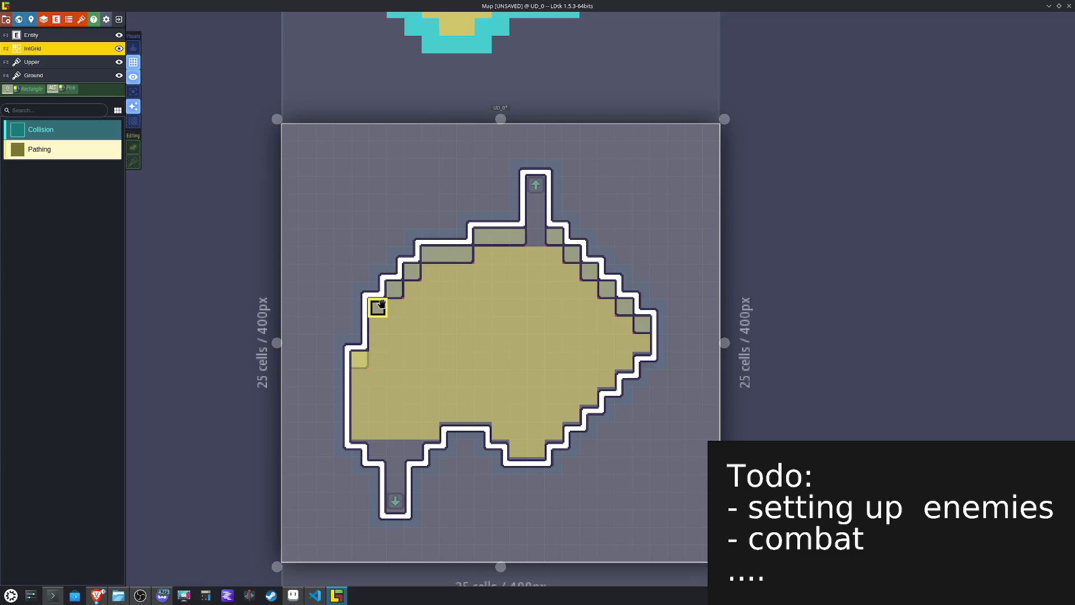
{"action": "right_click", "coordinate": [359, 353]}
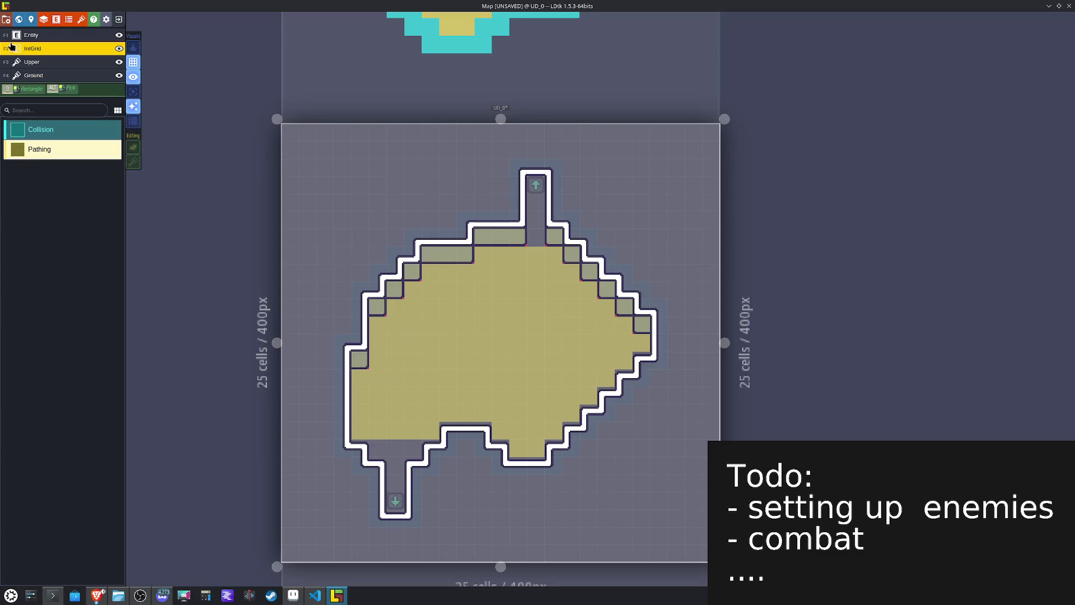
Step: Change the level's background colour in Level settings and return to the Ground layer
{"action": "left_click", "coordinate": [34, 24]}
{"action": "left_click", "coordinate": [71, 174]}
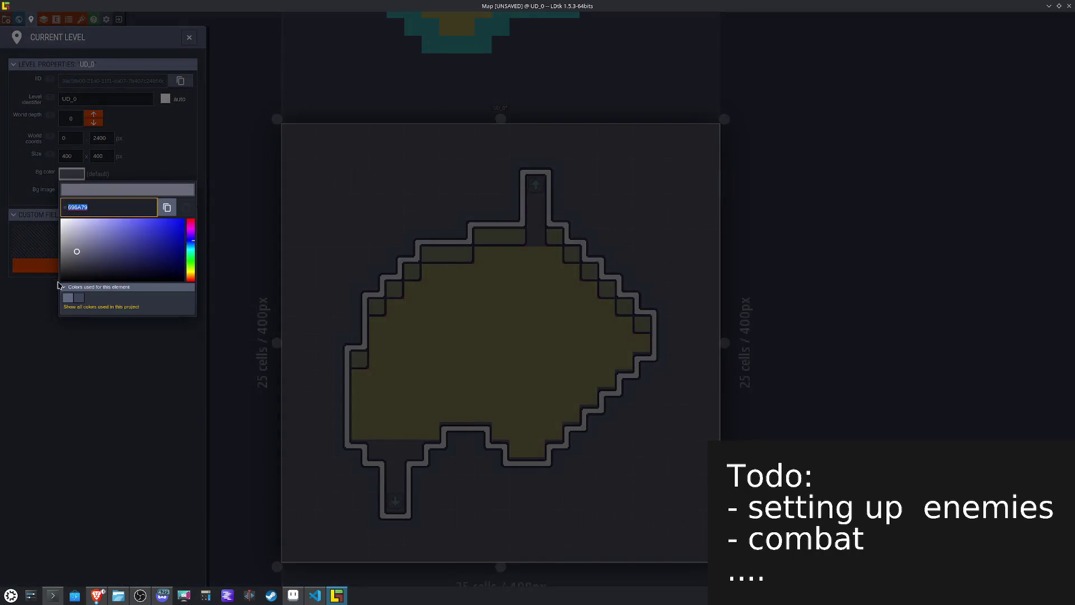
{"action": "left_click", "coordinate": [500, 376]}
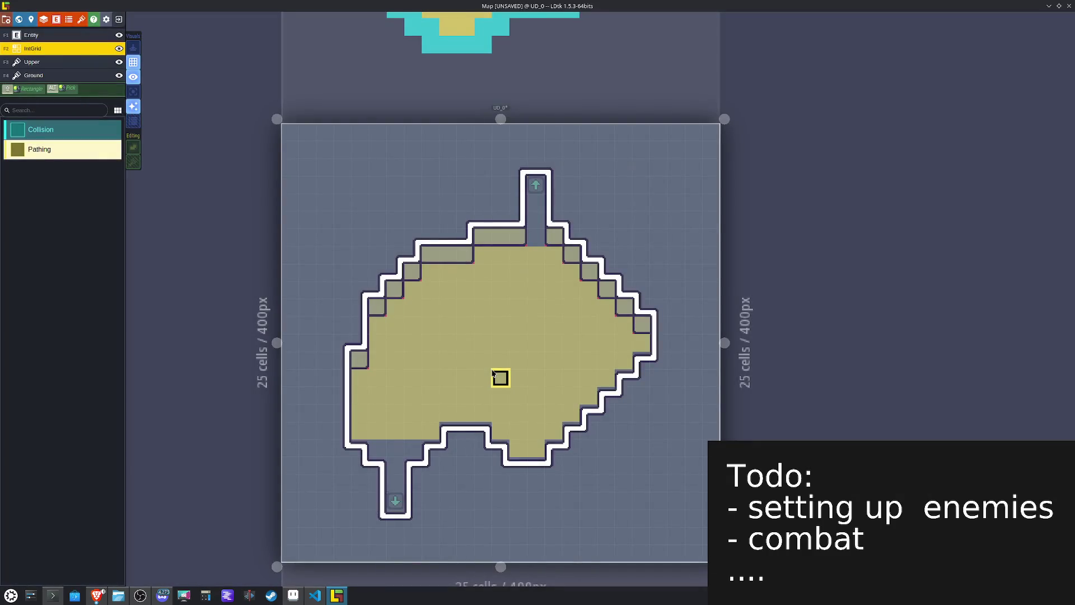
{"action": "left_click", "coordinate": [34, 75]}
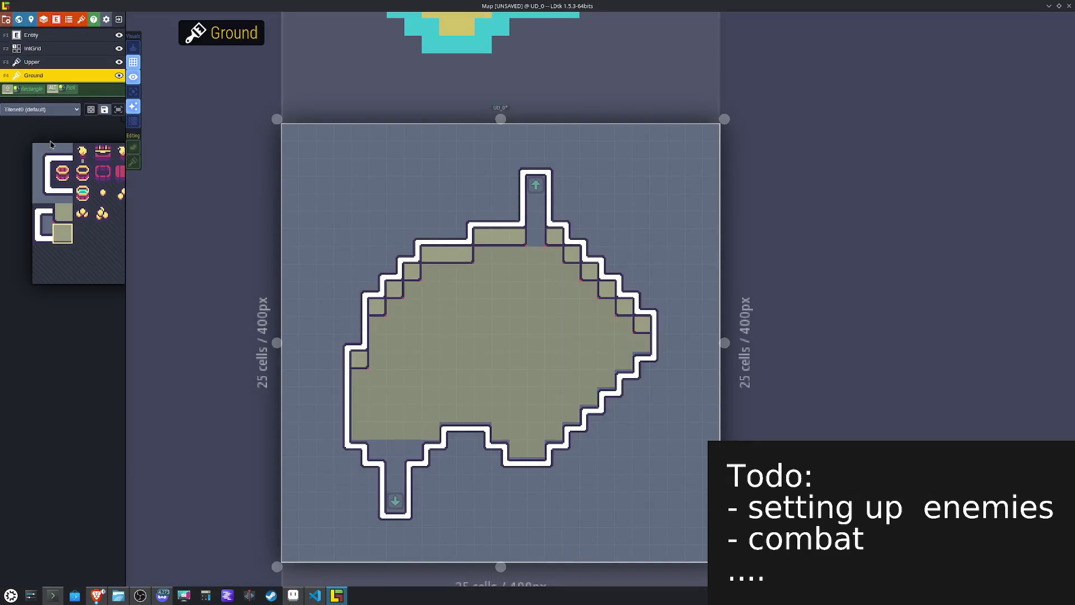
Step: Paint orange floor tiles along the lower-right diagonal edge and down the lower corridor
{"action": "mouse_move", "coordinate": [135, 230]}
{"action": "left_click", "coordinate": [163, 214]}
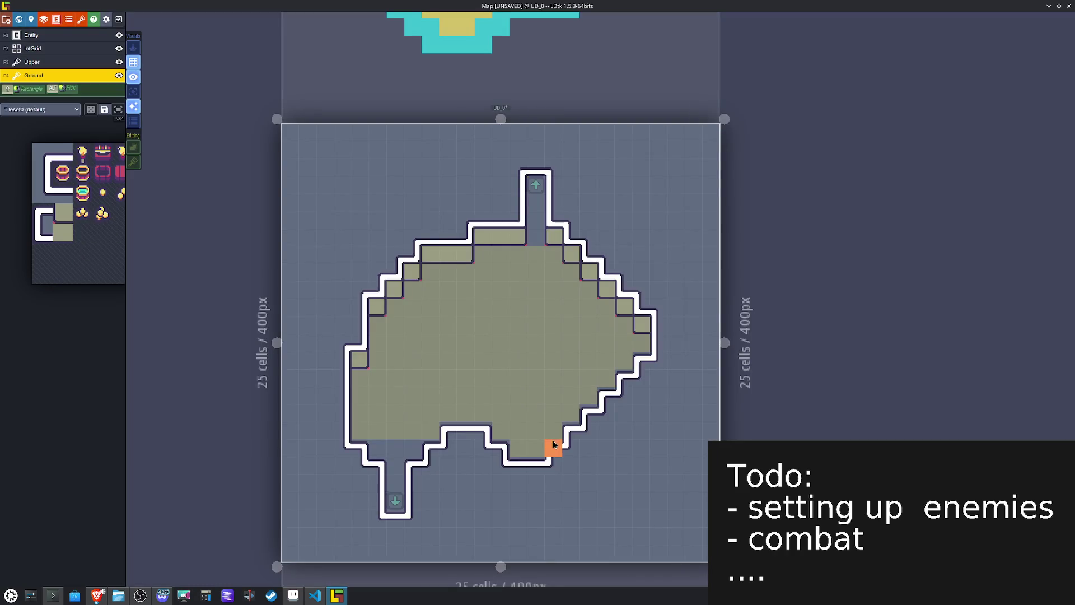
{"action": "mouse_move", "coordinate": [560, 429]}
{"action": "left_mouse_down"}
{"action": "mouse_move", "coordinate": [642, 358]}
{"action": "mouse_move", "coordinate": [624, 326]}
{"action": "mouse_move", "coordinate": [531, 259]}
{"action": "left_mouse_up"}
{"action": "mouse_move", "coordinate": [543, 192]}
{"action": "left_mouse_down"}
{"action": "mouse_move", "coordinate": [532, 256]}
{"action": "mouse_move", "coordinate": [447, 274]}
{"action": "mouse_move", "coordinate": [378, 347]}
{"action": "mouse_move", "coordinate": [360, 407]}
{"action": "mouse_move", "coordinate": [395, 520]}
{"action": "left_mouse_up"}
Step: Fill the bottom-row notch and flood-fill the room interior with orange floor
{"action": "mouse_move", "coordinate": [427, 445]}
{"action": "left_mouse_down"}
{"action": "mouse_move", "coordinate": [500, 441]}
{"action": "mouse_move", "coordinate": [537, 460]}
{"action": "left_mouse_up"}
{"action": "left_click", "coordinate": [511, 347], "text": "alt+shift"}
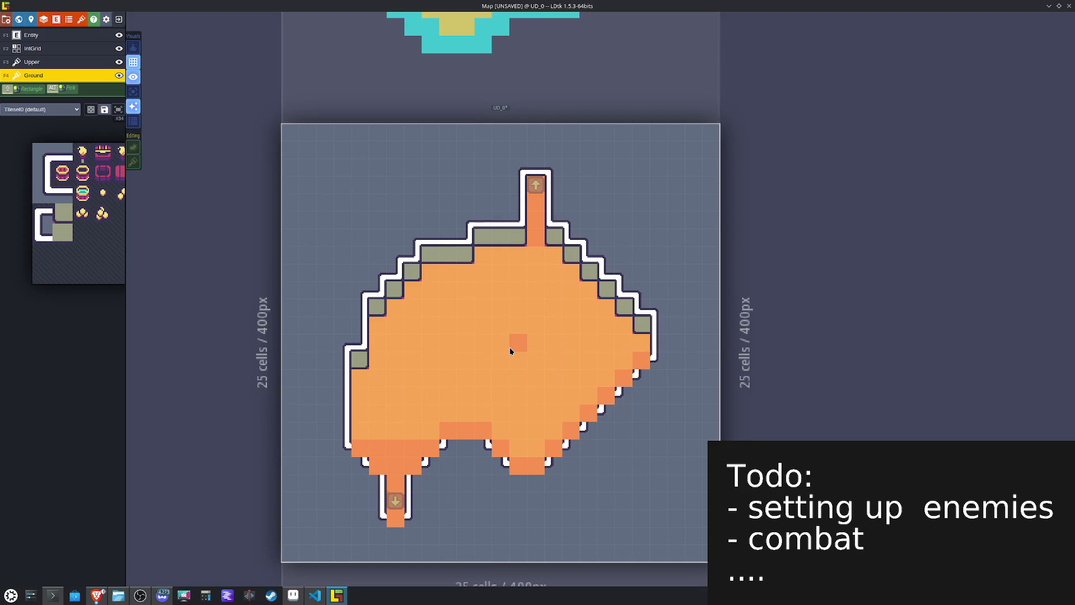
{"action": "key", "text": "F3"}
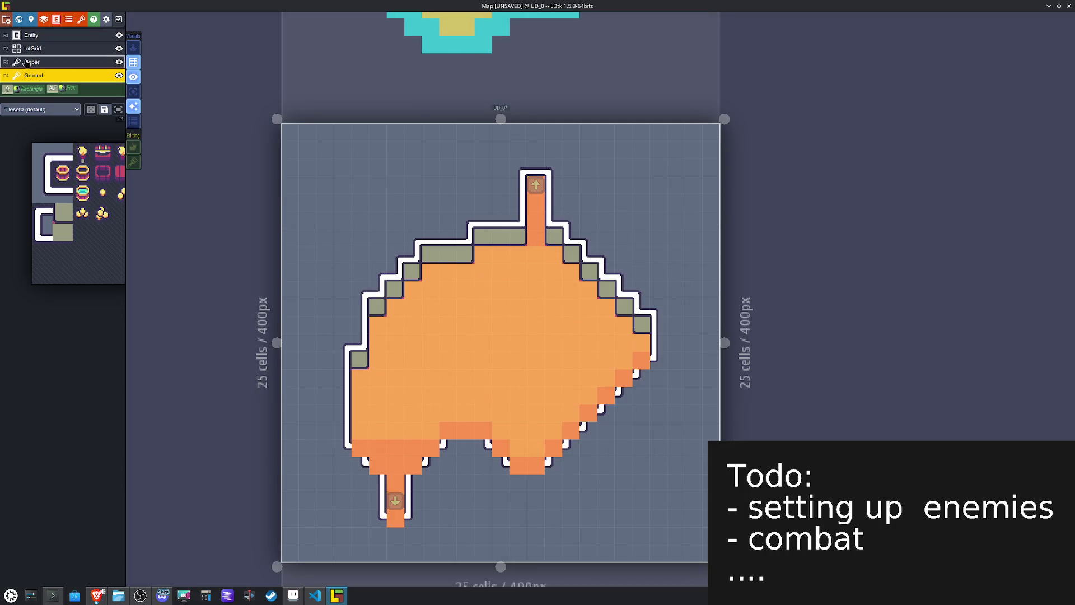
Step: Fill the gaps in the bottom wall outline with white wall tiles, X-flipping pieces where needed
{"action": "left_click_drag", "start_coordinate": [135, 288], "coordinate": [185, 295]}
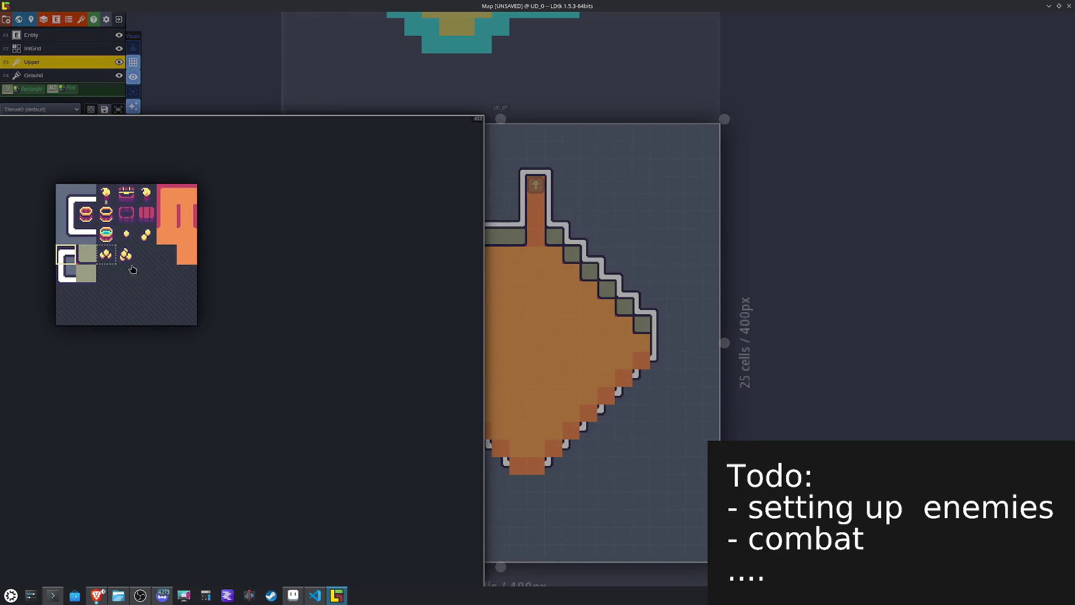
{"action": "left_click", "coordinate": [66, 255]}
{"action": "left_click", "coordinate": [650, 361]}
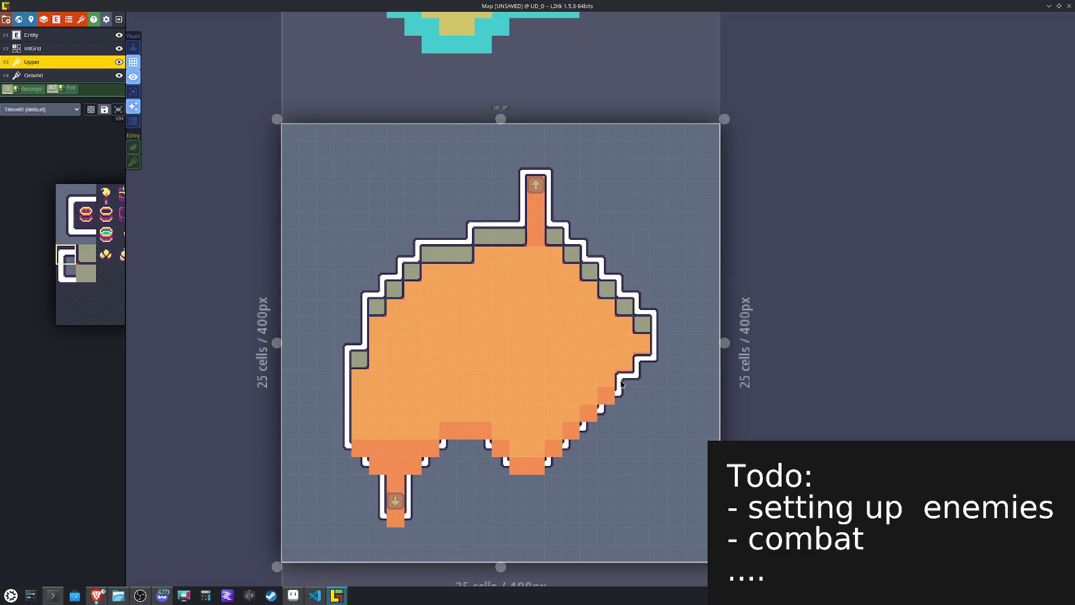
{"action": "mouse_move", "coordinate": [578, 429]}
{"action": "left_mouse_down"}
{"action": "mouse_move", "coordinate": [558, 446]}
{"action": "mouse_move", "coordinate": [450, 432]}
{"action": "mouse_move", "coordinate": [377, 468]}
{"action": "mouse_move", "coordinate": [360, 449]}
{"action": "left_mouse_up"}
{"action": "key", "text": "x"}
{"action": "key", "text": "x"}
{"action": "key", "text": "x"}
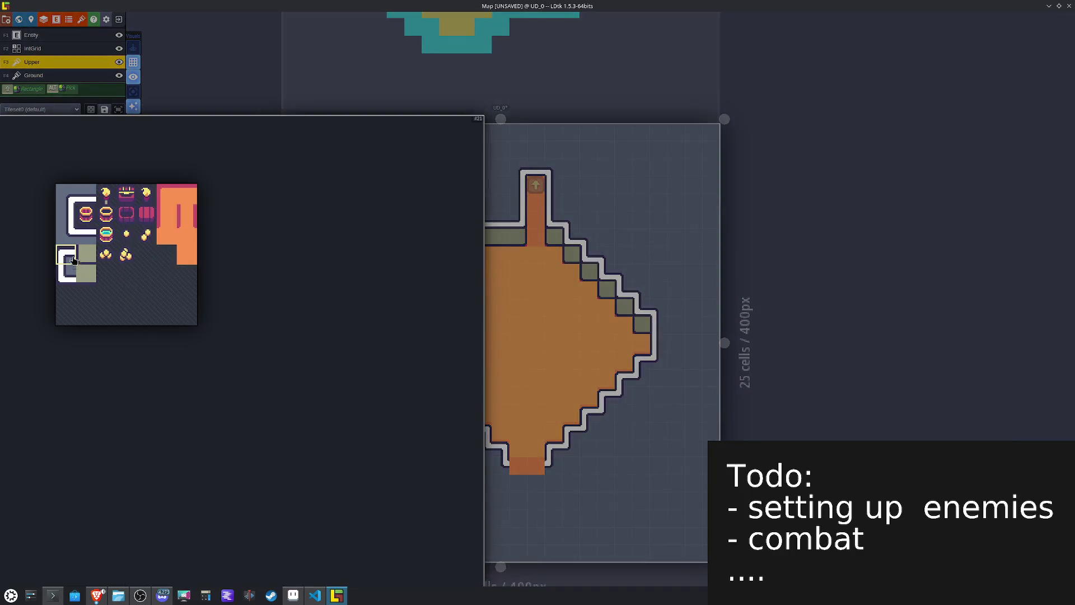
{"action": "left_click", "coordinate": [86, 235]}
{"action": "left_click", "coordinate": [538, 466]}
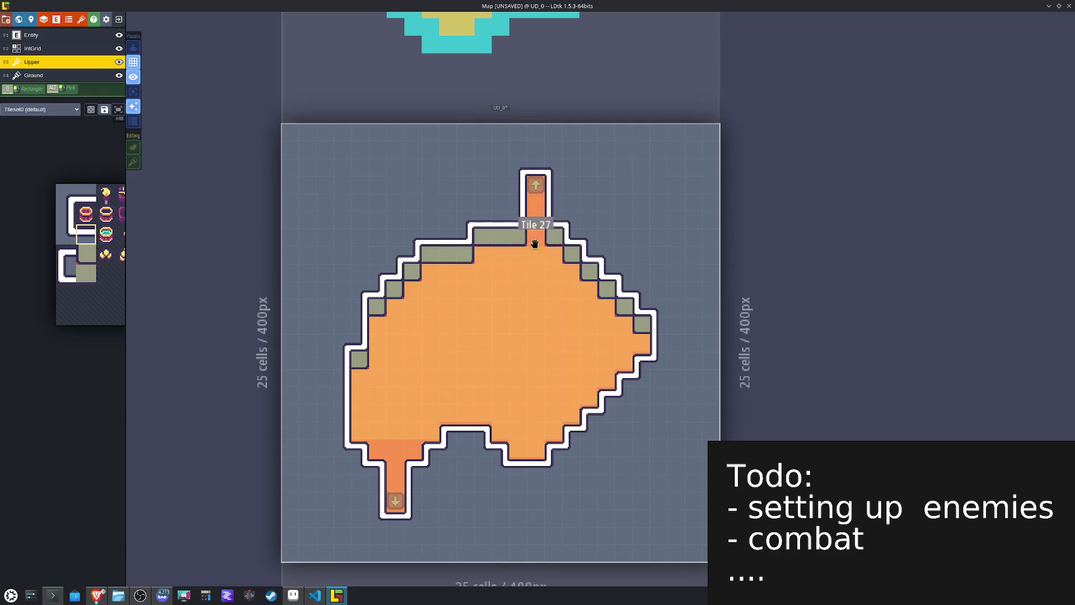
Step: Paint IntGrid values near the top corridor and save the map
{"action": "key", "text": "F2"}
{"action": "left_click_drag", "start_coordinate": [549, 253], "coordinate": [515, 253]}
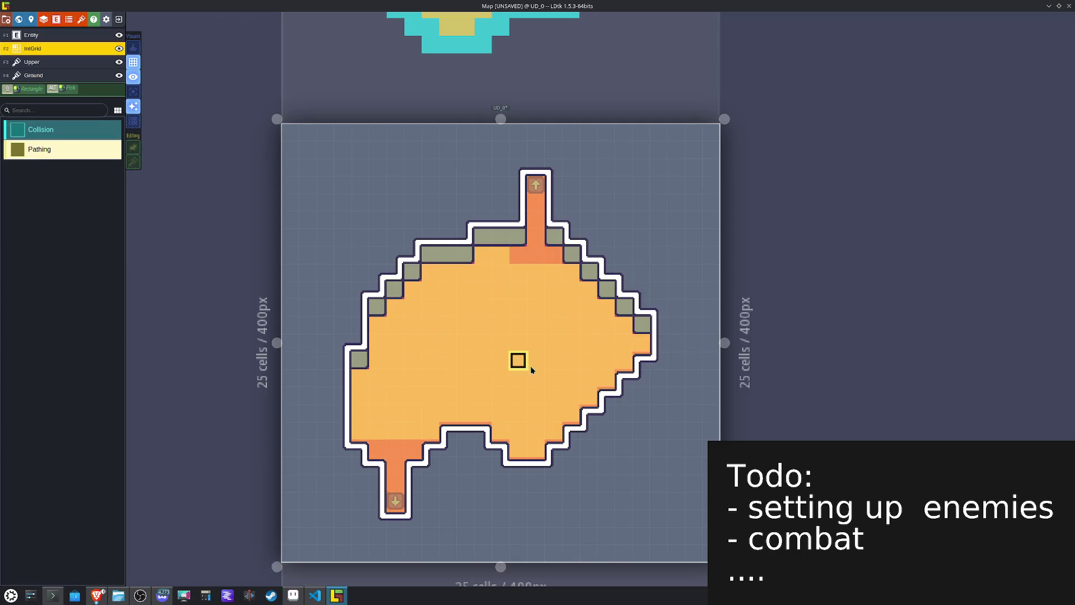
{"action": "key", "text": "ctrl+s"}
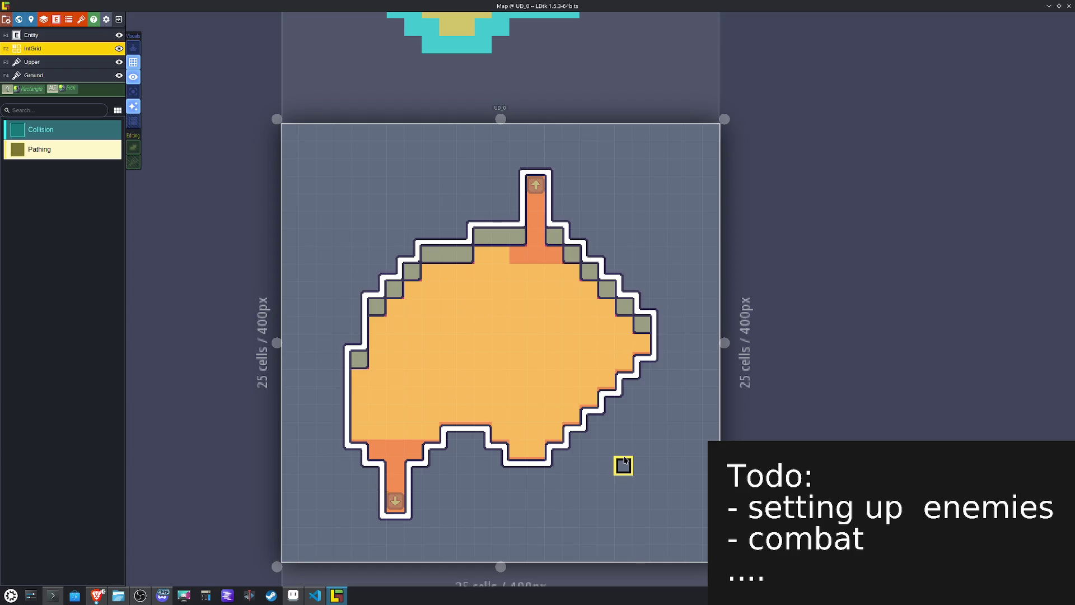
{"action": "key", "text": "F4"}
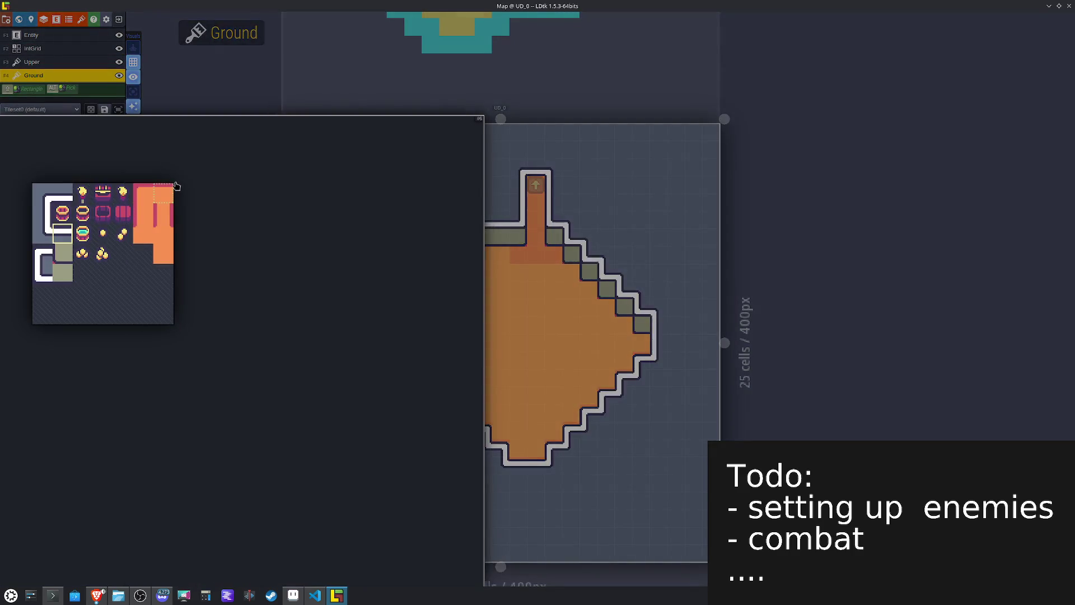
Step: Shade the right inner floor border with X-flipped darker edge tiles
{"action": "left_click", "coordinate": [143, 190]}
{"action": "key", "text": "x"}
{"action": "left_click", "coordinate": [638, 336]}
{"action": "left_click", "coordinate": [606, 310]}
{"action": "mouse_move", "coordinate": [605, 310]}
{"action": "left_mouse_down"}
{"action": "mouse_move", "coordinate": [574, 276]}
{"action": "mouse_move", "coordinate": [492, 251]}
{"action": "mouse_move", "coordinate": [414, 285]}
{"action": "mouse_move", "coordinate": [400, 307]}
{"action": "left_mouse_up"}
{"action": "key", "text": "x"}
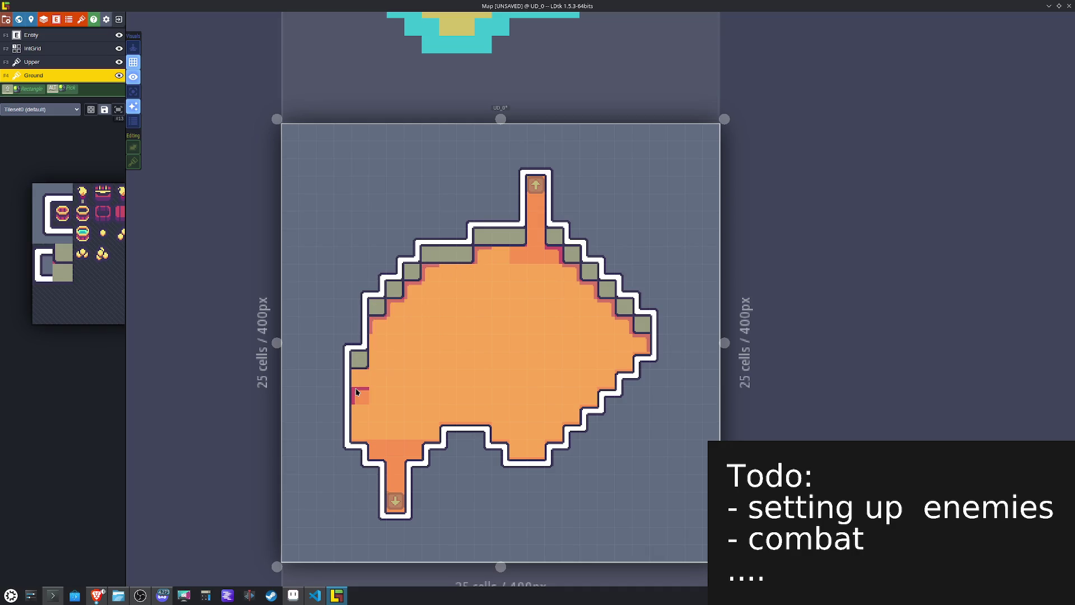
Step: Repaint the left-edge floor with plain orange and undo a trial flipped corner tile
{"action": "left_click", "coordinate": [356, 386], "text": "alt"}
{"action": "mouse_move", "coordinate": [77, 271]}
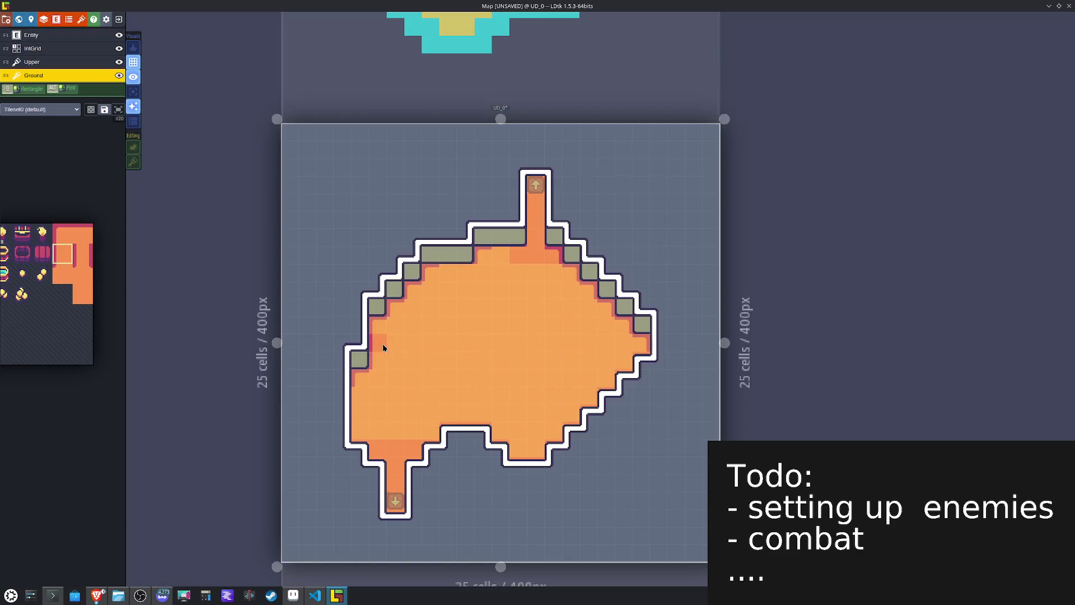
{"action": "mouse_move", "coordinate": [391, 412]}
{"action": "left_mouse_down"}
{"action": "mouse_move", "coordinate": [364, 399]}
{"action": "mouse_move", "coordinate": [364, 440]}
{"action": "left_mouse_up"}
{"action": "key", "text": "x"}
{"action": "left_click", "coordinate": [422, 450]}
{"action": "key", "text": "ctrl+z"}
{"action": "key", "text": "x"}
{"action": "key", "text": "x"}
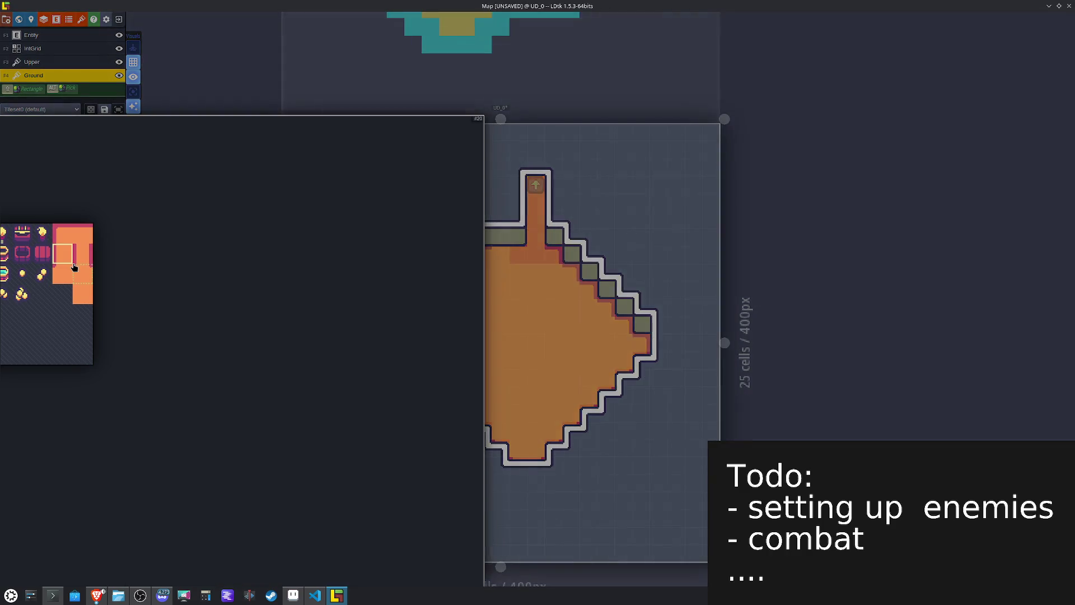
Step: Choose a corner edge tile and flip it vertically, testing horizontal flip on and off
{"action": "left_click", "coordinate": [64, 273]}
{"action": "key", "text": "y"}
{"action": "key", "text": "x"}
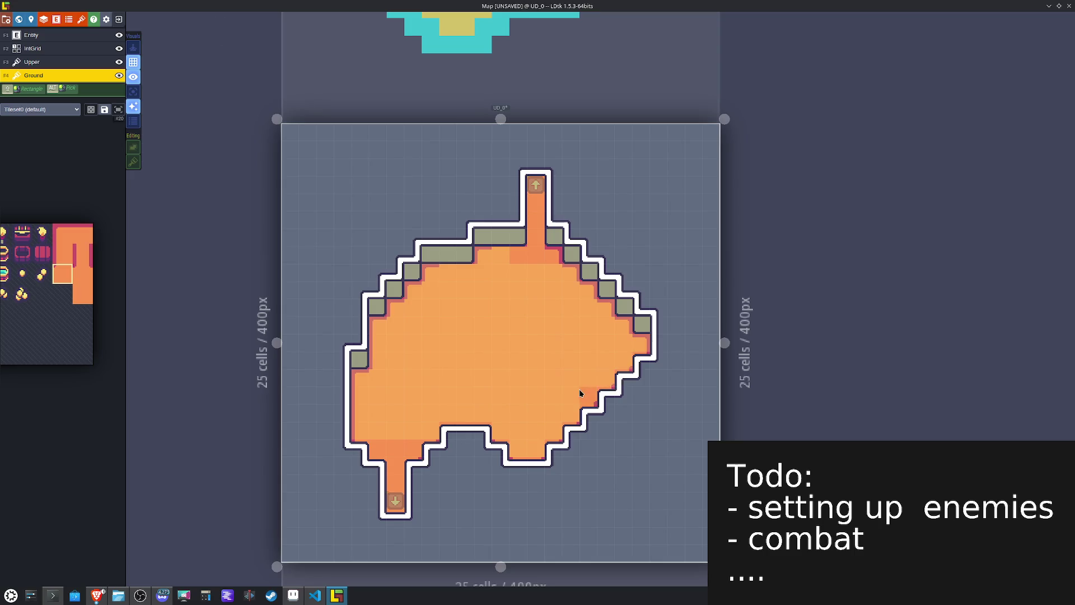
{"action": "key", "text": "x"}
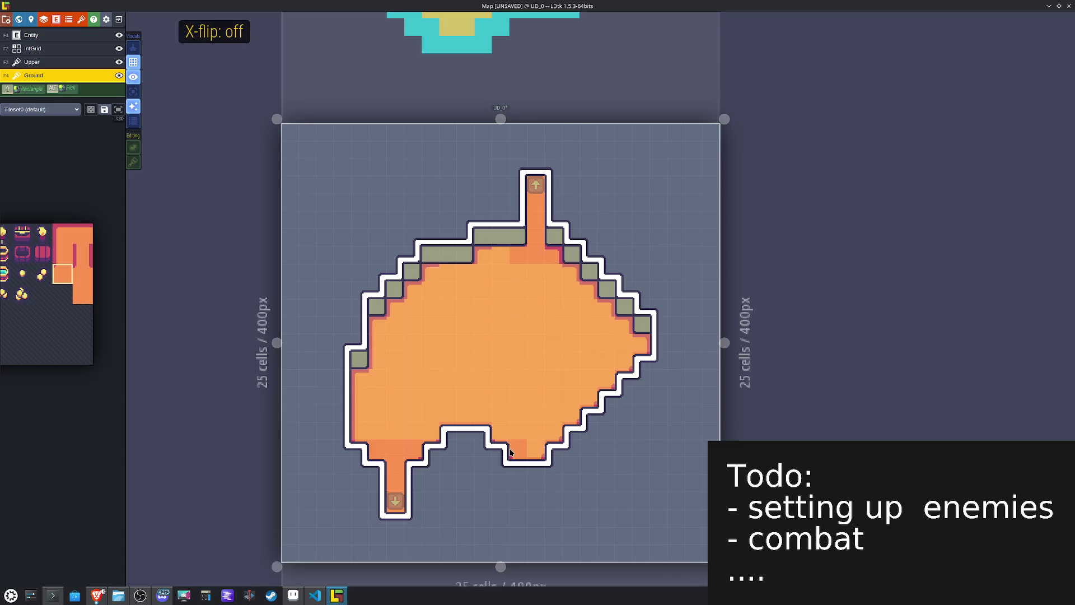
{"action": "key", "text": "x"}
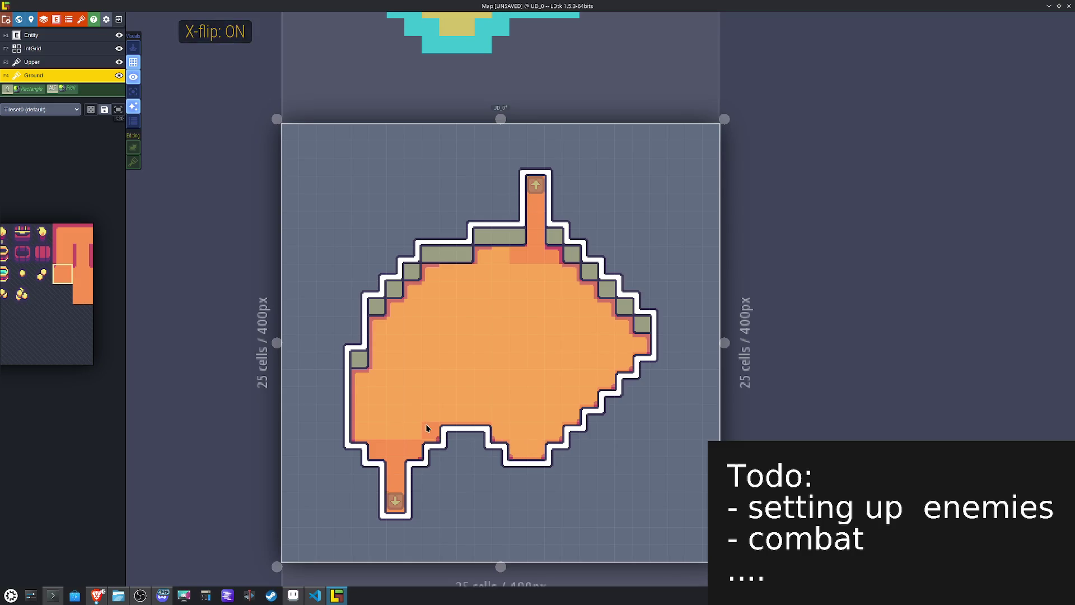
{"action": "key", "text": "x"}
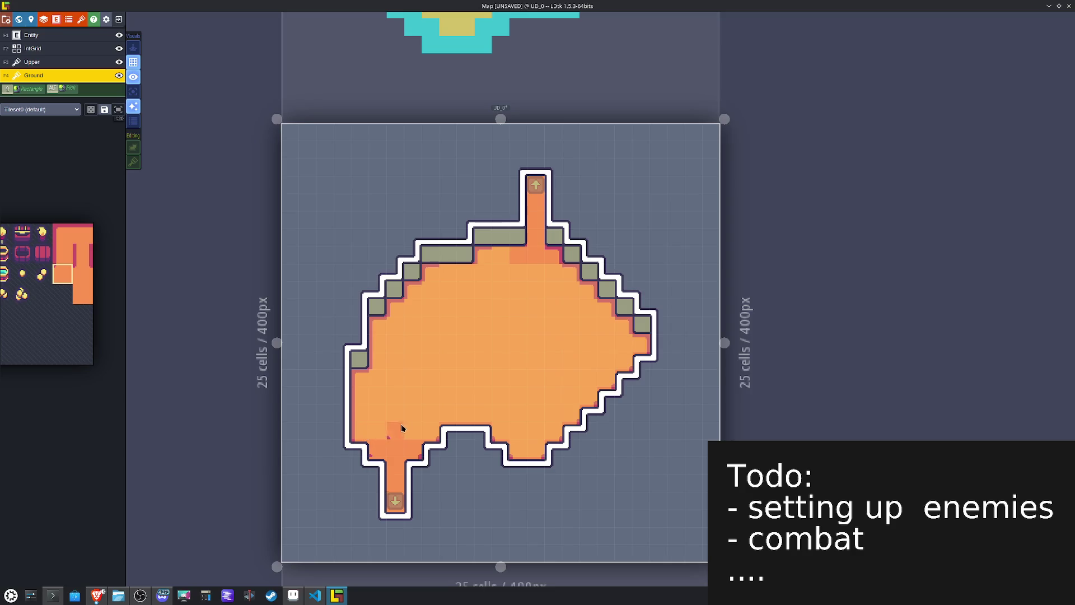
{"action": "mouse_move", "coordinate": [112, 279]}
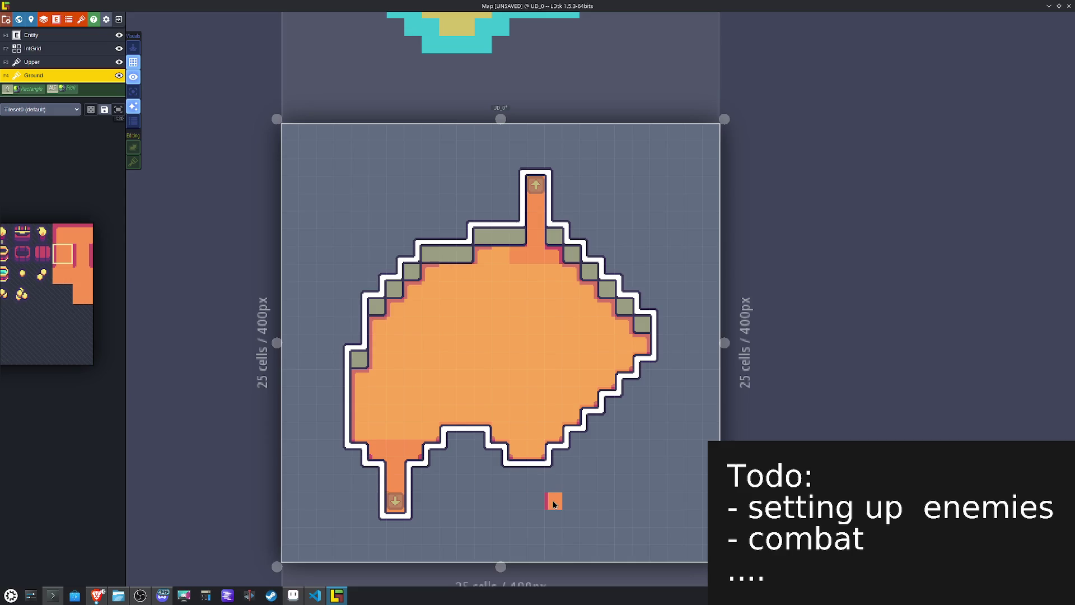
Step: Paint a shaded top-right edge tile in the top corridor, then save
{"action": "left_click", "coordinate": [62, 273]}
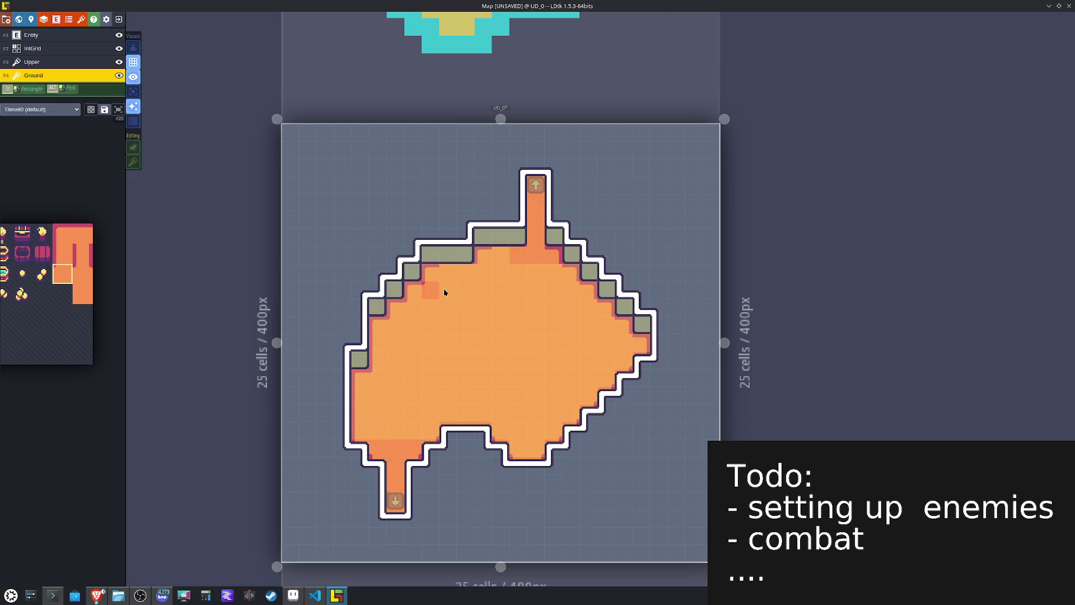
{"action": "key", "text": "x"}
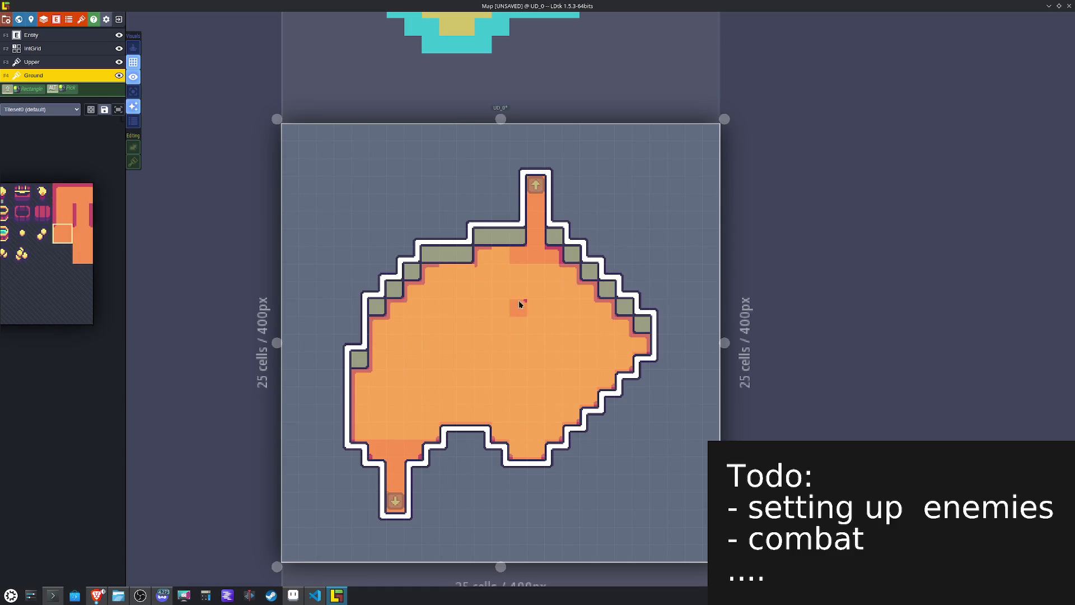
{"action": "key", "text": "x"}
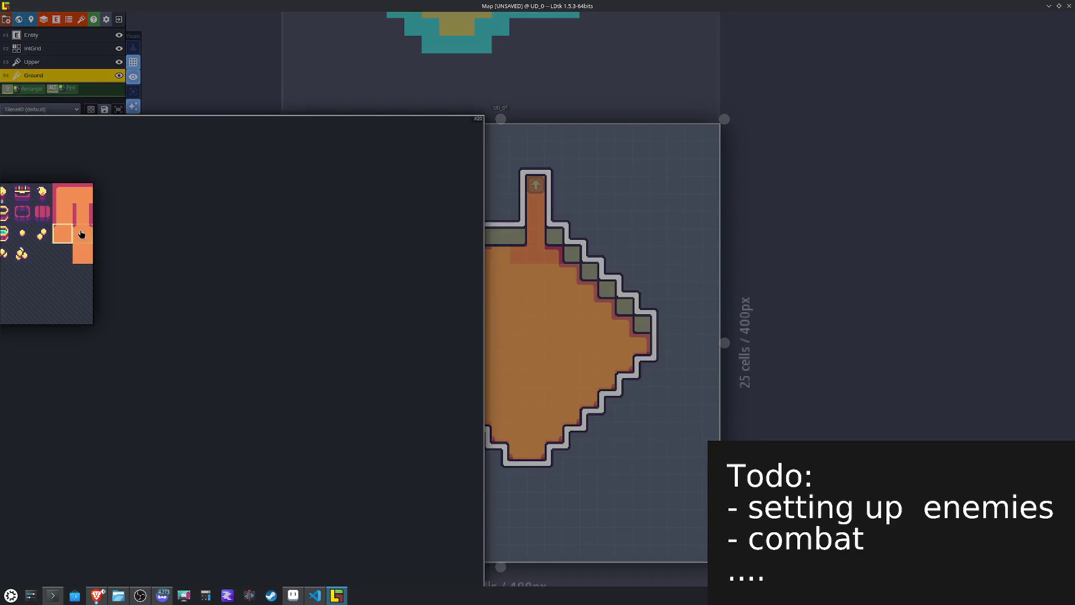
{"action": "left_click", "coordinate": [82, 234]}
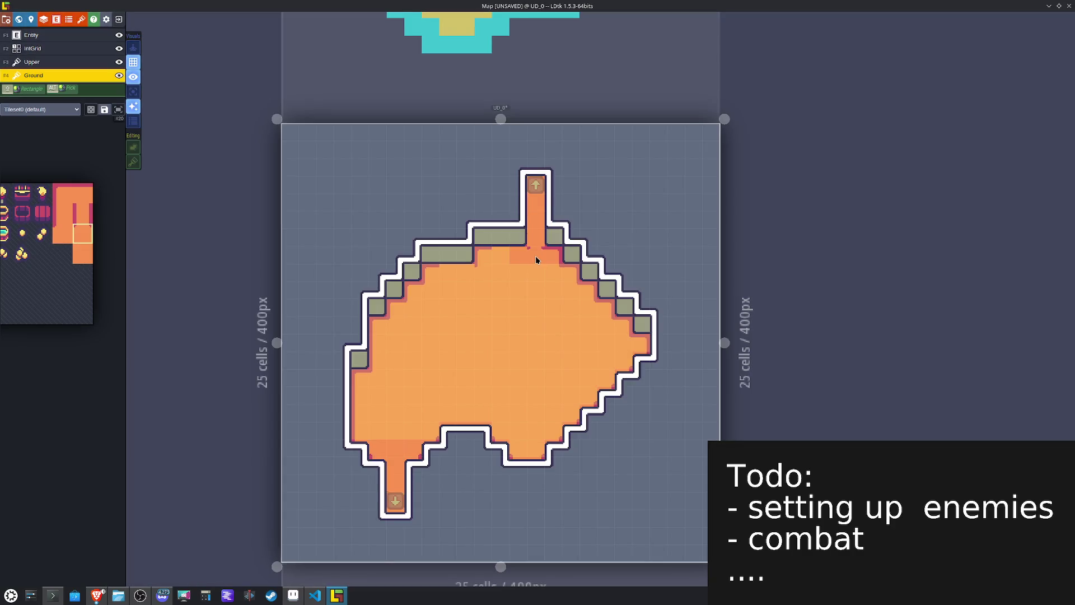
{"action": "mouse_move", "coordinate": [58, 257]}
{"action": "left_click", "coordinate": [79, 189]}
{"action": "left_click", "coordinate": [448, 271]}
{"action": "mouse_move", "coordinate": [2, 273]}
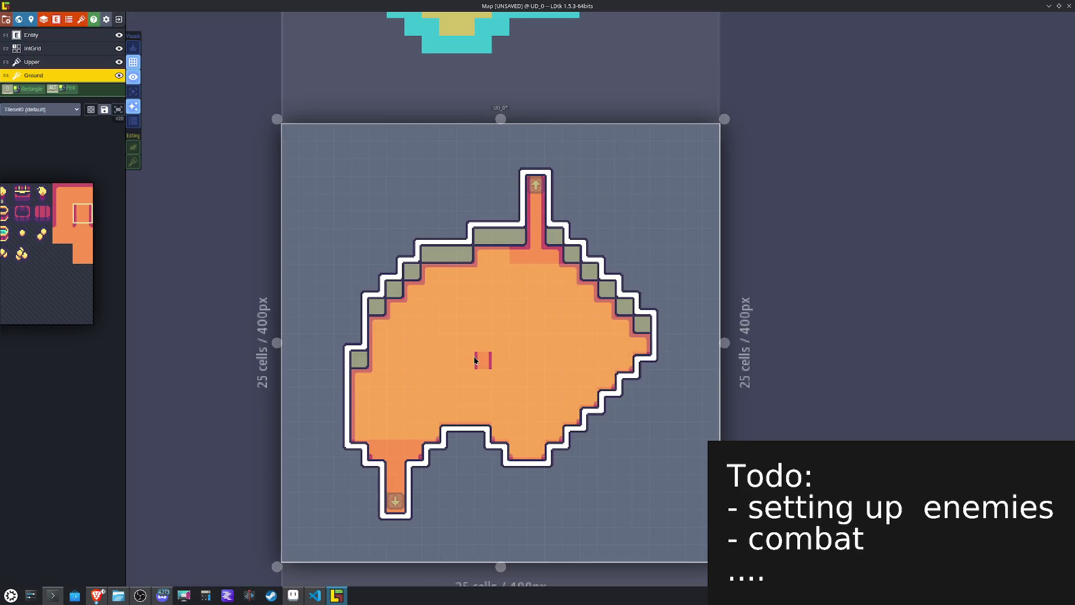
{"action": "key", "text": "ctrl+s"}
Step: Add a shaded strip in the lower corridor with a vertically flipped edge tile, then save
{"action": "left_click", "coordinate": [395, 483]}
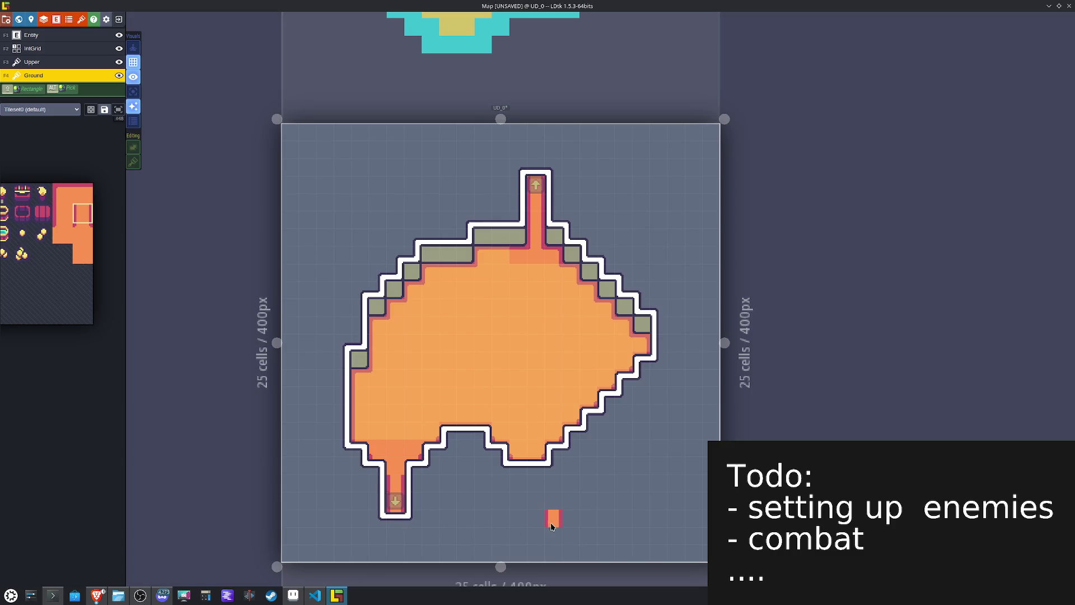
{"action": "mouse_move", "coordinate": [108, 240]}
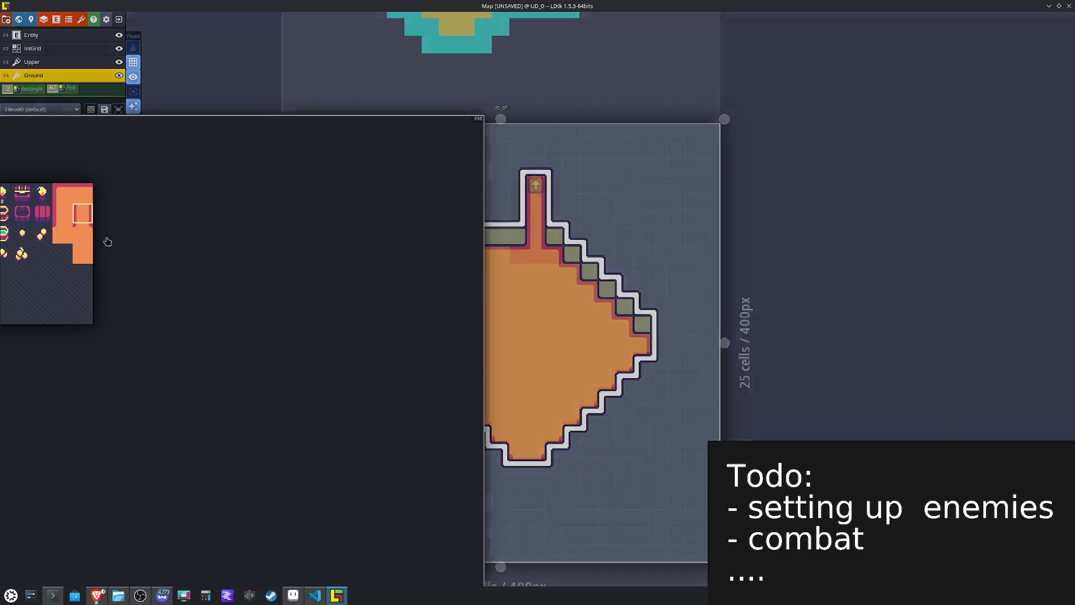
{"action": "left_click", "coordinate": [80, 227]}
{"action": "key", "text": "y"}
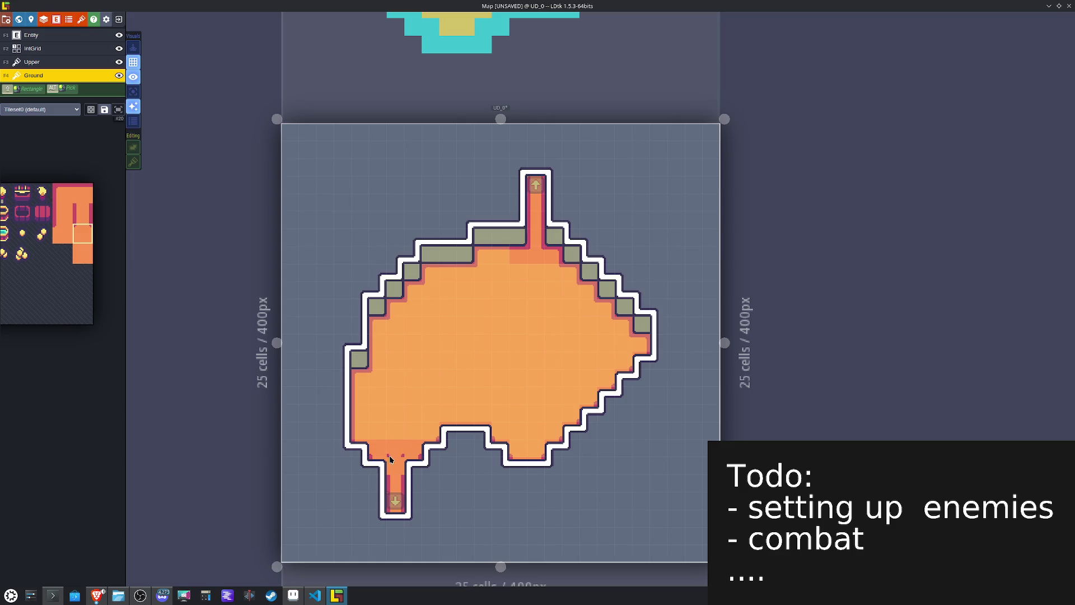
{"action": "key", "text": "ctrl+s"}
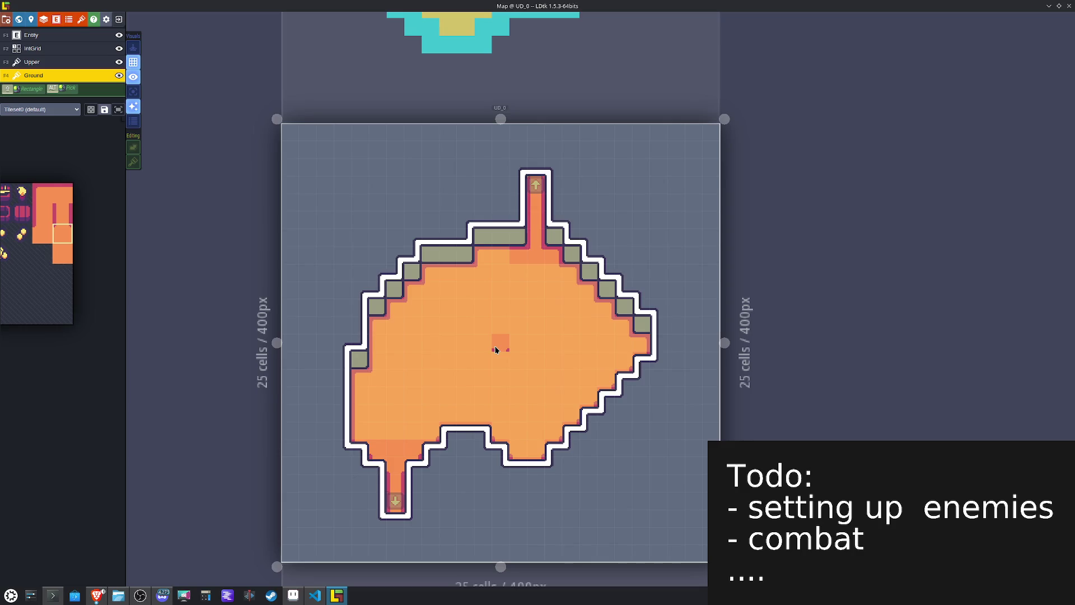
{"action": "key", "text": "F2"}
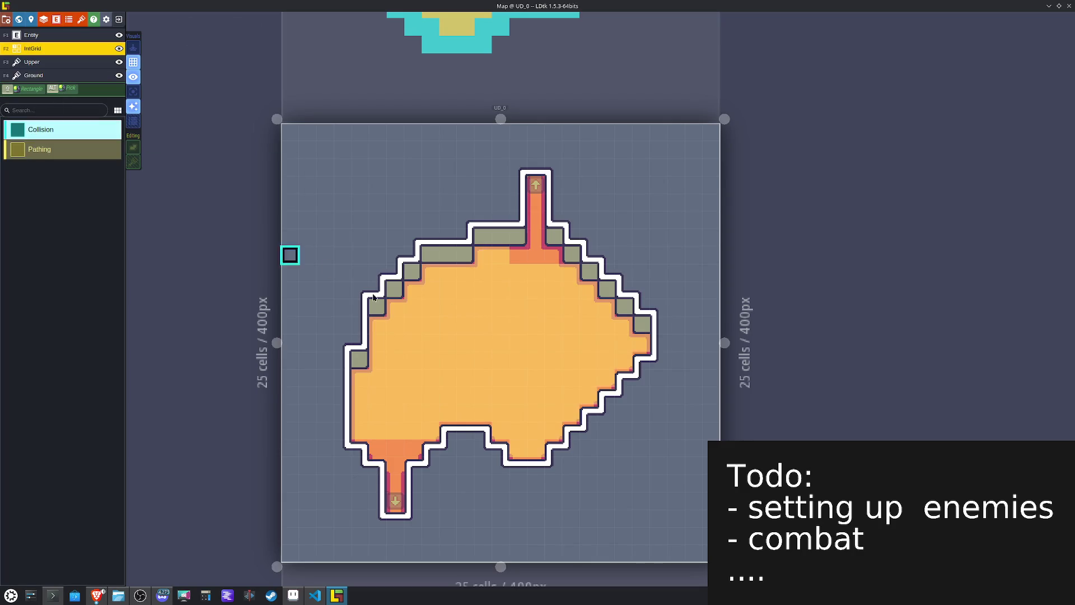
Step: Paint collision cells along the top-right diagonal edge and save the map
{"action": "mouse_move", "coordinate": [571, 254]}
{"action": "left_mouse_down"}
{"action": "mouse_move", "coordinate": [640, 321]}
{"action": "mouse_move", "coordinate": [656, 362]}
{"action": "mouse_move", "coordinate": [534, 464]}
{"action": "mouse_move", "coordinate": [504, 466]}
{"action": "mouse_move", "coordinate": [464, 431]}
{"action": "mouse_move", "coordinate": [413, 464]}
{"action": "mouse_move", "coordinate": [412, 516]}
{"action": "mouse_move", "coordinate": [384, 521]}
{"action": "mouse_move", "coordinate": [348, 413]}
{"action": "mouse_move", "coordinate": [344, 360]}
{"action": "mouse_move", "coordinate": [358, 360]}
{"action": "mouse_move", "coordinate": [360, 306]}
{"action": "mouse_move", "coordinate": [462, 240]}
{"action": "mouse_move", "coordinate": [464, 253]}
{"action": "mouse_move", "coordinate": [446, 237]}
{"action": "mouse_move", "coordinate": [510, 236]}
{"action": "mouse_move", "coordinate": [517, 168]}
{"action": "mouse_move", "coordinate": [537, 167]}
{"action": "mouse_move", "coordinate": [552, 232]}
{"action": "mouse_move", "coordinate": [571, 233]}
{"action": "left_mouse_up"}
{"action": "key", "text": "ctrl+s"}
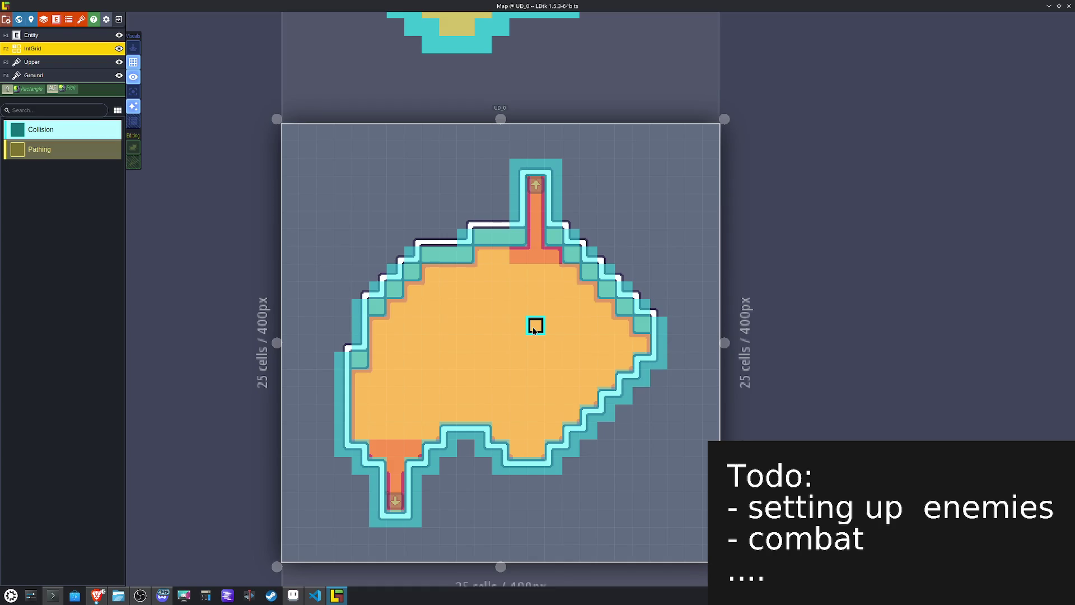
{"action": "key", "text": "ctrl+s"}
Step: Open room UR_0 from the world overview and pick the top-left wall corner tile on Ground
{"action": "scroll", "coordinate": [534, 330], "scroll_direction": "up", "scroll_amount": 1}
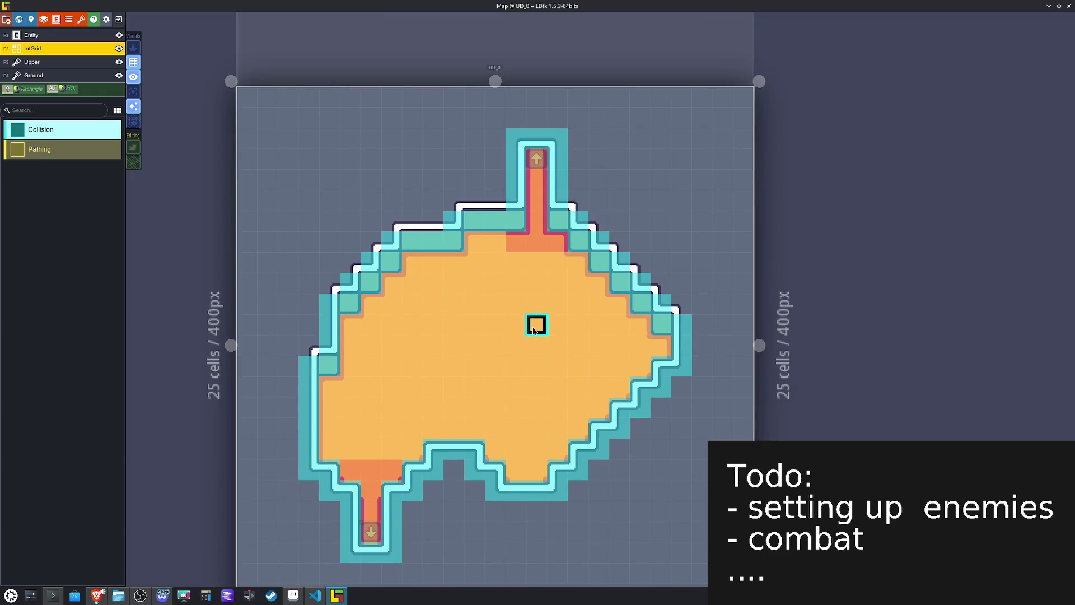
{"action": "scroll", "coordinate": [534, 330], "scroll_direction": "down", "scroll_amount": 5}
{"action": "left_click", "coordinate": [530, 391]}
{"action": "scroll", "coordinate": [546, 413], "scroll_direction": "up", "scroll_amount": 2}
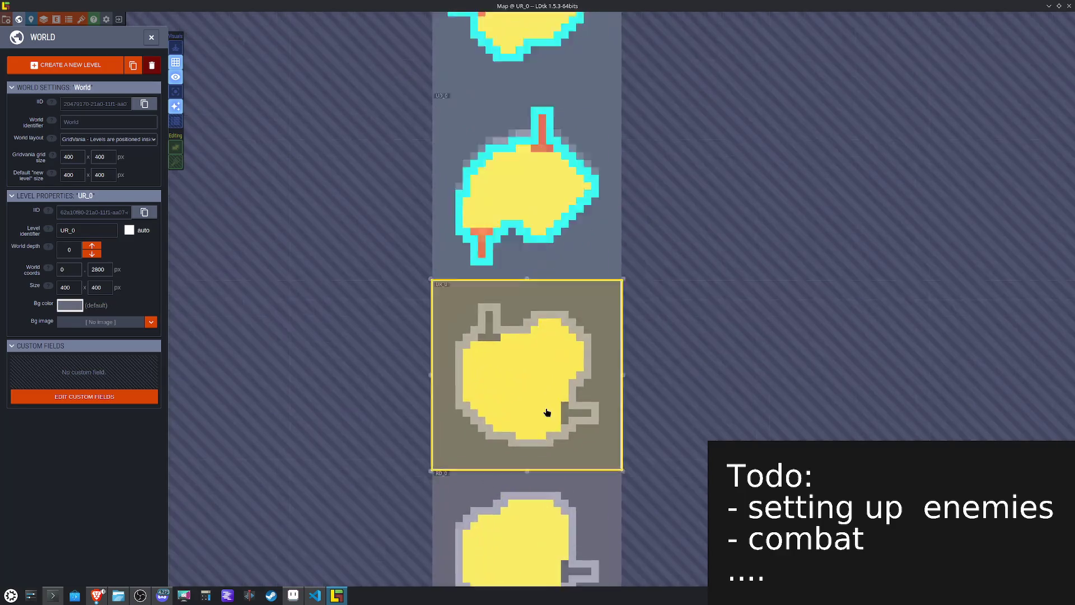
{"action": "double_click", "coordinate": [547, 413]}
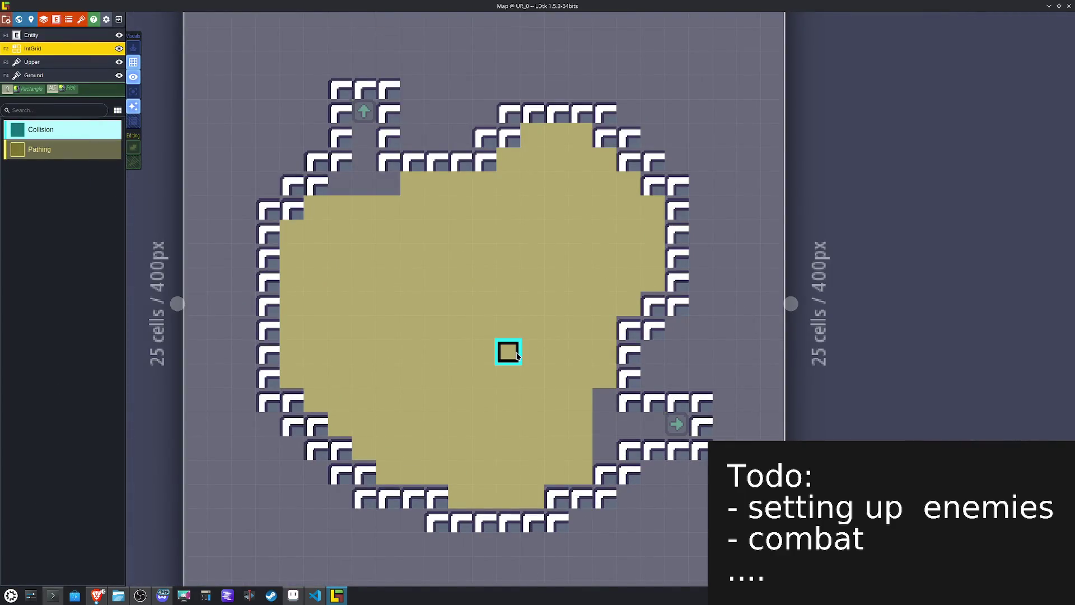
{"action": "left_click", "coordinate": [29, 76]}
{"action": "left_click", "coordinate": [147, 265]}
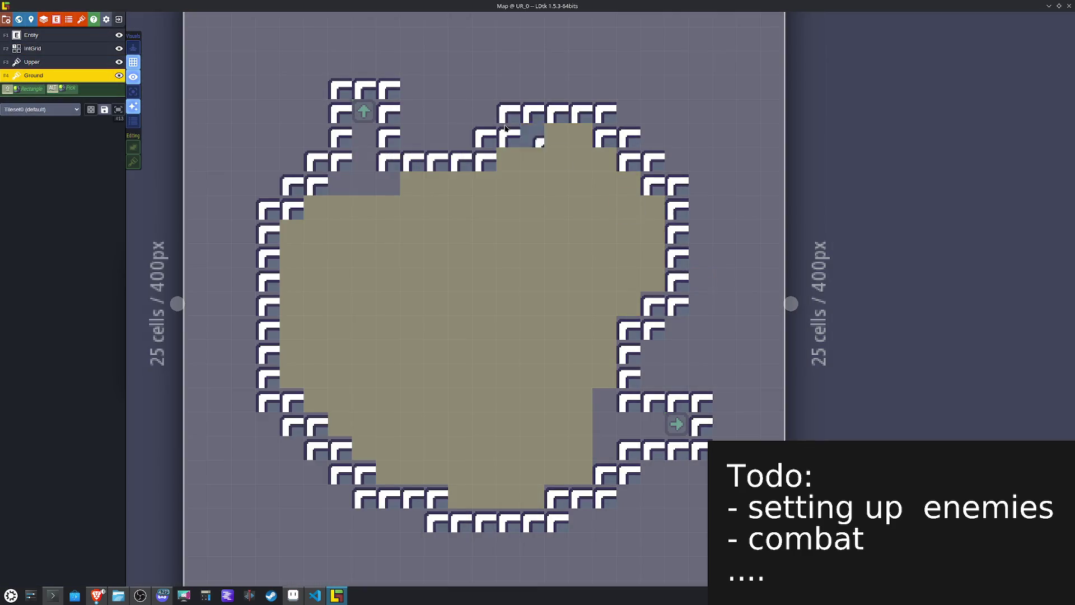
Step: Paint corner wall tiles, some X-flipped, along the upper diagonal, top and right walls
{"action": "mouse_move", "coordinate": [328, 84]}
{"action": "left_mouse_down"}
{"action": "mouse_move", "coordinate": [322, 143]}
{"action": "mouse_move", "coordinate": [267, 205]}
{"action": "left_mouse_up"}
{"action": "key", "text": "x"}
{"action": "left_click", "coordinate": [390, 91]}
{"action": "key", "text": "x"}
{"action": "left_click", "coordinate": [505, 107]}
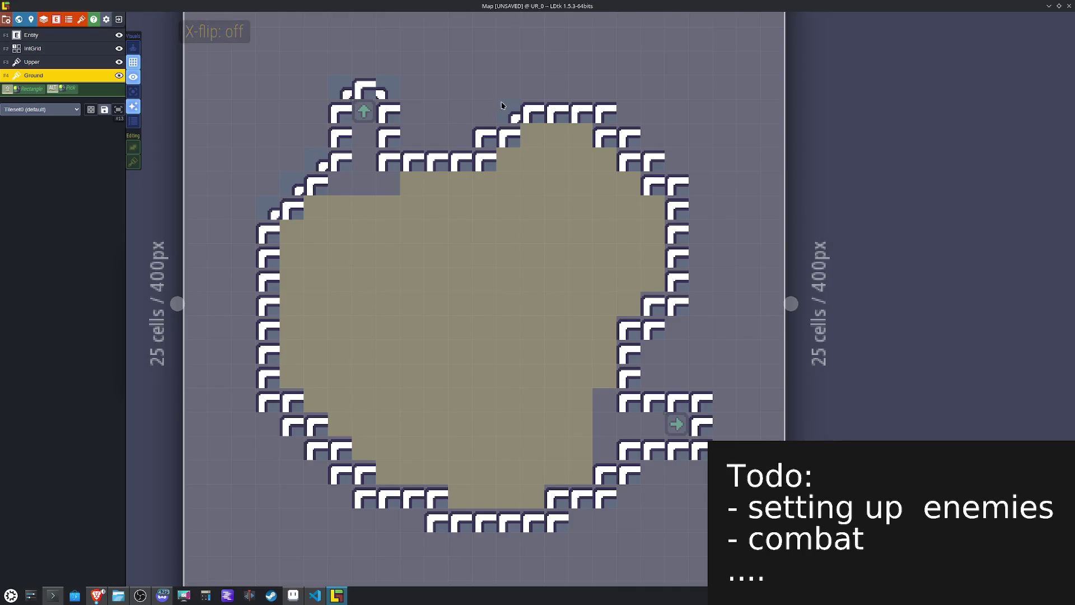
{"action": "left_click", "coordinate": [491, 139]}
{"action": "key", "text": "x"}
{"action": "left_click", "coordinate": [601, 115]}
{"action": "left_click", "coordinate": [623, 138]}
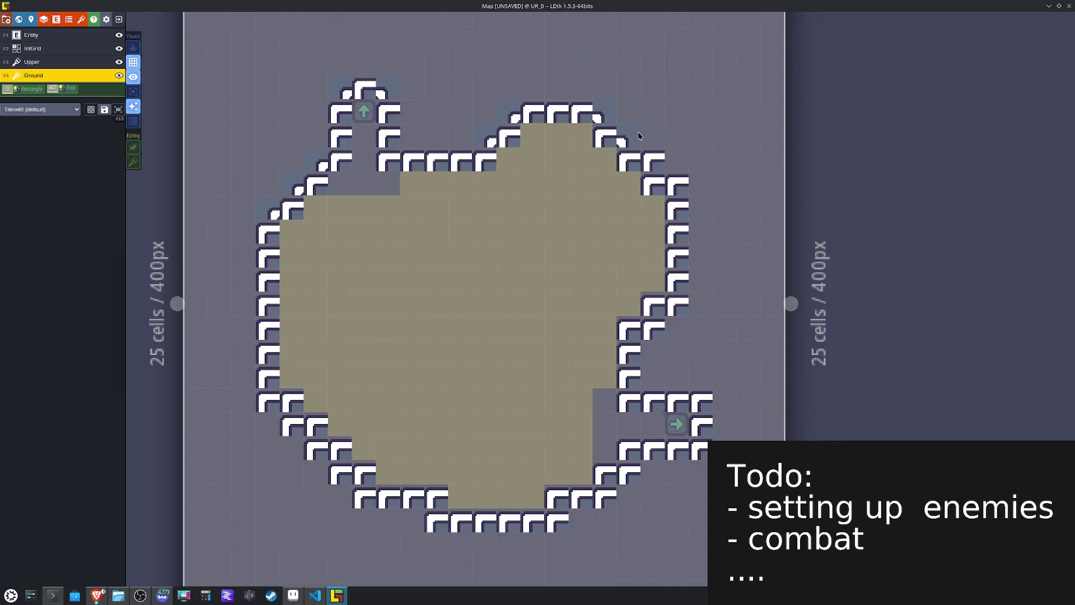
{"action": "left_click", "coordinate": [708, 407]}
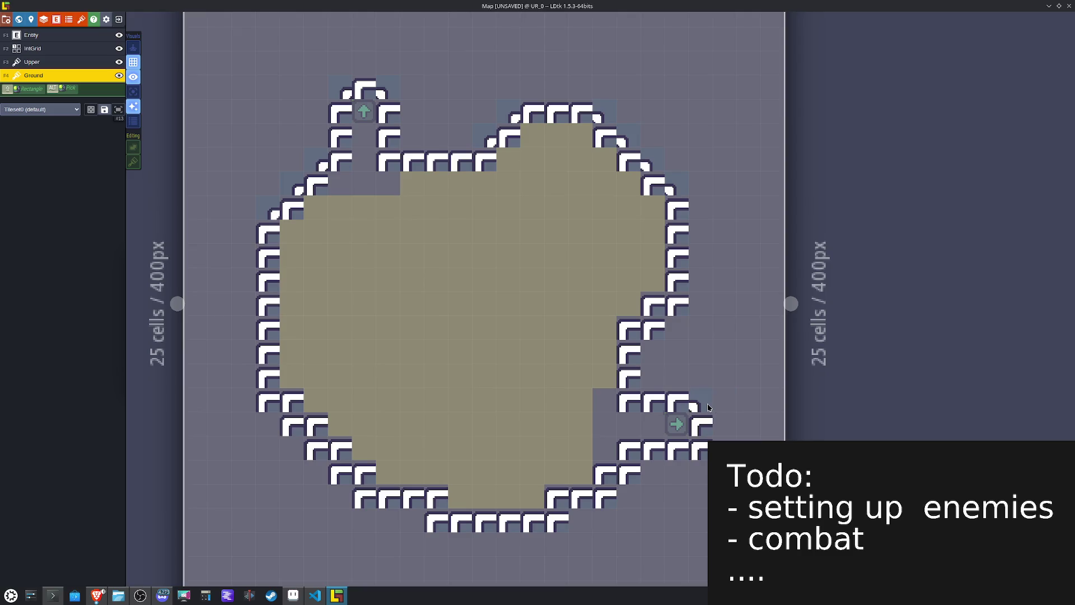
Step: Round off the lower-left diagonal and bottom-right walls with corner tiles, then choose a straight wall tile
{"action": "mouse_move", "coordinate": [65, 258]}
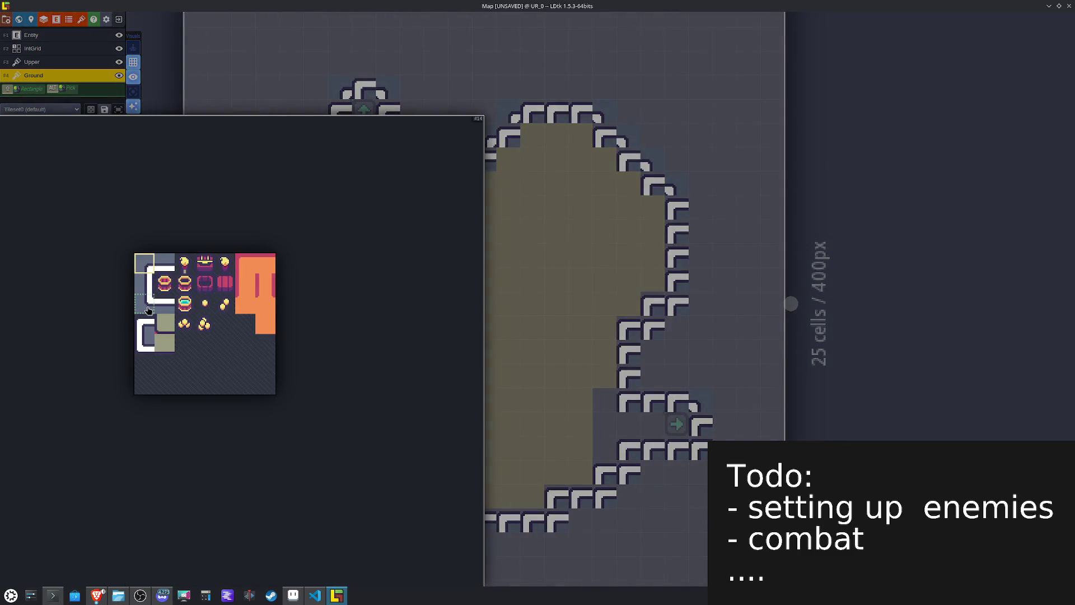
{"action": "left_click", "coordinate": [148, 311]}
{"action": "left_click", "coordinate": [264, 405]}
{"action": "left_click", "coordinate": [287, 428]}
{"action": "left_click", "coordinate": [312, 457]}
{"action": "left_click", "coordinate": [436, 519]}
{"action": "key", "text": "x"}
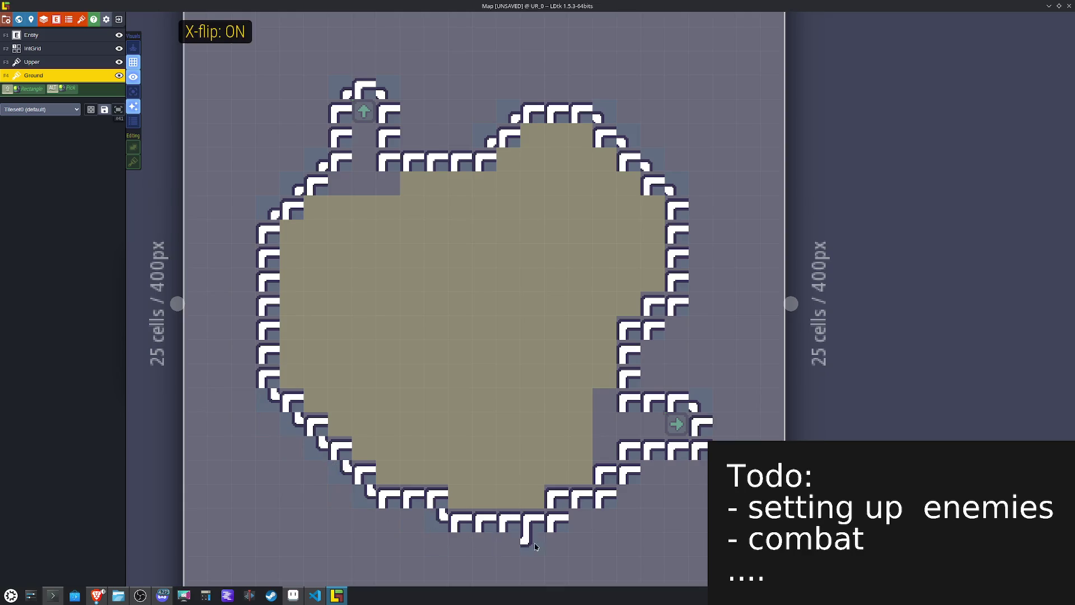
{"action": "left_click", "coordinate": [555, 519]}
{"action": "left_click", "coordinate": [603, 494]}
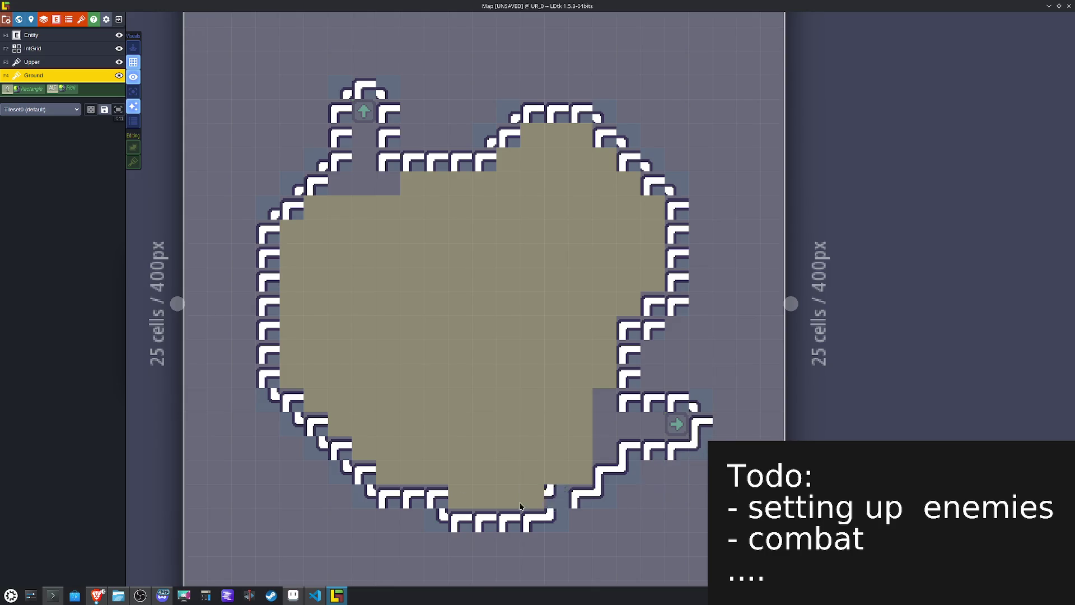
{"action": "key", "text": "space"}
{"action": "left_click", "coordinate": [166, 317]}
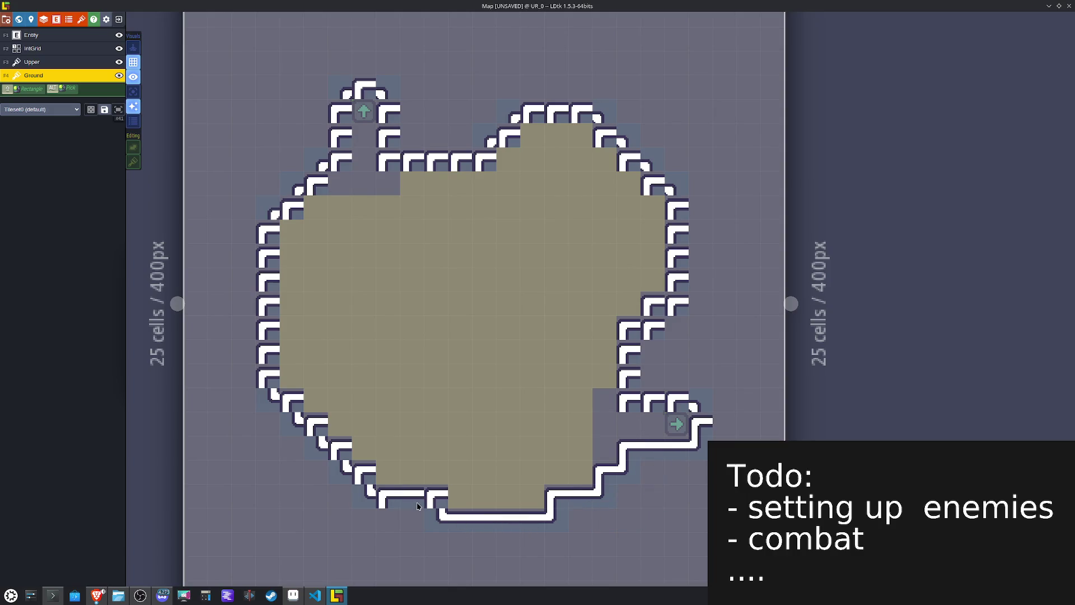
{"action": "key", "text": "space"}
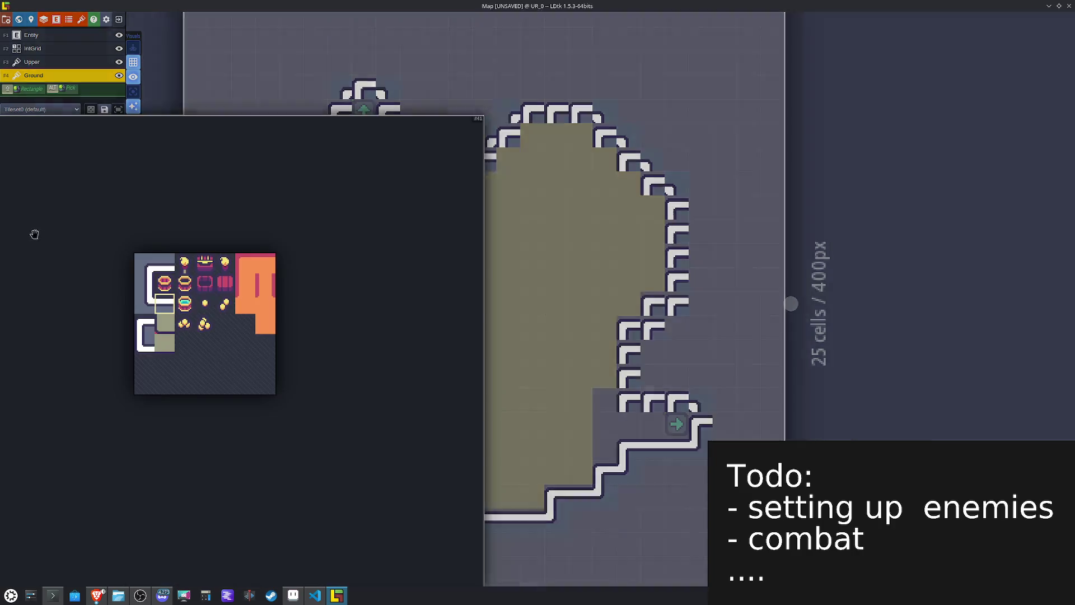
Step: Paint a straight wall down the left side and fix misfacing corners on the lower walls
{"action": "left_click", "coordinate": [148, 292]}
{"action": "left_click_drag", "start_coordinate": [267, 230], "coordinate": [272, 298]}
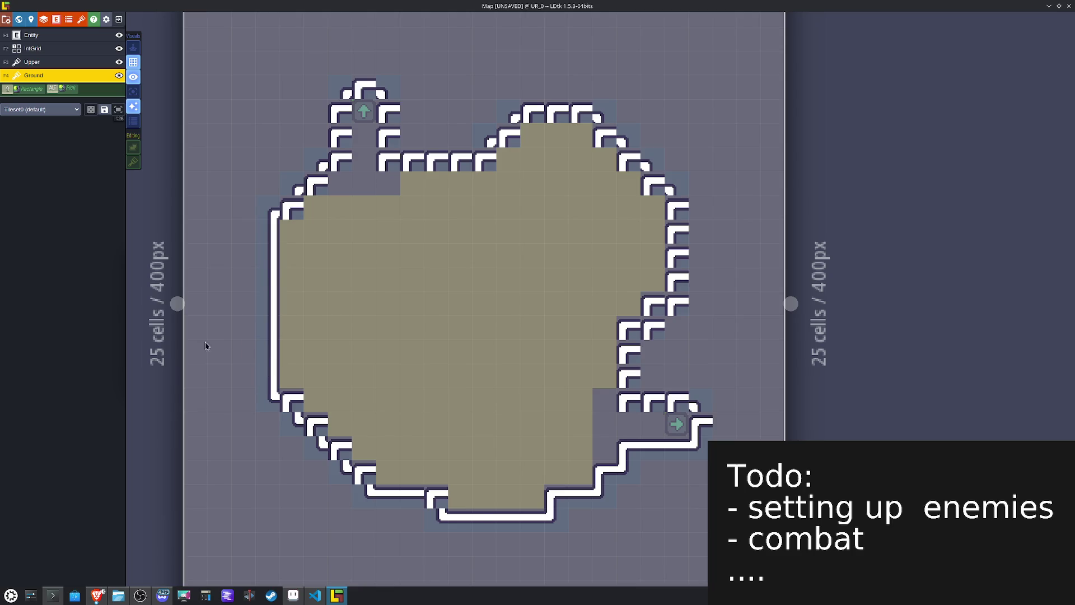
{"action": "key", "text": "space"}
{"action": "left_click", "coordinate": [146, 325]}
{"action": "key", "text": "x"}
{"action": "left_click", "coordinate": [310, 425]}
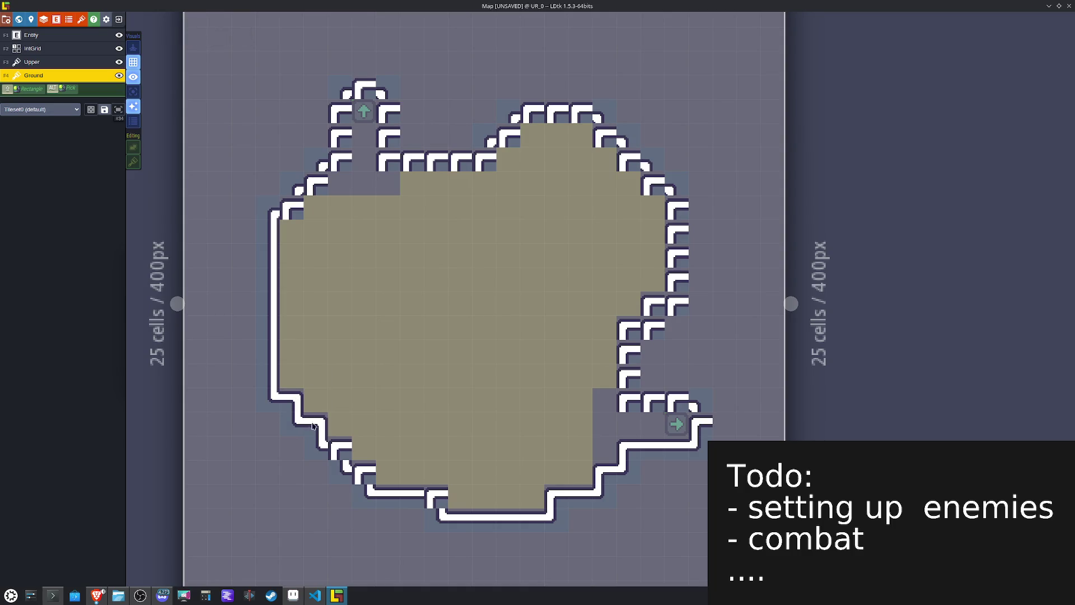
{"action": "left_click", "coordinate": [364, 473]}
{"action": "left_click", "coordinate": [437, 496]}
{"action": "left_click", "coordinate": [582, 395]}
Step: Repaint the upper-left wall into smooth flipped corner tiles
{"action": "mouse_move", "coordinate": [78, 239]}
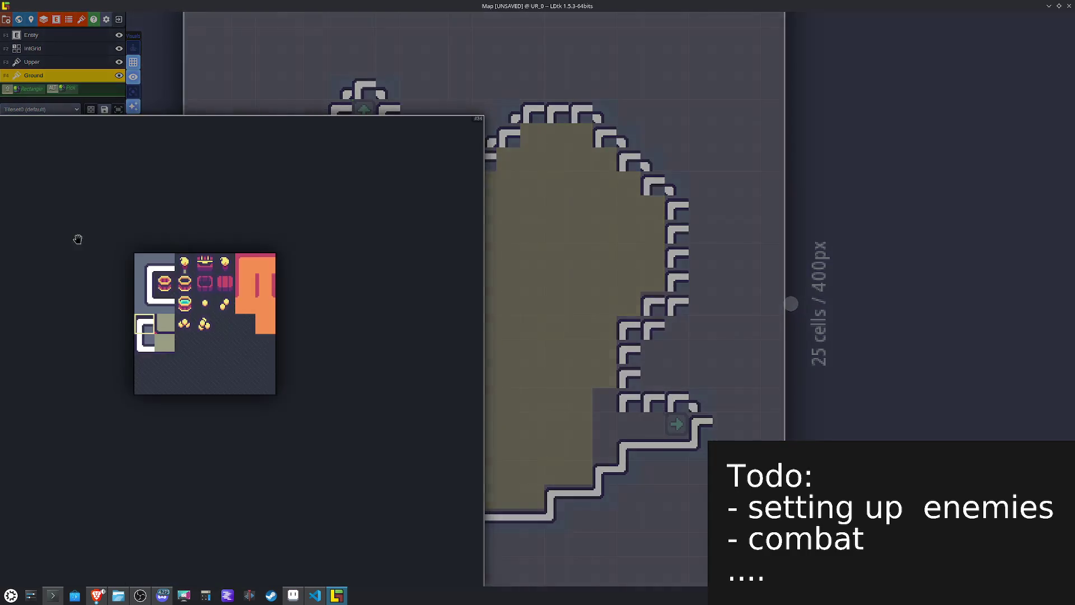
{"action": "left_click", "coordinate": [150, 351]}
{"action": "key", "text": "x"}
{"action": "left_click", "coordinate": [335, 191]}
{"action": "left_click", "coordinate": [316, 184]}
{"action": "left_click", "coordinate": [340, 184]}
Step: Repaint the walls beside the top passage and upper-right steps into matching corners
{"action": "left_click", "coordinate": [340, 160]}
{"action": "key", "text": "x"}
{"action": "left_click", "coordinate": [389, 162]}
{"action": "left_click", "coordinate": [413, 159]}
{"action": "key", "text": "x"}
{"action": "left_click", "coordinate": [484, 160]}
{"action": "left_click", "coordinate": [508, 134]}
{"action": "key", "text": "x"}
{"action": "left_click", "coordinate": [605, 135]}
{"action": "left_click", "coordinate": [622, 161]}
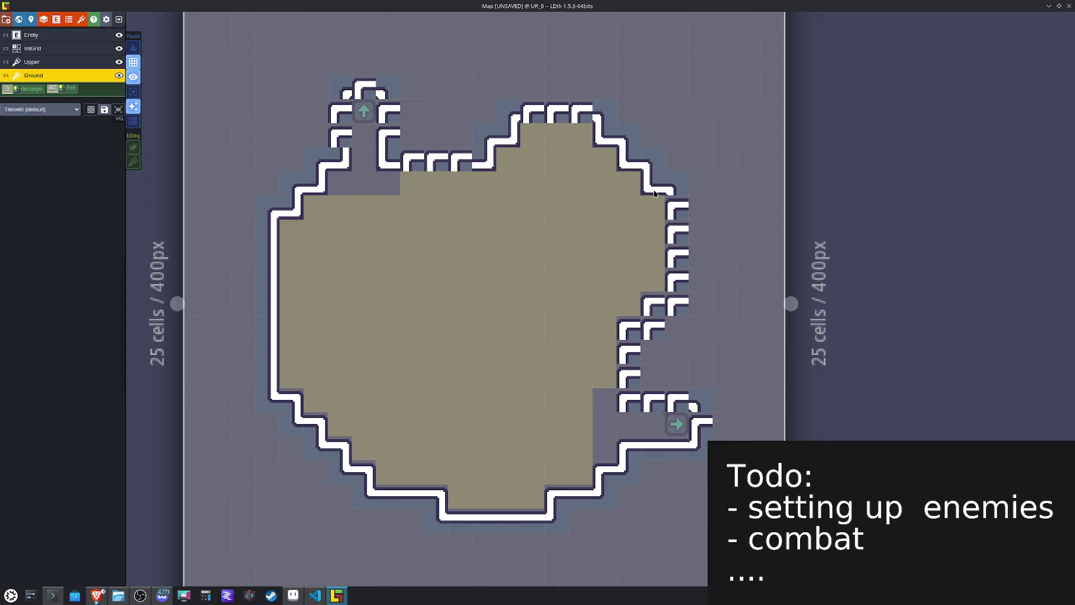
Step: Rebuild the right wall using a flipped 2x2 wall block and clean step tiles
{"action": "key", "text": "space"}
{"action": "left_click_drag", "start_coordinate": [149, 318], "coordinate": [166, 342]}
{"action": "key", "text": "space"}
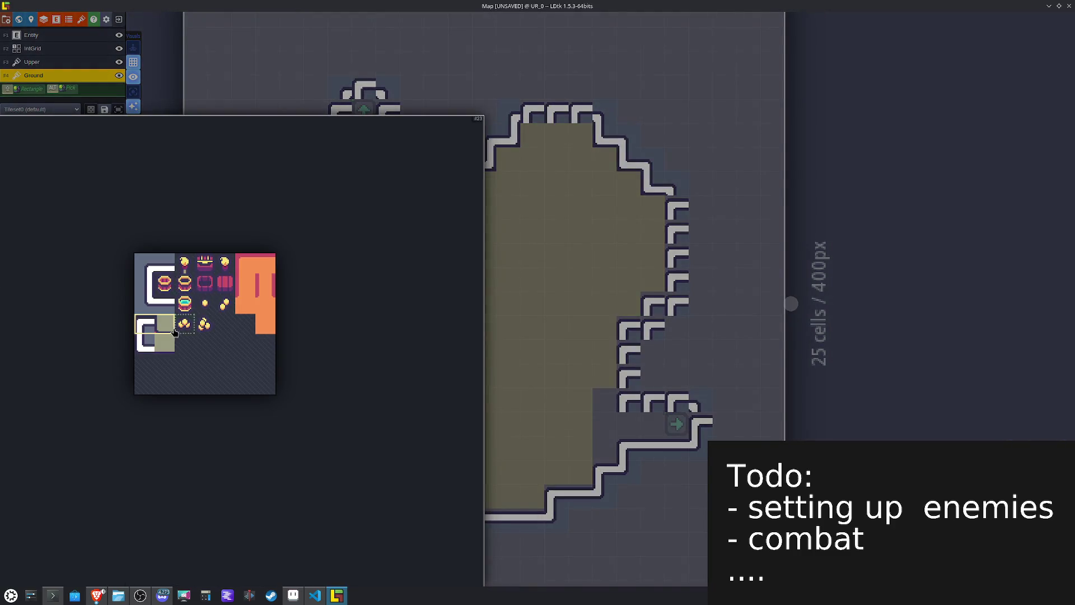
{"action": "key", "text": "space"}
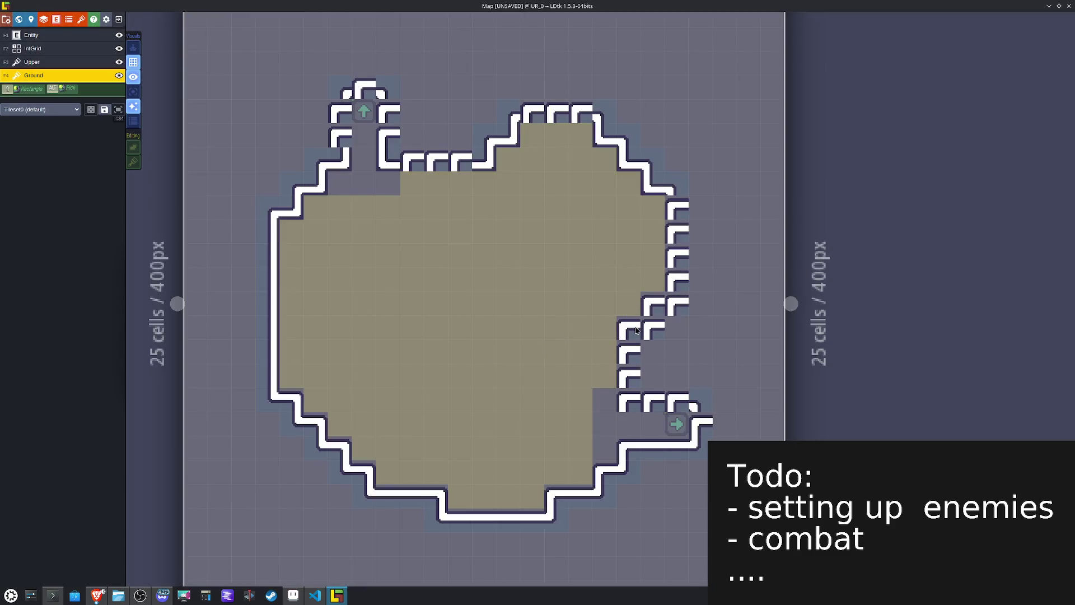
{"action": "key", "text": "space"}
{"action": "key", "text": "space"}
{"action": "key", "text": "x"}
{"action": "left_click", "coordinate": [654, 362]}
{"action": "left_click", "coordinate": [679, 286]}
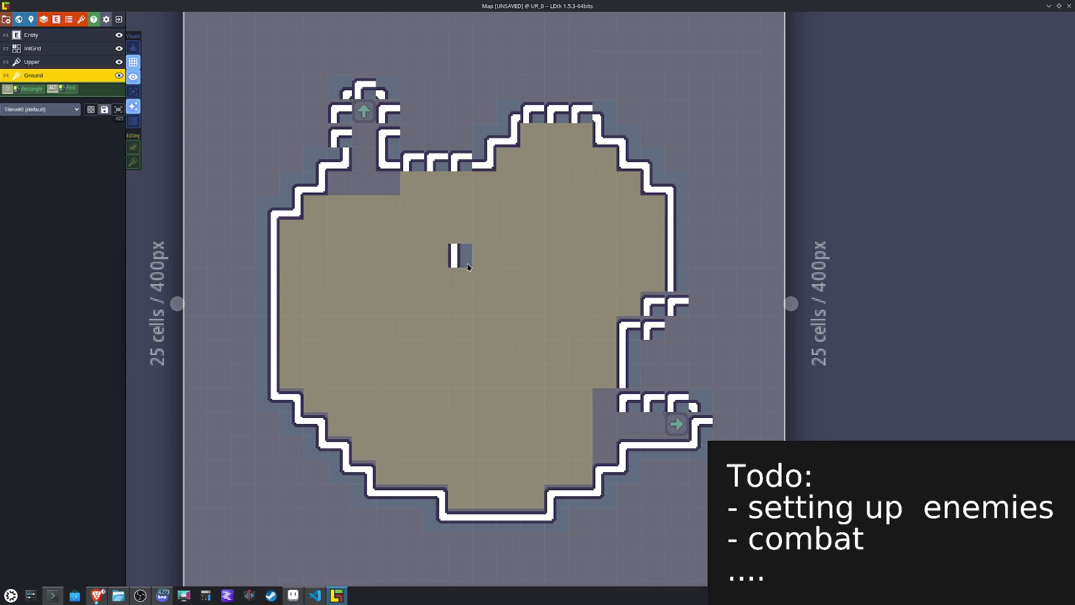
{"action": "key", "text": "space"}
{"action": "left_click", "coordinate": [147, 306]}
{"action": "left_click", "coordinate": [653, 351]}
{"action": "left_click", "coordinate": [677, 328]}
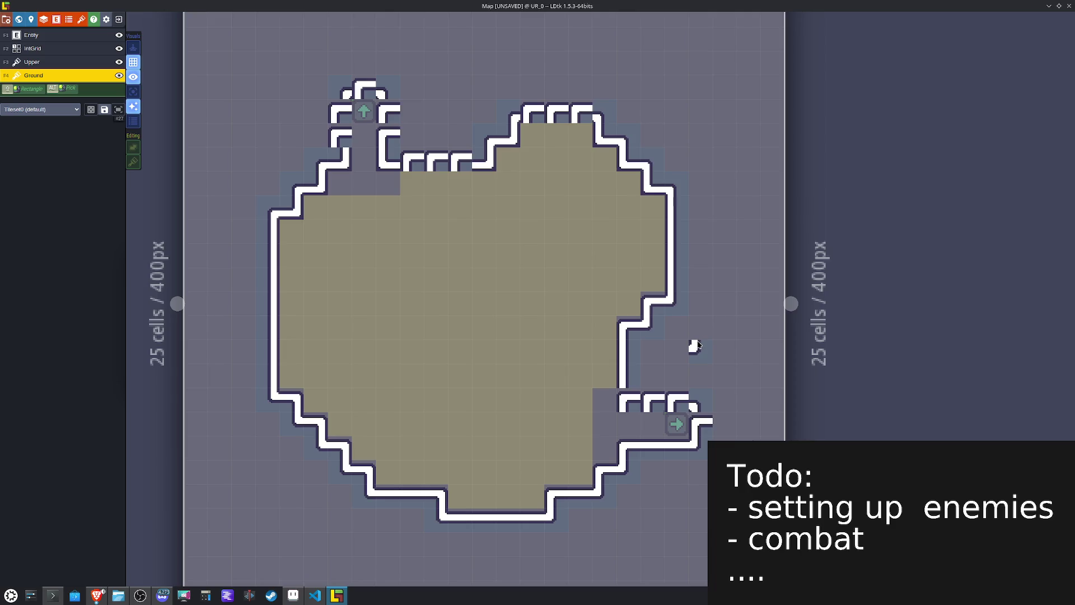
Step: Flatten the notched top wall and right-corridor wall with a two-tile flat wall piece
{"action": "key", "text": "space"}
{"action": "left_click", "coordinate": [139, 279]}
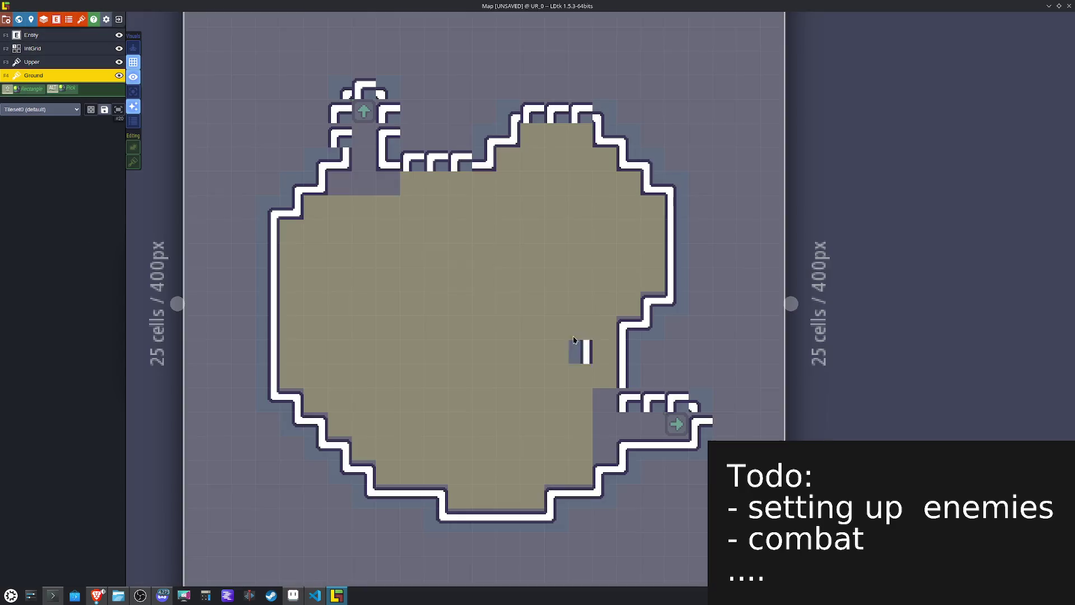
{"action": "key", "text": "x"}
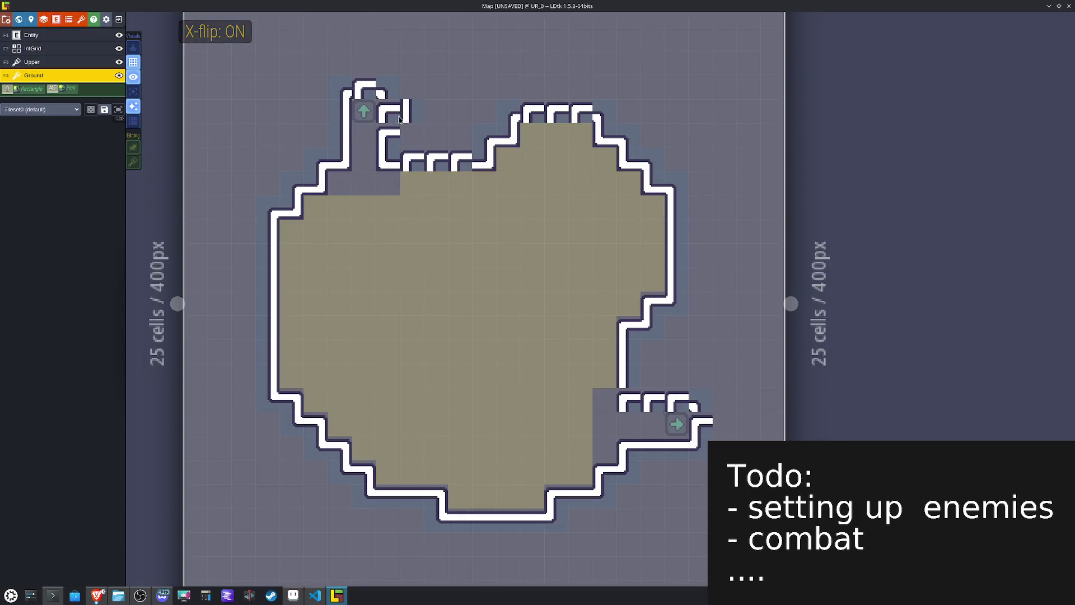
{"action": "key", "text": "space"}
{"action": "left_click_drag", "start_coordinate": [164, 264], "coordinate": [185, 263]}
{"action": "key", "text": "space"}
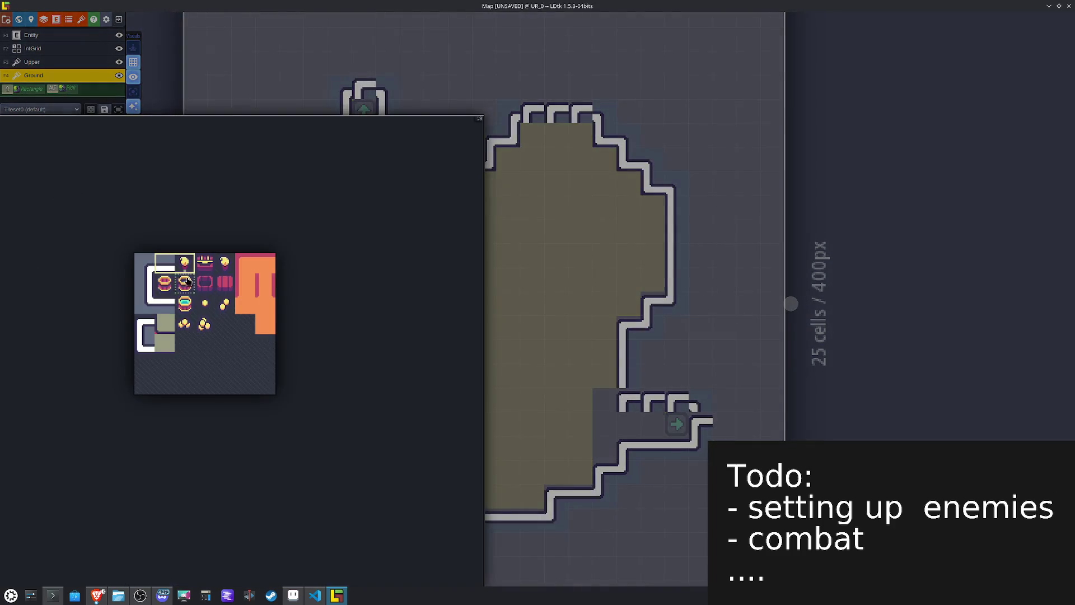
{"action": "key", "text": "space"}
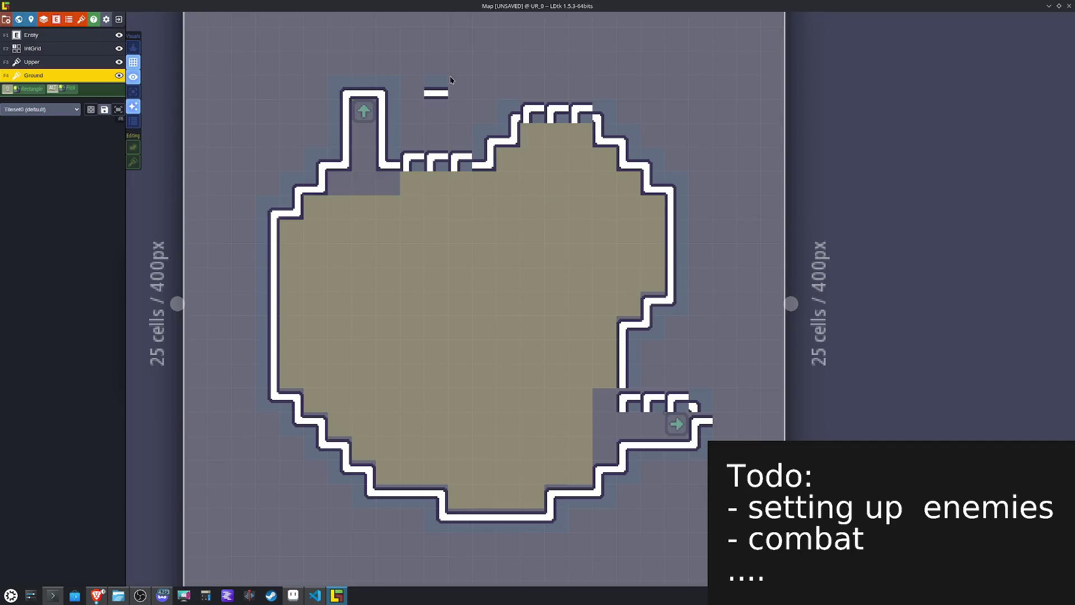
{"action": "left_click_drag", "start_coordinate": [531, 110], "coordinate": [570, 108]}
{"action": "left_click", "coordinate": [454, 153]}
{"action": "left_click", "coordinate": [423, 154]}
{"action": "left_click", "coordinate": [653, 402]}
{"action": "left_click", "coordinate": [667, 404]}
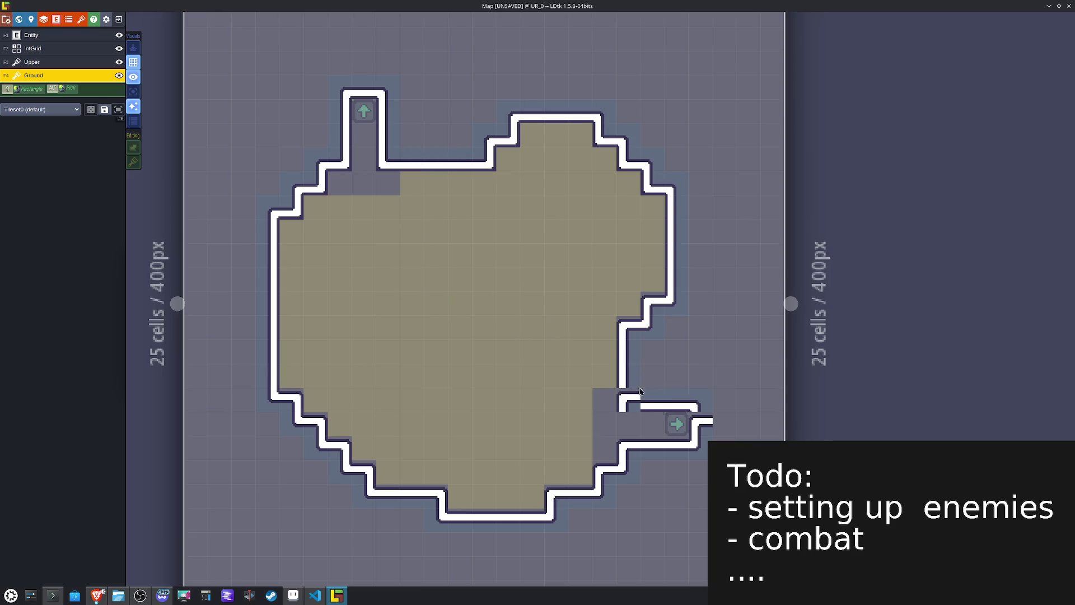
Step: Close the corner where the right corridor joins and check the DTeleport arrow there
{"action": "left_click", "coordinate": [270, 278], "text": "alt"}
{"action": "key", "text": "x"}
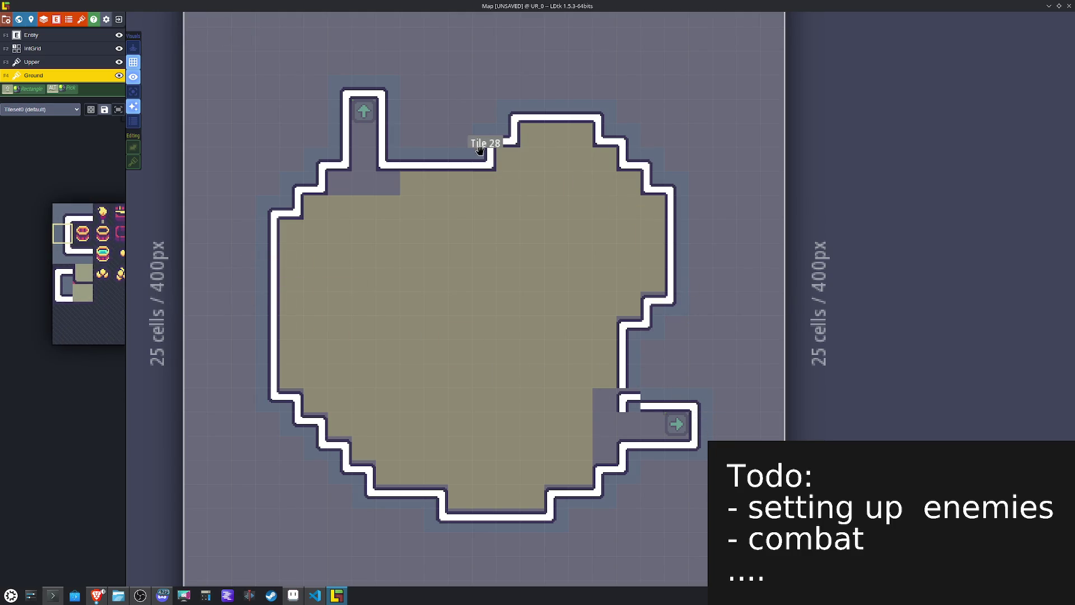
{"action": "left_click", "coordinate": [500, 152], "text": "alt"}
{"action": "key", "text": "x"}
{"action": "left_click", "coordinate": [606, 399]}
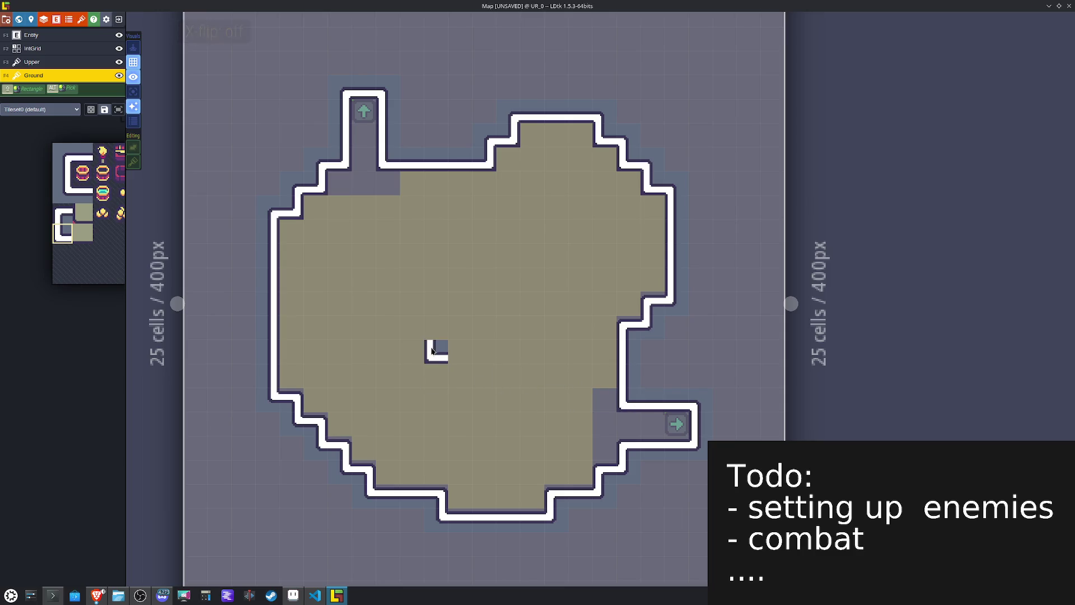
{"action": "mouse_move", "coordinate": [700, 412]}
{"action": "left_mouse_down"}
{"action": "mouse_move", "coordinate": [644, 401]}
{"action": "mouse_move", "coordinate": [630, 384]}
{"action": "left_mouse_up"}
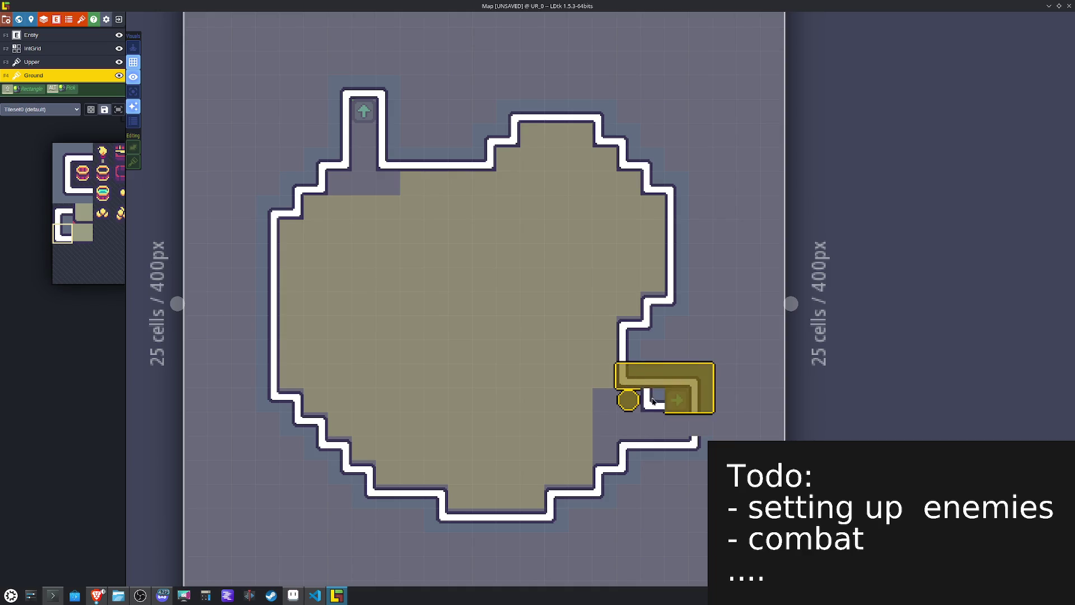
{"action": "left_click", "coordinate": [677, 405]}
{"action": "key", "text": "F4"}
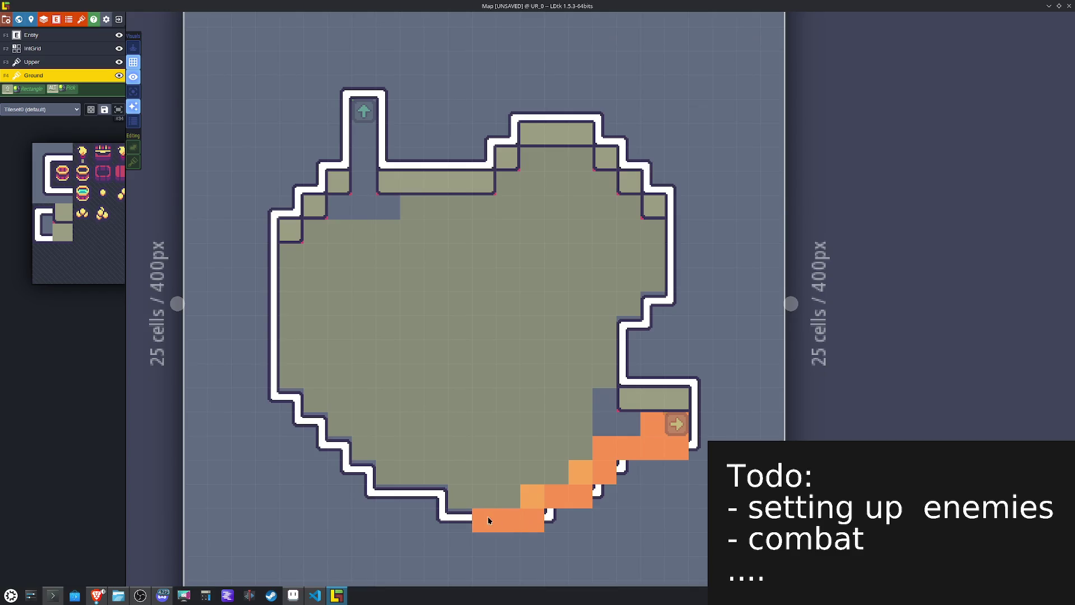
Step: Paint darker orange cells along the bottom, left, top and right floor edges, then flood-fill the grey interior orange
{"action": "left_click_drag", "start_coordinate": [452, 512], "coordinate": [412, 492]}
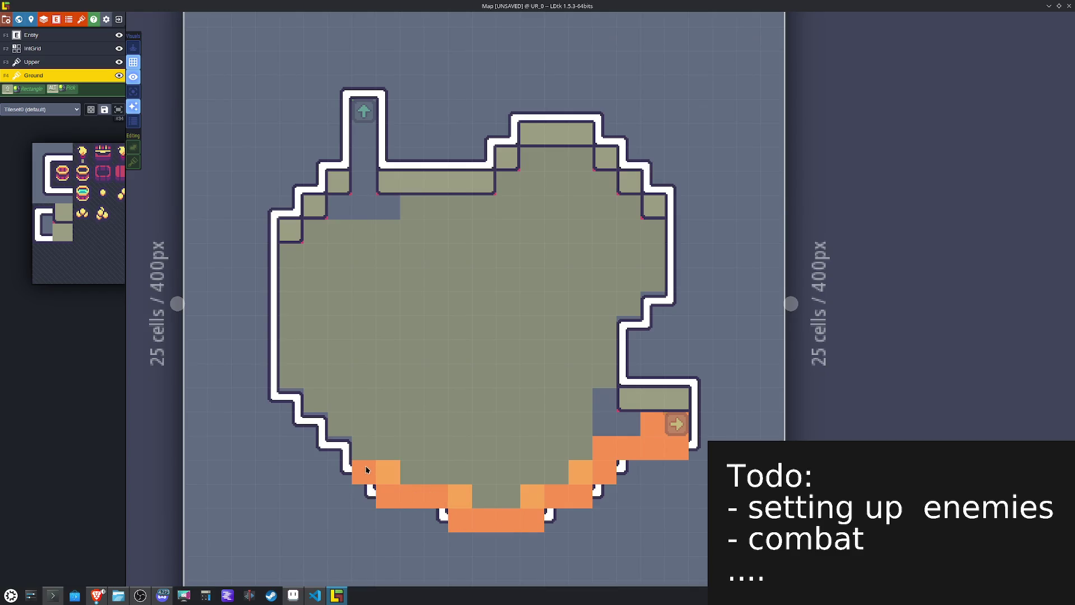
{"action": "mouse_move", "coordinate": [327, 426]}
{"action": "left_mouse_down"}
{"action": "mouse_move", "coordinate": [295, 397]}
{"action": "mouse_move", "coordinate": [287, 335]}
{"action": "left_mouse_up"}
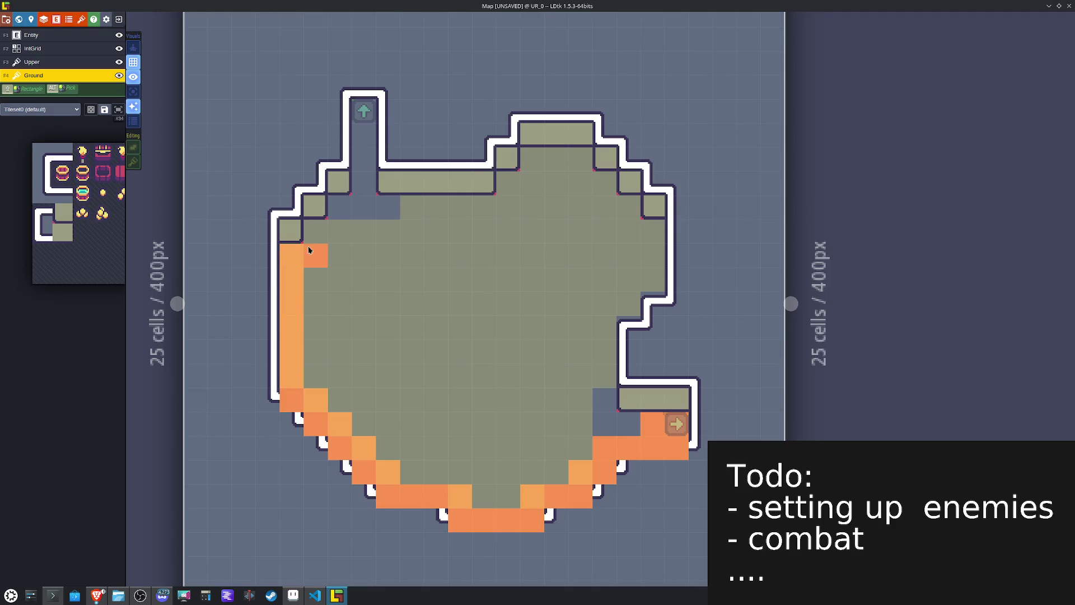
{"action": "left_click_drag", "start_coordinate": [328, 237], "coordinate": [379, 229]}
{"action": "mouse_move", "coordinate": [364, 178]}
{"action": "left_mouse_down"}
{"action": "mouse_move", "coordinate": [365, 110]}
{"action": "mouse_move", "coordinate": [408, 212]}
{"action": "mouse_move", "coordinate": [478, 209]}
{"action": "left_mouse_up"}
{"action": "left_click_drag", "start_coordinate": [540, 173], "coordinate": [571, 169]}
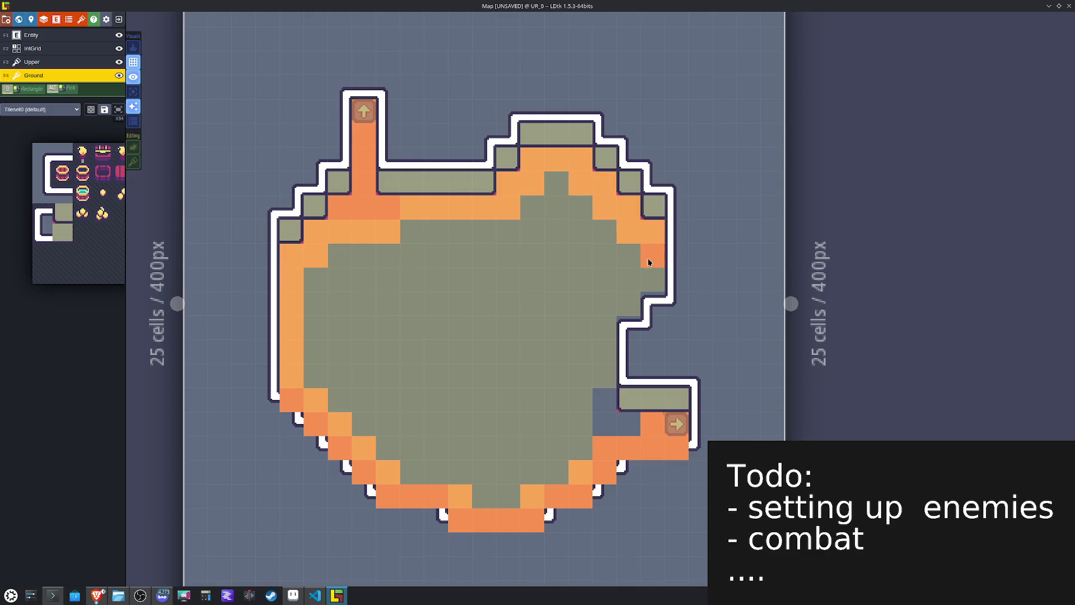
{"action": "left_click_drag", "start_coordinate": [629, 314], "coordinate": [618, 328]}
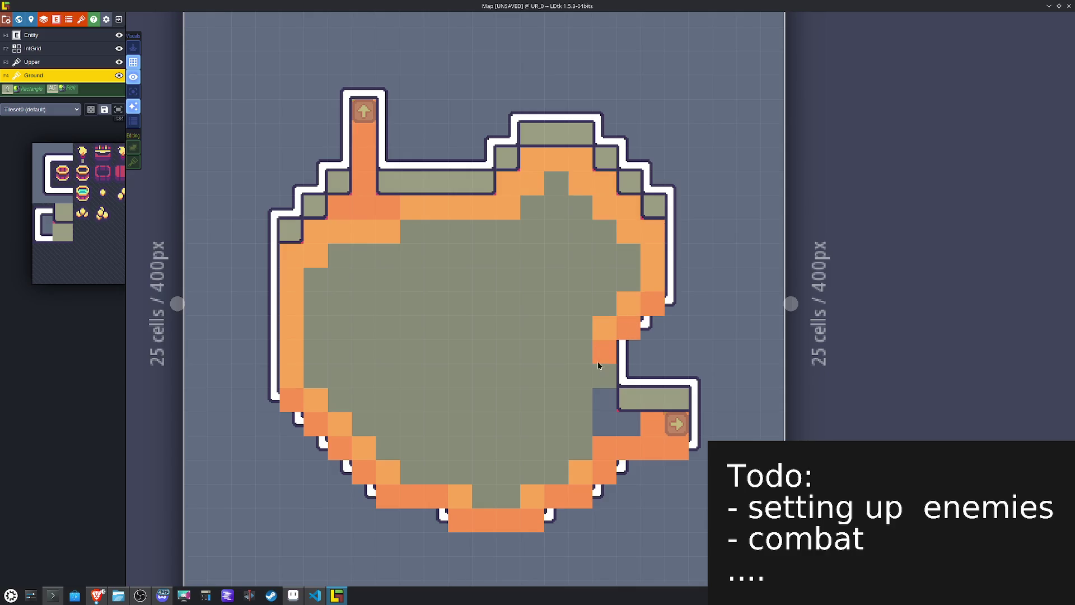
{"action": "left_click", "coordinate": [501, 372], "text": "alt+shift"}
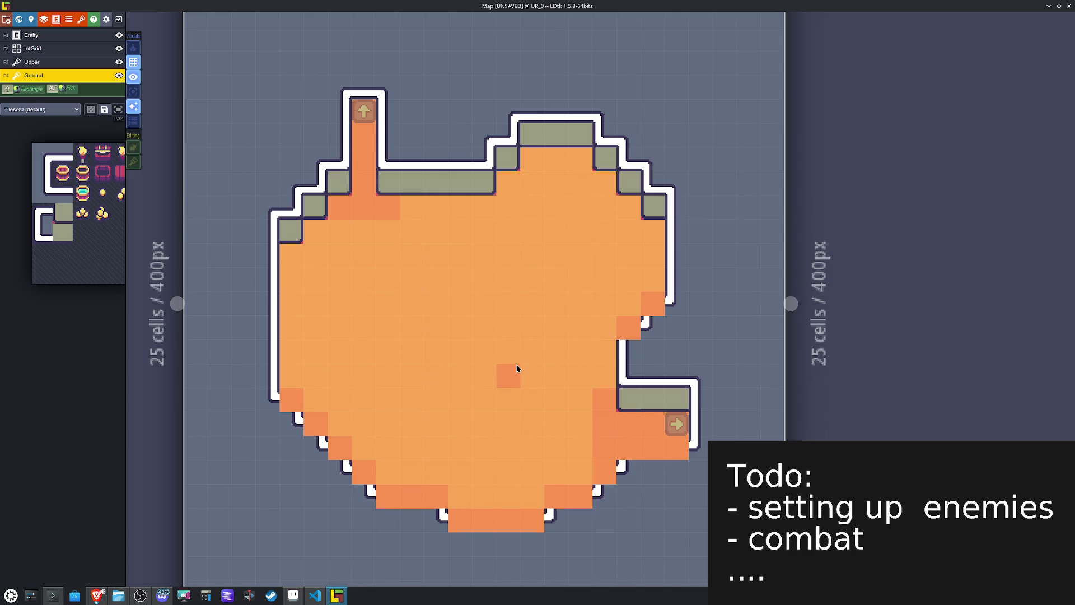
Step: On the Upper layer, place X-flipped wall tiles along the bottom and bottom-left edges
{"action": "left_click", "coordinate": [49, 63]}
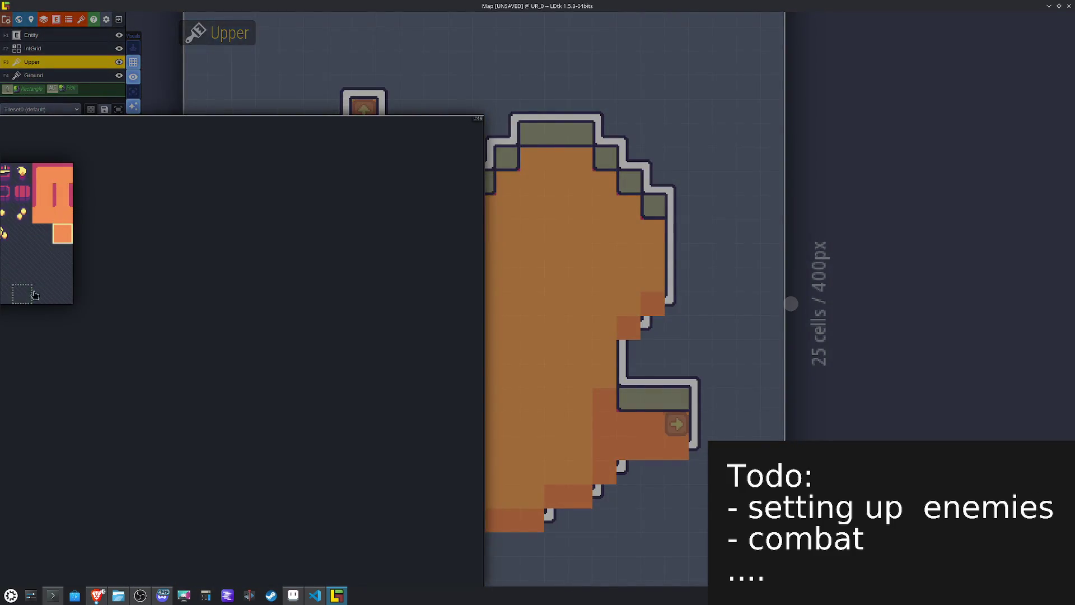
{"action": "mouse_move", "coordinate": [225, 314]}
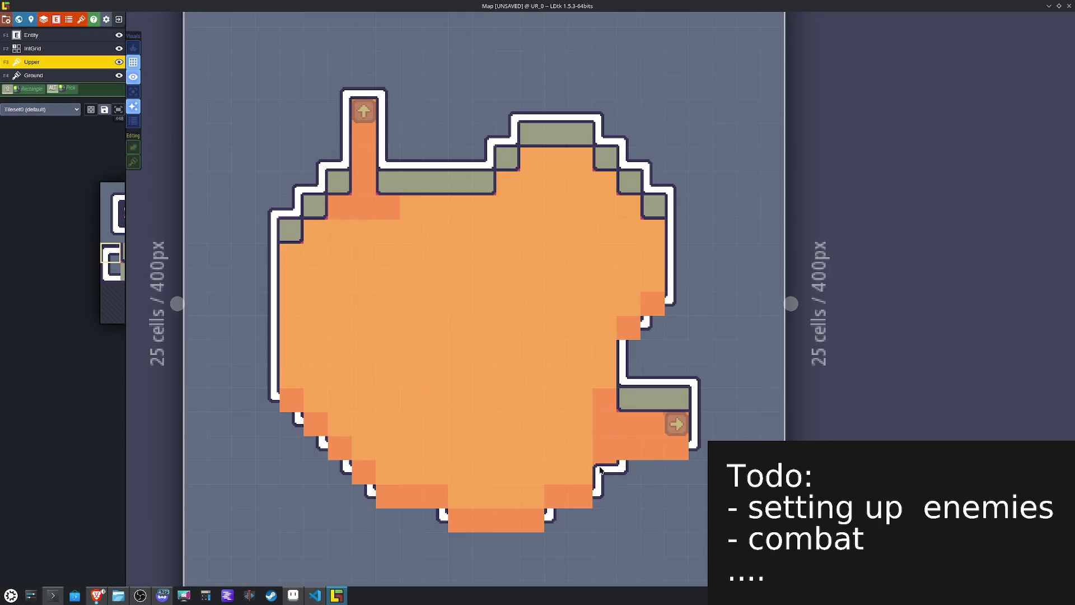
{"action": "key", "text": "x"}
{"action": "left_click", "coordinate": [436, 498]}
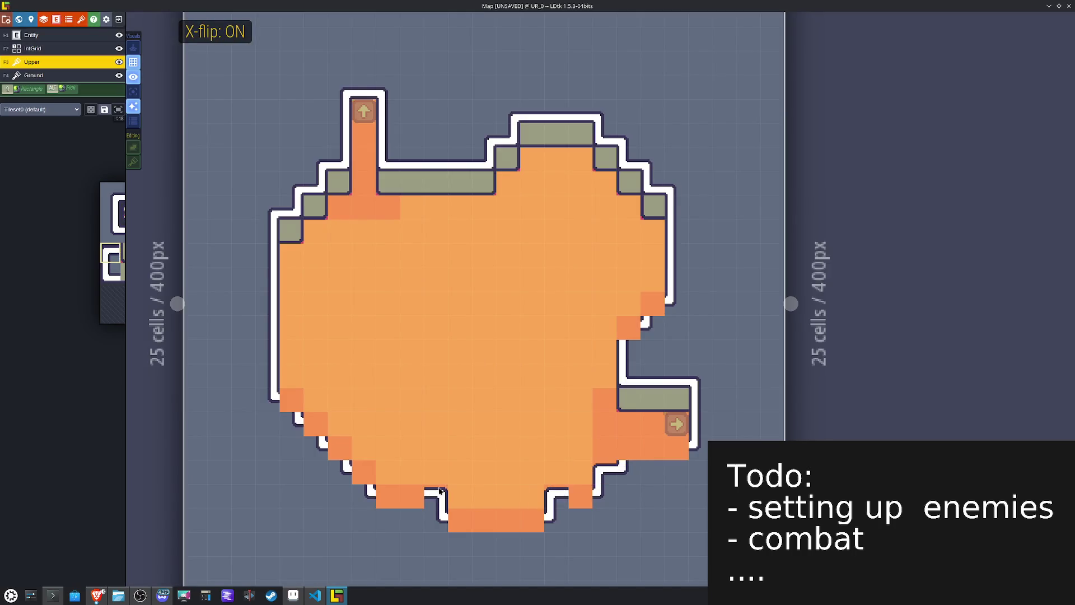
{"action": "left_click", "coordinate": [363, 473]}
{"action": "left_click", "coordinate": [316, 425]}
{"action": "left_click", "coordinate": [291, 401]}
Step: Place unflipped wall tiles in the right and bottom-right notch, then paint another wall tile along the bottom edge
{"action": "key", "text": "x"}
{"action": "left_click", "coordinate": [628, 328]}
{"action": "left_click", "coordinate": [652, 305]}
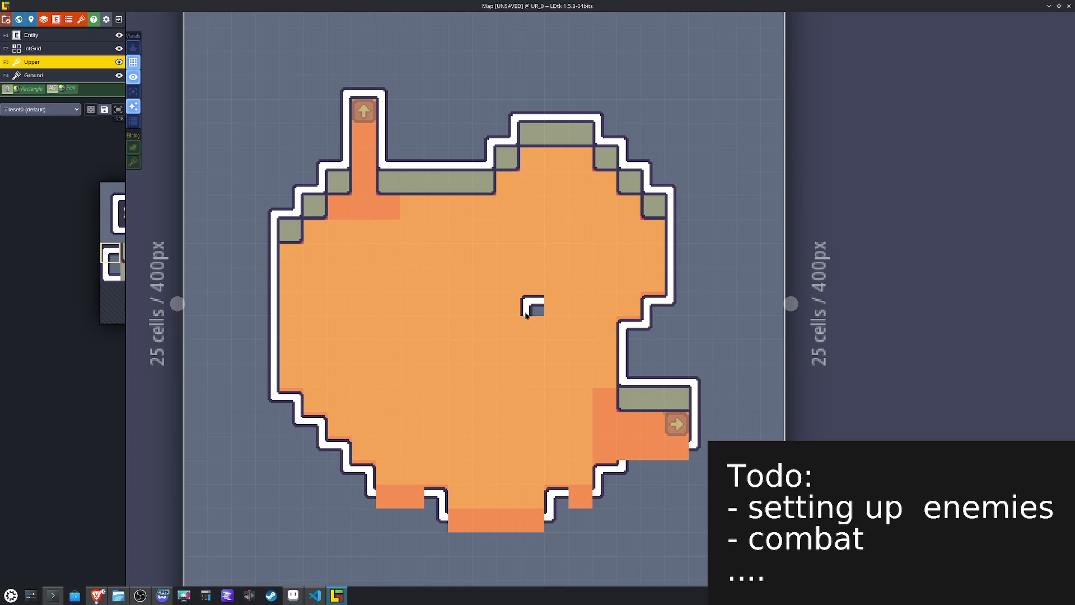
{"action": "left_click", "coordinate": [629, 449]}
{"action": "mouse_move", "coordinate": [112, 252]}
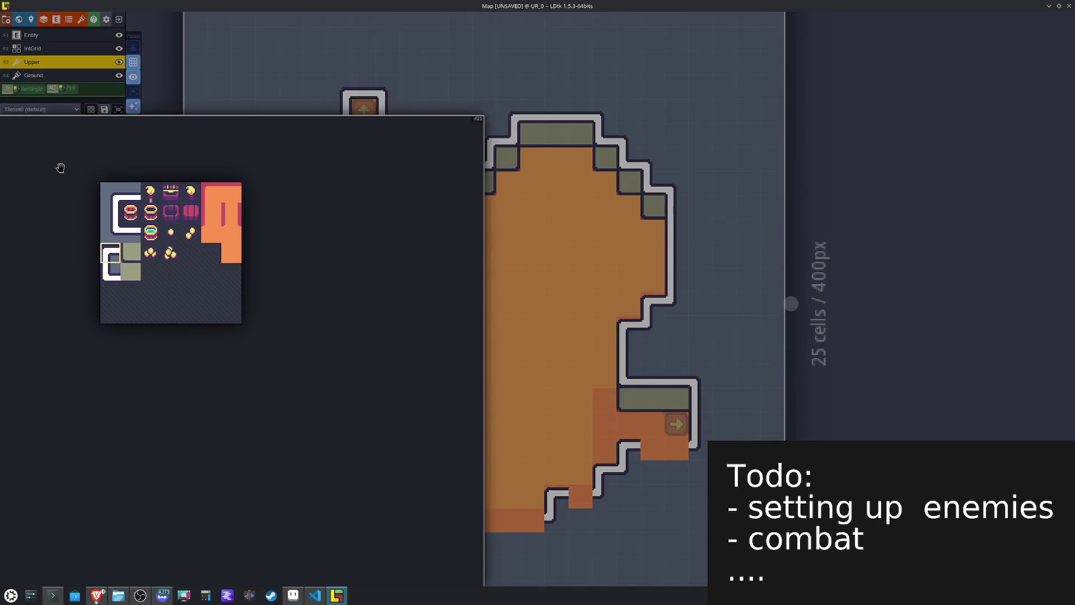
{"action": "left_click", "coordinate": [130, 237]}
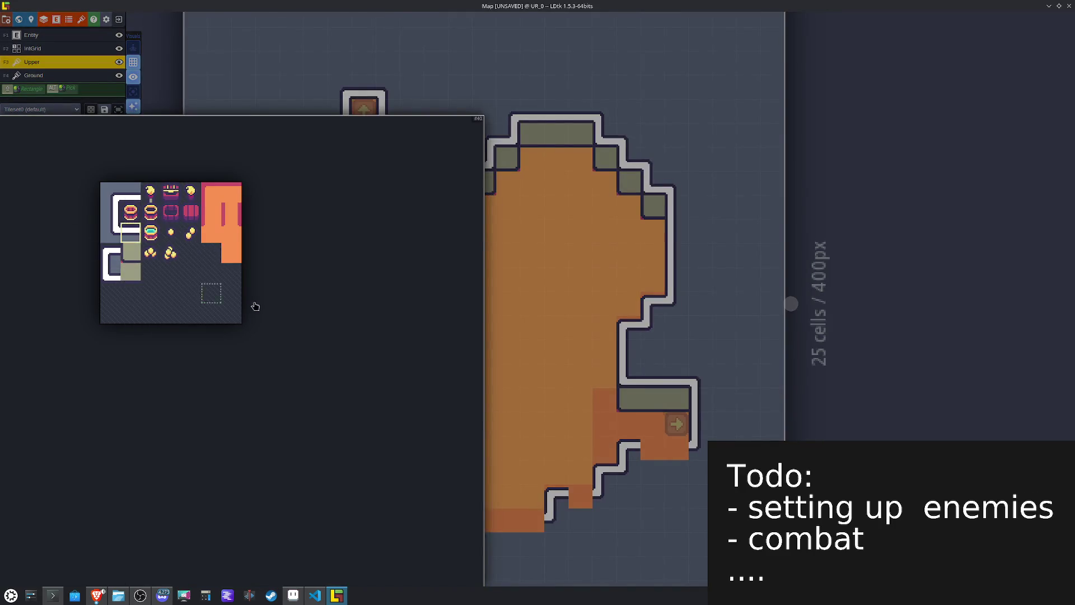
{"action": "mouse_move", "coordinate": [586, 524]}
{"action": "left_mouse_down"}
{"action": "mouse_move", "coordinate": [470, 526]}
{"action": "mouse_move", "coordinate": [398, 498]}
{"action": "mouse_move", "coordinate": [411, 499]}
{"action": "left_mouse_up"}
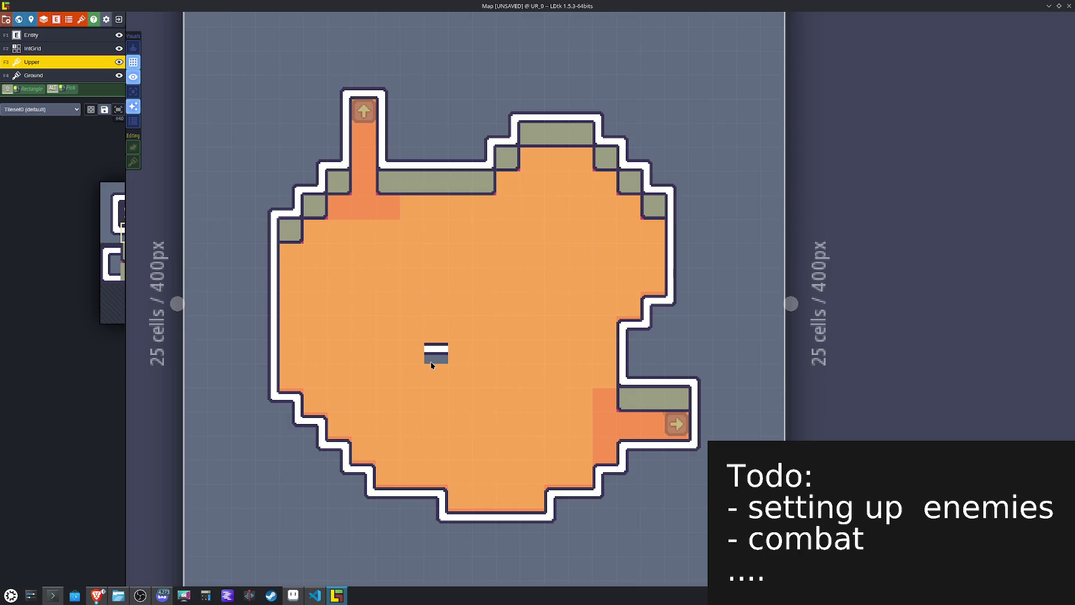
Step: On the Ground layer, paint shaded edge tiles along the upper-right, top and upper-left walls, X-flipping as needed
{"action": "mouse_move", "coordinate": [55, 181]}
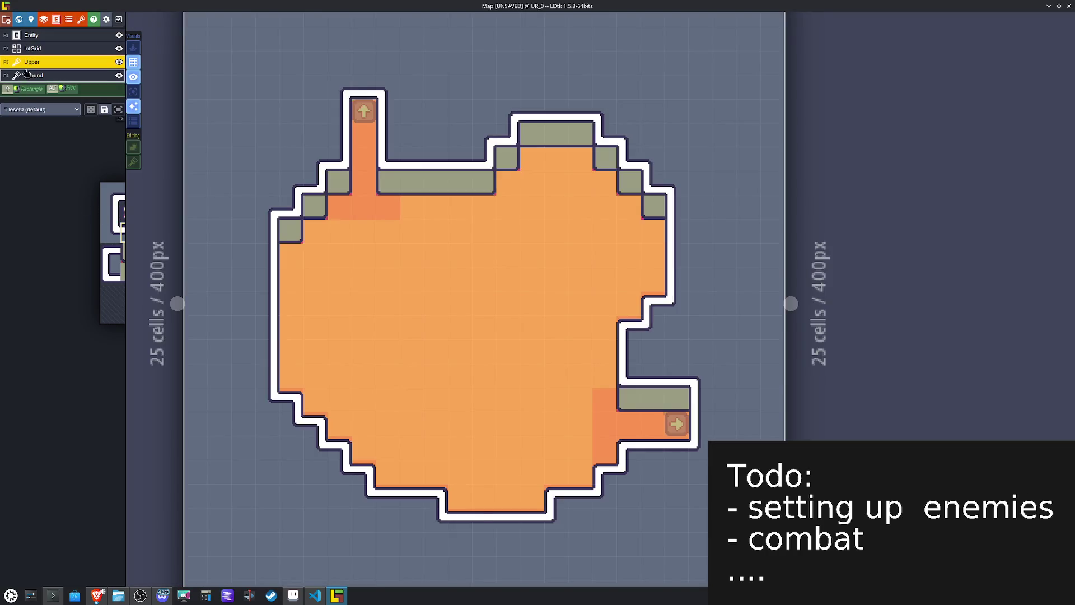
{"action": "left_click", "coordinate": [26, 75]}
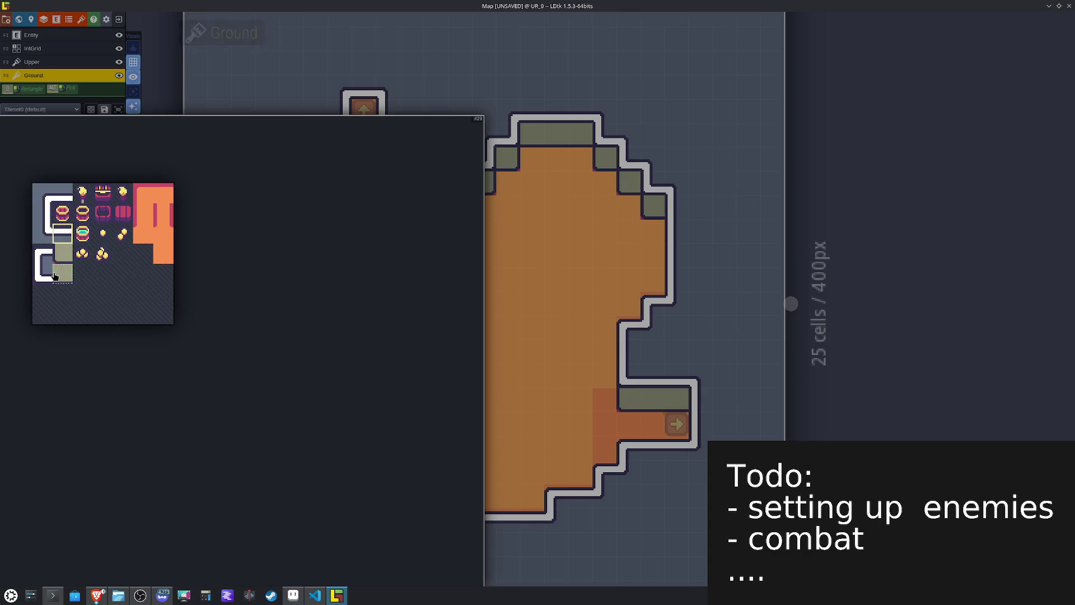
{"action": "key", "text": "x"}
{"action": "left_click", "coordinate": [643, 233]}
{"action": "left_click", "coordinate": [628, 208]}
{"action": "left_click", "coordinate": [606, 186]}
{"action": "left_click", "coordinate": [582, 158]}
{"action": "key", "text": "x"}
{"action": "left_click", "coordinate": [532, 158]}
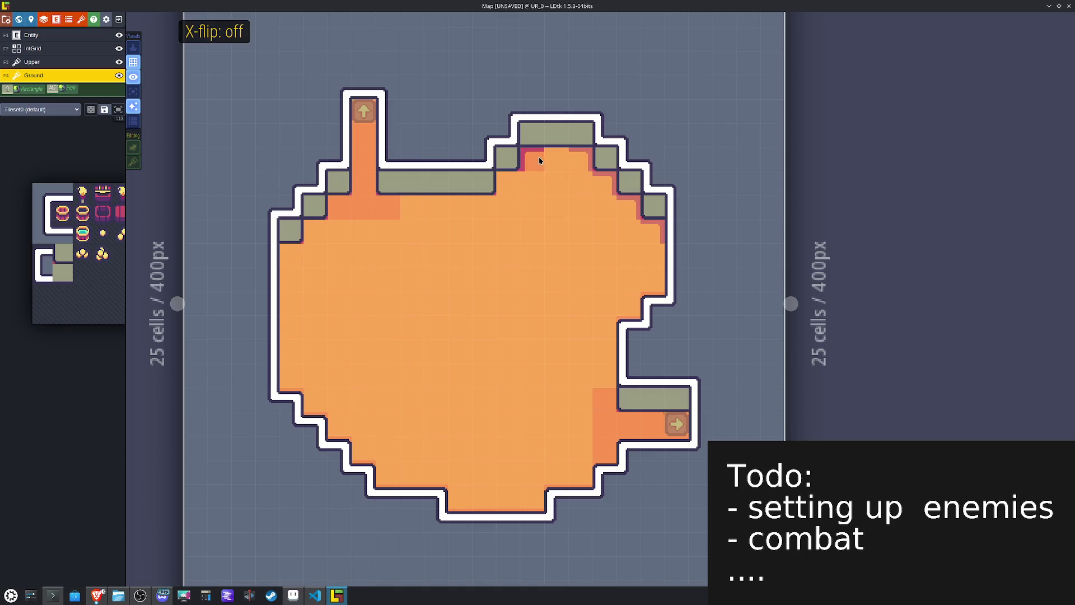
{"action": "key", "text": "x"}
{"action": "left_click", "coordinate": [336, 208]}
{"action": "key", "text": "x"}
{"action": "left_click", "coordinate": [336, 208]}
{"action": "left_click", "coordinate": [316, 209]}
Step: Repaint the top-left edge with plain floor tiles, undo one, and pick an edge-shading tile
{"action": "left_click", "coordinate": [357, 287], "text": "alt"}
{"action": "left_click", "coordinate": [317, 208]}
{"action": "left_click", "coordinate": [291, 255]}
{"action": "key", "text": "ctrl+z"}
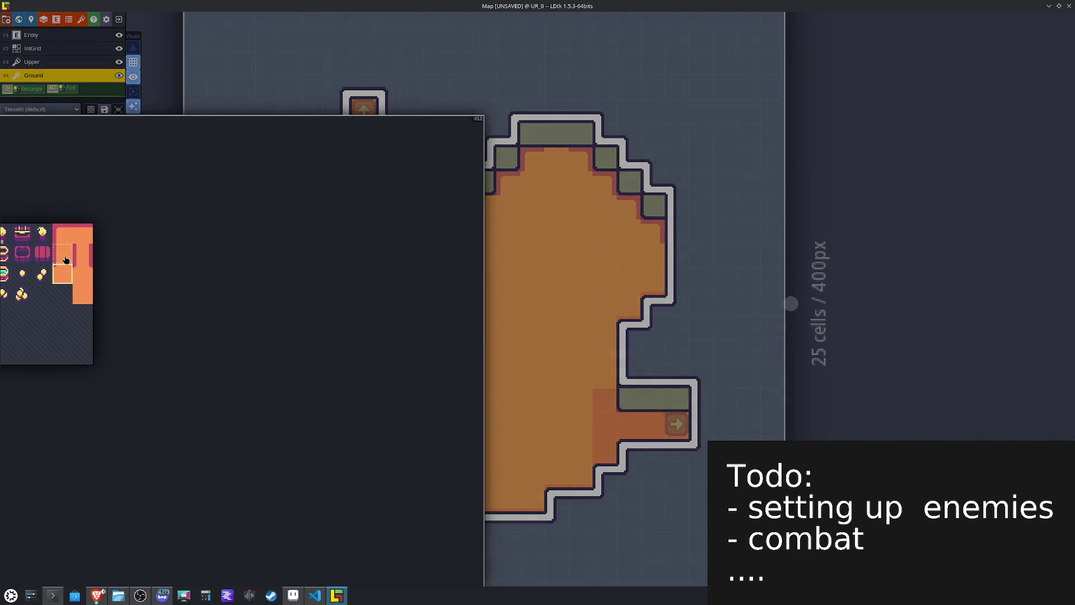
{"action": "left_click", "coordinate": [66, 260]}
{"action": "key", "text": "x"}
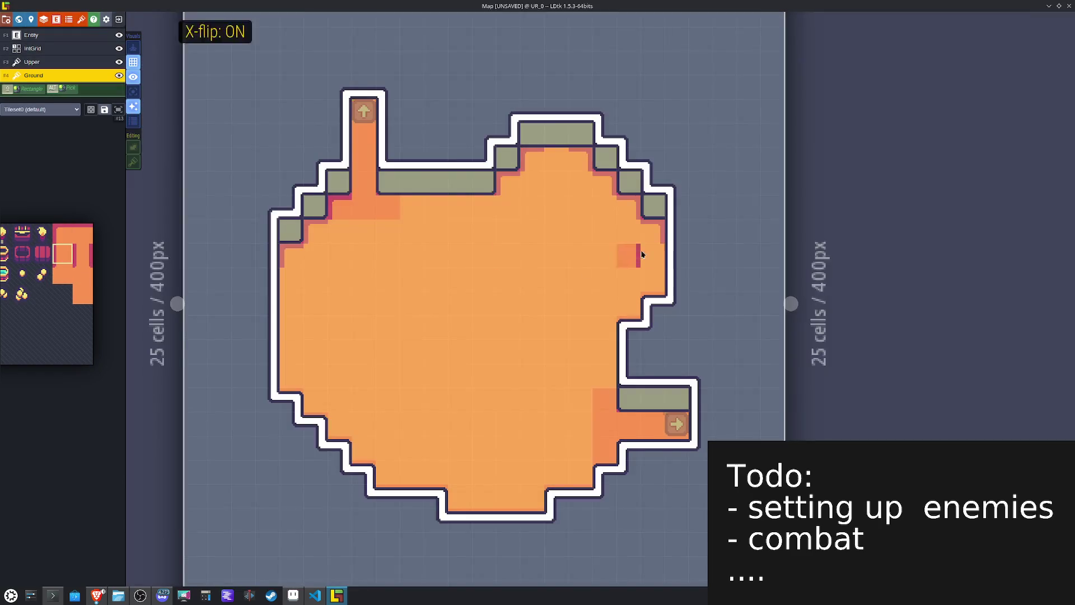
{"action": "key", "text": "x"}
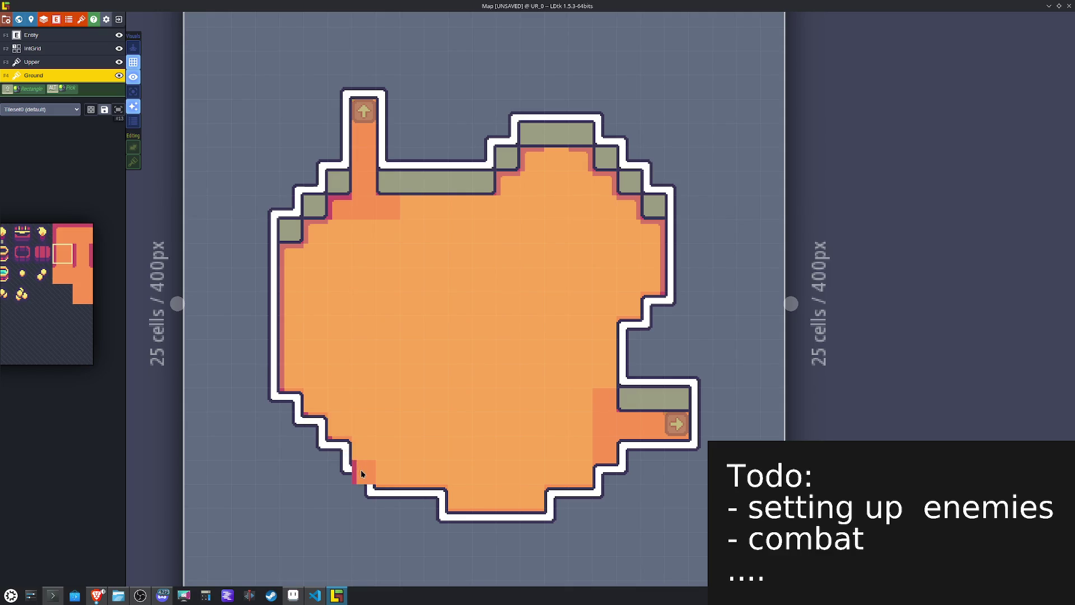
{"action": "key", "text": "x"}
{"action": "mouse_move", "coordinate": [69, 256]}
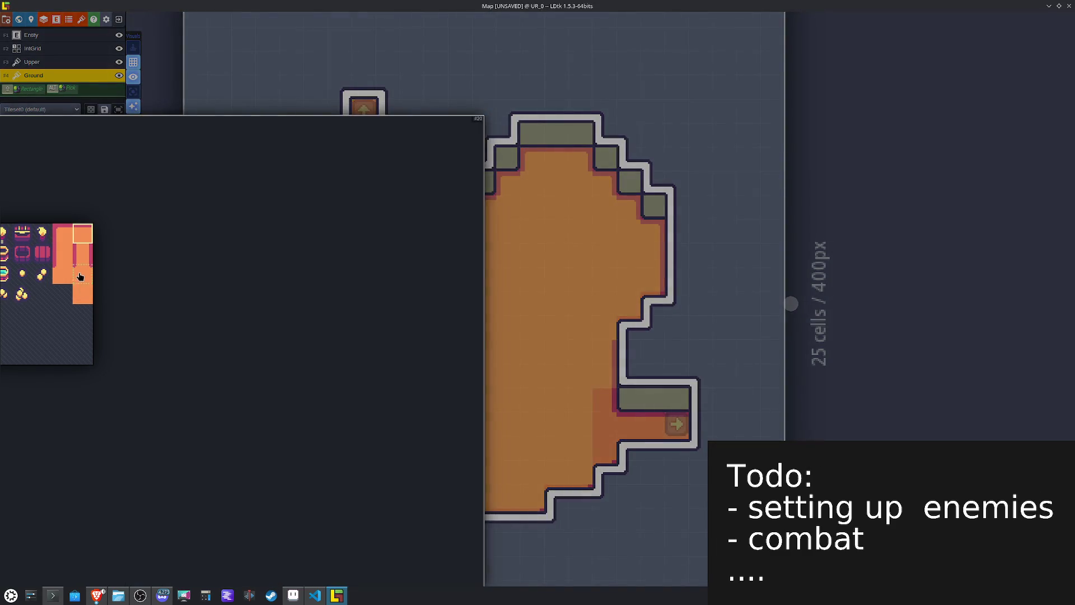
Step: Try other shading tiles with X/Y flips, save the project, and switch to the IntGrid layer
{"action": "left_click", "coordinate": [82, 274]}
{"action": "left_click", "coordinate": [82, 253]}
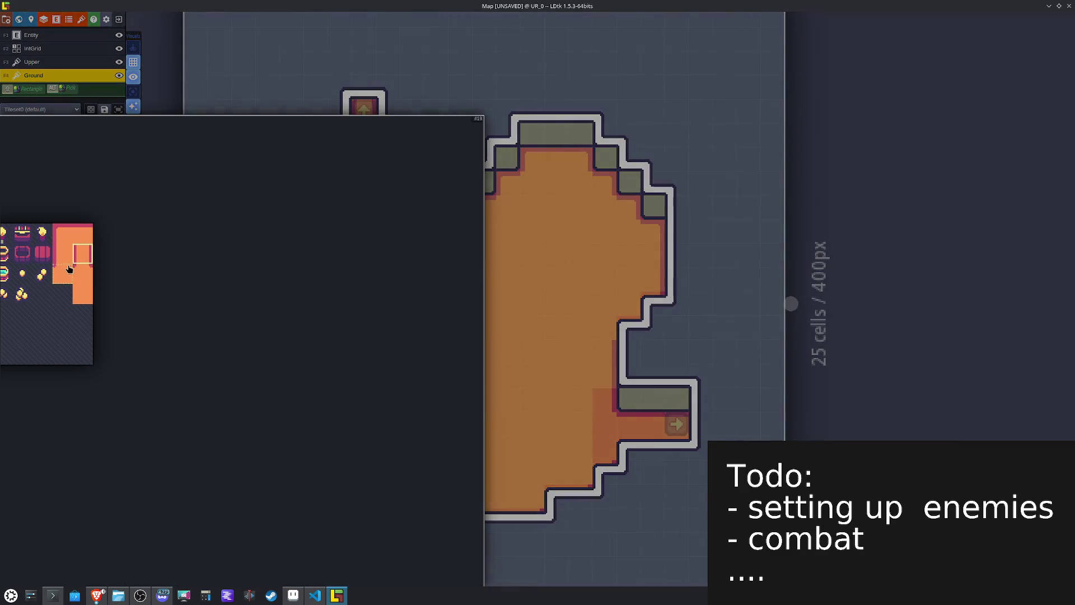
{"action": "left_click", "coordinate": [584, 324], "text": "alt"}
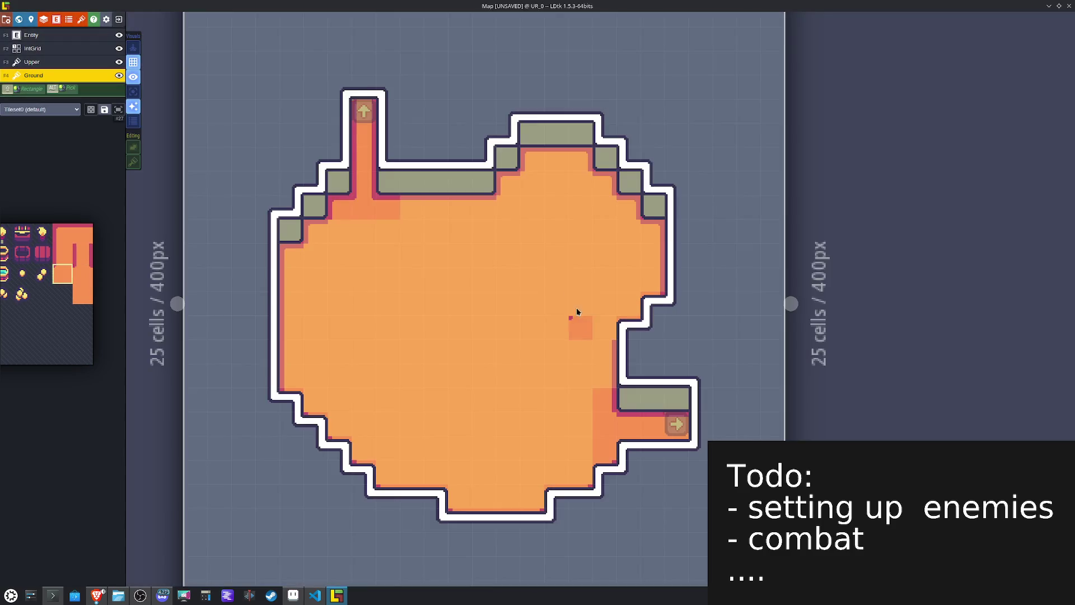
{"action": "key", "text": "x"}
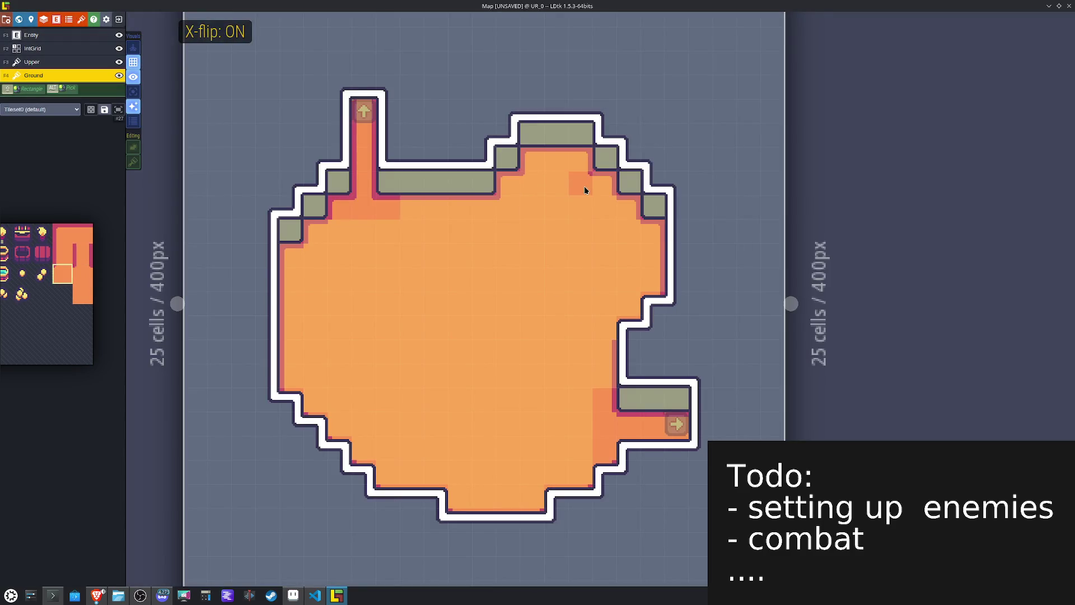
{"action": "key", "text": "x"}
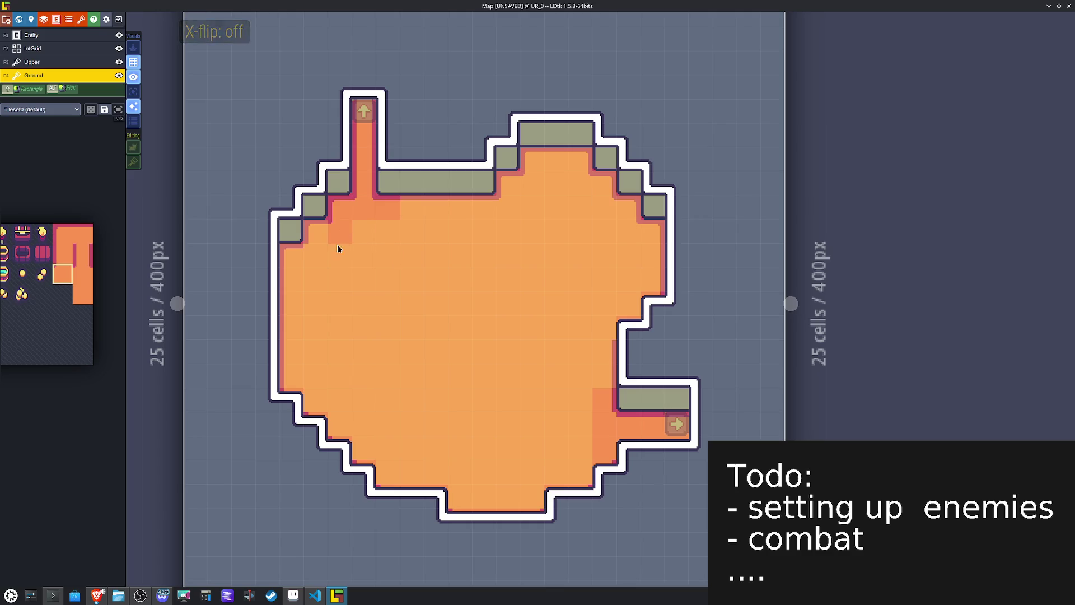
{"action": "key", "text": "x"}
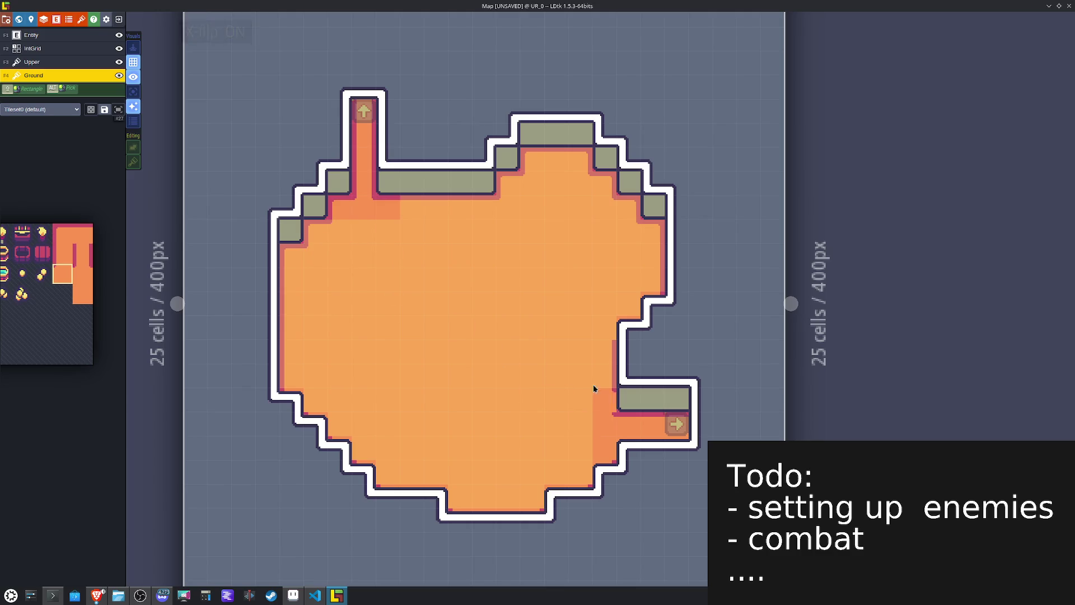
{"action": "key", "text": "t"}
{"action": "key", "text": "Escape"}
{"action": "key", "text": "y"}
{"action": "key", "text": "x"}
{"action": "key", "text": "x"}
{"action": "mouse_move", "coordinate": [60, 213]}
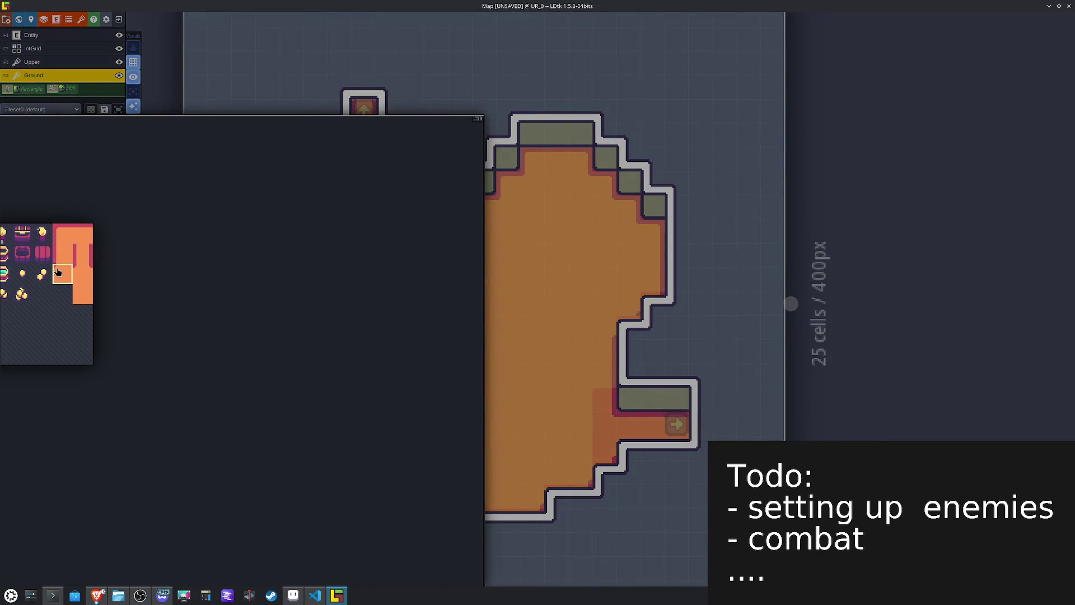
{"action": "left_click", "coordinate": [63, 263]}
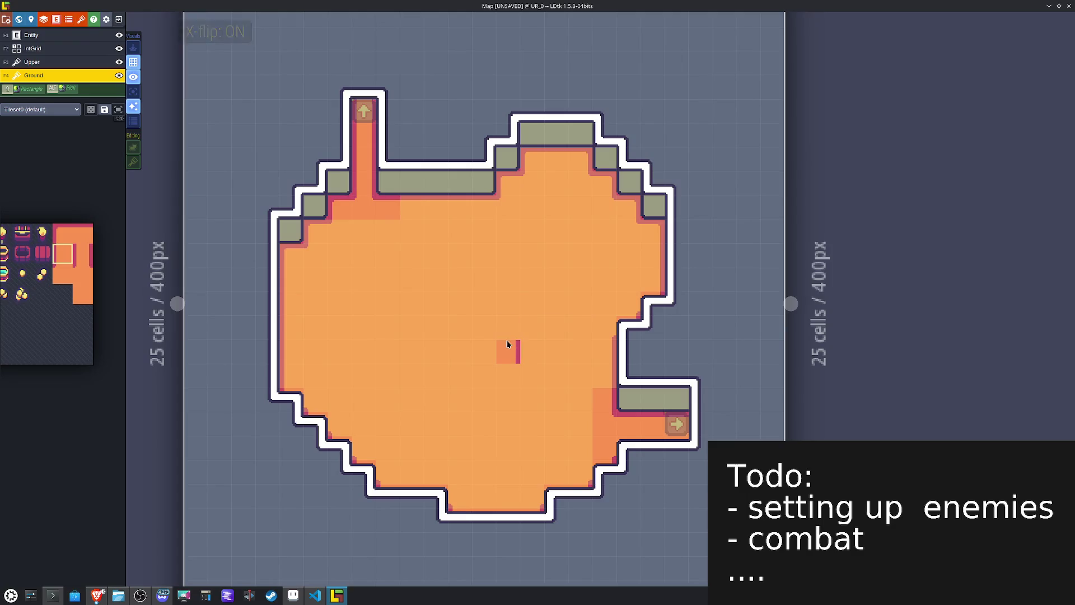
{"action": "key", "text": "ctrl+s"}
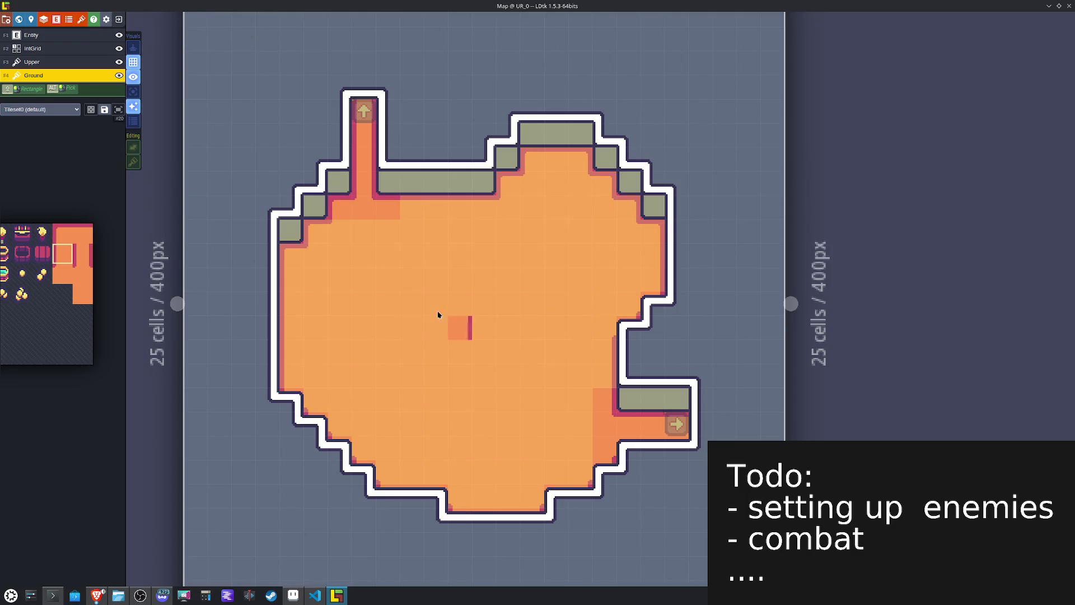
{"action": "key", "text": "F2"}
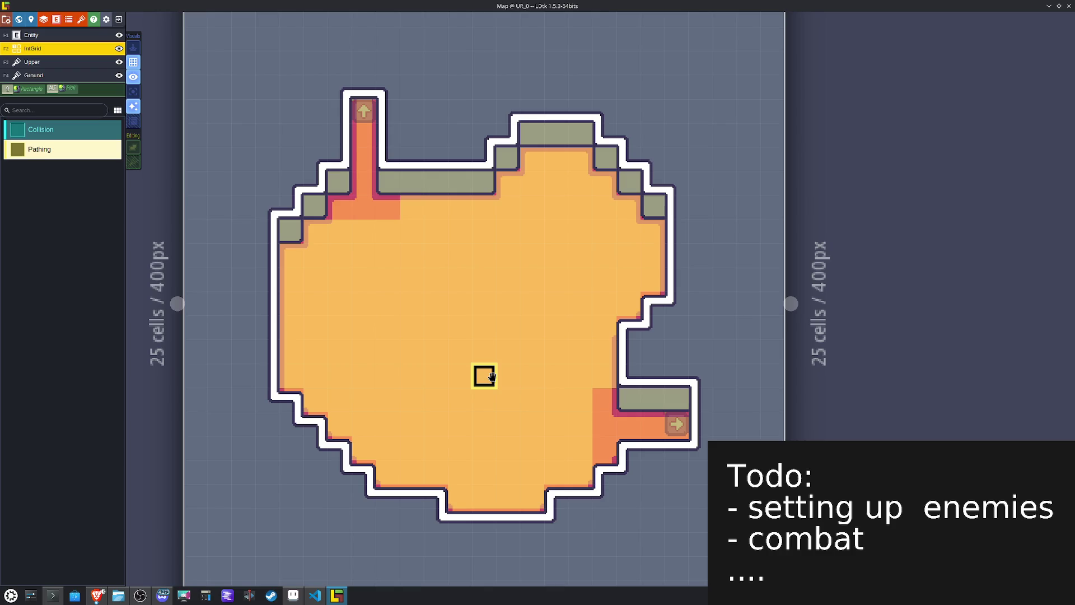
Step: Paint Collision IntGrid cells over the room's wall outline, undo a stray stroke, and save
{"action": "left_click", "coordinate": [41, 129]}
{"action": "left_click", "coordinate": [678, 399]}
{"action": "mouse_move", "coordinate": [634, 396]}
{"action": "left_mouse_down"}
{"action": "mouse_move", "coordinate": [627, 341]}
{"action": "mouse_move", "coordinate": [676, 302]}
{"action": "mouse_move", "coordinate": [676, 229]}
{"action": "mouse_move", "coordinate": [649, 197]}
{"action": "mouse_move", "coordinate": [557, 134]}
{"action": "mouse_move", "coordinate": [482, 179]}
{"action": "mouse_move", "coordinate": [410, 179]}
{"action": "mouse_move", "coordinate": [380, 91]}
{"action": "mouse_move", "coordinate": [313, 107]}
{"action": "mouse_move", "coordinate": [313, 158]}
{"action": "mouse_move", "coordinate": [338, 158]}
{"action": "mouse_move", "coordinate": [318, 103]}
{"action": "mouse_move", "coordinate": [312, 161]}
{"action": "mouse_move", "coordinate": [291, 62]}
{"action": "left_mouse_up"}
{"action": "key", "text": "ctrl+z"}
{"action": "mouse_move", "coordinate": [305, 178]}
{"action": "left_mouse_down"}
{"action": "mouse_move", "coordinate": [264, 351]}
{"action": "mouse_move", "coordinate": [263, 422]}
{"action": "mouse_move", "coordinate": [287, 410]}
{"action": "mouse_move", "coordinate": [290, 424]}
{"action": "mouse_move", "coordinate": [341, 447]}
{"action": "mouse_move", "coordinate": [338, 472]}
{"action": "mouse_move", "coordinate": [372, 492]}
{"action": "mouse_move", "coordinate": [436, 496]}
{"action": "mouse_move", "coordinate": [458, 519]}
{"action": "mouse_move", "coordinate": [554, 519]}
{"action": "mouse_move", "coordinate": [629, 446]}
{"action": "mouse_move", "coordinate": [698, 447]}
{"action": "mouse_move", "coordinate": [684, 386]}
{"action": "mouse_move", "coordinate": [626, 398]}
{"action": "mouse_move", "coordinate": [698, 398]}
{"action": "mouse_move", "coordinate": [653, 354]}
{"action": "left_mouse_up"}
{"action": "key", "text": "ctrl+s"}
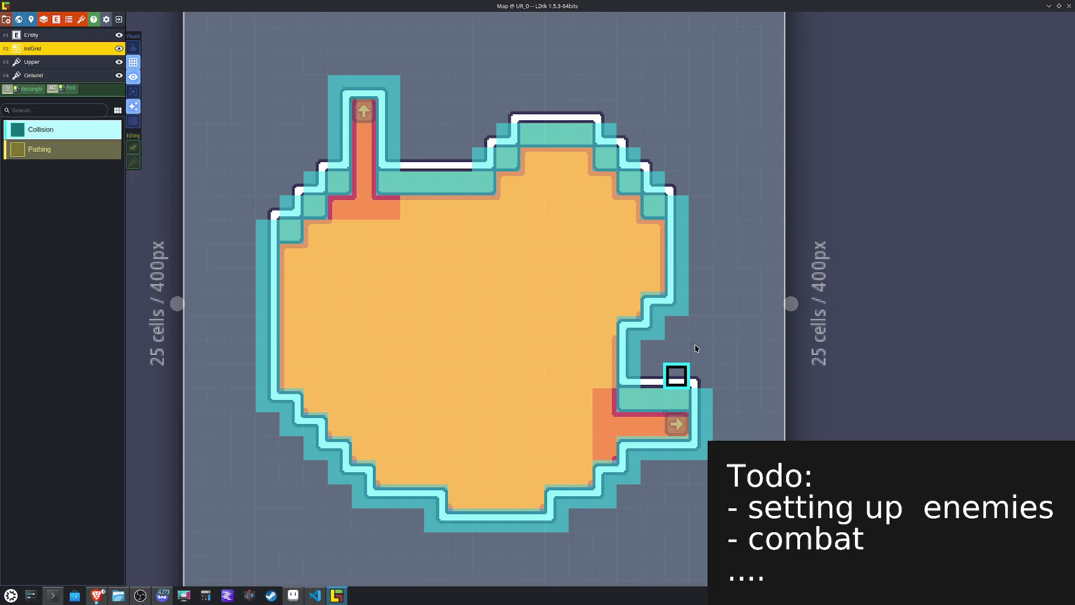
Step: Save the project and toggle the collision overlay off and back on
{"action": "key", "text": "ctrl+s"}
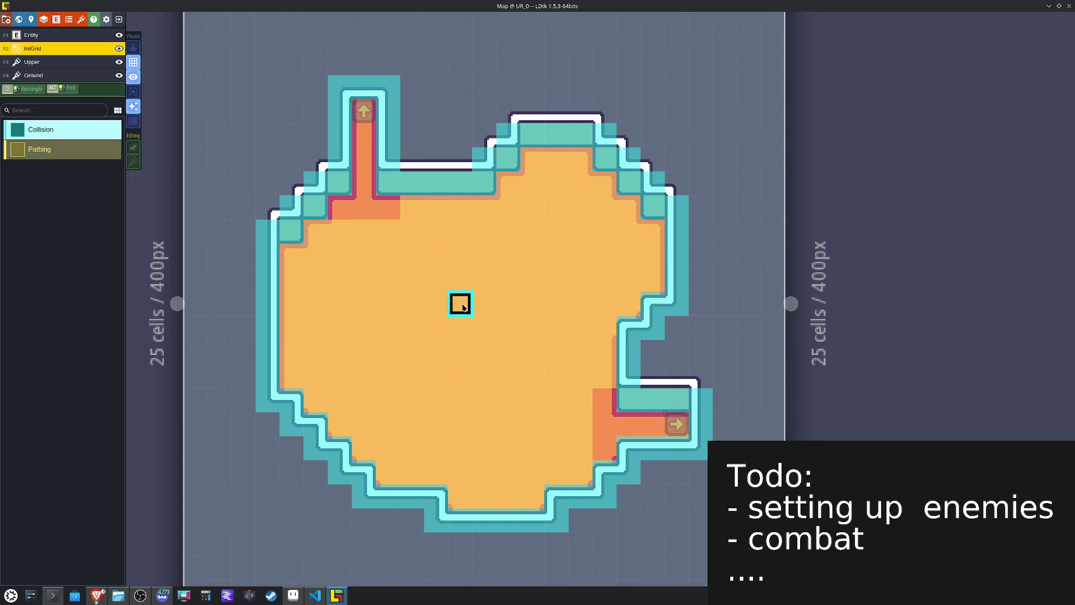
{"action": "left_click", "coordinate": [136, 82]}
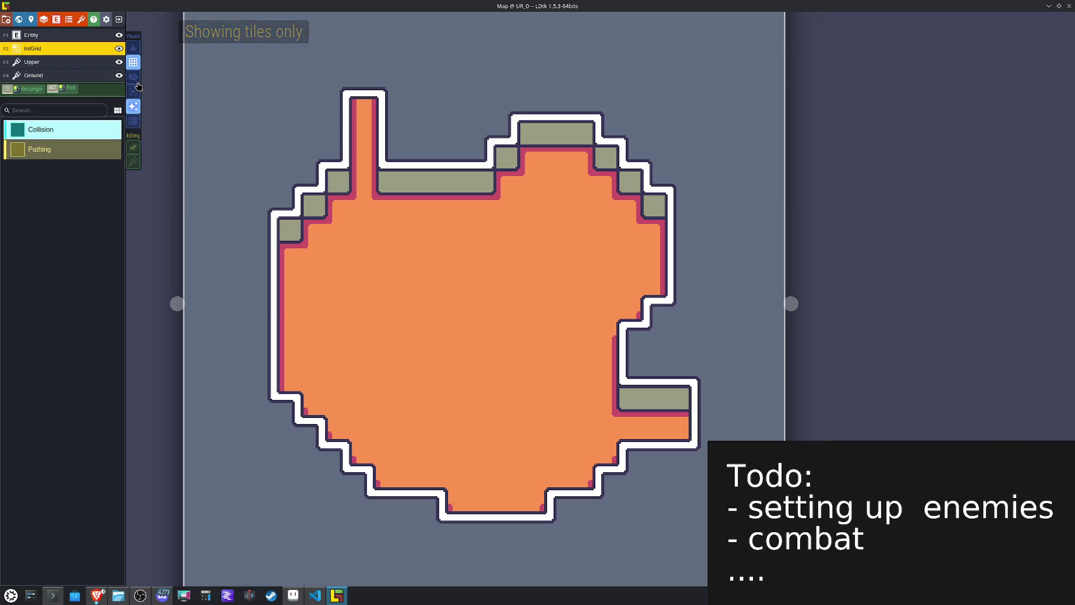
{"action": "left_click", "coordinate": [137, 82]}
Step: Zoom out to the world view and open level RD_0 for editing
{"action": "key", "text": "ctrl+s"}
{"action": "scroll", "coordinate": [571, 272], "scroll_direction": "down", "scroll_amount": 3}
{"action": "scroll", "coordinate": [571, 271], "scroll_direction": "down", "scroll_amount": 3}
{"action": "double_click", "coordinate": [564, 411]}
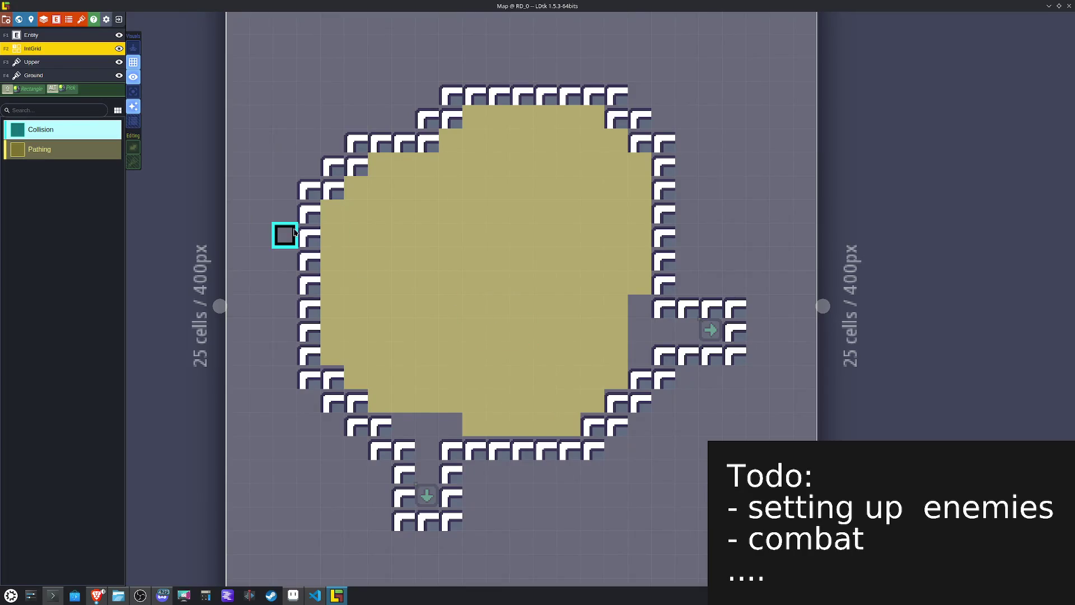
Step: On the Ground layer, paint corner wall tiles along the left diagonal edge and a mirrored one top-right
{"action": "left_click", "coordinate": [44, 75]}
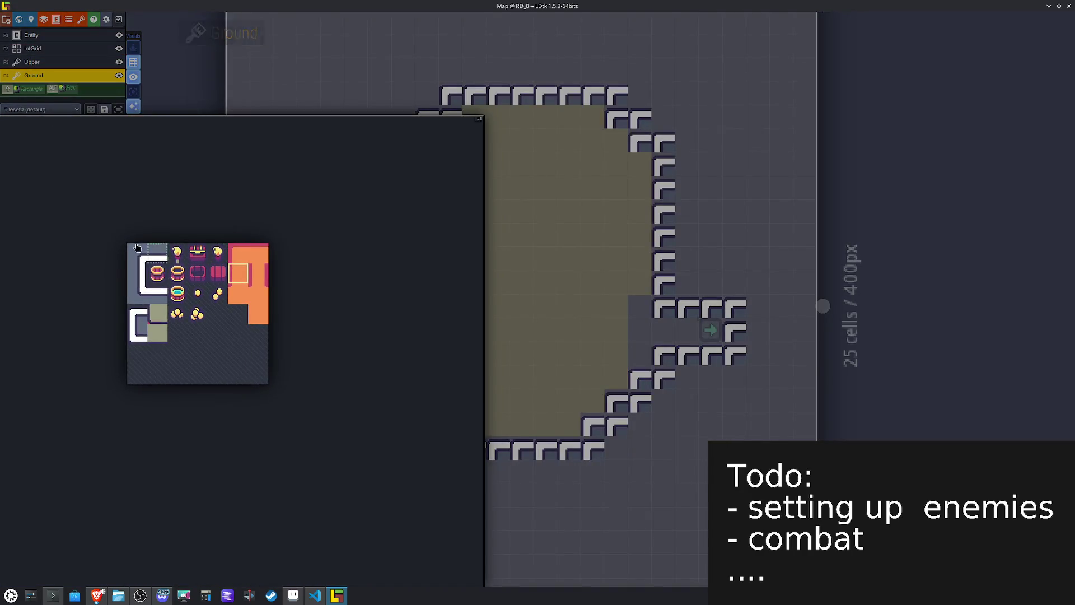
{"action": "left_click", "coordinate": [135, 255]}
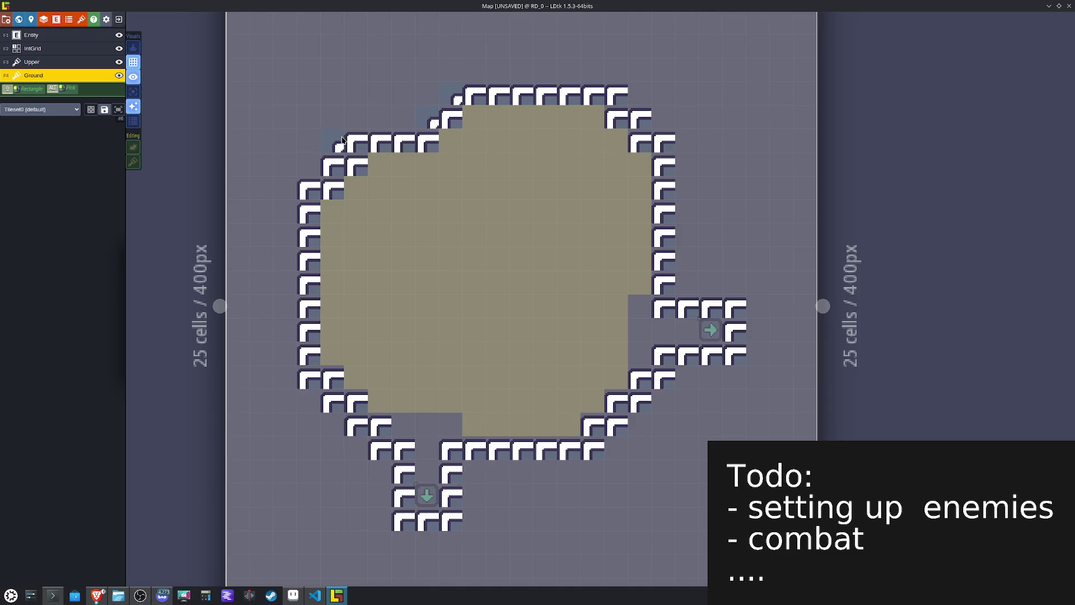
{"action": "left_click", "coordinate": [358, 142]}
{"action": "left_click", "coordinate": [334, 167]}
{"action": "left_click", "coordinate": [312, 191]}
{"action": "key", "text": "x"}
{"action": "left_click", "coordinate": [616, 91]}
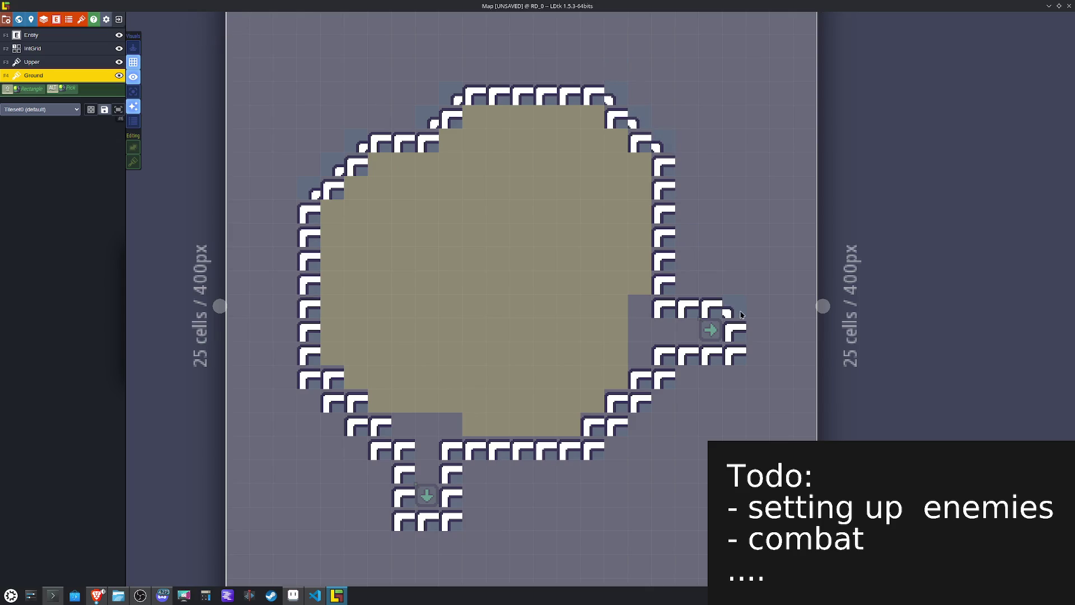
Step: Paint inner-corner wall tiles down the lower-left staircase rim
{"action": "mouse_move", "coordinate": [67, 185]}
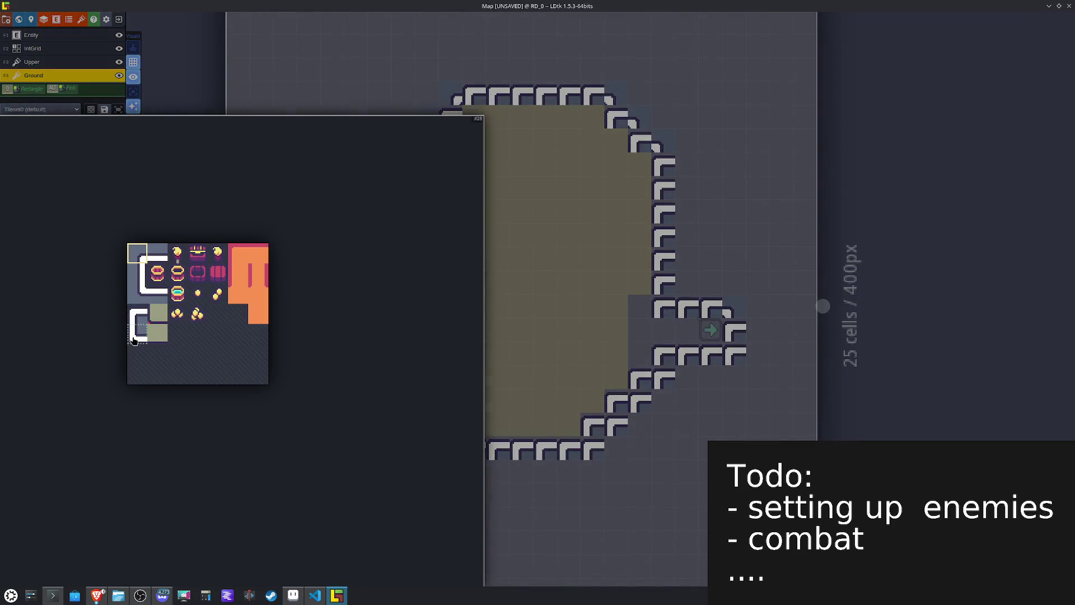
{"action": "left_click", "coordinate": [137, 305]}
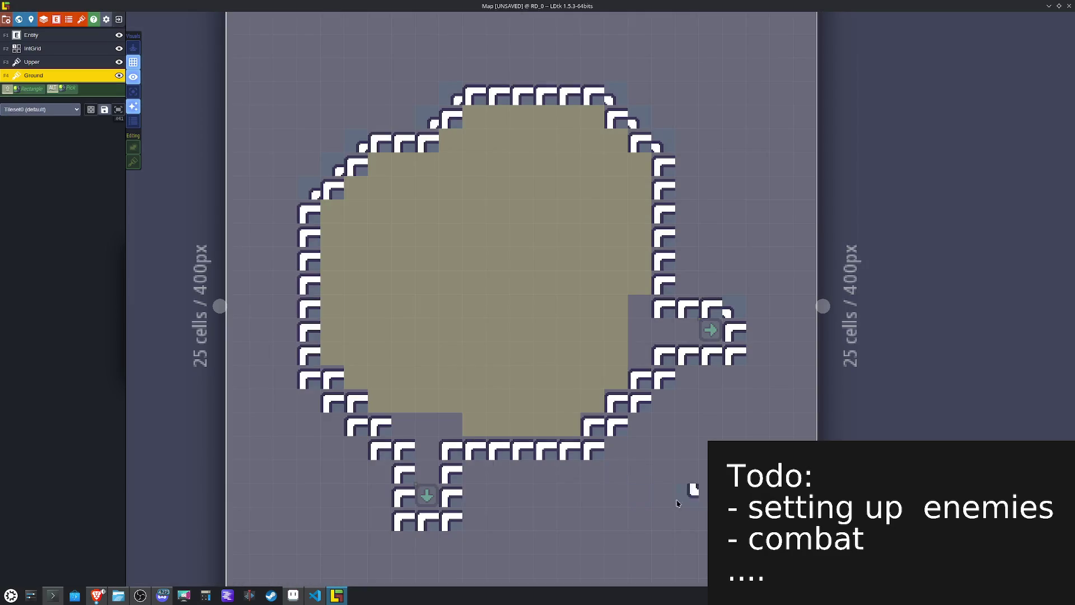
{"action": "left_click_drag", "start_coordinate": [296, 389], "coordinate": [347, 437]}
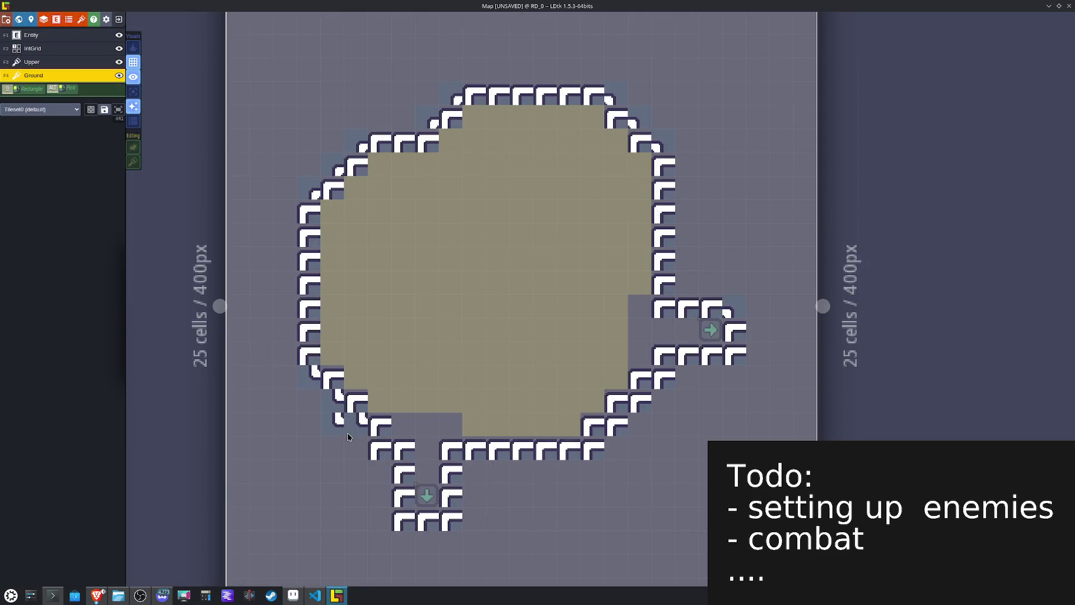
{"action": "key", "text": "ctrl+z"}
{"action": "key", "text": "ctrl+z"}
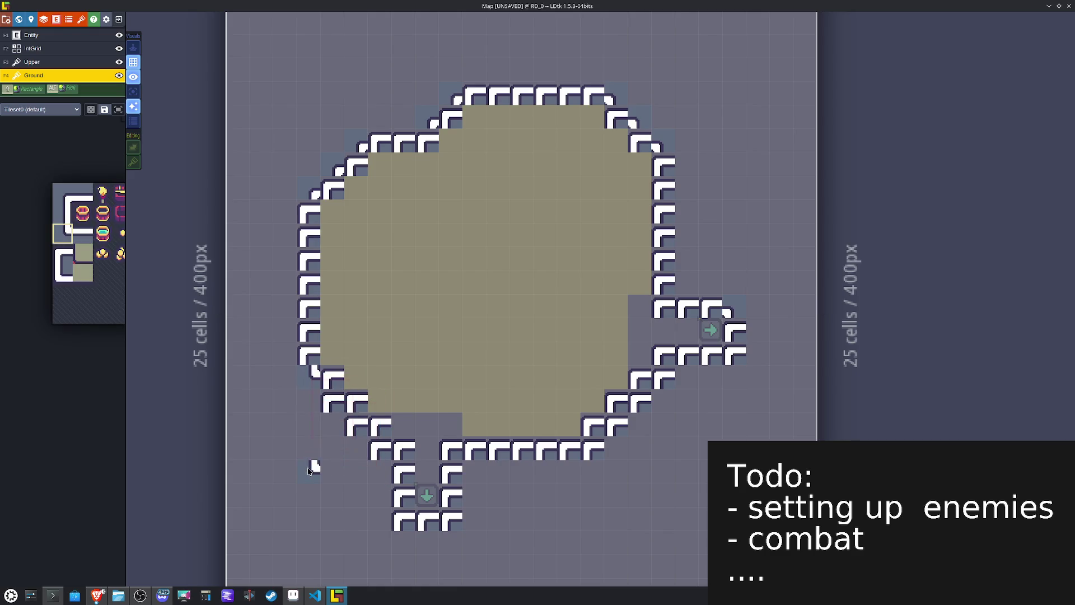
{"action": "left_click", "coordinate": [312, 390]}
{"action": "left_click_drag", "start_coordinate": [325, 412], "coordinate": [347, 434]}
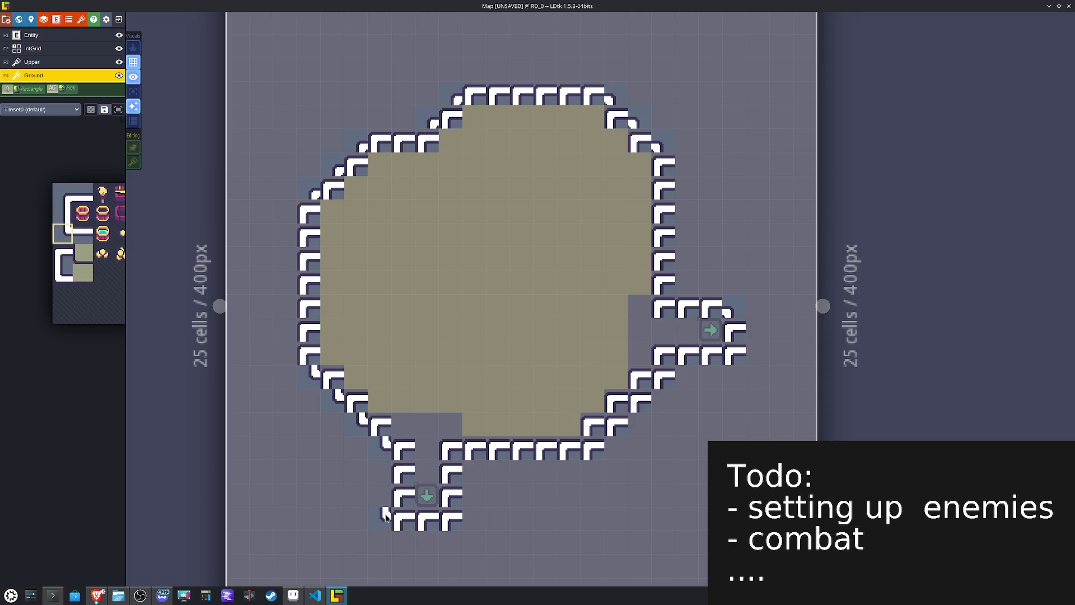
Step: Paint flipped corners on the bottom and lower-right rims, shifting the right-rim walls up one cell
{"action": "key", "text": "x"}
{"action": "left_click", "coordinate": [451, 518]}
{"action": "left_click", "coordinate": [593, 448]}
{"action": "left_click", "coordinate": [615, 426]}
{"action": "left_click", "coordinate": [639, 401]}
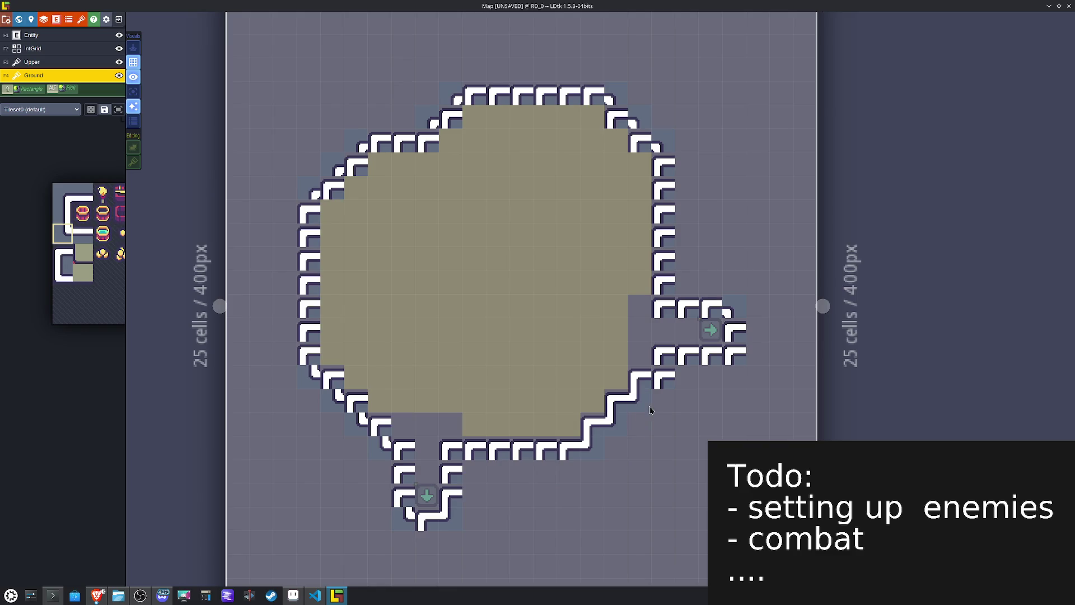
{"action": "left_click", "coordinate": [668, 380]}
{"action": "left_click", "coordinate": [737, 364]}
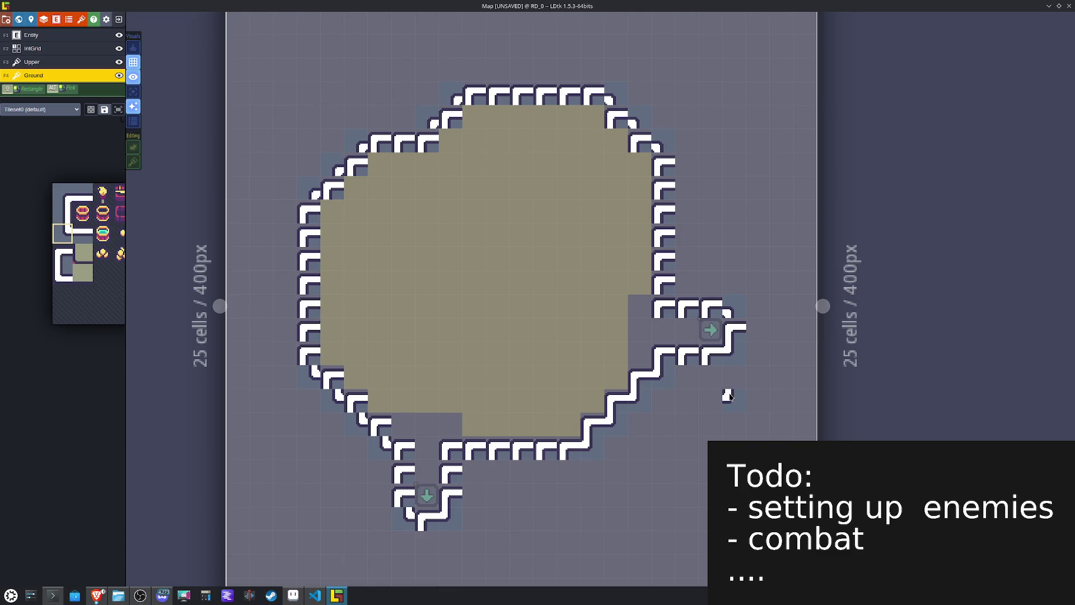
{"action": "left_click_drag", "start_coordinate": [771, 319], "coordinate": [579, 247]}
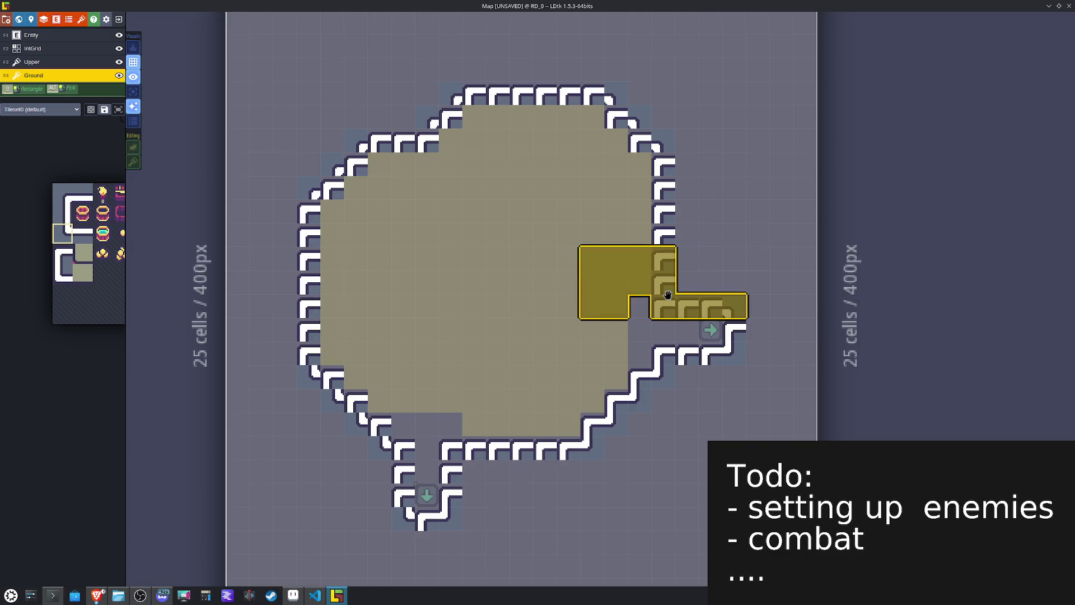
{"action": "left_click_drag", "start_coordinate": [668, 299], "coordinate": [668, 276]}
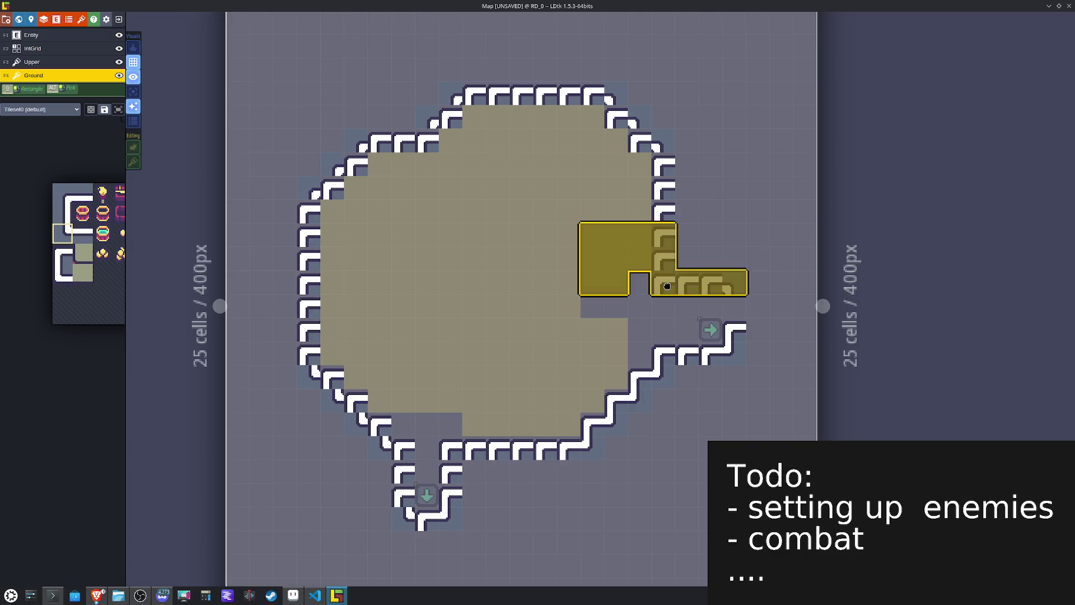
{"action": "right_click", "coordinate": [750, 301]}
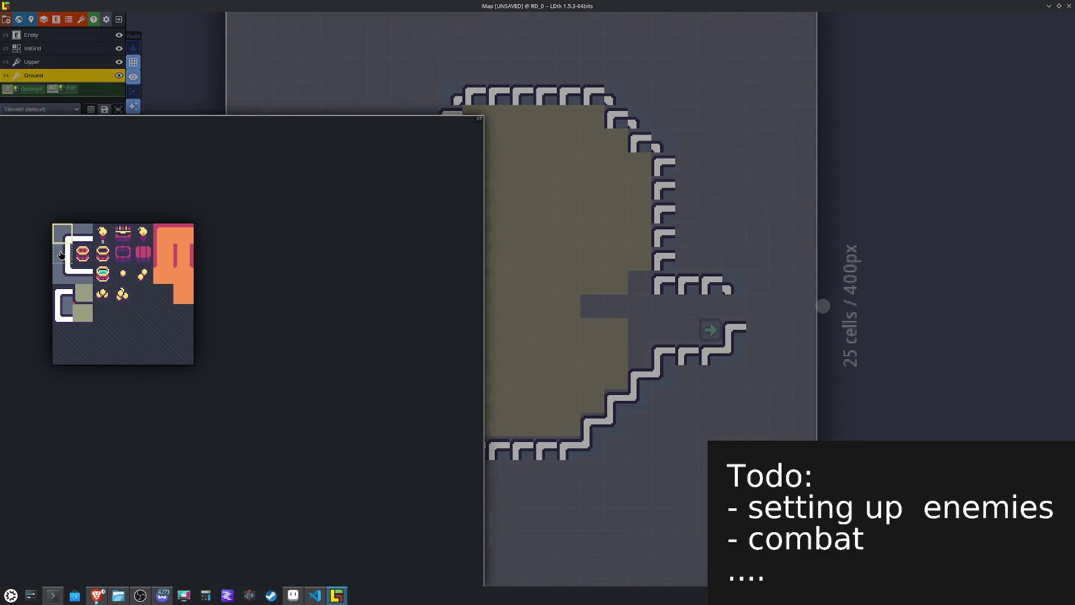
Step: Paint continuous vertical walls down the left edge and mirrored ones on the right
{"action": "left_click", "coordinate": [62, 253]}
{"action": "left_click", "coordinate": [301, 235]}
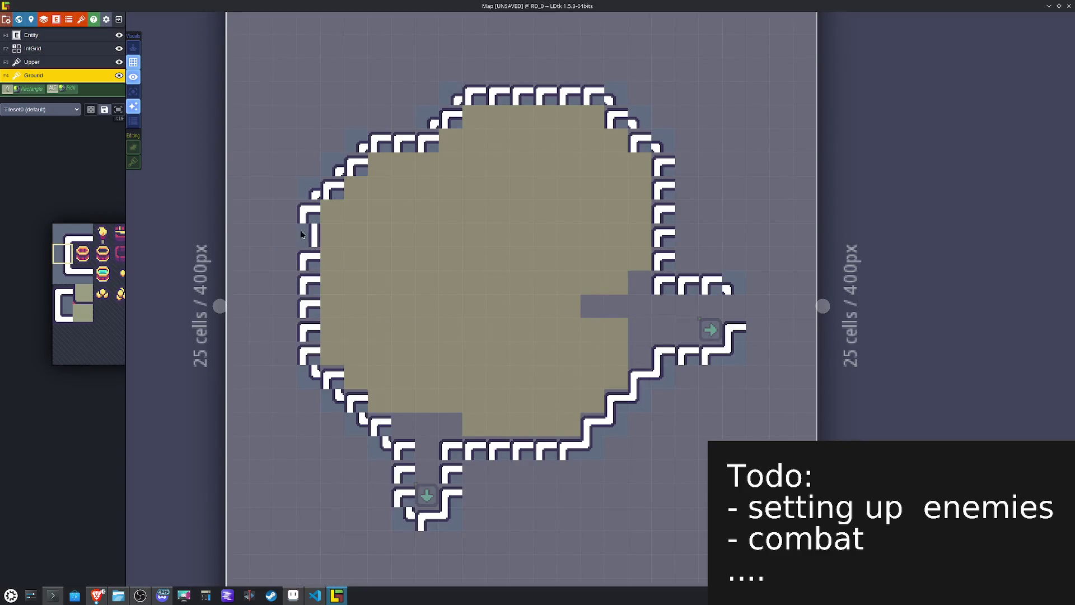
{"action": "left_click_drag", "start_coordinate": [307, 204], "coordinate": [307, 364]}
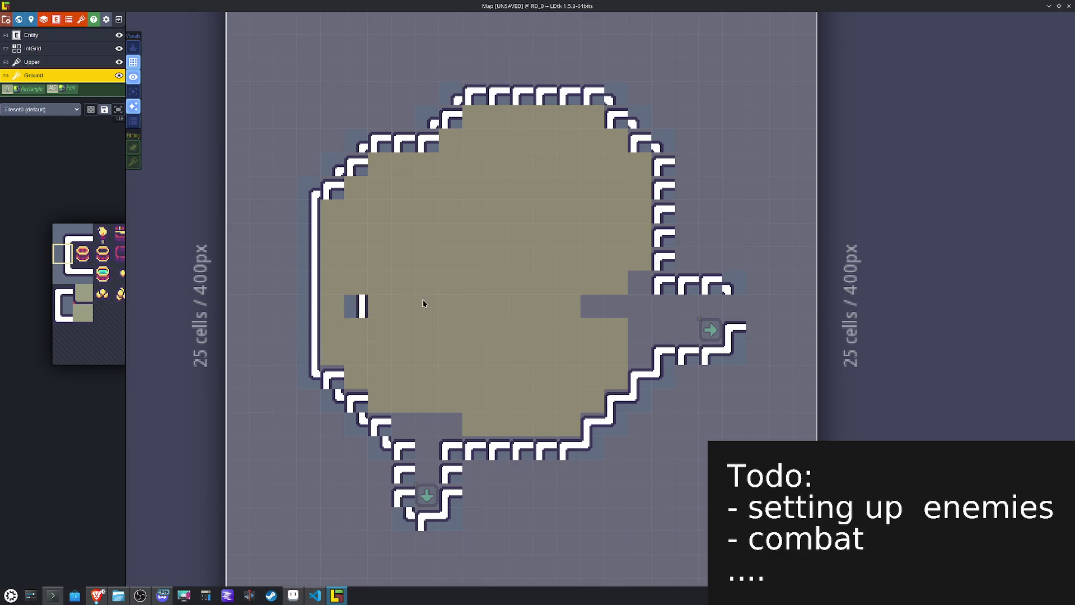
{"action": "key", "text": "x"}
{"action": "left_click_drag", "start_coordinate": [727, 331], "coordinate": [728, 308]}
{"action": "left_click_drag", "start_coordinate": [666, 257], "coordinate": [671, 193]}
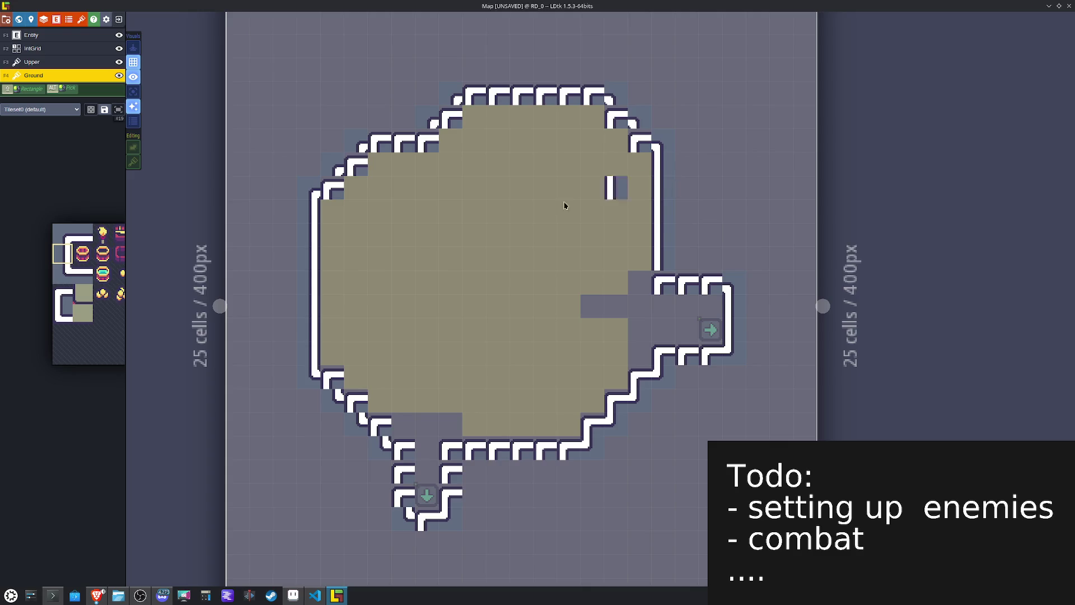
Step: Close the gaps in the right corridor's walls
{"action": "mouse_move", "coordinate": [42, 290]}
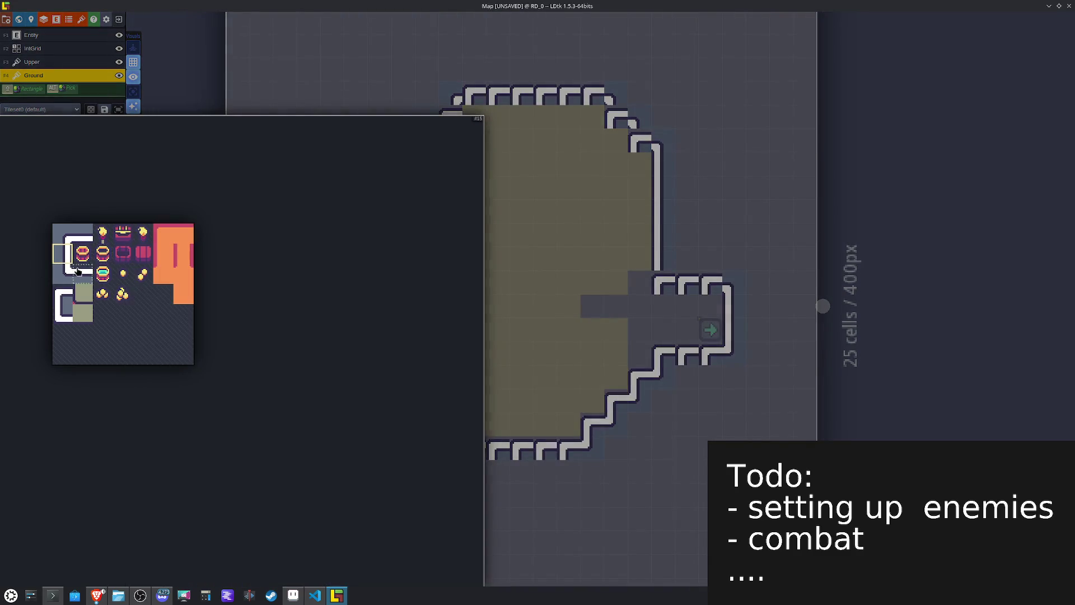
{"action": "left_click", "coordinate": [78, 271]}
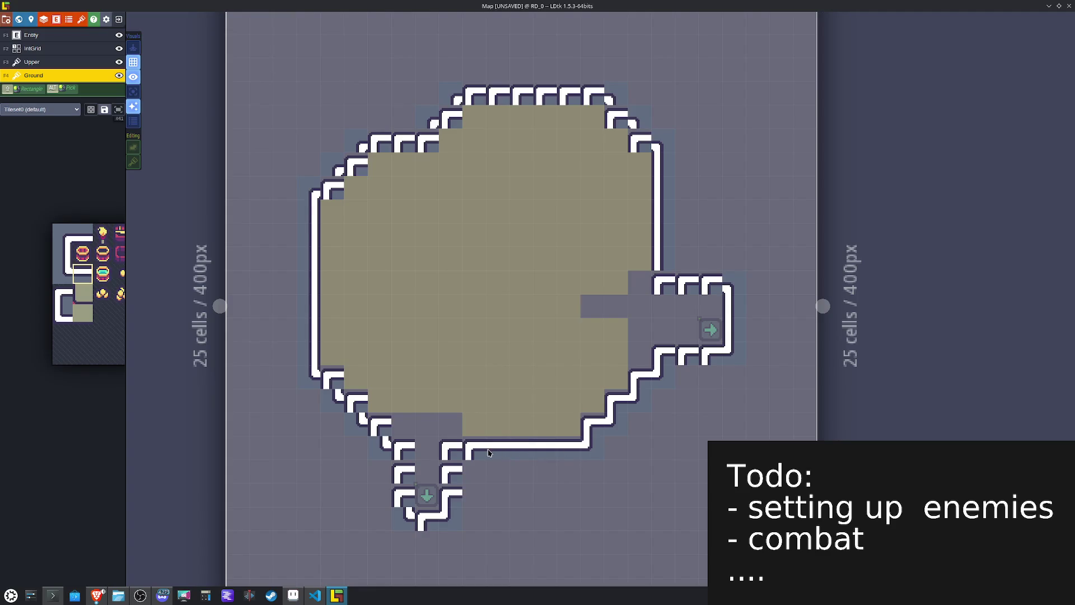
{"action": "left_click", "coordinate": [682, 358]}
{"action": "mouse_move", "coordinate": [100, 268]}
{"action": "left_click", "coordinate": [83, 235]}
{"action": "left_click", "coordinate": [688, 283]}
{"action": "left_click", "coordinate": [712, 283]}
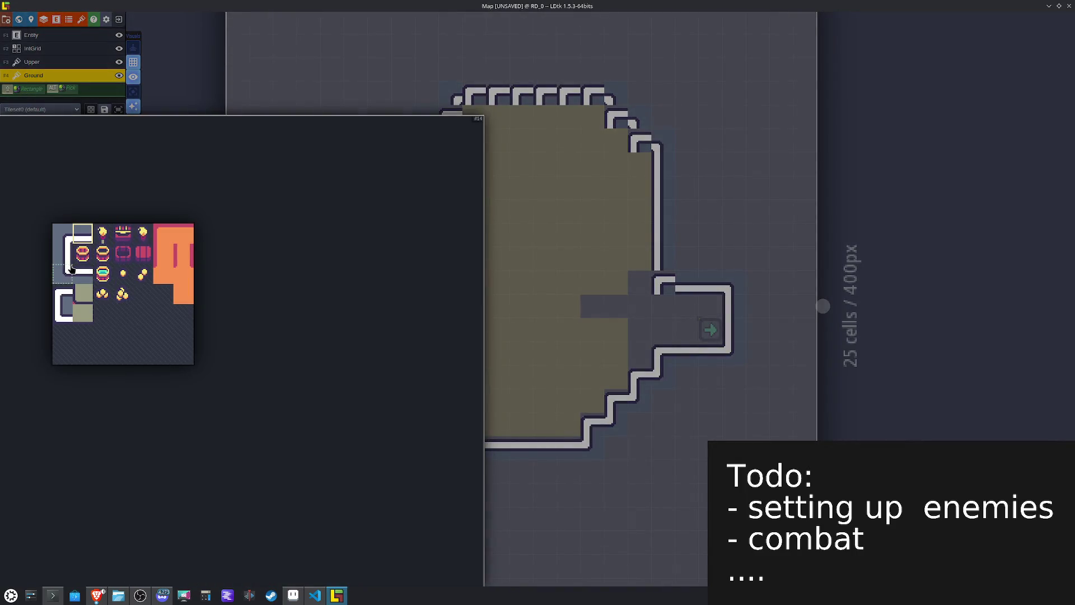
Step: Place L-shaped corner tiles on the right wall and flipped ones on the top-left staircase
{"action": "left_click", "coordinate": [62, 314]}
{"action": "left_click", "coordinate": [664, 282]}
{"action": "left_click", "coordinate": [649, 177]}
{"action": "right_click", "coordinate": [650, 177]}
{"action": "left_click", "coordinate": [636, 144]}
{"action": "key", "text": "x"}
{"action": "left_click", "coordinate": [450, 117]}
{"action": "left_click", "coordinate": [427, 140]}
{"action": "left_click", "coordinate": [332, 187]}
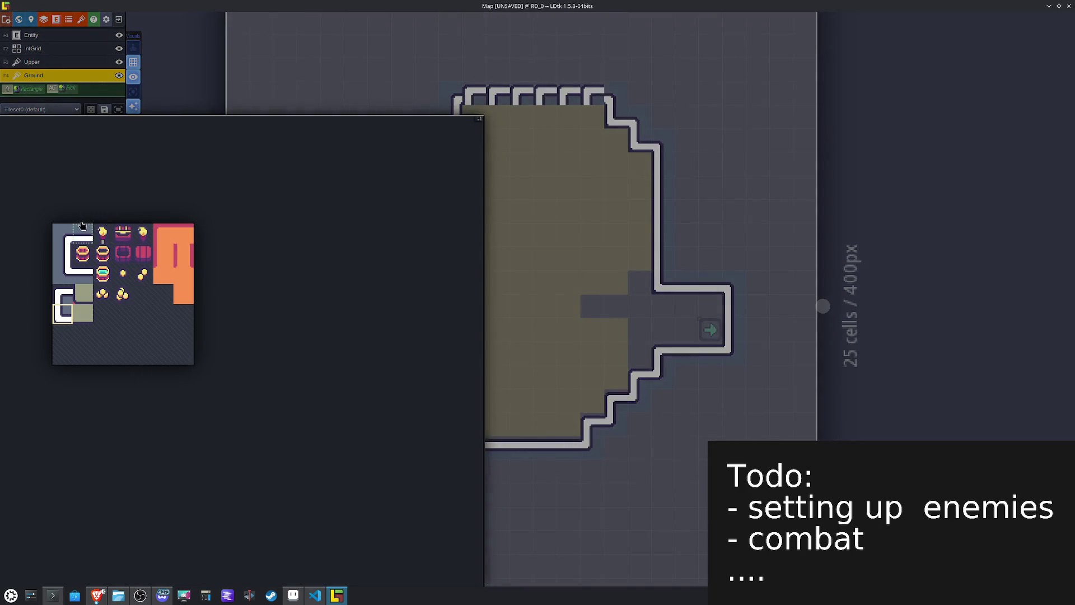
Step: Flatten the notched top wall into a straight row of wall tiles
{"action": "left_click", "coordinate": [84, 228]}
{"action": "left_click_drag", "start_coordinate": [568, 92], "coordinate": [592, 92]}
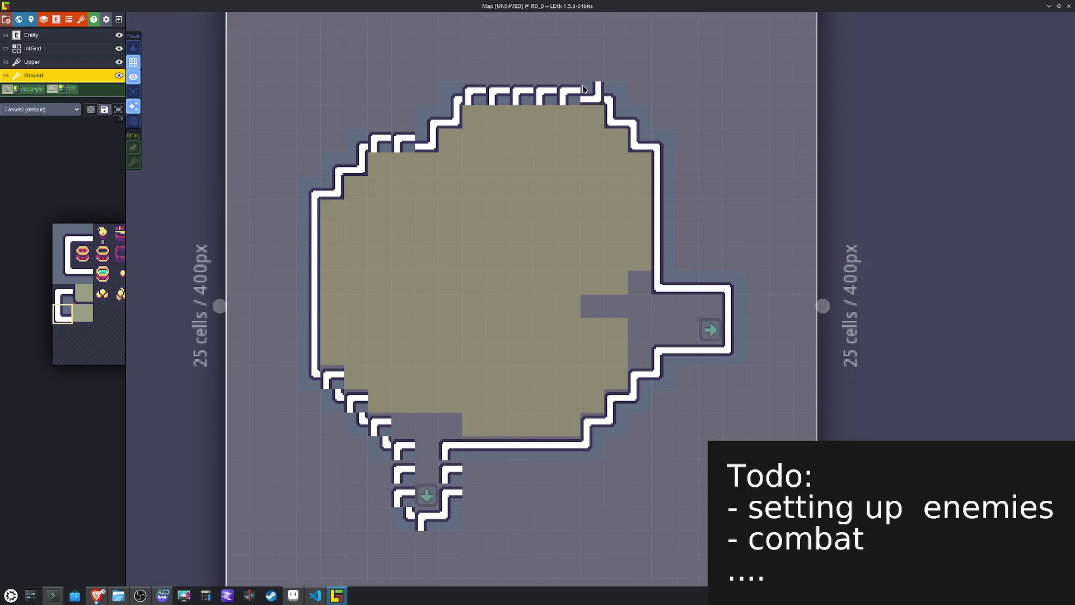
{"action": "mouse_move", "coordinate": [69, 194]}
{"action": "left_click", "coordinate": [86, 236]}
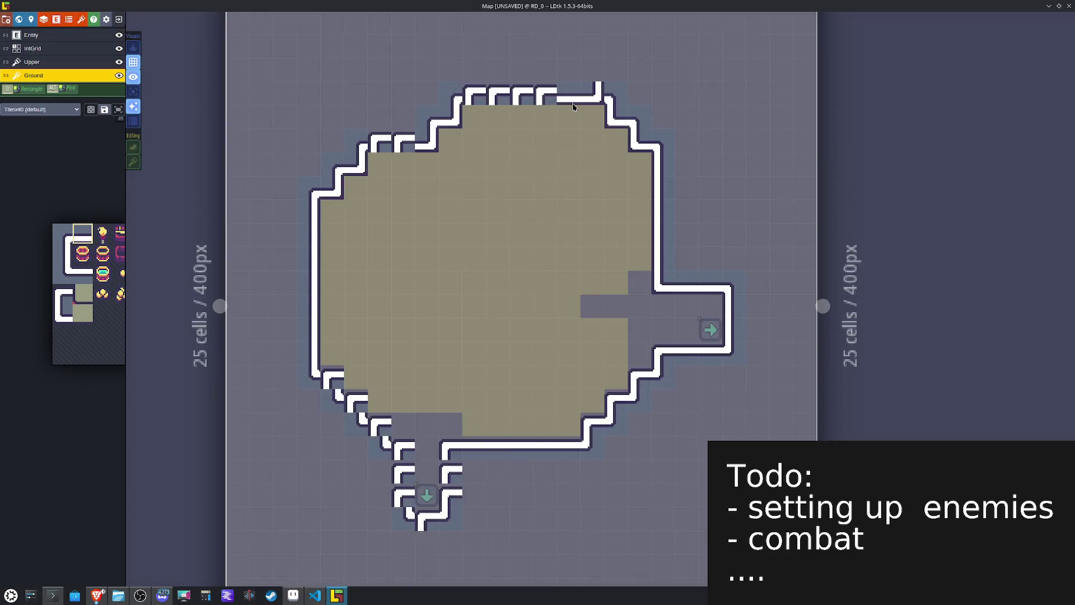
{"action": "left_click_drag", "start_coordinate": [565, 92], "coordinate": [497, 92]}
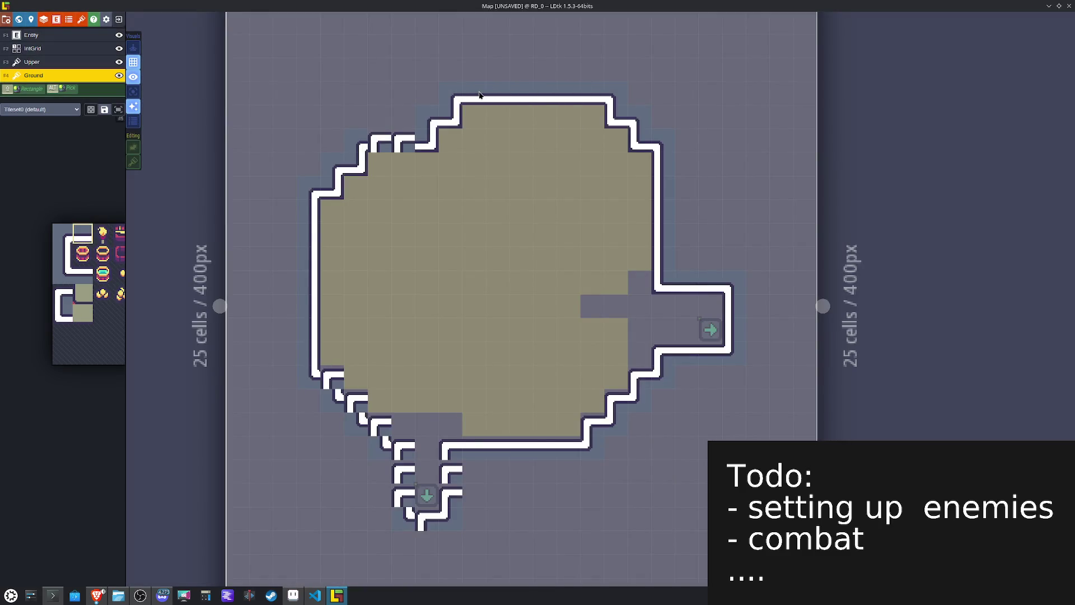
{"action": "left_click", "coordinate": [393, 153]}
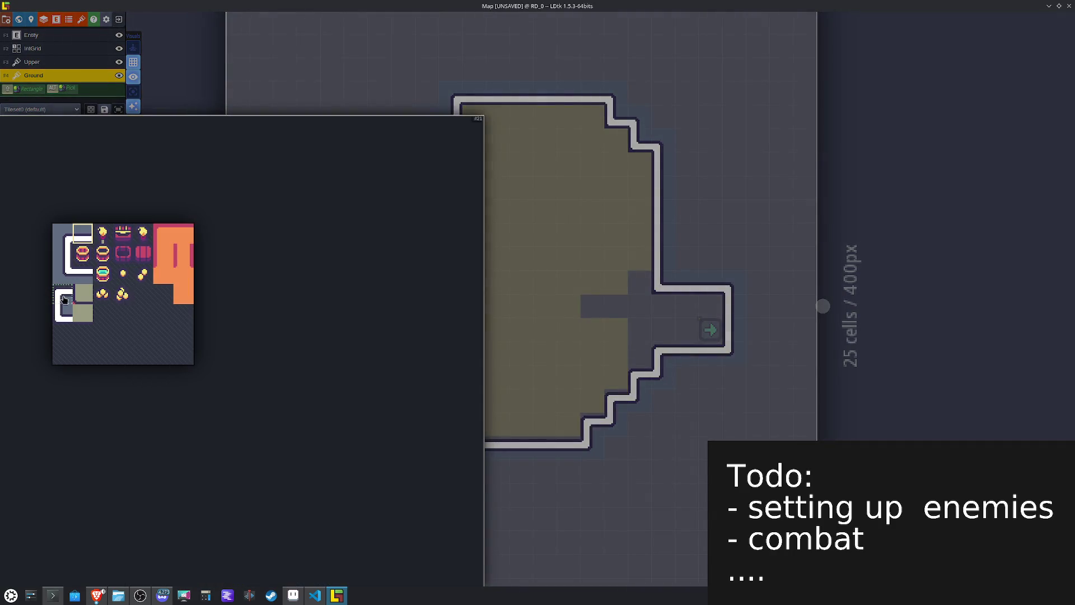
Step: Repaint the lower-left notch and edge with flipped wall tiles
{"action": "left_click", "coordinate": [63, 295]}
{"action": "key", "text": "x"}
{"action": "left_click", "coordinate": [355, 356]}
{"action": "left_click_drag", "start_coordinate": [340, 367], "coordinate": [347, 395]}
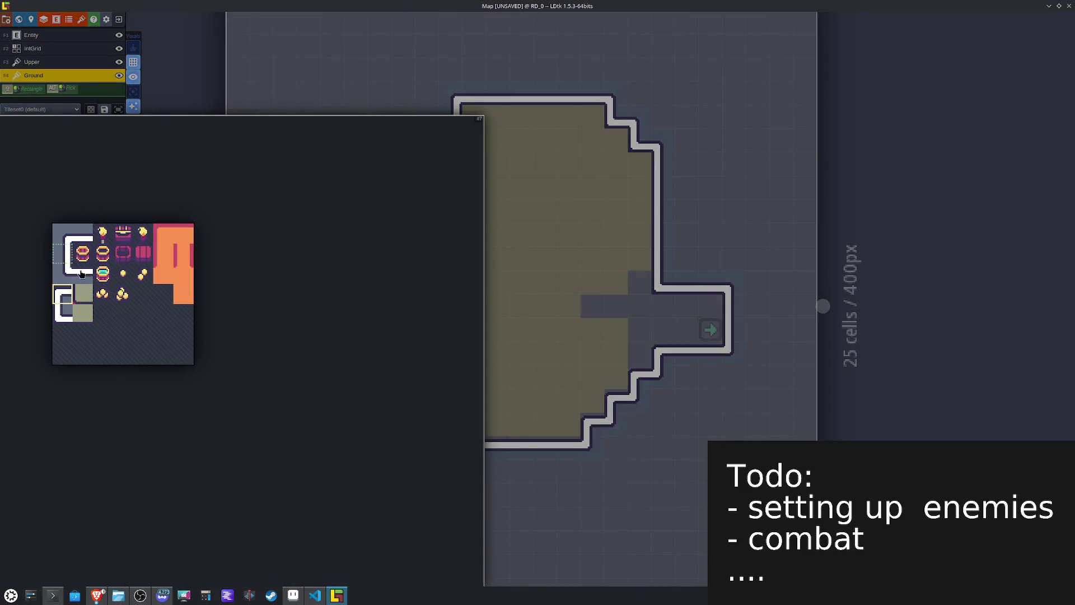
Step: Repaint the bottom corridor with straight walls and cap its end
{"action": "left_click", "coordinate": [62, 254]}
{"action": "left_click", "coordinate": [379, 487]}
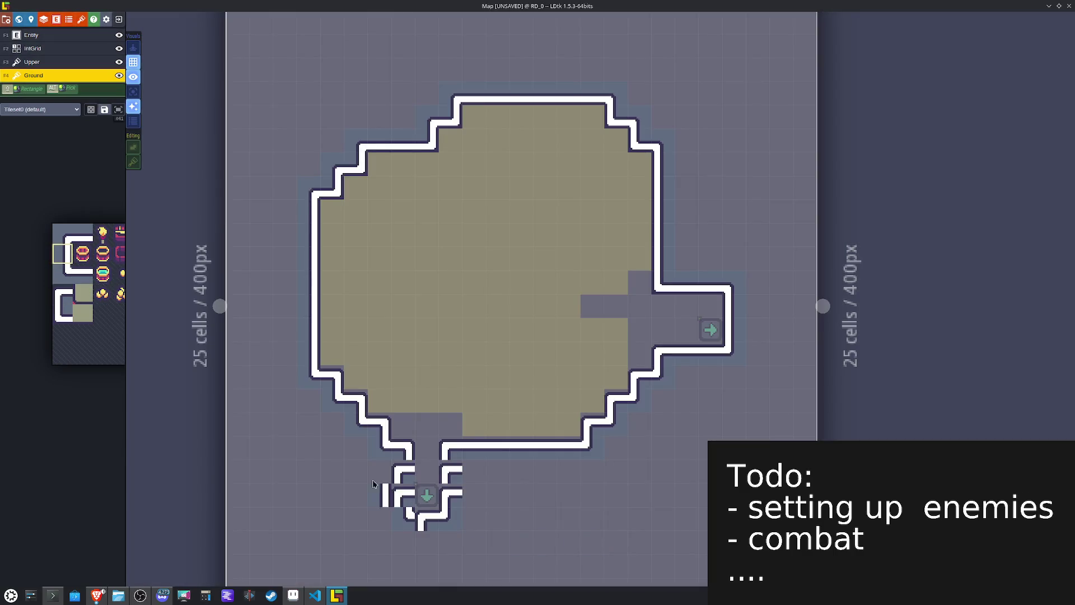
{"action": "mouse_move", "coordinate": [385, 475]}
{"action": "left_mouse_down"}
{"action": "mouse_move", "coordinate": [412, 504]}
{"action": "mouse_move", "coordinate": [448, 475]}
{"action": "mouse_move", "coordinate": [464, 490]}
{"action": "left_mouse_up"}
{"action": "key", "text": "x"}
{"action": "left_click", "coordinate": [521, 445], "text": "alt"}
{"action": "left_click", "coordinate": [425, 516]}
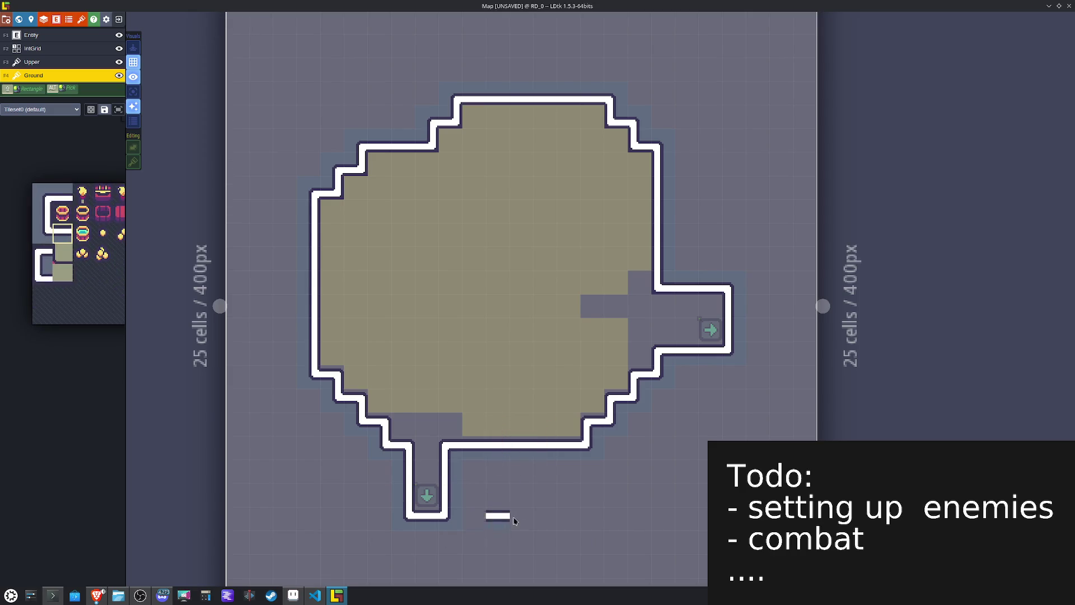
{"action": "mouse_move", "coordinate": [97, 286]}
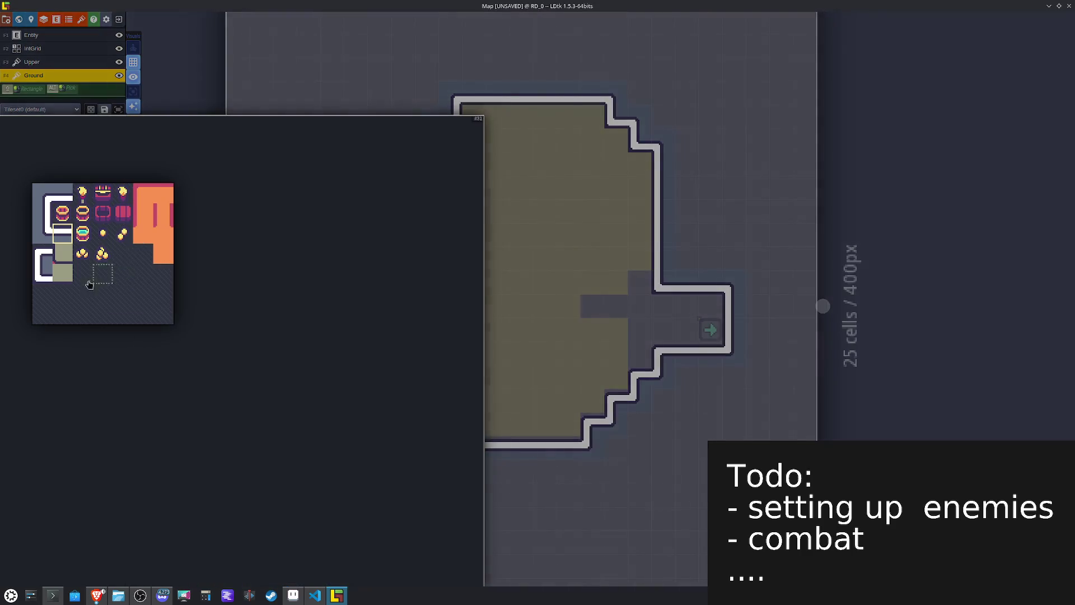
{"action": "left_click", "coordinate": [61, 257]}
Step: Paint olive tiles in the right corridor and on the top-right inner wall steps
{"action": "left_click", "coordinate": [665, 308]}
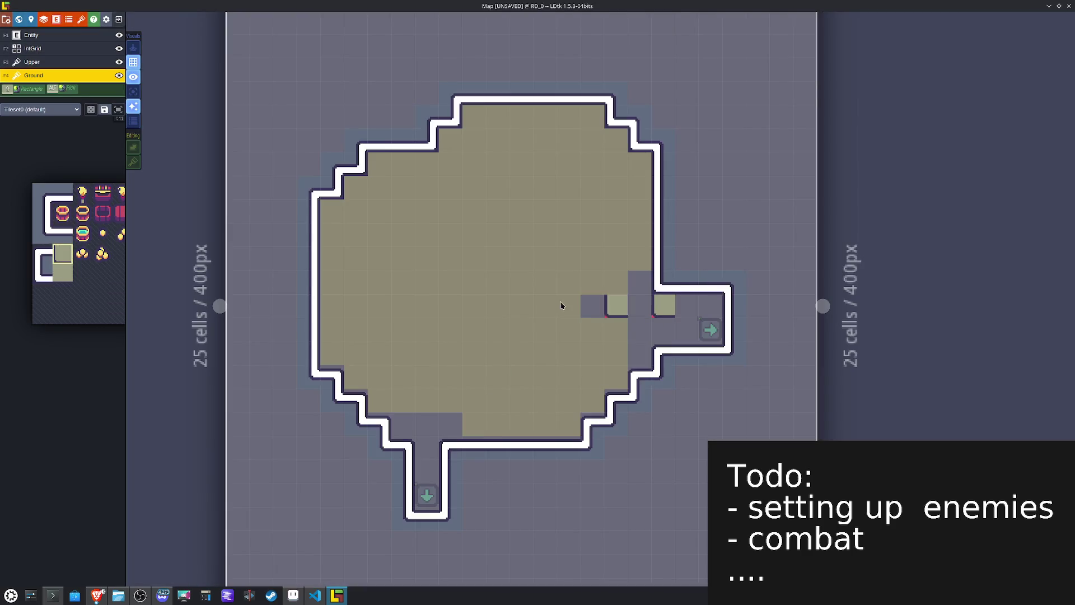
{"action": "left_click", "coordinate": [62, 274]}
{"action": "left_click", "coordinate": [688, 305]}
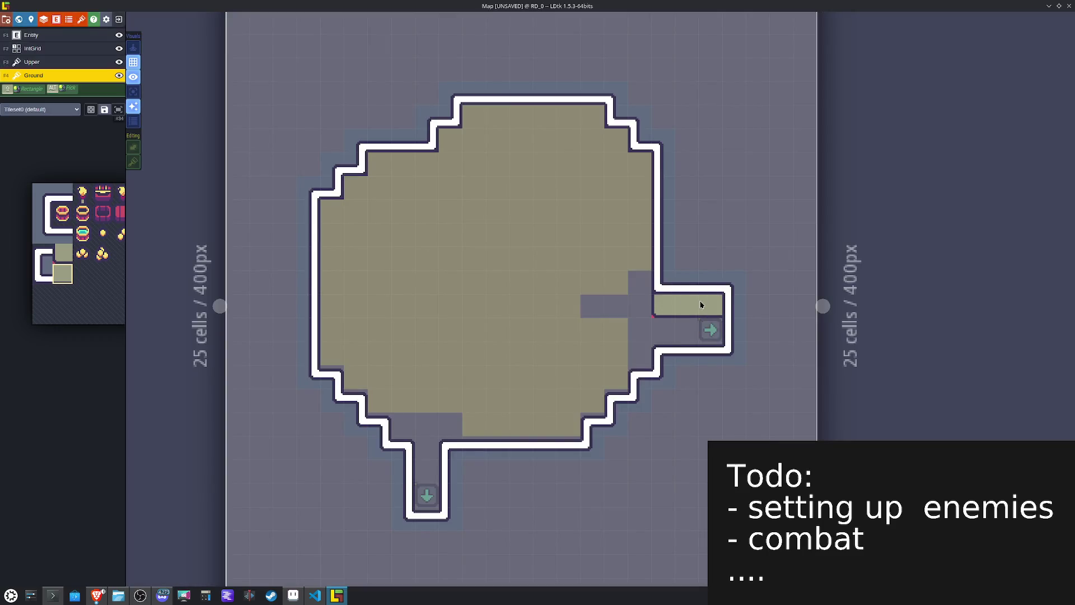
{"action": "left_click", "coordinate": [665, 302], "text": "alt"}
{"action": "left_click", "coordinate": [641, 162]}
{"action": "left_click", "coordinate": [618, 138]}
Step: Paint mirrored olive shading on the top-left steps and olive tiles along the top floor row
{"action": "key", "text": "x"}
{"action": "left_click", "coordinate": [449, 139]}
{"action": "left_click", "coordinate": [427, 163]}
{"action": "left_click", "coordinate": [354, 187]}
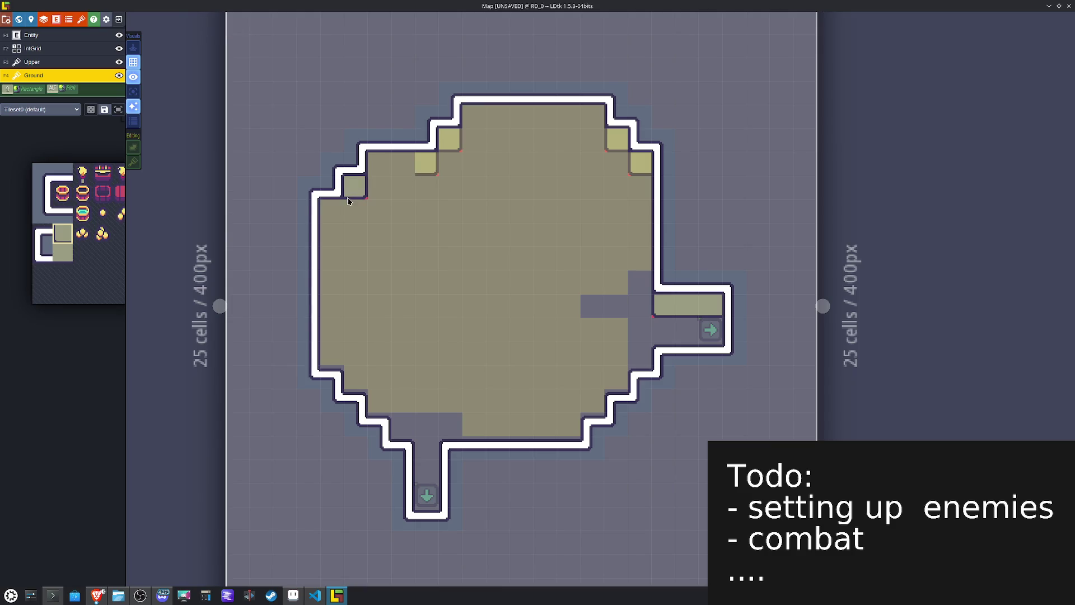
{"action": "left_click", "coordinate": [331, 211]}
{"action": "left_click", "coordinate": [692, 307], "text": "alt"}
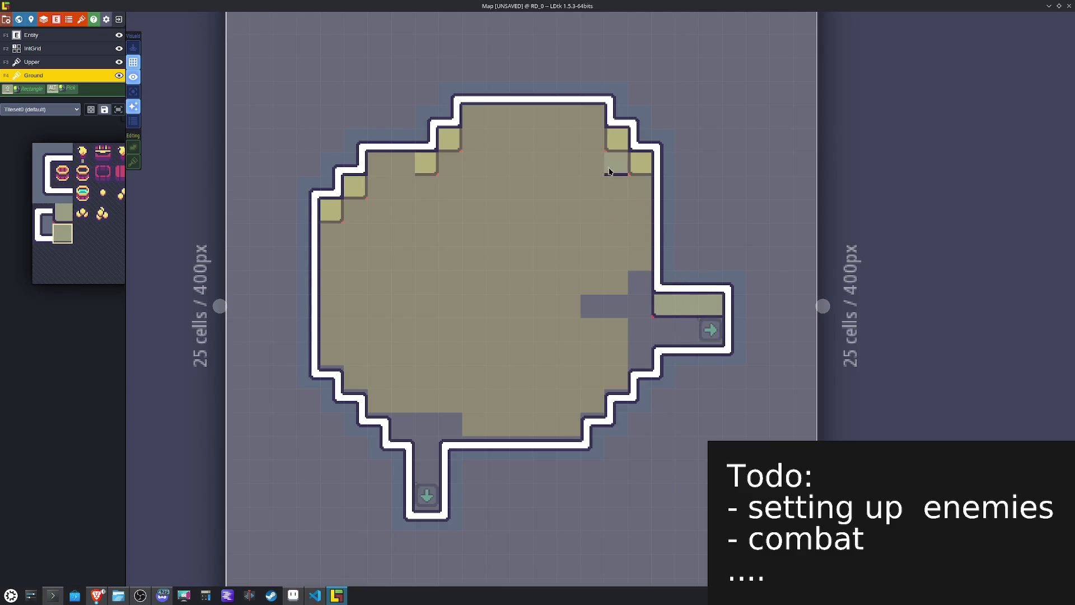
{"action": "left_click_drag", "start_coordinate": [585, 115], "coordinate": [474, 115]}
{"action": "left_click_drag", "start_coordinate": [404, 172], "coordinate": [372, 168]}
Step: On the IntGrid layer, mark the top row and corners Collision and the corridor cells Pathing
{"action": "key", "text": "F2"}
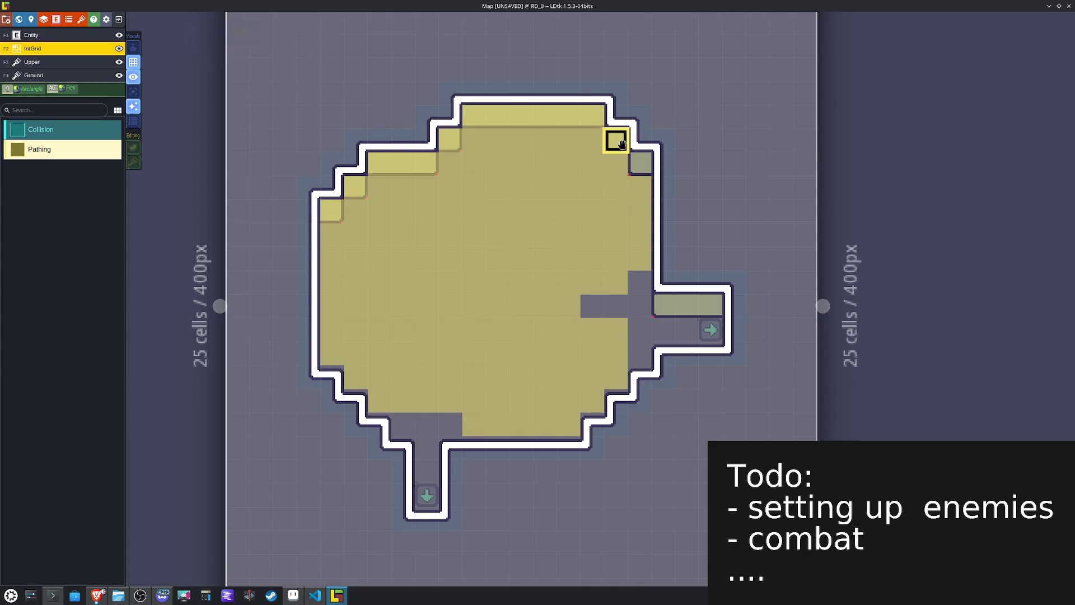
{"action": "mouse_move", "coordinate": [606, 133]}
{"action": "left_mouse_down"}
{"action": "mouse_move", "coordinate": [567, 116]}
{"action": "mouse_move", "coordinate": [470, 113]}
{"action": "mouse_move", "coordinate": [448, 140]}
{"action": "mouse_move", "coordinate": [373, 160]}
{"action": "mouse_move", "coordinate": [330, 209]}
{"action": "left_mouse_up"}
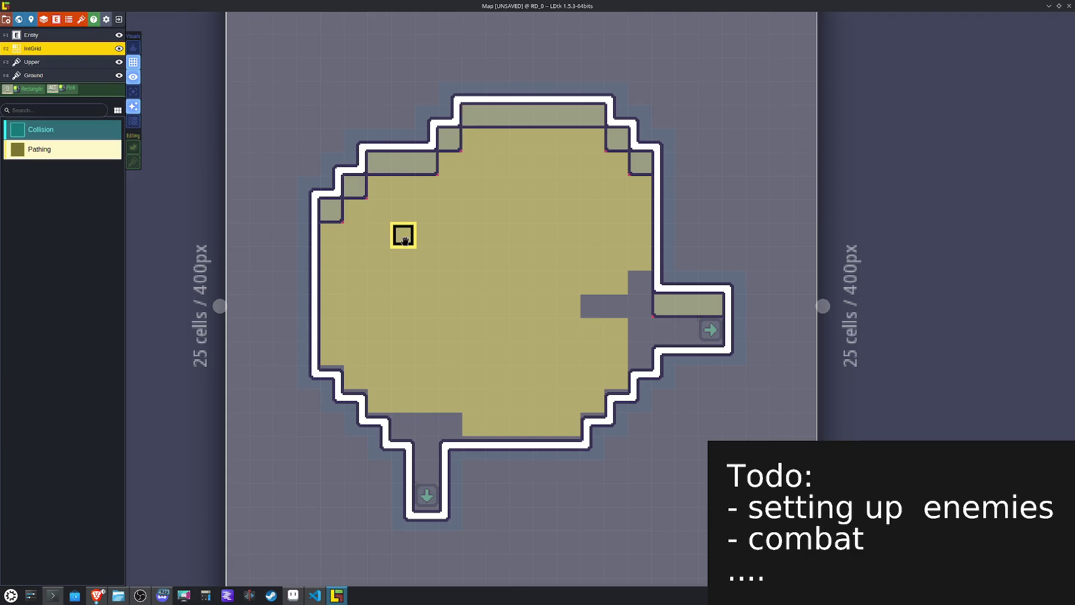
{"action": "mouse_move", "coordinate": [546, 304]}
{"action": "left_mouse_down"}
{"action": "mouse_move", "coordinate": [614, 304]}
{"action": "mouse_move", "coordinate": [614, 281]}
{"action": "mouse_move", "coordinate": [638, 282]}
{"action": "left_mouse_up"}
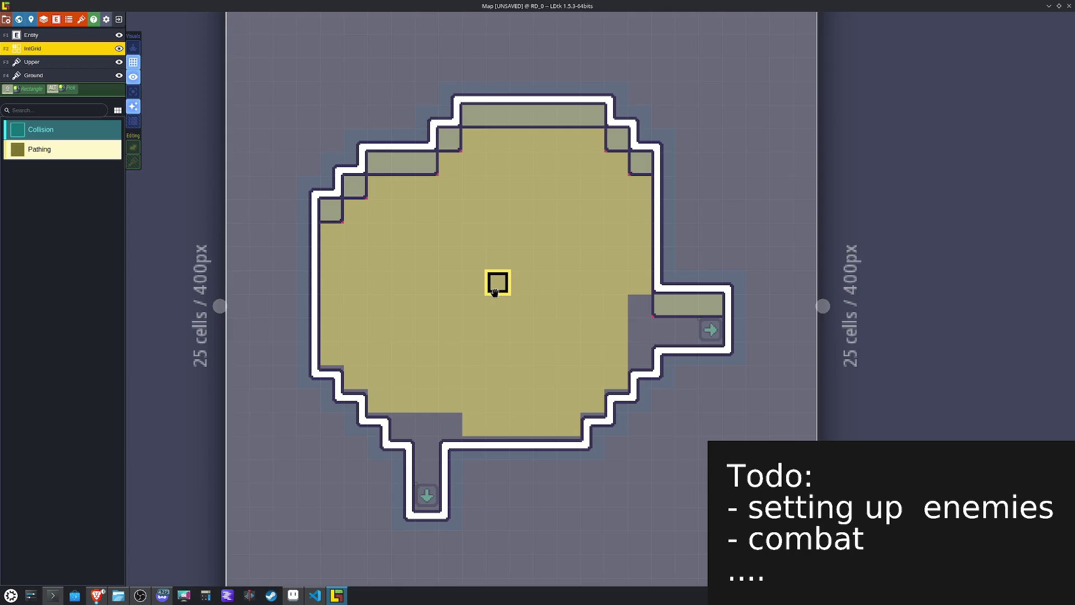
Step: Change RD_0's level background colour to blue-grey
{"action": "left_click", "coordinate": [30, 19]}
{"action": "left_click", "coordinate": [72, 174]}
{"action": "left_click", "coordinate": [70, 300]}
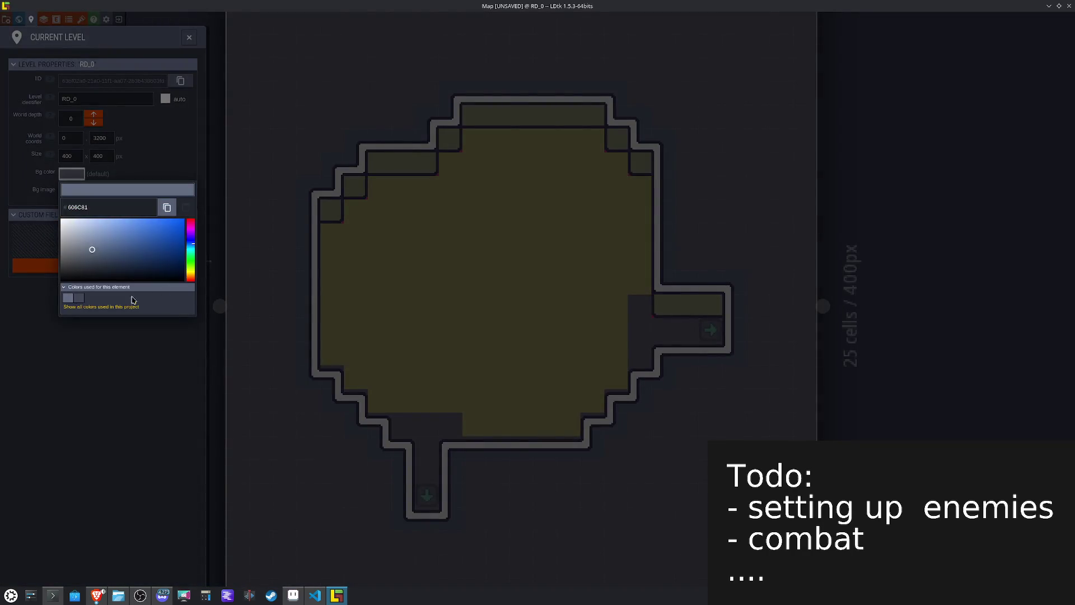
{"action": "left_click", "coordinate": [449, 283]}
{"action": "key", "text": "Escape"}
Step: On the Ground layer, paint orange tiles along the room edges and fill the interior
{"action": "key", "text": "F4"}
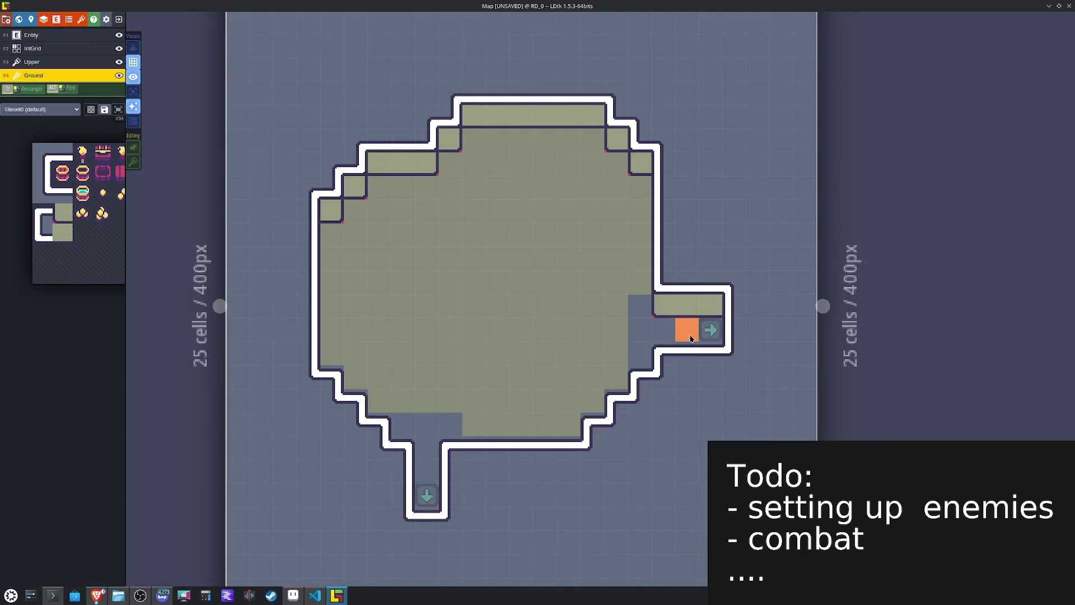
{"action": "mouse_move", "coordinate": [680, 339]}
{"action": "left_mouse_down"}
{"action": "mouse_move", "coordinate": [638, 345]}
{"action": "mouse_move", "coordinate": [656, 359]}
{"action": "mouse_move", "coordinate": [605, 389]}
{"action": "mouse_move", "coordinate": [569, 429]}
{"action": "mouse_move", "coordinate": [435, 455]}
{"action": "mouse_move", "coordinate": [380, 425]}
{"action": "mouse_move", "coordinate": [333, 378]}
{"action": "mouse_move", "coordinate": [386, 403]}
{"action": "mouse_move", "coordinate": [359, 375]}
{"action": "left_mouse_up"}
{"action": "mouse_move", "coordinate": [341, 331]}
{"action": "left_mouse_down"}
{"action": "mouse_move", "coordinate": [333, 232]}
{"action": "mouse_move", "coordinate": [356, 214]}
{"action": "mouse_move", "coordinate": [472, 166]}
{"action": "mouse_move", "coordinate": [582, 155]}
{"action": "left_mouse_up"}
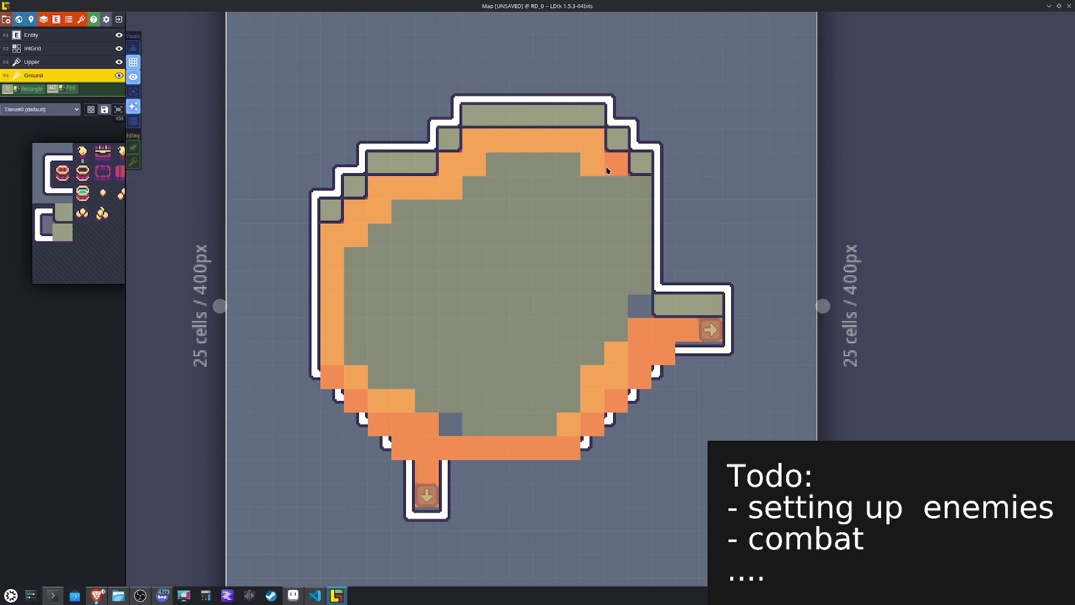
{"action": "left_click_drag", "start_coordinate": [628, 190], "coordinate": [622, 284]}
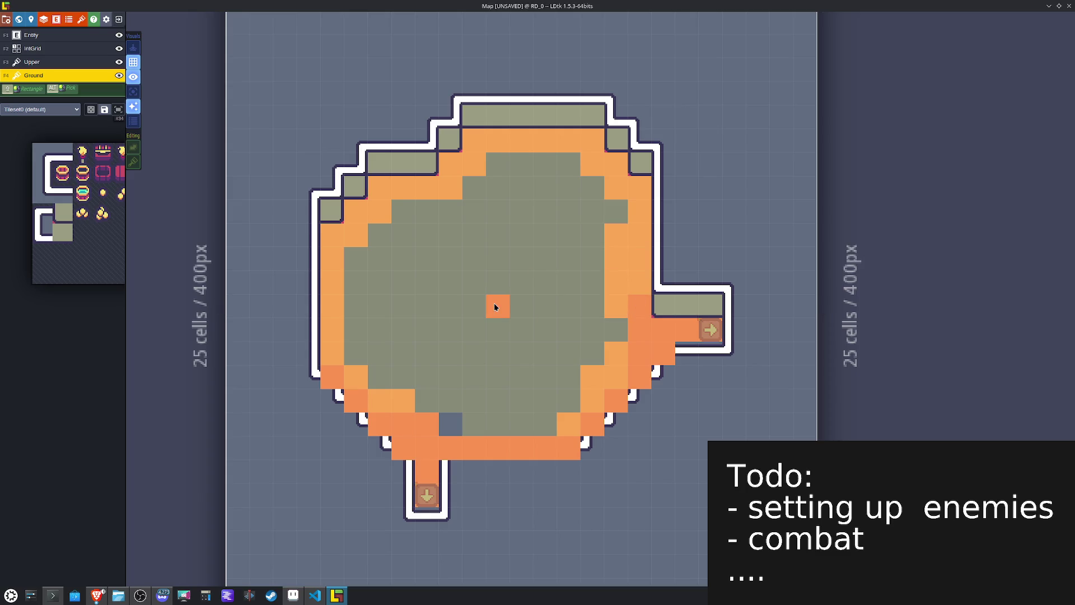
{"action": "left_click", "coordinate": [494, 306], "text": "alt+shift"}
Step: Finish the orange right corridor, then redraw its straight wall on the Upper layer
{"action": "left_click_drag", "start_coordinate": [687, 352], "coordinate": [710, 352]}
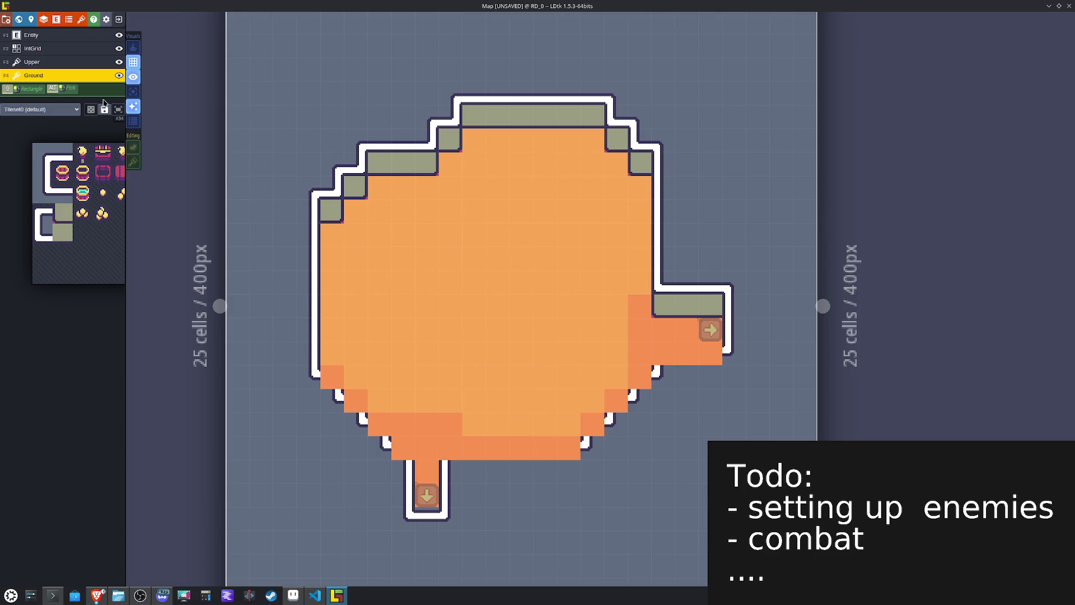
{"action": "left_click", "coordinate": [49, 61]}
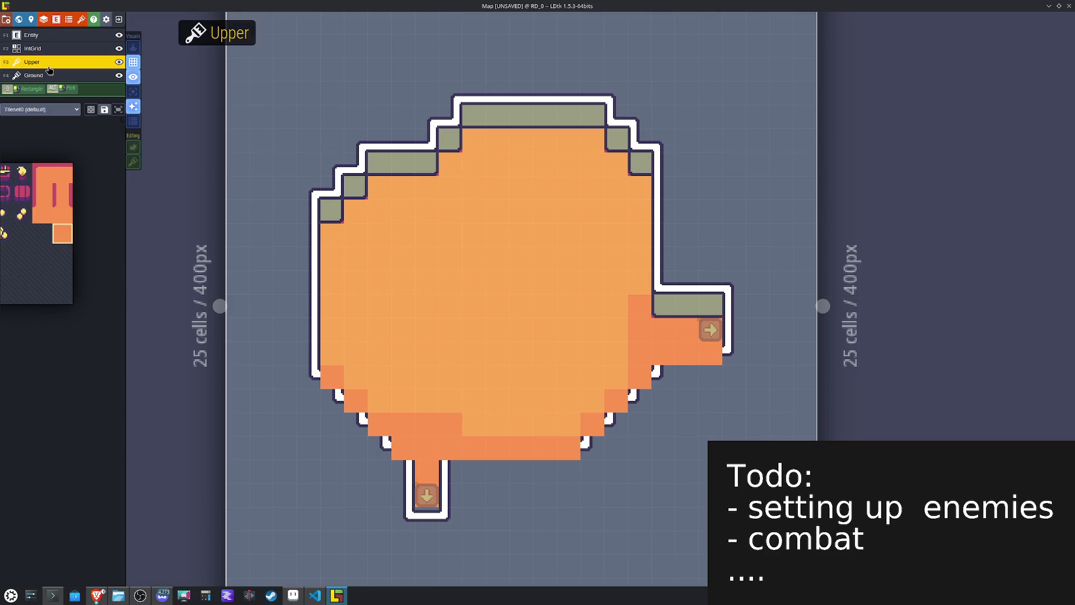
{"action": "key", "text": "space"}
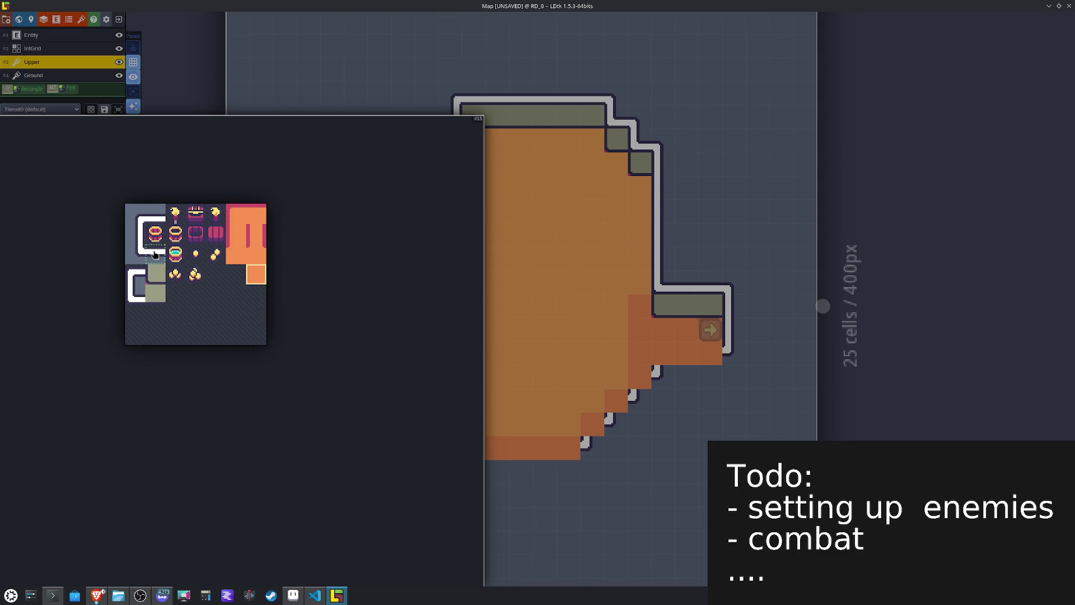
{"action": "left_click", "coordinate": [155, 253]}
{"action": "left_click_drag", "start_coordinate": [711, 355], "coordinate": [689, 357]}
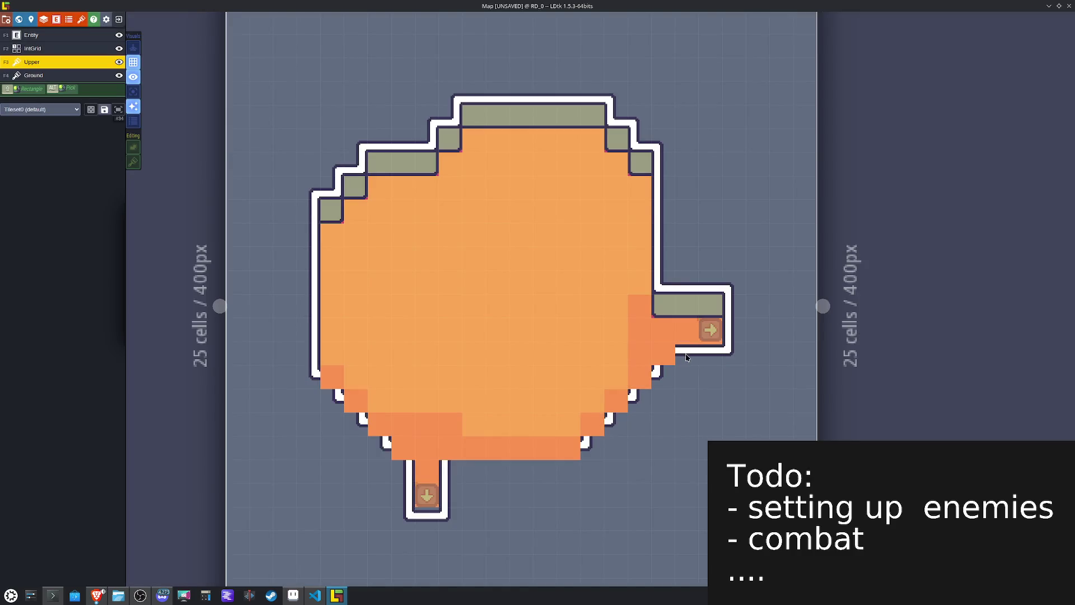
Step: Redraw the lower-right and lower-left staircase walls with corner tiles, flipping with X
{"action": "key", "text": "space"}
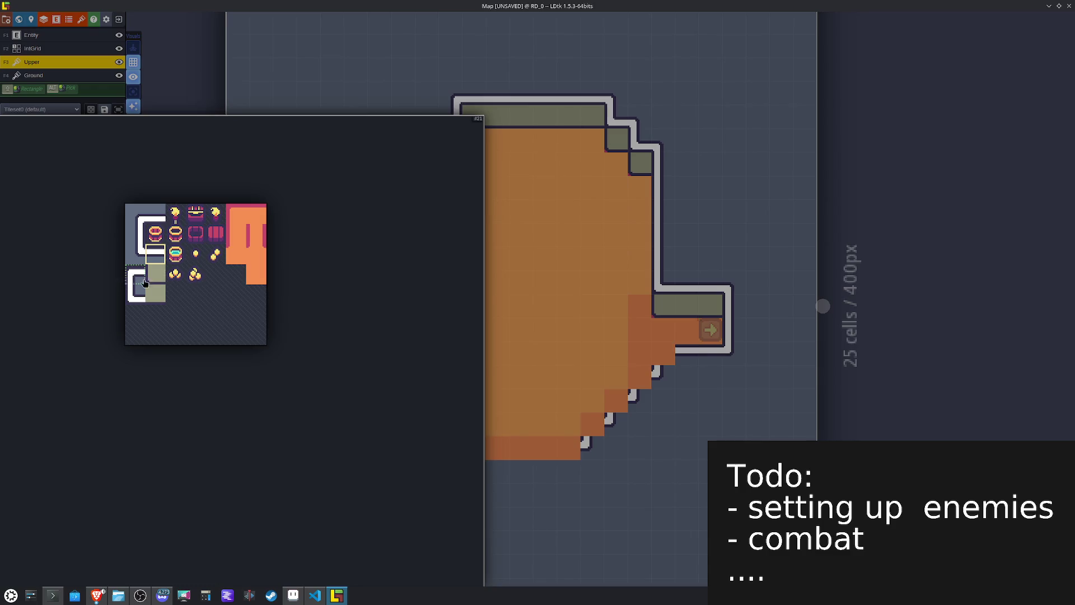
{"action": "left_click", "coordinate": [130, 280]}
{"action": "left_click", "coordinate": [662, 366]}
{"action": "mouse_move", "coordinate": [664, 365]}
{"action": "left_mouse_down"}
{"action": "mouse_move", "coordinate": [616, 402]}
{"action": "mouse_move", "coordinate": [592, 403]}
{"action": "mouse_move", "coordinate": [592, 426]}
{"action": "left_mouse_up"}
{"action": "left_click", "coordinate": [444, 423]}
{"action": "key", "text": "x"}
{"action": "left_click", "coordinate": [403, 448]}
{"action": "key", "text": "x"}
{"action": "key", "text": "x"}
{"action": "left_click_drag", "start_coordinate": [402, 426], "coordinate": [330, 379]}
Step: Redraw the bottom-edge wall, close off the bottom corridor end, and save the project
{"action": "key", "text": "space"}
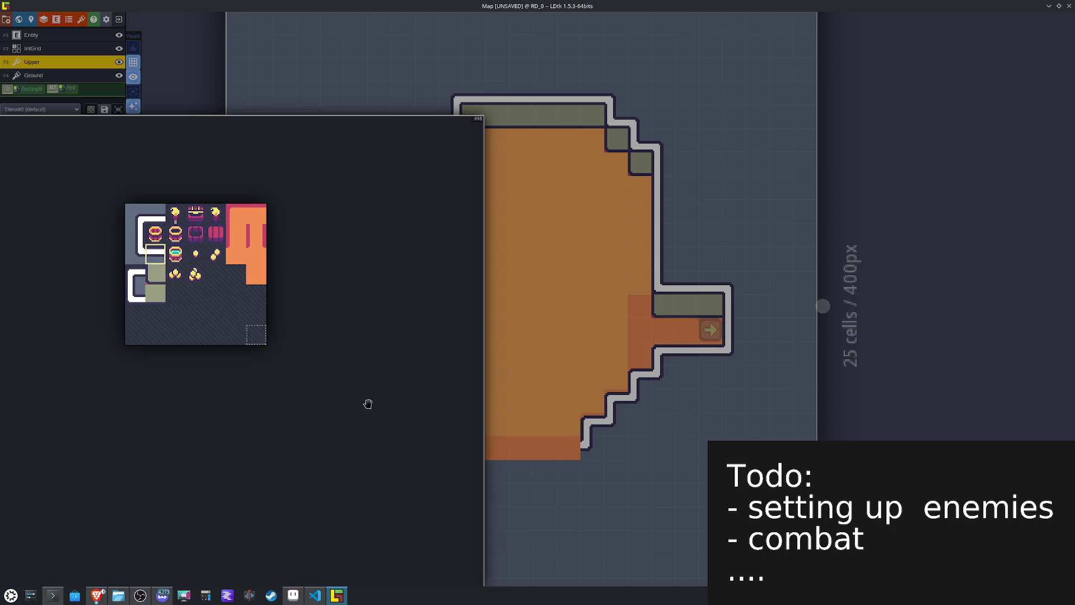
{"action": "left_click", "coordinate": [546, 448]}
{"action": "left_click", "coordinate": [559, 448]}
{"action": "left_click_drag", "start_coordinate": [559, 448], "coordinate": [465, 449]}
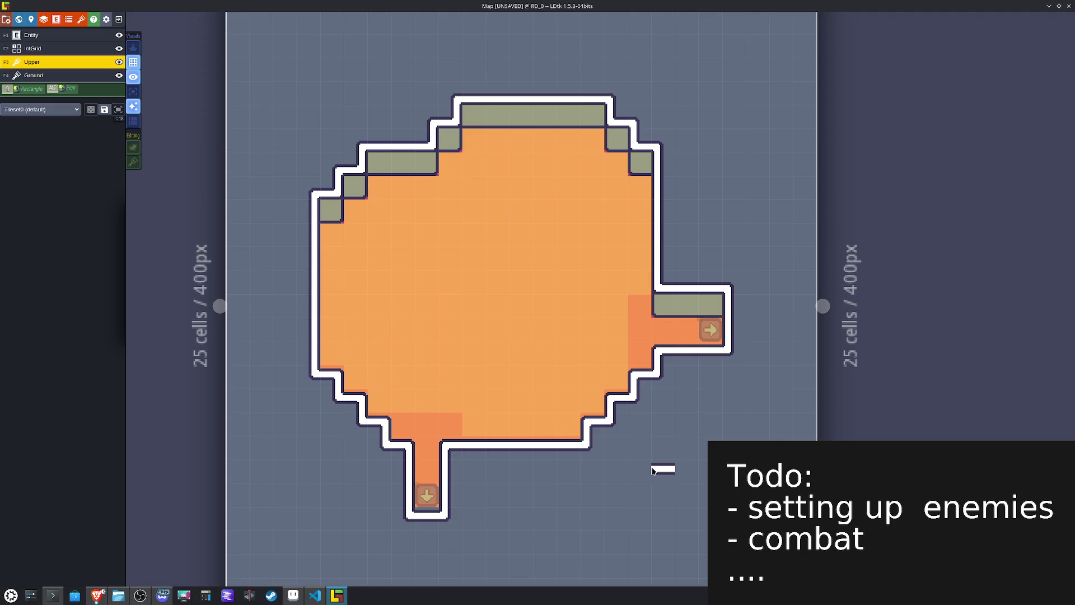
{"action": "key", "text": "F4"}
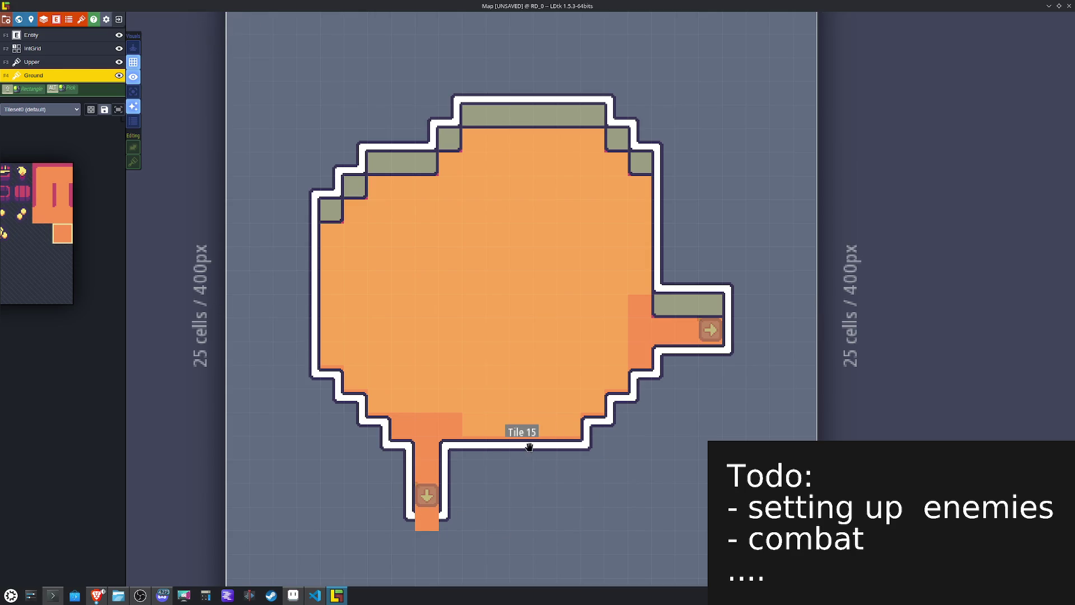
{"action": "key", "text": "F3"}
{"action": "left_click", "coordinate": [426, 520]}
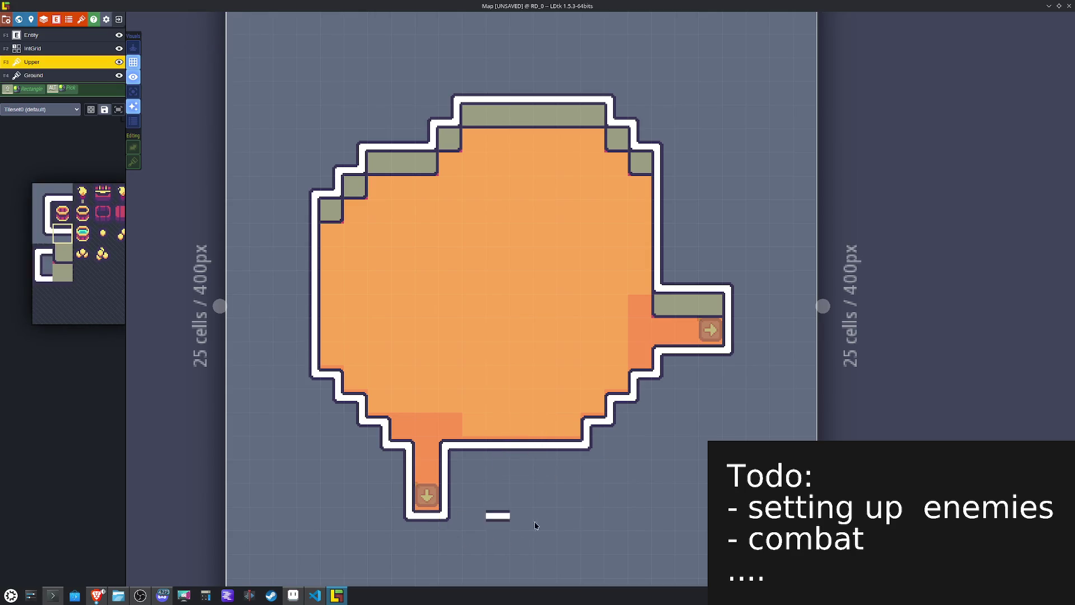
{"action": "key", "text": "ctrl+s"}
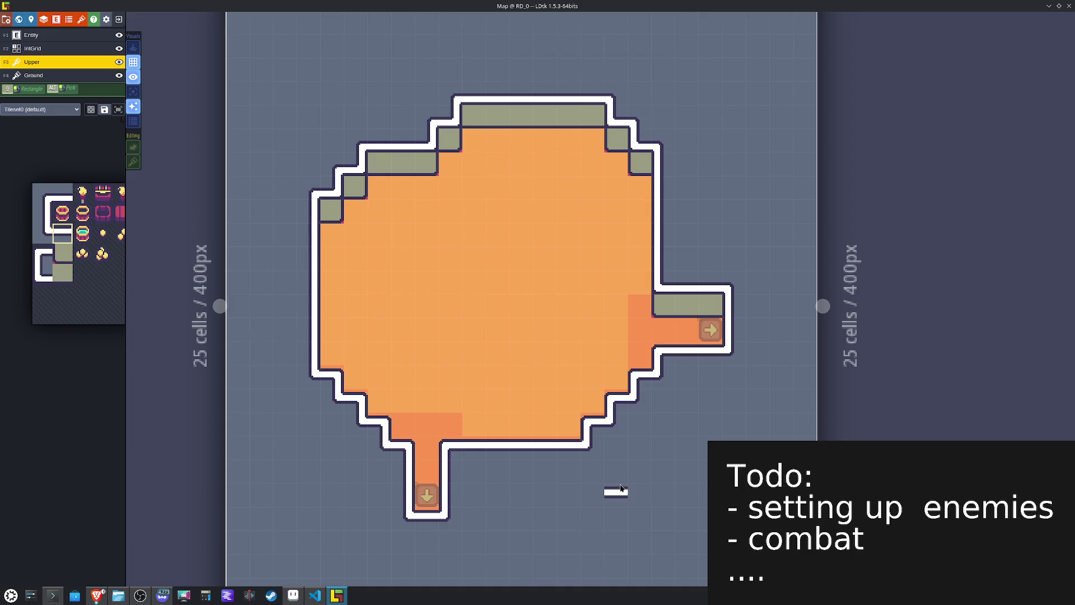
{"action": "left_click", "coordinate": [33, 75]}
{"action": "left_click", "coordinate": [142, 193]}
Step: Paint the shading tile, mirrored and then unmirrored, along RD_0's top-right and top-left floor edges
{"action": "key", "text": "x"}
{"action": "left_click_drag", "start_coordinate": [632, 191], "coordinate": [598, 139]}
{"action": "key", "text": "x"}
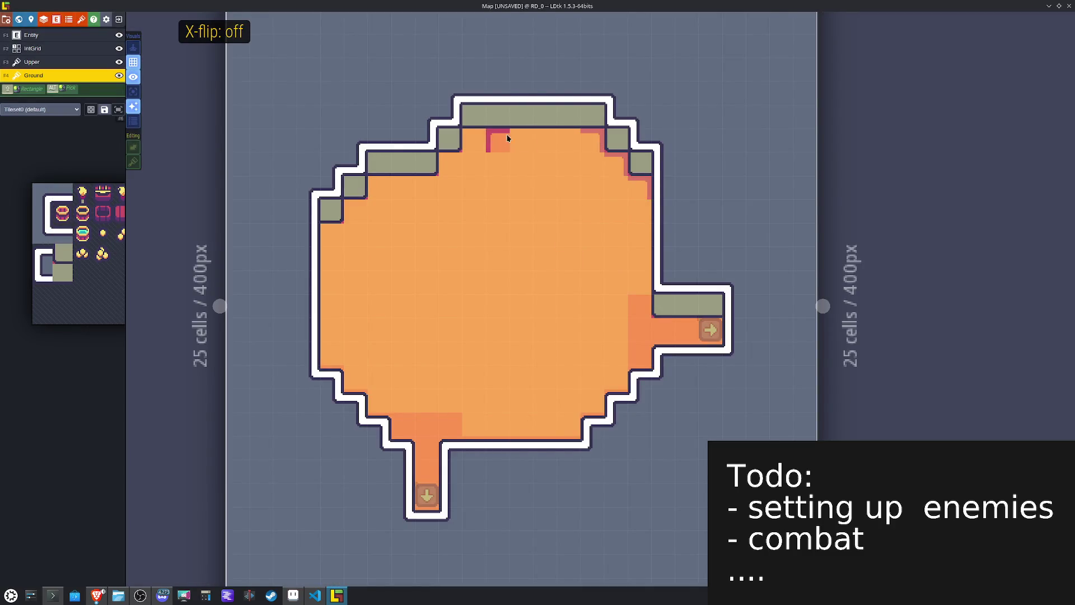
{"action": "left_click_drag", "start_coordinate": [473, 140], "coordinate": [421, 185]}
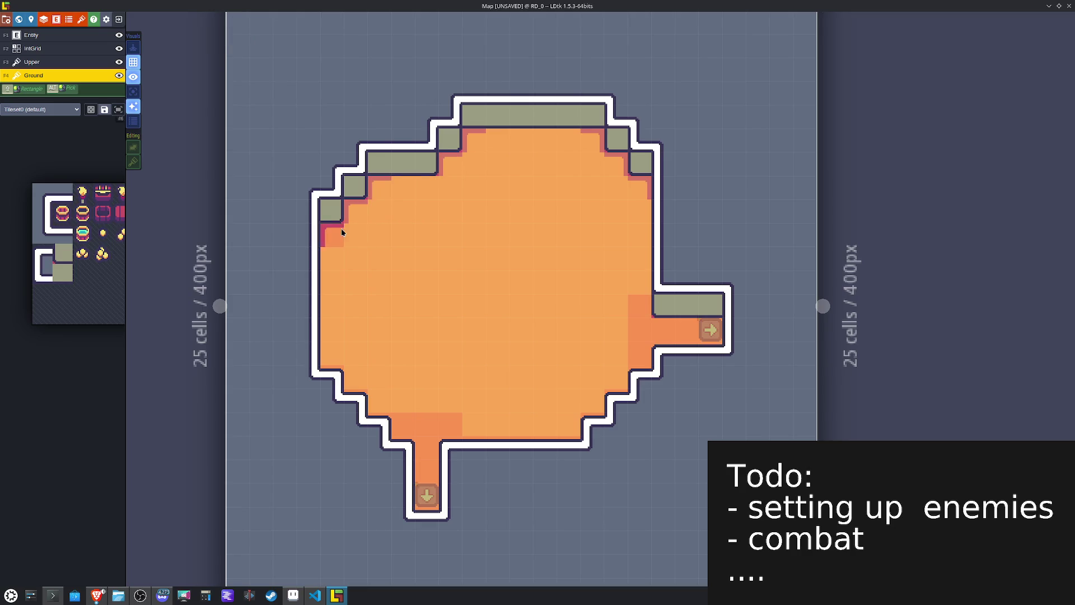
{"action": "key", "text": "x"}
Step: Add mirrored side-edge shading at the right corridor corner and fill the missing top-row tile with plain orange
{"action": "mouse_move", "coordinate": [46, 258]}
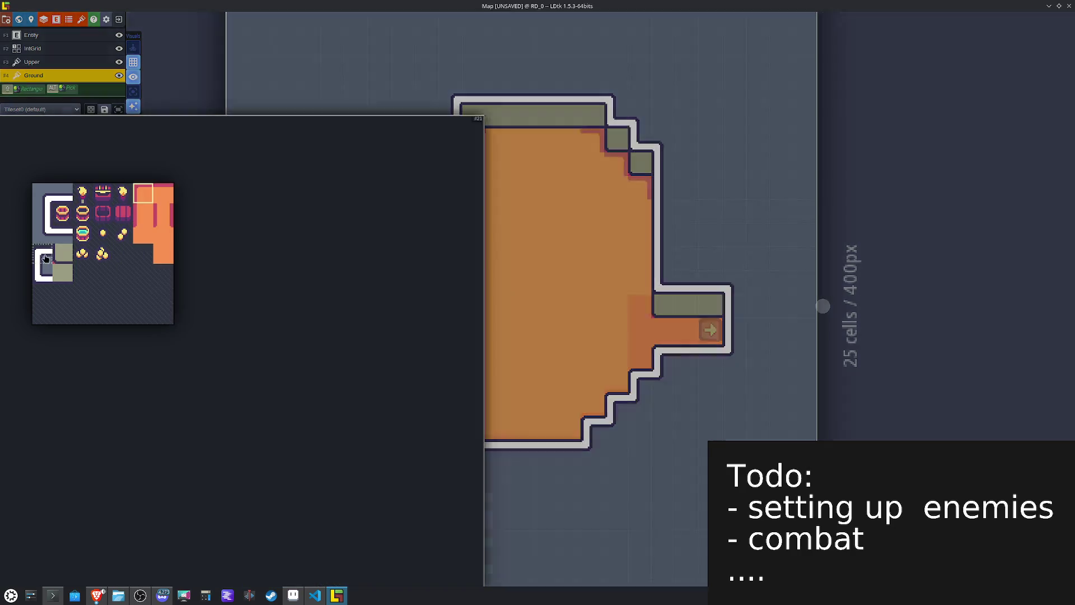
{"action": "left_click", "coordinate": [151, 223]}
{"action": "key", "text": "x"}
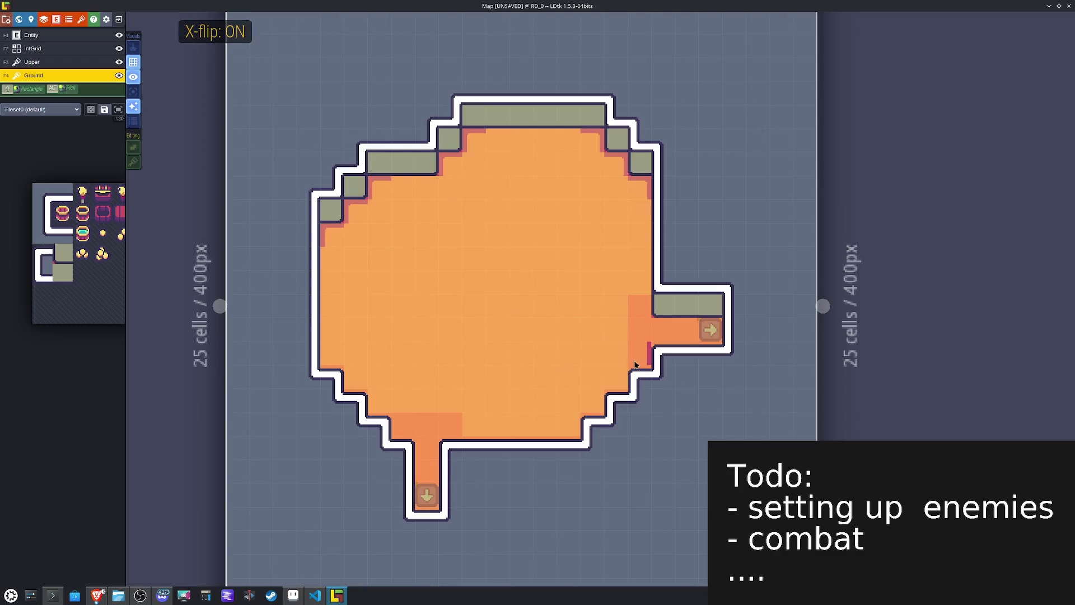
{"action": "left_click", "coordinate": [614, 397]}
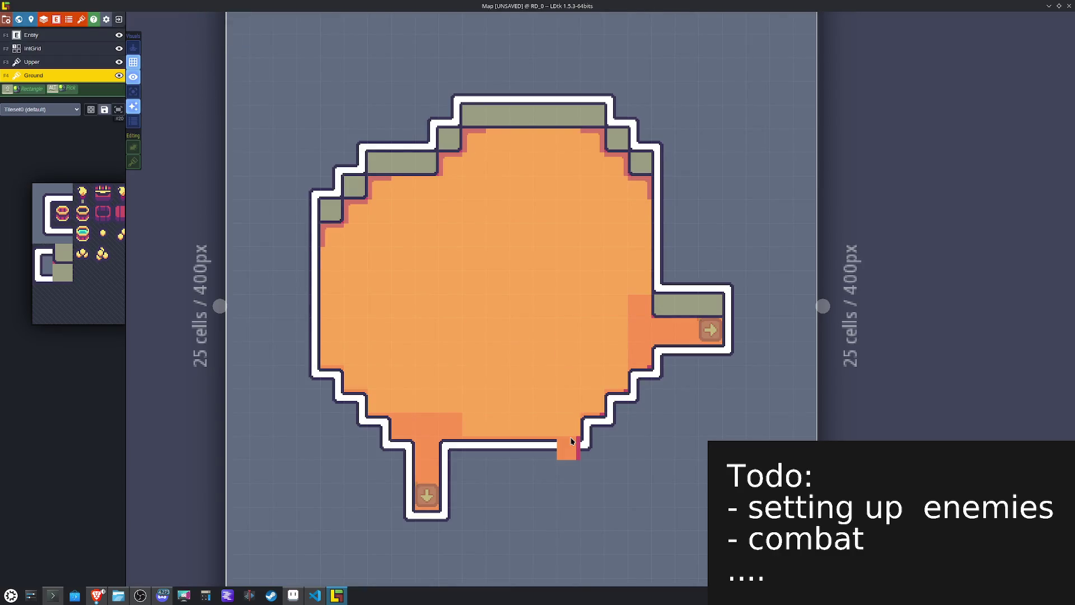
{"action": "key", "text": "x"}
{"action": "key", "text": "x"}
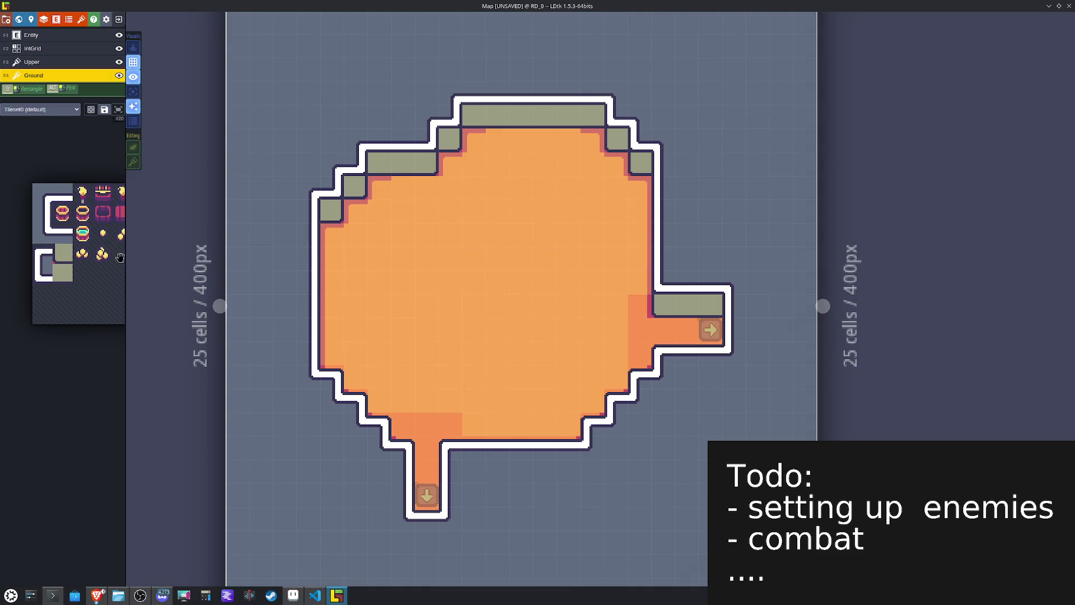
{"action": "mouse_move", "coordinate": [120, 265]}
{"action": "left_click", "coordinate": [159, 201]}
{"action": "left_click", "coordinate": [497, 140]}
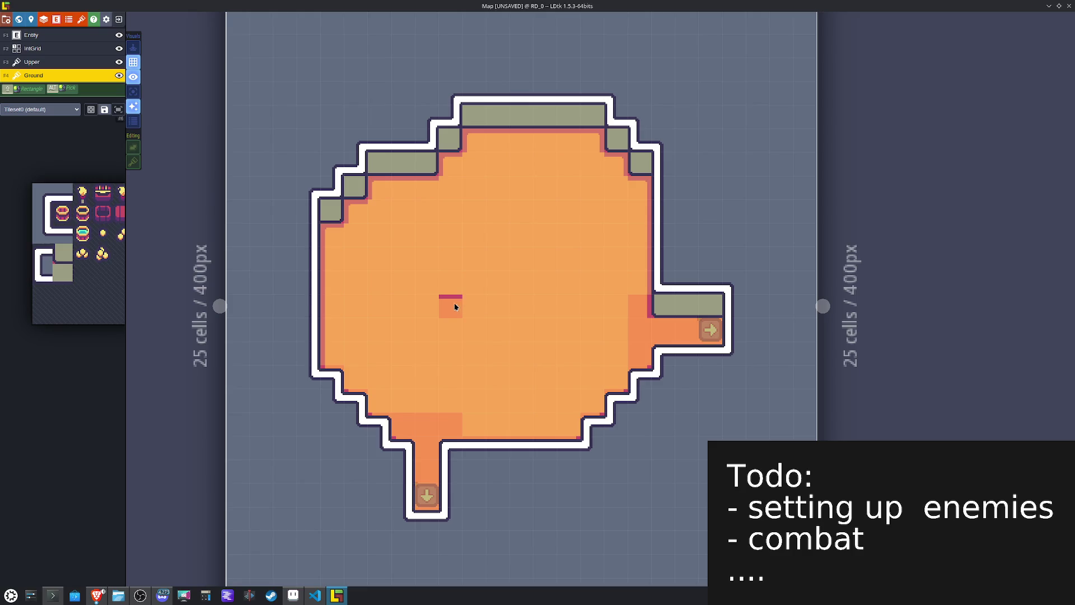
Step: Cycle the orange floor tile brush through X/Y flips for the darker patch, then save the project
{"action": "mouse_move", "coordinate": [87, 259]}
{"action": "left_click", "coordinate": [166, 219]}
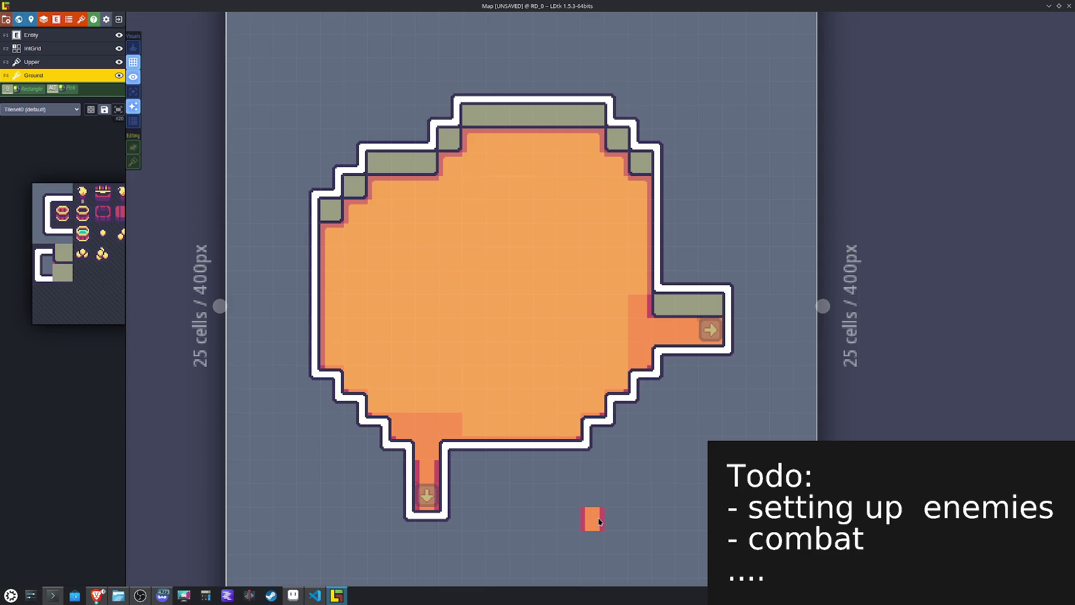
{"action": "mouse_move", "coordinate": [186, 245]}
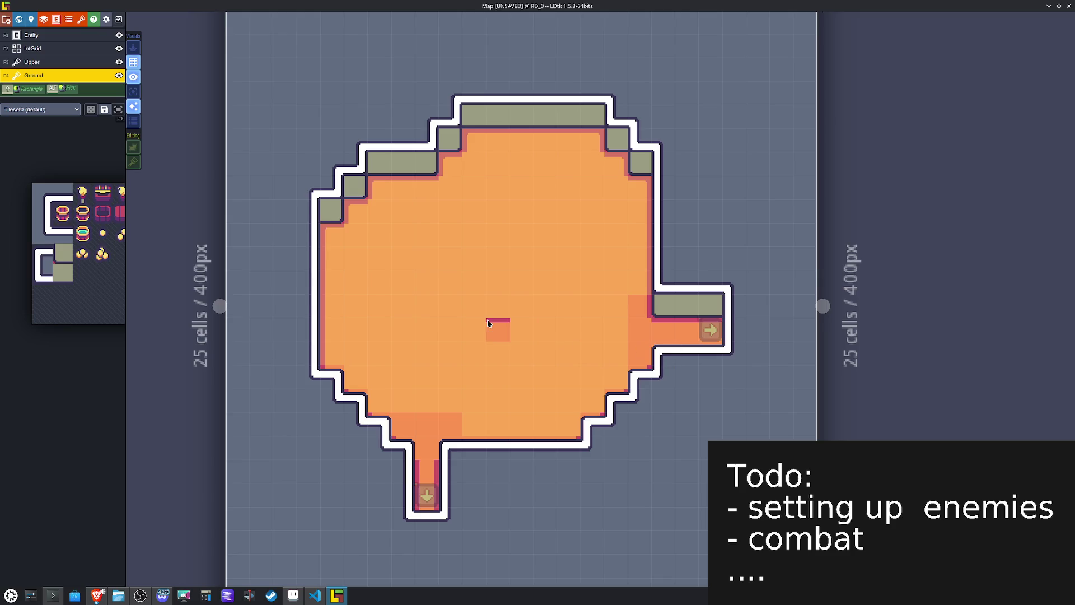
{"action": "mouse_move", "coordinate": [109, 249]}
{"action": "left_click", "coordinate": [143, 234]}
{"action": "key", "text": "y"}
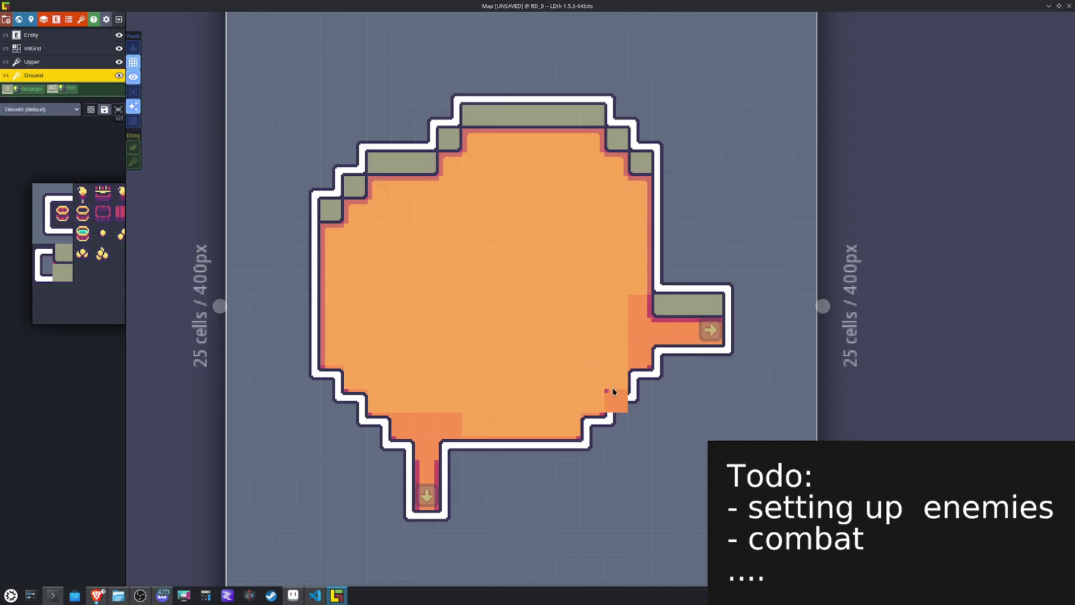
{"action": "key", "text": "y"}
{"action": "key", "text": "x"}
{"action": "key", "text": "x"}
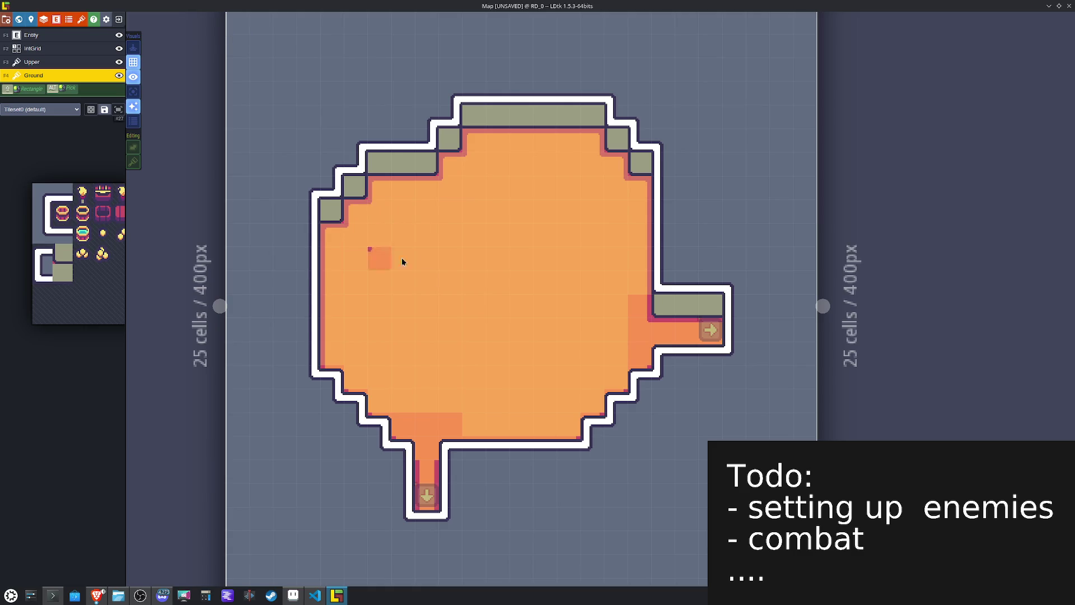
{"action": "key", "text": "y"}
{"action": "key", "text": "x"}
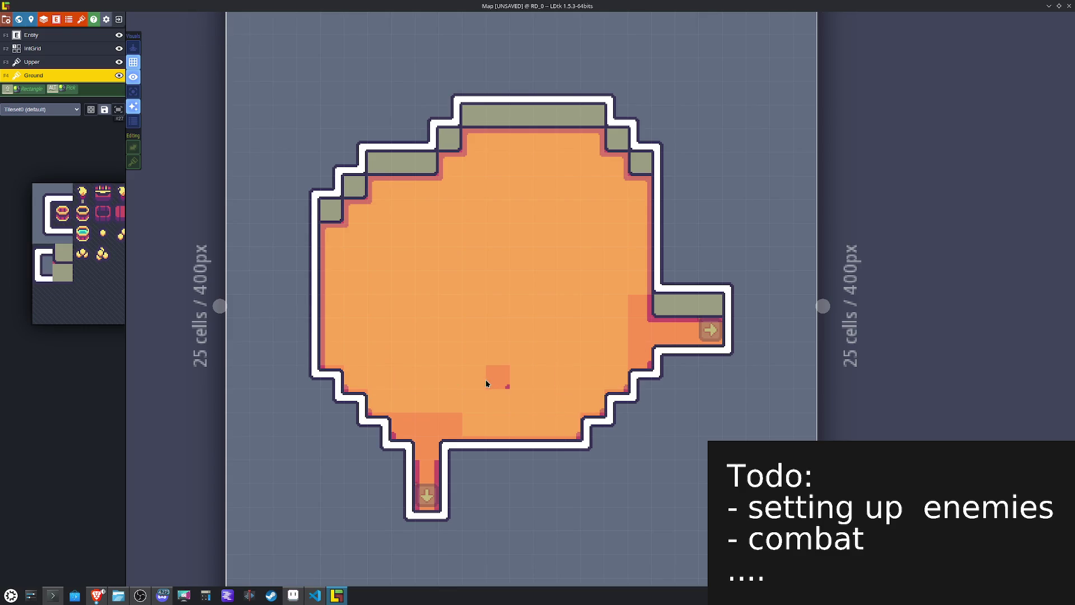
{"action": "mouse_move", "coordinate": [186, 243]}
{"action": "key", "text": "y"}
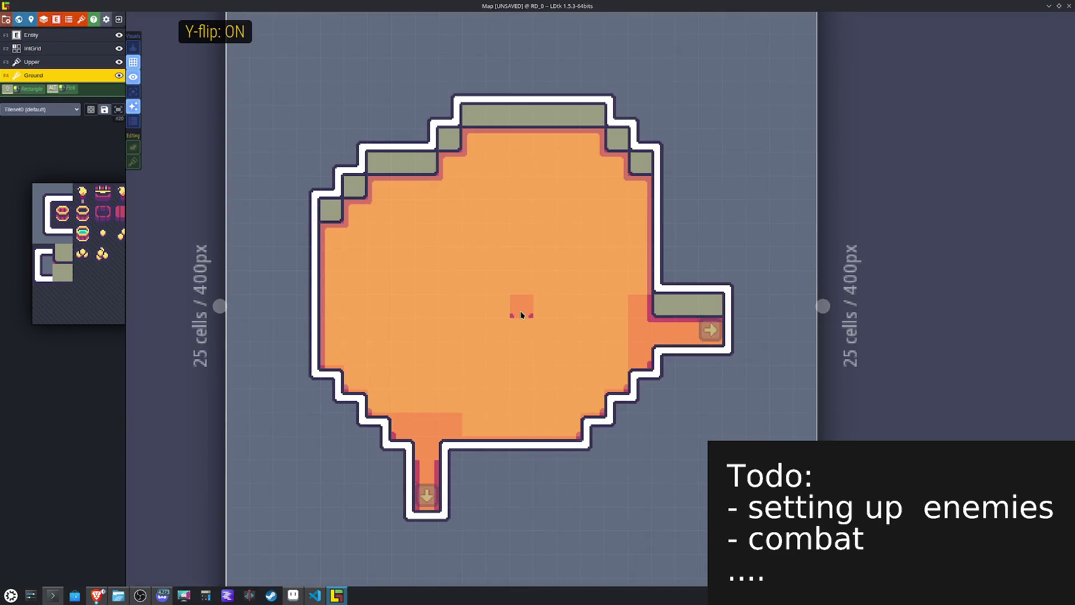
{"action": "key", "text": "ctrl+s"}
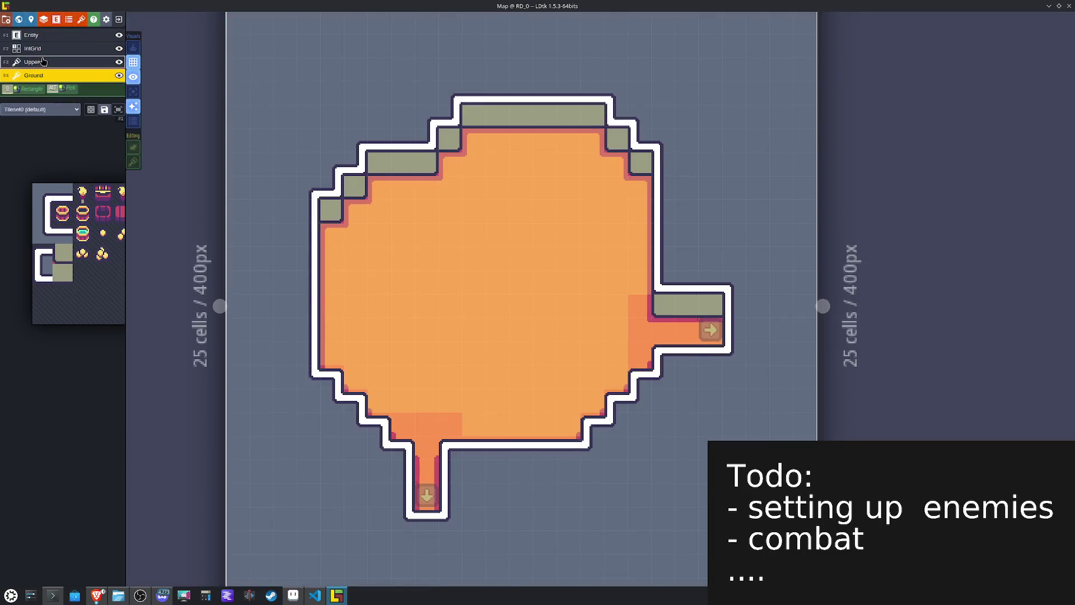
{"action": "left_click", "coordinate": [43, 52]}
Step: Paint Collision IntGrid cells along RD_0's walls, erase the stray cell below the corridor, and save
{"action": "left_click", "coordinate": [45, 131]}
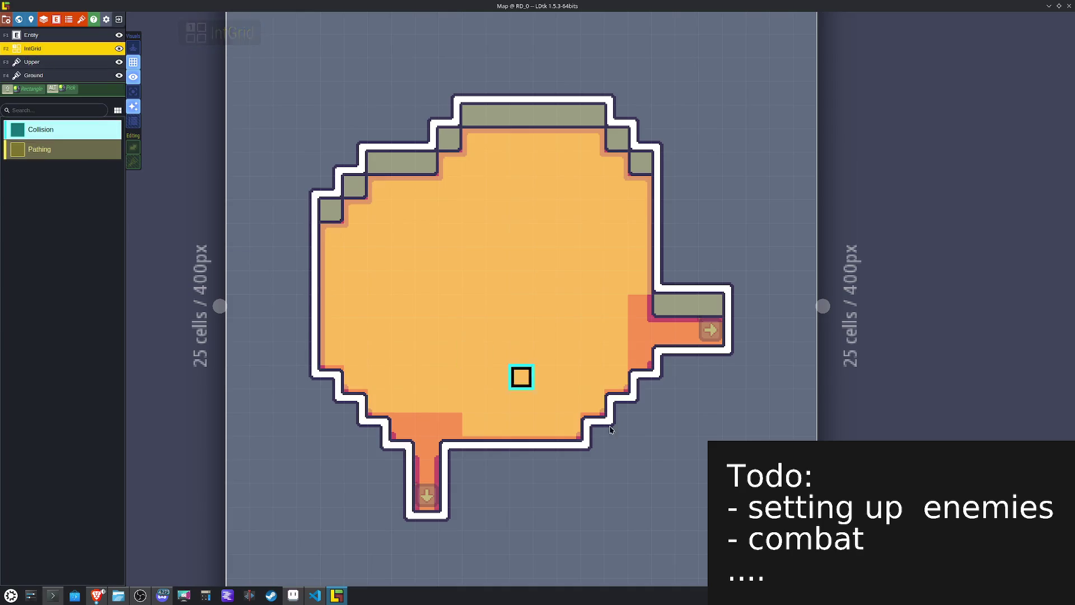
{"action": "mouse_move", "coordinate": [662, 355]}
{"action": "left_mouse_down"}
{"action": "mouse_move", "coordinate": [720, 363]}
{"action": "mouse_move", "coordinate": [734, 330]}
{"action": "mouse_move", "coordinate": [686, 305]}
{"action": "mouse_move", "coordinate": [663, 259]}
{"action": "mouse_move", "coordinate": [668, 175]}
{"action": "mouse_move", "coordinate": [616, 144]}
{"action": "mouse_move", "coordinate": [475, 116]}
{"action": "mouse_move", "coordinate": [442, 146]}
{"action": "mouse_move", "coordinate": [356, 187]}
{"action": "mouse_move", "coordinate": [332, 212]}
{"action": "mouse_move", "coordinate": [307, 281]}
{"action": "mouse_move", "coordinate": [308, 381]}
{"action": "mouse_move", "coordinate": [332, 381]}
{"action": "mouse_move", "coordinate": [379, 427]}
{"action": "mouse_move", "coordinate": [403, 494]}
{"action": "mouse_move", "coordinate": [427, 518]}
{"action": "mouse_move", "coordinate": [462, 472]}
{"action": "mouse_move", "coordinate": [451, 448]}
{"action": "mouse_move", "coordinate": [592, 448]}
{"action": "mouse_move", "coordinate": [595, 427]}
{"action": "mouse_move", "coordinate": [663, 377]}
{"action": "left_mouse_up"}
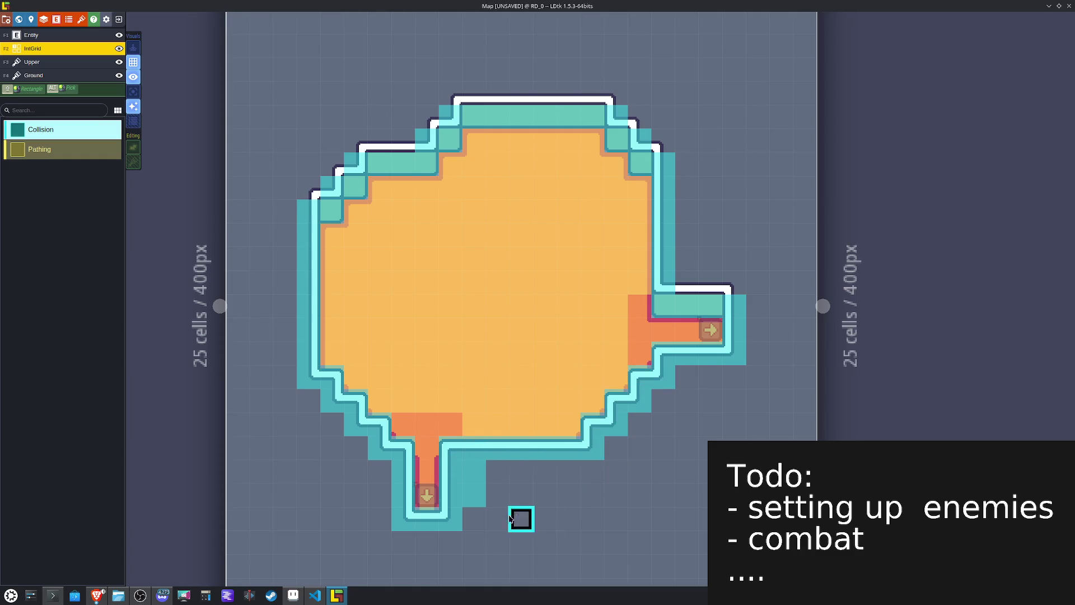
{"action": "right_click", "coordinate": [479, 500]}
{"action": "key", "text": "ctrl+s"}
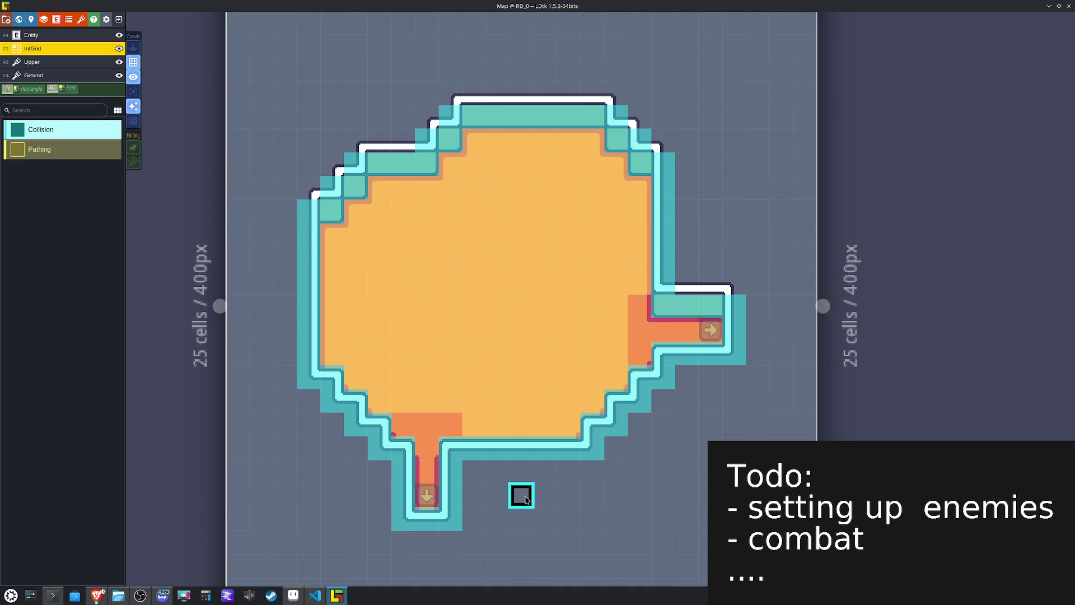
{"action": "key", "text": "ctrl+s"}
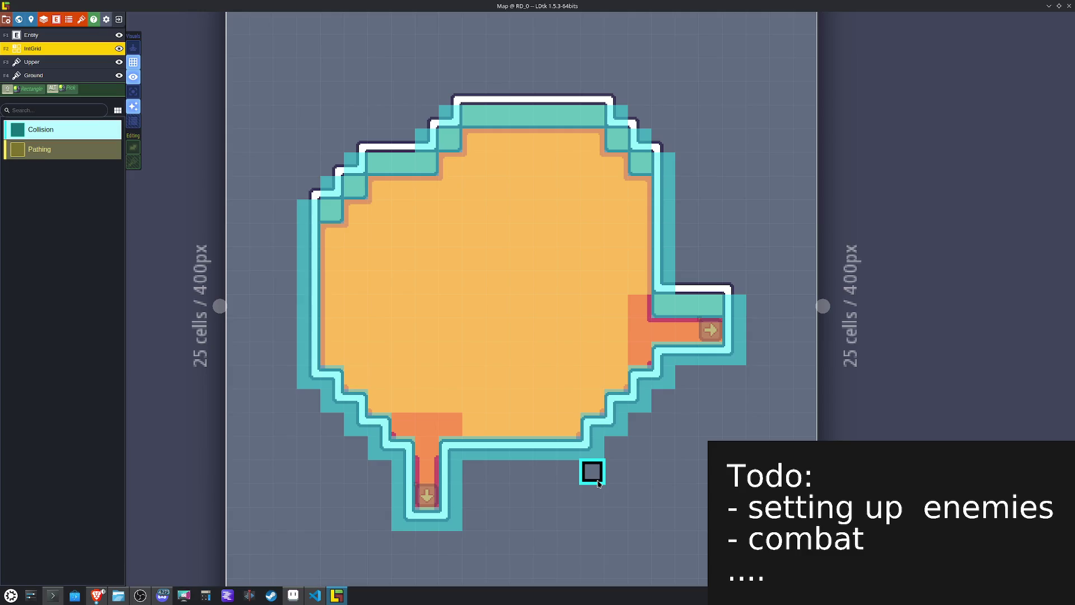
Step: Toggle the IntGrid overlay off and on, then go to the world view and open level DL_0
{"action": "left_click", "coordinate": [133, 82]}
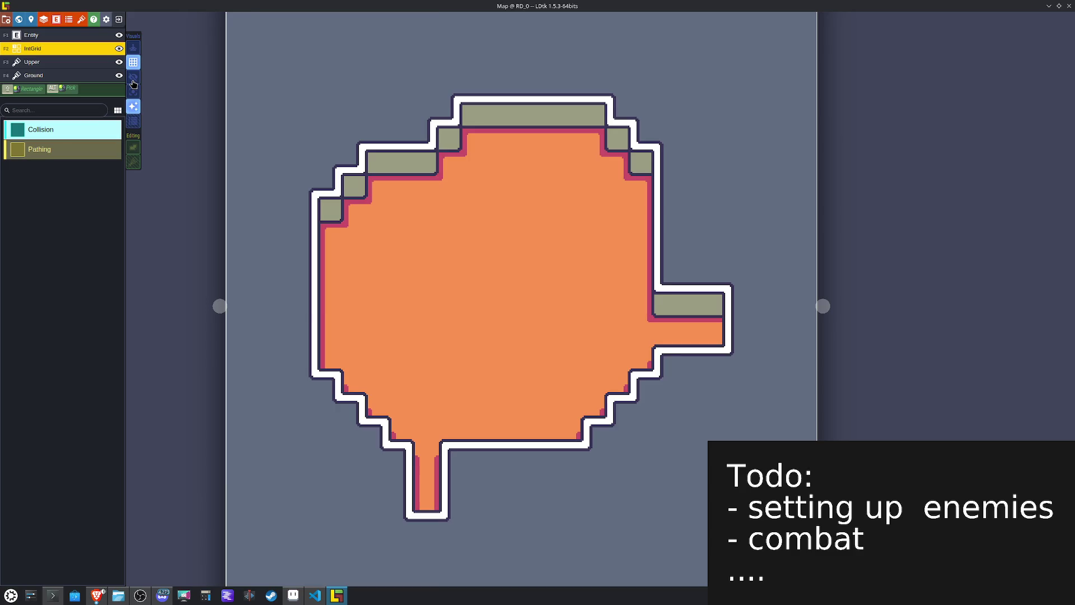
{"action": "left_click", "coordinate": [133, 84]}
{"action": "key", "text": "w"}
{"action": "double_click", "coordinate": [523, 384]}
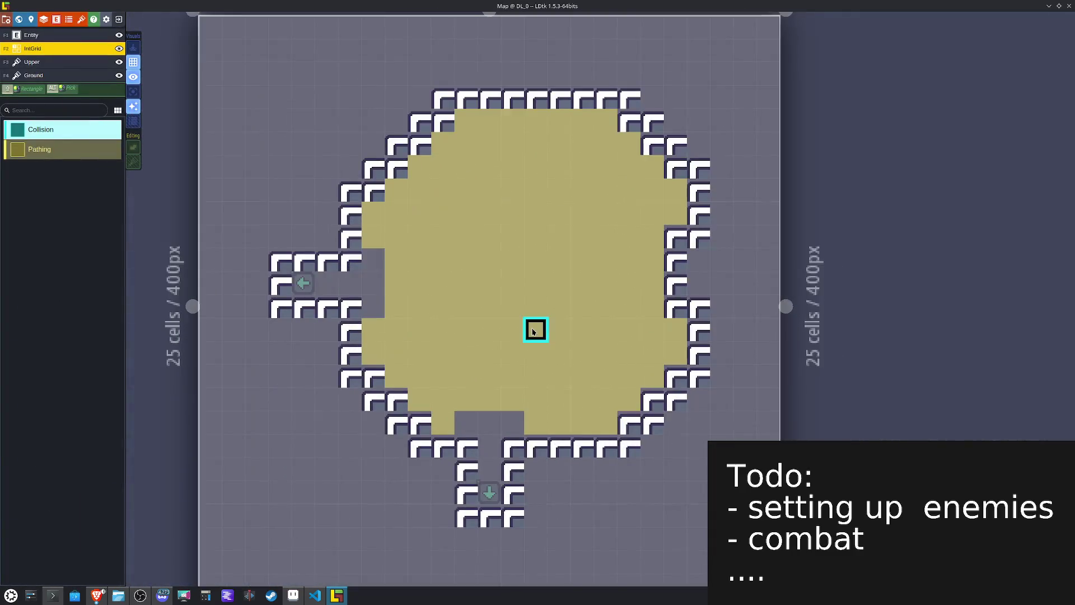
Step: On the Ground layer, paint small corner wall tiles along DL_0's top-left wall
{"action": "left_click", "coordinate": [33, 75]}
{"action": "mouse_move", "coordinate": [47, 211]}
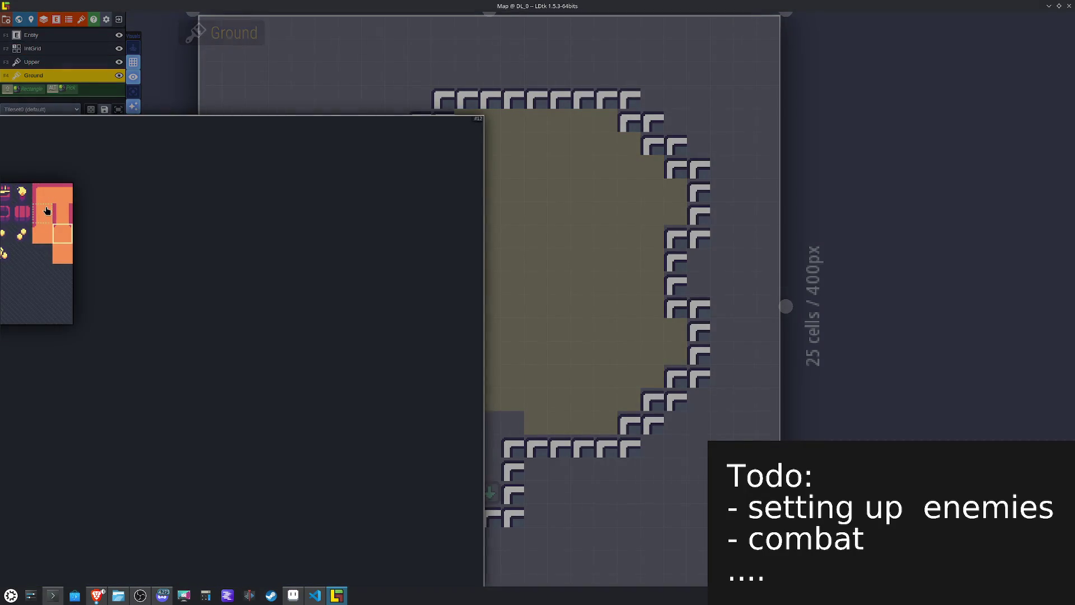
{"action": "left_click", "coordinate": [98, 236]}
{"action": "left_click", "coordinate": [442, 98]}
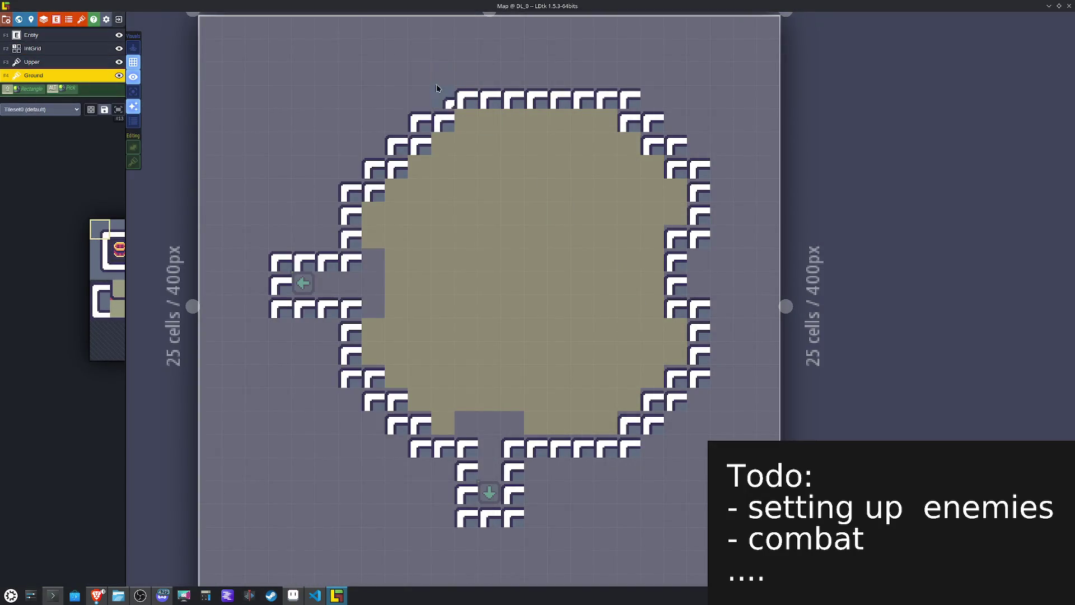
{"action": "left_click", "coordinate": [421, 115]}
{"action": "left_click", "coordinate": [397, 150]}
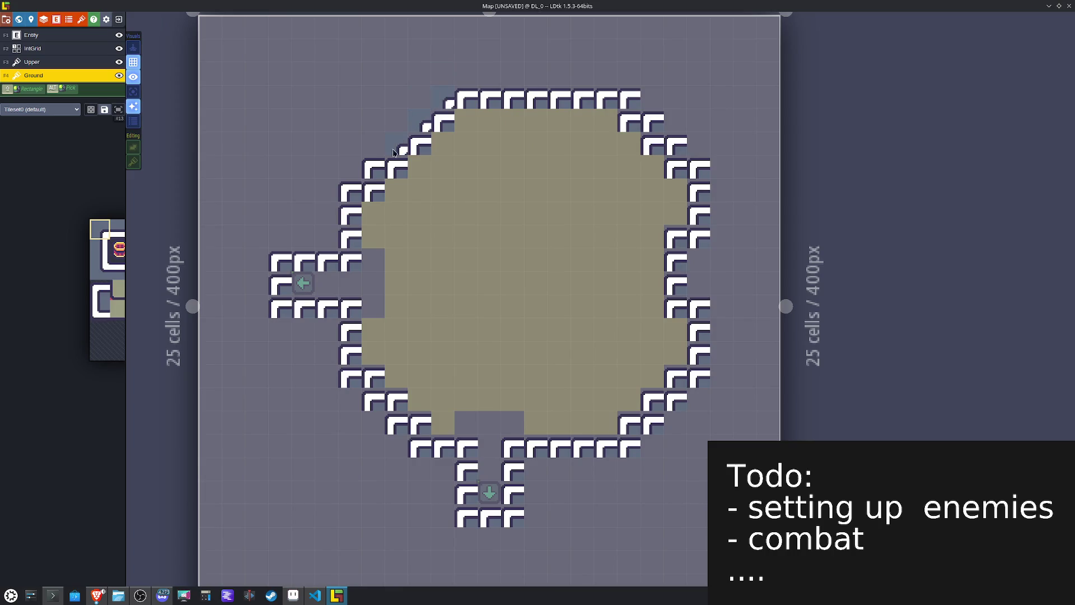
Step: Swap left-corridor wall tiles for corner pieces and shift those corners one cell right
{"action": "mouse_move", "coordinate": [113, 234]}
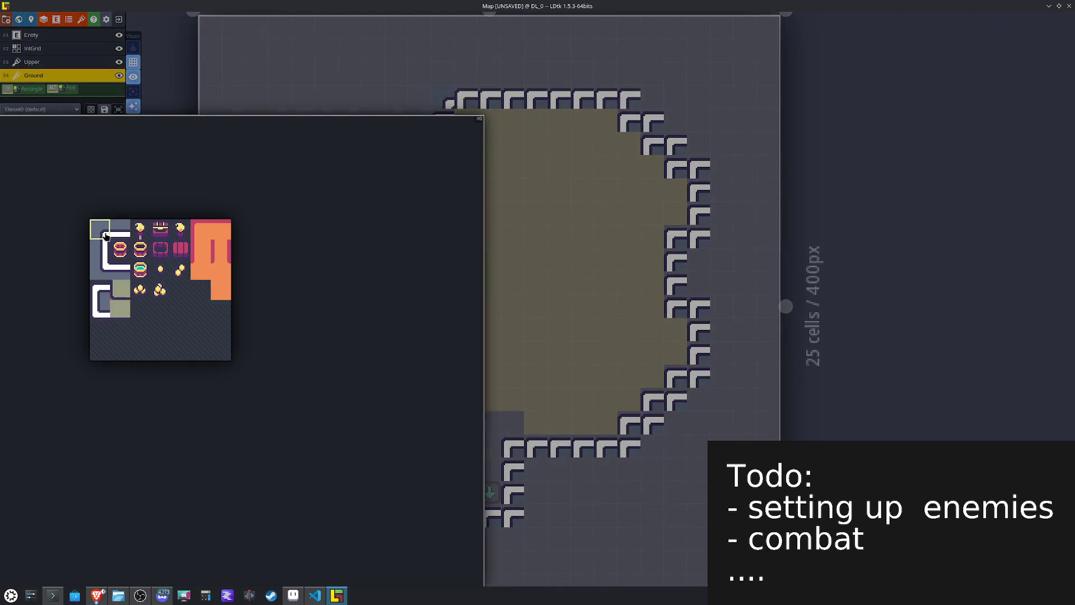
{"action": "left_click", "coordinate": [95, 269]}
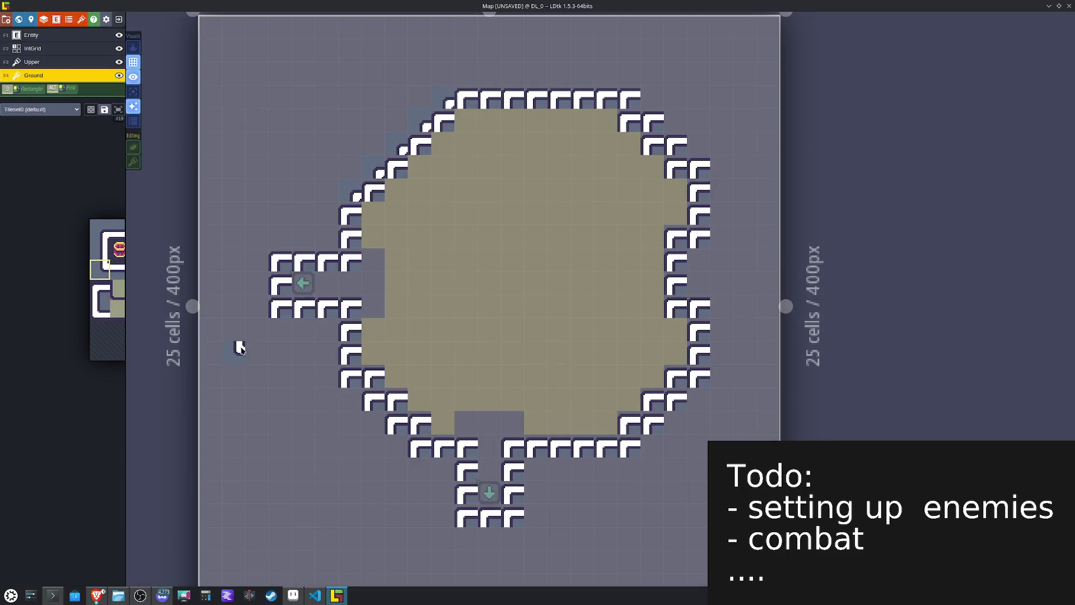
{"action": "left_click", "coordinate": [274, 318]}
{"action": "mouse_move", "coordinate": [350, 305]}
{"action": "left_mouse_down"}
{"action": "mouse_move", "coordinate": [271, 312]}
{"action": "mouse_move", "coordinate": [288, 310]}
{"action": "mouse_move", "coordinate": [285, 334]}
{"action": "left_mouse_up"}
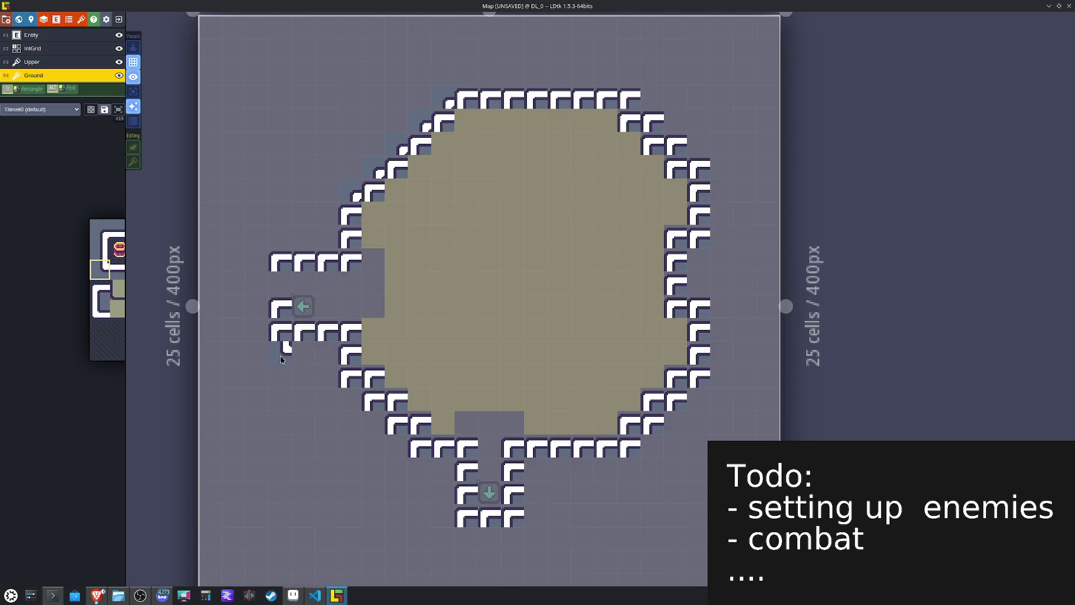
{"action": "left_click_drag", "start_coordinate": [330, 382], "coordinate": [356, 390]}
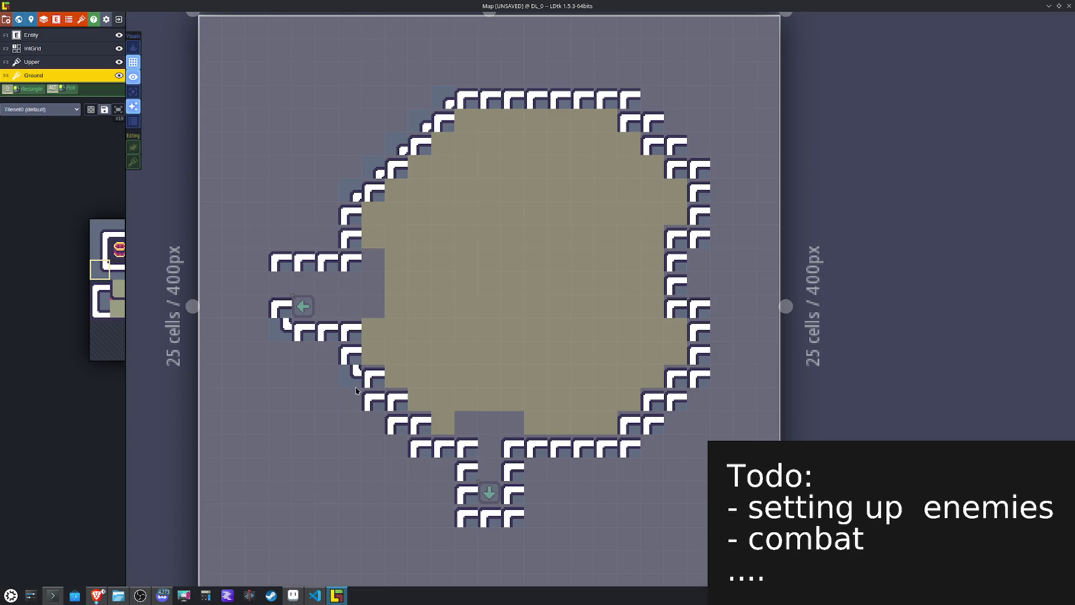
{"action": "left_click", "coordinate": [379, 421]}
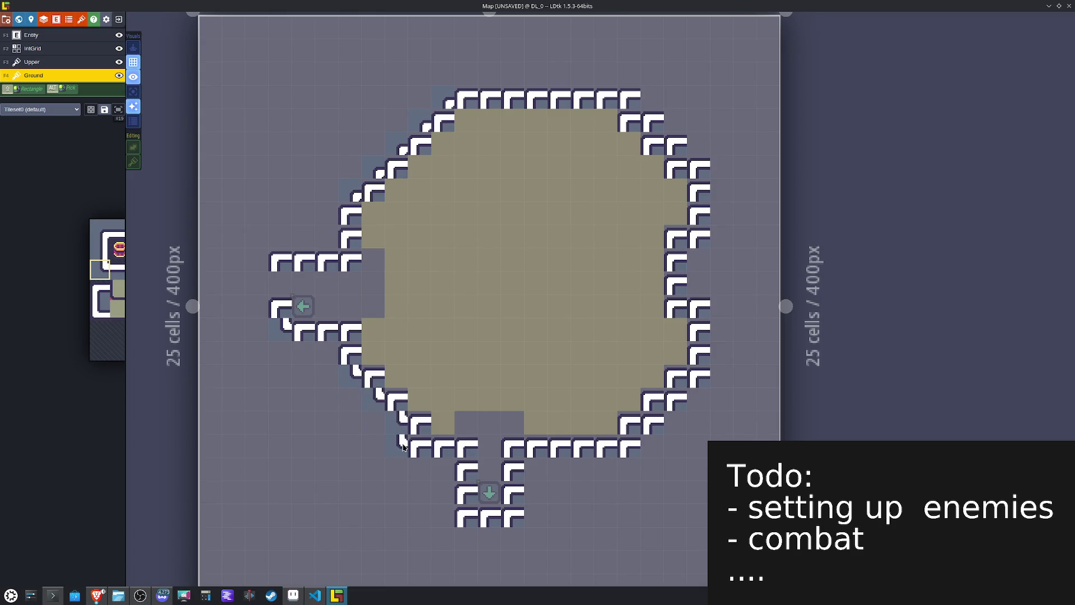
{"action": "left_click_drag", "start_coordinate": [405, 447], "coordinate": [413, 457]}
Step: Paint mirrored wall tiles at the bottom edge and a diagonal edge on the lower right
{"action": "key", "text": "x"}
{"action": "left_click", "coordinate": [518, 524]}
{"action": "left_click", "coordinate": [635, 457]}
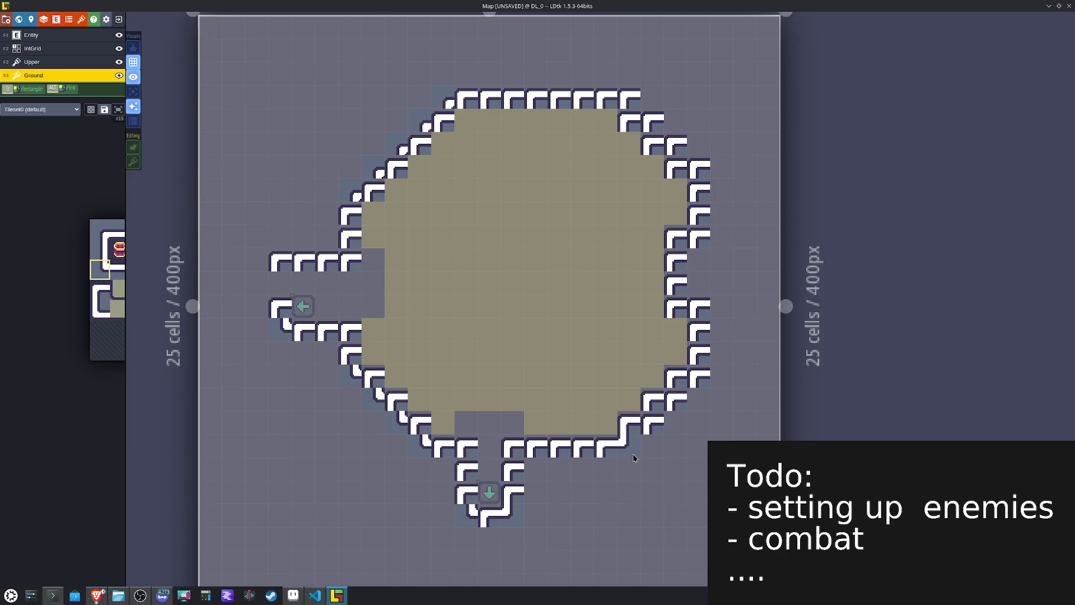
{"action": "left_click", "coordinate": [657, 427]}
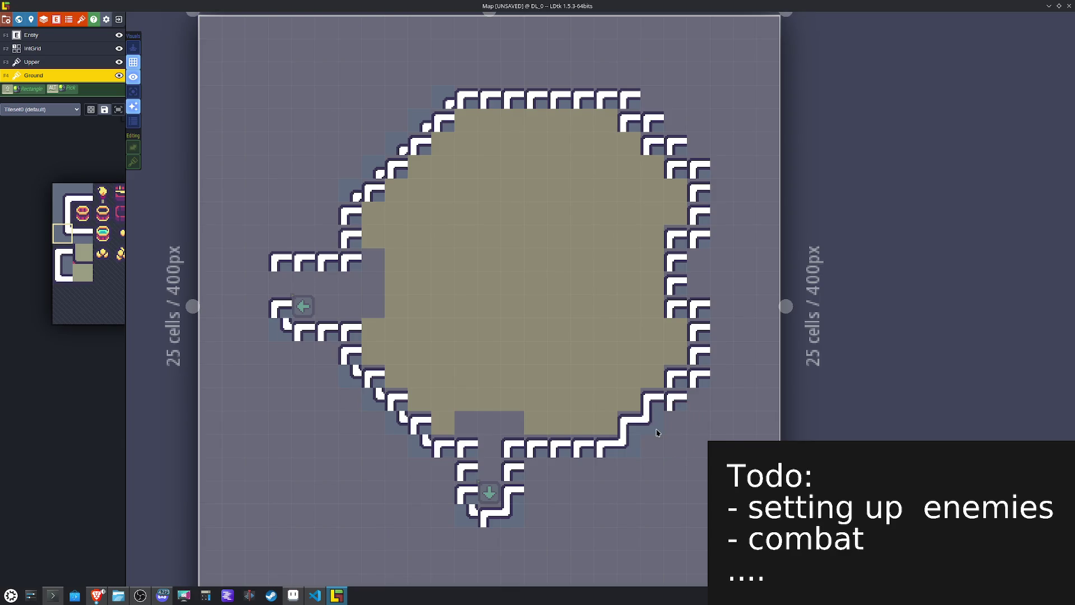
{"action": "left_click", "coordinate": [678, 409]}
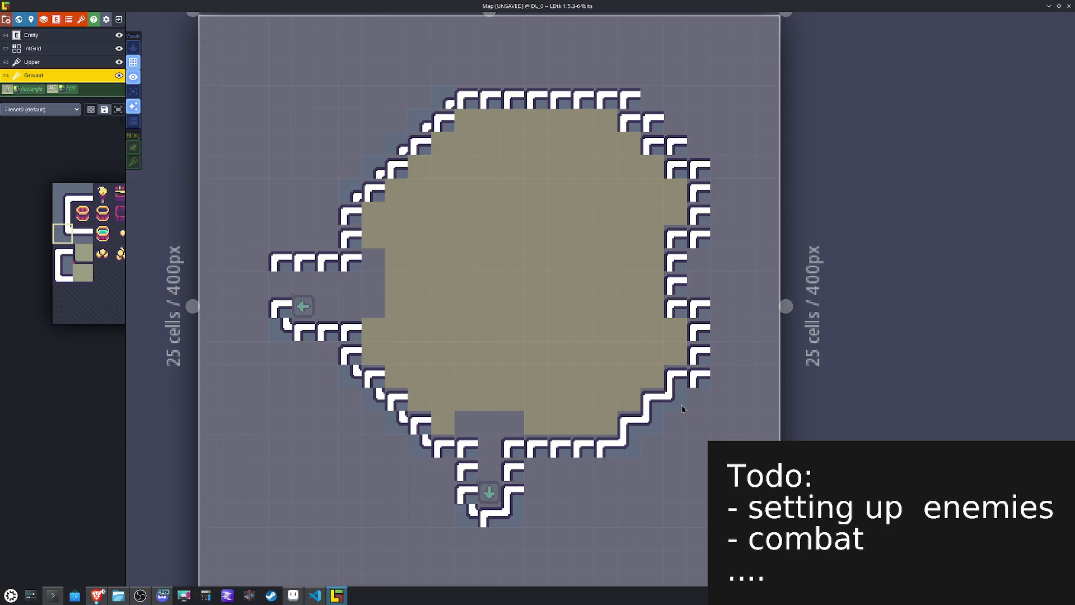
Step: Repaint the top-right corner tiles with a mirrored Tile 0
{"action": "left_click", "coordinate": [442, 101], "text": "alt"}
{"action": "key", "text": "x"}
{"action": "left_click", "coordinate": [633, 97]}
{"action": "left_click", "coordinate": [654, 121]}
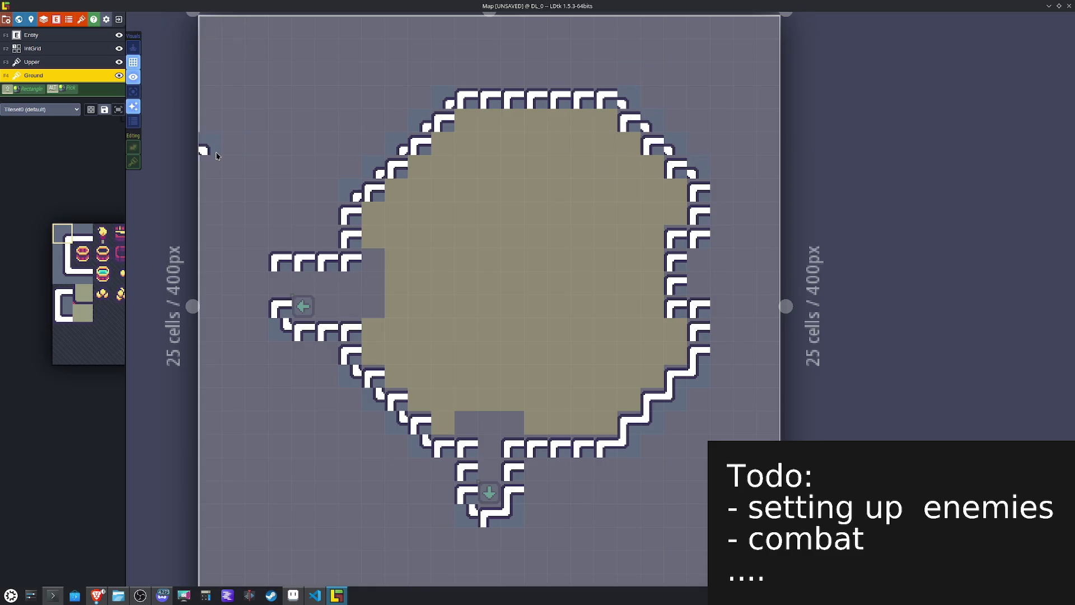
Step: Repaint the three upper-left diagonal corners and the left-arm corner with the mirrored bottom-left wall tile
{"action": "mouse_move", "coordinate": [79, 269]}
{"action": "left_click_drag", "start_coordinate": [63, 313], "coordinate": [82, 313]}
{"action": "mouse_move", "coordinate": [44, 290]}
{"action": "left_click", "coordinate": [63, 313]}
{"action": "key", "text": "x"}
{"action": "left_click", "coordinate": [442, 121]}
{"action": "left_click", "coordinate": [420, 143]}
{"action": "left_click", "coordinate": [397, 167]}
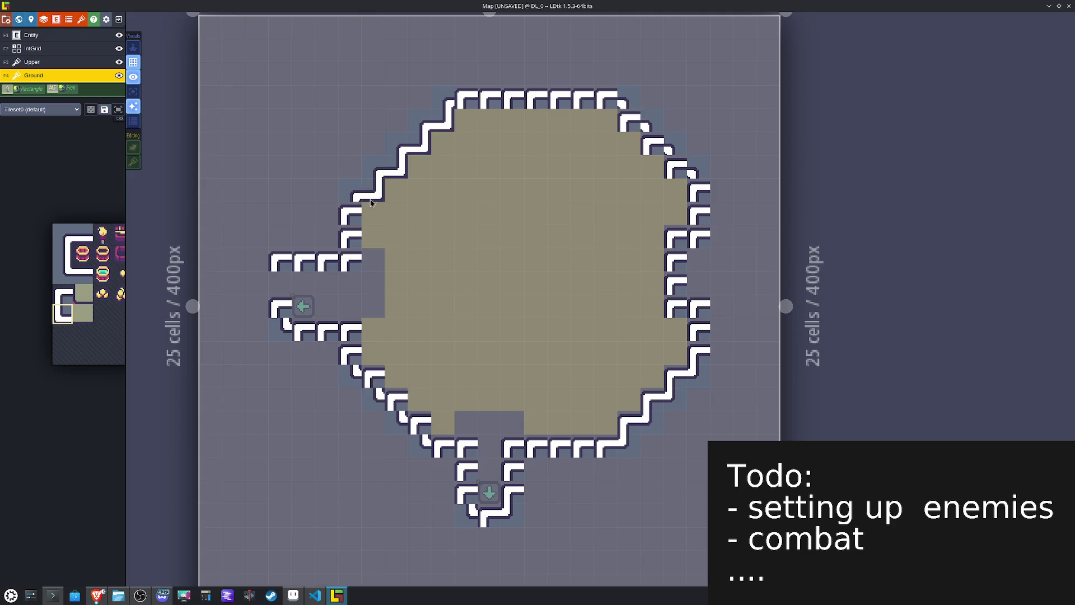
{"action": "left_click", "coordinate": [348, 262]}
Step: Turn two right-edge tiles into corners and fix the lower-left corner and a horizontal joining piece
{"action": "key", "text": "x"}
{"action": "left_click", "coordinate": [677, 306]}
{"action": "left_click", "coordinate": [674, 164]}
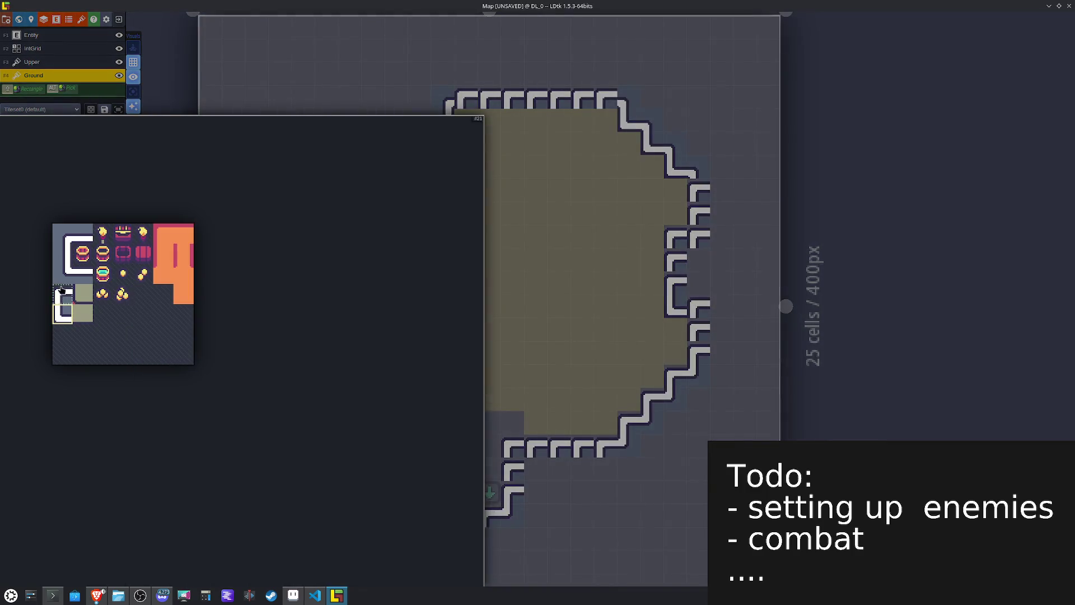
{"action": "left_click", "coordinate": [62, 290]}
{"action": "key", "text": "x"}
{"action": "left_click", "coordinate": [398, 400]}
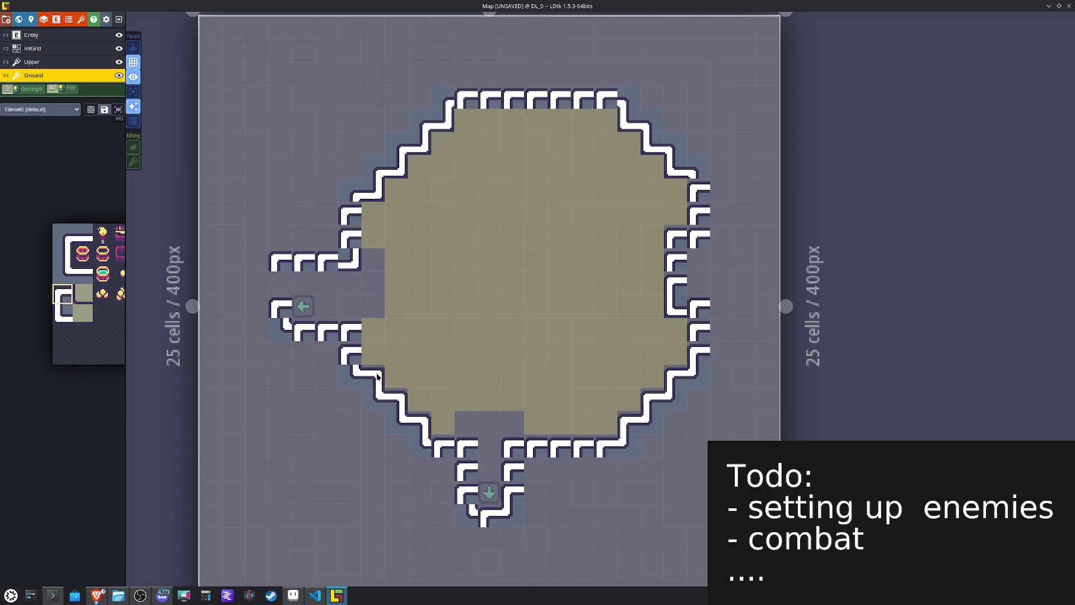
{"action": "left_click", "coordinate": [351, 331]}
{"action": "key", "text": "x"}
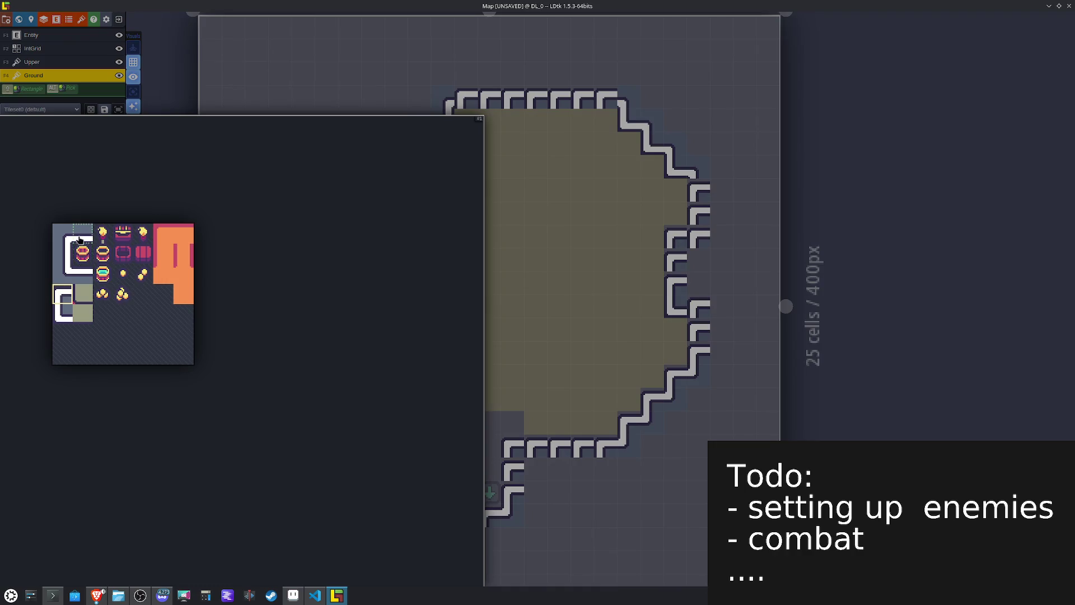
Step: Repaint the top wall as one continuous edge and straighten the left ledge with a vertical tile
{"action": "left_click", "coordinate": [82, 234]}
{"action": "mouse_move", "coordinate": [587, 100]}
{"action": "left_mouse_down"}
{"action": "mouse_move", "coordinate": [602, 100]}
{"action": "mouse_move", "coordinate": [476, 102]}
{"action": "mouse_move", "coordinate": [374, 200]}
{"action": "left_mouse_up"}
{"action": "left_click", "coordinate": [324, 262]}
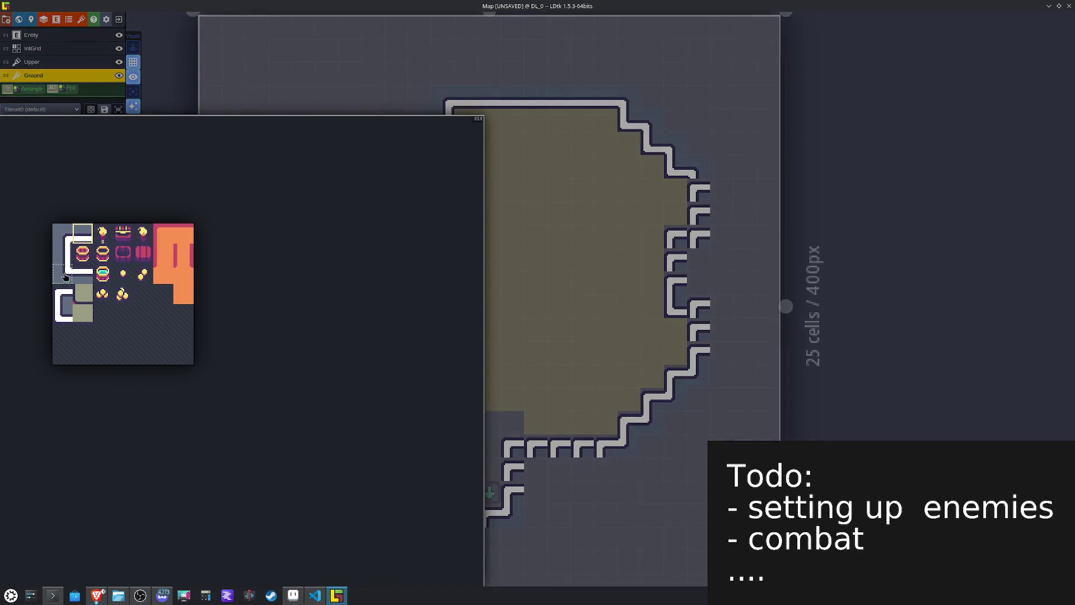
{"action": "left_click", "coordinate": [62, 254]}
{"action": "left_click", "coordinate": [262, 283]}
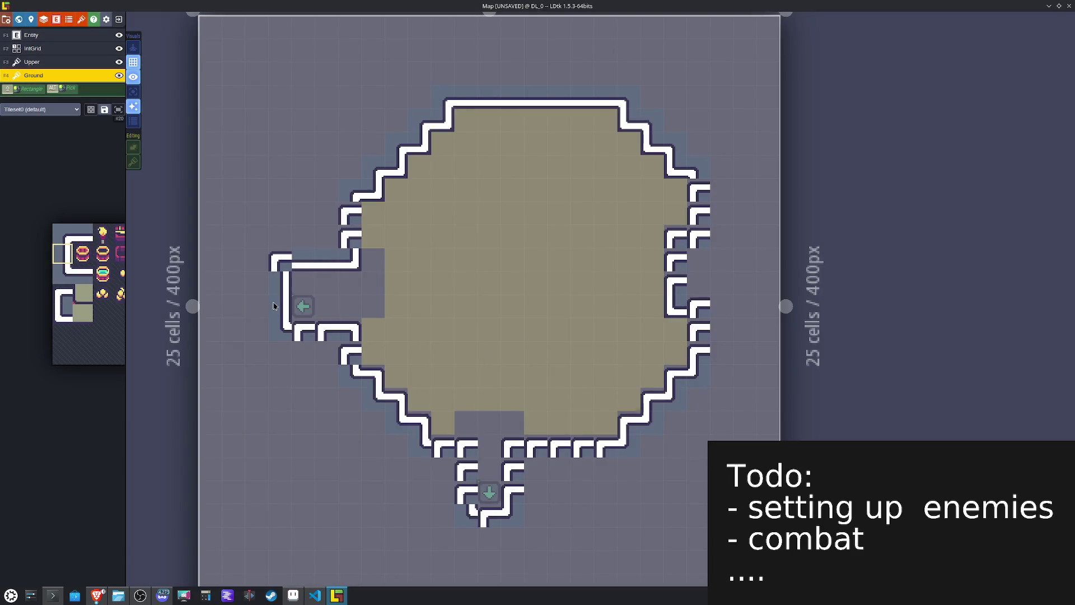
Step: Add corner tiles on the left ledge, patch the bottom wall gap, and make the ledge edge continuous
{"action": "mouse_move", "coordinate": [50, 263]}
{"action": "left_click", "coordinate": [57, 240]}
{"action": "left_click", "coordinate": [267, 249]}
{"action": "mouse_move", "coordinate": [40, 287]}
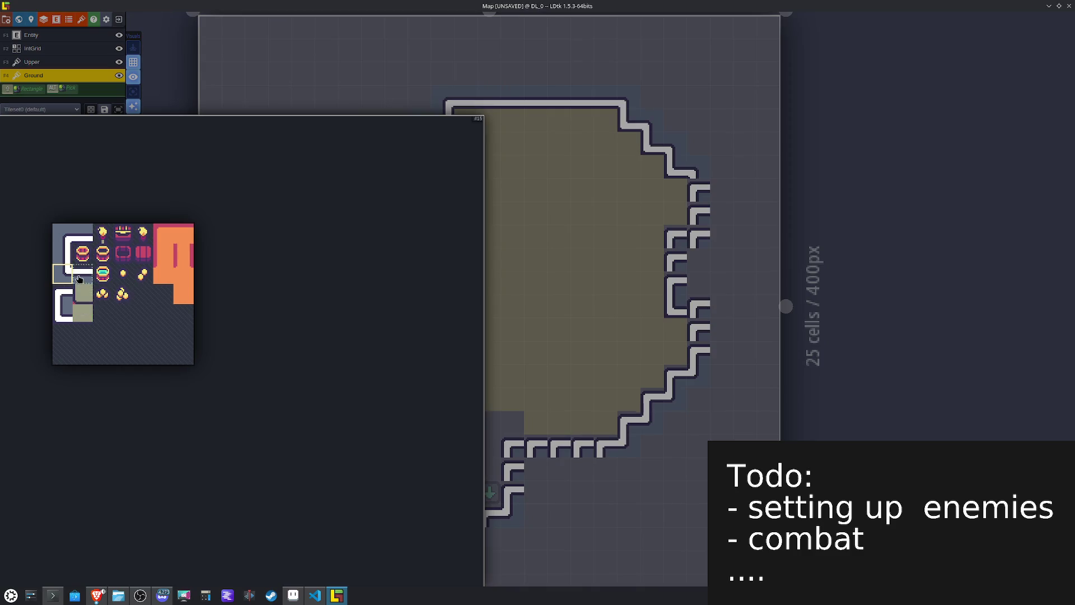
{"action": "left_click", "coordinate": [83, 273]}
{"action": "left_click", "coordinate": [530, 448]}
{"action": "left_click", "coordinate": [316, 338]}
Step: Erase the stray corner tile and paint a continuous vertical wall on the left
{"action": "mouse_move", "coordinate": [101, 289]}
{"action": "left_click", "coordinate": [62, 255]}
{"action": "right_click", "coordinate": [318, 375]}
{"action": "left_click", "coordinate": [330, 354]}
{"action": "left_click", "coordinate": [342, 358]}
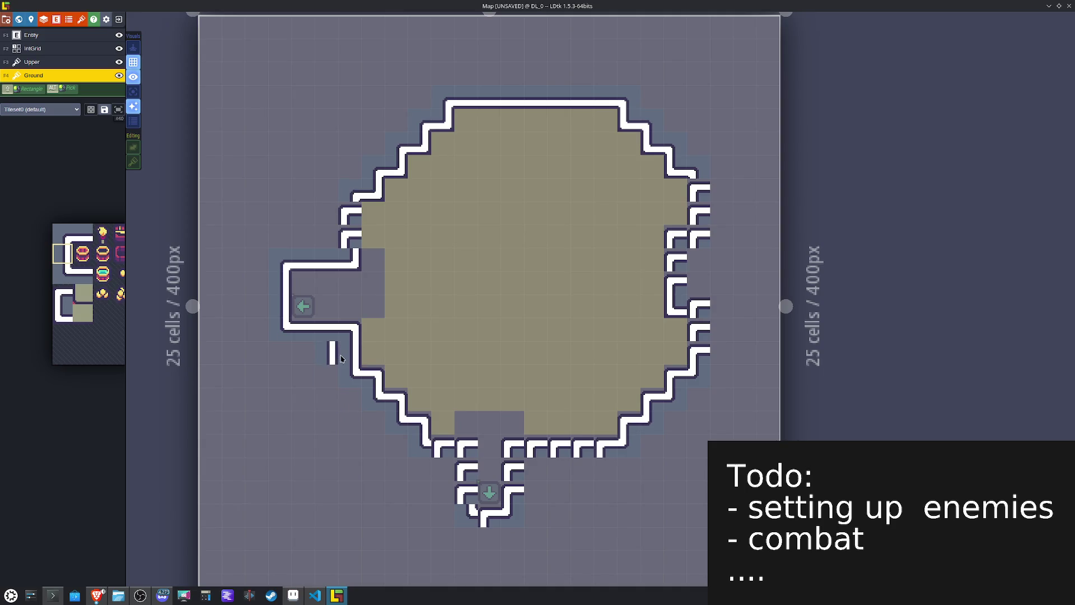
Step: Paint a continuous mirrored right wall, joining its pieces and cleaning up the upper-right corner notch
{"action": "key", "text": "x"}
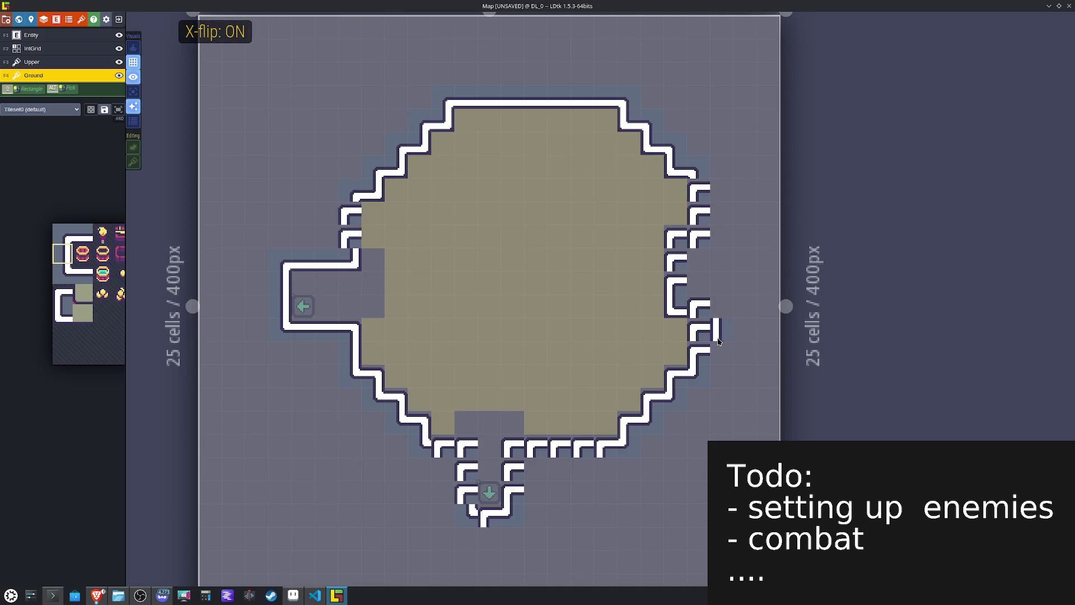
{"action": "left_click_drag", "start_coordinate": [697, 350], "coordinate": [706, 303]}
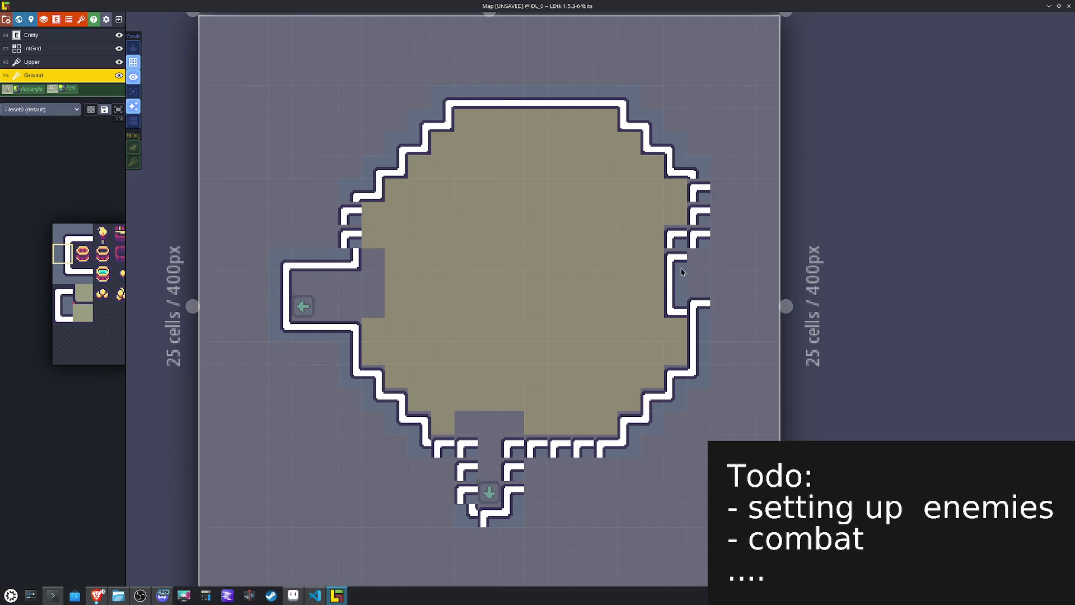
{"action": "left_click", "coordinate": [688, 215]}
{"action": "left_click", "coordinate": [699, 235]}
{"action": "left_click", "coordinate": [649, 417], "text": "alt"}
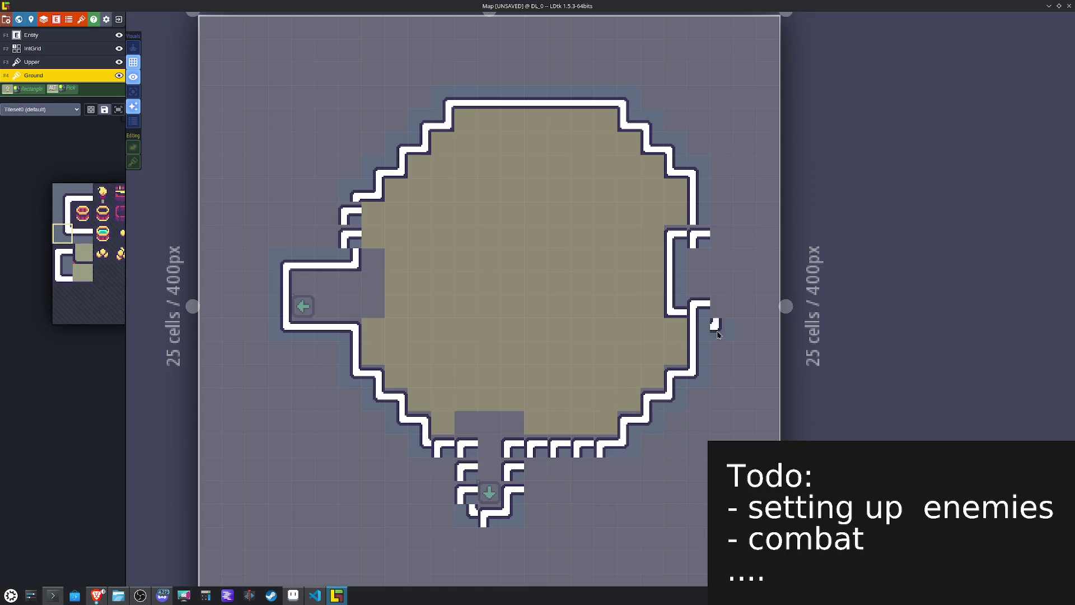
{"action": "left_click", "coordinate": [704, 247]}
{"action": "left_click", "coordinate": [696, 160], "text": "alt"}
{"action": "left_click", "coordinate": [694, 168]}
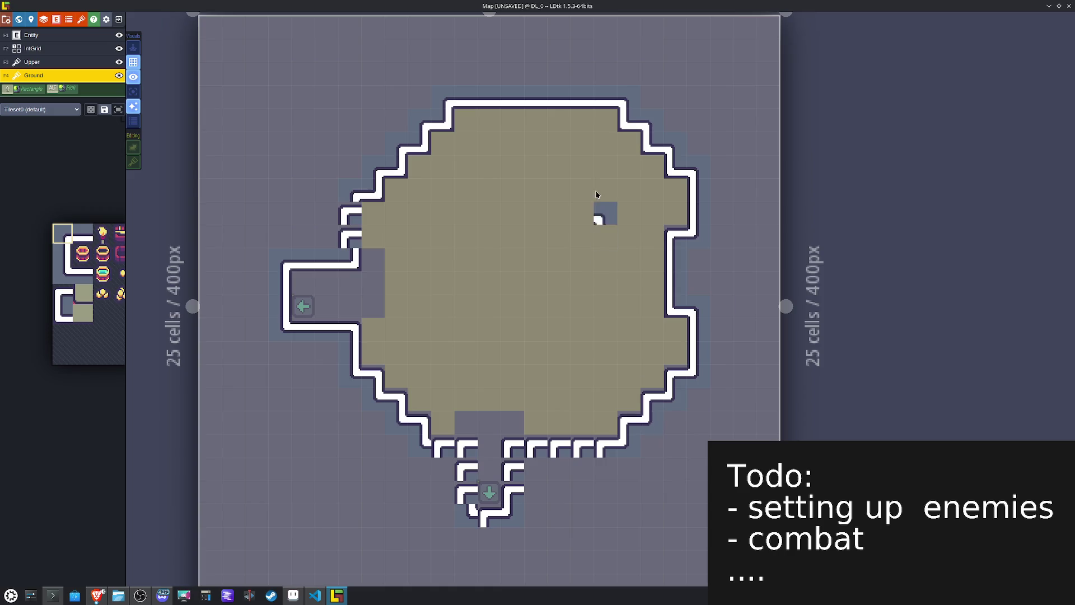
Step: Add a horizontal bottom wall piece and wall tiles beside the bottom corridor, erasing a misplaced one
{"action": "left_click", "coordinate": [322, 322], "text": "alt"}
{"action": "left_click", "coordinate": [599, 469]}
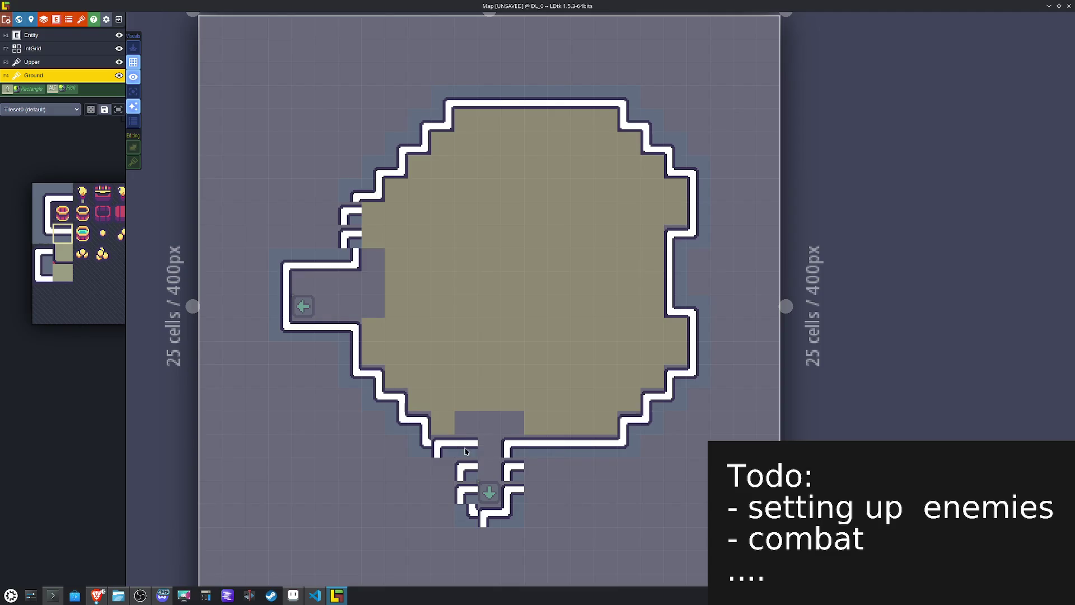
{"action": "left_click", "coordinate": [487, 444], "text": "alt"}
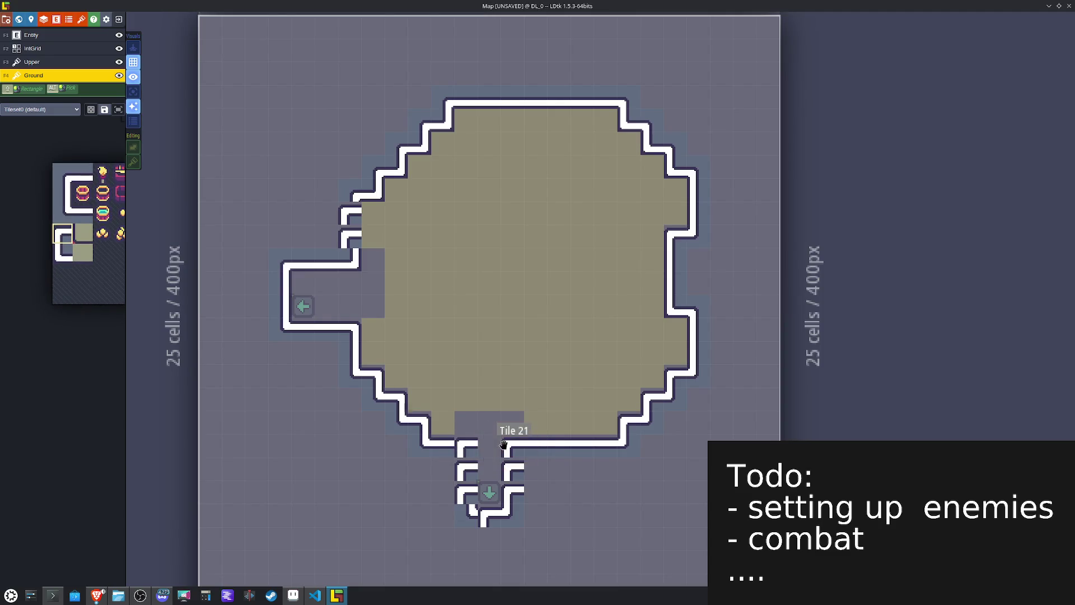
{"action": "key", "text": "x"}
{"action": "left_click", "coordinate": [468, 448]}
{"action": "left_click", "coordinate": [436, 469]}
{"action": "right_click", "coordinate": [433, 465]}
Step: Straighten both walls of the bottom corridor and close off its bottom-right wall
{"action": "left_click", "coordinate": [278, 281], "text": "alt"}
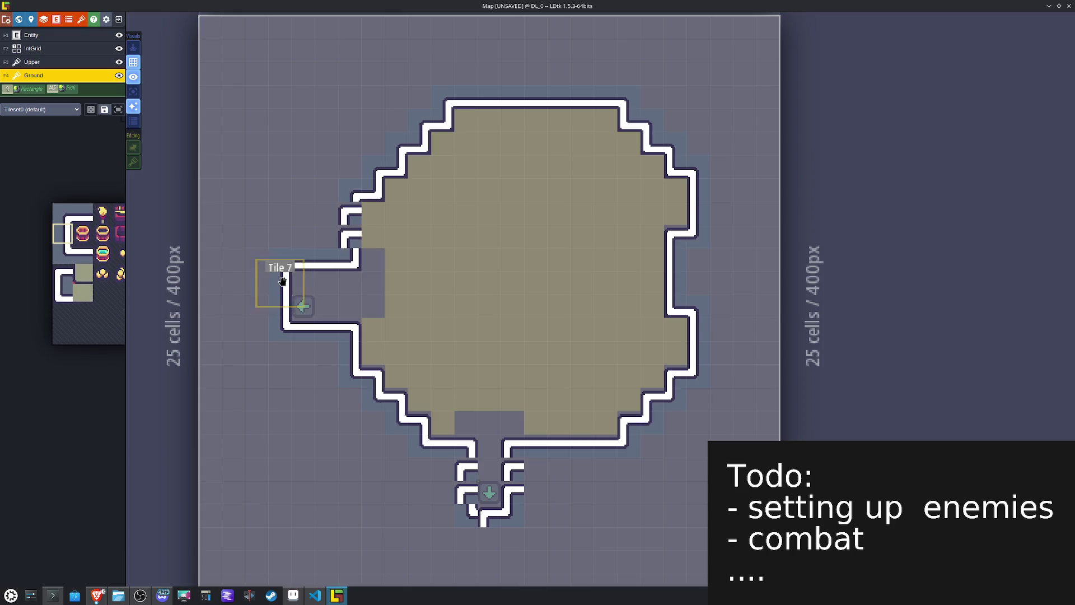
{"action": "left_click", "coordinate": [462, 461]}
{"action": "left_click", "coordinate": [465, 488]}
{"action": "key", "text": "x"}
{"action": "left_click", "coordinate": [518, 472]}
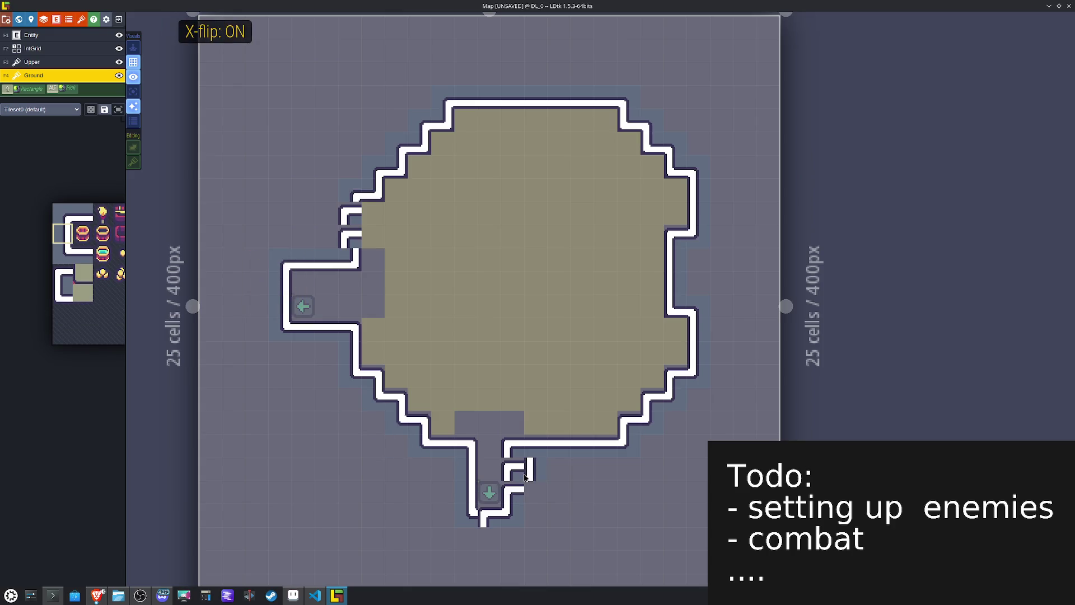
{"action": "left_click", "coordinate": [515, 495]}
{"action": "left_click", "coordinate": [578, 451], "text": "alt"}
{"action": "left_click", "coordinate": [516, 520]}
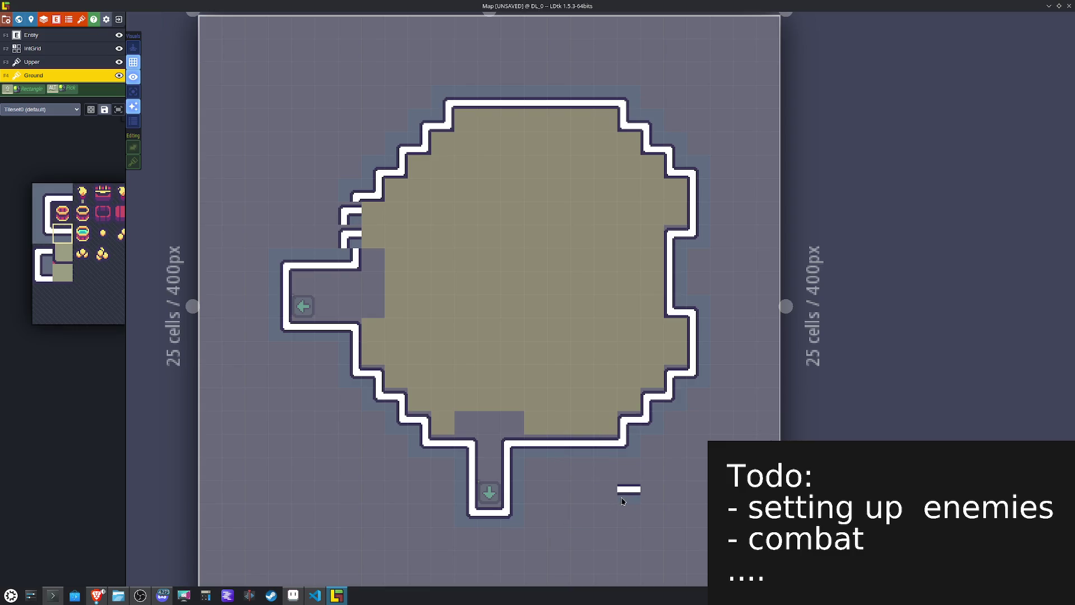
Step: Close the room's upper-left wall gap with two mirrored vertical wall tiles
{"action": "left_click", "coordinate": [280, 282], "text": "alt"}
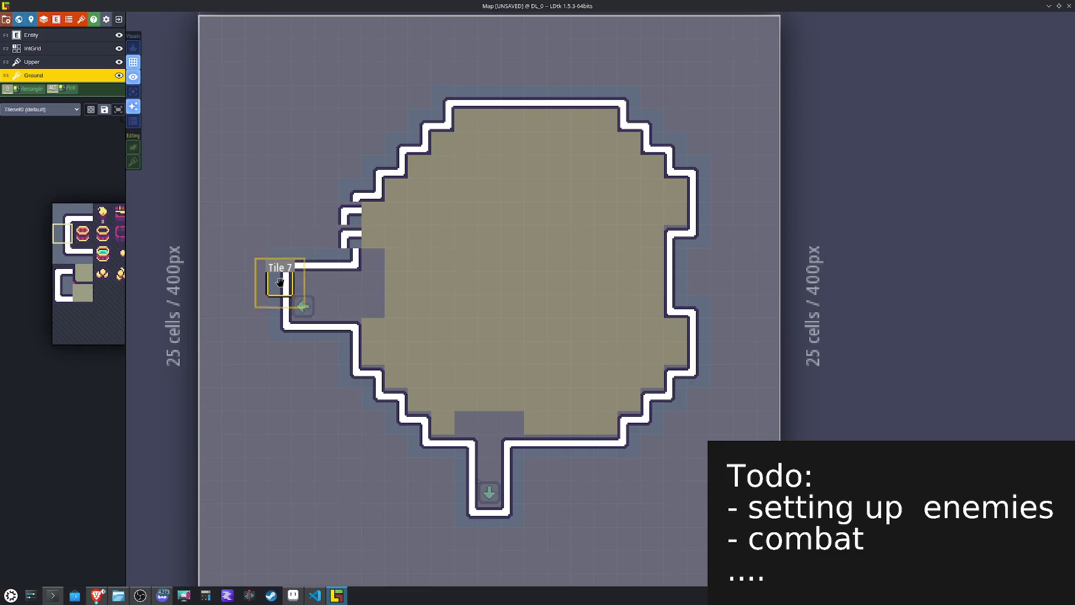
{"action": "key", "text": "x"}
{"action": "left_click", "coordinate": [349, 237]}
{"action": "left_click", "coordinate": [349, 213]}
{"action": "key", "text": "x"}
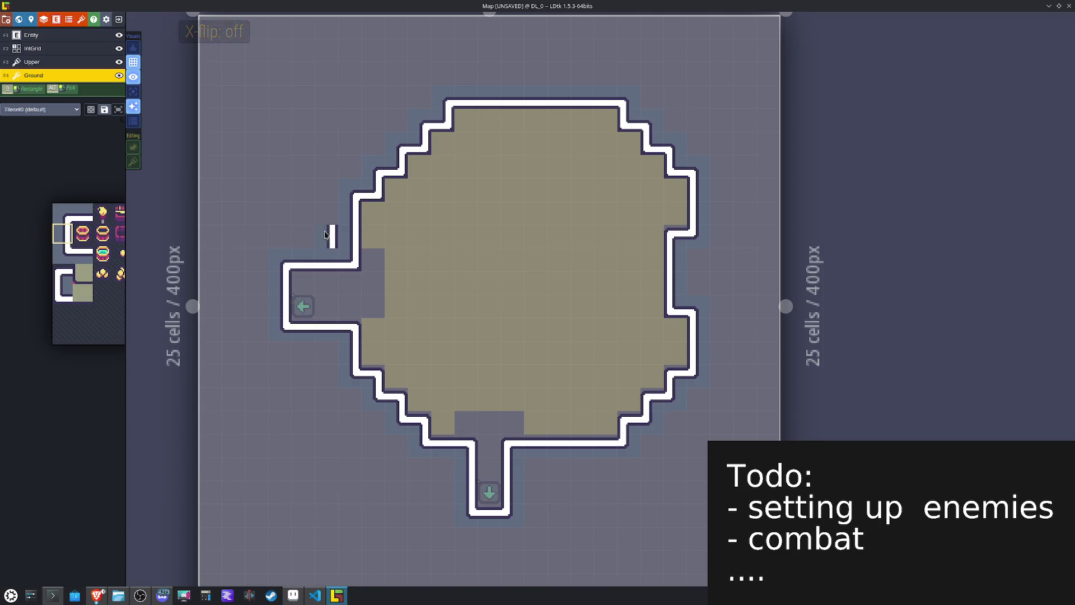
{"action": "mouse_move", "coordinate": [71, 230]}
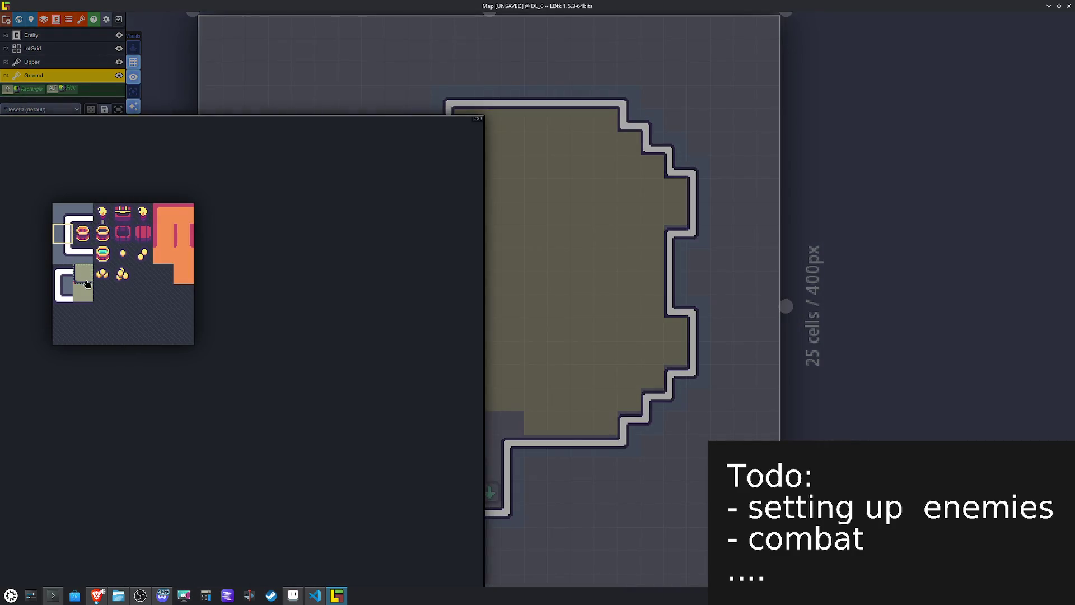
{"action": "left_click", "coordinate": [87, 282]}
Step: Line the upper-left diagonal wall with X-flipped shaded corners, and the upper-right wall and right side unflipped
{"action": "key", "text": "x"}
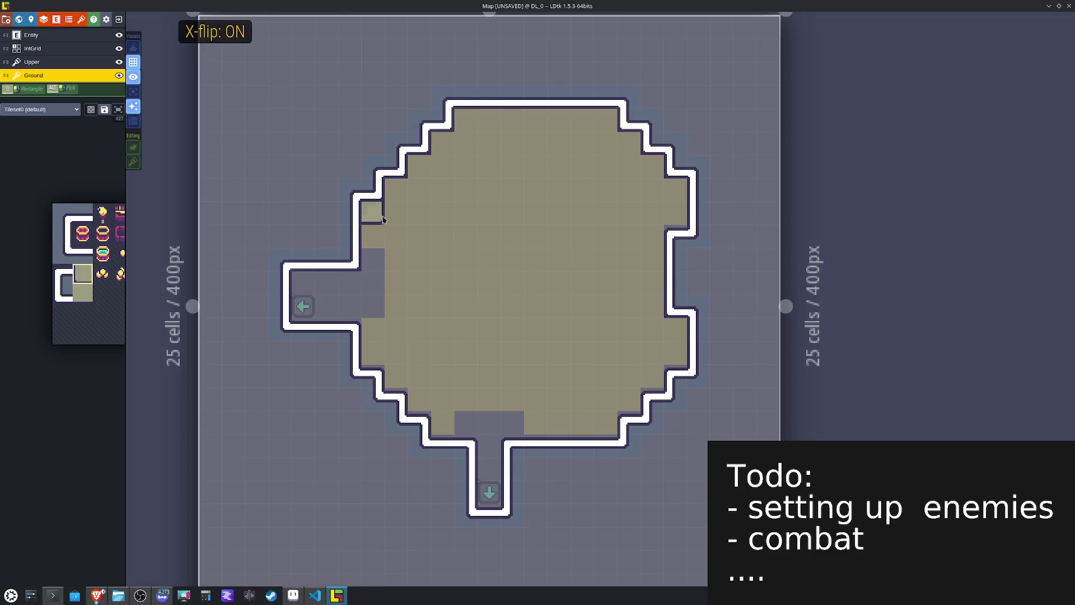
{"action": "left_click", "coordinate": [379, 219]}
{"action": "left_click", "coordinate": [399, 195]}
{"action": "left_click", "coordinate": [421, 171]}
{"action": "left_click", "coordinate": [445, 148]}
{"action": "key", "text": "x"}
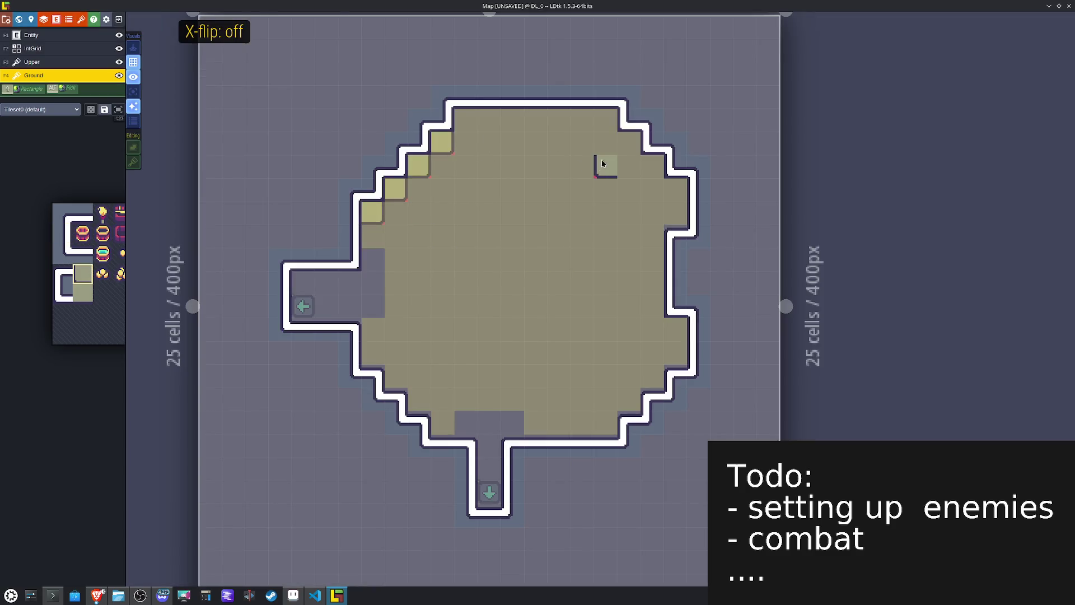
{"action": "left_click", "coordinate": [629, 152]}
{"action": "left_click", "coordinate": [650, 168]}
{"action": "left_click", "coordinate": [676, 187]}
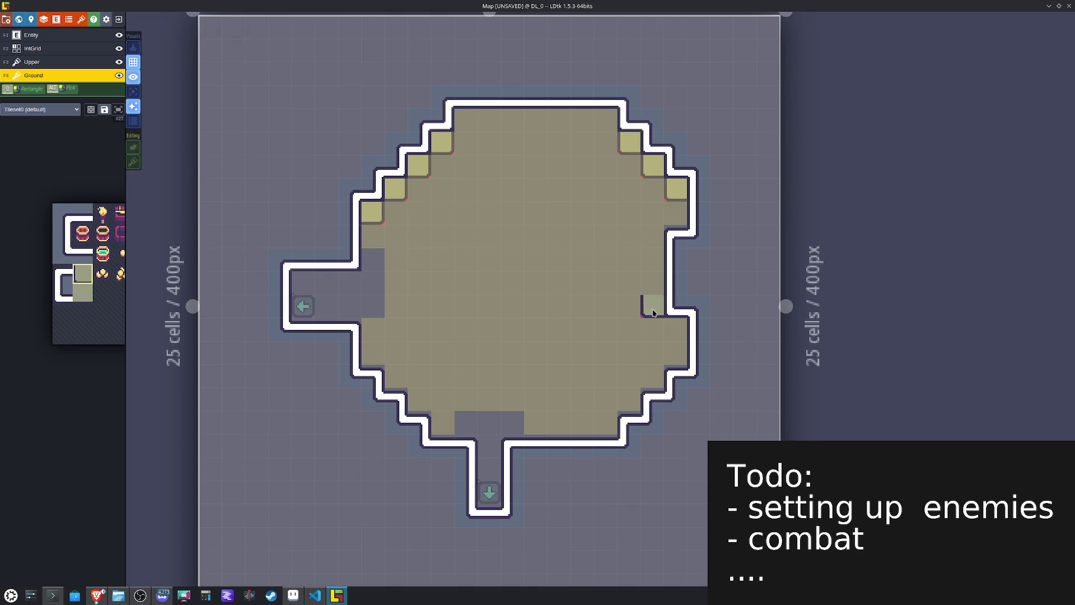
{"action": "left_click", "coordinate": [672, 331]}
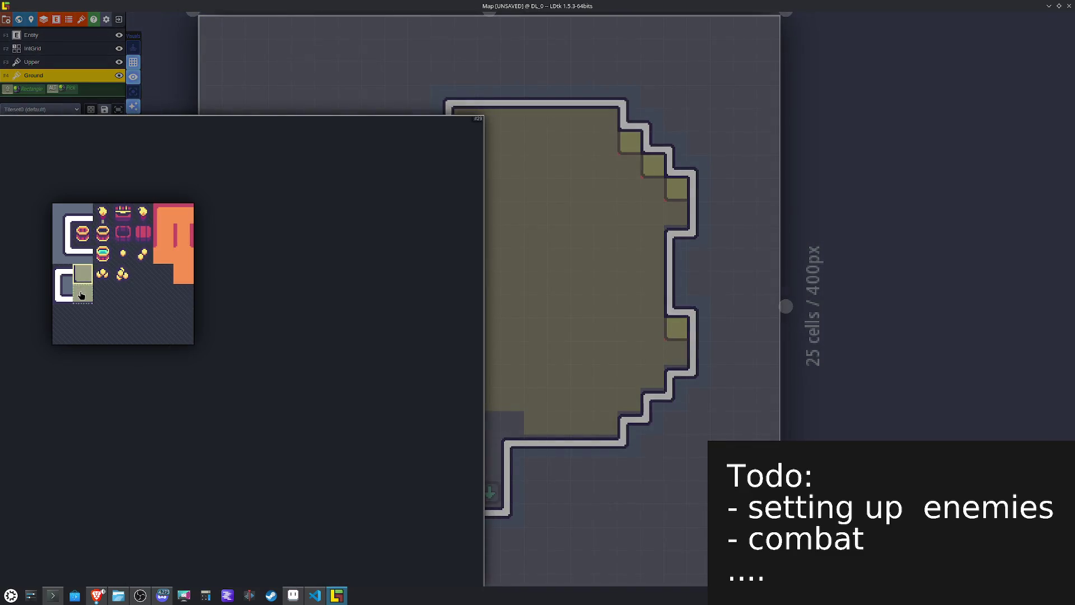
Step: Shade the room's top row and the left corridor's upper row with the straight edge tile
{"action": "left_click", "coordinate": [81, 296]}
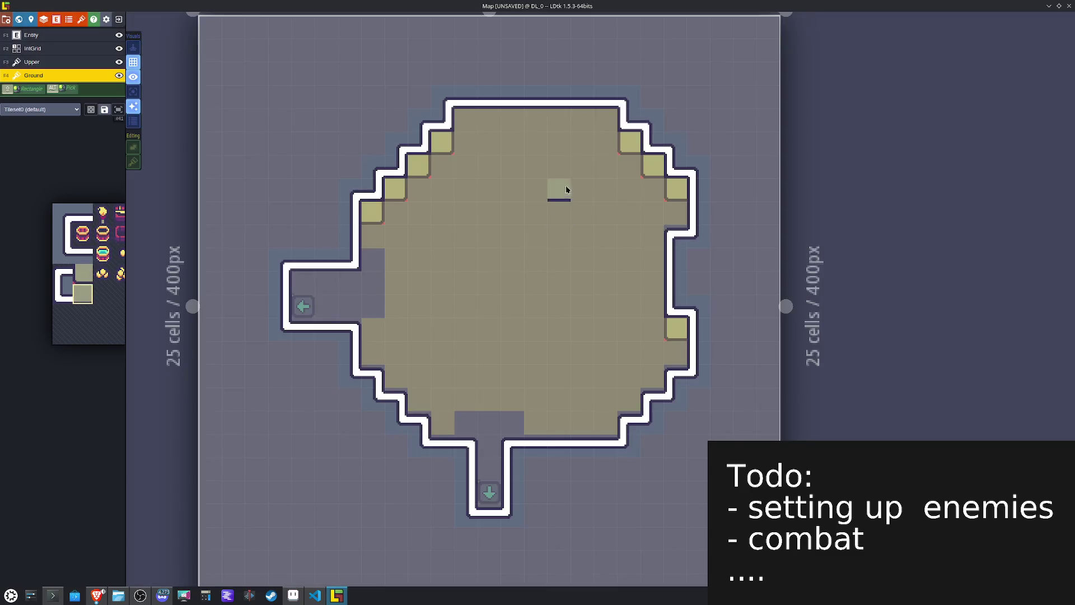
{"action": "left_click_drag", "start_coordinate": [600, 131], "coordinate": [467, 128]}
{"action": "left_click", "coordinate": [467, 127]}
{"action": "left_click", "coordinate": [326, 283]}
{"action": "left_click", "coordinate": [303, 284]}
{"action": "mouse_move", "coordinate": [100, 290]}
{"action": "left_click", "coordinate": [82, 273]}
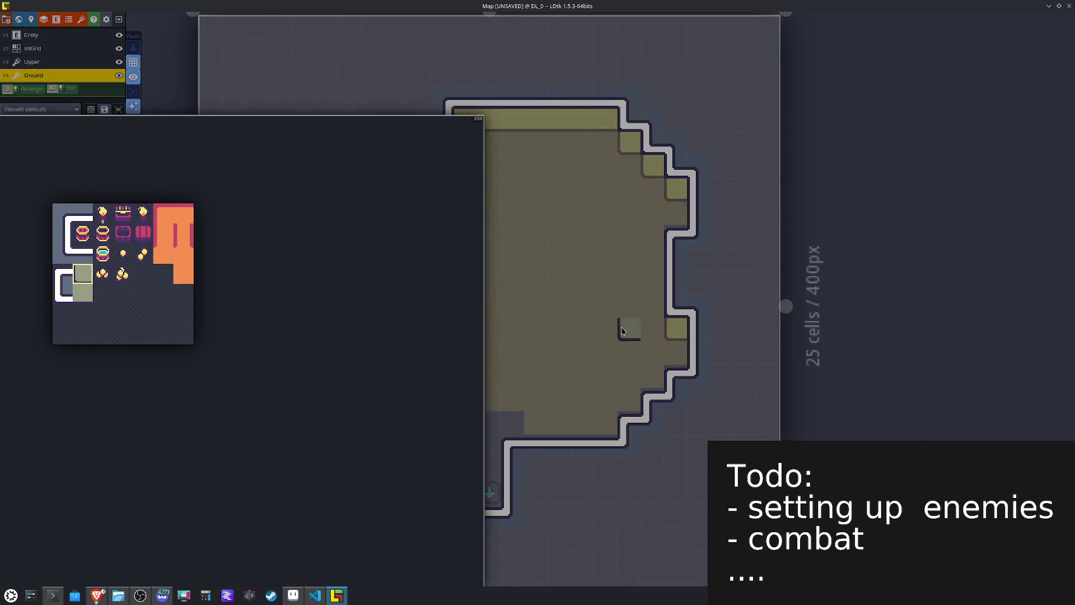
{"action": "key", "text": "x"}
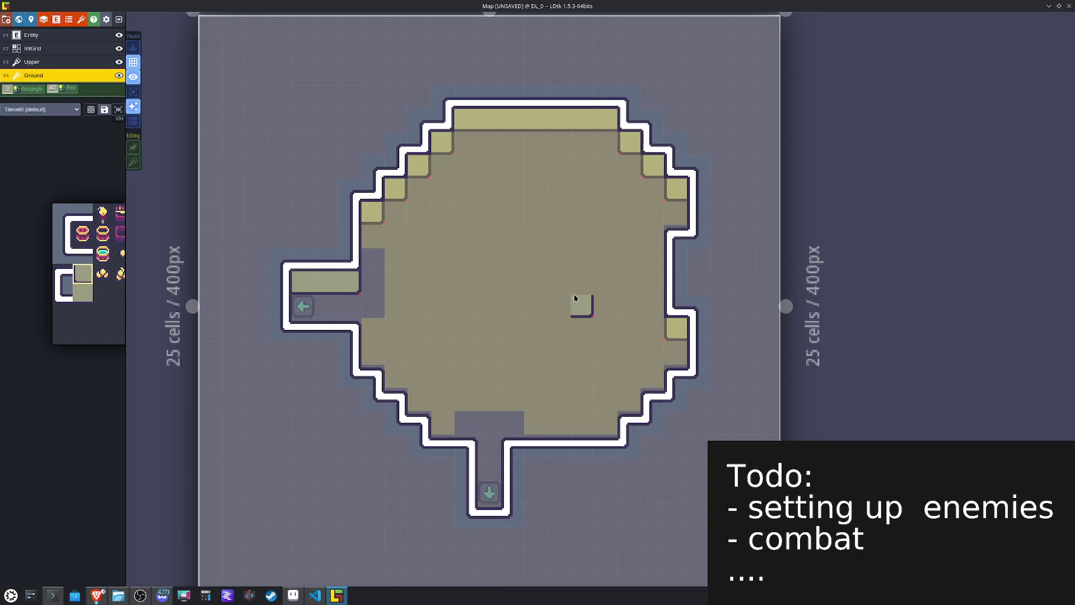
Step: On the IntGrid layer, erase the cell below the corridor opening and mark the cell above as Pathing
{"action": "key", "text": "F2"}
{"action": "right_click", "coordinate": [372, 328]}
{"action": "left_click", "coordinate": [371, 258]}
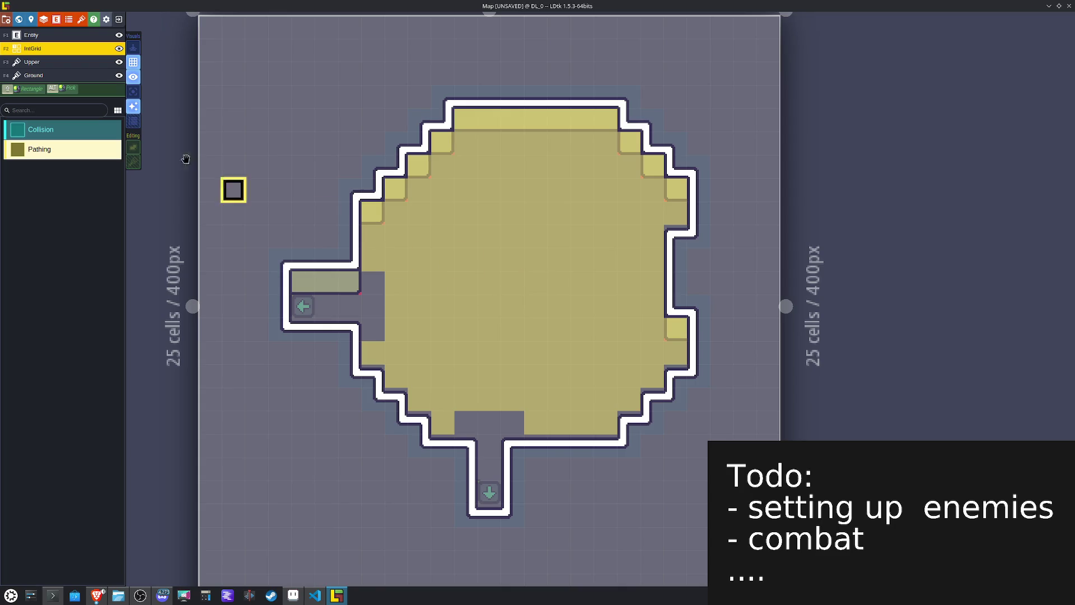
Step: Paint orange Ground tiles along the room's bottom, left corridor and left edge, then flood-fill the floor
{"action": "left_click", "coordinate": [38, 76]}
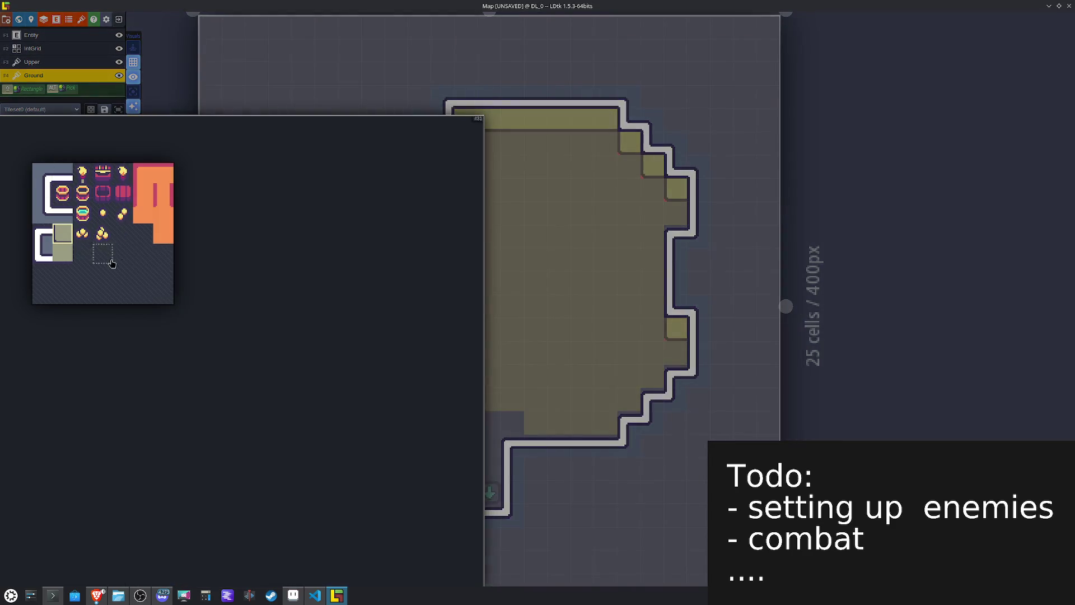
{"action": "left_click", "coordinate": [158, 233]}
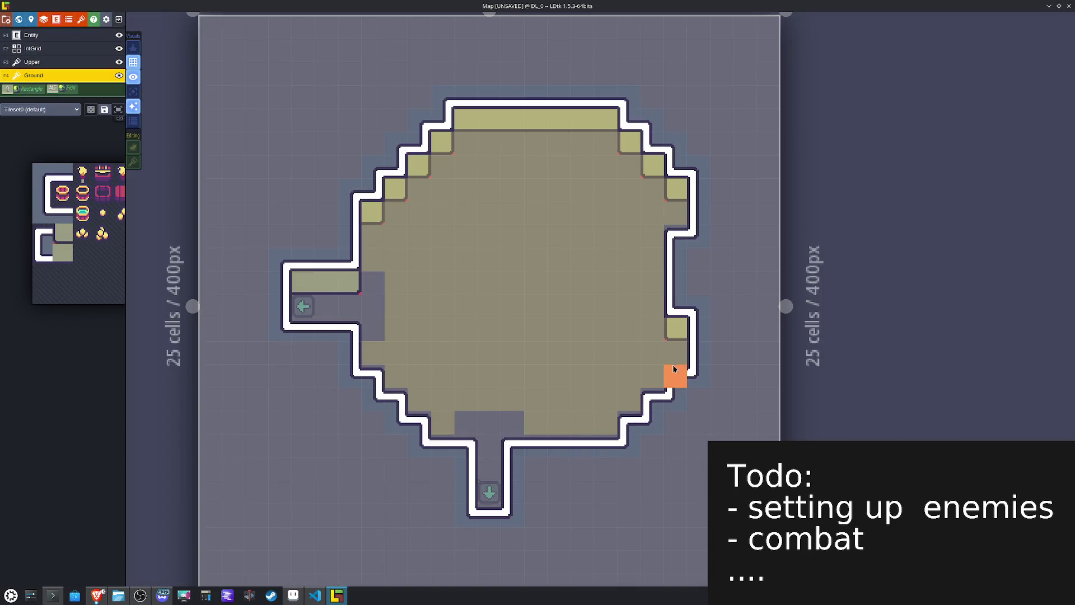
{"action": "mouse_move", "coordinate": [611, 433]}
{"action": "left_mouse_down"}
{"action": "mouse_move", "coordinate": [498, 454]}
{"action": "mouse_move", "coordinate": [491, 495]}
{"action": "left_mouse_up"}
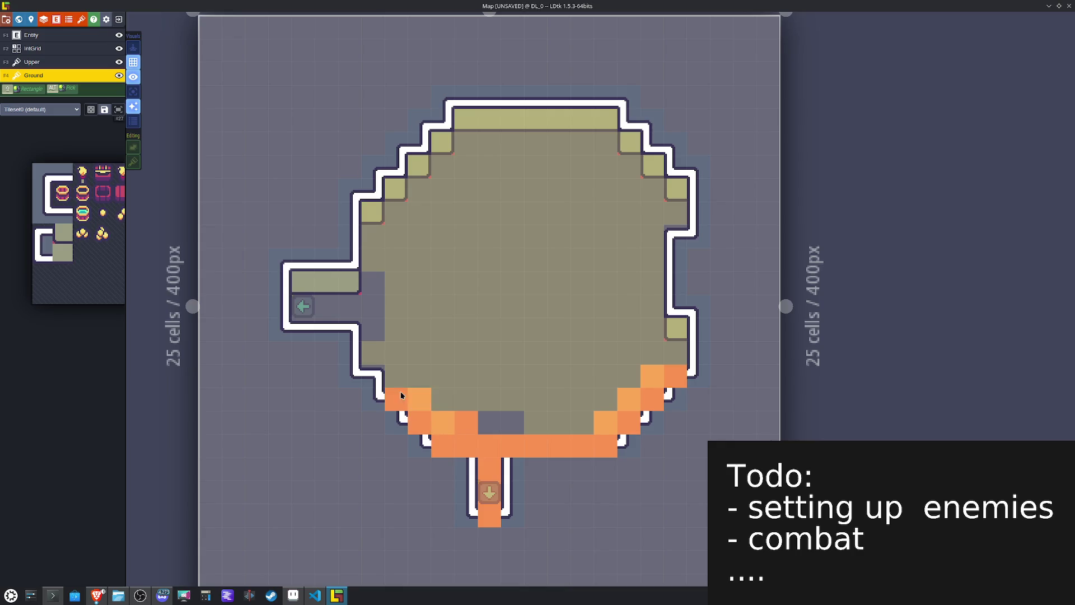
{"action": "left_click_drag", "start_coordinate": [361, 331], "coordinate": [314, 328]}
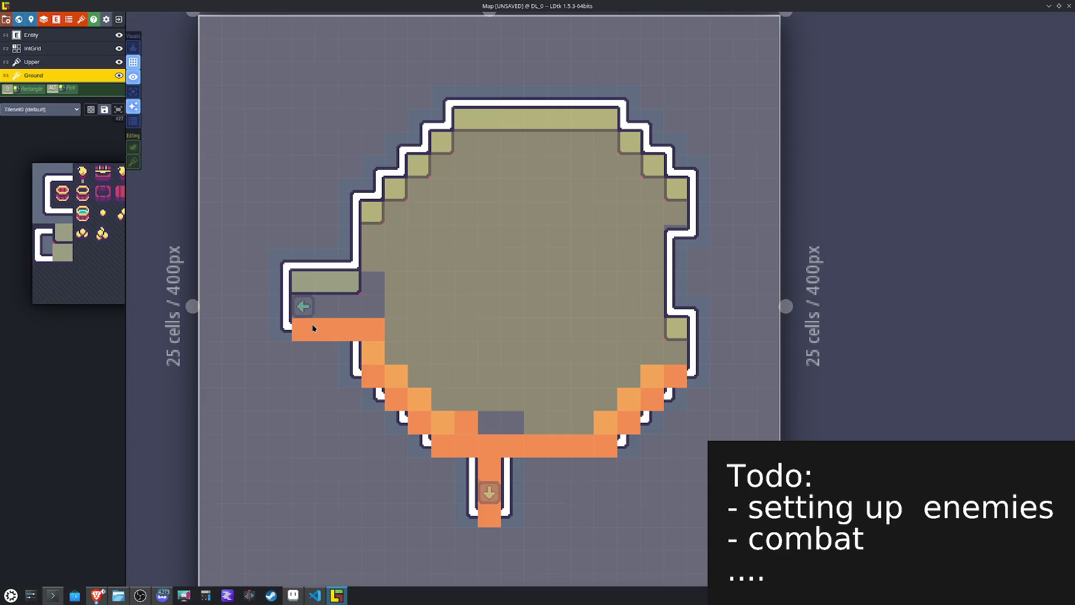
{"action": "left_click_drag", "start_coordinate": [386, 305], "coordinate": [378, 240]}
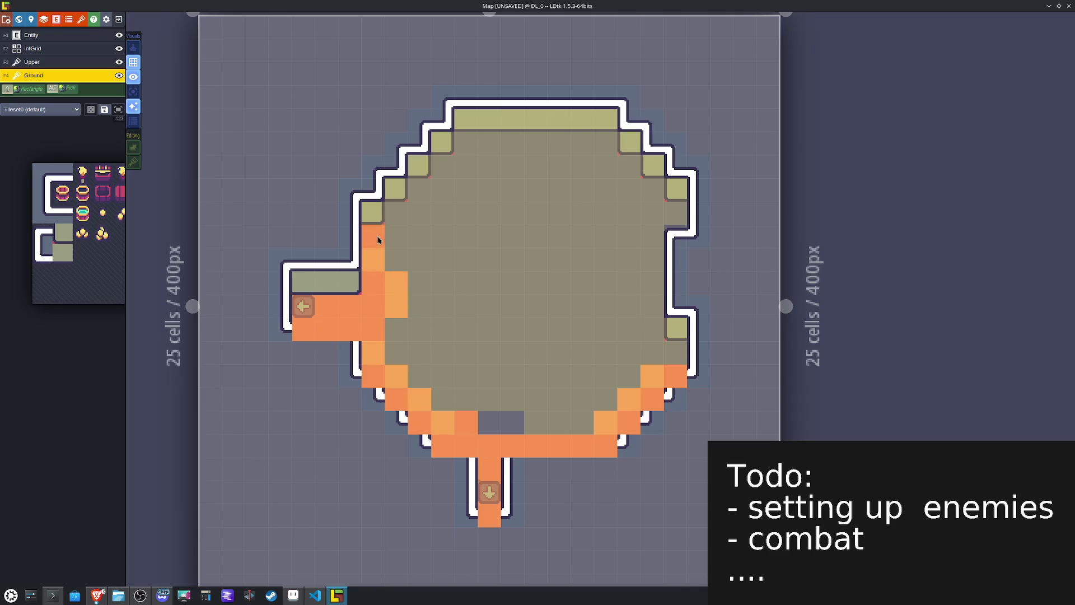
{"action": "left_click", "coordinate": [543, 267], "text": "alt+shift"}
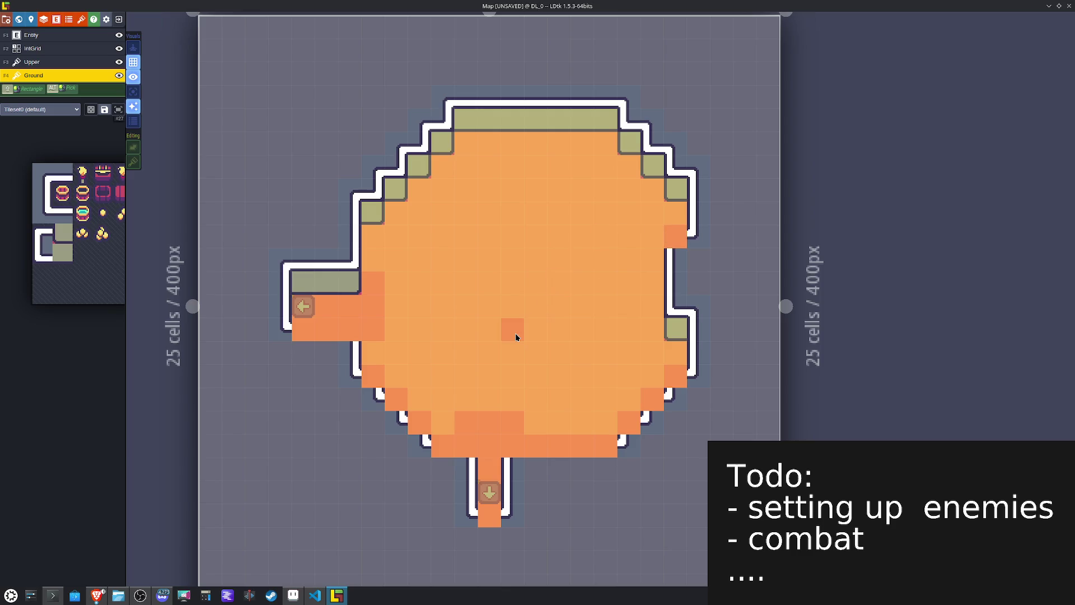
{"action": "left_click", "coordinate": [44, 62]}
Step: Paint white wall along the bottom row, mirrored corners on the lower-left diagonal, and the right-wall notch
{"action": "mouse_move", "coordinate": [121, 231]}
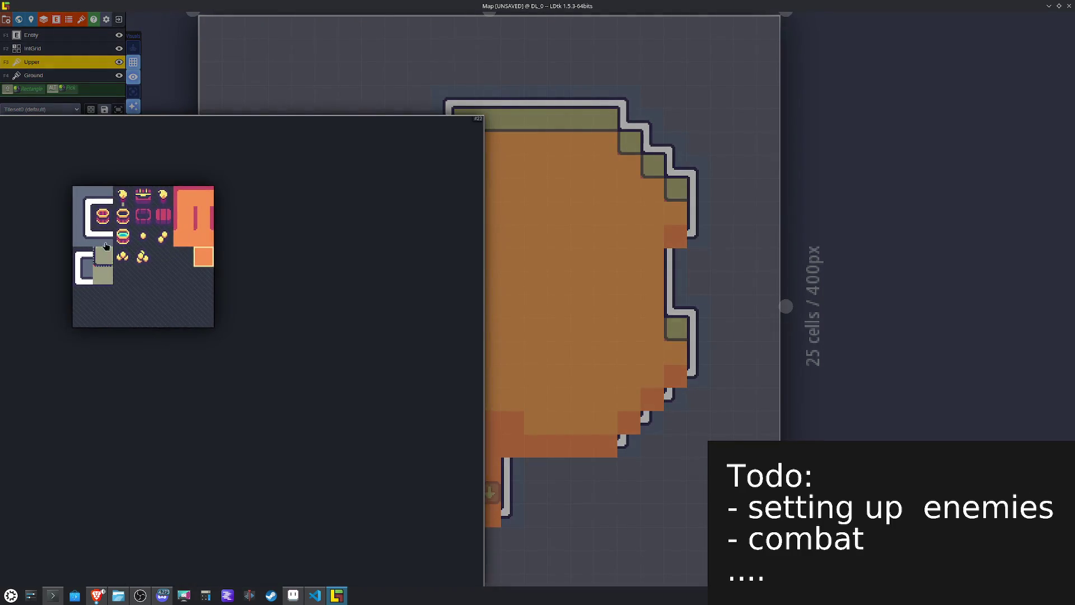
{"action": "left_click", "coordinate": [101, 235]}
{"action": "mouse_move", "coordinate": [596, 455]}
{"action": "left_mouse_down"}
{"action": "mouse_move", "coordinate": [442, 448]}
{"action": "mouse_move", "coordinate": [464, 428]}
{"action": "left_mouse_up"}
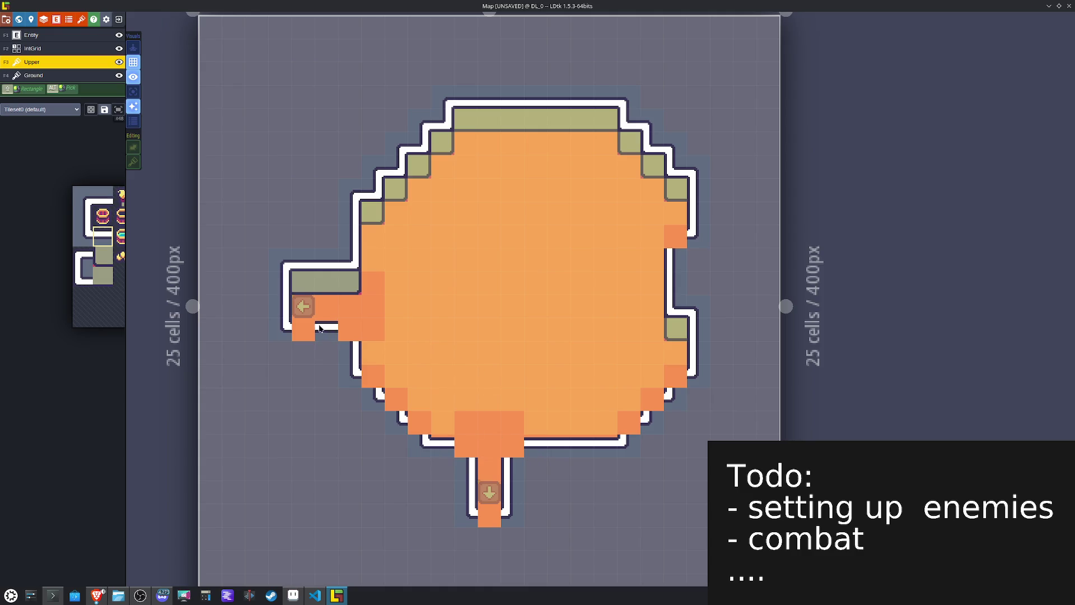
{"action": "mouse_move", "coordinate": [109, 270]}
{"action": "left_click", "coordinate": [83, 257]}
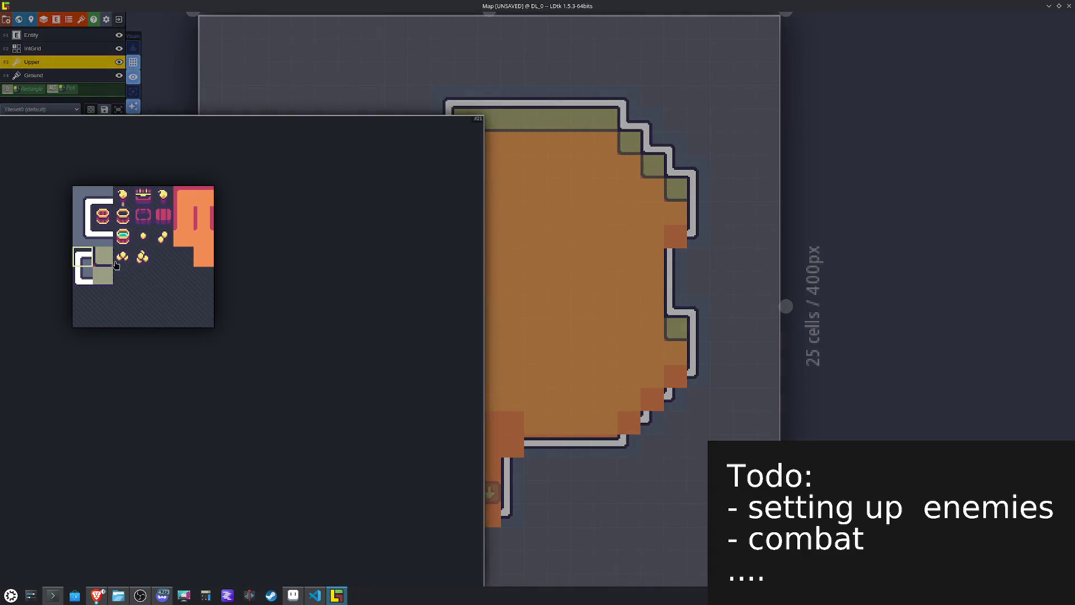
{"action": "key", "text": "x"}
{"action": "mouse_move", "coordinate": [374, 375]}
{"action": "left_mouse_down"}
{"action": "mouse_move", "coordinate": [425, 426]}
{"action": "mouse_move", "coordinate": [470, 448]}
{"action": "mouse_move", "coordinate": [627, 424]}
{"action": "mouse_move", "coordinate": [665, 382]}
{"action": "left_mouse_up"}
{"action": "key", "text": "x"}
{"action": "left_click", "coordinate": [675, 236]}
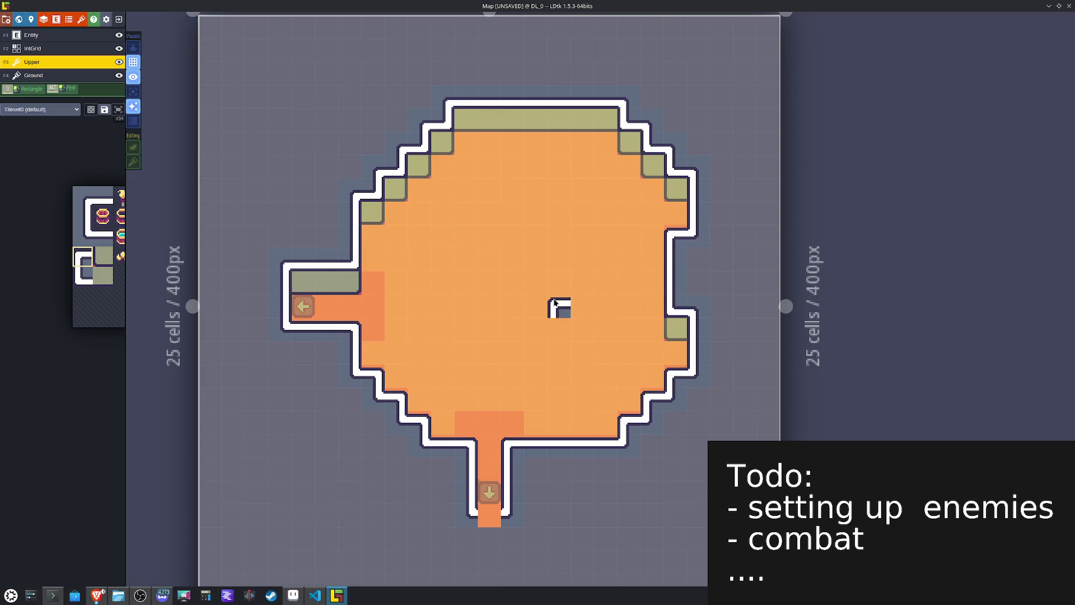
Step: Seal the bottom exit corridor with horizontal wall tiles and save the map
{"action": "left_click", "coordinate": [574, 440], "text": "alt"}
{"action": "left_click", "coordinate": [514, 518]}
{"action": "left_click", "coordinate": [489, 518]}
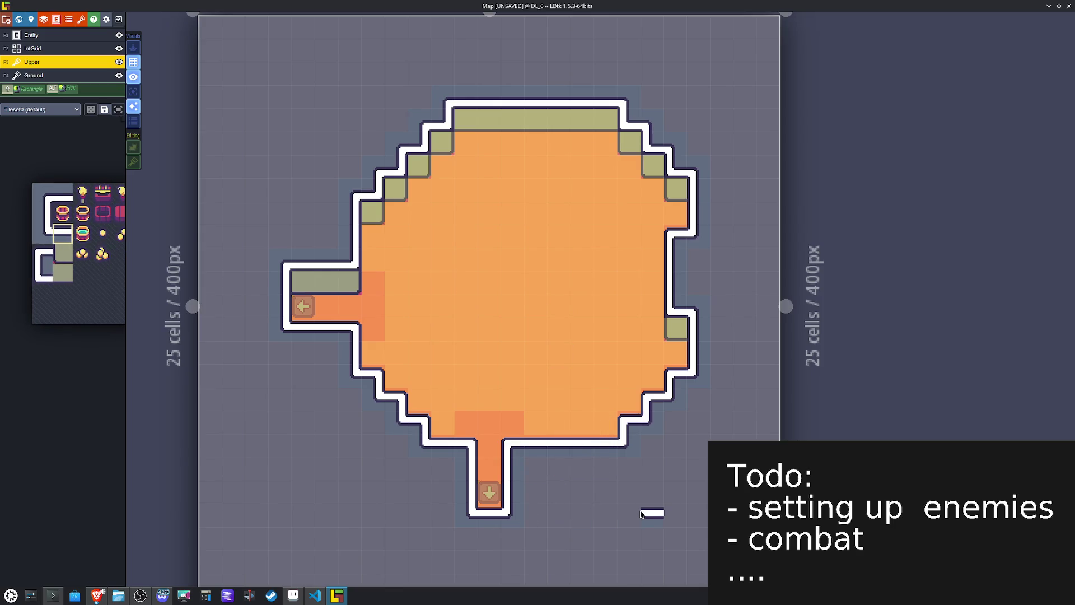
{"action": "key", "text": "ctrl+s"}
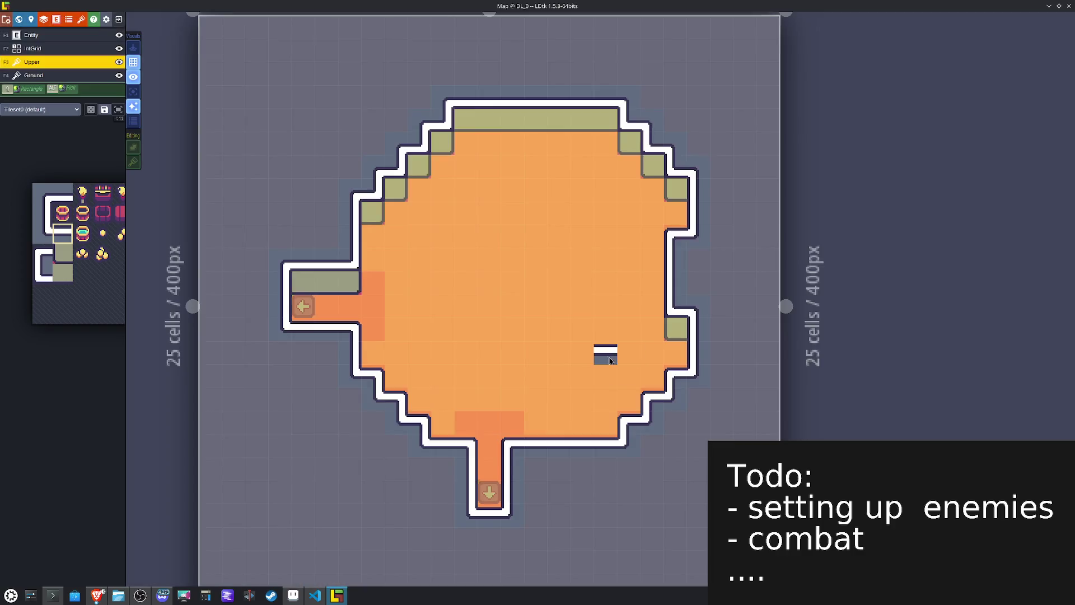
{"action": "mouse_move", "coordinate": [10, 213]}
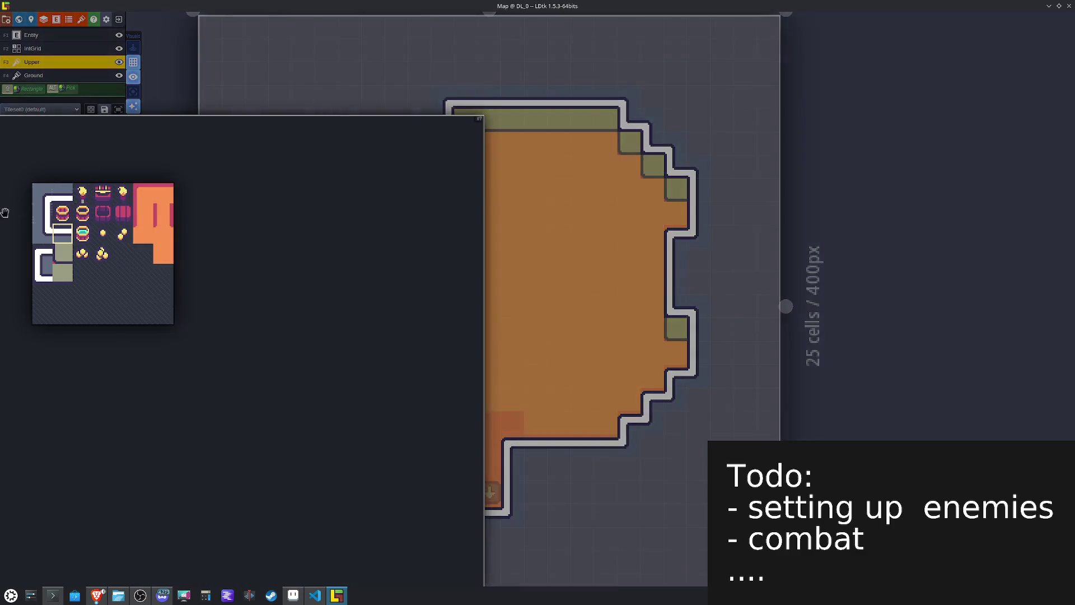
{"action": "left_click", "coordinate": [33, 75]}
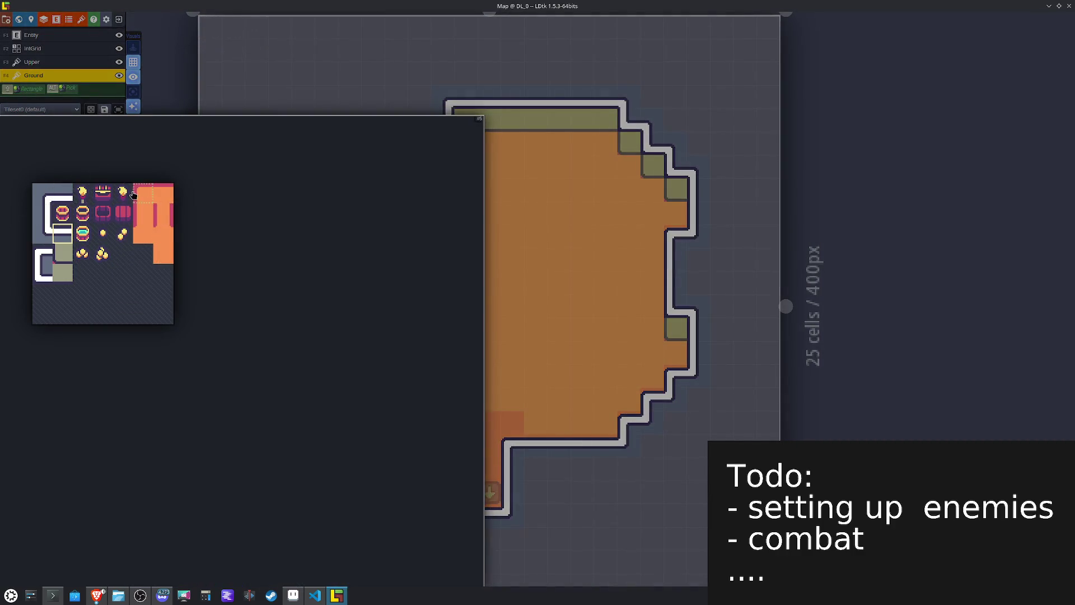
Step: Paint red-edged shading by the right wall, the upper-right corner and the top-left ceiling corner
{"action": "left_click", "coordinate": [135, 194]}
{"action": "key", "text": "x"}
{"action": "left_click", "coordinate": [666, 209]}
{"action": "left_click", "coordinate": [658, 192]}
{"action": "key", "text": "x"}
{"action": "left_click", "coordinate": [469, 142]}
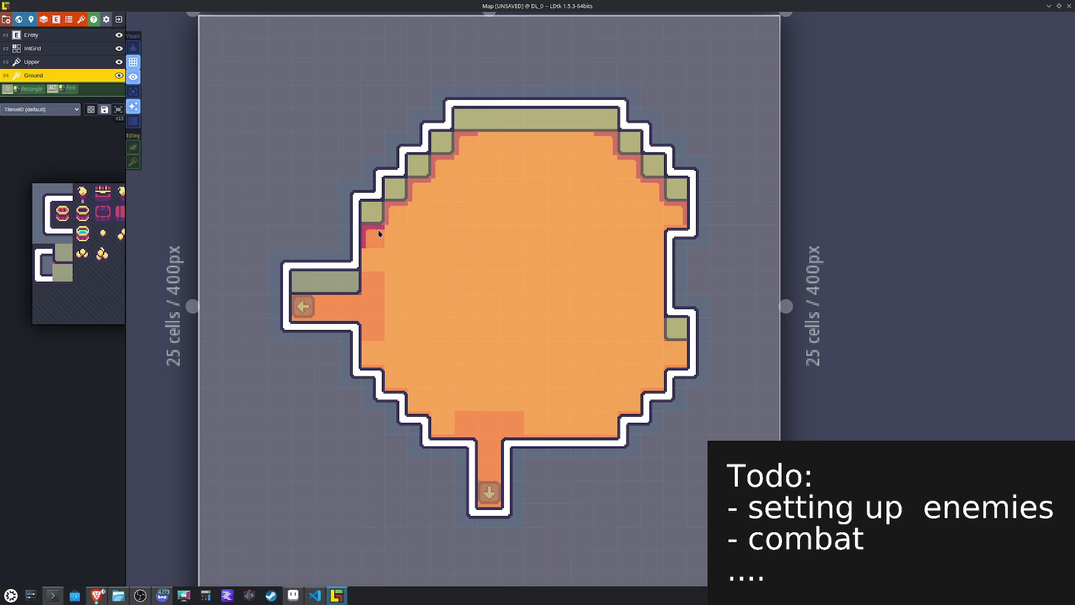
Step: Add red-edged shading corners at the bottom-right, the right side and the lower left
{"action": "mouse_move", "coordinate": [138, 251]}
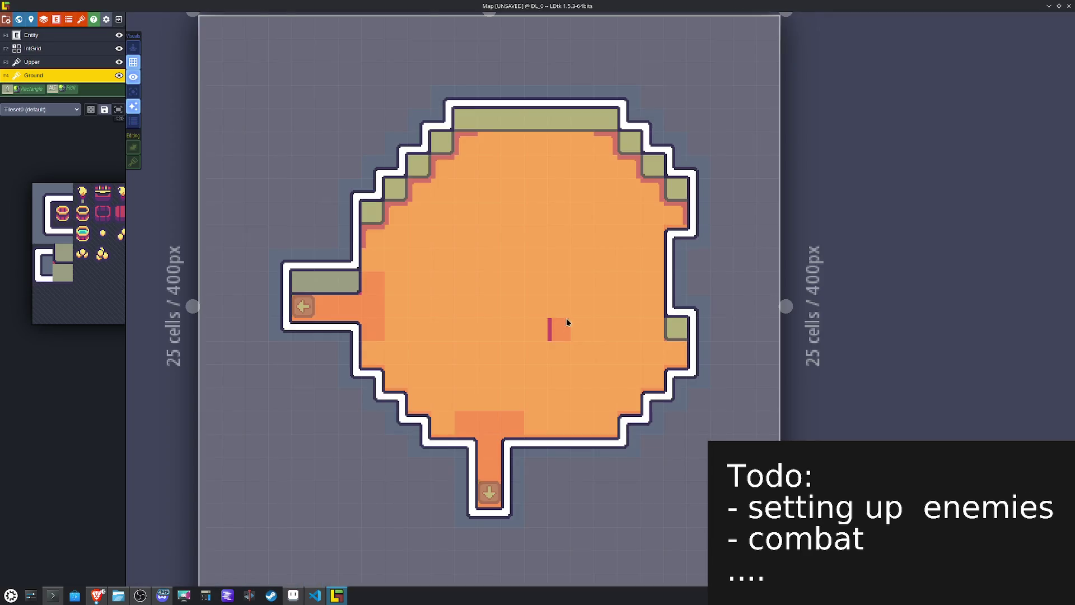
{"action": "key", "text": "x"}
{"action": "left_click", "coordinate": [622, 430]}
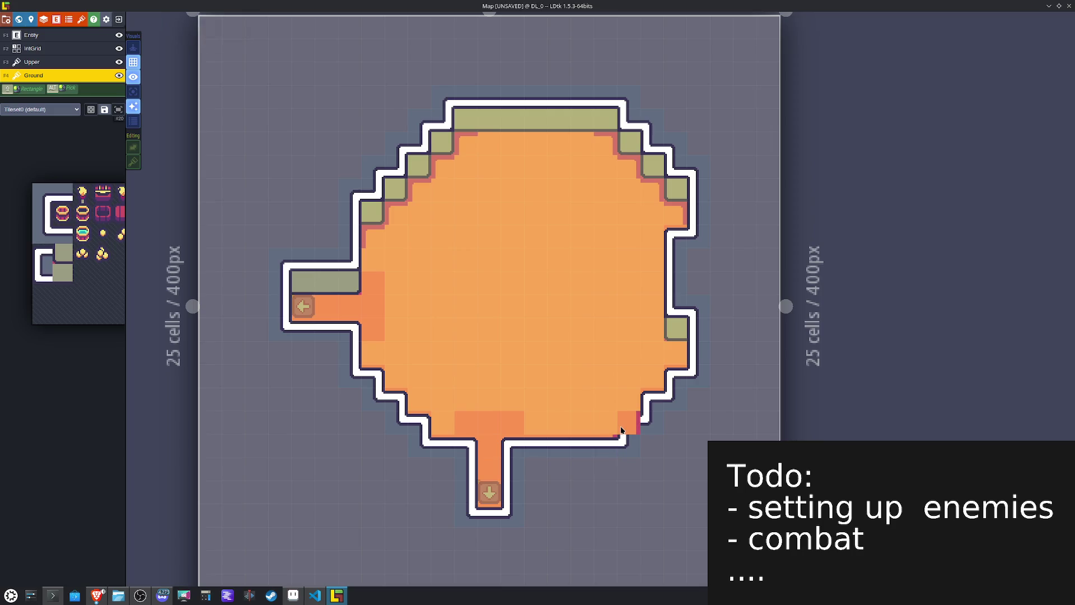
{"action": "left_click", "coordinate": [676, 375]}
{"action": "key", "text": "x"}
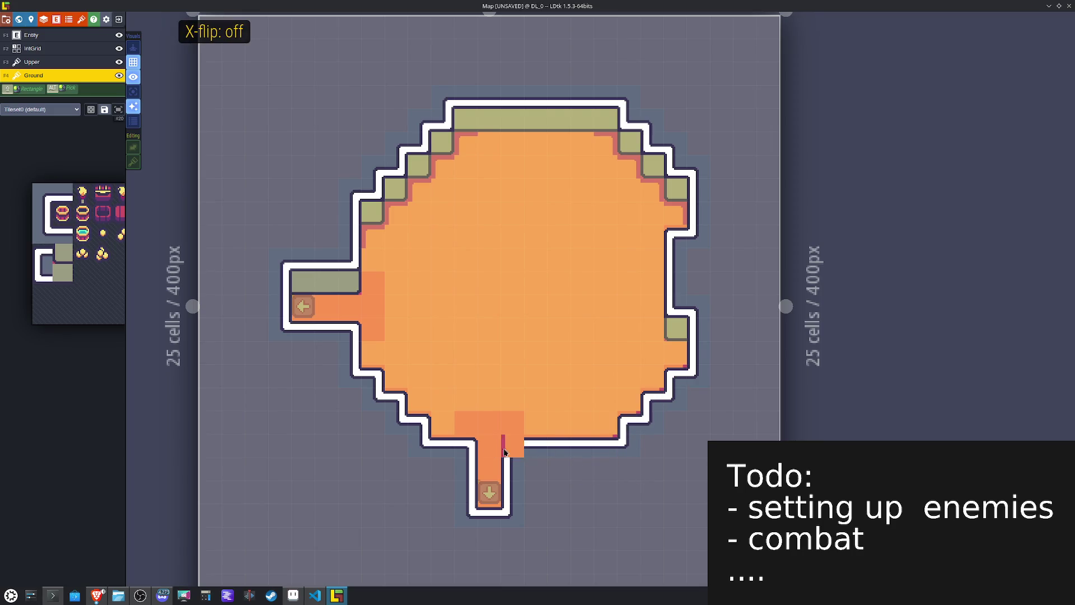
{"action": "left_click", "coordinate": [446, 444]}
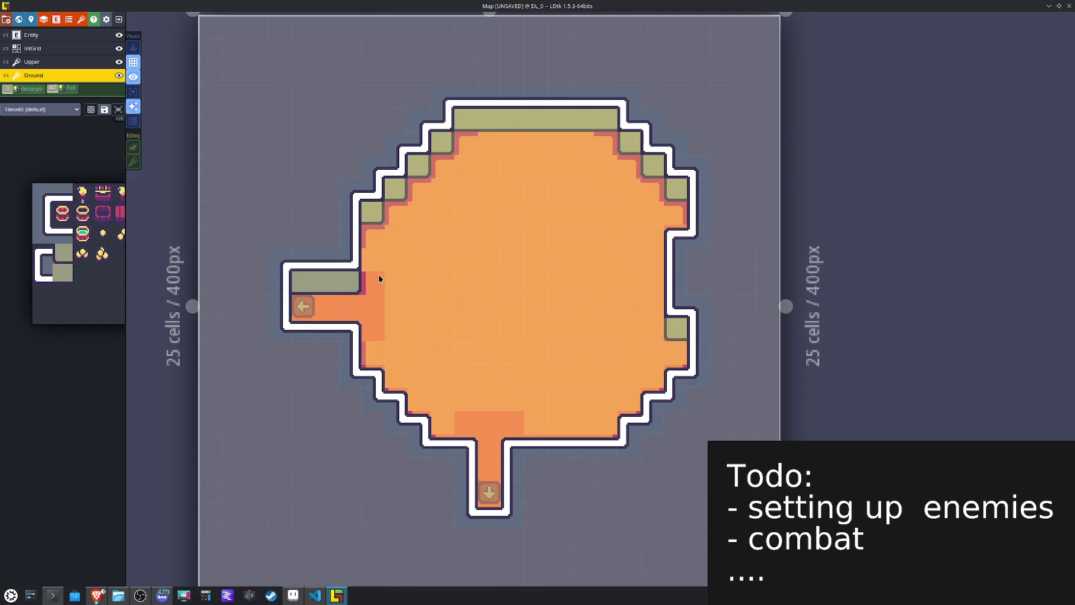
Step: Paint a vertically flipped right-edge shaded floor tile near the west corridor entrance
{"action": "key", "text": "x"}
{"action": "mouse_move", "coordinate": [135, 220]}
{"action": "left_click", "coordinate": [144, 193]}
{"action": "mouse_move", "coordinate": [85, 246]}
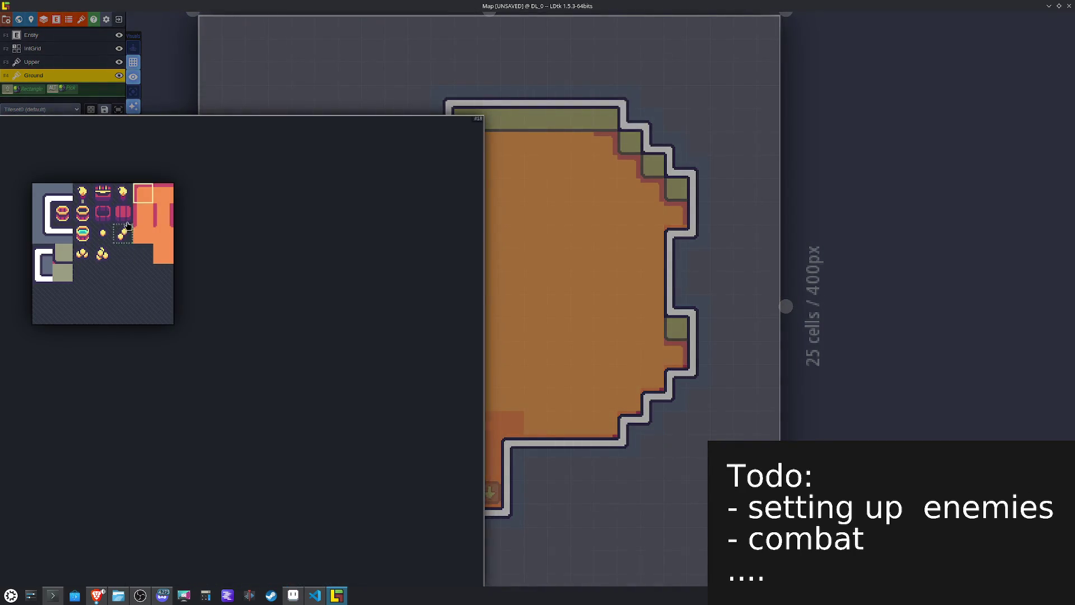
{"action": "left_click", "coordinate": [143, 220]}
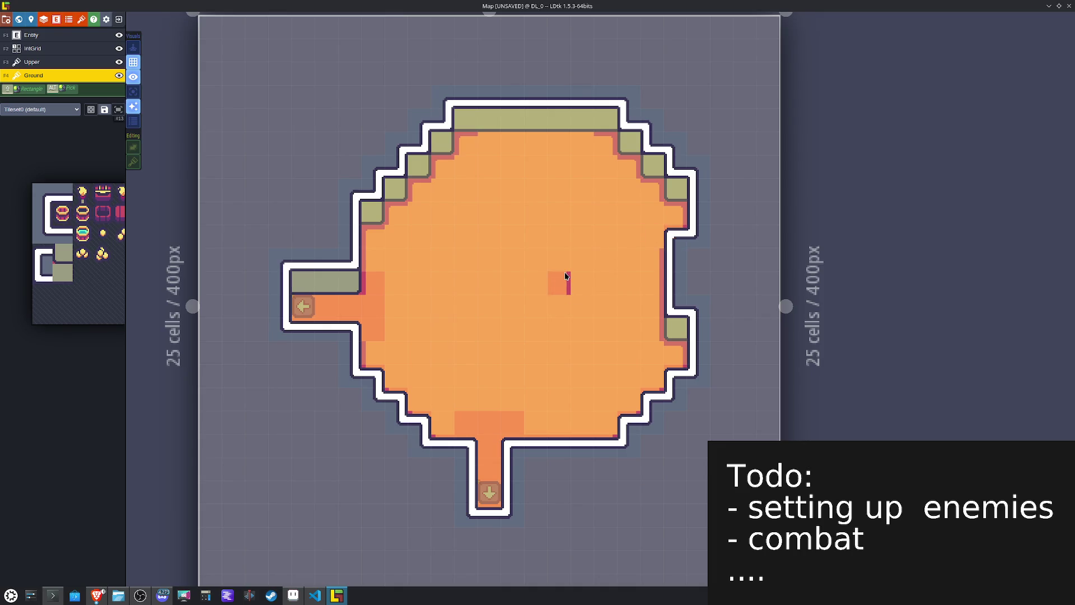
{"action": "mouse_move", "coordinate": [115, 253]}
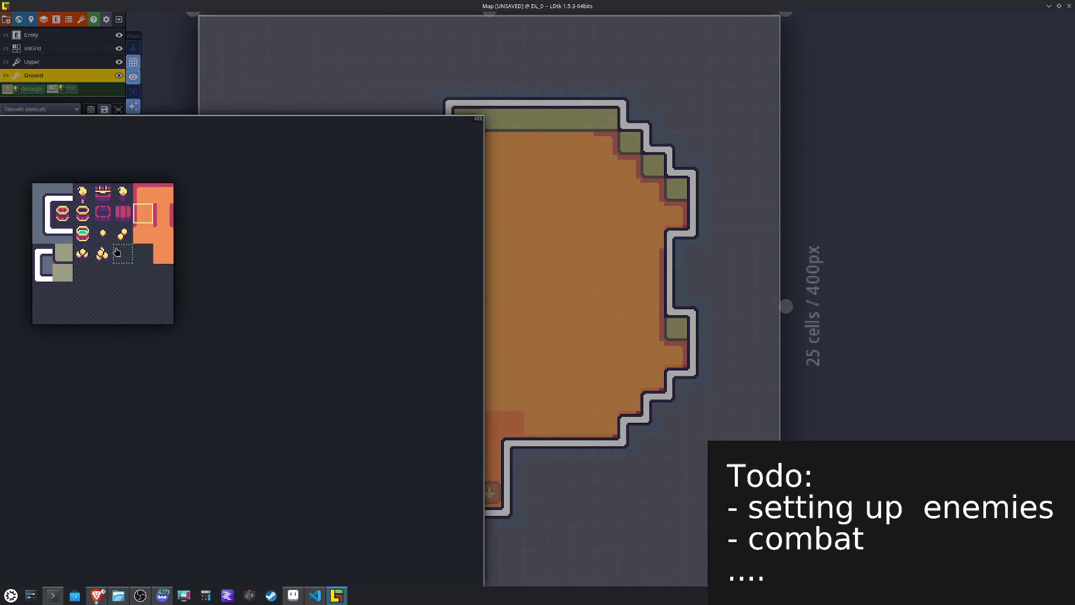
{"action": "key", "text": "y"}
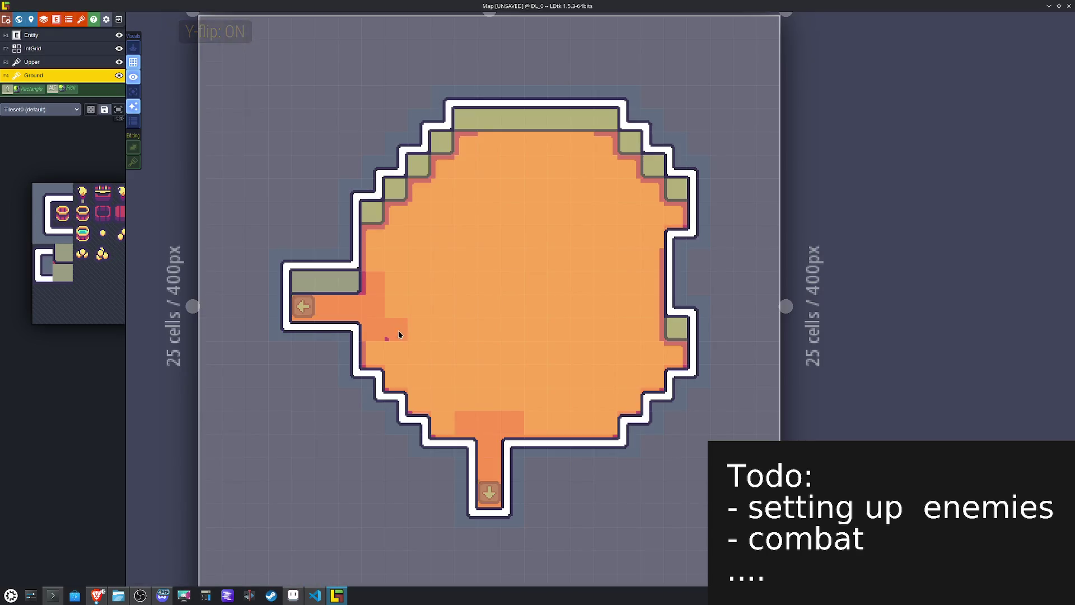
{"action": "left_click_drag", "start_coordinate": [377, 334], "coordinate": [402, 364]}
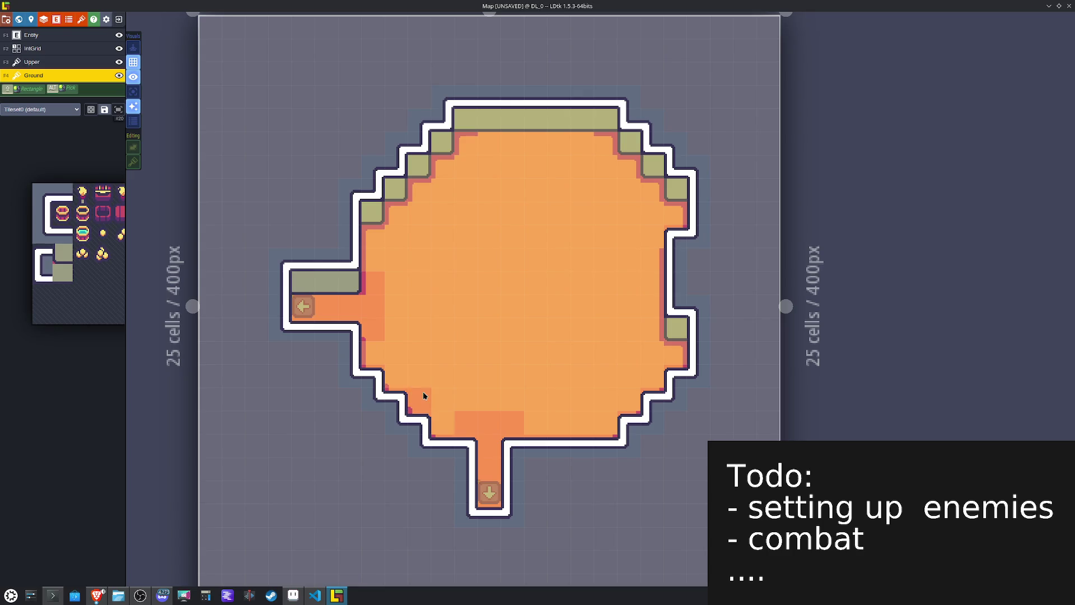
Step: Reset the X/Y mirroring and pick a different floor tile from the full tileset
{"action": "key", "text": "x"}
{"action": "key", "text": "y"}
{"action": "key", "text": "x"}
{"action": "key", "text": "x"}
{"action": "key", "text": "y"}
{"action": "key", "text": "y"}
{"action": "key", "text": "x"}
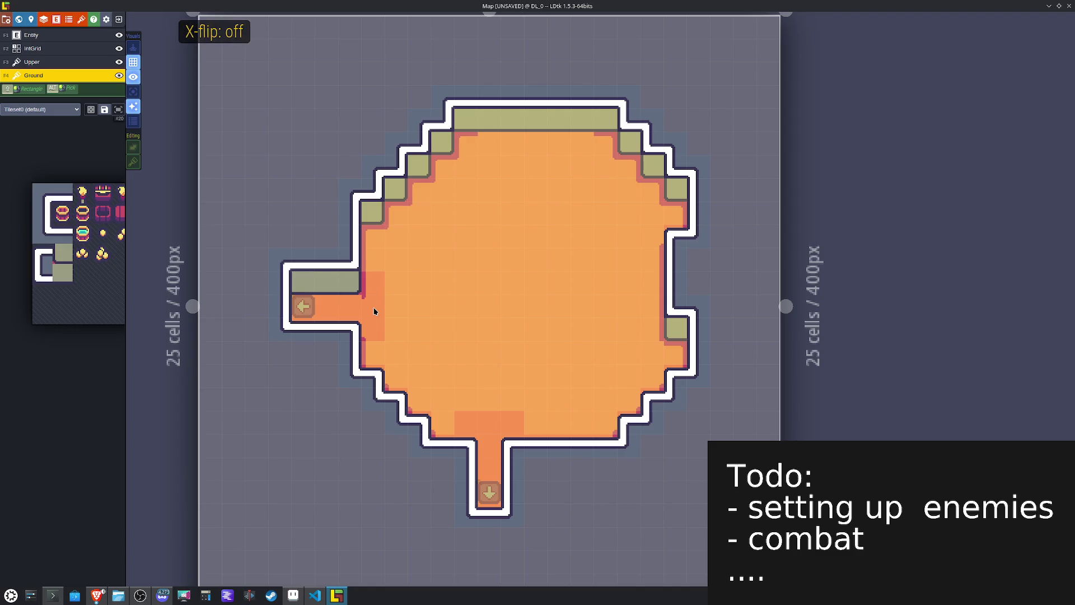
{"action": "key", "text": "space"}
{"action": "left_click", "coordinate": [164, 196]}
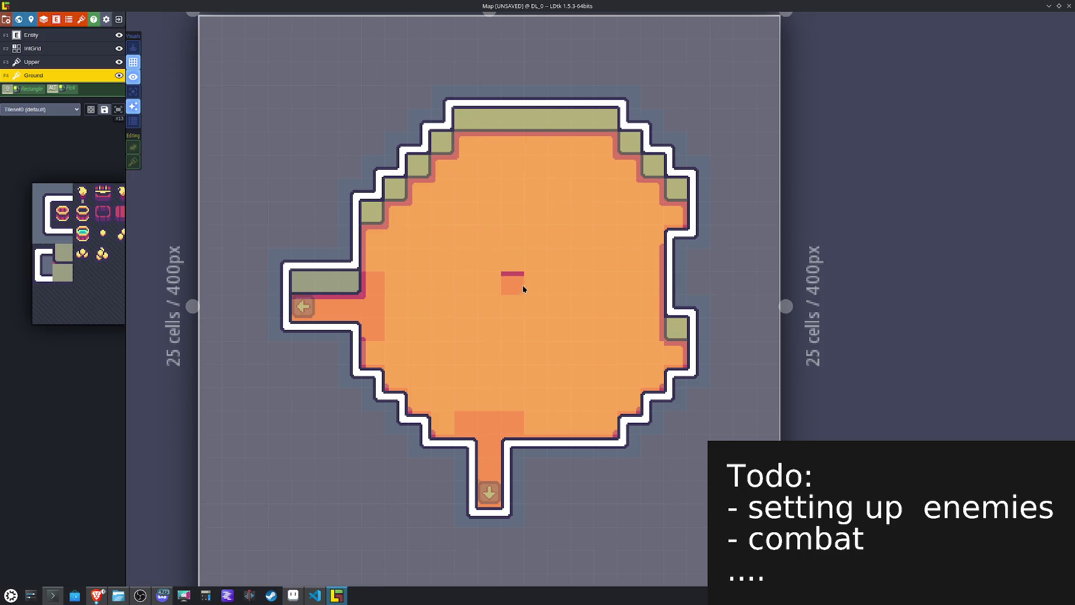
Step: Pick new flipped floor tiles and repaint the cell at the bottom corridor's end
{"action": "key", "text": "space"}
{"action": "left_click", "coordinate": [137, 241]}
{"action": "key", "text": "y"}
{"action": "key", "text": "y"}
{"action": "key", "text": "x"}
{"action": "key", "text": "space"}
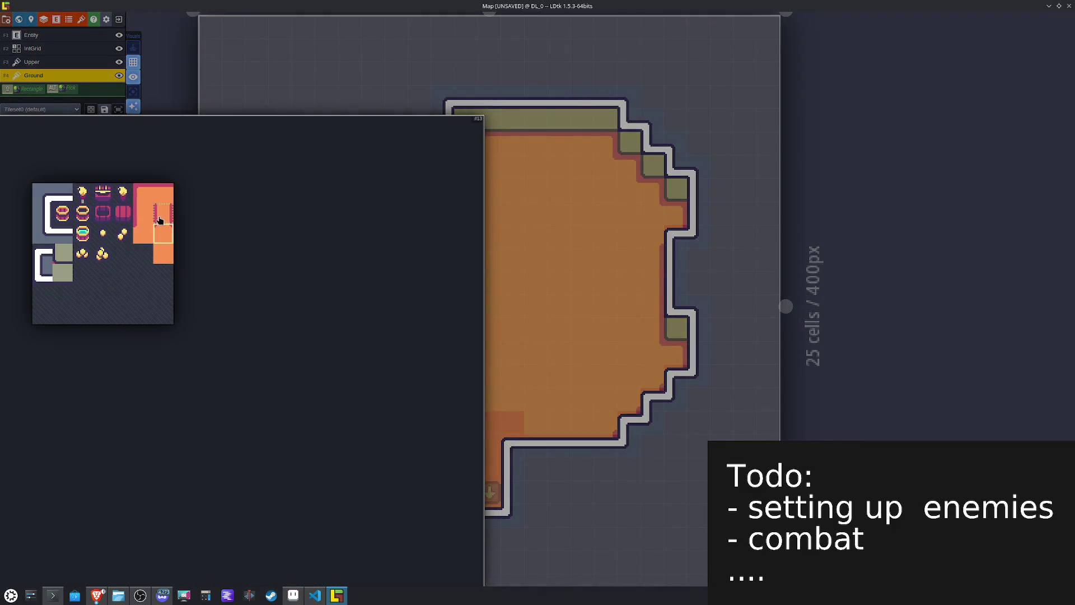
{"action": "left_click", "coordinate": [158, 213]}
{"action": "right_click", "coordinate": [485, 492]}
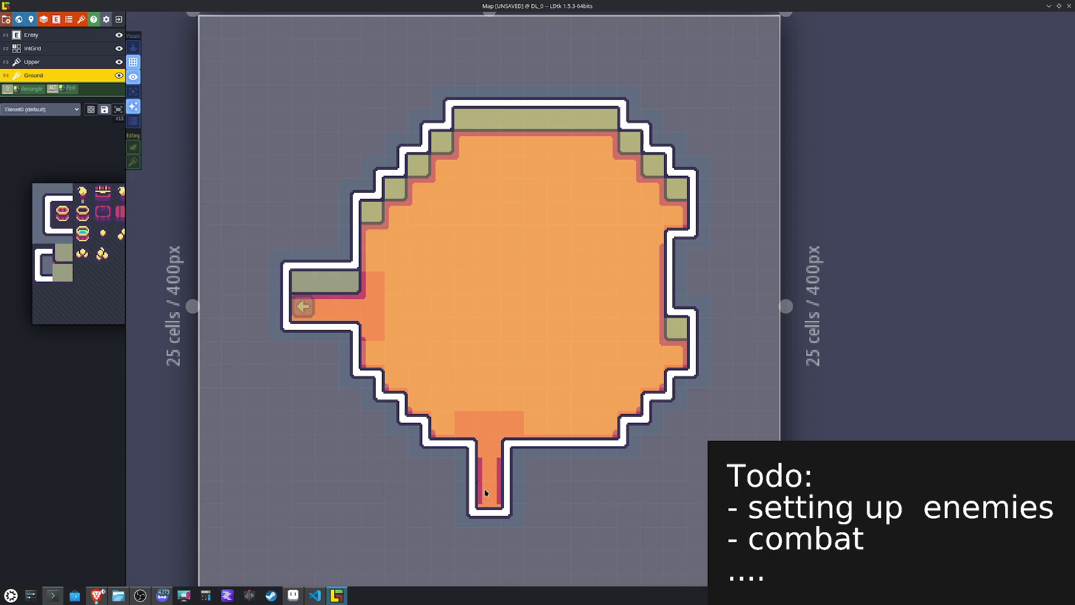
{"action": "left_click", "coordinate": [487, 497]}
Step: Choose another vertically flipped floor tile and save the map
{"action": "mouse_move", "coordinate": [117, 241]}
{"action": "left_click", "coordinate": [163, 221]}
{"action": "key", "text": "y"}
{"action": "key", "text": "ctrl+s"}
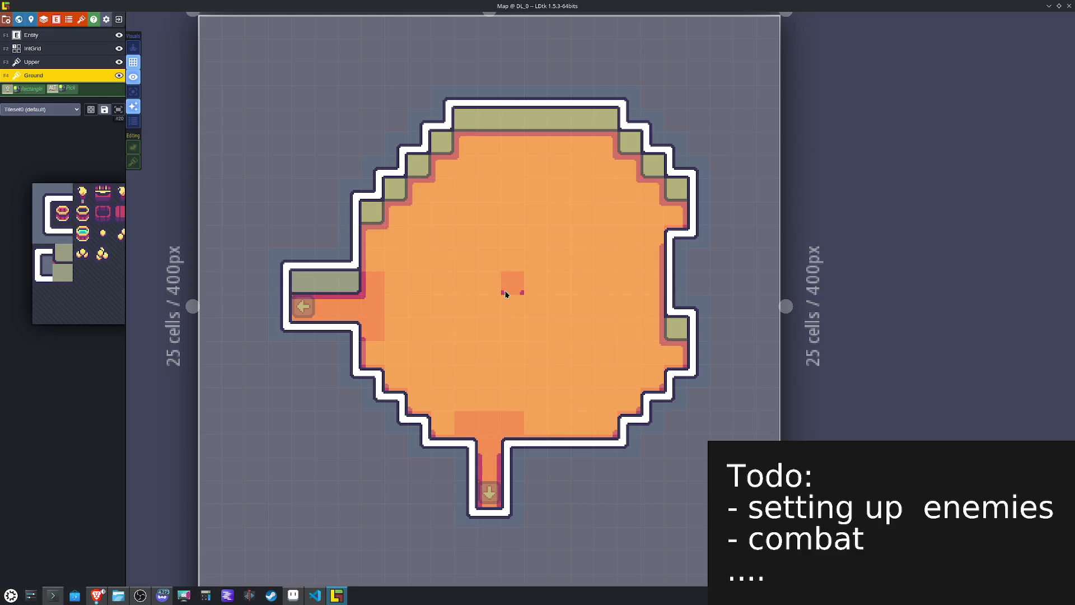
{"action": "scroll", "coordinate": [506, 294], "scroll_direction": "down", "scroll_amount": 3}
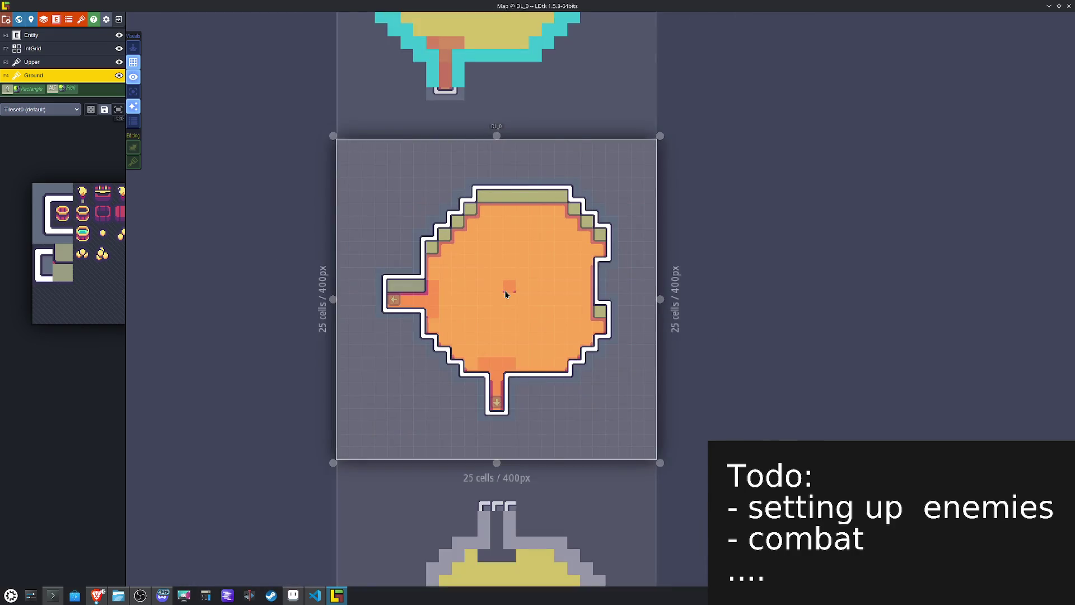
Step: Paint IntGrid Collision along the west corridor walls and save the map
{"action": "scroll", "coordinate": [505, 291], "scroll_direction": "up", "scroll_amount": 3}
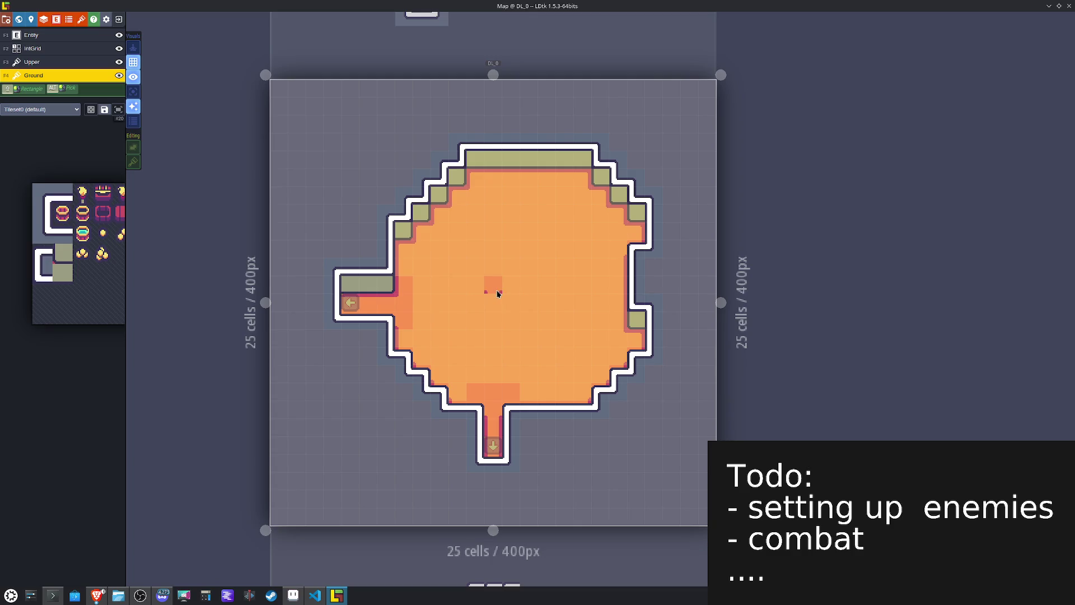
{"action": "left_click", "coordinate": [34, 48]}
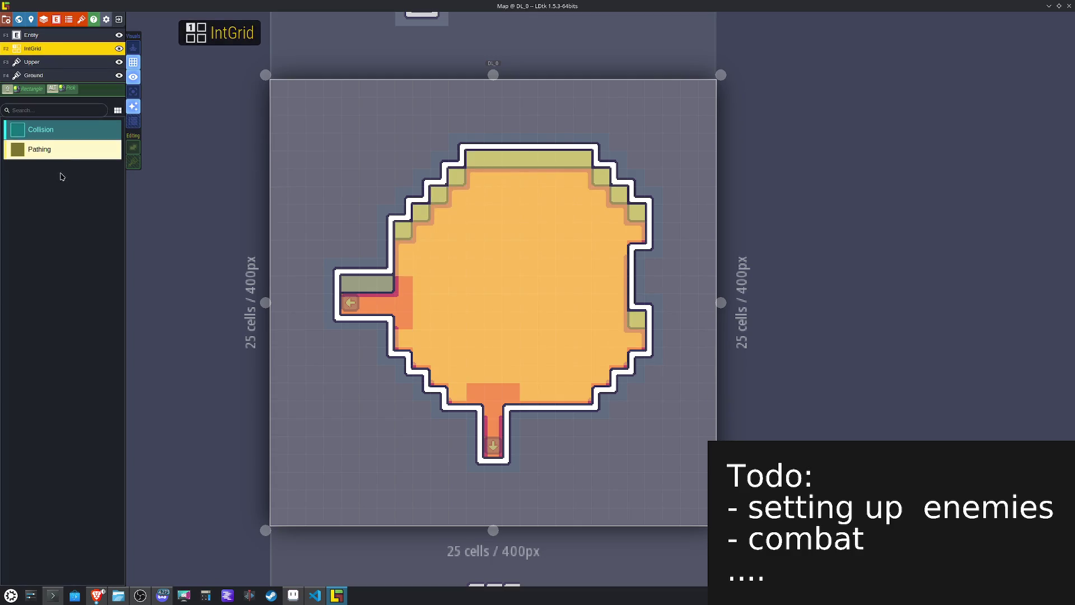
{"action": "mouse_move", "coordinate": [382, 322]}
{"action": "left_mouse_down"}
{"action": "mouse_move", "coordinate": [333, 318]}
{"action": "mouse_move", "coordinate": [343, 285]}
{"action": "mouse_move", "coordinate": [384, 284]}
{"action": "mouse_move", "coordinate": [380, 238]}
{"action": "mouse_move", "coordinate": [401, 230]}
{"action": "mouse_move", "coordinate": [403, 211]}
{"action": "mouse_move", "coordinate": [439, 175]}
{"action": "mouse_move", "coordinate": [433, 194]}
{"action": "mouse_move", "coordinate": [420, 176]}
{"action": "mouse_move", "coordinate": [493, 159]}
{"action": "mouse_move", "coordinate": [580, 161]}
{"action": "mouse_move", "coordinate": [616, 175]}
{"action": "mouse_move", "coordinate": [645, 212]}
{"action": "mouse_move", "coordinate": [650, 245]}
{"action": "mouse_move", "coordinate": [636, 283]}
{"action": "mouse_move", "coordinate": [646, 385]}
{"action": "mouse_move", "coordinate": [619, 376]}
{"action": "mouse_move", "coordinate": [601, 390]}
{"action": "mouse_move", "coordinate": [601, 408]}
{"action": "mouse_move", "coordinate": [510, 411]}
{"action": "mouse_move", "coordinate": [511, 461]}
{"action": "mouse_move", "coordinate": [475, 460]}
{"action": "mouse_move", "coordinate": [476, 427]}
{"action": "mouse_move", "coordinate": [439, 408]}
{"action": "mouse_move", "coordinate": [430, 398]}
{"action": "mouse_move", "coordinate": [438, 392]}
{"action": "mouse_move", "coordinate": [424, 407]}
{"action": "mouse_move", "coordinate": [420, 376]}
{"action": "mouse_move", "coordinate": [384, 355]}
{"action": "mouse_move", "coordinate": [385, 334]}
{"action": "left_mouse_up"}
{"action": "key", "text": "ctrl+s"}
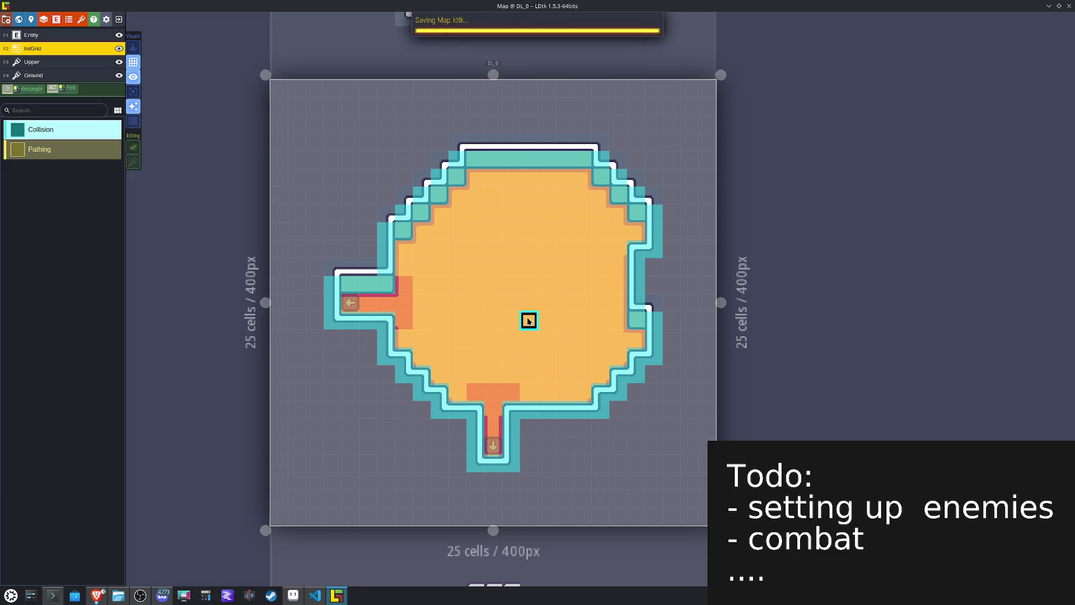
Step: Open level UL_0 from the world view and paint a Ground wall tile near its top corridor
{"action": "scroll", "coordinate": [518, 318], "scroll_direction": "up", "scroll_amount": 1}
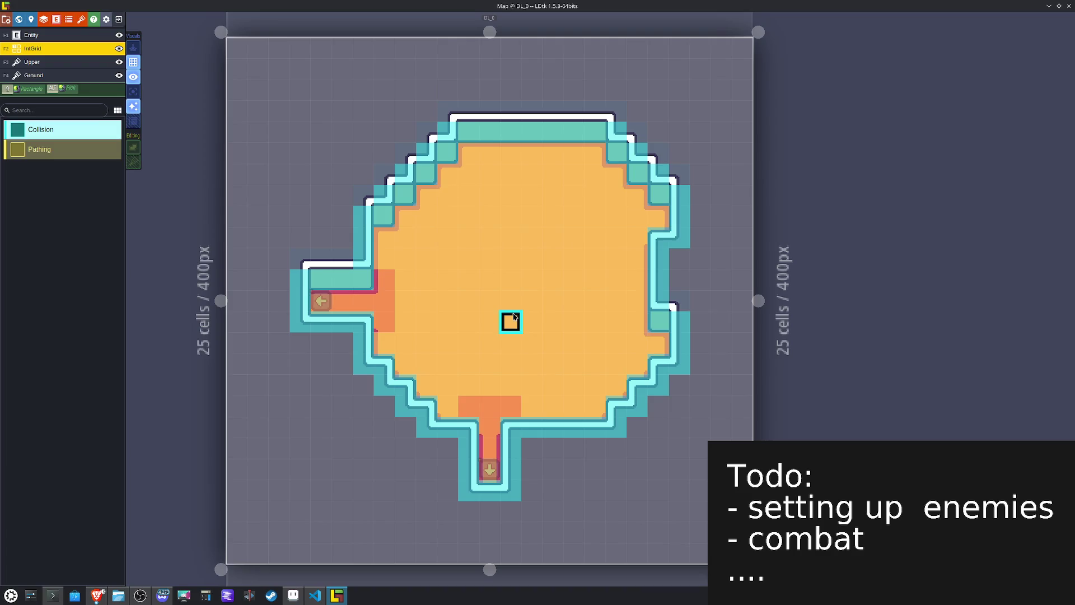
{"action": "scroll", "coordinate": [514, 316], "scroll_direction": "up", "scroll_amount": 1}
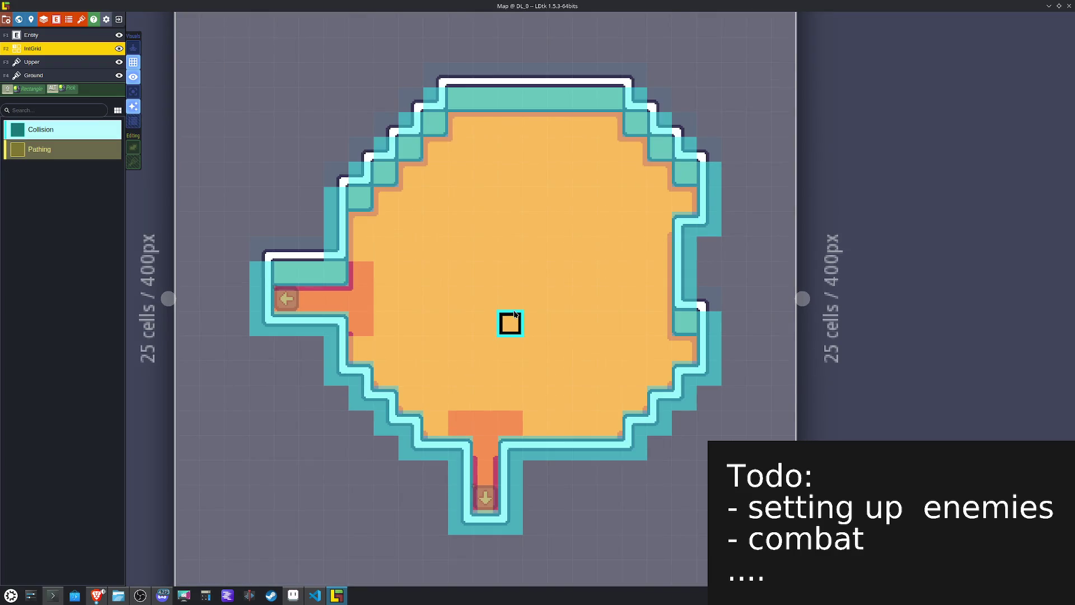
{"action": "key", "text": "w"}
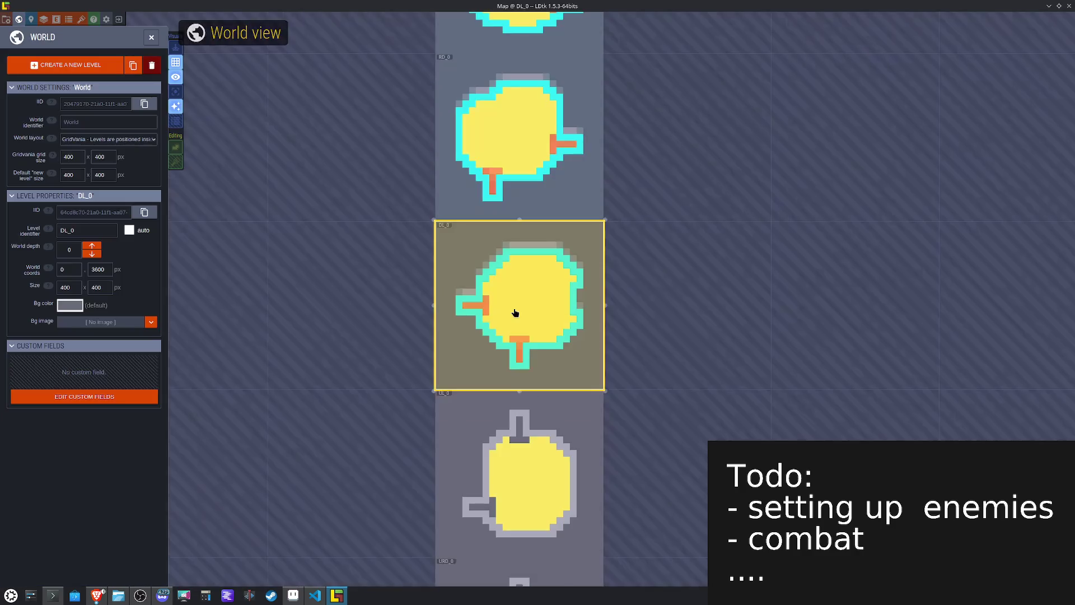
{"action": "left_click", "coordinate": [521, 432]}
{"action": "double_click", "coordinate": [568, 385]}
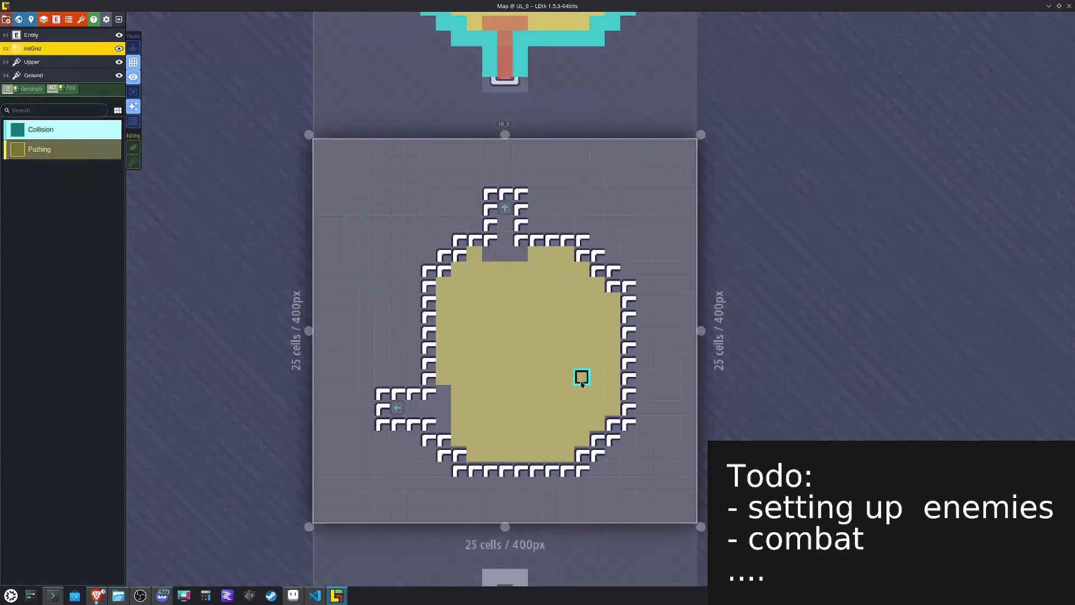
{"action": "left_click", "coordinate": [34, 75]}
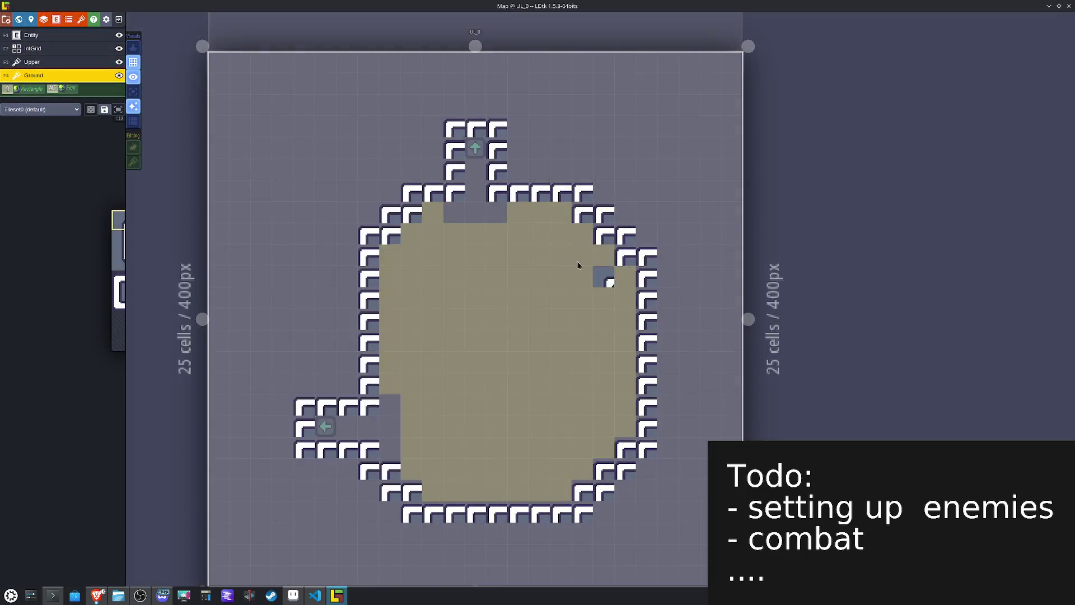
{"action": "left_click", "coordinate": [456, 130]}
Step: Paint X-flipped wall tiles on the top corridor and down the right-side staircase corner
{"action": "key", "text": "x"}
{"action": "left_click", "coordinate": [496, 129]}
{"action": "left_click", "coordinate": [582, 193]}
{"action": "left_click", "coordinate": [618, 216]}
{"action": "left_click", "coordinate": [624, 235]}
{"action": "left_click", "coordinate": [603, 213]}
{"action": "left_click", "coordinate": [625, 234]}
{"action": "left_click", "coordinate": [646, 255]}
{"action": "key", "text": "x"}
Step: Repaint the upper-left staircase wall as small corners and retile the lower-left wall
{"action": "left_click", "coordinate": [413, 193]}
{"action": "left_click", "coordinate": [390, 215]}
{"action": "left_click", "coordinate": [368, 236]}
{"action": "left_click", "coordinate": [305, 407]}
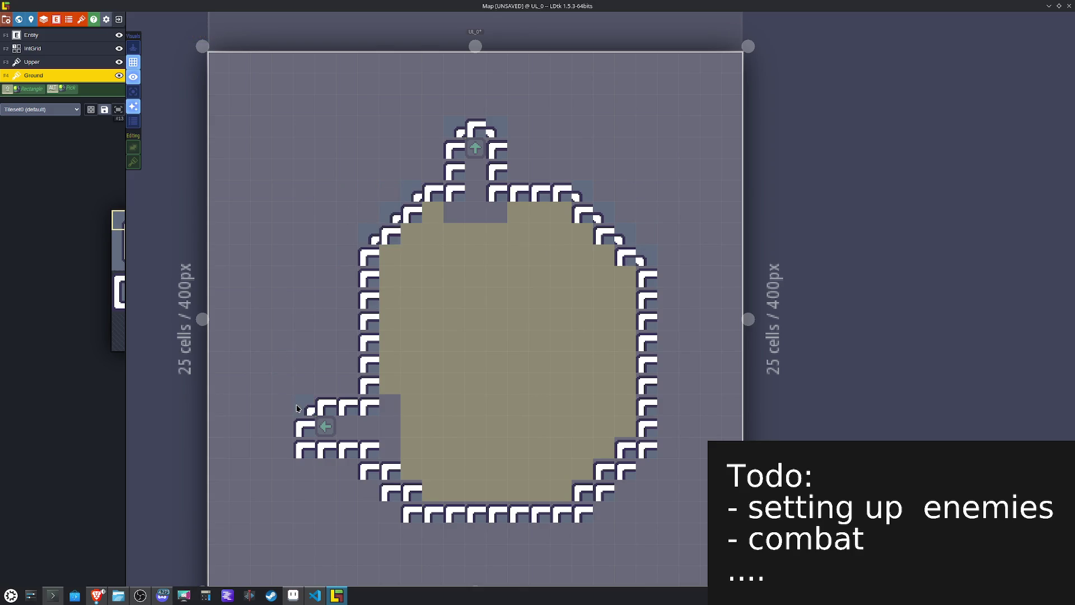
{"action": "left_click", "coordinate": [354, 395], "text": "alt"}
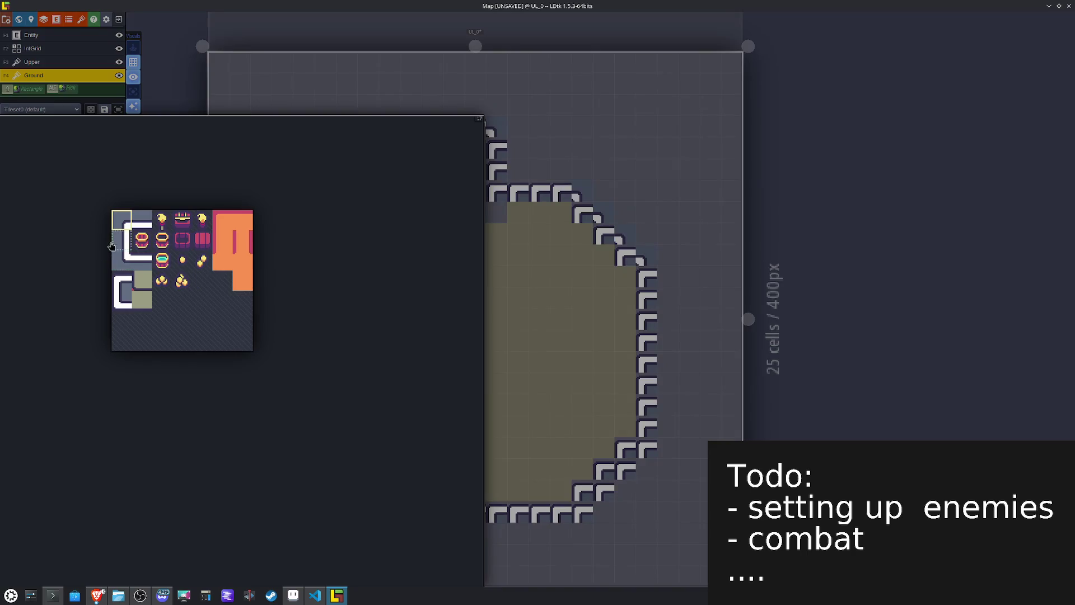
{"action": "left_click", "coordinate": [119, 241]}
{"action": "left_click", "coordinate": [307, 414]}
Step: Make the left and right walls straight vertical lines and erase a stray tile inside the room
{"action": "left_click_drag", "start_coordinate": [367, 361], "coordinate": [364, 264]}
{"action": "key", "text": "x"}
{"action": "left_click", "coordinate": [652, 284]}
{"action": "left_click_drag", "start_coordinate": [650, 285], "coordinate": [648, 428]}
{"action": "right_click", "coordinate": [490, 322]}
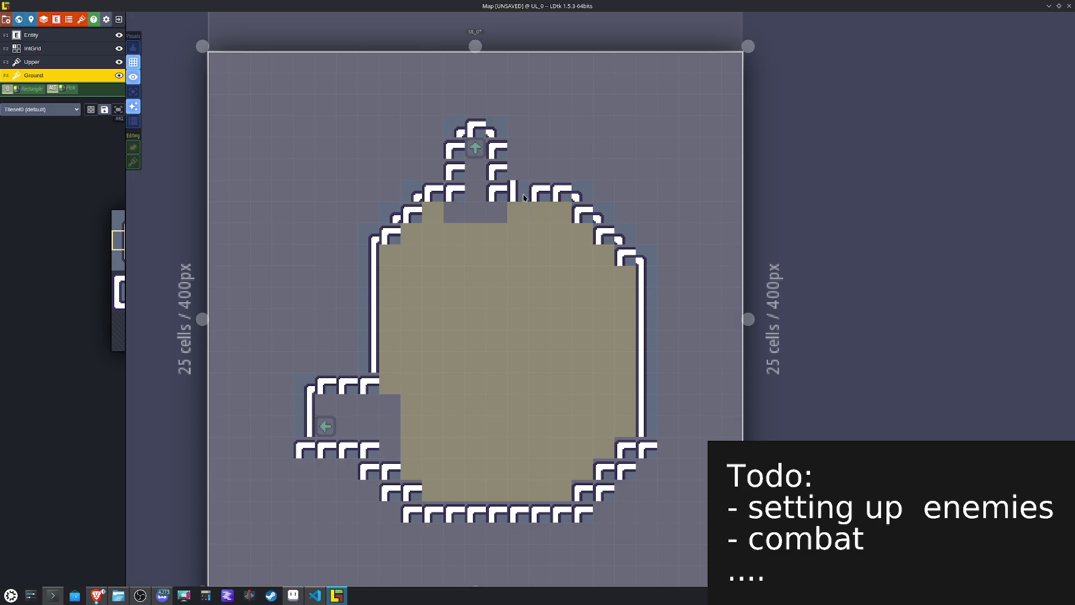
{"action": "left_click_drag", "start_coordinate": [497, 134], "coordinate": [504, 158]}
{"action": "key", "text": "x"}
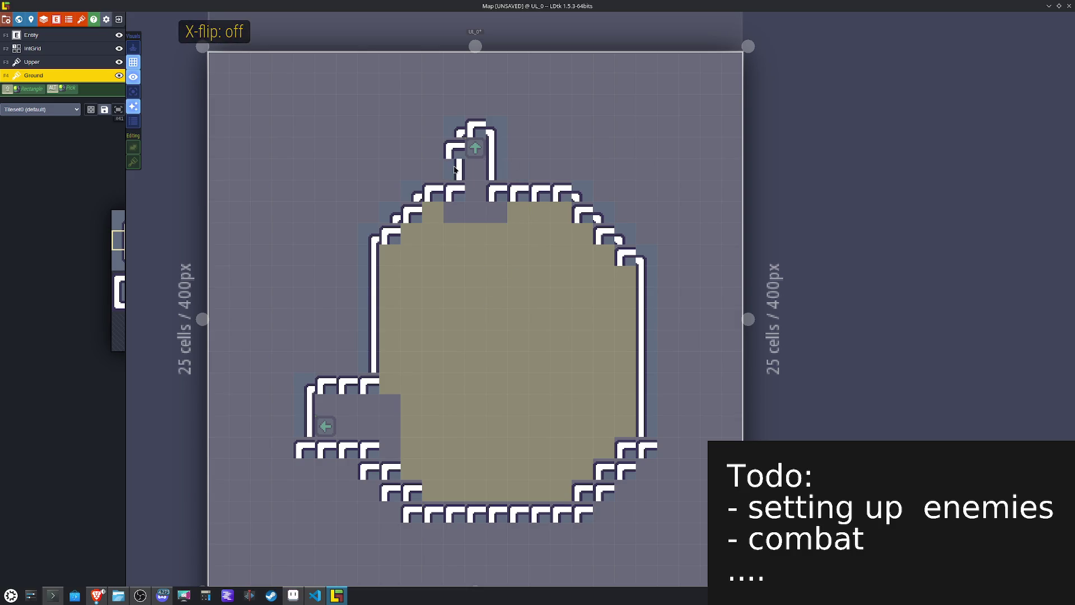
Step: Add a wall tile near the top and paint a continuous straight bottom wall
{"action": "mouse_move", "coordinate": [142, 263]}
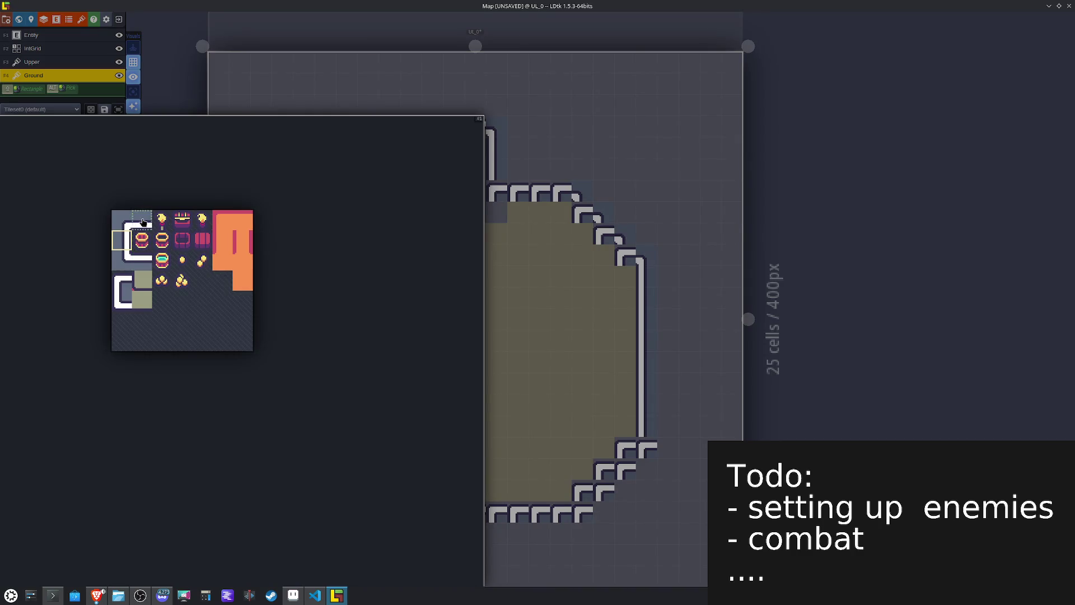
{"action": "left_click", "coordinate": [140, 223]}
{"action": "left_click", "coordinate": [475, 126]}
{"action": "mouse_move", "coordinate": [1, 224]}
{"action": "left_click", "coordinate": [142, 259]}
{"action": "left_click", "coordinate": [549, 521]}
{"action": "left_click_drag", "start_coordinate": [547, 519], "coordinate": [452, 519]}
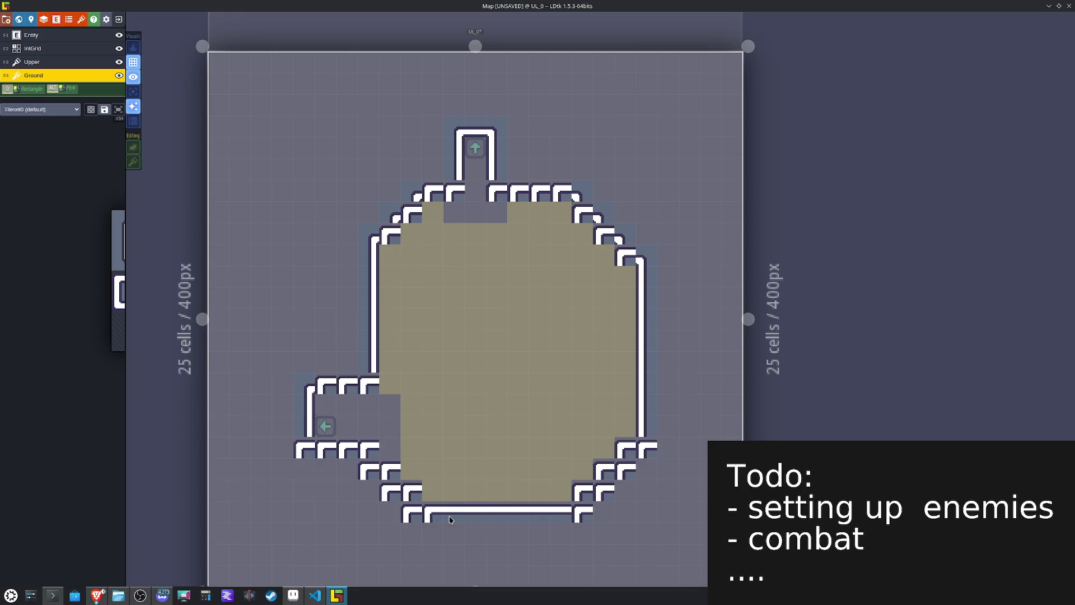
Step: Join the bottom wall to the lower-left staircase with corners and fix the bottom-right end
{"action": "mouse_move", "coordinate": [134, 305]}
{"action": "left_click", "coordinate": [120, 258]}
{"action": "left_click", "coordinate": [414, 517]}
{"action": "mouse_move", "coordinate": [393, 499]}
{"action": "left_mouse_down"}
{"action": "mouse_move", "coordinate": [373, 478]}
{"action": "mouse_move", "coordinate": [308, 455]}
{"action": "left_mouse_up"}
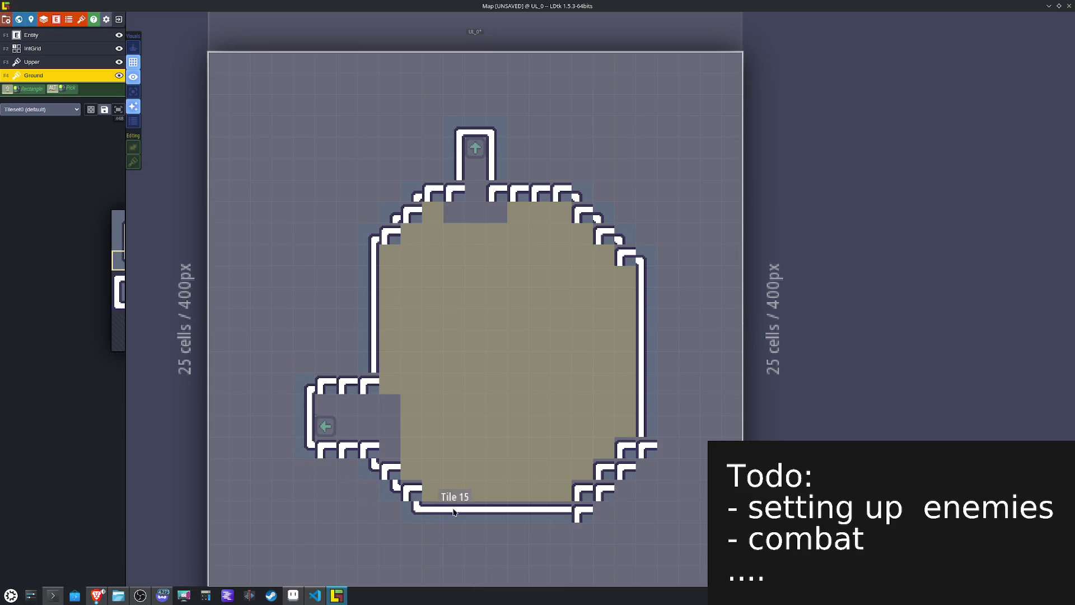
{"action": "left_click", "coordinate": [433, 508]}
{"action": "left_click", "coordinate": [342, 448]}
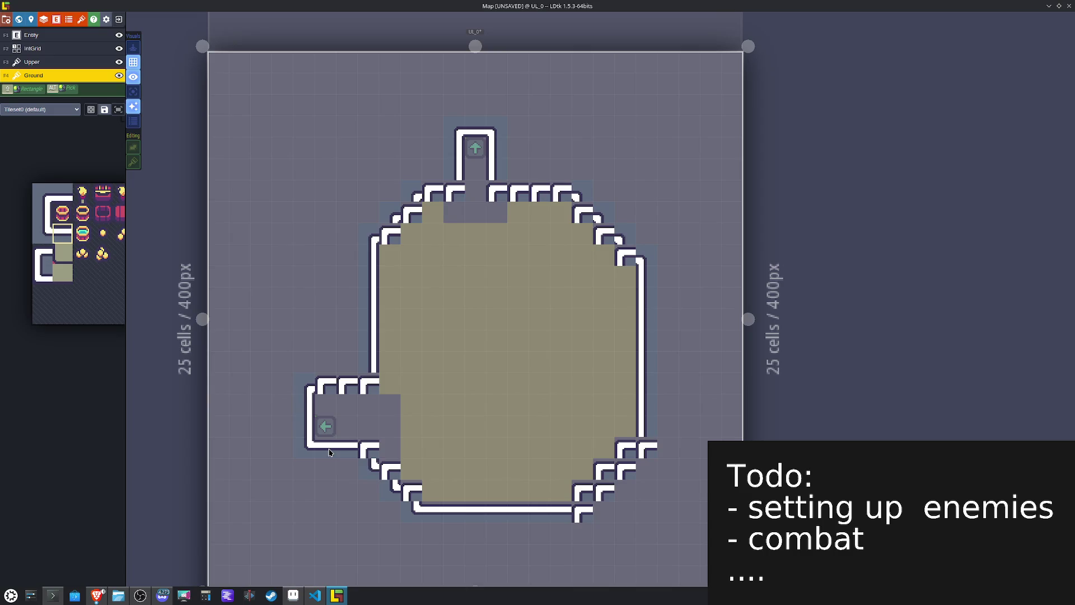
{"action": "right_click", "coordinate": [560, 531]}
{"action": "left_click", "coordinate": [586, 527]}
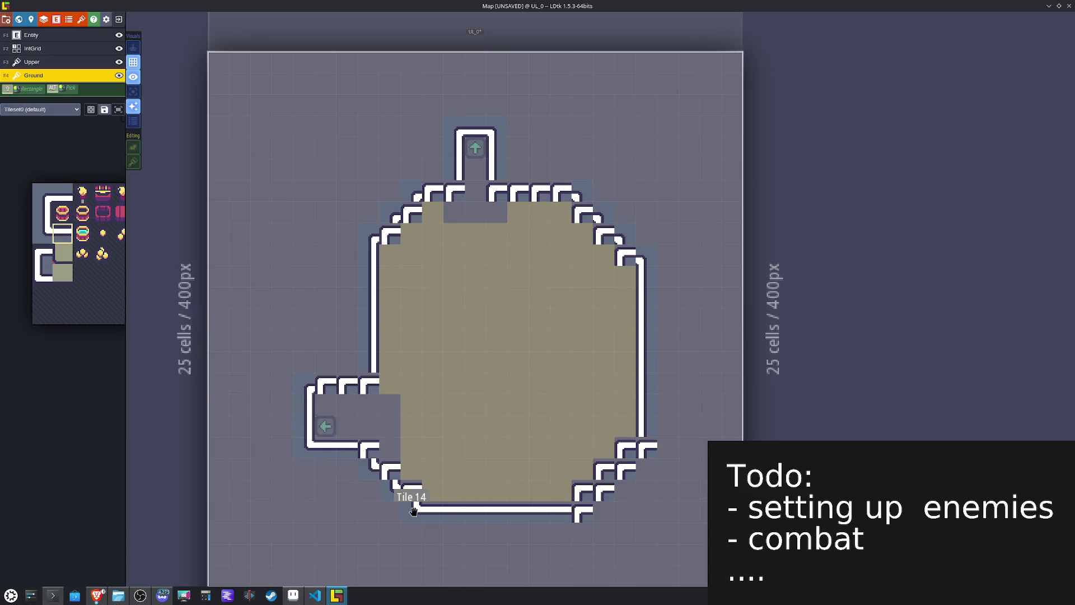
Step: Redraw the bottom-right staircase wall and add corner tiles on the right wall and beside the top corridor
{"action": "key", "text": "x"}
{"action": "mouse_move", "coordinate": [589, 539]}
{"action": "left_mouse_down"}
{"action": "mouse_move", "coordinate": [582, 512]}
{"action": "mouse_move", "coordinate": [631, 474]}
{"action": "left_mouse_up"}
{"action": "left_click", "coordinate": [650, 451]}
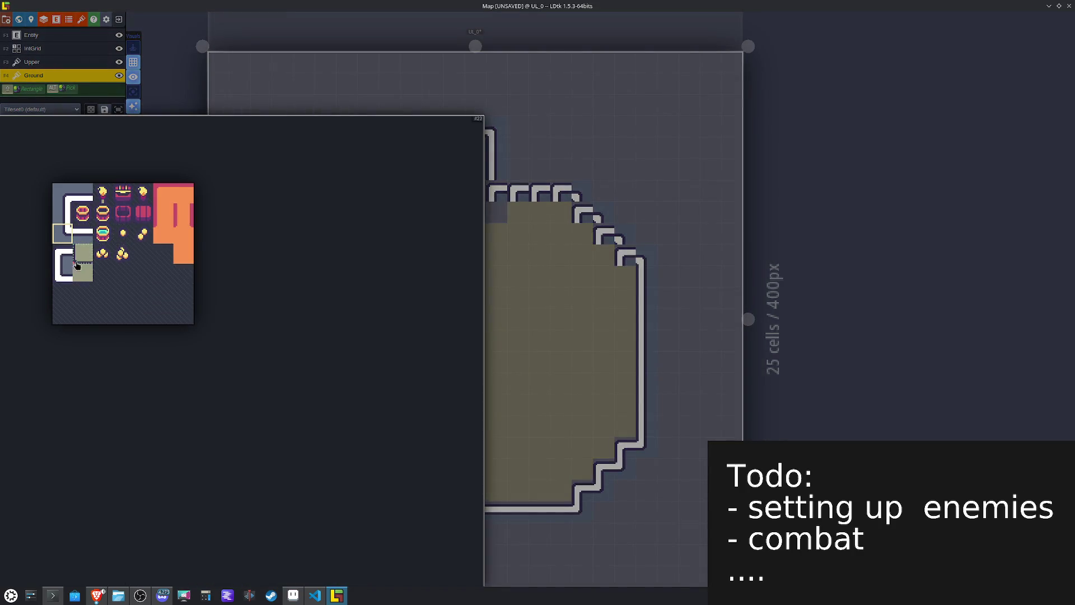
{"action": "left_click", "coordinate": [78, 278]}
{"action": "left_click", "coordinate": [607, 239]}
{"action": "left_click", "coordinate": [497, 193]}
Step: Repaint the left staircase wall with mirrored corner tiles and erase a stray piece
{"action": "key", "text": "x"}
{"action": "left_click", "coordinate": [431, 208]}
{"action": "left_click", "coordinate": [412, 218]}
{"action": "left_click", "coordinate": [391, 235]}
{"action": "left_click", "coordinate": [454, 210]}
{"action": "right_click", "coordinate": [454, 212]}
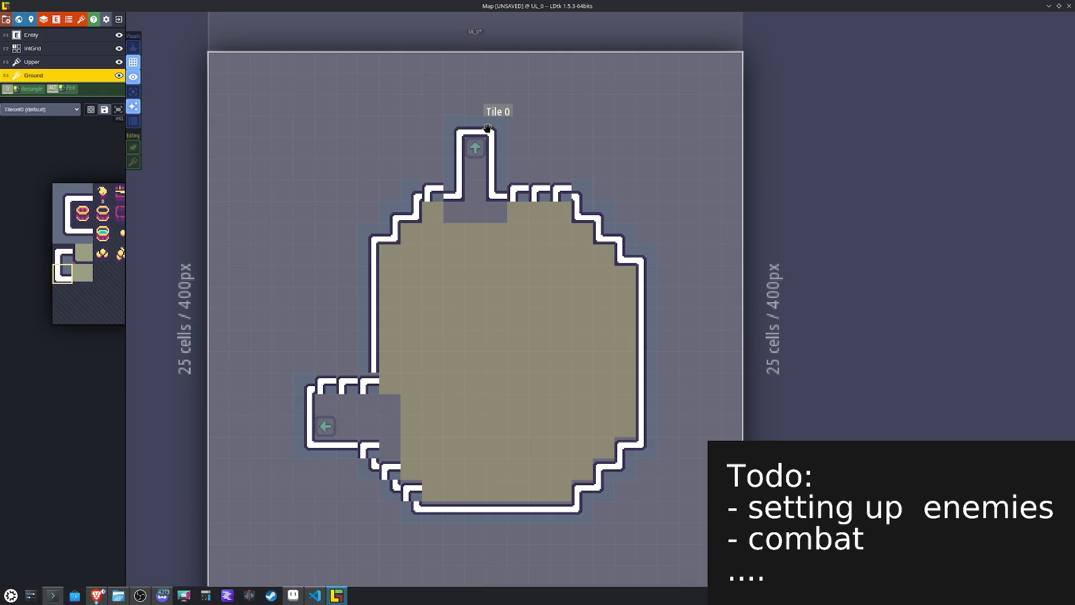
Step: Straighten the walls on both sides of the top corridor and along the west corridor's top
{"action": "left_click", "coordinate": [475, 131], "text": "alt"}
{"action": "left_click", "coordinate": [433, 190]}
{"action": "left_click", "coordinate": [454, 190]}
{"action": "left_click_drag", "start_coordinate": [527, 178], "coordinate": [538, 188]}
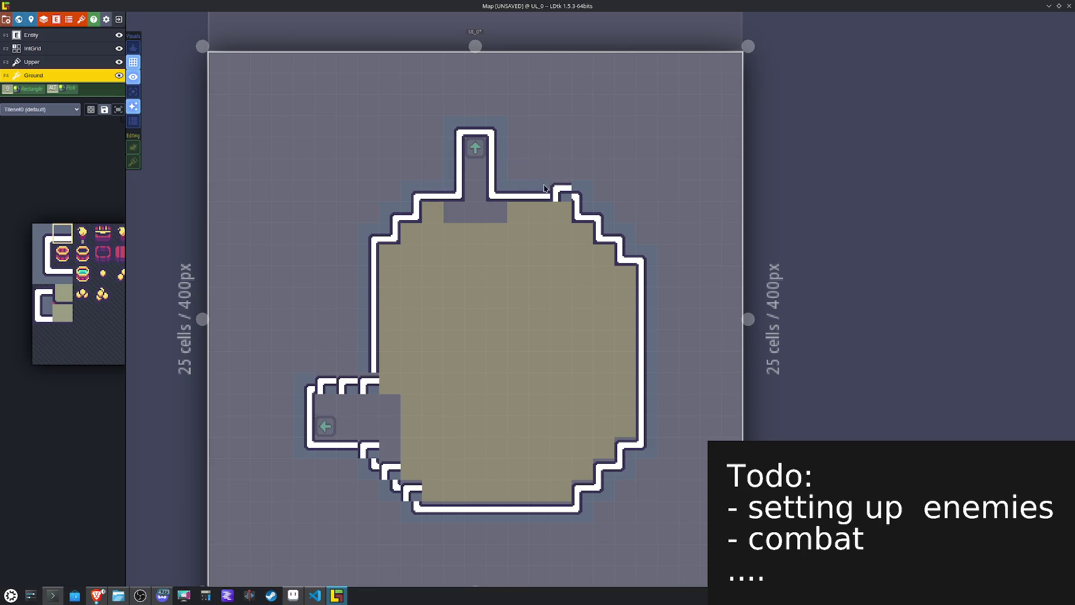
{"action": "left_click", "coordinate": [327, 385]}
{"action": "left_click", "coordinate": [349, 385]}
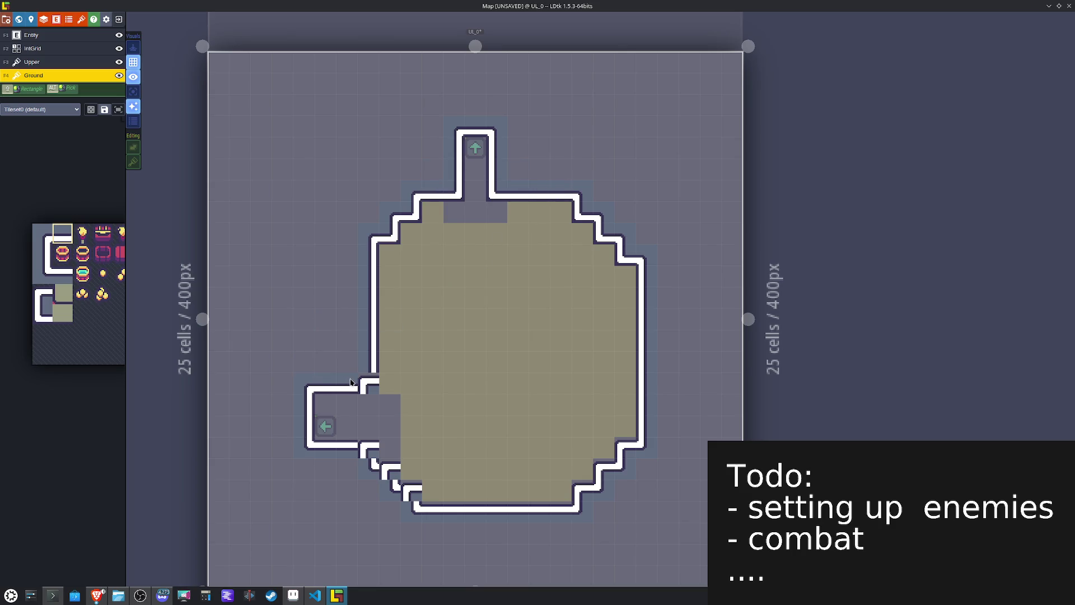
Step: Fix the notch in the west corridor wall and add a mirrored corner on the lower-left wall
{"action": "left_click", "coordinate": [456, 191], "text": "alt"}
{"action": "left_click", "coordinate": [370, 384]}
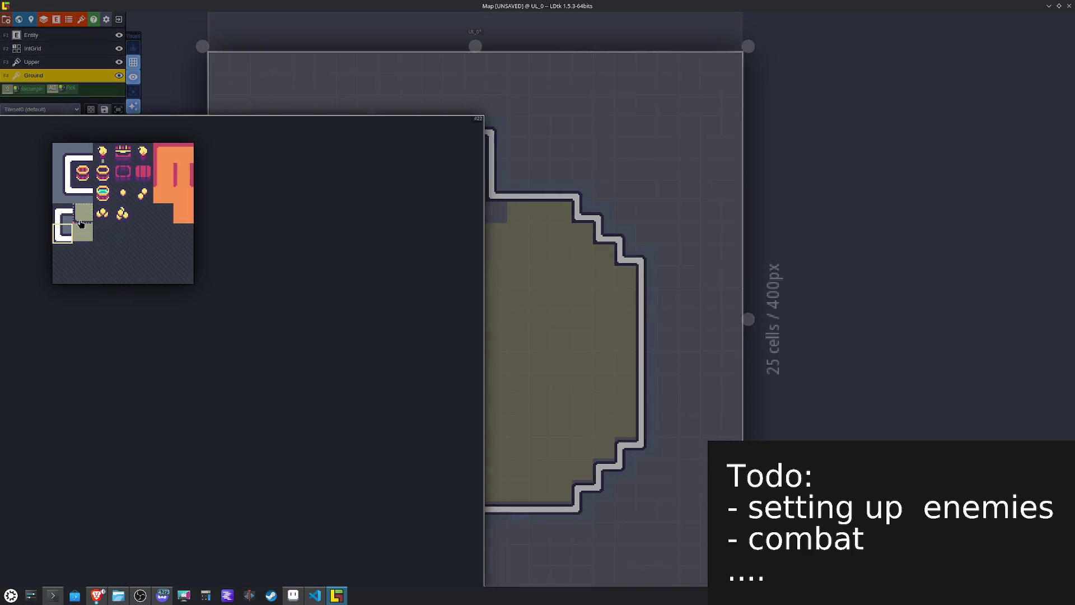
{"action": "left_click", "coordinate": [63, 214]}
{"action": "key", "text": "x"}
{"action": "left_click", "coordinate": [368, 452]}
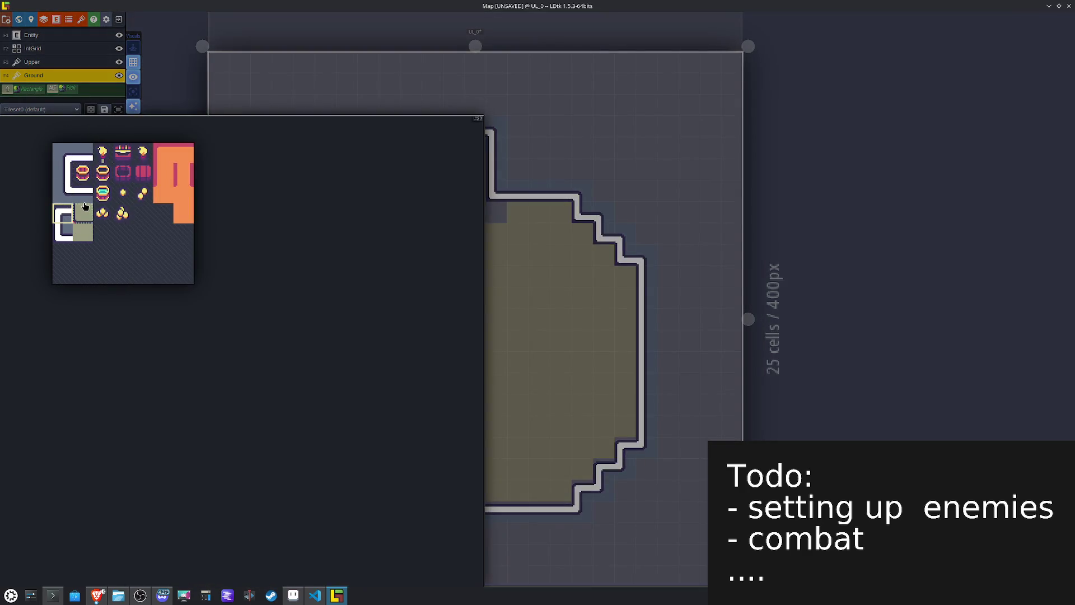
Step: Shade the west corridor alcove and upper-left wall cells with a mirrored grey-green tile
{"action": "left_click", "coordinate": [85, 206]}
{"action": "key", "text": "x"}
{"action": "left_click", "coordinate": [366, 409]}
{"action": "left_click", "coordinate": [452, 211]}
{"action": "left_click", "coordinate": [410, 232]}
{"action": "left_click", "coordinate": [389, 254]}
Step: Shade cells beside the top corridor and along the upper-right and right walls grey-green
{"action": "key", "text": "x"}
{"action": "left_click", "coordinate": [498, 212]}
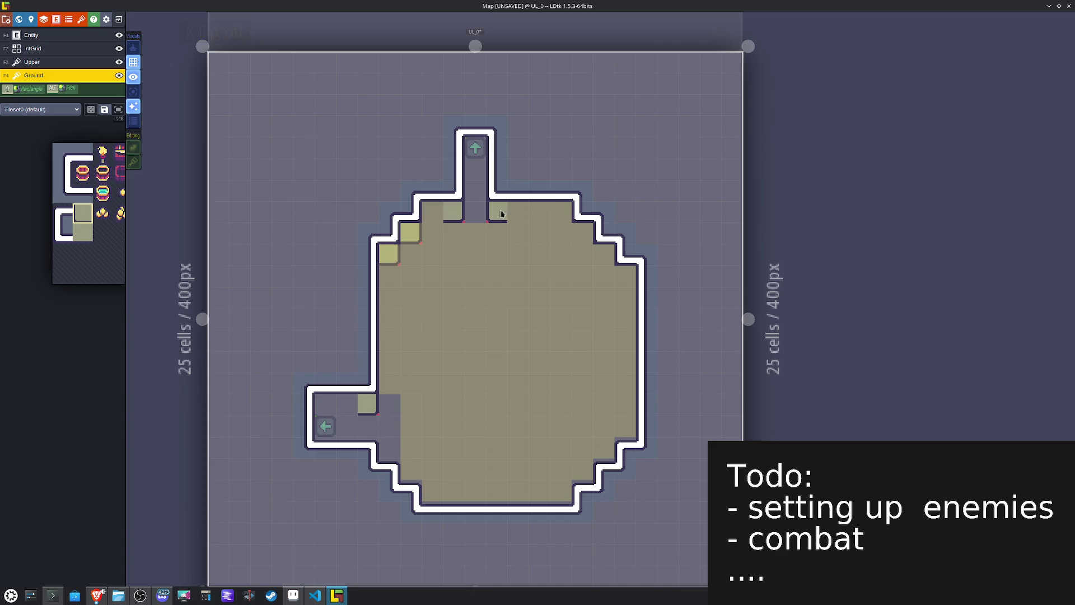
{"action": "left_click", "coordinate": [583, 232]}
{"action": "left_click", "coordinate": [595, 253]}
{"action": "left_click", "coordinate": [624, 276]}
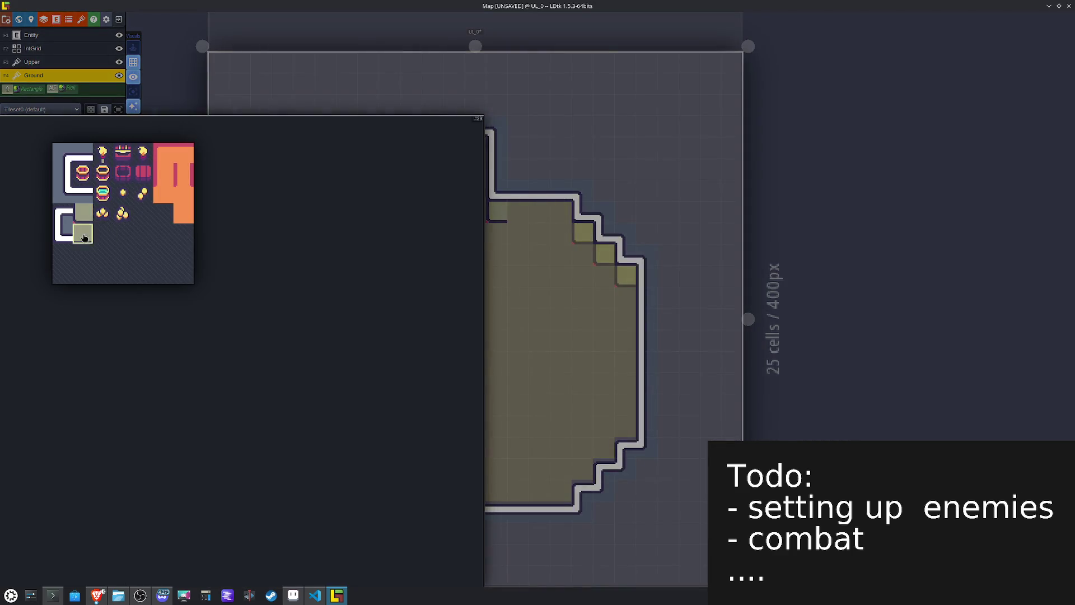
{"action": "left_click", "coordinate": [83, 237]}
{"action": "mouse_move", "coordinate": [582, 211]}
{"action": "left_mouse_down"}
{"action": "mouse_move", "coordinate": [489, 223]}
{"action": "mouse_move", "coordinate": [602, 250]}
{"action": "mouse_move", "coordinate": [623, 276]}
{"action": "left_mouse_up"}
Step: Erase the Pathing cells along the shaded upper-left edges on the IntGrid layer
{"action": "key", "text": "F2"}
{"action": "mouse_move", "coordinate": [411, 211]}
{"action": "left_mouse_down"}
{"action": "mouse_move", "coordinate": [410, 232]}
{"action": "mouse_move", "coordinate": [389, 250]}
{"action": "left_mouse_up"}
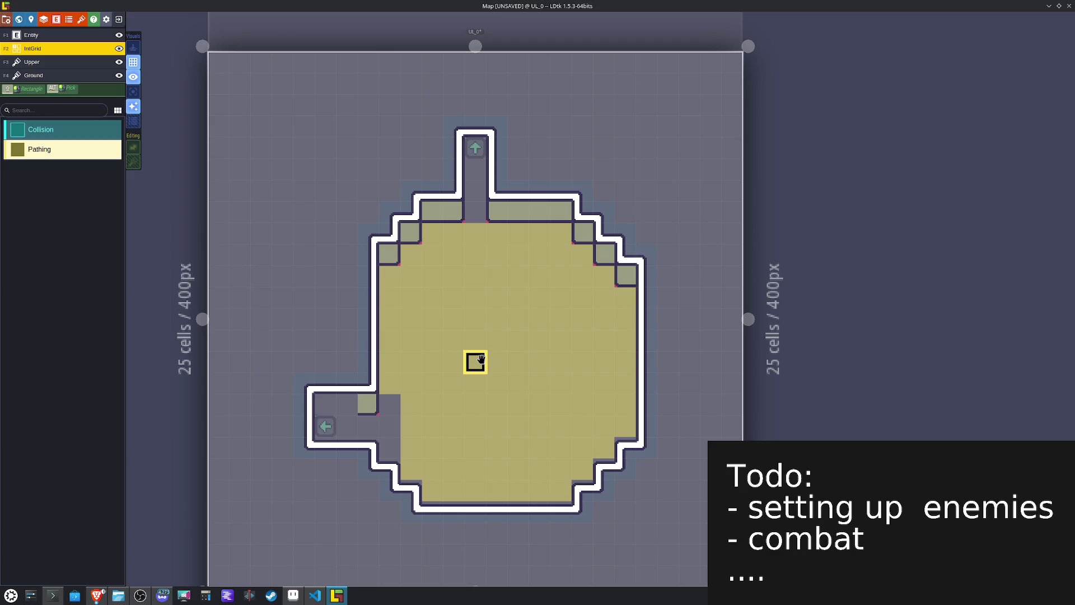
{"action": "key", "text": "F4"}
Step: Shade the west corridor row grey-green, save the project, and delete the Pathing entity
{"action": "left_click_drag", "start_coordinate": [349, 403], "coordinate": [324, 403]}
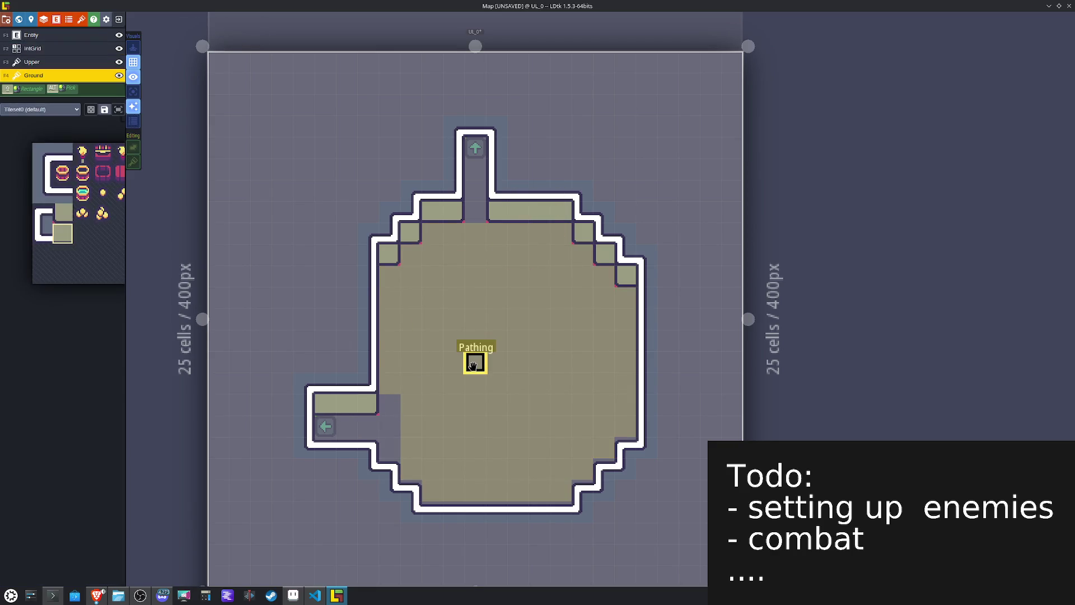
{"action": "left_click", "coordinate": [325, 426]}
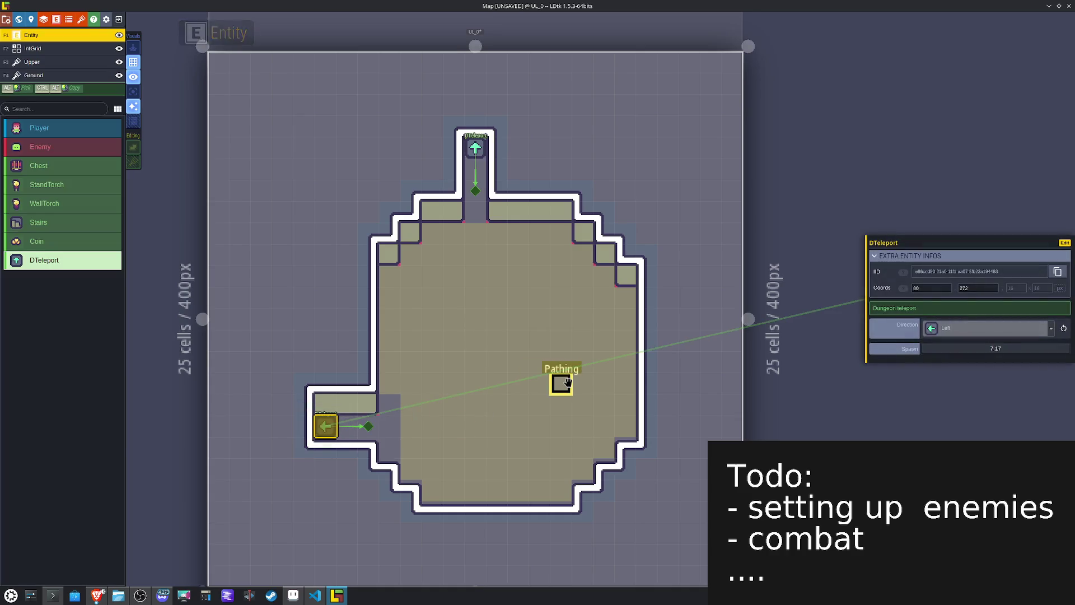
{"action": "key", "text": "Escape"}
{"action": "key", "text": "ctrl+s"}
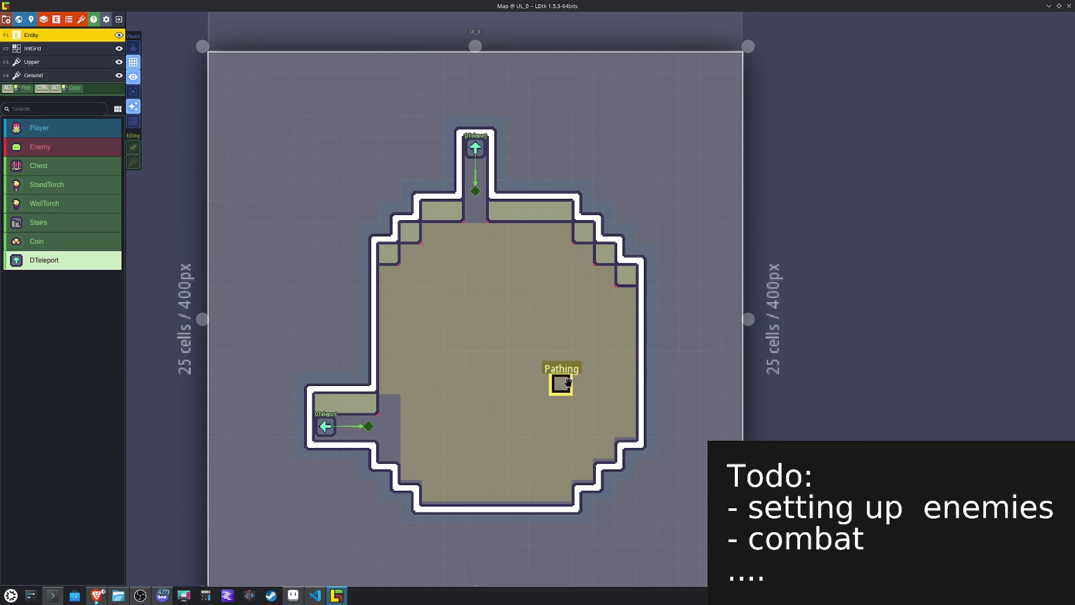
{"action": "right_click", "coordinate": [568, 383]}
{"action": "left_click", "coordinate": [39, 75]}
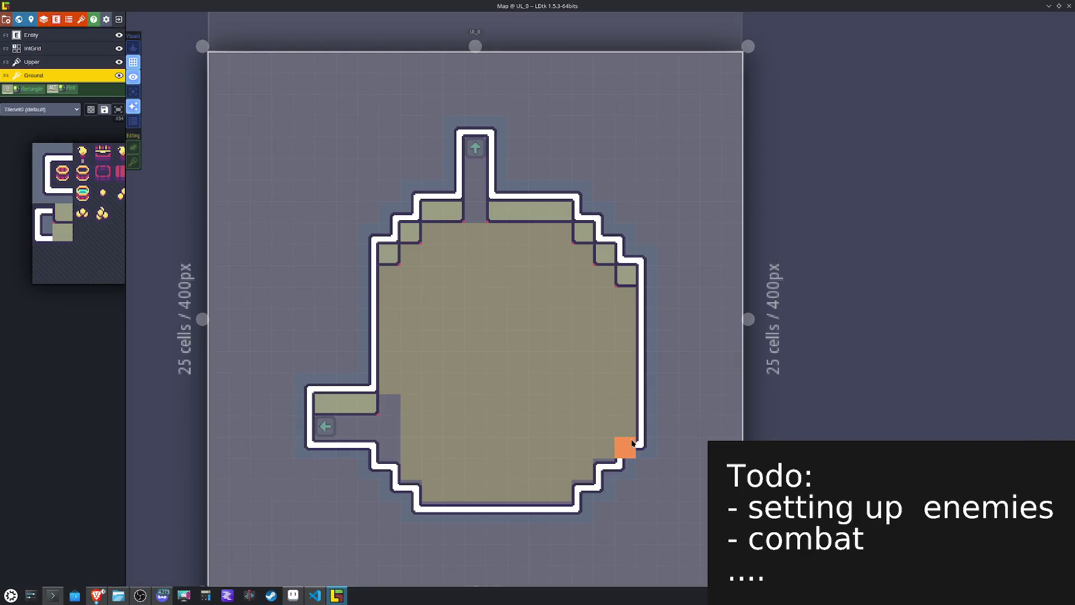
Step: Paint orange along the lower staircase, west corridor and top corridor, then flood-fill the room orange
{"action": "mouse_move", "coordinate": [627, 442]}
{"action": "left_mouse_down"}
{"action": "mouse_move", "coordinate": [604, 447]}
{"action": "mouse_move", "coordinate": [583, 487]}
{"action": "mouse_move", "coordinate": [492, 513]}
{"action": "mouse_move", "coordinate": [407, 472]}
{"action": "left_mouse_up"}
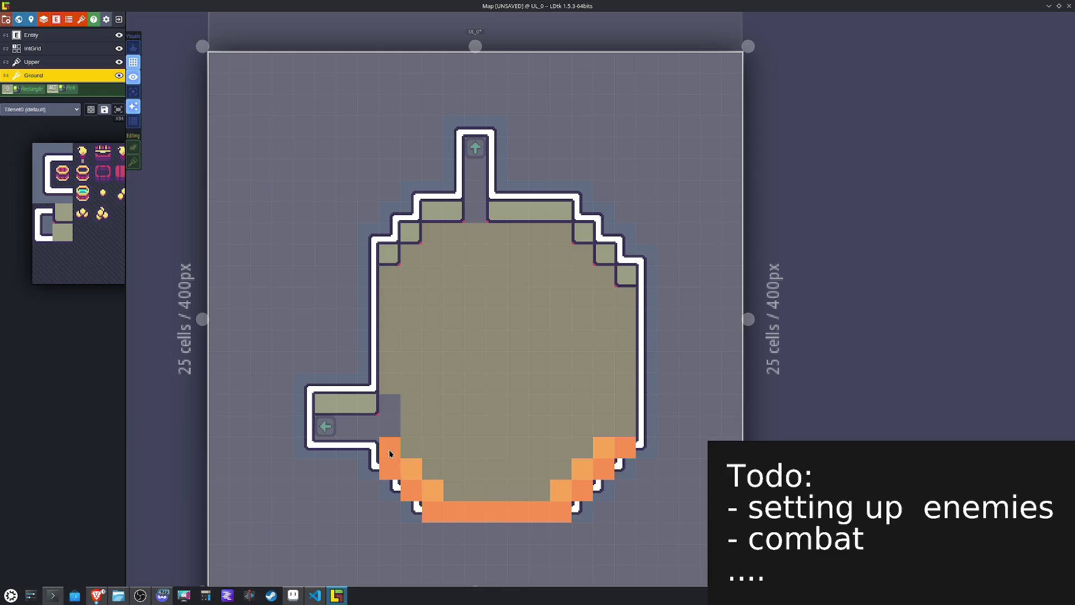
{"action": "mouse_move", "coordinate": [325, 447]}
{"action": "left_mouse_down"}
{"action": "mouse_move", "coordinate": [361, 427]}
{"action": "mouse_move", "coordinate": [388, 431]}
{"action": "left_mouse_up"}
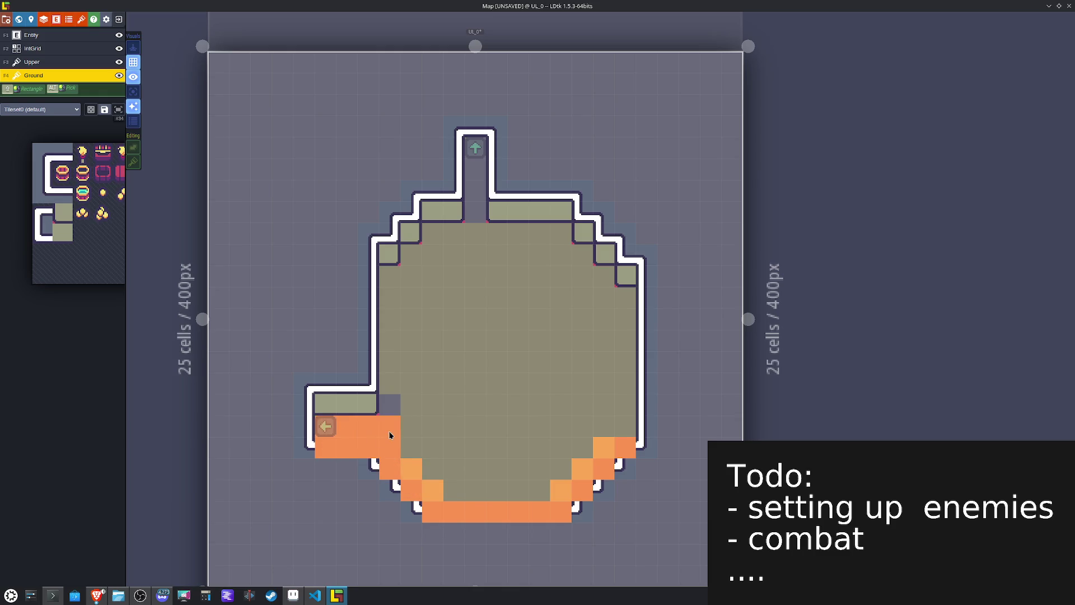
{"action": "left_click_drag", "start_coordinate": [476, 149], "coordinate": [475, 213]}
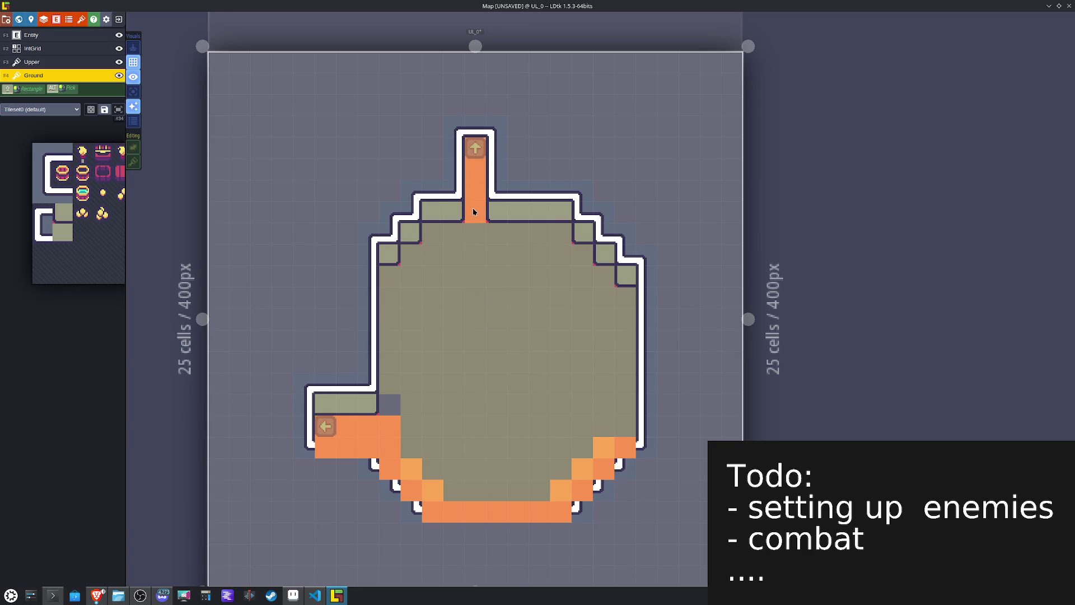
{"action": "left_click", "coordinate": [538, 345]}
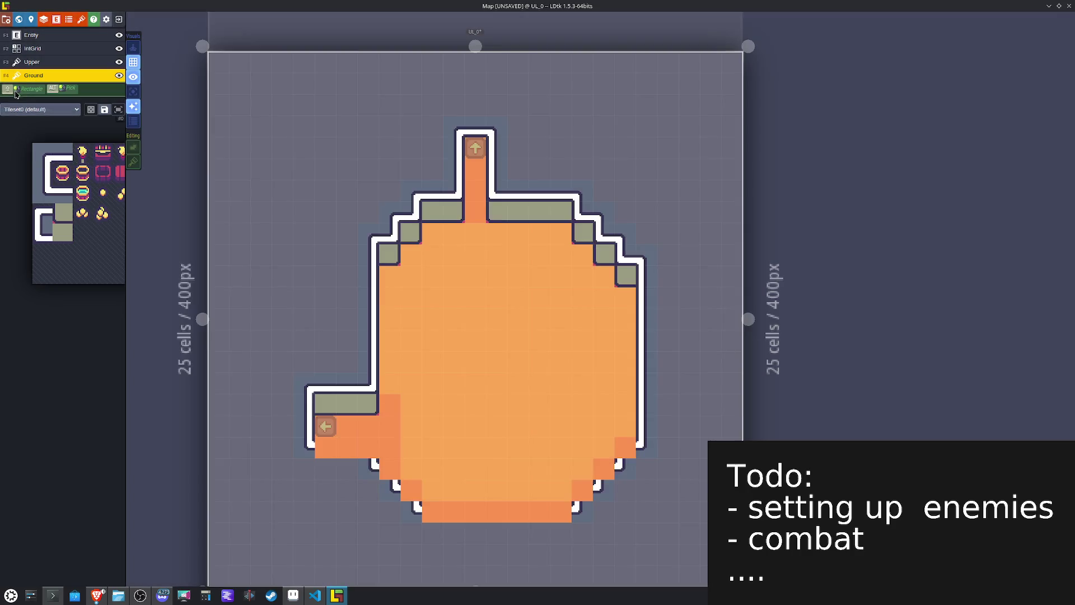
{"action": "mouse_move", "coordinate": [79, 237]}
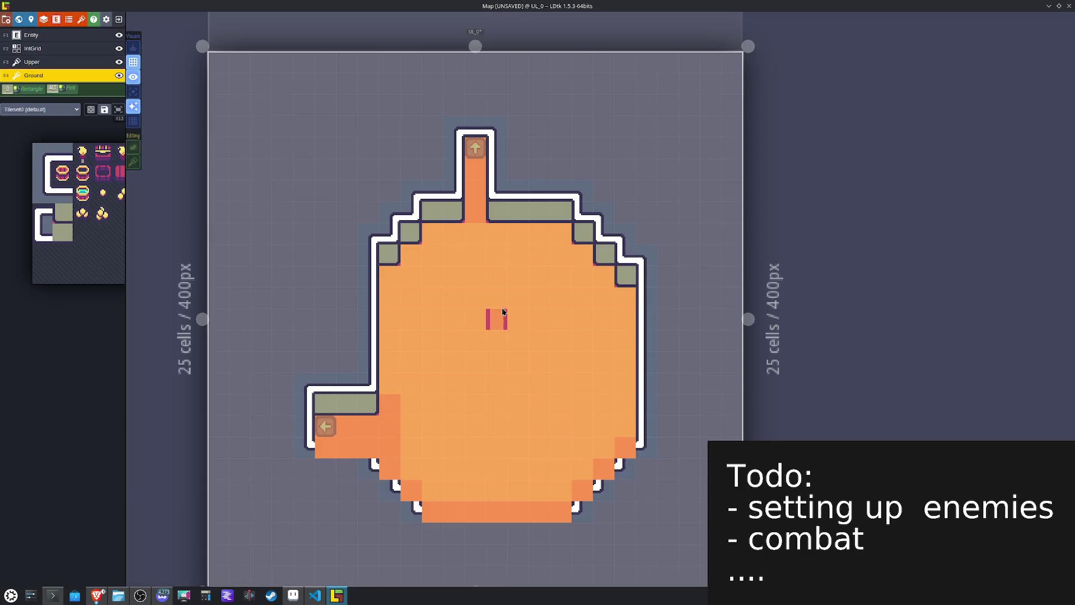
Step: Place red-edged orange tiles in the top corridor and the west corridor
{"action": "left_click", "coordinate": [475, 213]}
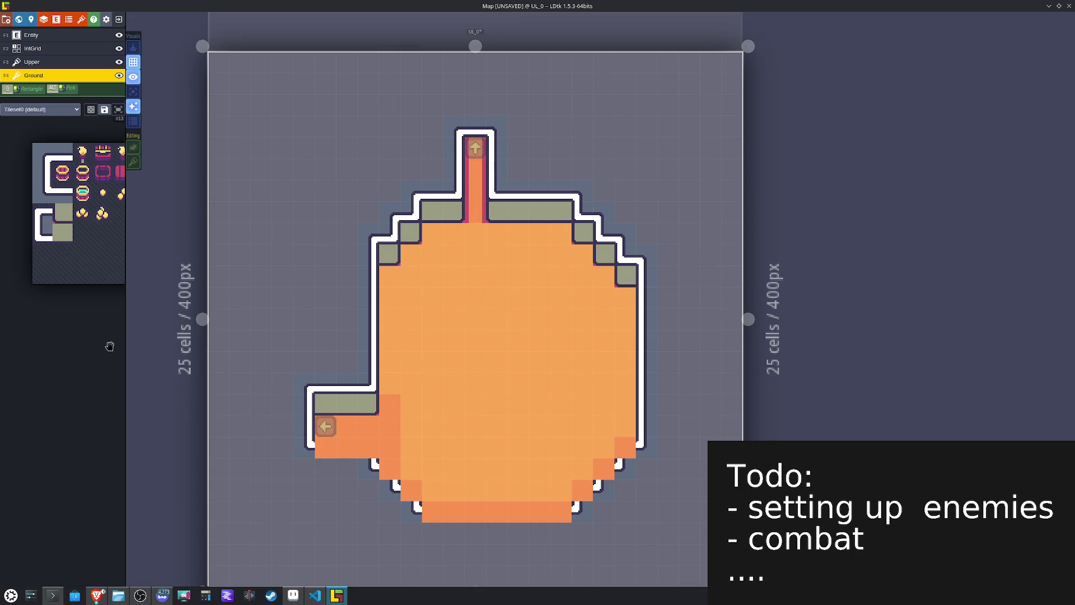
{"action": "mouse_move", "coordinate": [182, 230]}
{"action": "left_click", "coordinate": [155, 162]}
{"action": "left_click", "coordinate": [348, 417]}
Step: Paint red-edged tiles down the right floor edge and at the bottom-left steps
{"action": "mouse_move", "coordinate": [84, 214]}
{"action": "left_click", "coordinate": [145, 175]}
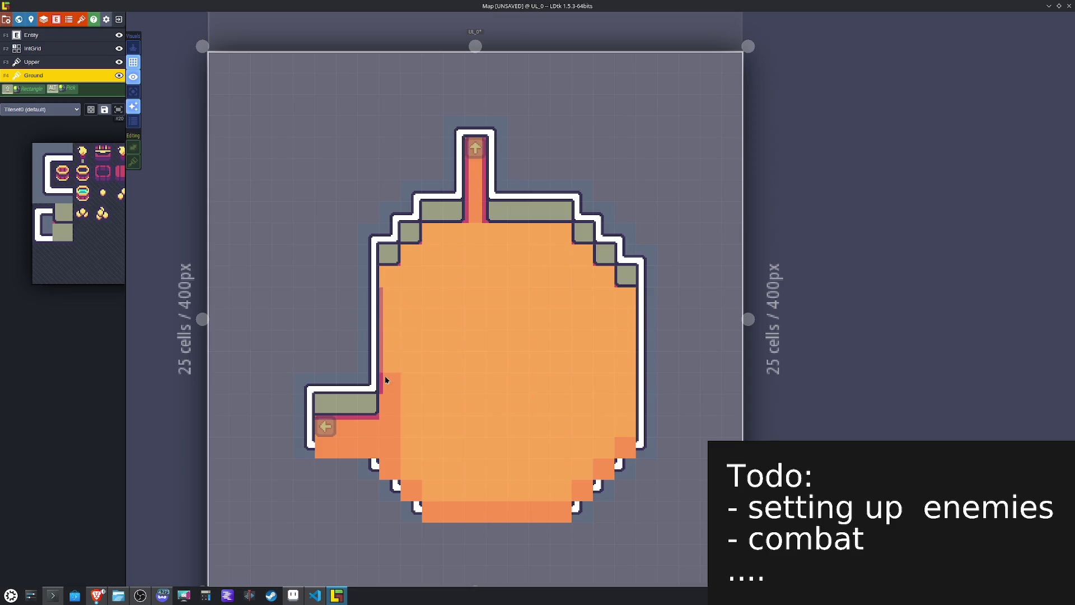
{"action": "key", "text": "x"}
{"action": "mouse_move", "coordinate": [620, 310]}
{"action": "left_mouse_down"}
{"action": "mouse_move", "coordinate": [620, 435]}
{"action": "mouse_move", "coordinate": [587, 485]}
{"action": "left_mouse_up"}
{"action": "key", "text": "x"}
{"action": "left_click", "coordinate": [432, 512]}
{"action": "left_click", "coordinate": [409, 490]}
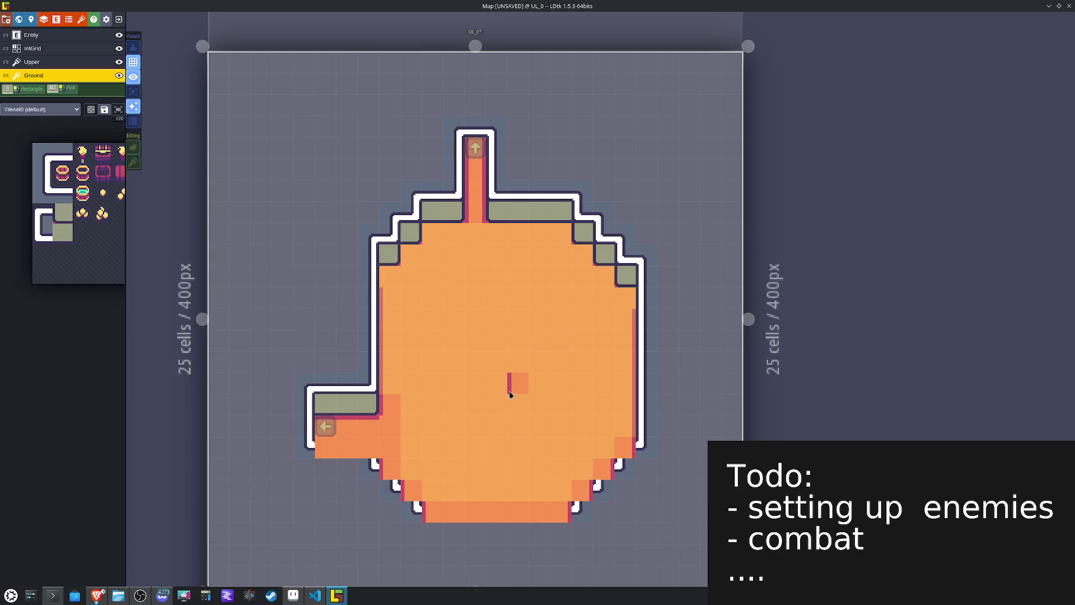
Step: Shade the top-left floor edge with the red-edged corner tile
{"action": "mouse_move", "coordinate": [141, 182]}
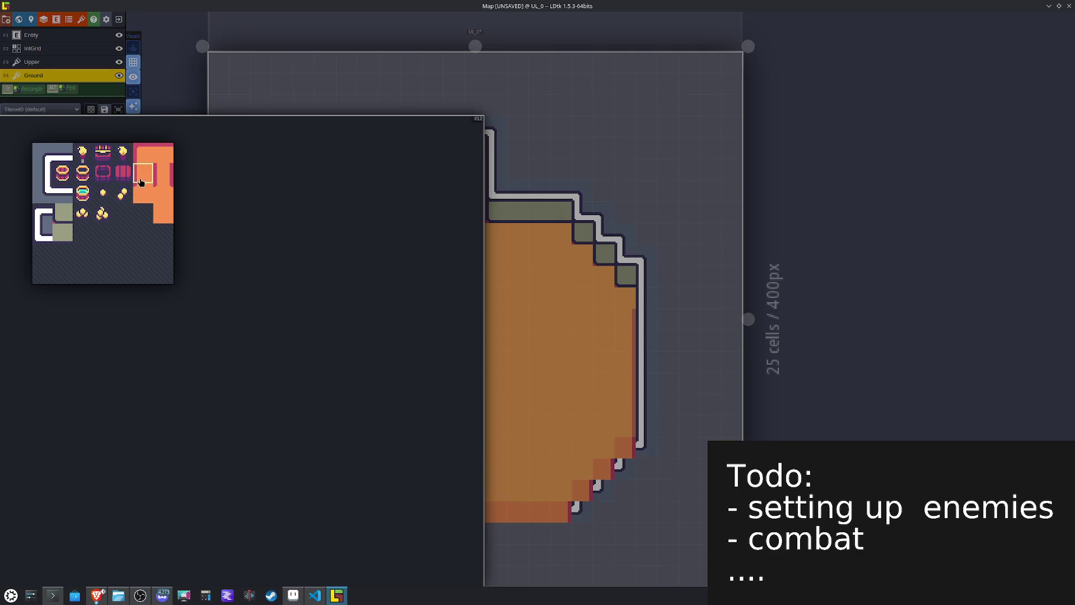
{"action": "left_click", "coordinate": [141, 158]}
{"action": "left_click_drag", "start_coordinate": [398, 278], "coordinate": [437, 242]}
{"action": "key", "text": "x"}
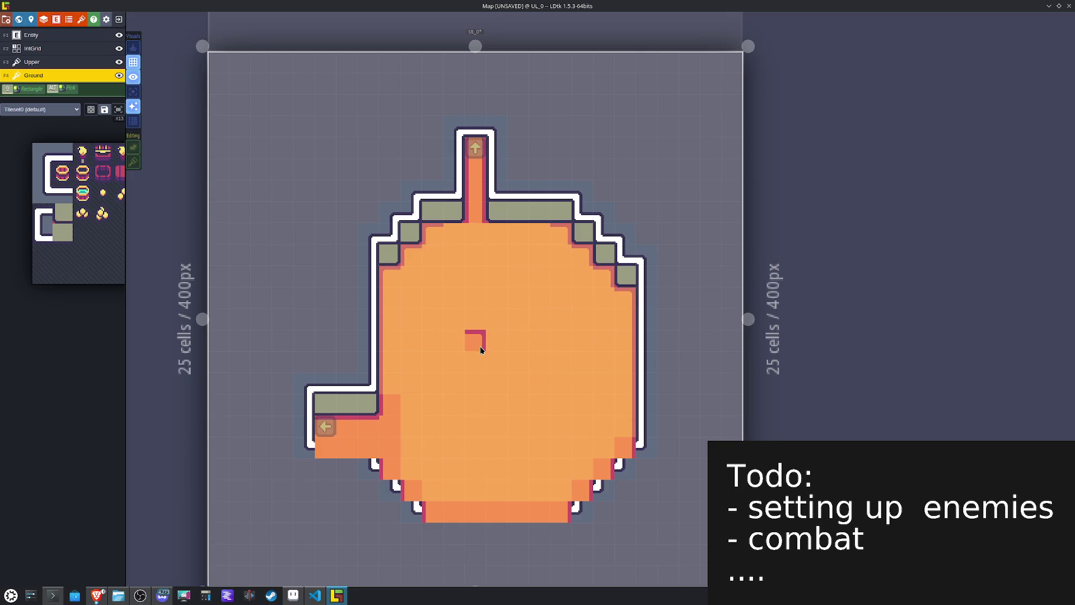
Step: Try other floor edge shading tiles in different X/Y flip orientations
{"action": "mouse_move", "coordinate": [180, 151]}
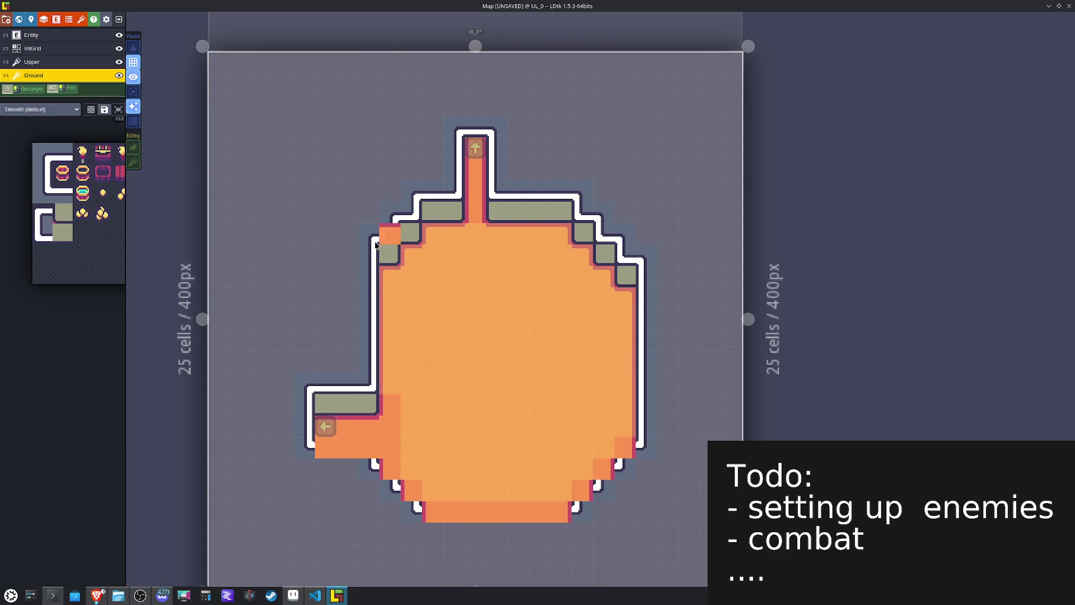
{"action": "mouse_move", "coordinate": [95, 208]}
{"action": "left_click", "coordinate": [164, 197]}
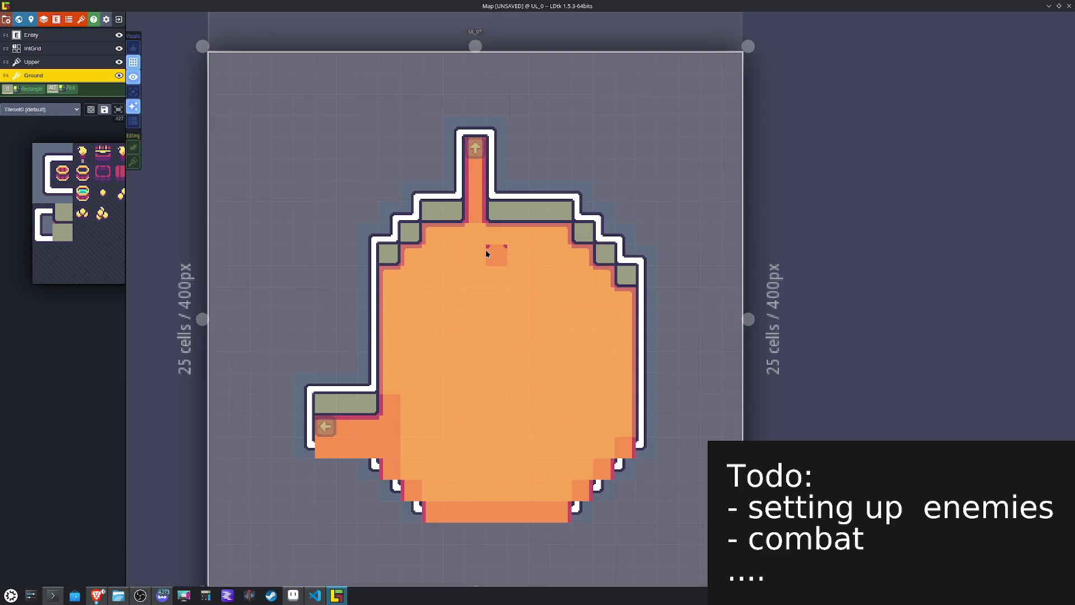
{"action": "mouse_move", "coordinate": [67, 225]}
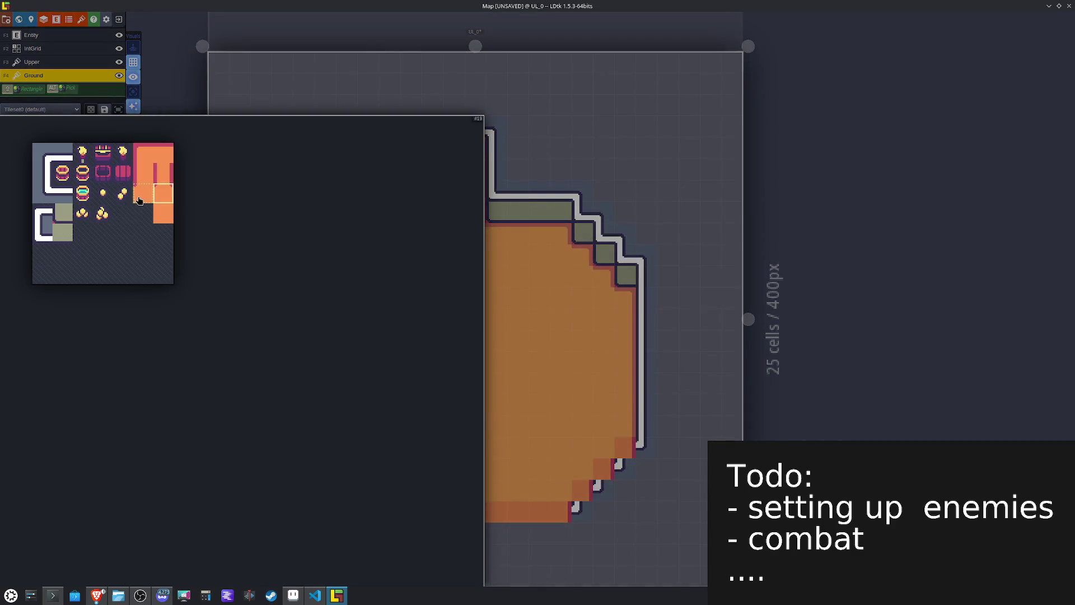
{"action": "left_click", "coordinate": [139, 201]}
{"action": "key", "text": "x"}
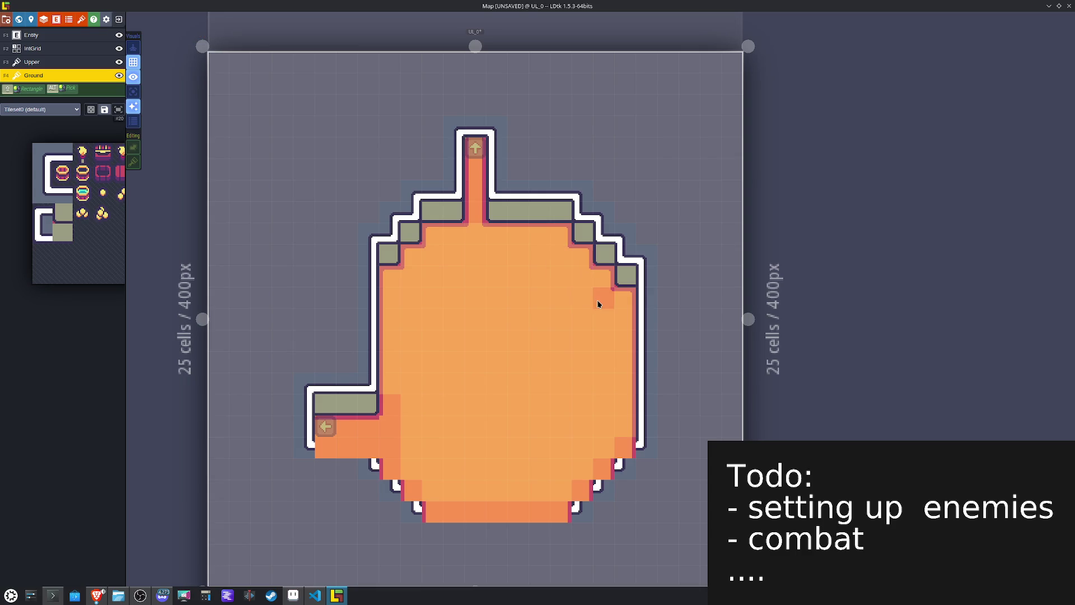
{"action": "key", "text": "y"}
{"action": "key", "text": "x"}
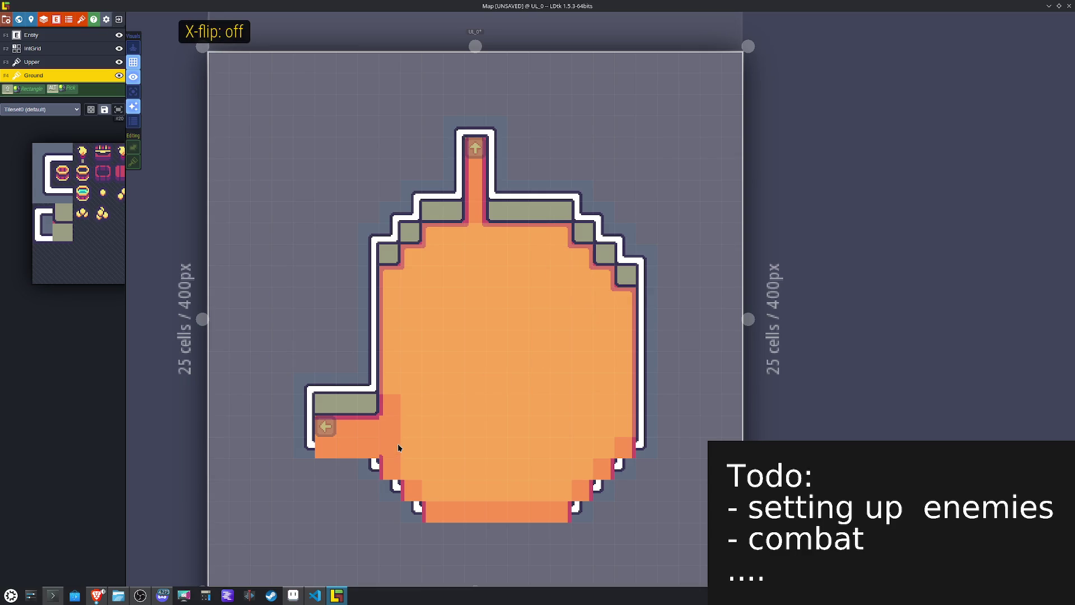
{"action": "key", "text": "x"}
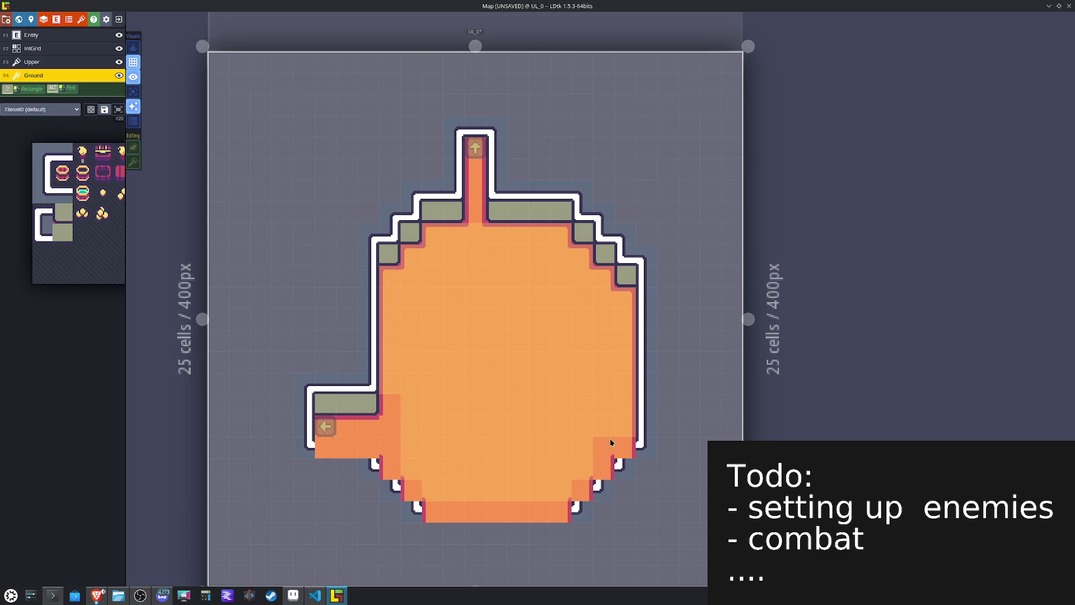
{"action": "key", "text": "y"}
{"action": "key", "text": "x"}
{"action": "left_click", "coordinate": [34, 62]}
Step: Paint the white wall along the room's bottom edge and bottom-left edge
{"action": "mouse_move", "coordinate": [42, 265]}
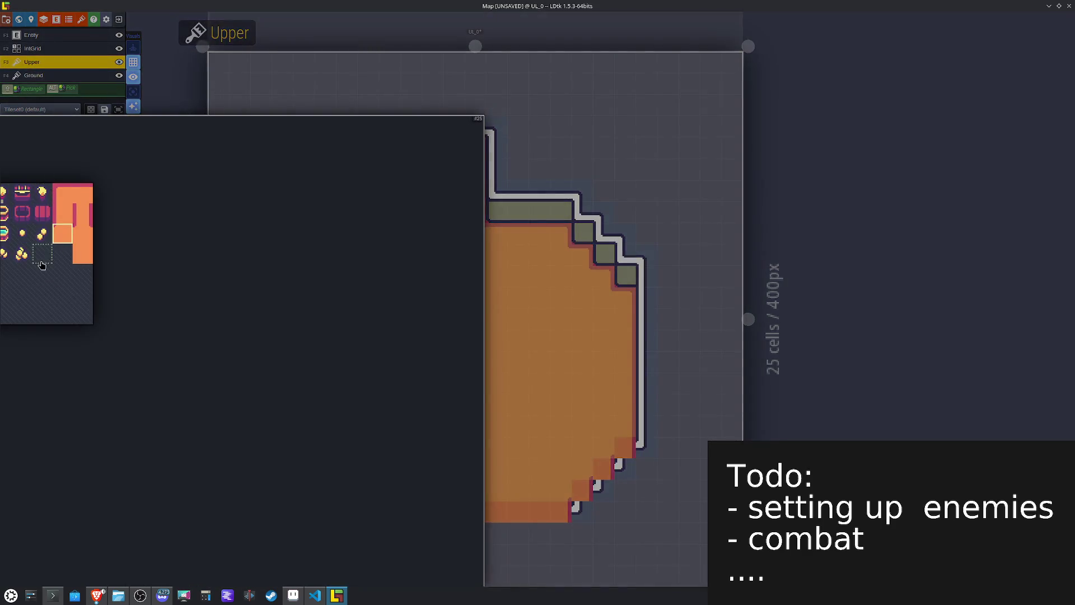
{"action": "left_click", "coordinate": [110, 253]}
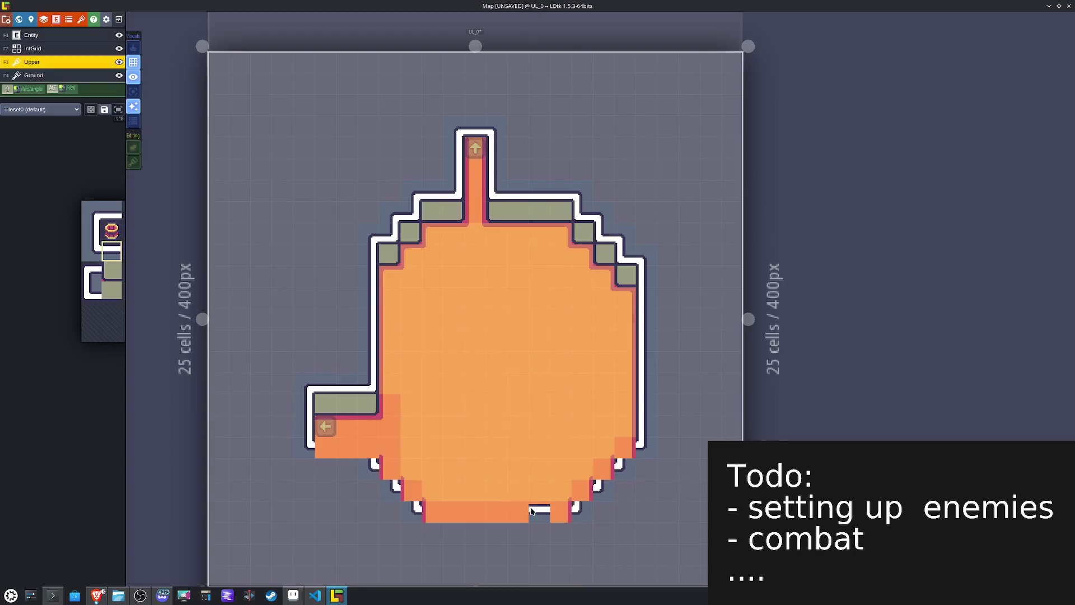
{"action": "left_click_drag", "start_coordinate": [547, 507], "coordinate": [423, 508]}
{"action": "left_click", "coordinate": [560, 513]}
{"action": "left_click_drag", "start_coordinate": [395, 448], "coordinate": [331, 448]}
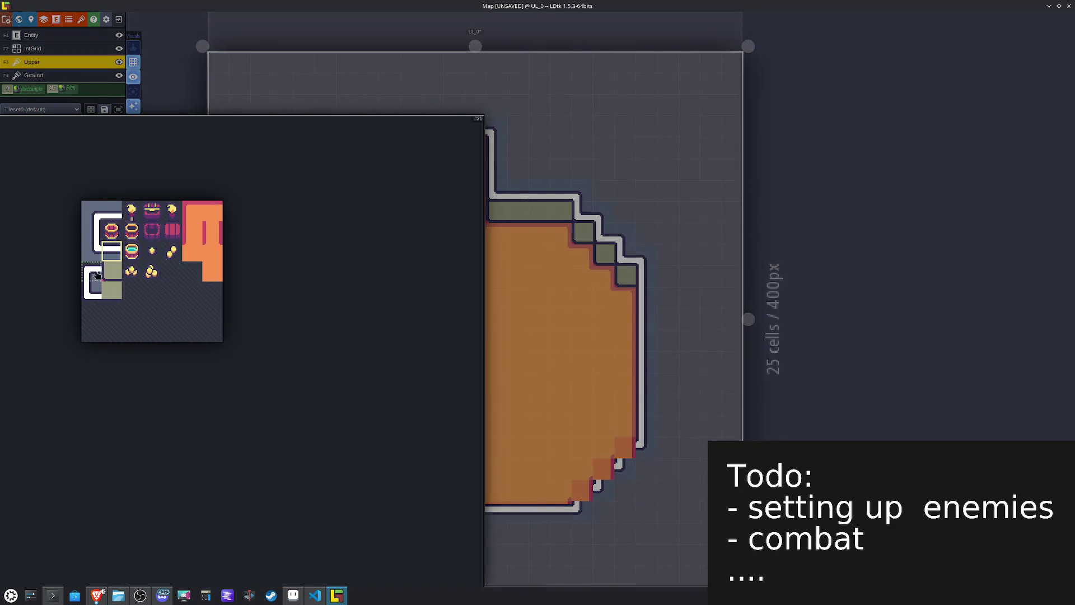
Step: Place mirrored wall corner tiles at the bottom-left inner corners
{"action": "left_click", "coordinate": [92, 278]}
{"action": "key", "text": "x"}
{"action": "left_click", "coordinate": [374, 443]}
{"action": "left_click", "coordinate": [396, 467]}
{"action": "left_click", "coordinate": [412, 492]}
Step: Place wall corners at the bottom-right inner corner, replacing one wrong tile
{"action": "key", "text": "x"}
{"action": "left_click", "coordinate": [577, 487]}
{"action": "left_click", "coordinate": [603, 469]}
{"action": "left_click", "coordinate": [604, 450]}
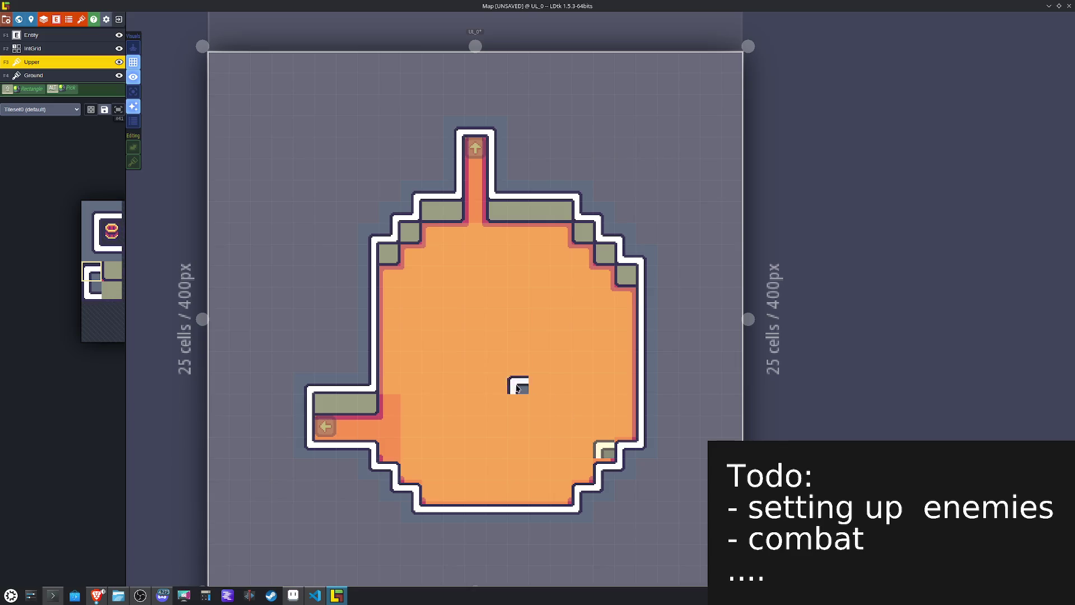
{"action": "right_click", "coordinate": [604, 453]}
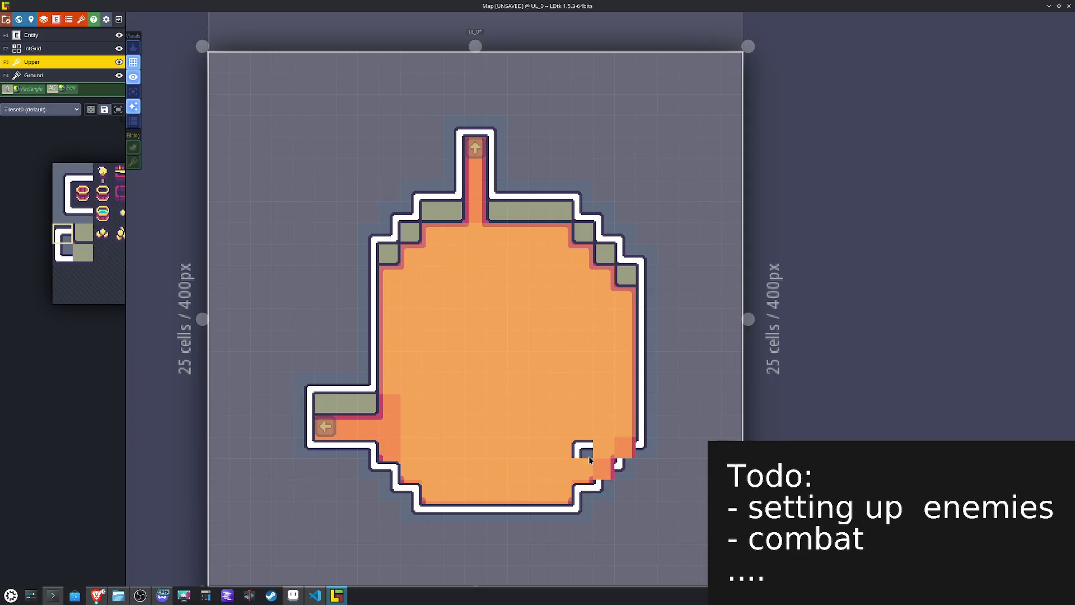
{"action": "left_click", "coordinate": [625, 450]}
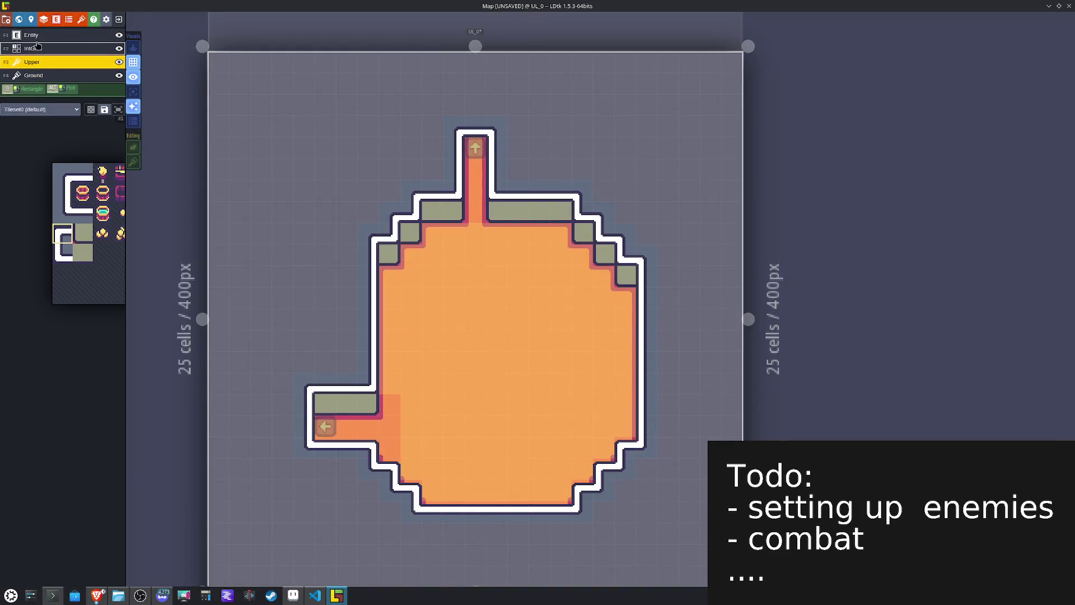
{"action": "left_click", "coordinate": [35, 51]}
{"action": "left_click", "coordinate": [41, 129]}
Step: Paint Collision cells around UL_0's walls and save the project
{"action": "mouse_move", "coordinate": [645, 275]}
{"action": "left_mouse_down"}
{"action": "mouse_move", "coordinate": [644, 433]}
{"action": "mouse_move", "coordinate": [542, 513]}
{"action": "mouse_move", "coordinate": [408, 511]}
{"action": "mouse_move", "coordinate": [387, 472]}
{"action": "mouse_move", "coordinate": [355, 450]}
{"action": "mouse_move", "coordinate": [303, 448]}
{"action": "mouse_move", "coordinate": [305, 404]}
{"action": "mouse_move", "coordinate": [369, 381]}
{"action": "mouse_move", "coordinate": [369, 252]}
{"action": "mouse_move", "coordinate": [411, 212]}
{"action": "mouse_move", "coordinate": [452, 207]}
{"action": "mouse_move", "coordinate": [451, 125]}
{"action": "mouse_move", "coordinate": [497, 125]}
{"action": "mouse_move", "coordinate": [496, 200]}
{"action": "mouse_move", "coordinate": [583, 210]}
{"action": "mouse_move", "coordinate": [584, 232]}
{"action": "mouse_move", "coordinate": [629, 275]}
{"action": "left_mouse_up"}
{"action": "key", "text": "ctrl+s"}
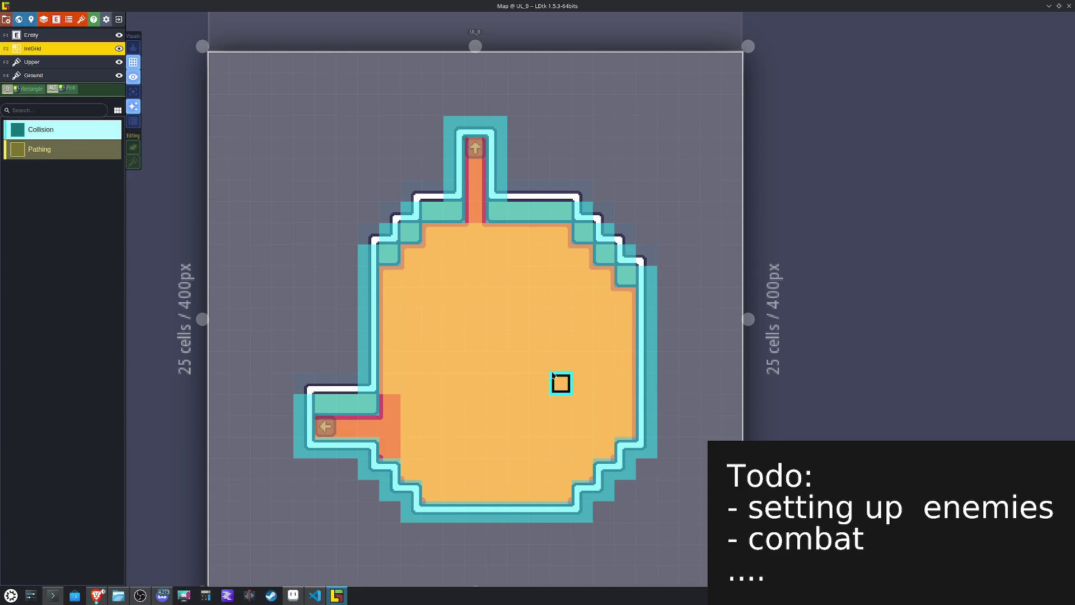
{"action": "key", "text": "ctrl+s"}
{"action": "key", "text": "ctrl+s"}
{"action": "left_click", "coordinate": [29, 19]}
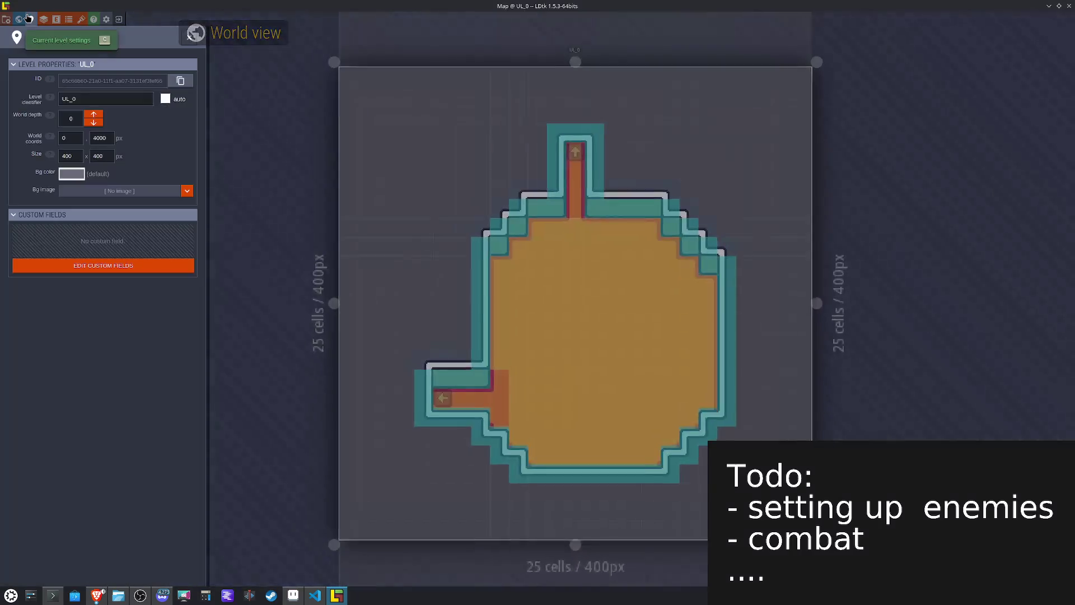
Step: Review UL_0's background colour in the level settings and save the project
{"action": "left_click", "coordinate": [30, 19]}
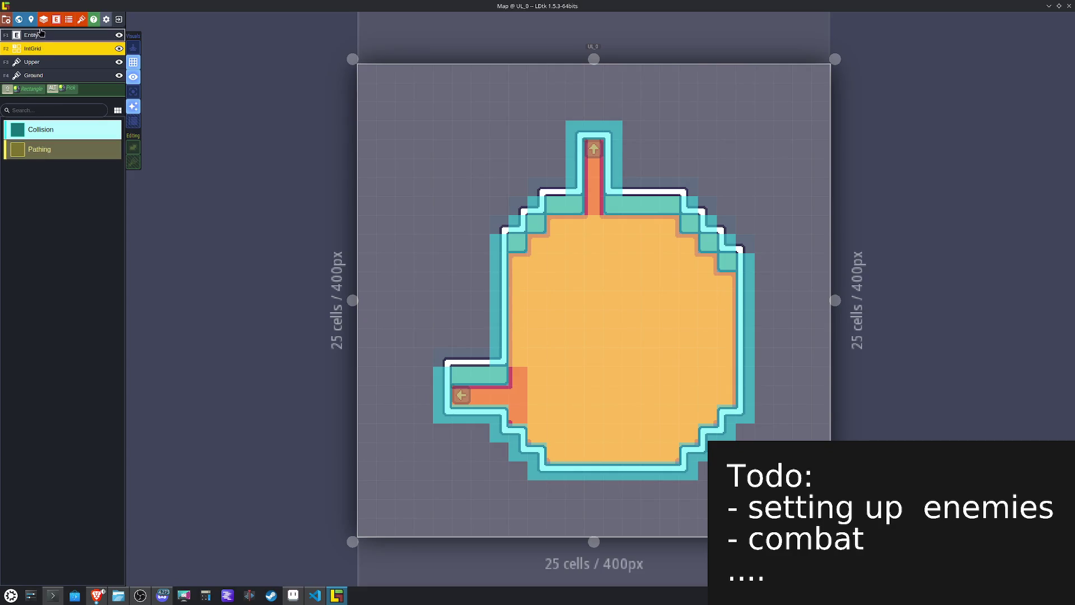
{"action": "left_click", "coordinate": [31, 19]}
{"action": "left_click", "coordinate": [67, 175]}
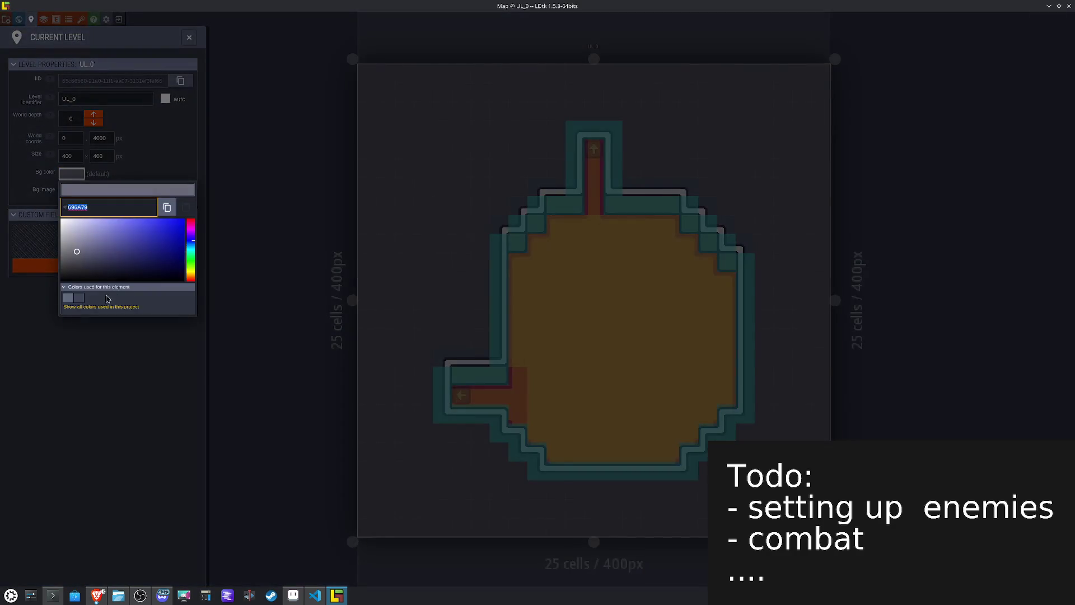
{"action": "left_click", "coordinate": [445, 374]}
{"action": "key", "text": "ctrl+s"}
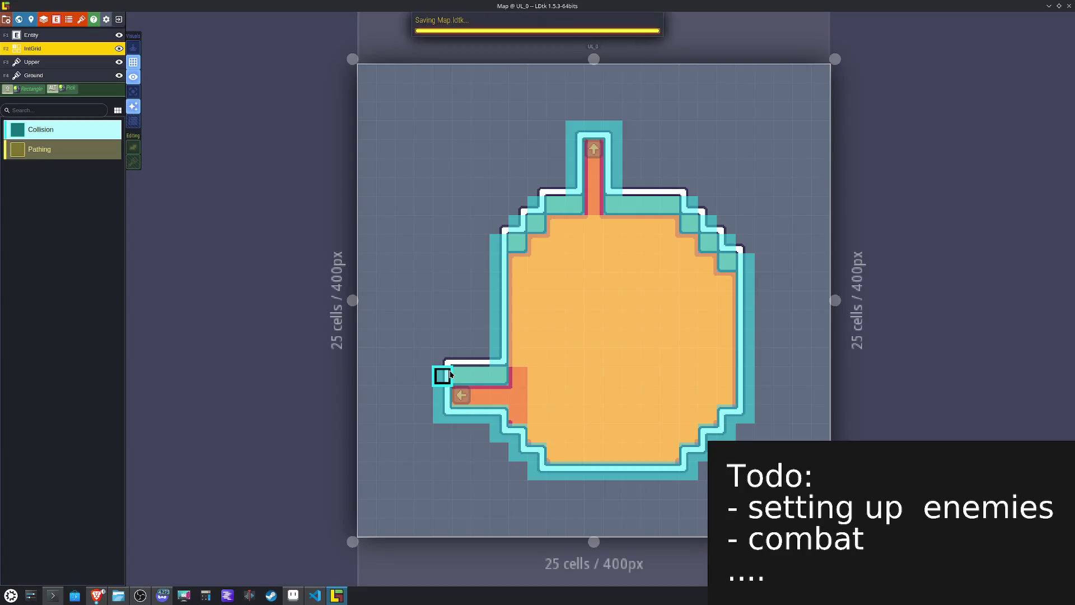
Step: Give level DL_0 the blue-grey background swatch, save, and view the upper levels in World view
{"action": "key", "text": "w"}
{"action": "left_click", "coordinate": [517, 469]}
{"action": "left_click", "coordinate": [448, 275]}
{"action": "left_click", "coordinate": [70, 306]}
{"action": "left_click", "coordinate": [70, 430]}
{"action": "double_click", "coordinate": [477, 228]}
{"action": "key", "text": "ctrl+s"}
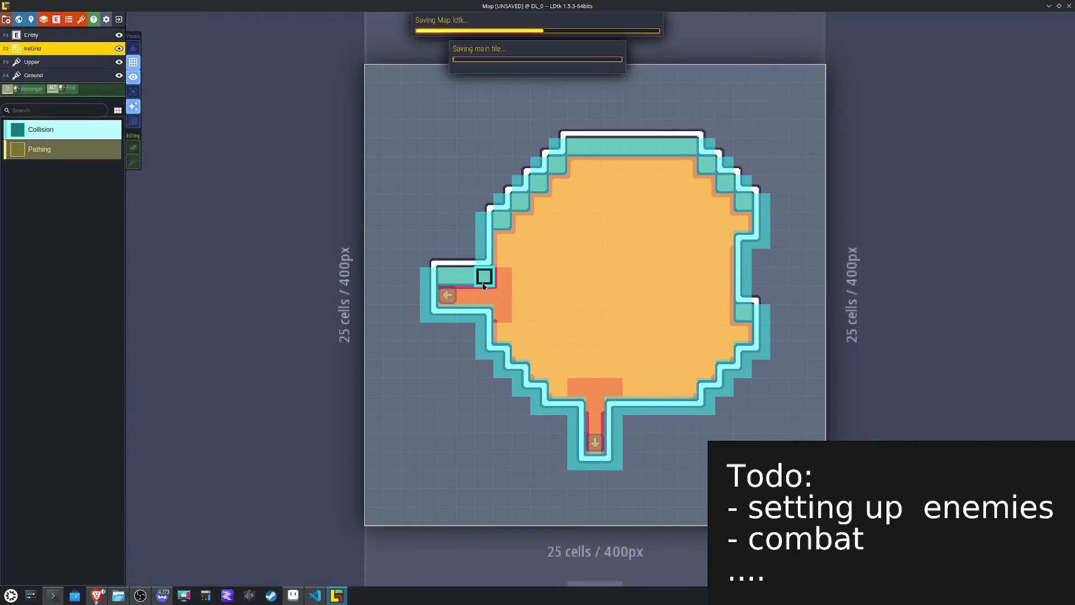
{"action": "key", "text": "w"}
{"action": "mouse_move", "coordinate": [669, 379]}
{"action": "left_mouse_down"}
{"action": "mouse_move", "coordinate": [674, 456]}
{"action": "mouse_move", "coordinate": [676, 135]}
{"action": "mouse_move", "coordinate": [707, 144]}
{"action": "mouse_move", "coordinate": [702, 83]}
{"action": "left_mouse_up"}
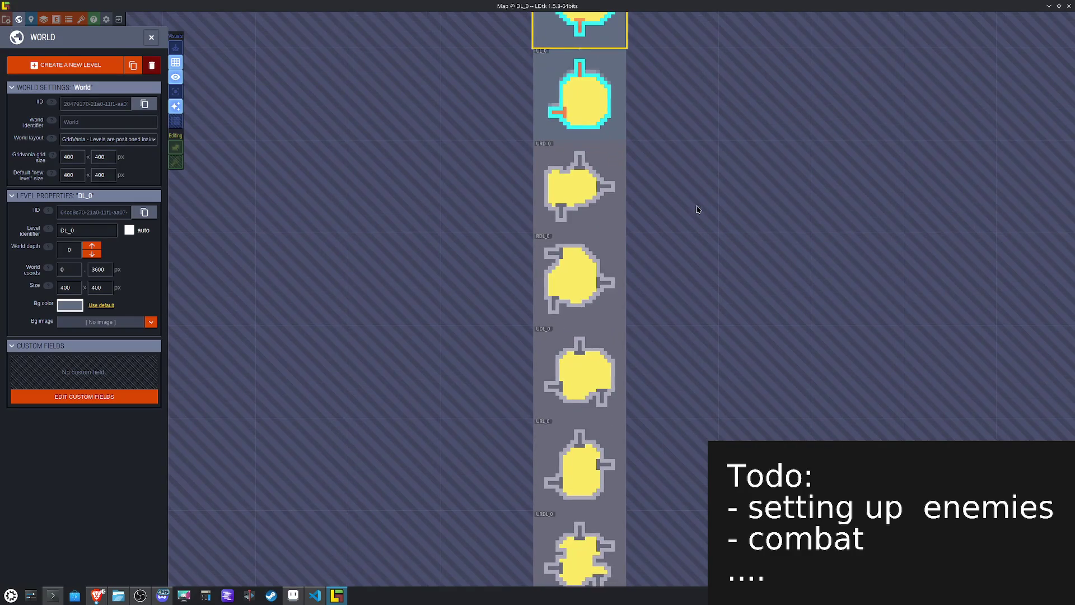
Step: Open level URD_0 and paint rounded corner tiles on its top walls on the Ground layer
{"action": "double_click", "coordinate": [594, 182]}
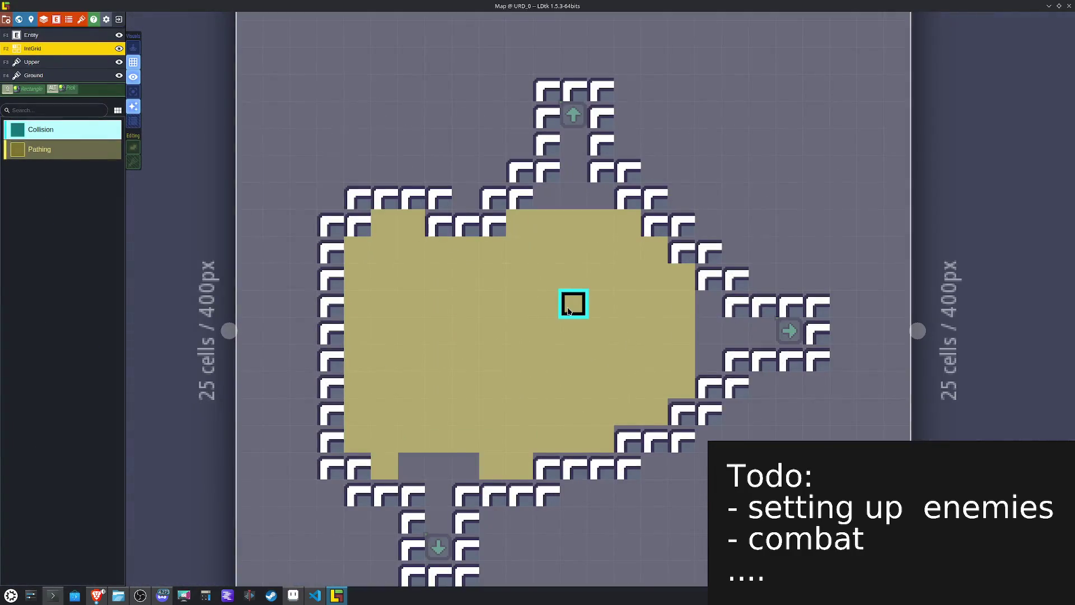
{"action": "left_click", "coordinate": [47, 76]}
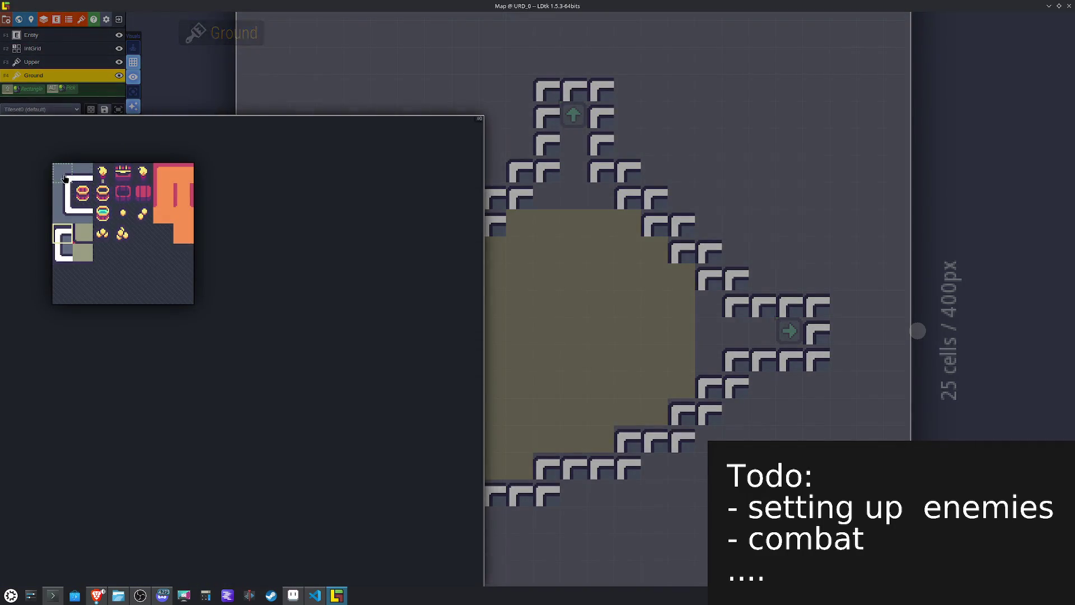
{"action": "left_click", "coordinate": [63, 178]}
{"action": "left_click", "coordinate": [554, 94]}
{"action": "left_click", "coordinate": [510, 168]}
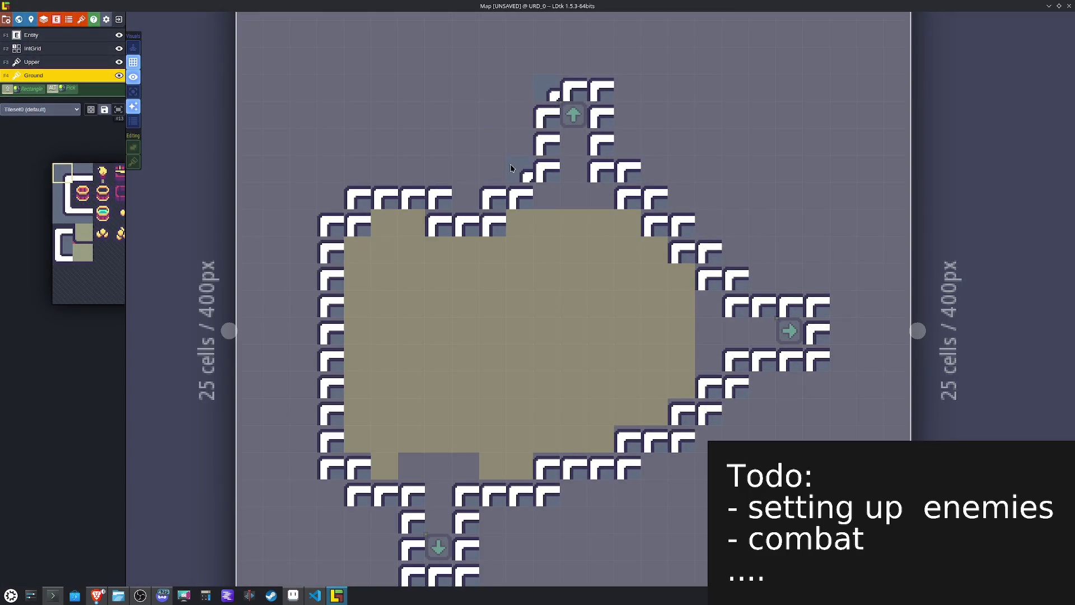
Step: Paint mirrored and regular corner tiles on URD_0's upper-left, top-right and right walls
{"action": "key", "text": "x"}
{"action": "left_click", "coordinate": [438, 197]}
{"action": "key", "text": "x"}
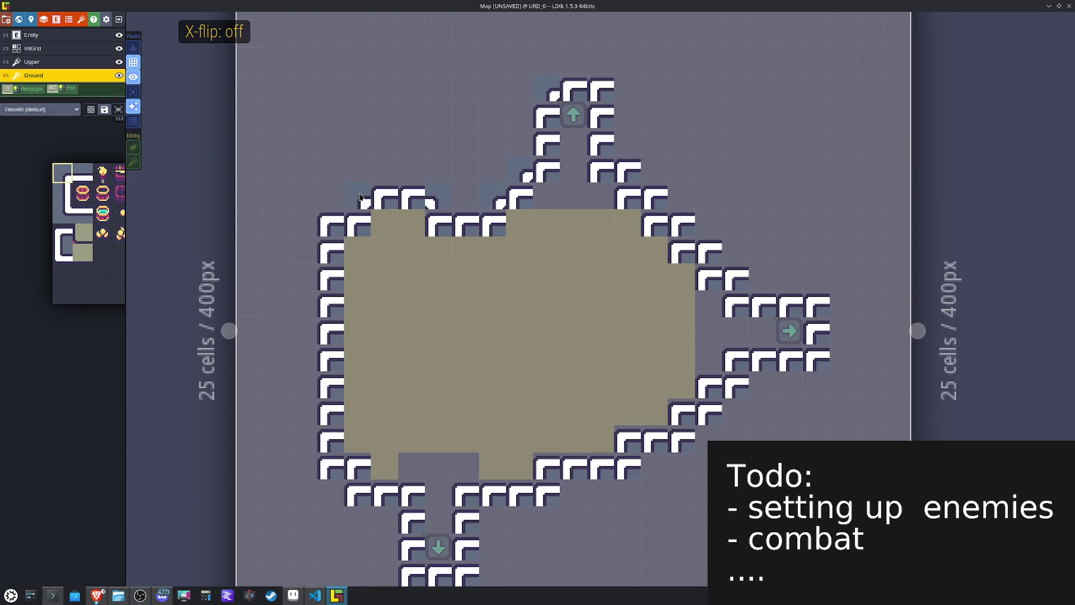
{"action": "left_click", "coordinate": [361, 199]}
{"action": "left_click", "coordinate": [337, 224]}
{"action": "key", "text": "x"}
{"action": "left_click", "coordinate": [610, 87]}
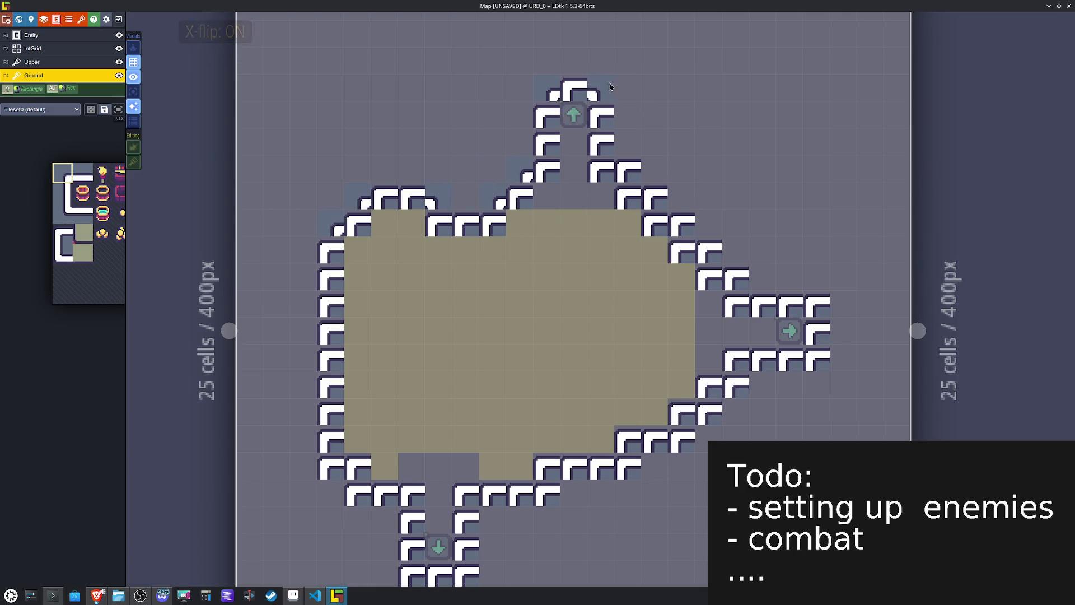
{"action": "left_click_drag", "start_coordinate": [658, 190], "coordinate": [685, 223]}
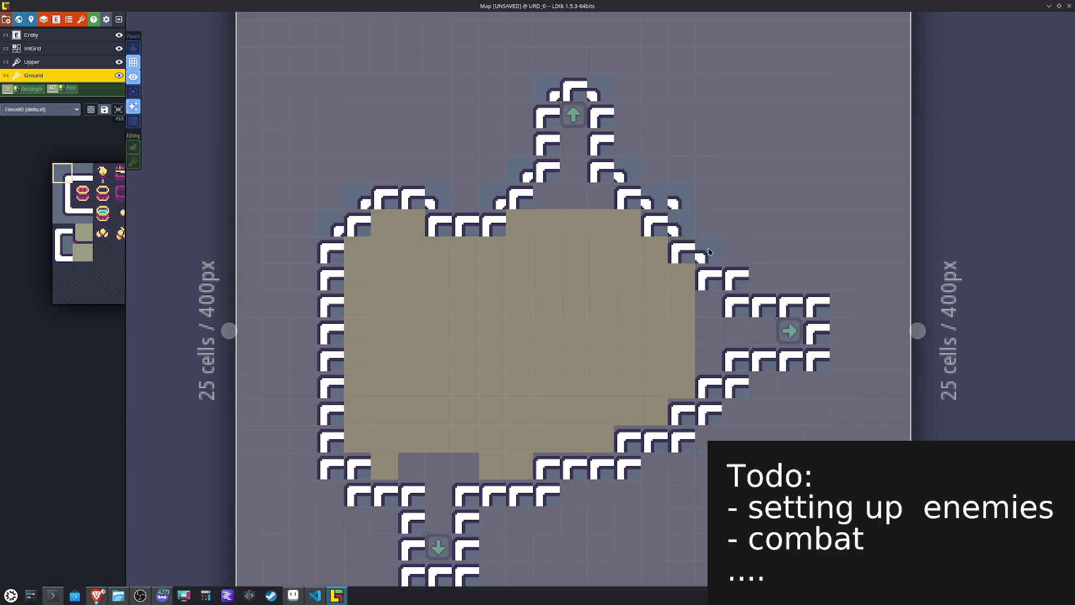
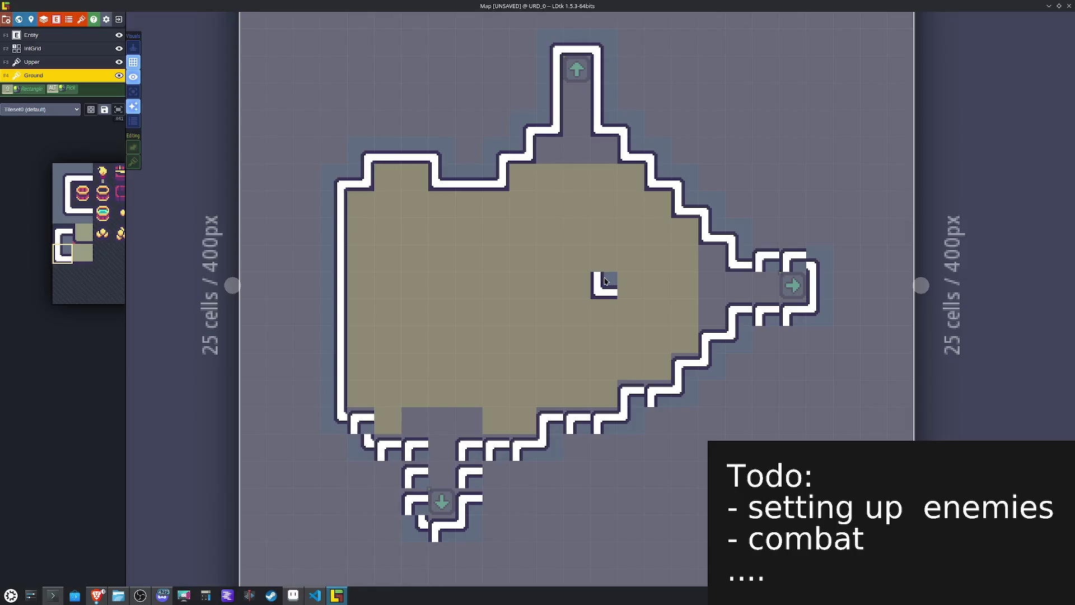
Step: Place corner wall tiles, X-flipped where needed, at the edges of the bottom corridor
{"action": "mouse_move", "coordinate": [81, 242]}
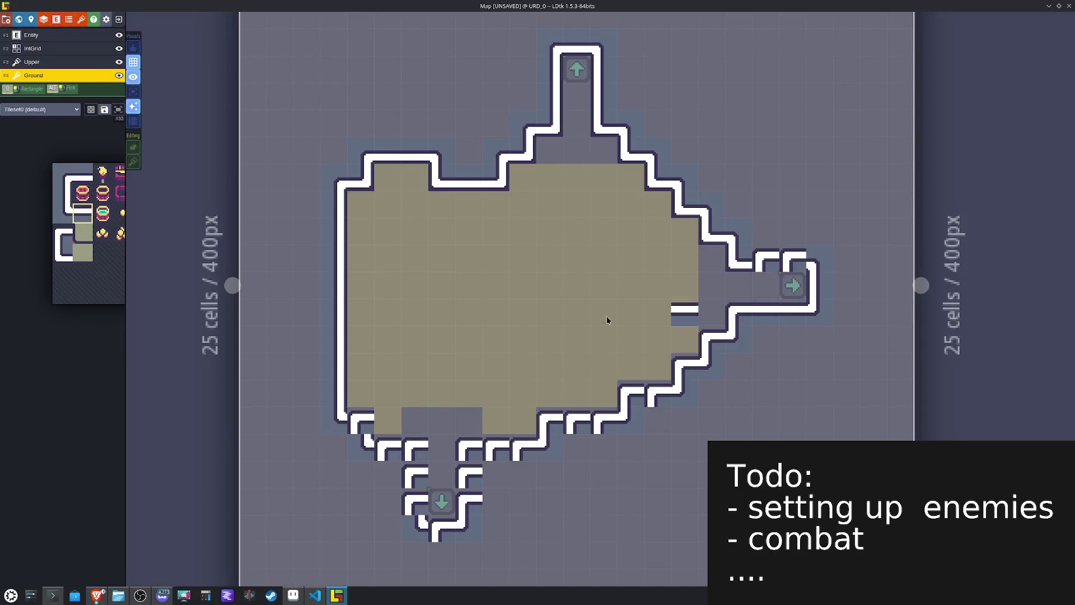
{"action": "mouse_move", "coordinate": [104, 199]}
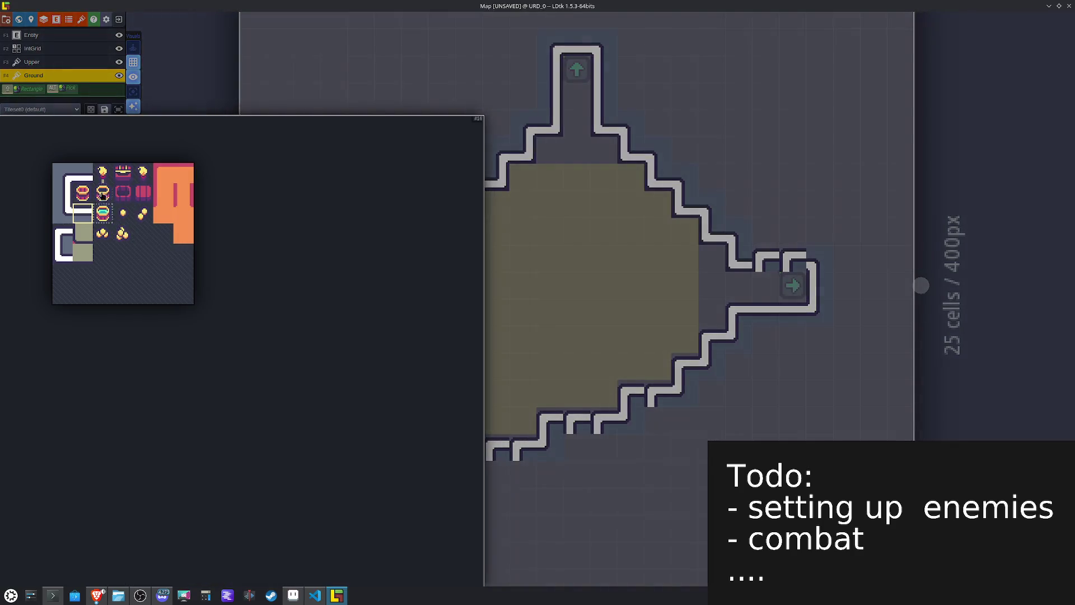
{"action": "left_click", "coordinate": [83, 180]}
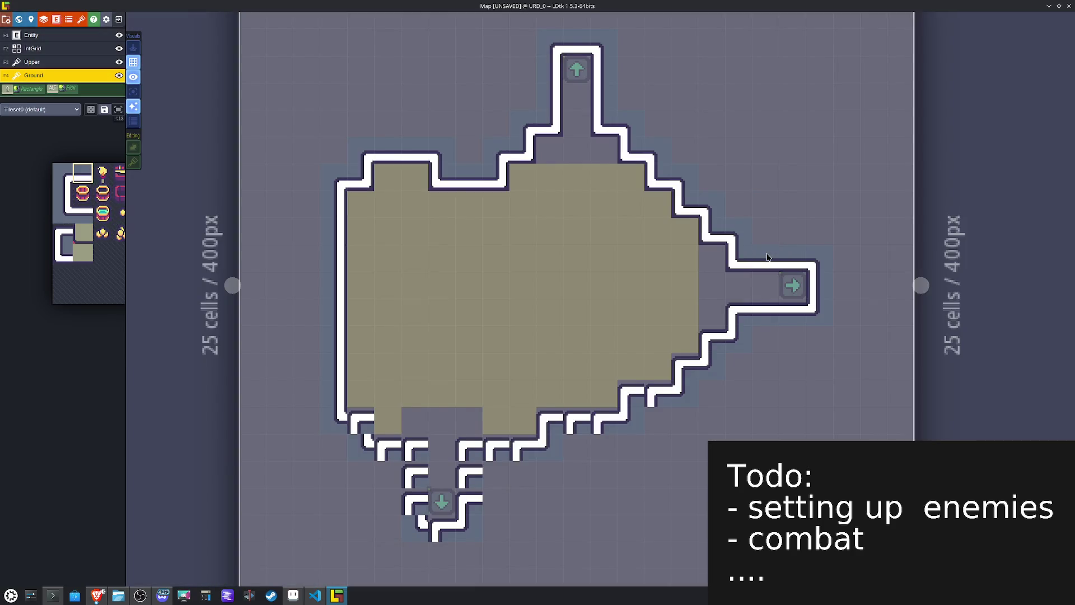
{"action": "mouse_move", "coordinate": [444, 384]}
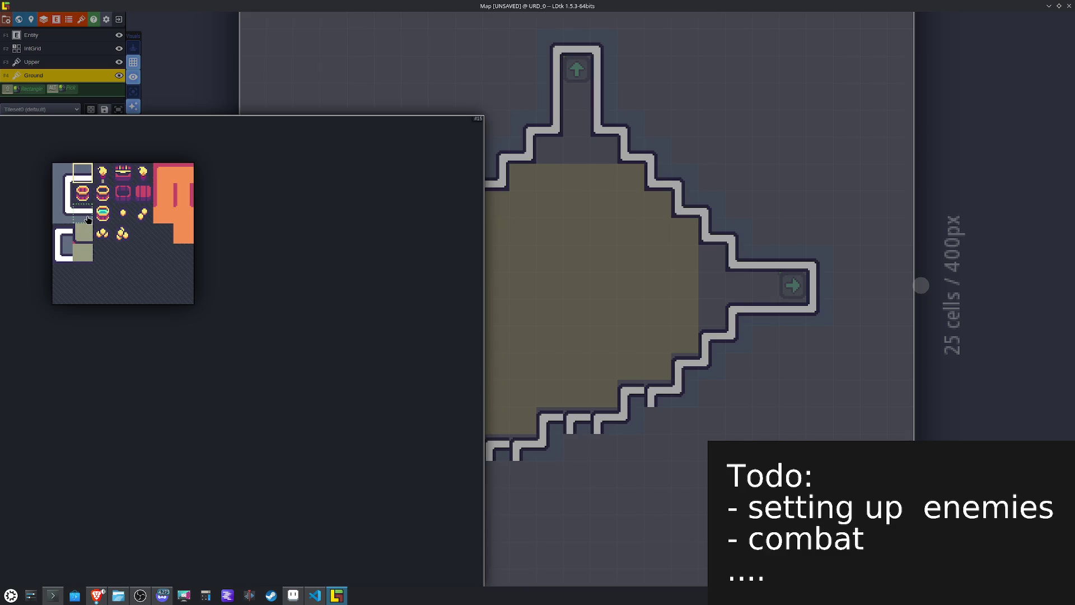
{"action": "left_click", "coordinate": [88, 220]}
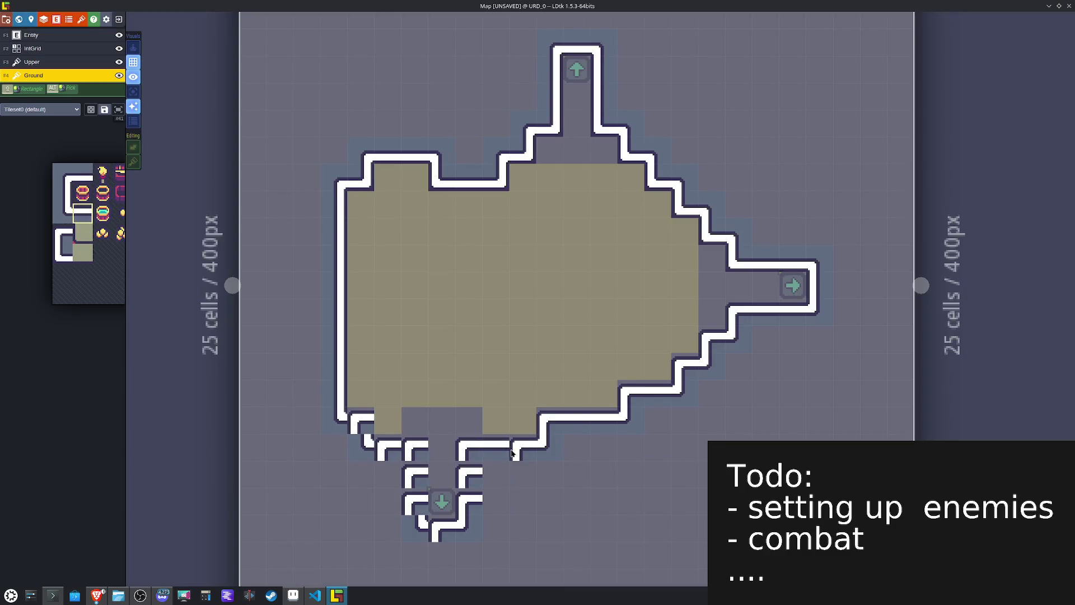
{"action": "left_click", "coordinate": [470, 451], "text": "alt"}
{"action": "key", "text": "x"}
{"action": "left_click", "coordinate": [414, 448]}
{"action": "left_click", "coordinate": [365, 419]}
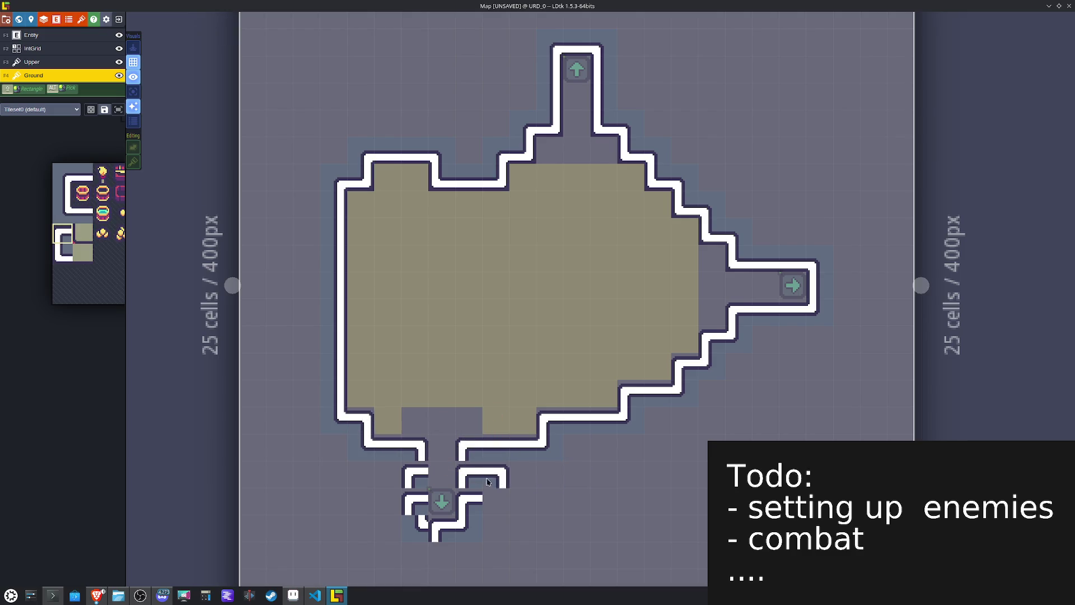
Step: Paint straight vertical walls down both sides of the bottom corridor and open the level settings
{"action": "left_click", "coordinate": [330, 369], "text": "alt"}
{"action": "left_click", "coordinate": [413, 479]}
{"action": "left_click_drag", "start_coordinate": [413, 482], "coordinate": [415, 513]}
{"action": "key", "text": "x"}
{"action": "left_click", "coordinate": [469, 475]}
{"action": "left_click", "coordinate": [532, 466], "text": "alt"}
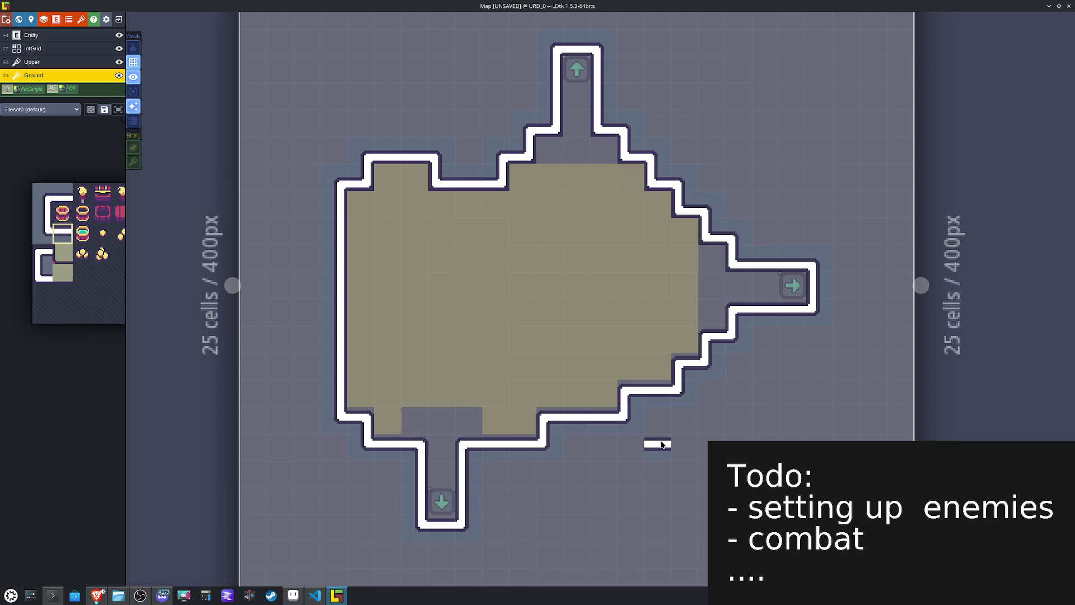
{"action": "left_click", "coordinate": [31, 19]}
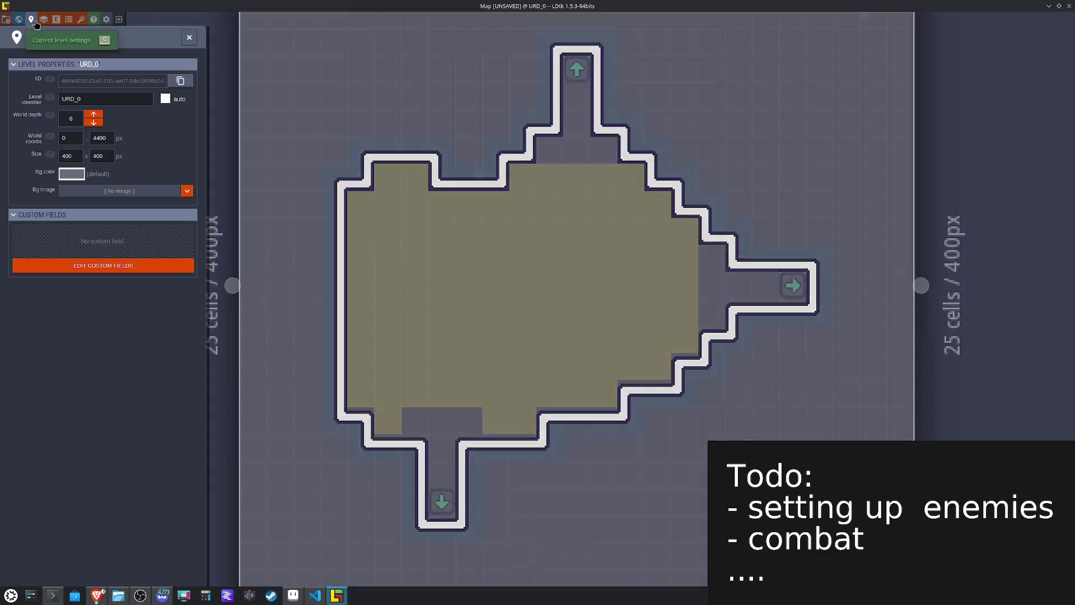
Step: Dismiss the background colour picker and level settings, zoom out to all of URD_0, and select the upper floor tiles
{"action": "left_click", "coordinate": [71, 174]}
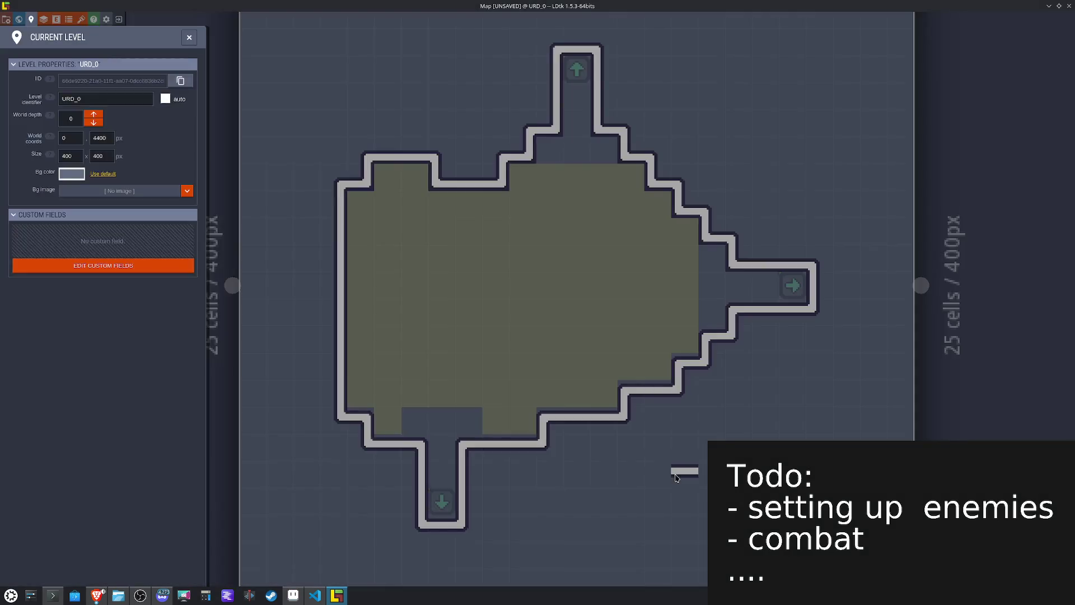
{"action": "left_click", "coordinate": [676, 476]}
{"action": "scroll", "coordinate": [666, 459], "scroll_direction": "down", "scroll_amount": 2}
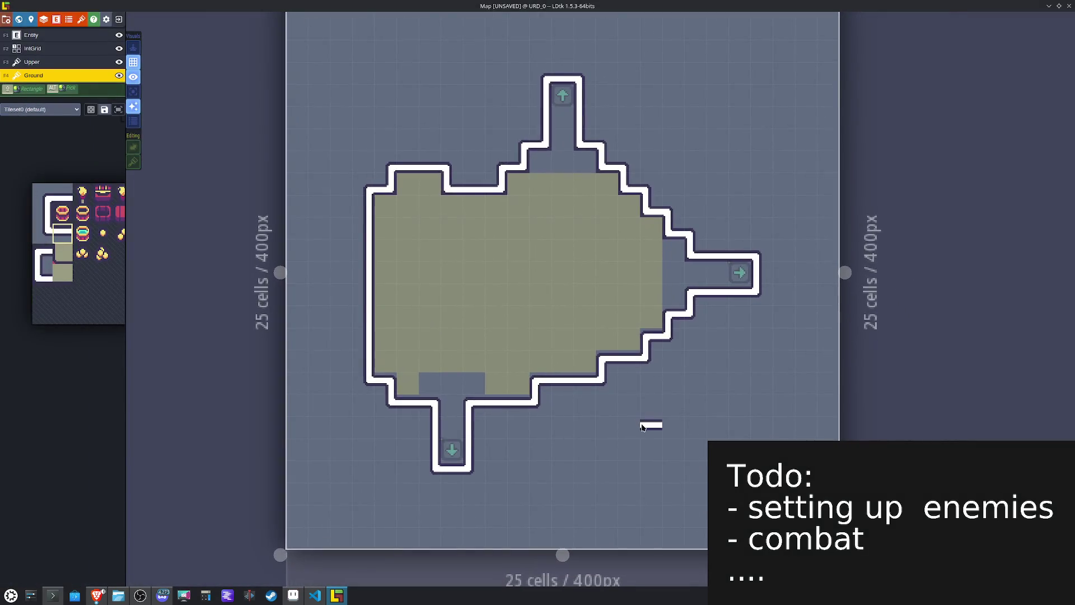
{"action": "mouse_move", "coordinate": [52, 149]}
{"action": "mouse_move", "coordinate": [770, 264]}
{"action": "left_mouse_down"}
{"action": "mouse_move", "coordinate": [421, 104]}
{"action": "mouse_move", "coordinate": [320, 70]}
{"action": "left_mouse_up"}
Step: Shift the upper floor up one cell, then paint and flood-fill the room and corridors with orange floor
{"action": "left_click_drag", "start_coordinate": [484, 226], "coordinate": [488, 210]}
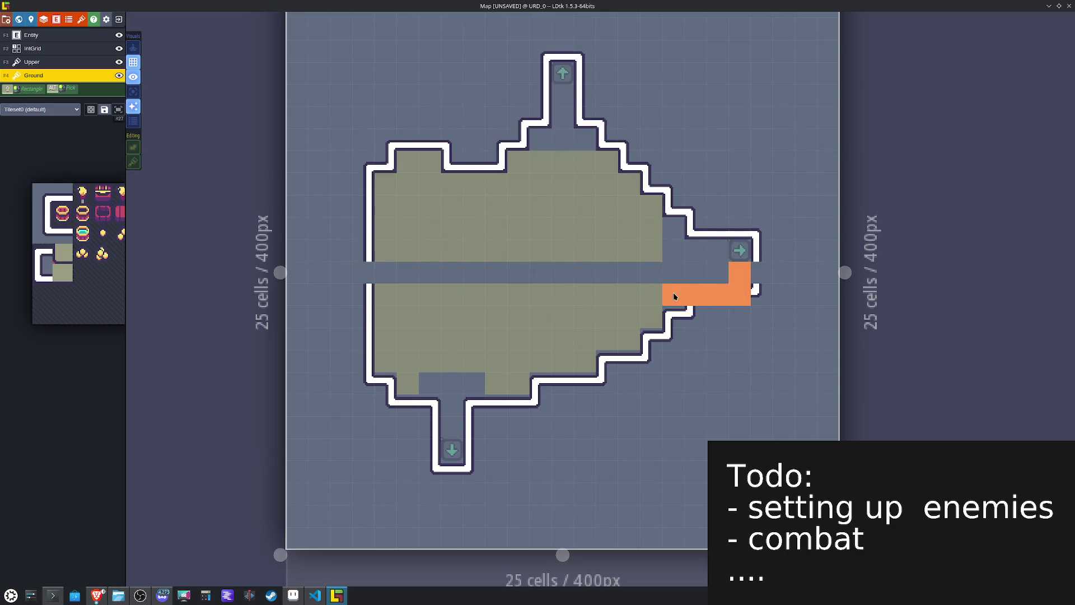
{"action": "mouse_move", "coordinate": [634, 346]}
{"action": "left_mouse_down"}
{"action": "mouse_move", "coordinate": [582, 383]}
{"action": "mouse_move", "coordinate": [525, 380]}
{"action": "mouse_move", "coordinate": [519, 400]}
{"action": "mouse_move", "coordinate": [452, 406]}
{"action": "mouse_move", "coordinate": [456, 444]}
{"action": "left_mouse_up"}
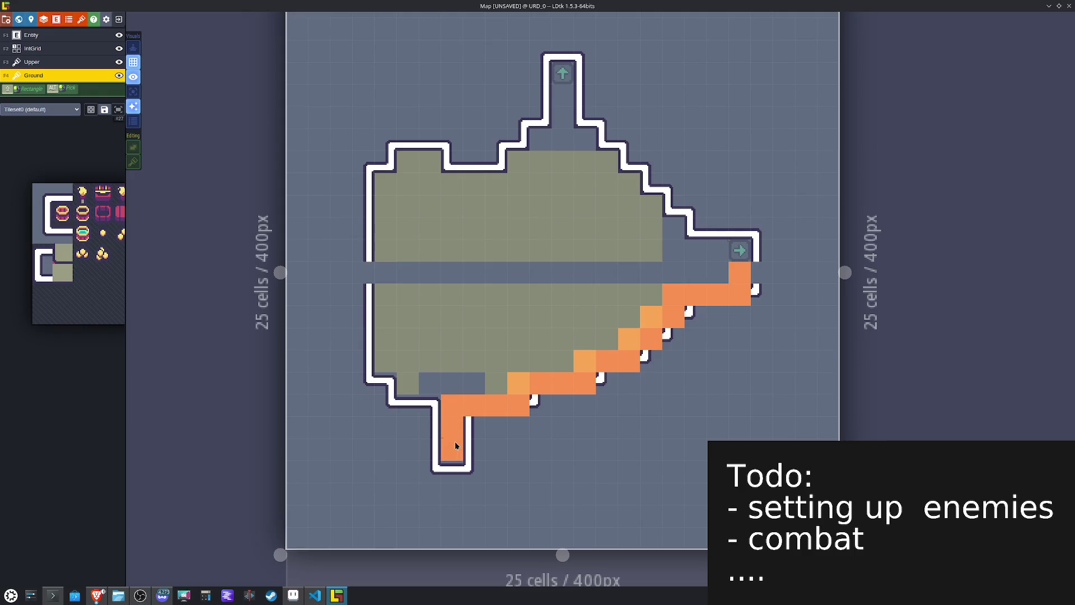
{"action": "mouse_move", "coordinate": [434, 404]}
{"action": "left_mouse_down"}
{"action": "mouse_move", "coordinate": [407, 402]}
{"action": "mouse_move", "coordinate": [386, 378]}
{"action": "mouse_move", "coordinate": [385, 323]}
{"action": "left_mouse_up"}
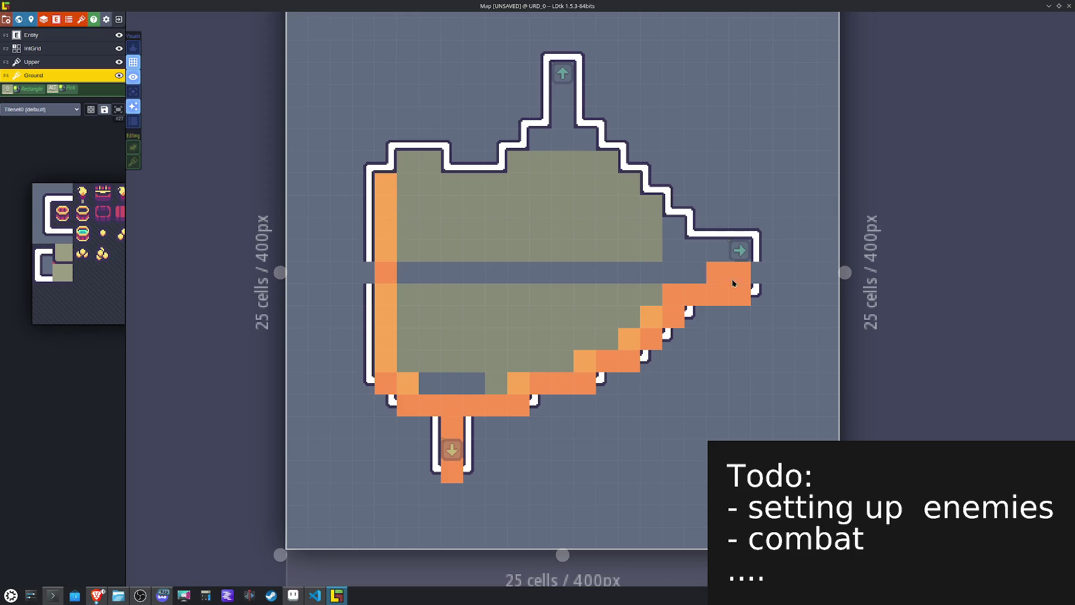
{"action": "left_click", "coordinate": [530, 240]}
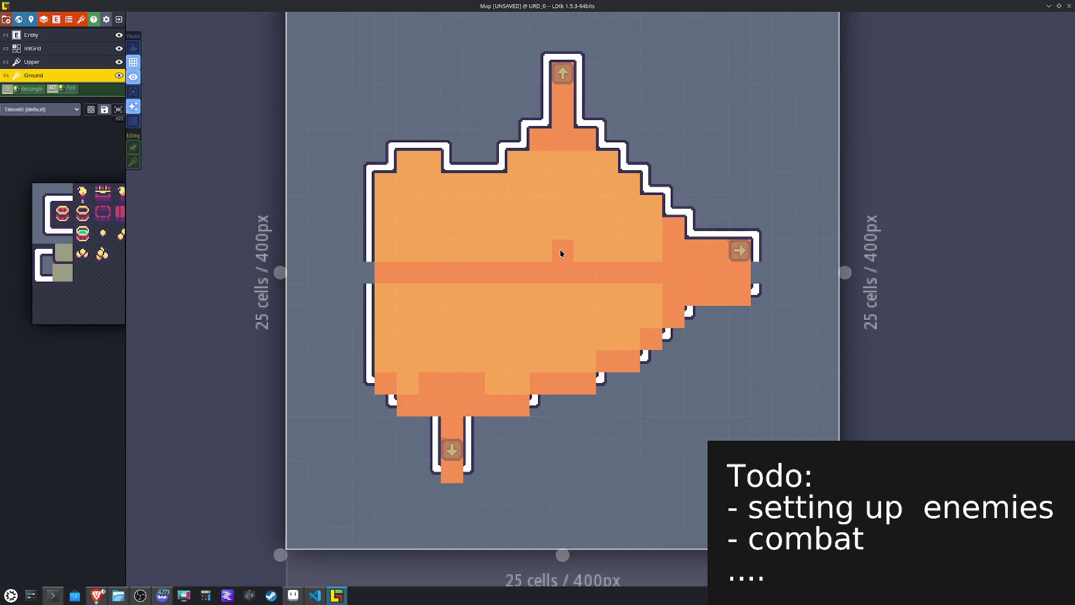
{"action": "left_click", "coordinate": [360, 251], "text": "alt"}
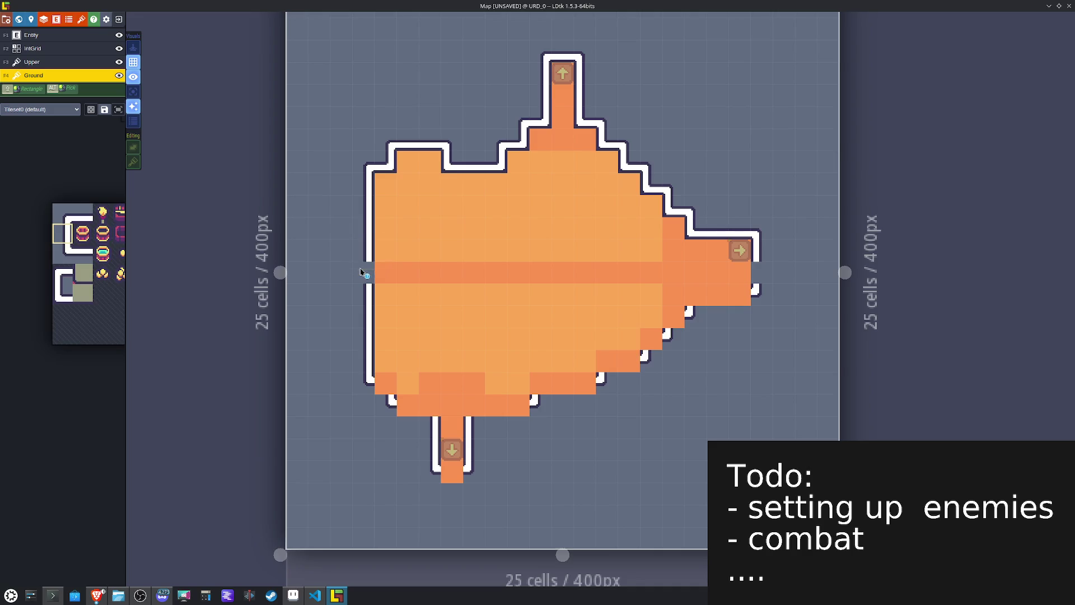
Step: Add a mirrored wall tile on the right wall, then cover the stray orange cell with a wall-top tile on the Upper layer
{"action": "key", "text": "x"}
{"action": "left_click", "coordinate": [764, 272]}
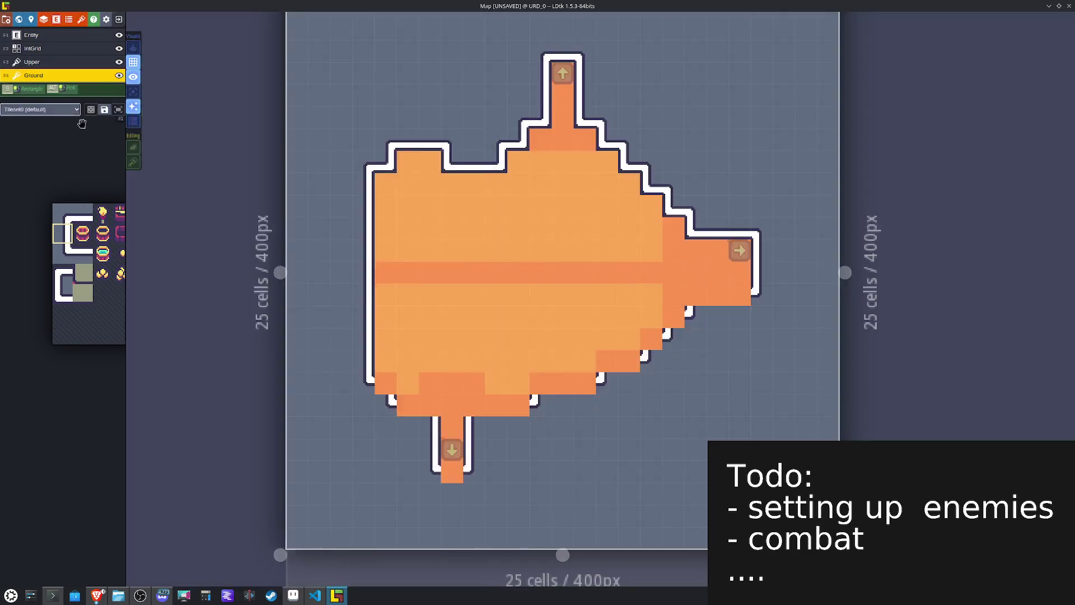
{"action": "mouse_move", "coordinate": [67, 222]}
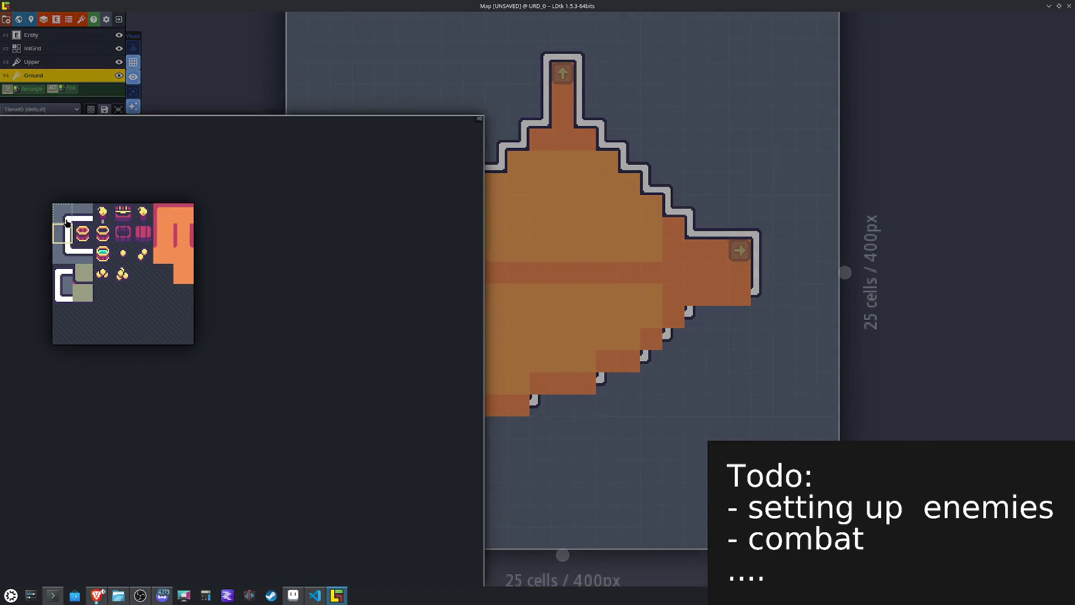
{"action": "key", "text": "F3"}
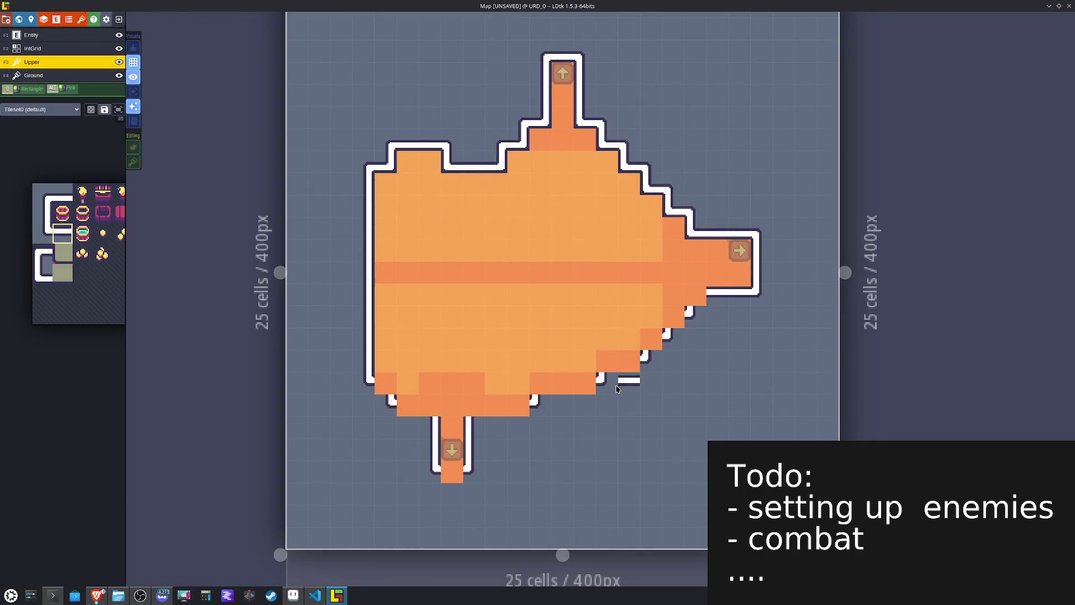
{"action": "right_click", "coordinate": [562, 387]}
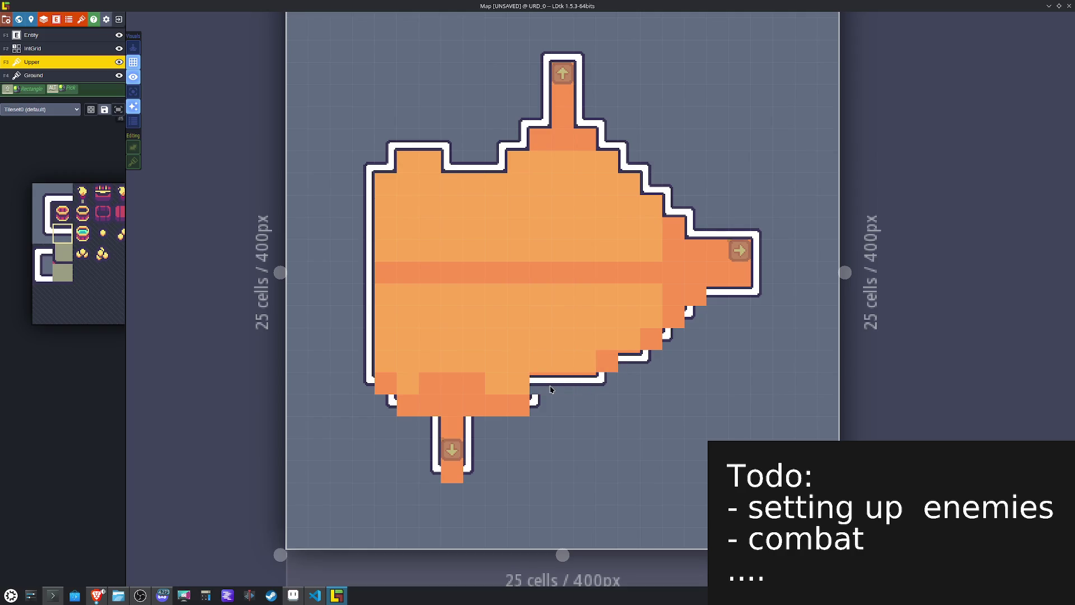
{"action": "key", "text": "ctrl+z"}
{"action": "left_click", "coordinate": [510, 411]}
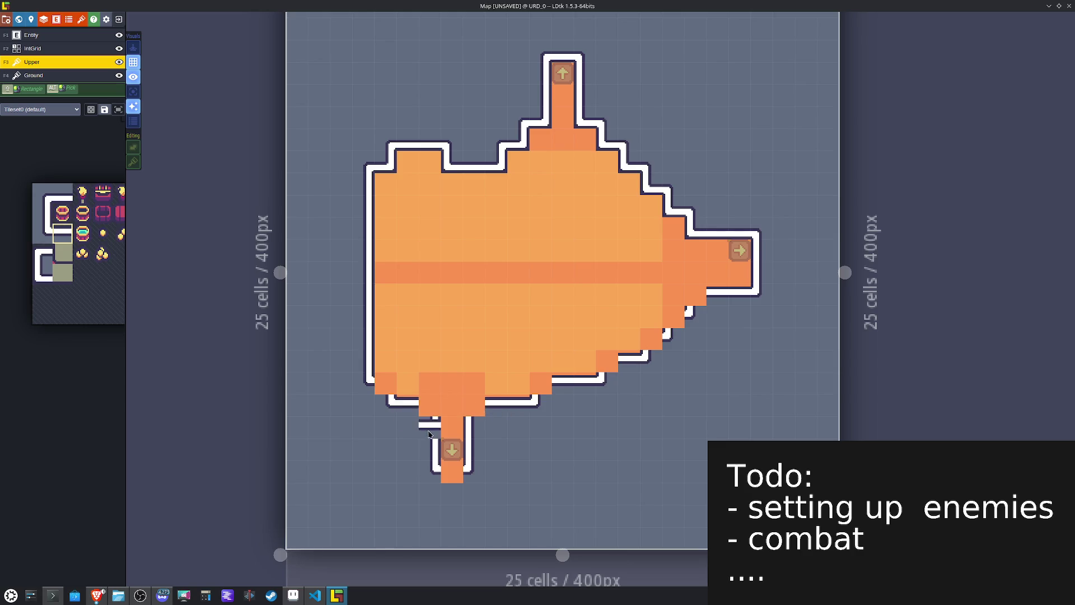
{"action": "mouse_move", "coordinate": [92, 283]}
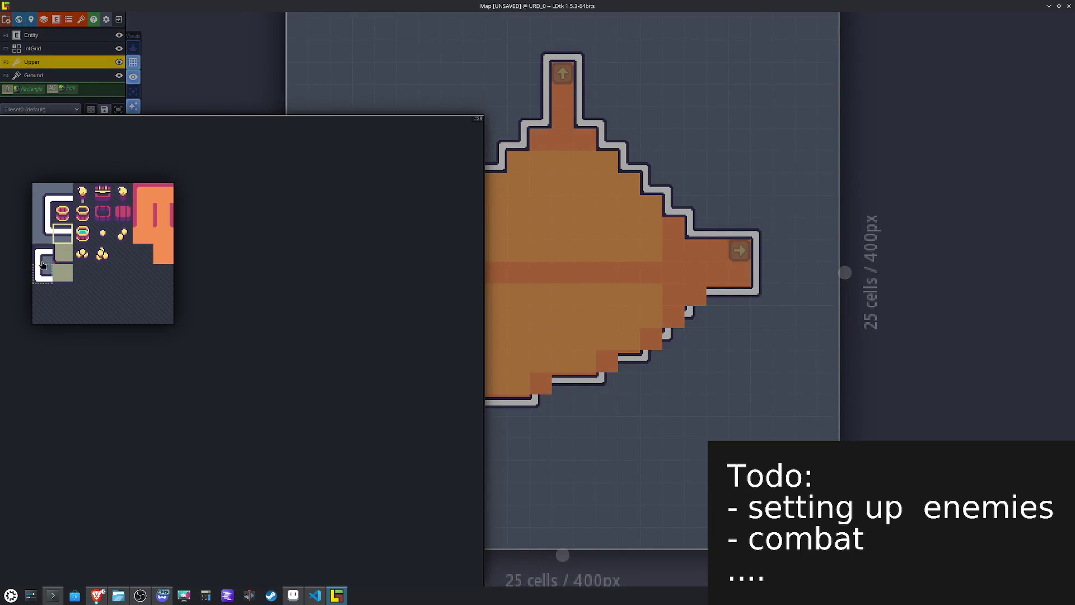
Step: Narrow the bottom exit into a walled corridor and pull the lower-right stepped wall inward
{"action": "left_click", "coordinate": [43, 262]}
{"action": "key", "text": "x"}
{"action": "mouse_move", "coordinate": [385, 376]}
{"action": "left_mouse_down"}
{"action": "mouse_move", "coordinate": [430, 407]}
{"action": "mouse_move", "coordinate": [541, 387]}
{"action": "left_mouse_up"}
{"action": "key", "text": "x"}
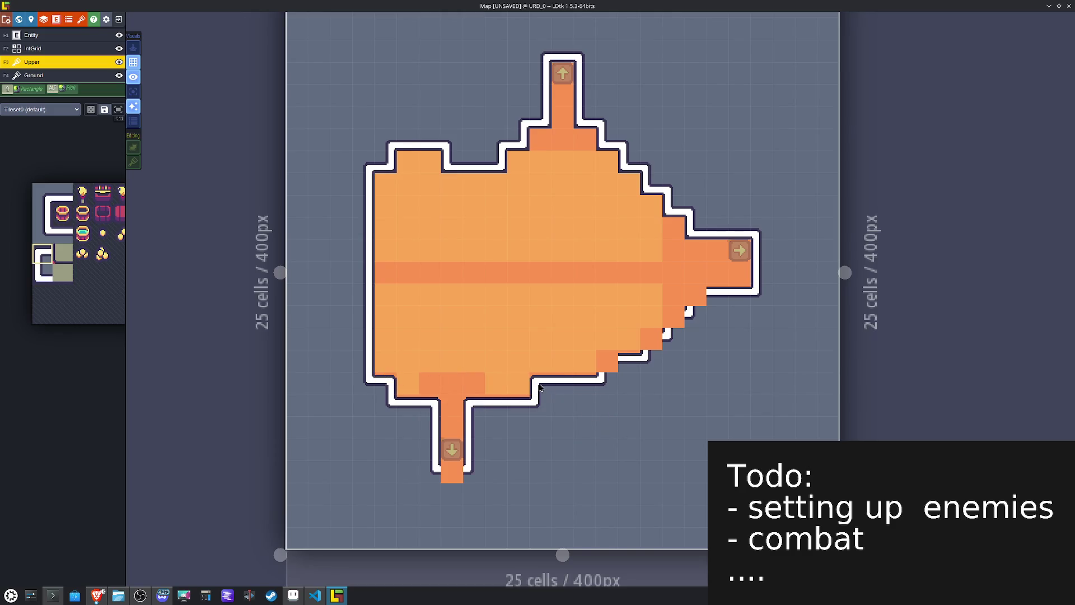
{"action": "mouse_move", "coordinate": [618, 367]}
{"action": "left_mouse_down"}
{"action": "mouse_move", "coordinate": [627, 385]}
{"action": "mouse_move", "coordinate": [652, 338]}
{"action": "mouse_move", "coordinate": [610, 364]}
{"action": "mouse_move", "coordinate": [692, 296]}
{"action": "left_mouse_up"}
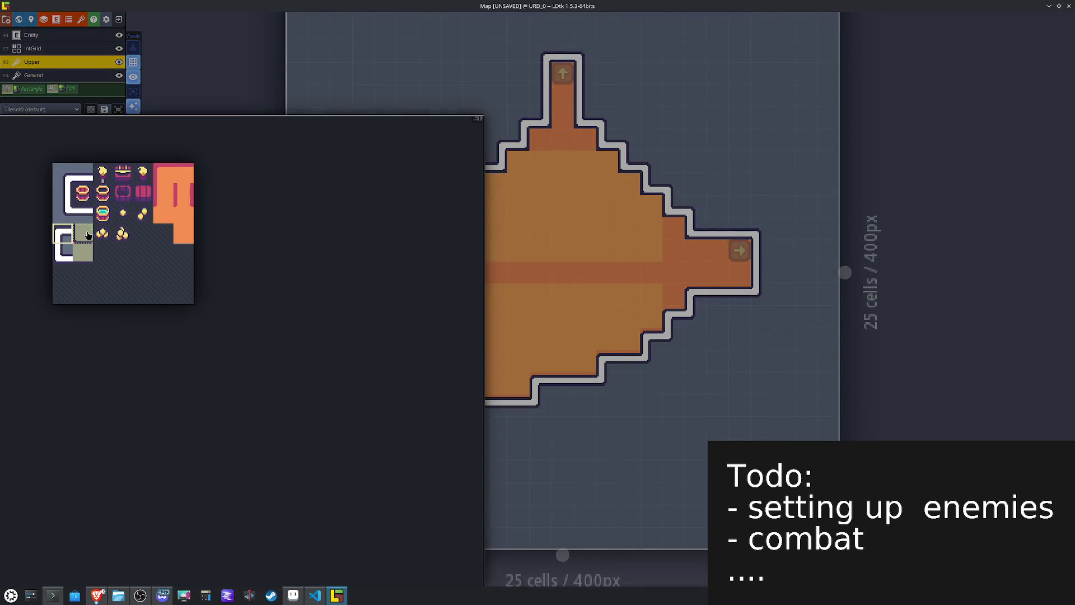
{"action": "left_click", "coordinate": [88, 235]}
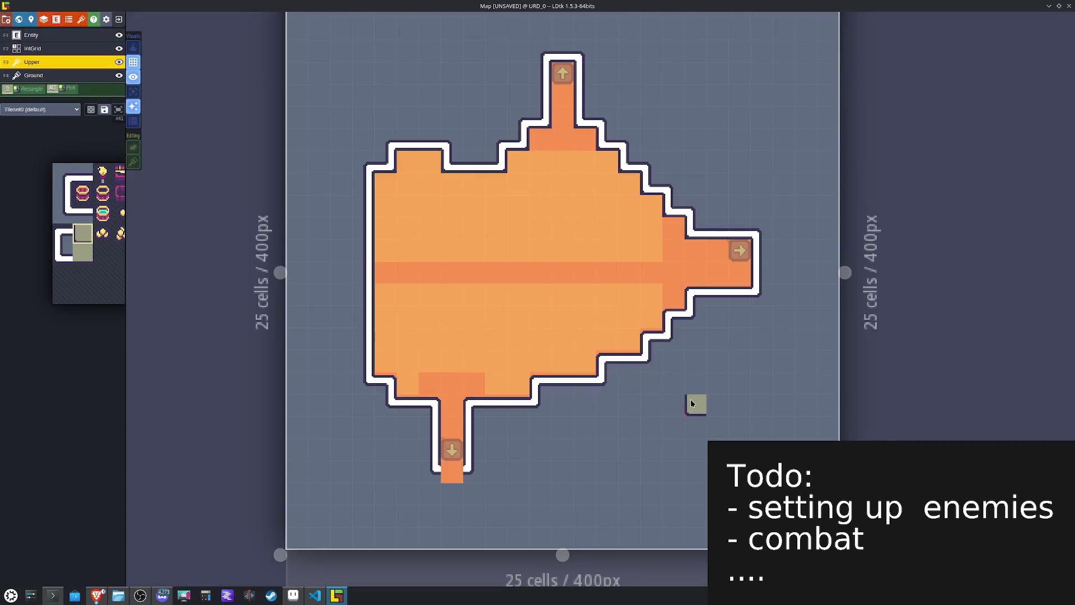
Step: Paint grey trim along the upper-right diagonal edge and the top wall on the Ground layer
{"action": "left_click", "coordinate": [31, 75]}
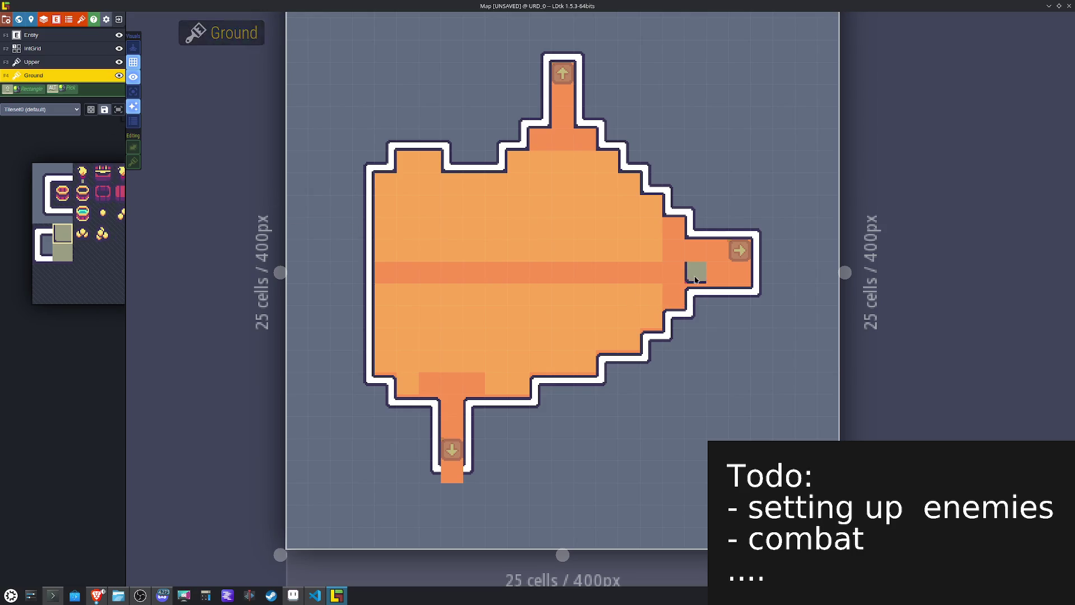
{"action": "left_click_drag", "start_coordinate": [661, 212], "coordinate": [585, 150]}
{"action": "key", "text": "x"}
{"action": "left_click", "coordinate": [517, 161]}
{"action": "left_click", "coordinate": [493, 180]}
{"action": "left_click", "coordinate": [448, 180]}
{"action": "key", "text": "x"}
{"action": "key", "text": "x"}
{"action": "left_click", "coordinate": [385, 180]}
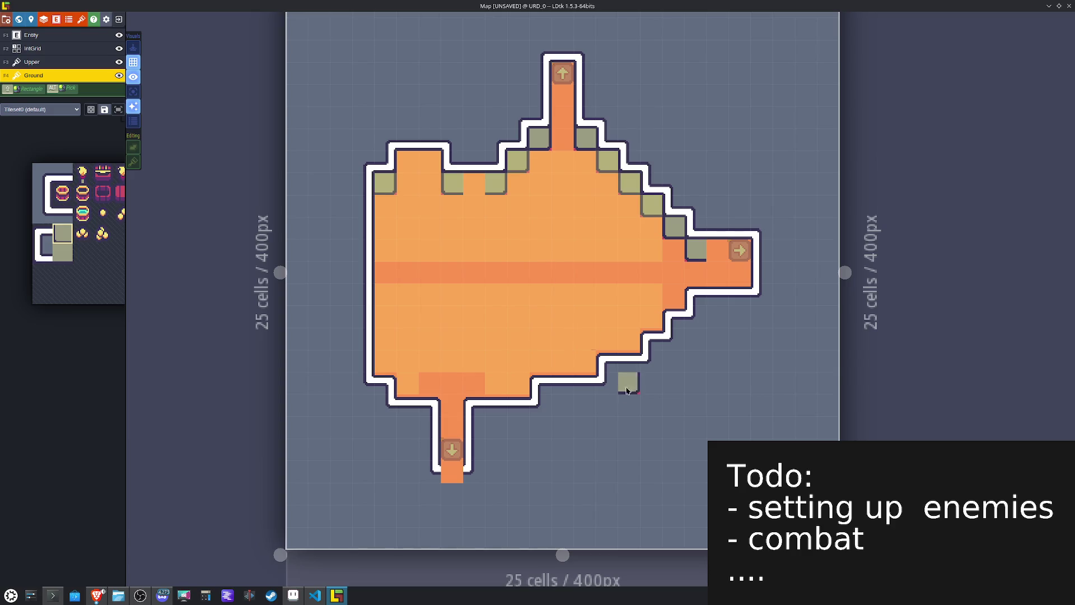
Step: Close off the lower corridor's bottom on the Upper layer, then add grey trim near the right exit and top wall
{"action": "key", "text": "F3"}
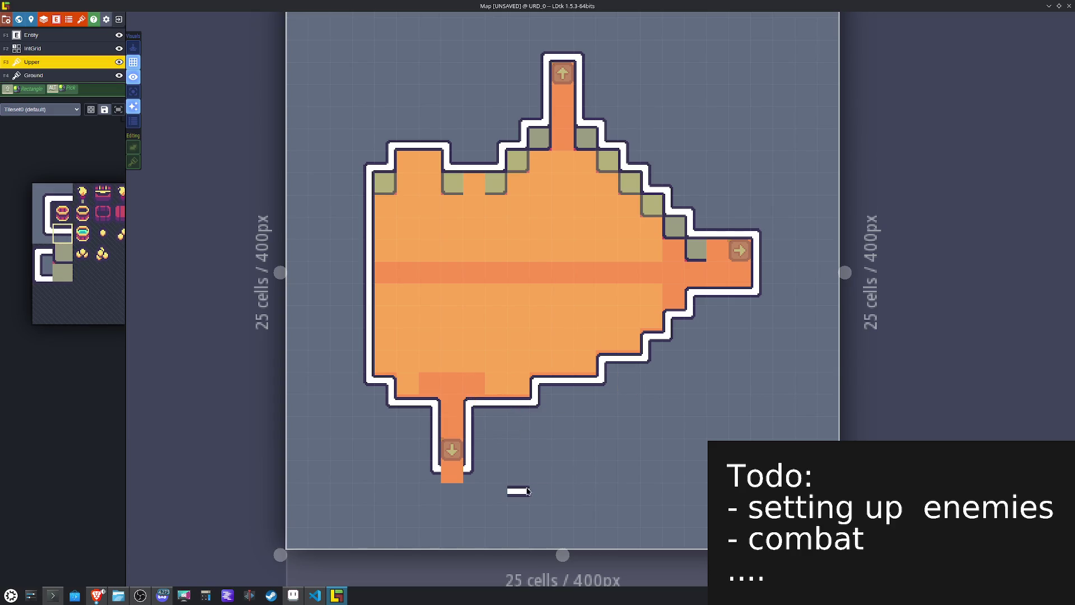
{"action": "left_click", "coordinate": [447, 476]}
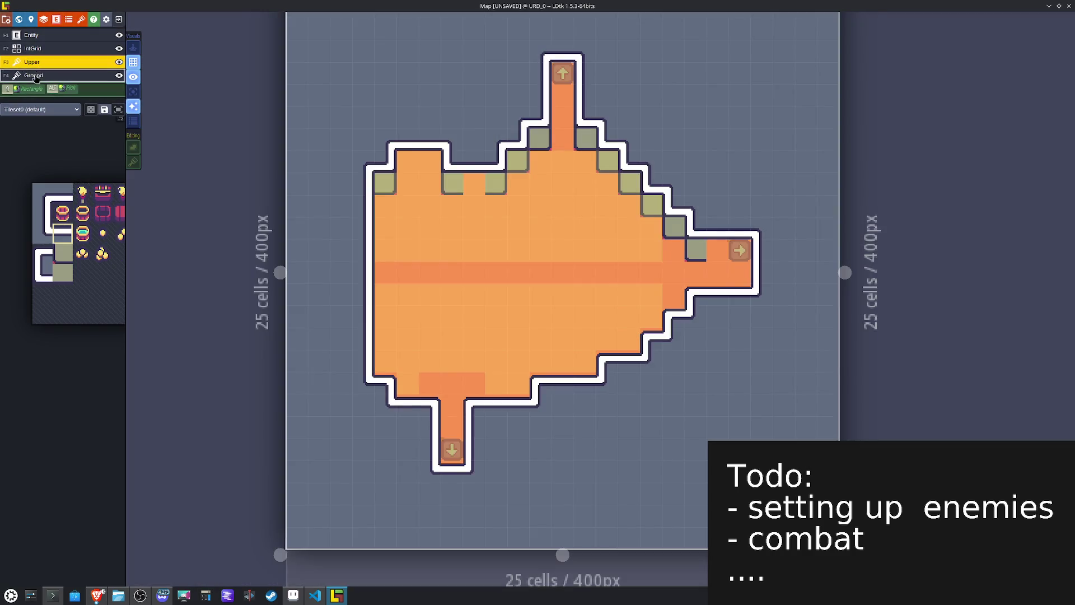
{"action": "left_click", "coordinate": [35, 76]}
{"action": "mouse_move", "coordinate": [56, 269]}
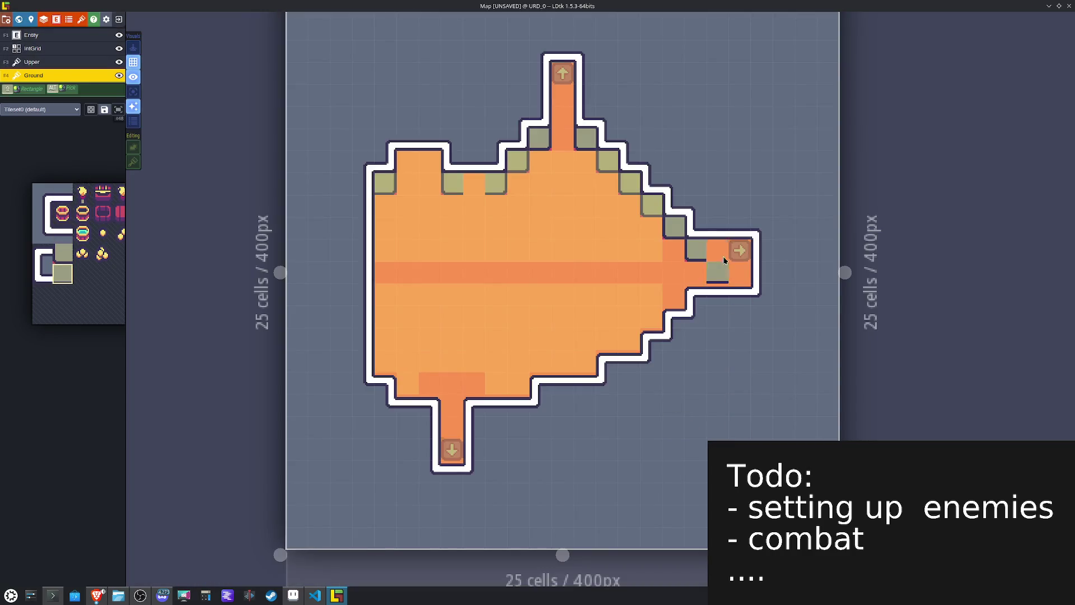
{"action": "left_click", "coordinate": [718, 250]}
{"action": "left_click", "coordinate": [474, 184]}
{"action": "left_click", "coordinate": [429, 162]}
{"action": "left_click", "coordinate": [412, 165]}
Step: Move the right-exit teleport down one cell and erase the dark Pathing stripe on the IntGrid layer
{"action": "left_click", "coordinate": [734, 249], "text": "alt"}
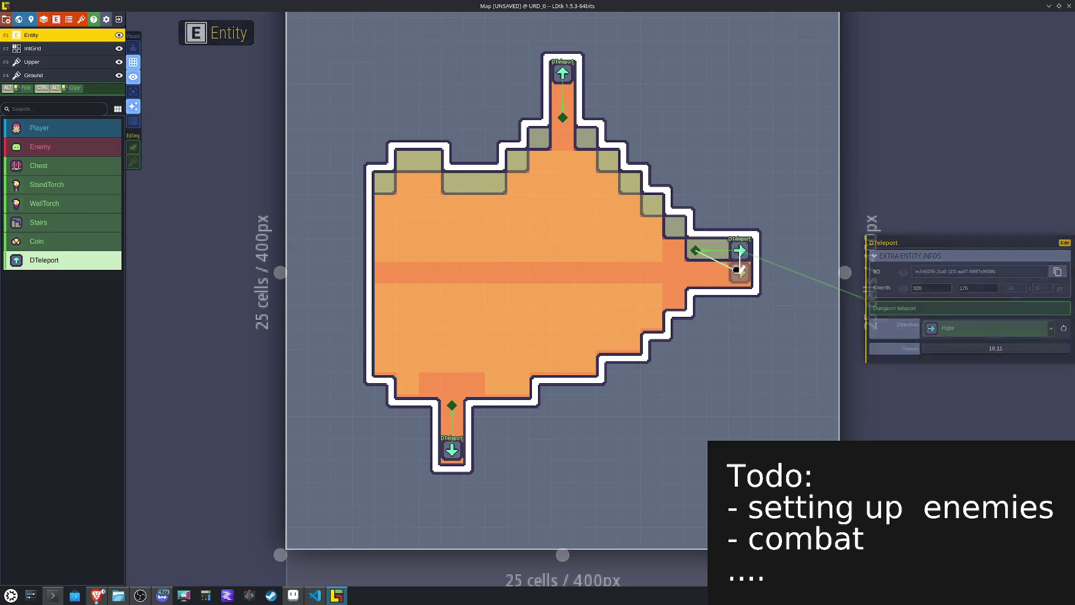
{"action": "left_click_drag", "start_coordinate": [695, 251], "coordinate": [694, 272]}
{"action": "key", "text": "Escape"}
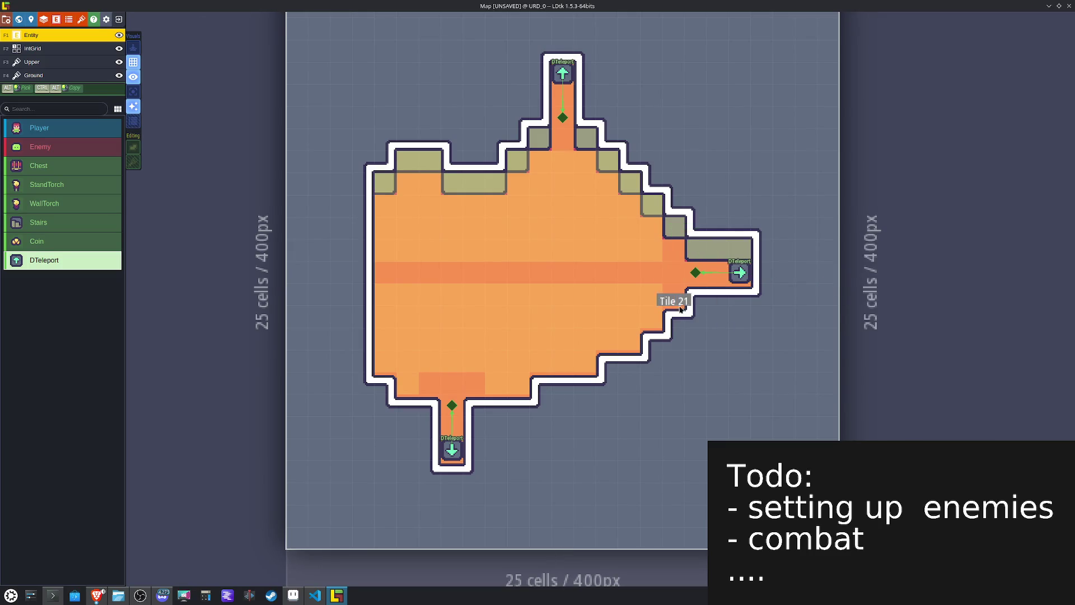
{"action": "key", "text": "F2"}
{"action": "mouse_move", "coordinate": [648, 292]}
{"action": "left_mouse_down"}
{"action": "mouse_move", "coordinate": [607, 272]}
{"action": "mouse_move", "coordinate": [384, 270]}
{"action": "left_mouse_up"}
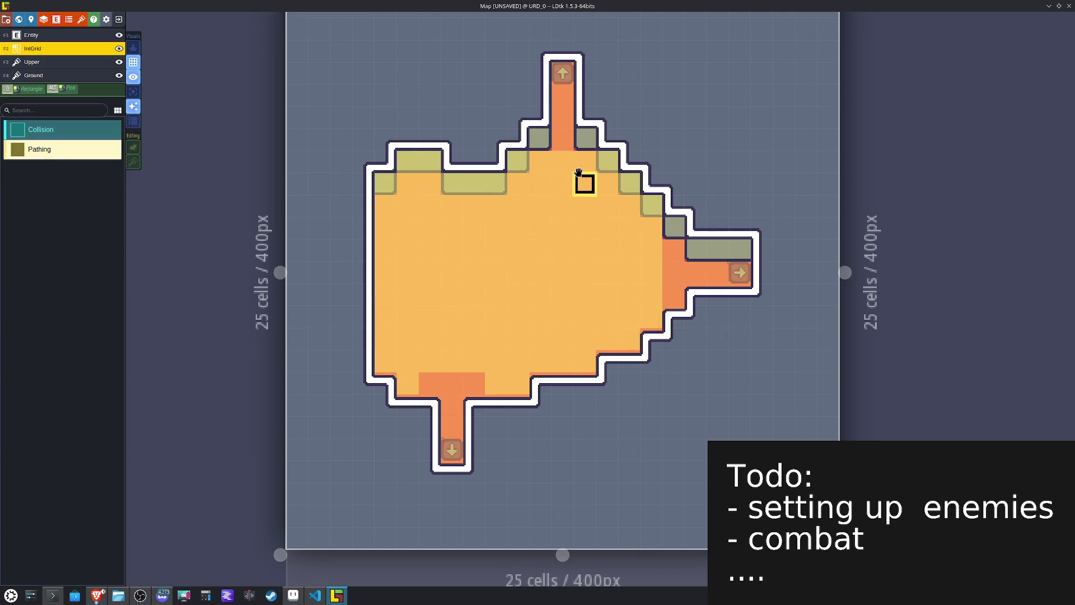
Step: Widen Pathing in the top corridor, paint a Collision band around the room's edge, and save
{"action": "left_click_drag", "start_coordinate": [586, 161], "coordinate": [540, 163]}
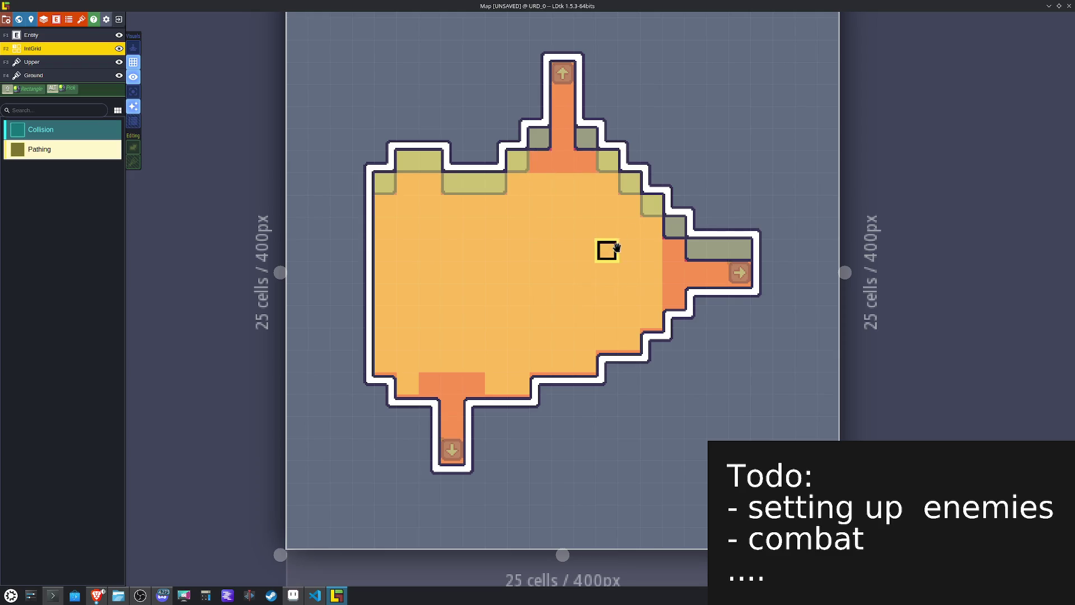
{"action": "mouse_move", "coordinate": [648, 209]}
{"action": "left_mouse_down"}
{"action": "mouse_move", "coordinate": [612, 164]}
{"action": "mouse_move", "coordinate": [515, 161]}
{"action": "mouse_move", "coordinate": [472, 180]}
{"action": "mouse_move", "coordinate": [446, 161]}
{"action": "mouse_move", "coordinate": [381, 162]}
{"action": "mouse_move", "coordinate": [384, 180]}
{"action": "left_mouse_up"}
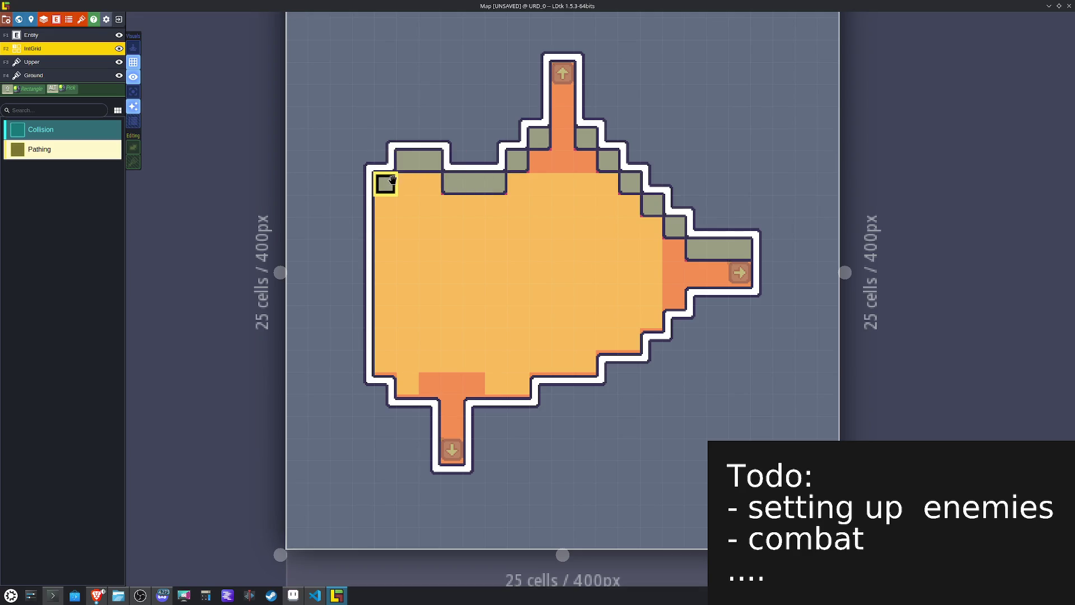
{"action": "left_click", "coordinate": [42, 126]}
{"action": "mouse_move", "coordinate": [759, 294]}
{"action": "left_mouse_down"}
{"action": "mouse_move", "coordinate": [715, 293]}
{"action": "mouse_move", "coordinate": [650, 363]}
{"action": "mouse_move", "coordinate": [606, 380]}
{"action": "mouse_move", "coordinate": [540, 403]}
{"action": "mouse_move", "coordinate": [476, 405]}
{"action": "mouse_move", "coordinate": [473, 470]}
{"action": "mouse_move", "coordinate": [423, 470]}
{"action": "mouse_move", "coordinate": [428, 404]}
{"action": "mouse_move", "coordinate": [385, 406]}
{"action": "mouse_move", "coordinate": [363, 225]}
{"action": "mouse_move", "coordinate": [377, 185]}
{"action": "mouse_move", "coordinate": [448, 161]}
{"action": "mouse_move", "coordinate": [475, 178]}
{"action": "mouse_move", "coordinate": [519, 152]}
{"action": "mouse_move", "coordinate": [539, 115]}
{"action": "mouse_move", "coordinate": [540, 50]}
{"action": "mouse_move", "coordinate": [584, 49]}
{"action": "mouse_move", "coordinate": [588, 127]}
{"action": "mouse_move", "coordinate": [606, 140]}
{"action": "mouse_move", "coordinate": [611, 163]}
{"action": "mouse_move", "coordinate": [665, 207]}
{"action": "mouse_move", "coordinate": [671, 228]}
{"action": "mouse_move", "coordinate": [761, 244]}
{"action": "mouse_move", "coordinate": [763, 276]}
{"action": "left_mouse_up"}
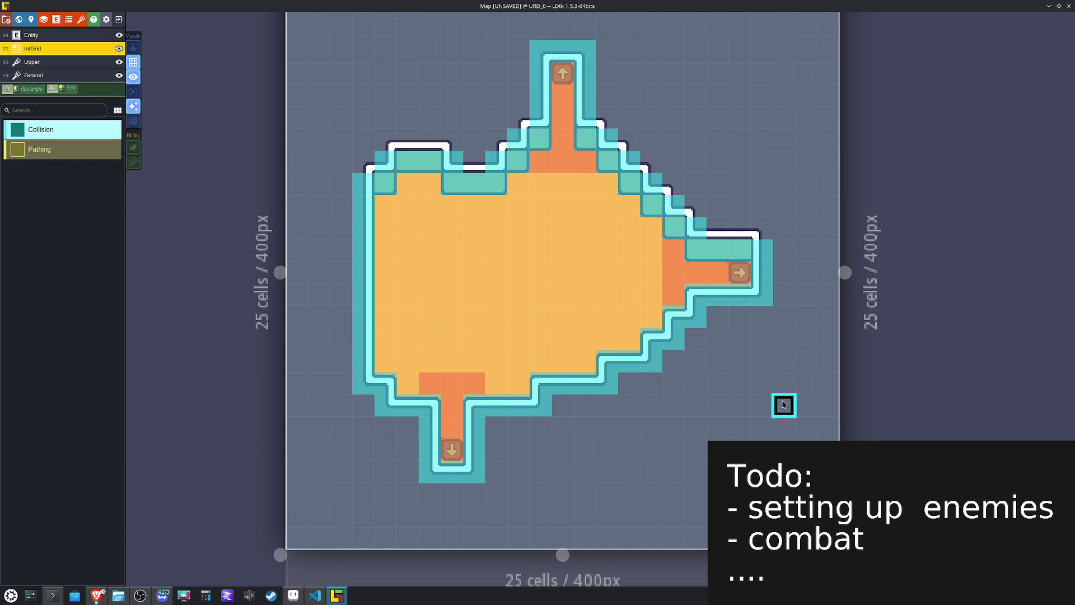
{"action": "key", "text": "ctrl+s"}
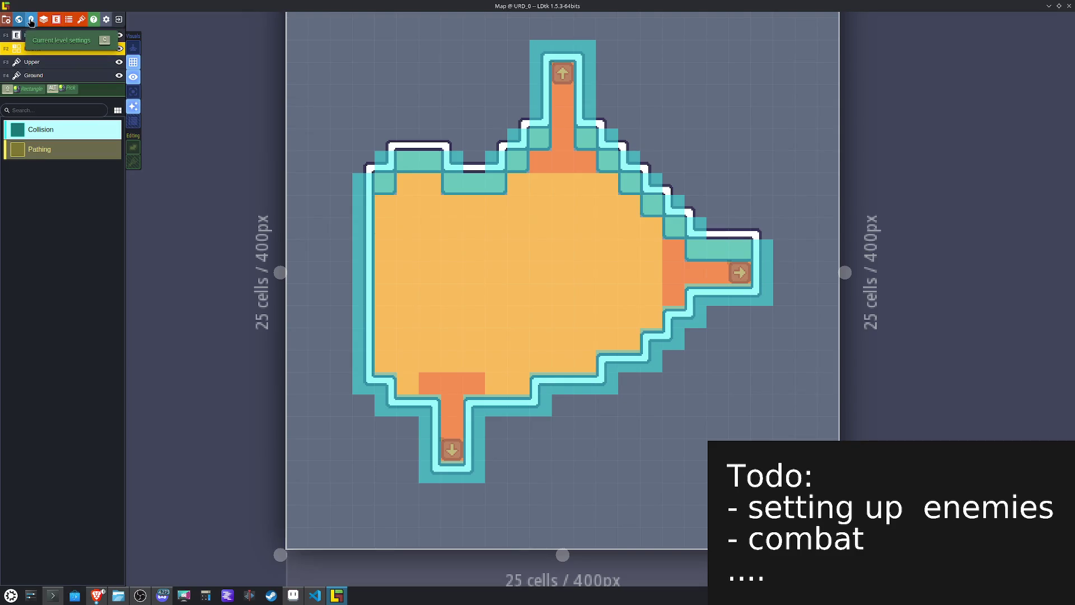
Step: Close the level settings, zoom out to the world view, and open the RDL_0 level
{"action": "left_click", "coordinate": [31, 19]}
{"action": "left_click", "coordinate": [72, 174]}
{"action": "left_click", "coordinate": [70, 299]}
{"action": "key", "text": "Escape"}
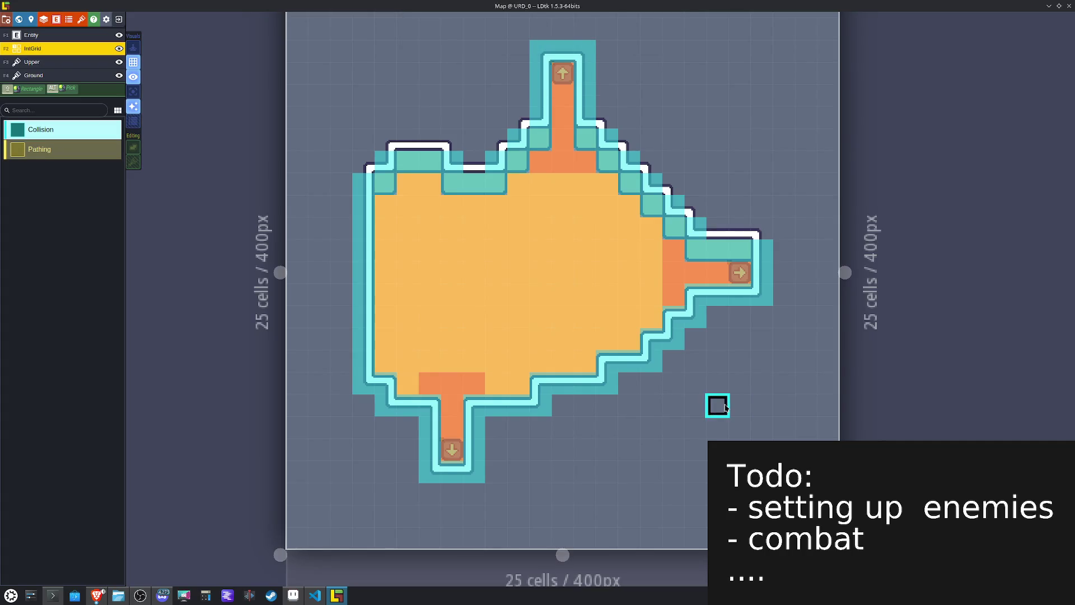
{"action": "scroll", "coordinate": [717, 394], "scroll_direction": "down", "scroll_amount": 5}
{"action": "left_click_drag", "start_coordinate": [560, 135], "coordinate": [602, 34]}
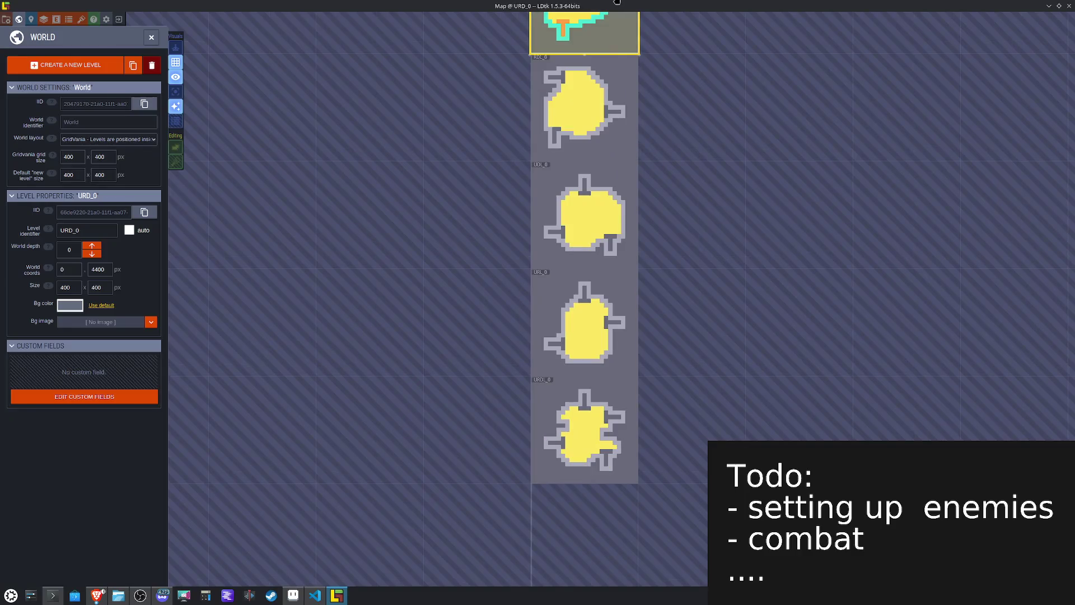
{"action": "left_click_drag", "start_coordinate": [619, 233], "coordinate": [606, 344]}
{"action": "left_click", "coordinate": [605, 344]}
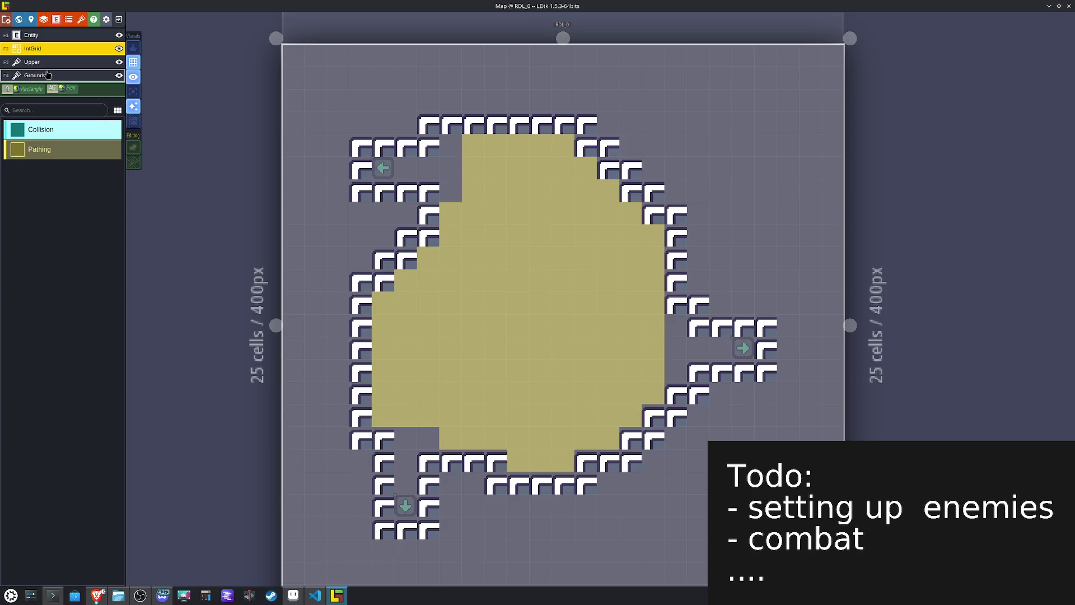
Step: On the Ground layer, place corner wall tiles on the outline and down the right corridor end
{"action": "left_click", "coordinate": [48, 74]}
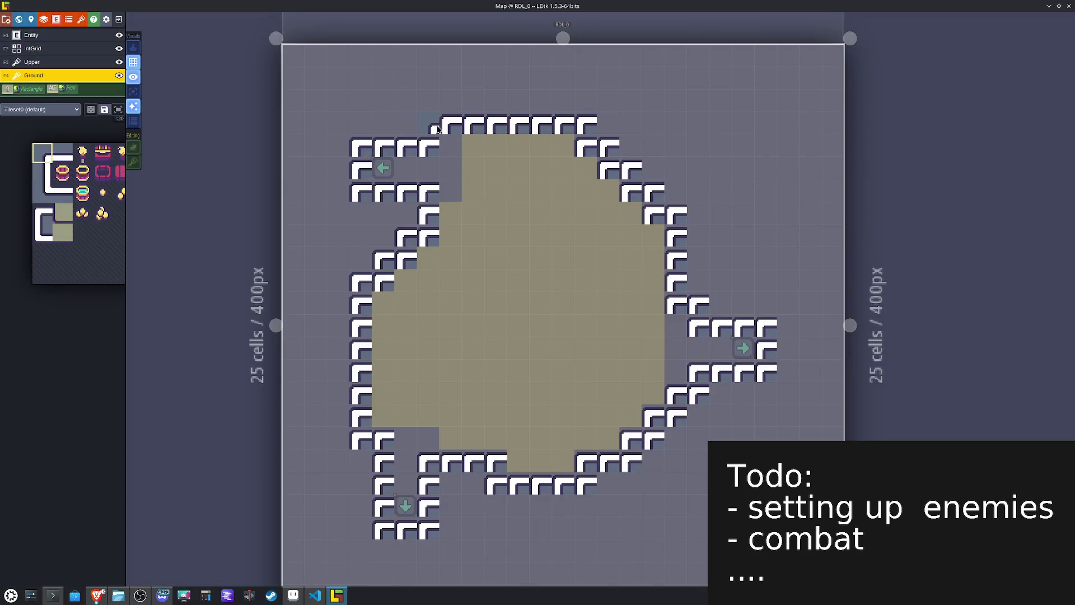
{"action": "left_click", "coordinate": [367, 150]}
{"action": "key", "text": "x"}
{"action": "left_click", "coordinate": [585, 128]}
{"action": "left_click", "coordinate": [601, 152]}
{"action": "left_click_drag", "start_coordinate": [619, 145], "coordinate": [638, 170]}
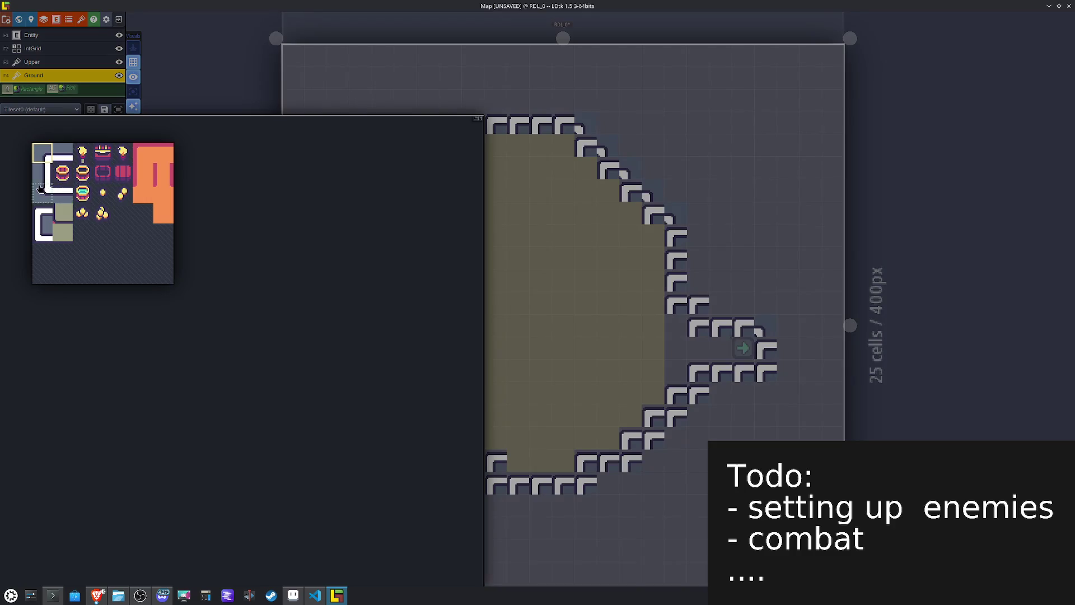
Step: Add mirrored corner tiles to the bottom wall row and join the lower-right wall end
{"action": "left_click", "coordinate": [42, 192]}
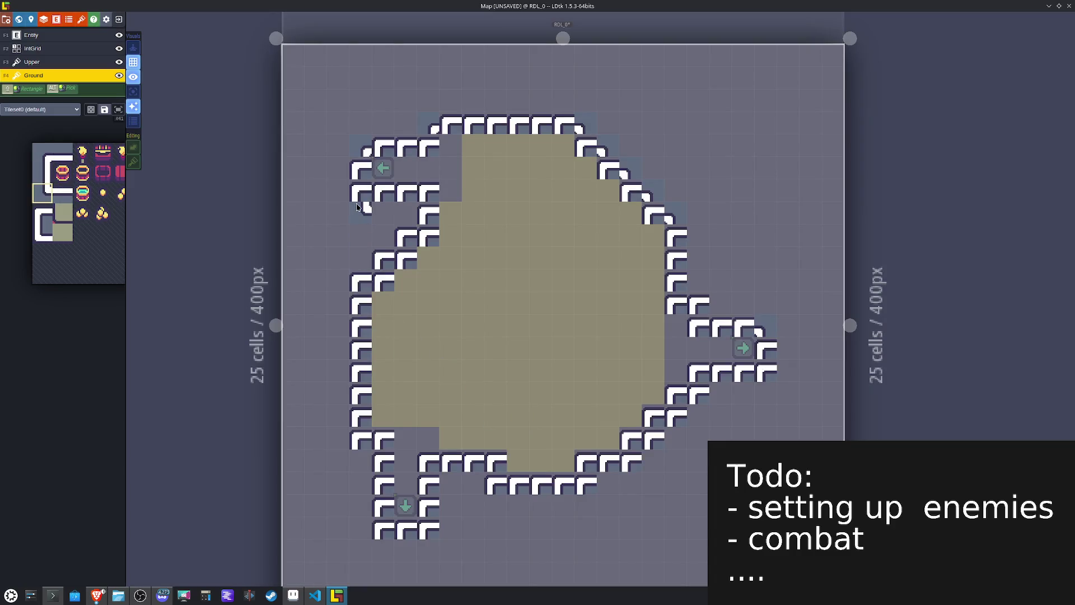
{"action": "scroll", "coordinate": [375, 247], "scroll_direction": "down", "scroll_amount": 3}
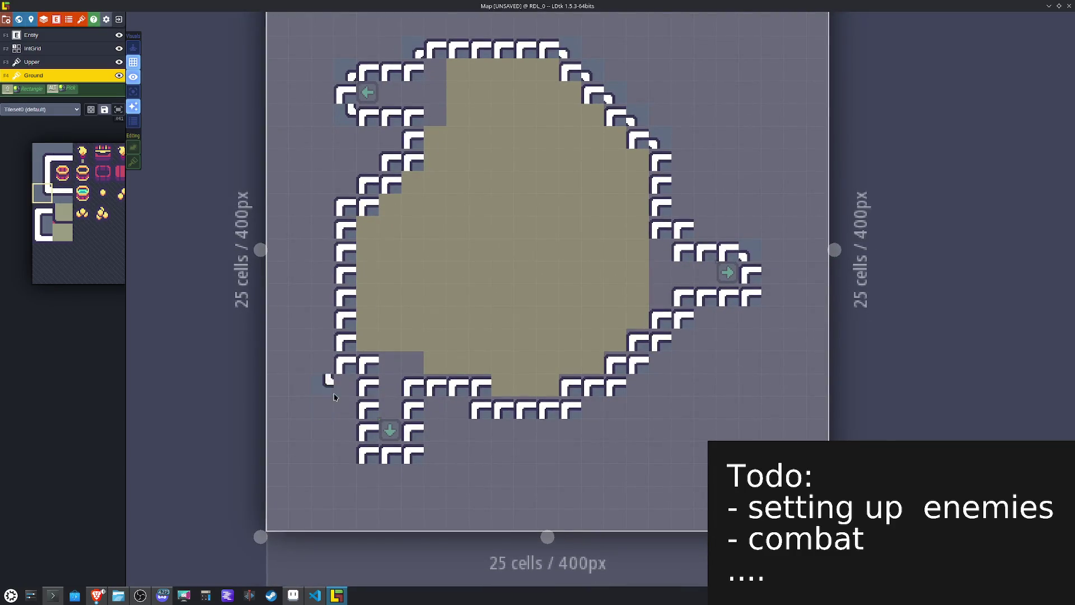
{"action": "key", "text": "x"}
{"action": "left_click", "coordinate": [413, 452]}
{"action": "left_click", "coordinate": [579, 417]}
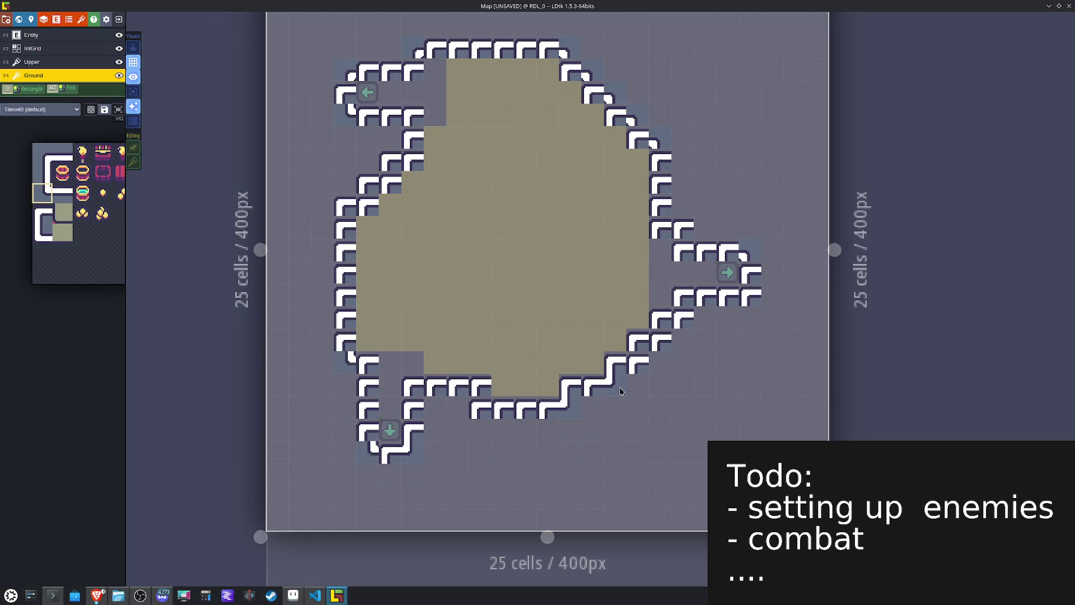
{"action": "left_click", "coordinate": [751, 300]}
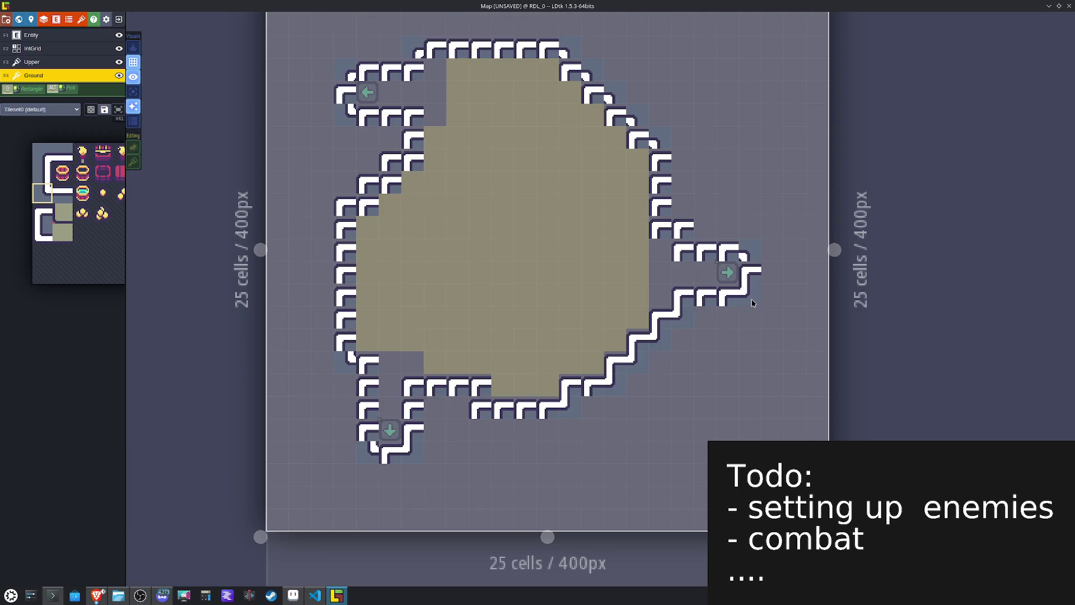
Step: Redraw the room's left edge as one continuous vertical wall
{"action": "mouse_move", "coordinate": [3, 191]}
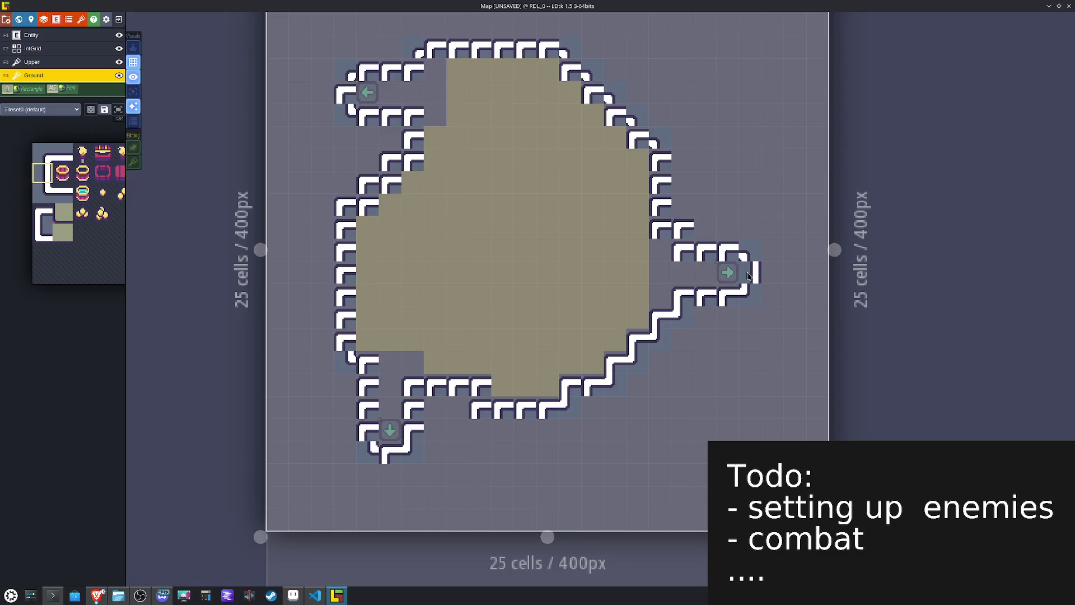
{"action": "key", "text": "x"}
{"action": "left_click", "coordinate": [750, 274]}
{"action": "key", "text": "x"}
{"action": "mouse_move", "coordinate": [365, 229]}
{"action": "left_mouse_down"}
{"action": "mouse_move", "coordinate": [349, 238]}
{"action": "mouse_move", "coordinate": [349, 334]}
{"action": "left_mouse_up"}
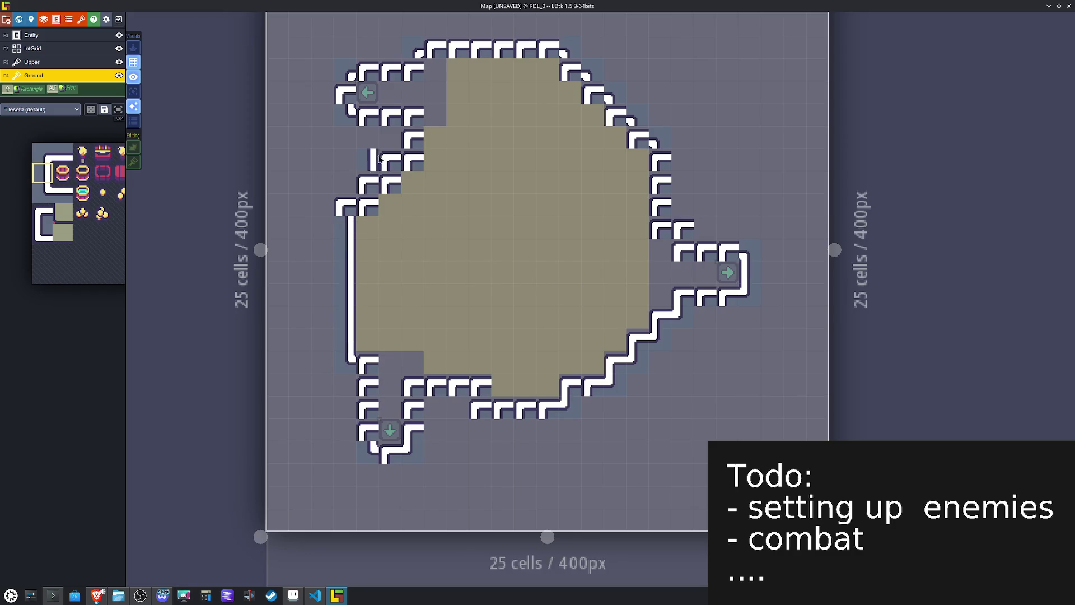
Step: Put a small corner tile on the left wall and link the top wall row to the vertical wall
{"action": "mouse_move", "coordinate": [69, 179]}
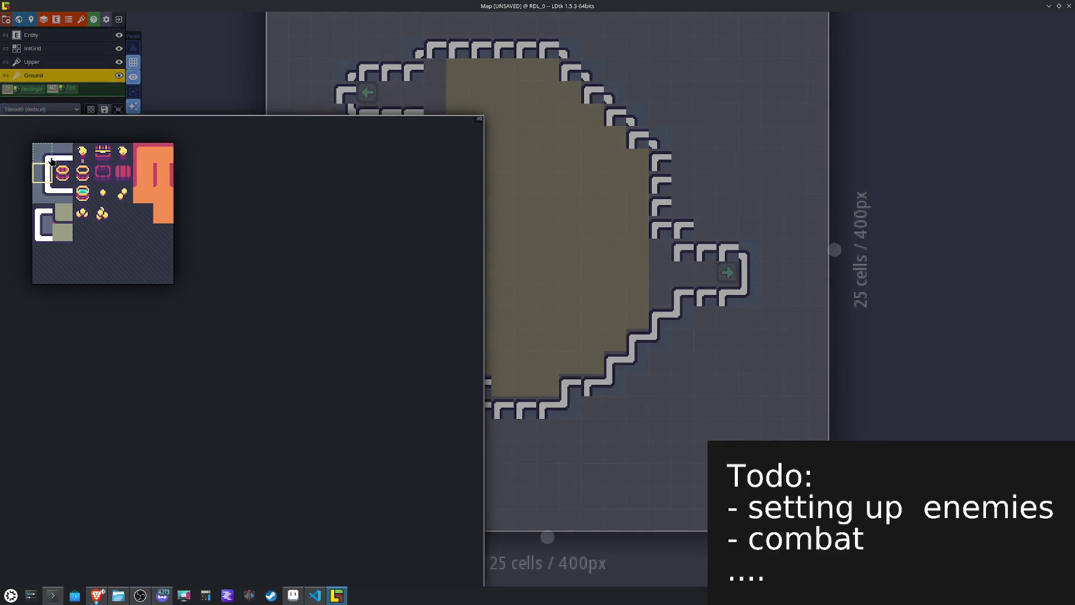
{"action": "left_click", "coordinate": [50, 162]}
{"action": "left_click", "coordinate": [361, 181]}
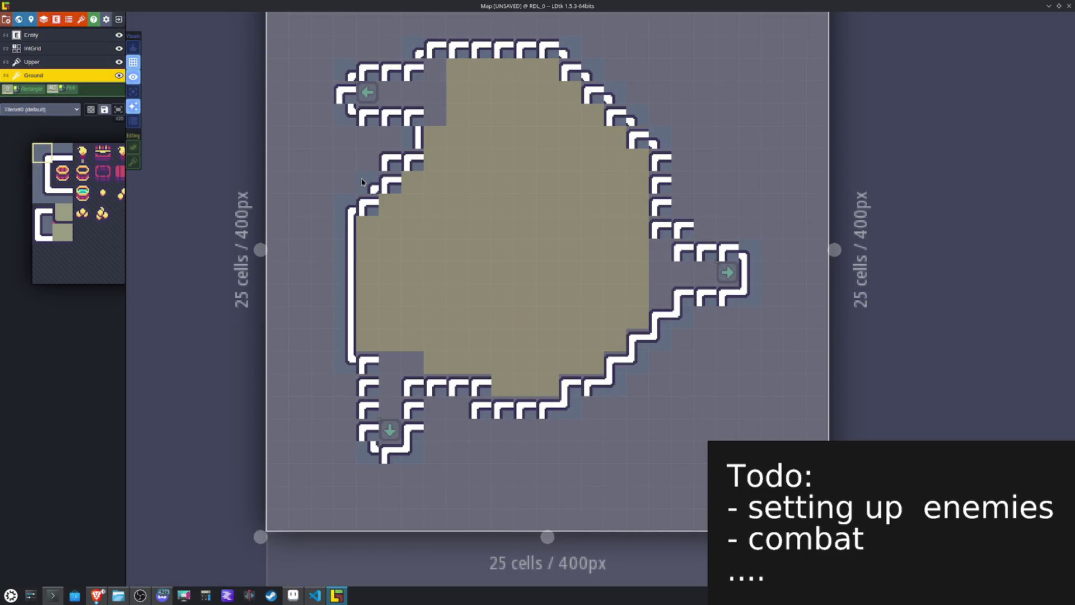
{"action": "mouse_move", "coordinate": [45, 202]}
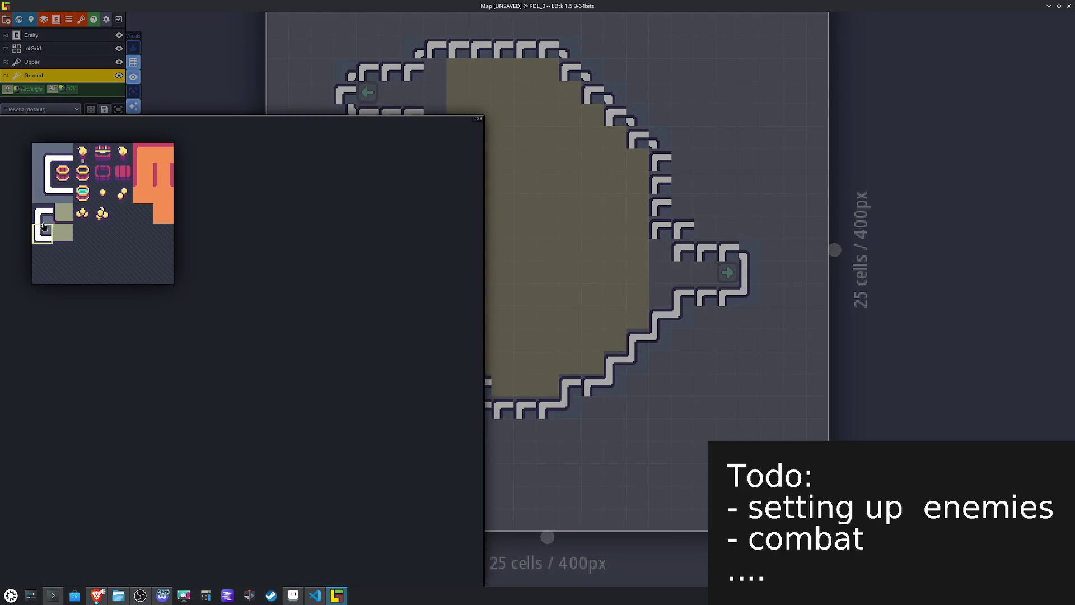
{"action": "left_click", "coordinate": [44, 227]}
{"action": "key", "text": "x"}
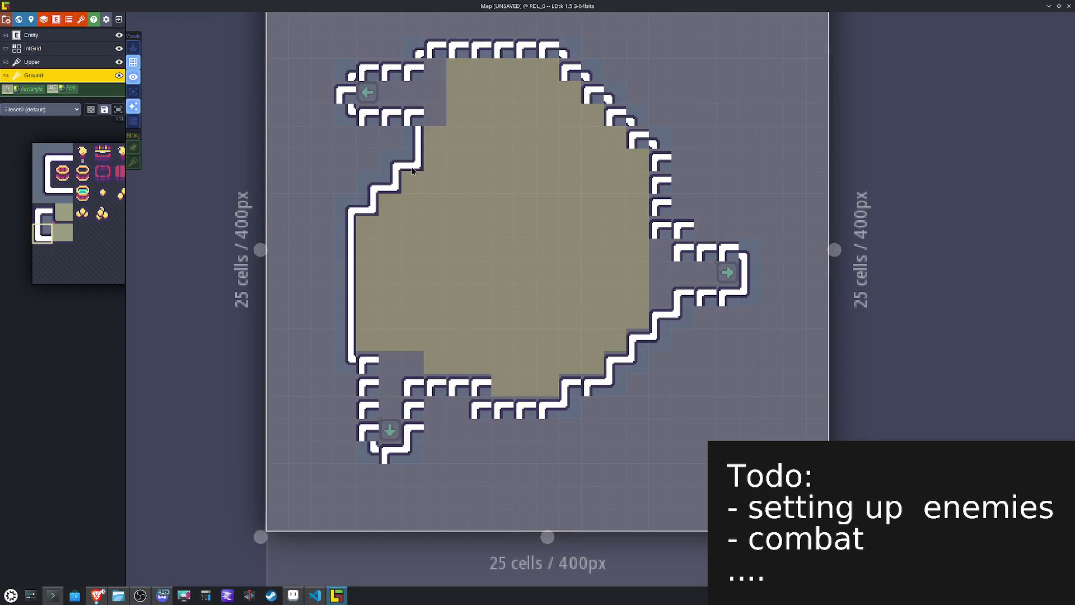
{"action": "left_click", "coordinate": [436, 77]}
{"action": "key", "text": "ctrl+z"}
{"action": "left_click", "coordinate": [415, 77]}
Step: Repaint the upper-right edge as a continuous unflipped stair and redo the right wall column
{"action": "key", "text": "x"}
{"action": "left_click", "coordinate": [568, 70]}
{"action": "left_click", "coordinate": [586, 91]}
{"action": "left_click_drag", "start_coordinate": [611, 110], "coordinate": [626, 131]}
{"action": "left_click_drag", "start_coordinate": [661, 205], "coordinate": [663, 227]}
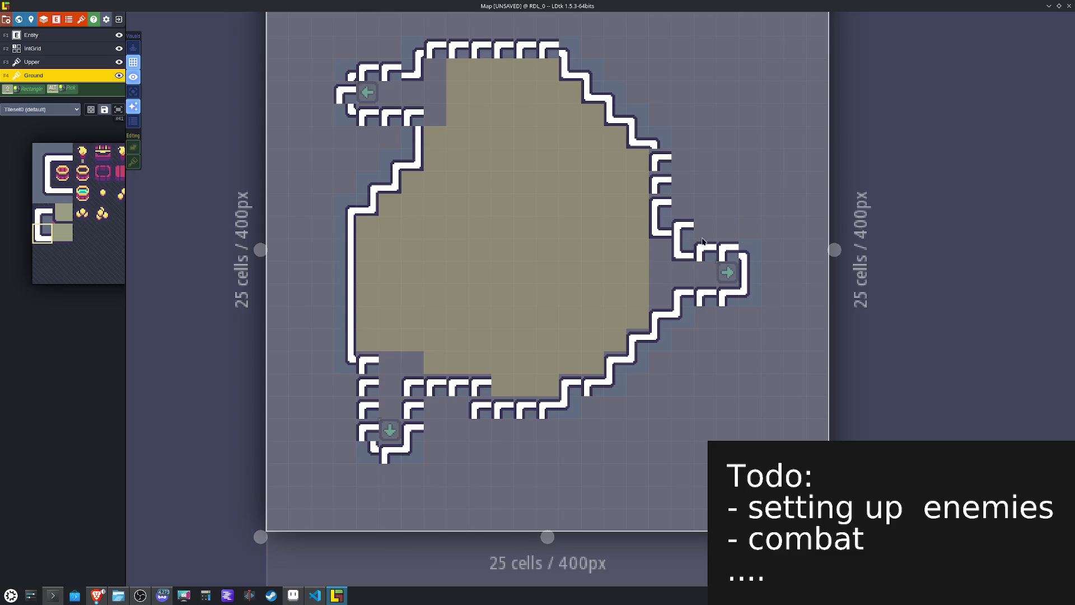
Step: Shift the L-shaped wall tiles near the right corridor up one cell and fill the corridor gap
{"action": "left_click_drag", "start_coordinate": [763, 262], "coordinate": [648, 193]}
{"action": "left_click_drag", "start_coordinate": [682, 227], "coordinate": [682, 205]}
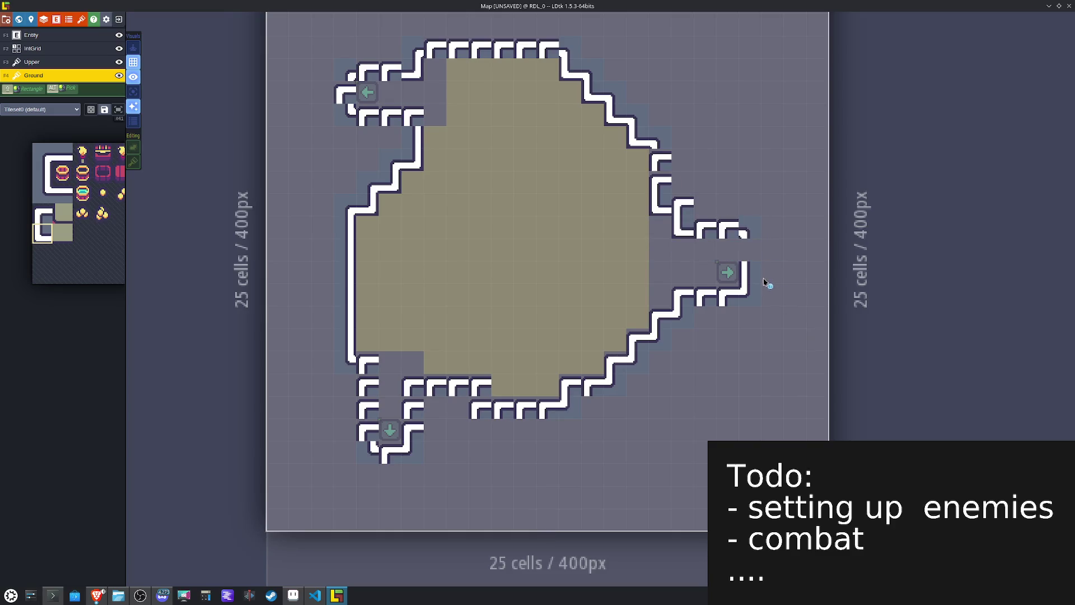
{"action": "left_click", "coordinate": [744, 251]}
Step: Rework the bottom wall tiles into corner pieces and a straight horizontal wall
{"action": "mouse_move", "coordinate": [54, 269]}
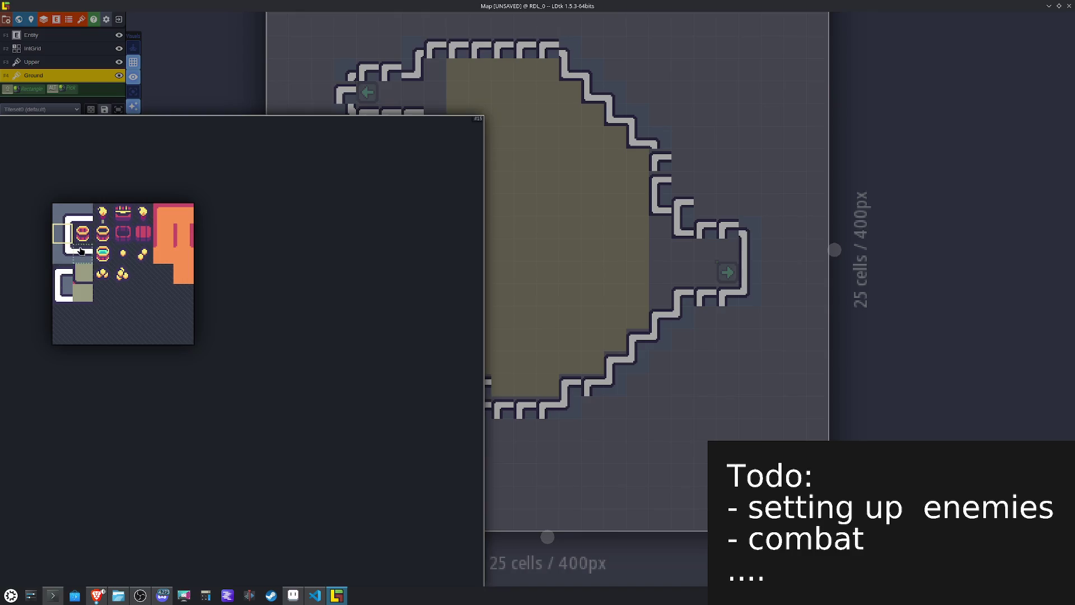
{"action": "left_click", "coordinate": [82, 251]}
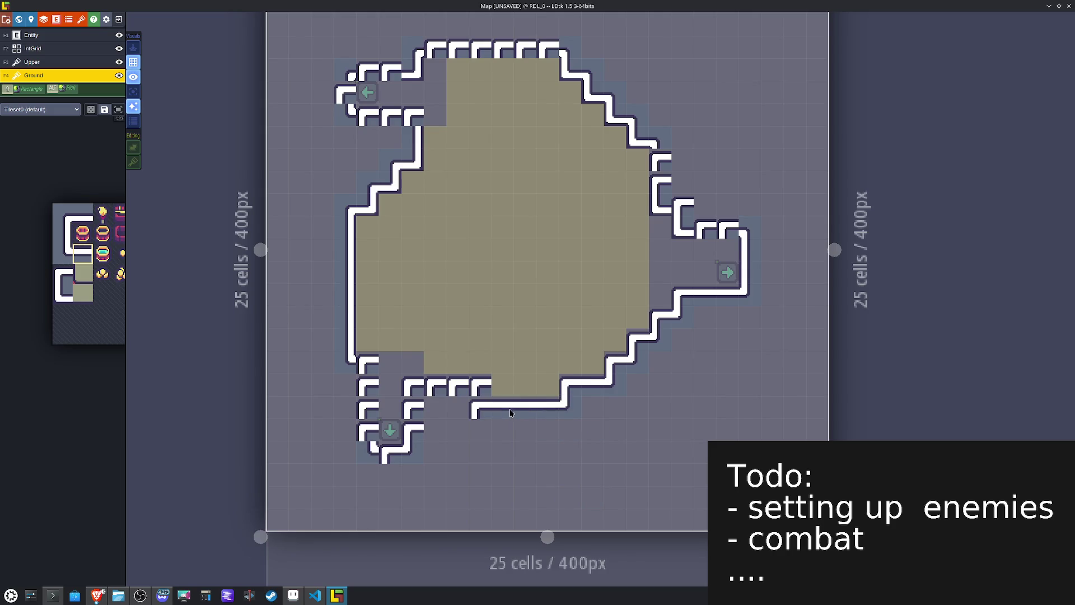
{"action": "left_click", "coordinate": [480, 387], "text": "alt"}
{"action": "key", "text": "x"}
{"action": "left_click", "coordinate": [480, 386]}
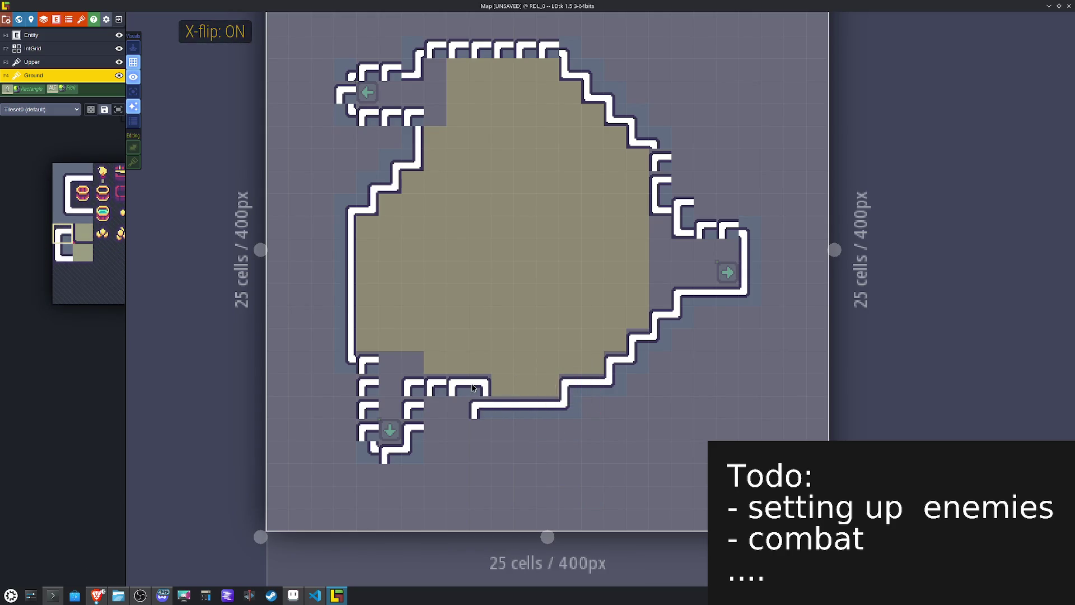
{"action": "left_click", "coordinate": [567, 408], "text": "alt"}
{"action": "key", "text": "x"}
{"action": "left_click", "coordinate": [480, 413]}
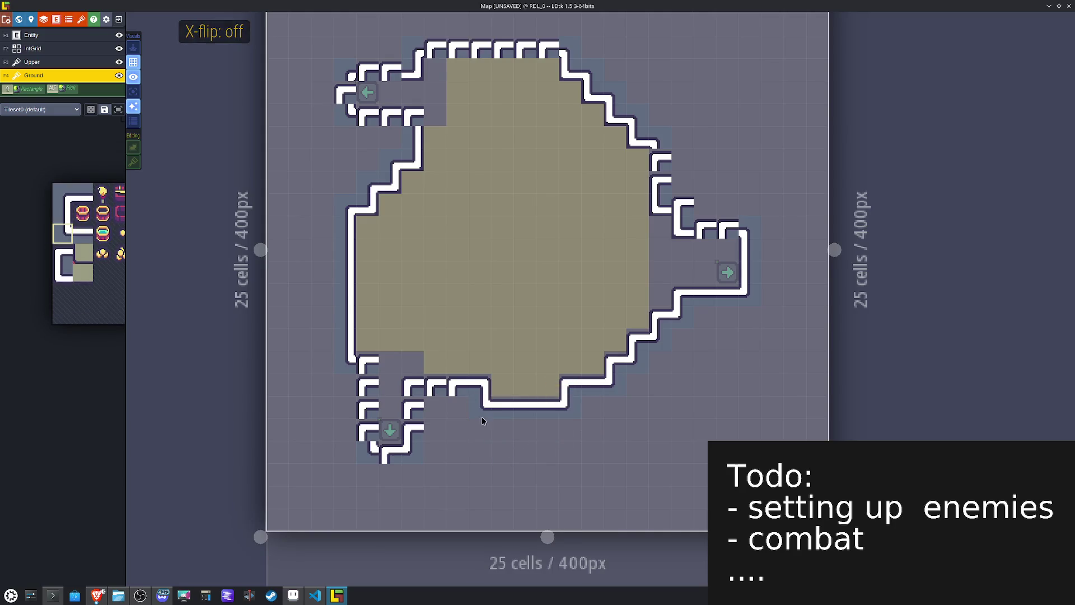
{"action": "left_click", "coordinate": [472, 391], "text": "alt"}
{"action": "left_click", "coordinate": [450, 383]}
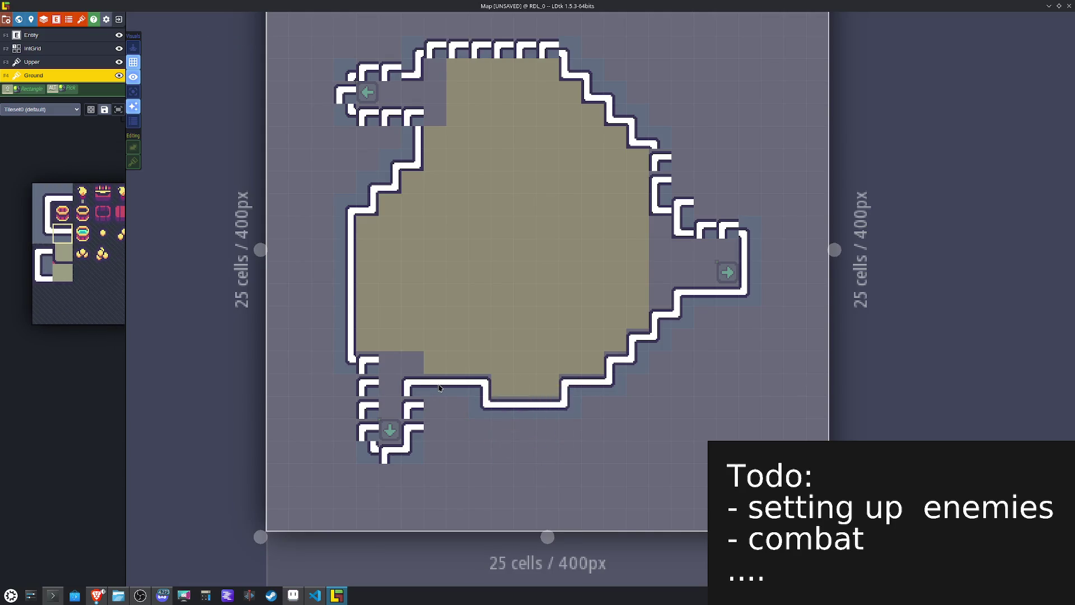
Step: Clear a stray Pathing cell and paint vertical wall down the lower-left corridor
{"action": "key", "text": "F2"}
{"action": "left_click", "coordinate": [367, 385]}
{"action": "right_click", "coordinate": [366, 386]}
{"action": "key", "text": "F4"}
{"action": "left_click", "coordinate": [351, 293], "text": "alt"}
{"action": "left_click_drag", "start_coordinate": [368, 386], "coordinate": [365, 420]}
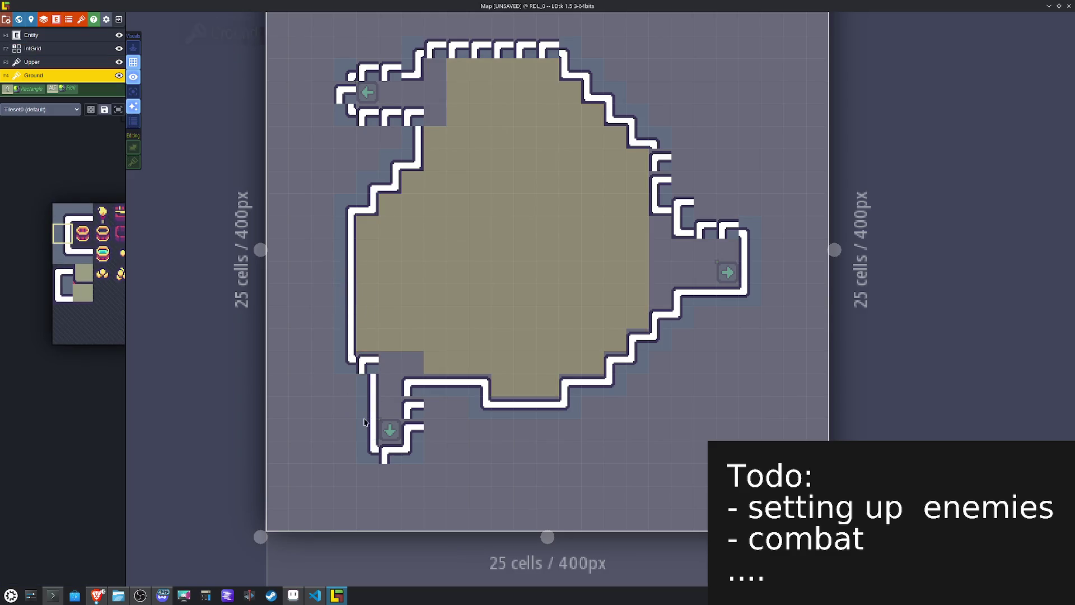
{"action": "key", "text": "x"}
{"action": "left_click", "coordinate": [413, 404]}
{"action": "left_click", "coordinate": [413, 426]}
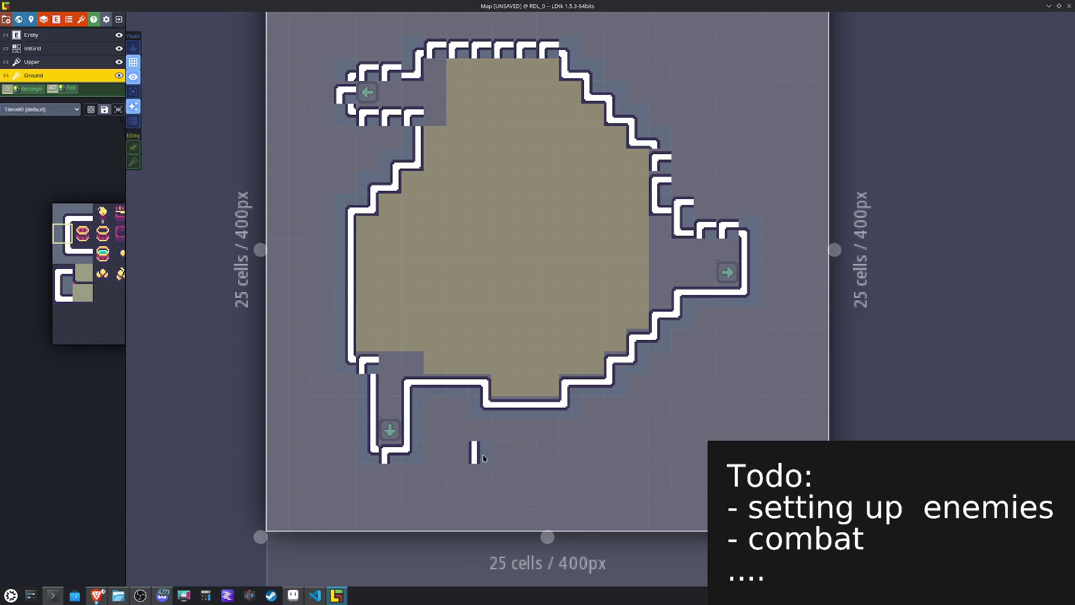
Step: Paint normal and mirrored corner wall pieces at the bottom room corner
{"action": "left_click", "coordinate": [526, 415], "text": "alt"}
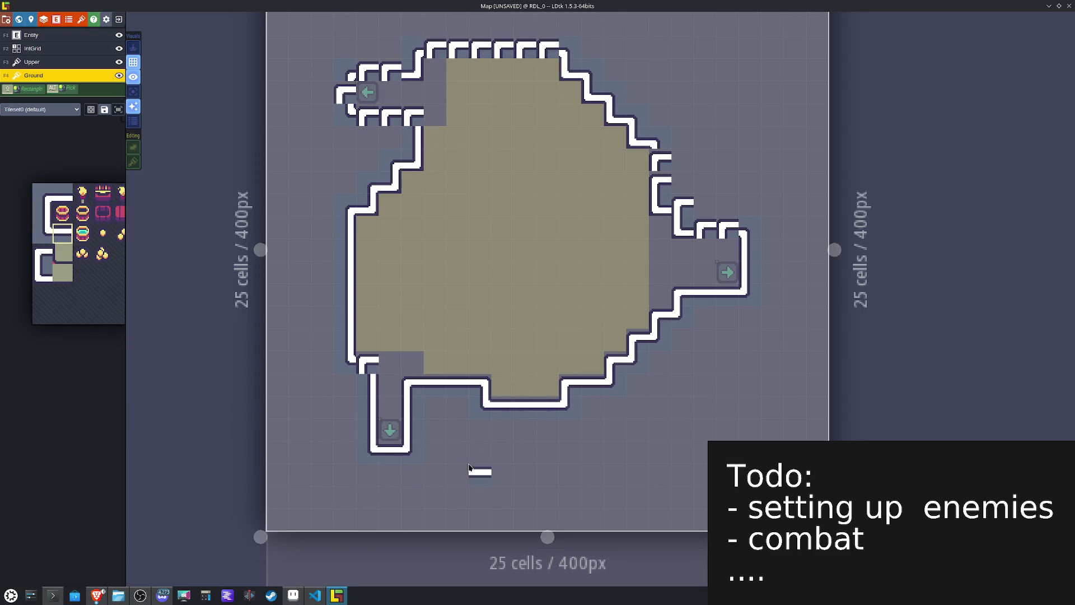
{"action": "left_click", "coordinate": [394, 366], "text": "alt"}
{"action": "key", "text": "x"}
{"action": "left_click", "coordinate": [364, 365]}
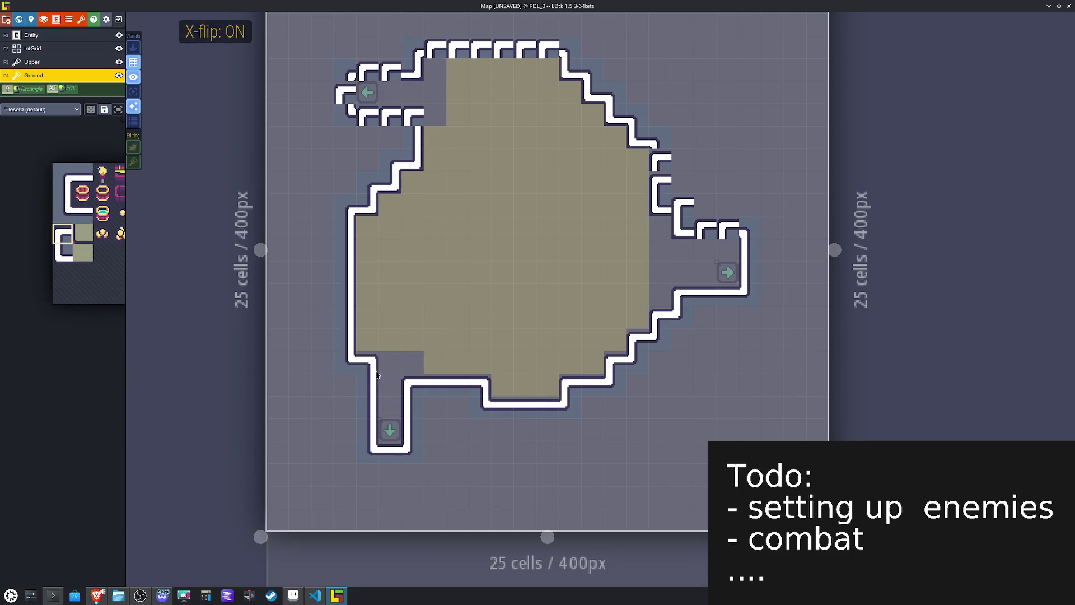
Step: Turn the upper wall tile into a straight horizontal piece
{"action": "key", "text": "x"}
{"action": "left_click", "coordinate": [414, 116]}
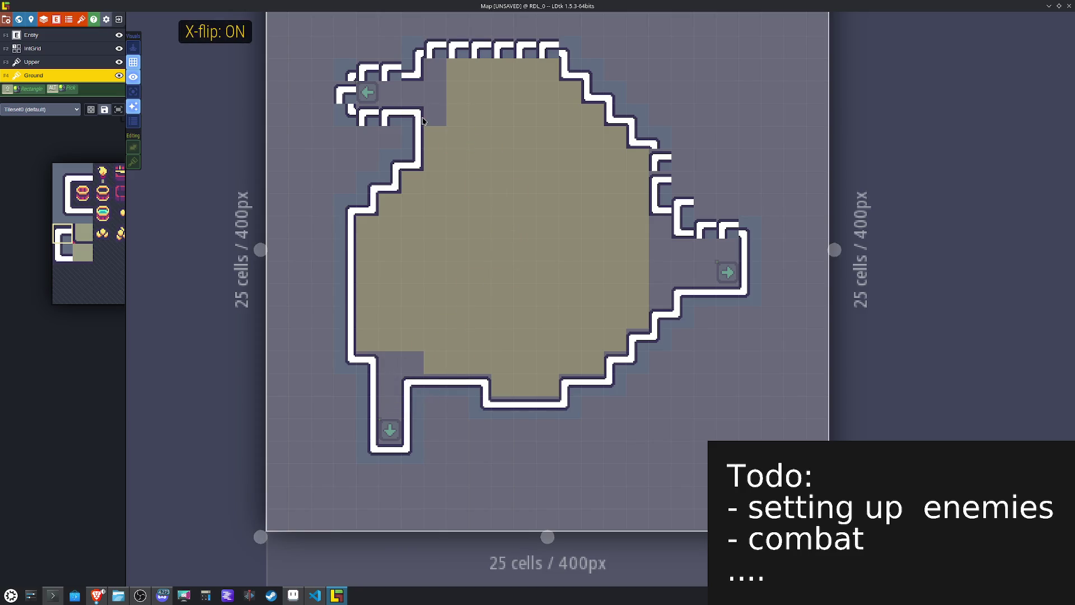
{"action": "left_click", "coordinate": [450, 388], "text": "alt"}
{"action": "left_click", "coordinate": [402, 111]}
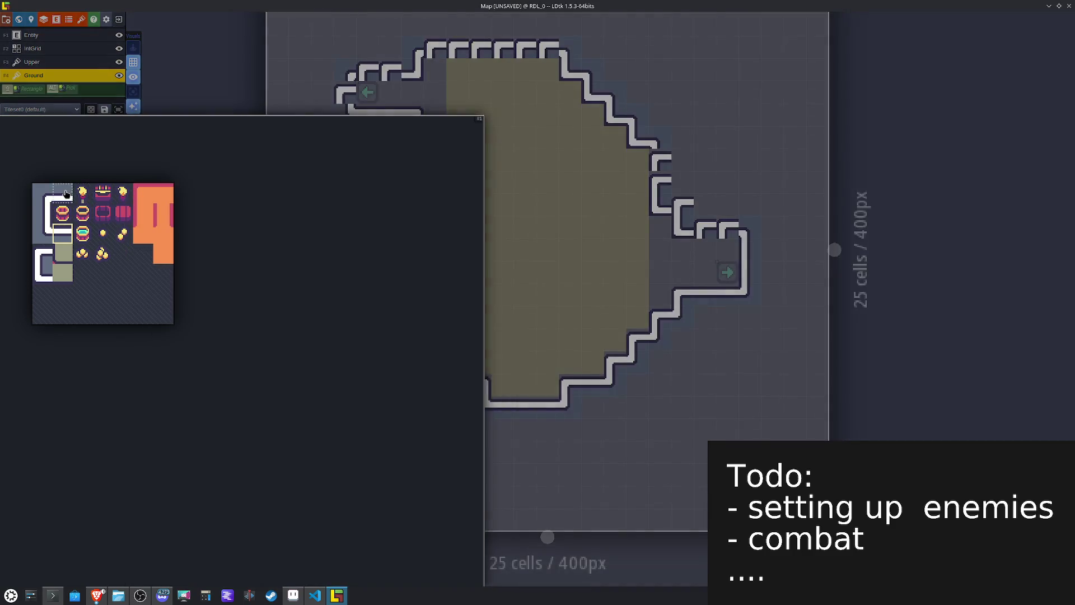
Step: Replace the top wall notches with one continuous wall and straighten the left notch
{"action": "left_click", "coordinate": [62, 193]}
{"action": "left_click", "coordinate": [540, 47]}
{"action": "mouse_move", "coordinate": [540, 48]}
{"action": "left_mouse_down"}
{"action": "mouse_move", "coordinate": [455, 47]}
{"action": "mouse_move", "coordinate": [394, 69]}
{"action": "left_mouse_up"}
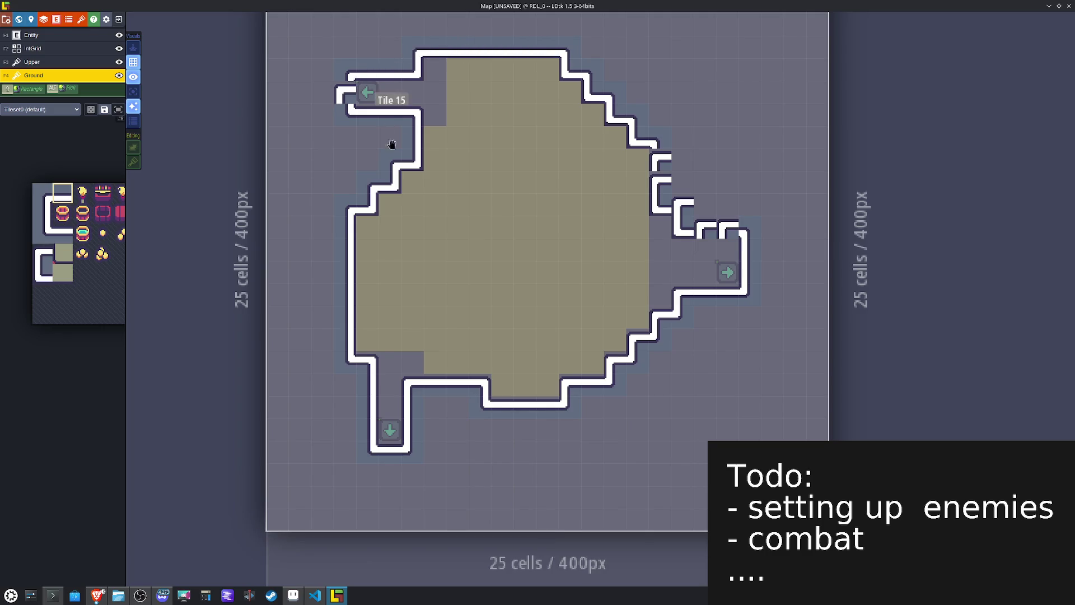
{"action": "left_click", "coordinate": [344, 97]}
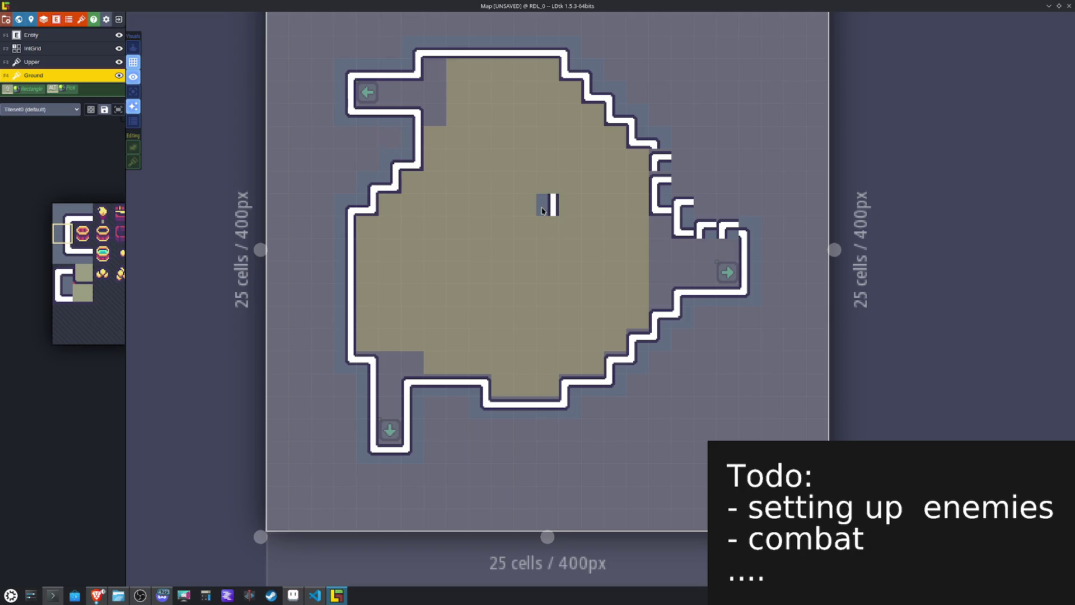
Step: Straighten the right-side wall notches into continuous straight wall
{"action": "key", "text": "x"}
{"action": "left_click_drag", "start_coordinate": [663, 167], "coordinate": [662, 180]}
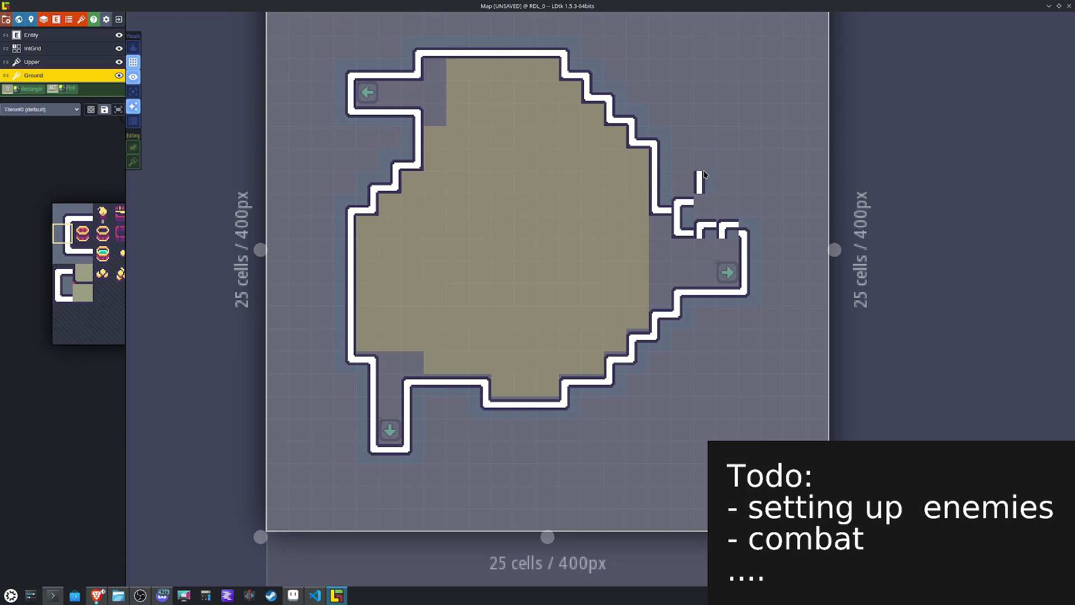
{"action": "left_click", "coordinate": [655, 139], "text": "alt"}
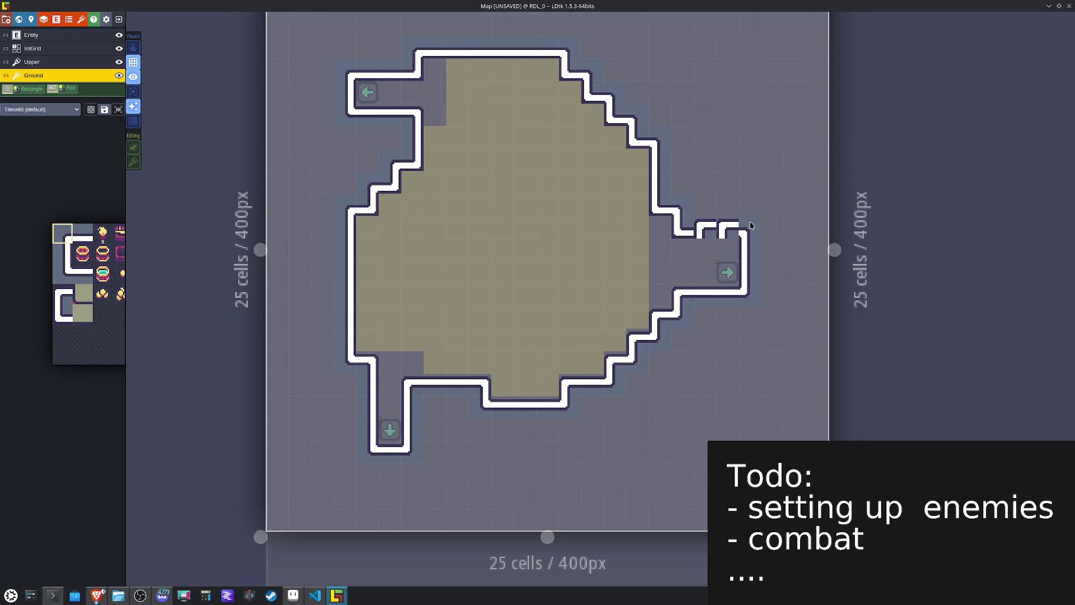
{"action": "left_click", "coordinate": [499, 45], "text": "alt"}
{"action": "left_click", "coordinate": [725, 223]}
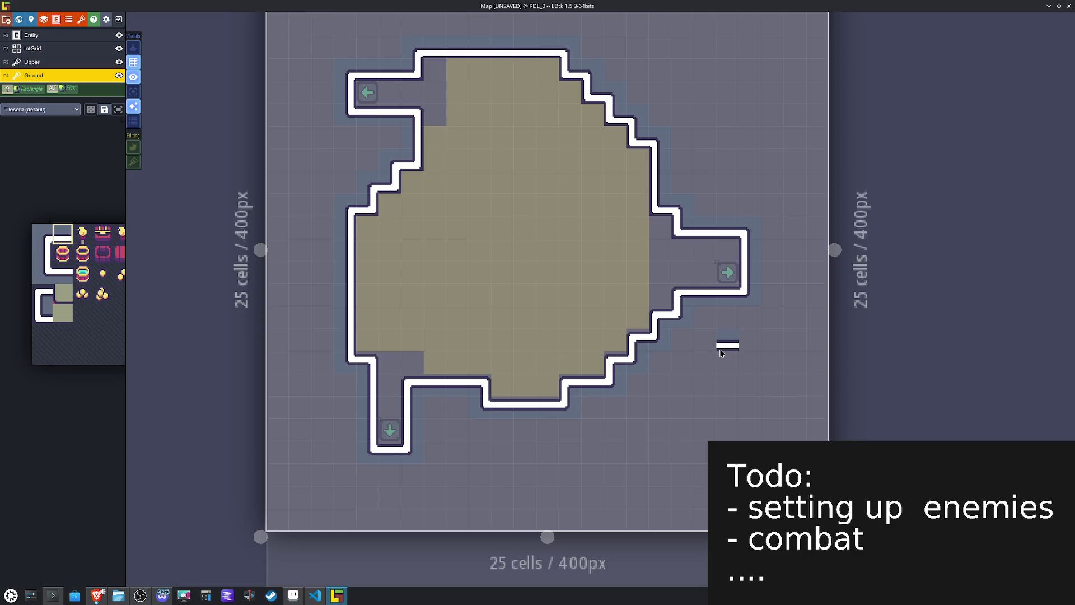
{"action": "mouse_move", "coordinate": [68, 297]}
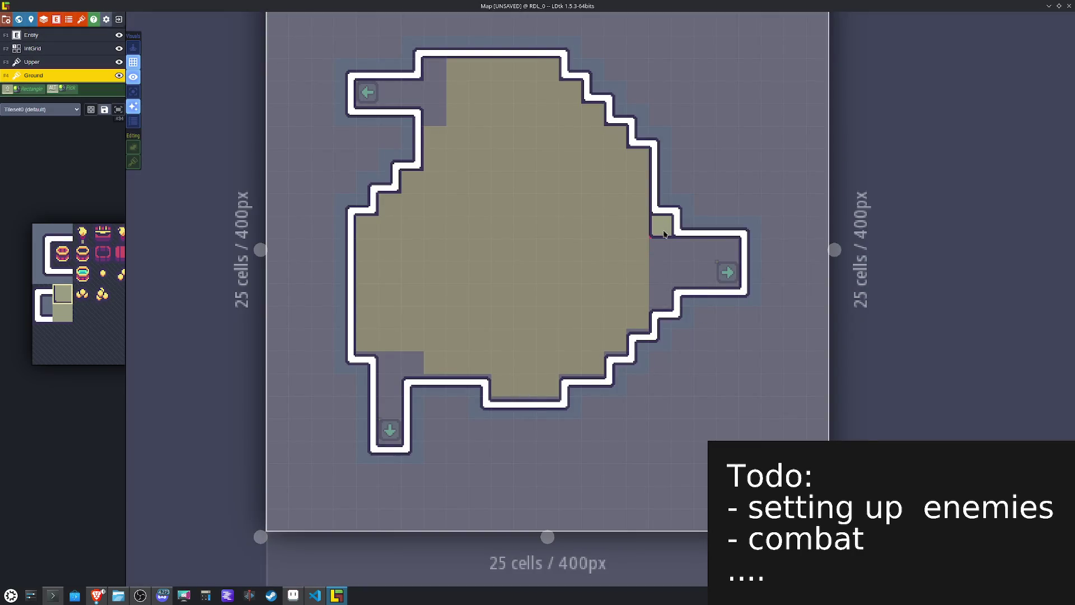
Step: Paint trim tiles up the top-right staircase and mirrored trim along the left staircase
{"action": "left_click", "coordinate": [638, 159]}
{"action": "left_click", "coordinate": [616, 136]}
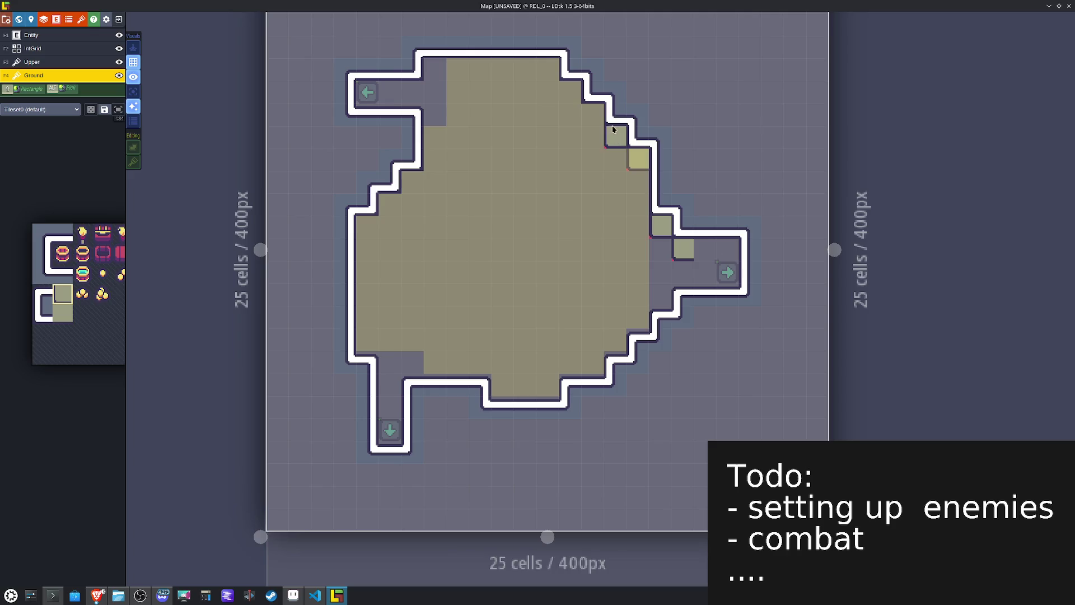
{"action": "left_click", "coordinate": [593, 113]}
{"action": "left_click", "coordinate": [571, 91]}
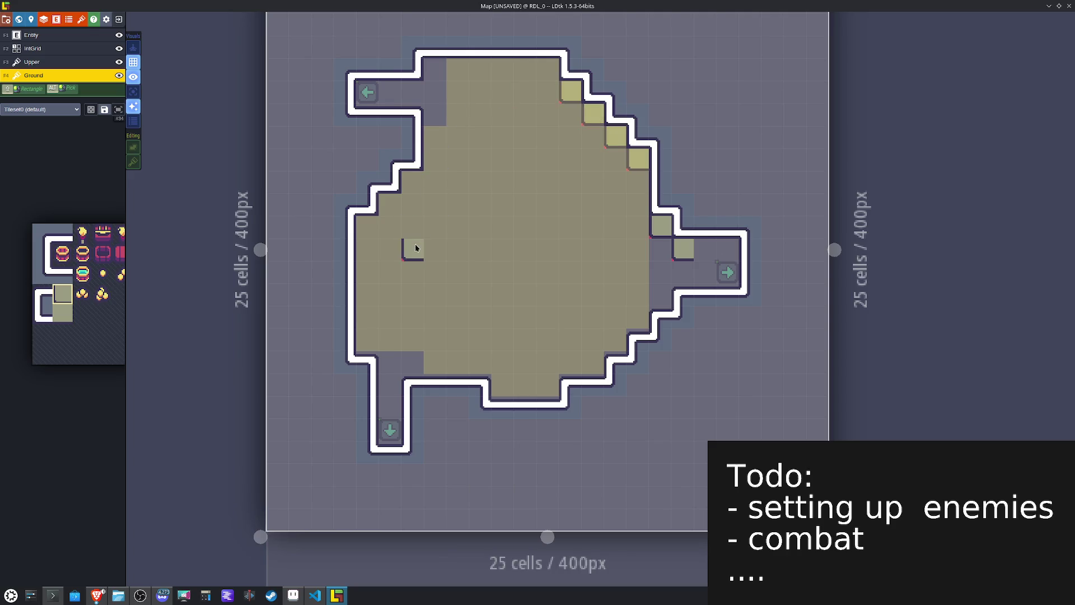
{"action": "key", "text": "x"}
{"action": "left_click", "coordinate": [411, 181]}
{"action": "left_click", "coordinate": [388, 202]}
{"action": "left_click", "coordinate": [366, 248]}
{"action": "key", "text": "ctrl+z"}
{"action": "left_click", "coordinate": [366, 227]}
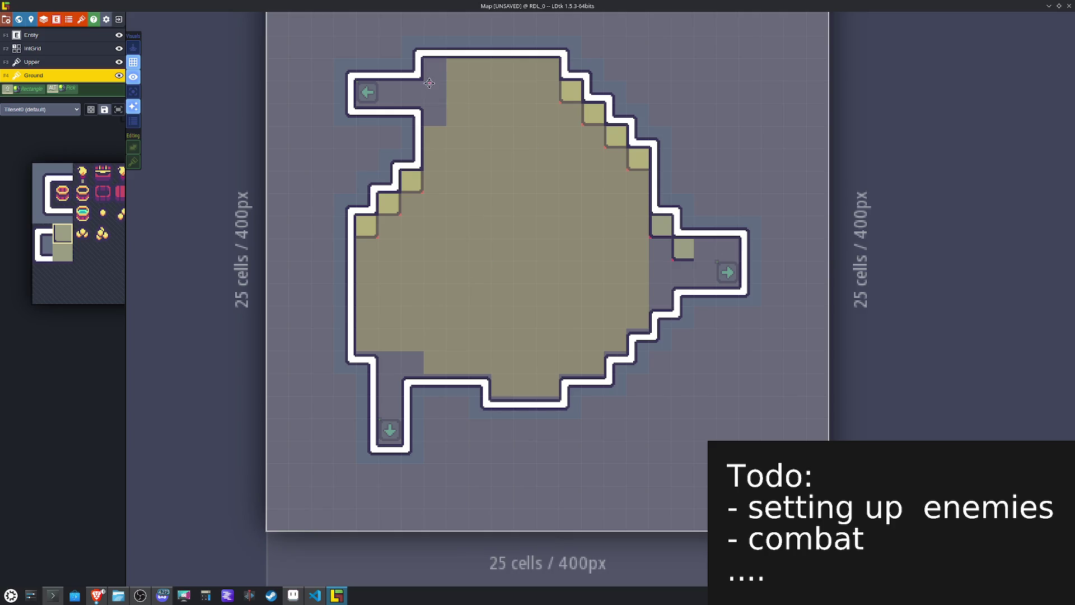
Step: Fix a top-row wall tile, then drag the top-left DTeleport entity lower
{"action": "left_click_drag", "start_coordinate": [441, 94], "coordinate": [468, 146]}
{"action": "mouse_move", "coordinate": [376, 108]}
{"action": "left_mouse_down"}
{"action": "mouse_move", "coordinate": [484, 140]}
{"action": "mouse_move", "coordinate": [642, 155]}
{"action": "mouse_move", "coordinate": [620, 151]}
{"action": "mouse_move", "coordinate": [620, 139]}
{"action": "left_mouse_up"}
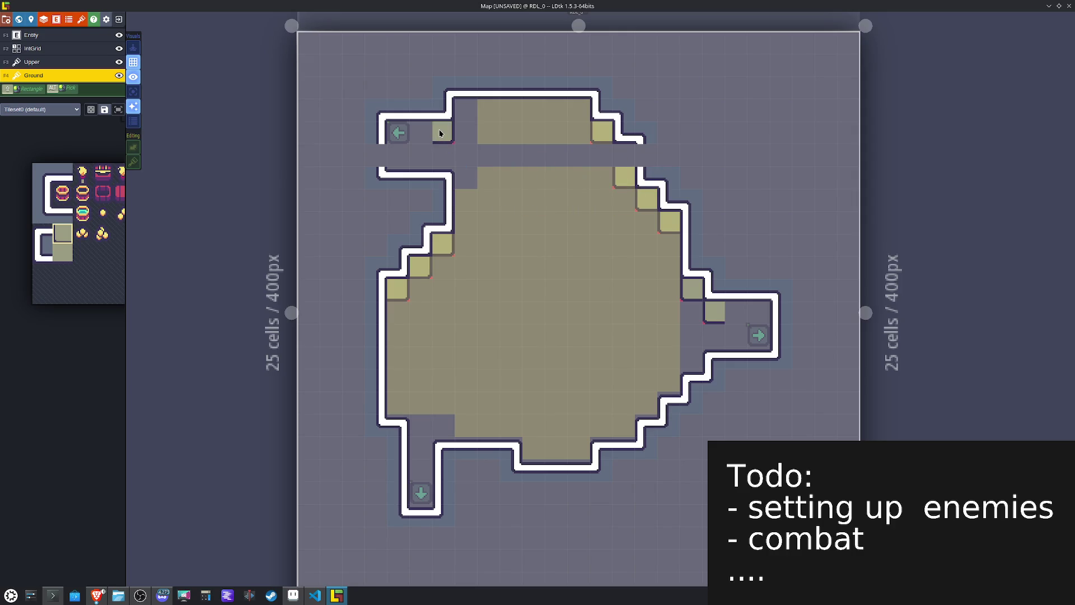
{"action": "right_click", "coordinate": [475, 139]}
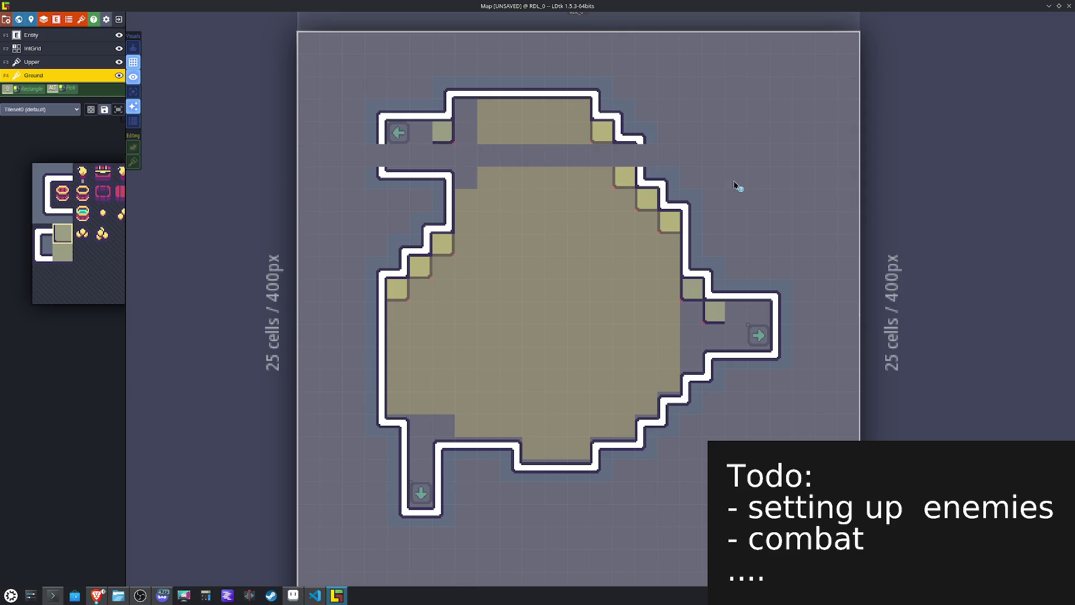
{"action": "left_click", "coordinate": [688, 239], "text": "alt"}
{"action": "left_click", "coordinate": [673, 154]}
{"action": "key", "text": "x"}
{"action": "mouse_move", "coordinate": [398, 133]}
{"action": "left_mouse_down"}
{"action": "mouse_move", "coordinate": [398, 156]}
{"action": "mouse_move", "coordinate": [443, 155]}
{"action": "left_mouse_up"}
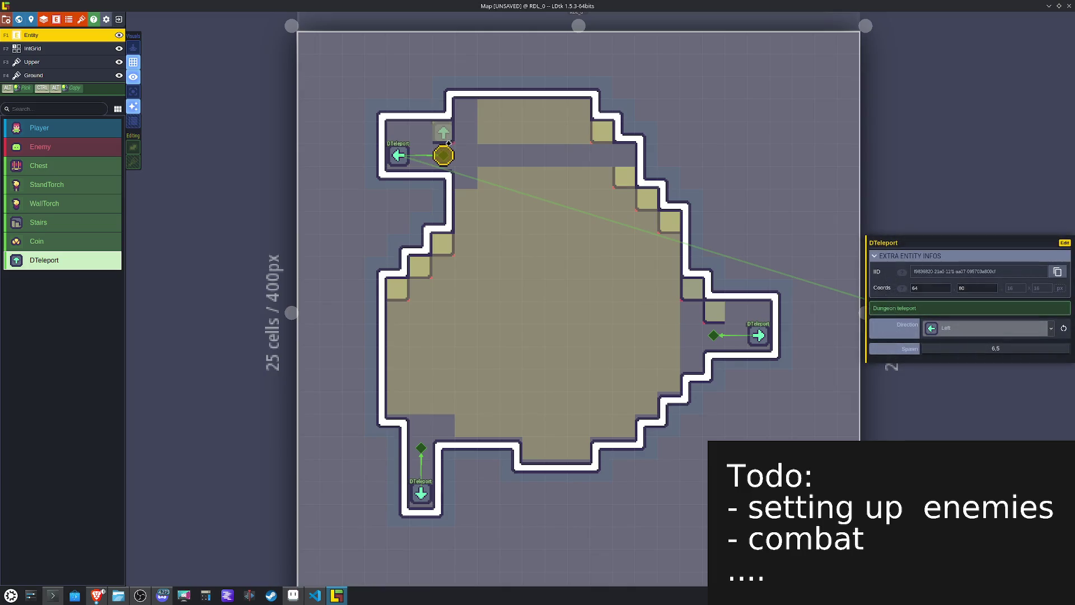
Step: Paint trim tiles along the top row on the Ground layer
{"action": "key", "text": "F4"}
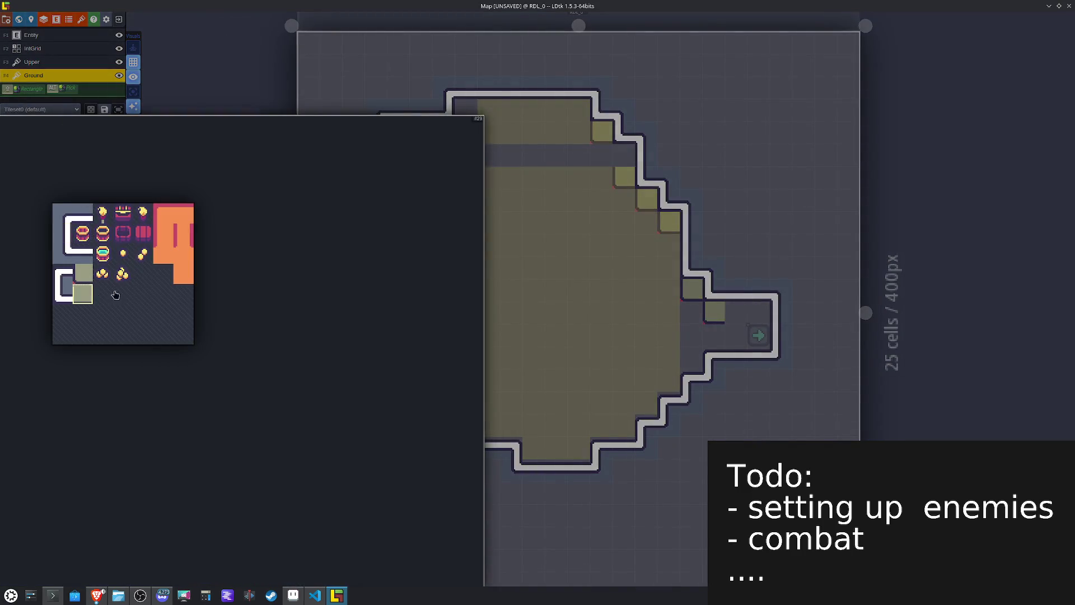
{"action": "left_click", "coordinate": [93, 295]}
{"action": "mouse_move", "coordinate": [534, 108]}
{"action": "left_mouse_down"}
{"action": "mouse_move", "coordinate": [562, 108]}
{"action": "mouse_move", "coordinate": [467, 107]}
{"action": "mouse_move", "coordinate": [401, 136]}
{"action": "left_mouse_up"}
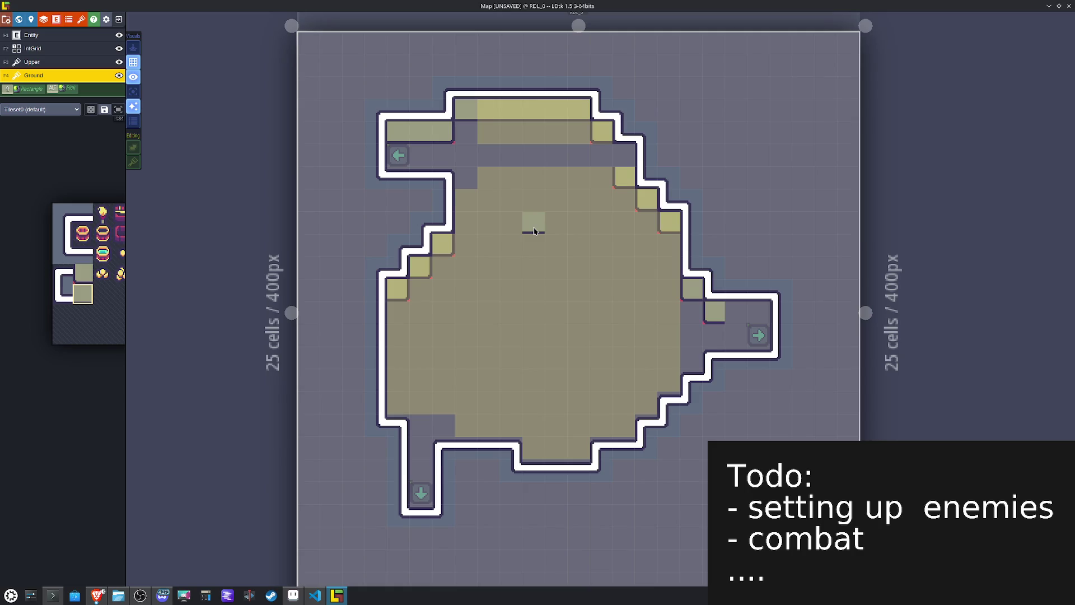
Step: In the IntGrid, remove Pathing from the top row and mark the staircase cells as Collision
{"action": "key", "text": "F2"}
{"action": "mouse_move", "coordinate": [461, 108]}
{"action": "left_mouse_down"}
{"action": "mouse_move", "coordinate": [626, 108]}
{"action": "mouse_move", "coordinate": [624, 176]}
{"action": "mouse_move", "coordinate": [666, 222]}
{"action": "left_mouse_up"}
{"action": "mouse_move", "coordinate": [442, 242]}
{"action": "left_mouse_down"}
{"action": "mouse_move", "coordinate": [397, 266]}
{"action": "mouse_move", "coordinate": [398, 289]}
{"action": "left_mouse_up"}
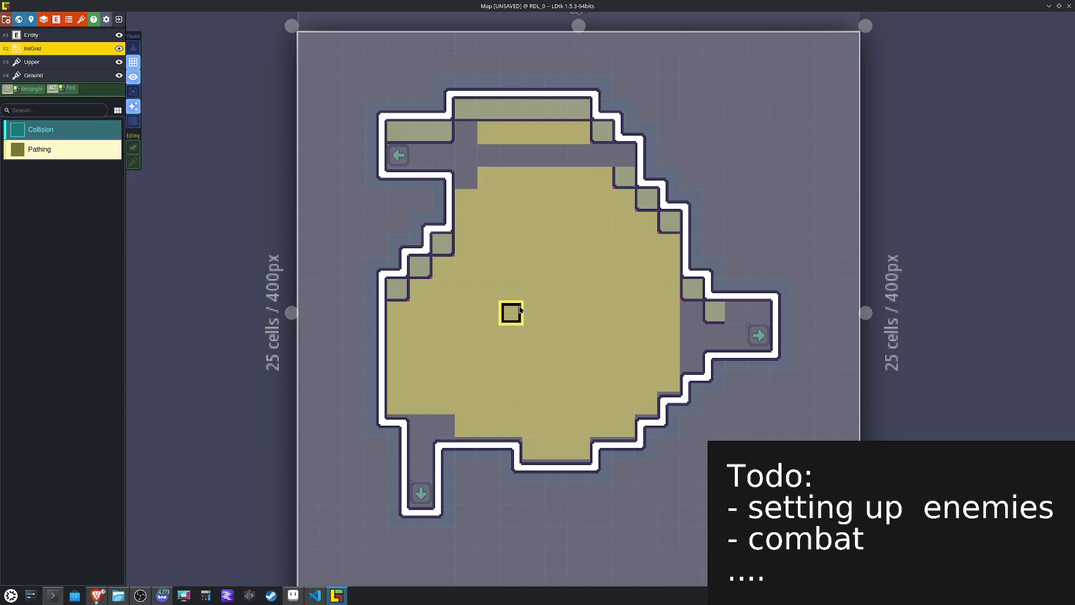
{"action": "key", "text": "F4"}
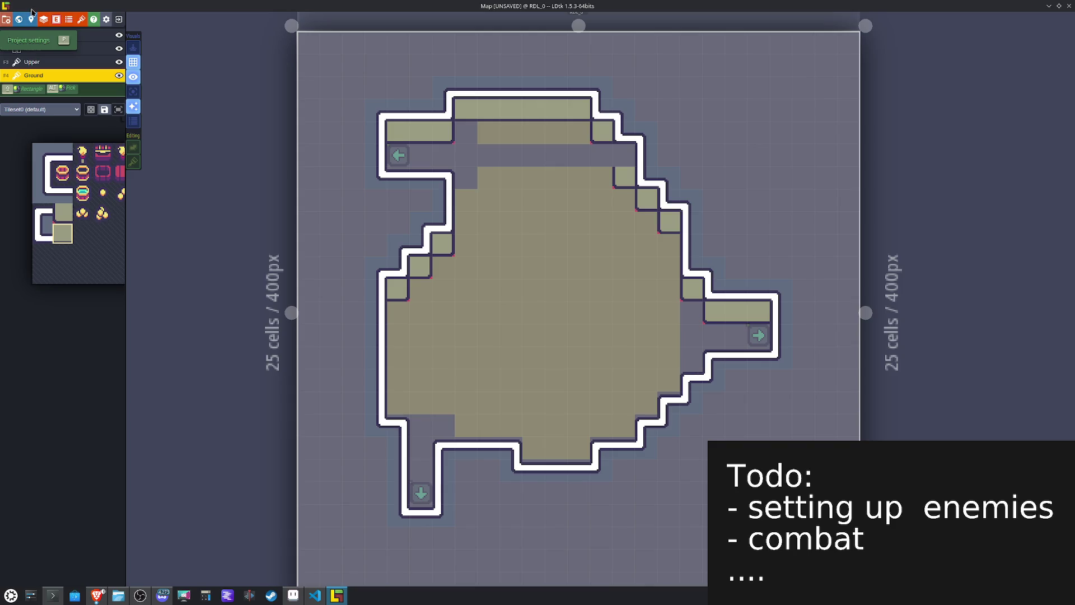
Step: Check the current level's background colour in its properties
{"action": "left_click", "coordinate": [31, 19]}
{"action": "left_click", "coordinate": [78, 184]}
{"action": "left_click", "coordinate": [78, 298]}
{"action": "left_click", "coordinate": [511, 308]}
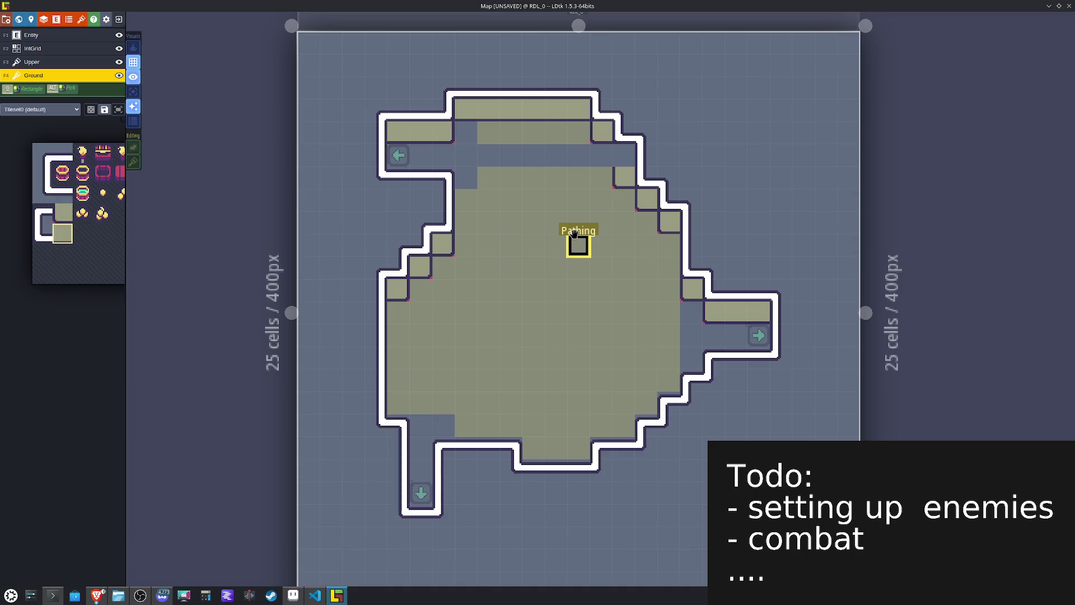
Step: Try a ground tile in the right passage, then erase it
{"action": "left_click", "coordinate": [621, 175], "text": "alt"}
{"action": "left_click", "coordinate": [627, 152]}
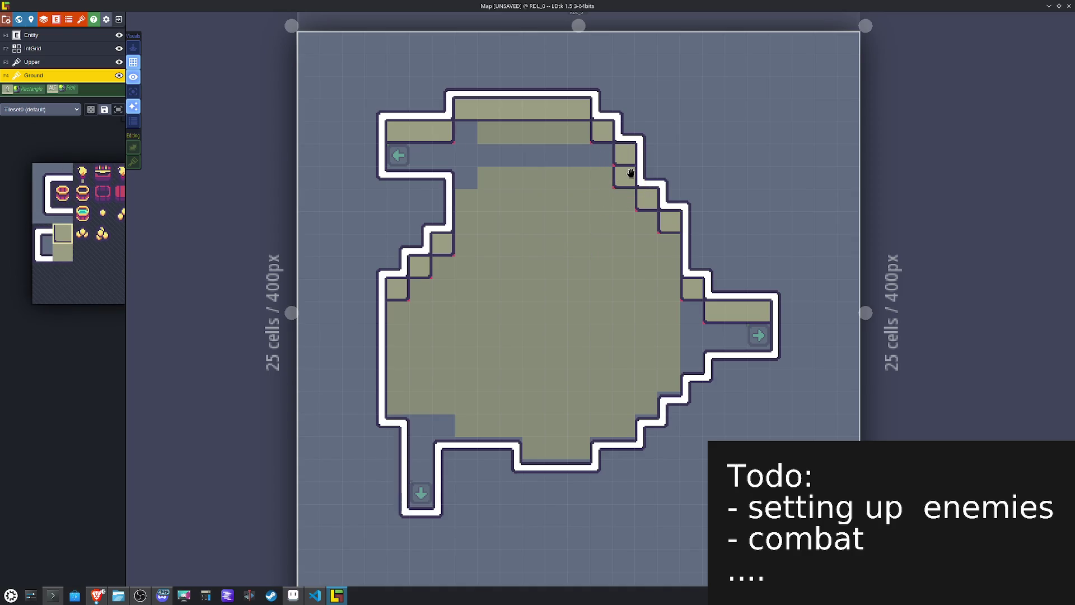
{"action": "right_click", "coordinate": [630, 173]}
{"action": "key", "text": "F2"}
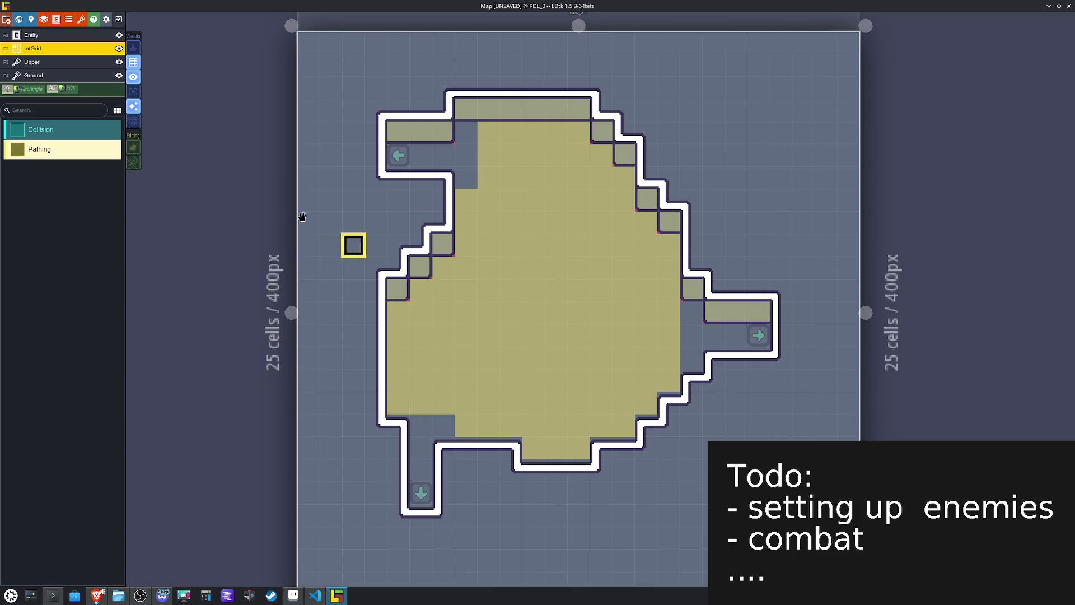
{"action": "left_click", "coordinate": [58, 78]}
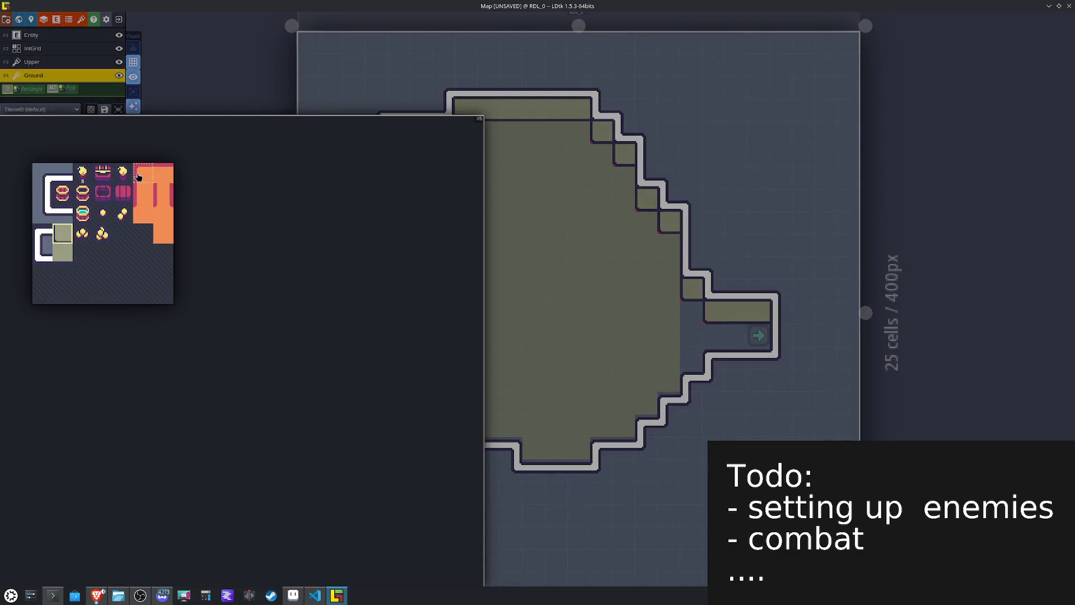
Step: Paint orange floor tiles along the room's left staircase on the Ground layer
{"action": "left_click", "coordinate": [143, 175]}
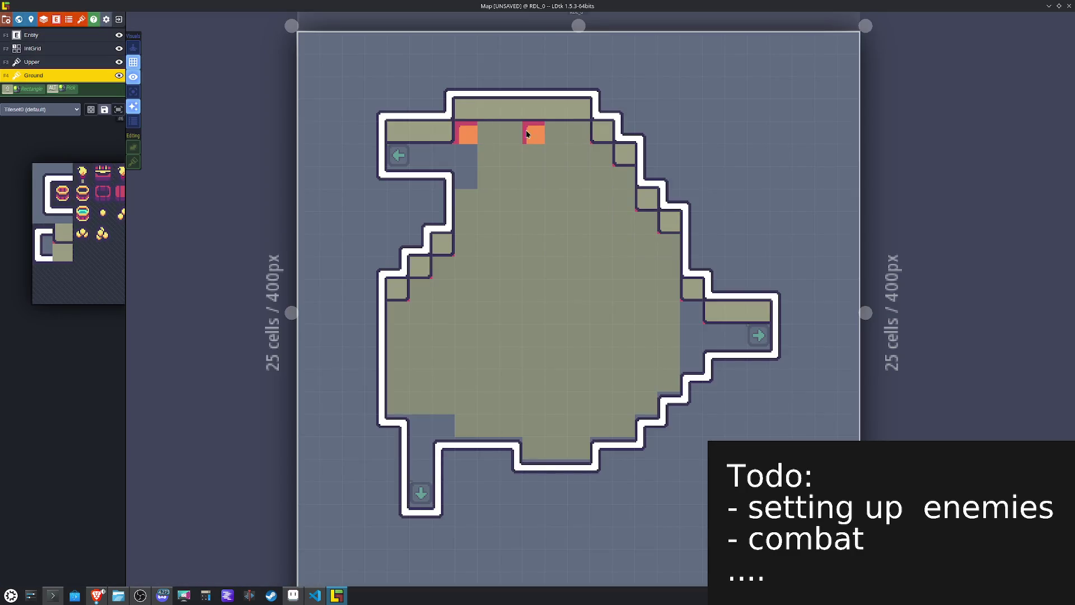
{"action": "left_click", "coordinate": [445, 270]}
{"action": "left_click", "coordinate": [423, 291]}
{"action": "left_click", "coordinate": [401, 314]}
{"action": "left_click", "coordinate": [445, 291]}
Step: Paint X-flipped orange tiles down the top-right and right staircases, removing the extra one
{"action": "key", "text": "ctrl+z"}
{"action": "key", "text": "x"}
{"action": "left_click", "coordinate": [577, 134]}
{"action": "left_click", "coordinate": [599, 157]}
{"action": "left_click", "coordinate": [622, 179]}
{"action": "left_click", "coordinate": [621, 202]}
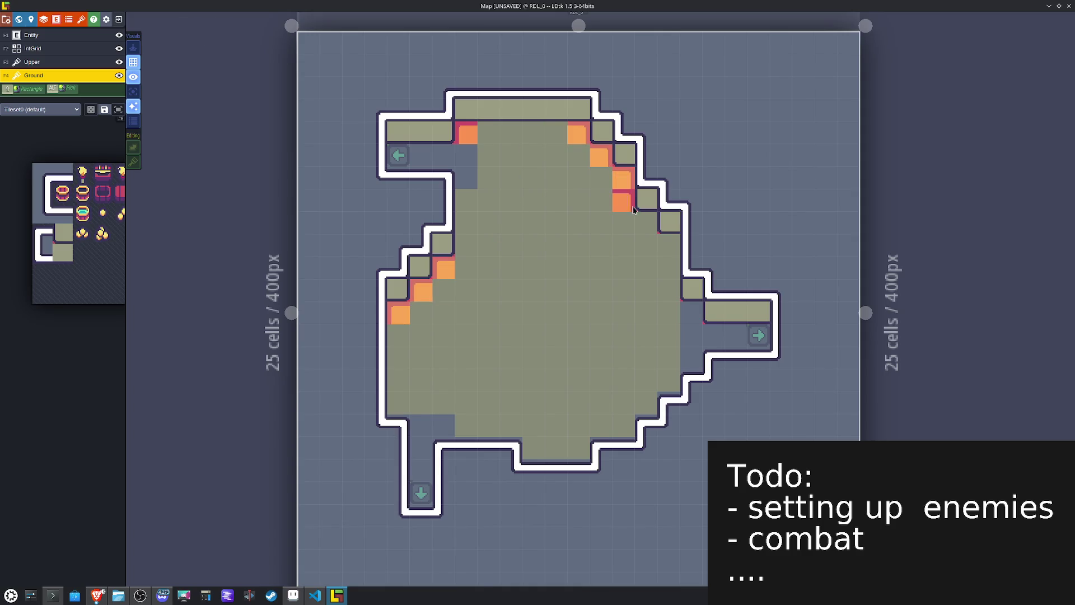
{"action": "left_click", "coordinate": [644, 224]}
{"action": "left_click", "coordinate": [666, 246]}
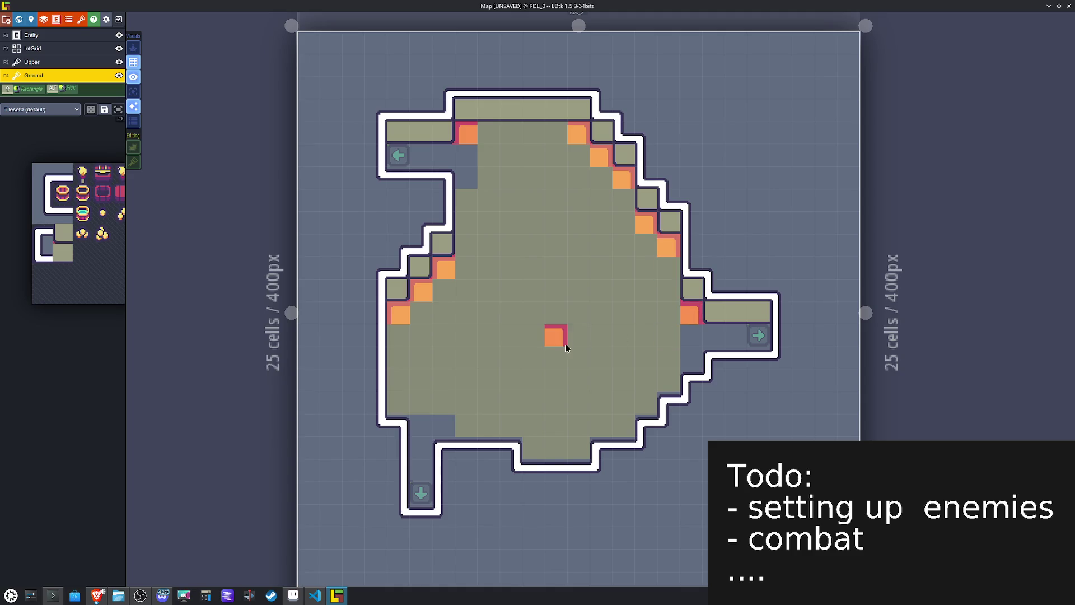
Step: Line the right edge, inner left edge, left wall, bottom edge and bottom-right steps with orange edge tiles
{"action": "mouse_move", "coordinate": [68, 227]}
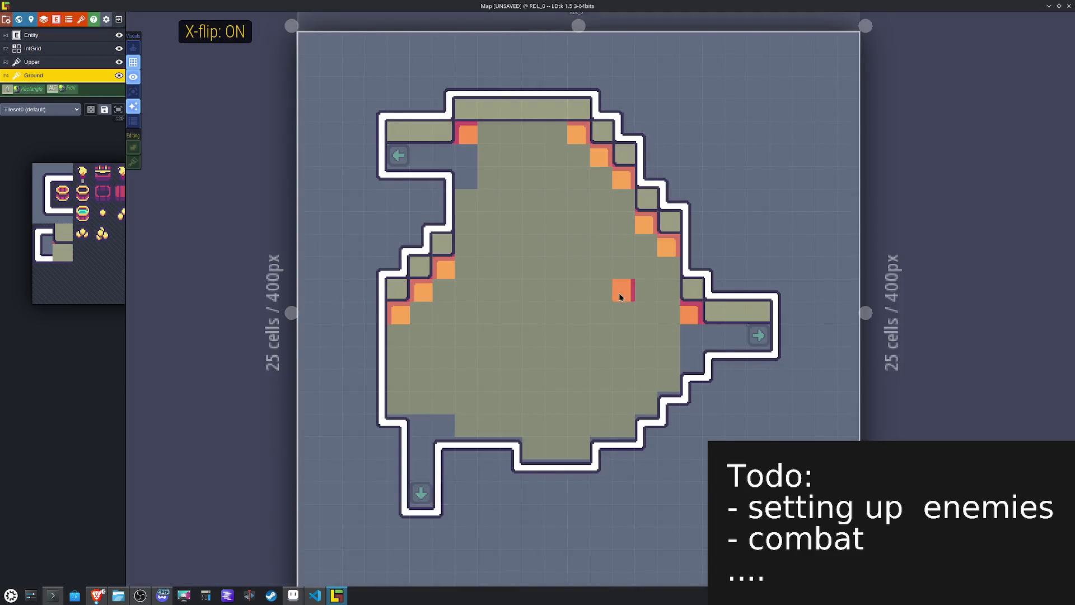
{"action": "left_click", "coordinate": [664, 271]}
{"action": "left_click", "coordinate": [667, 291]}
{"action": "key", "text": "x"}
{"action": "left_click", "coordinate": [510, 268]}
{"action": "left_click_drag", "start_coordinate": [465, 246], "coordinate": [466, 199]}
{"action": "mouse_move", "coordinate": [398, 358]}
{"action": "left_mouse_down"}
{"action": "mouse_move", "coordinate": [398, 336]}
{"action": "mouse_move", "coordinate": [401, 418]}
{"action": "left_mouse_up"}
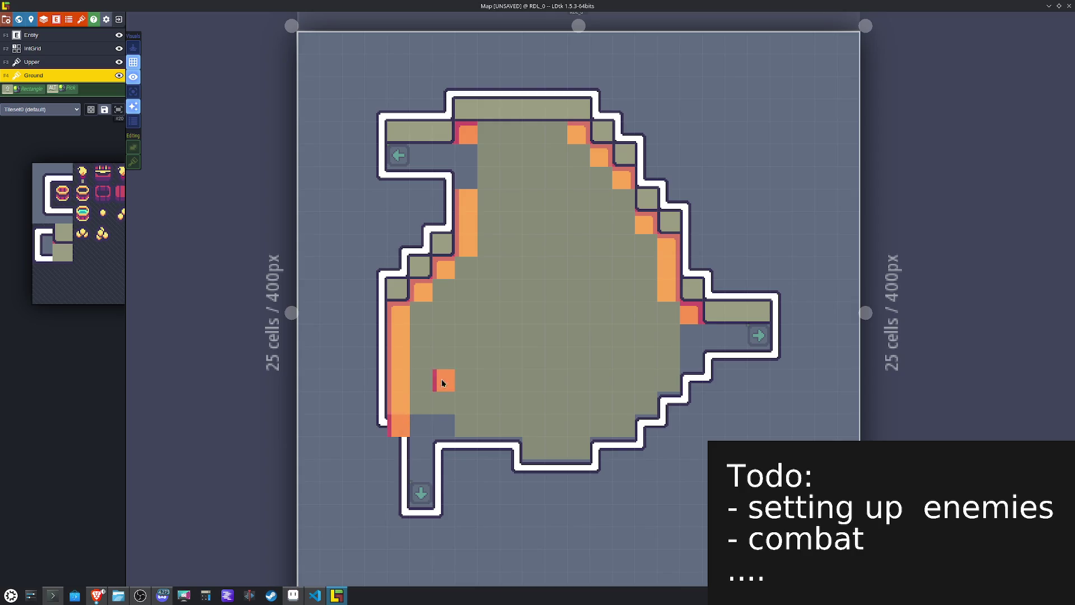
{"action": "left_click", "coordinate": [534, 471]}
{"action": "key", "text": "x"}
{"action": "left_click_drag", "start_coordinate": [581, 475], "coordinate": [646, 432]}
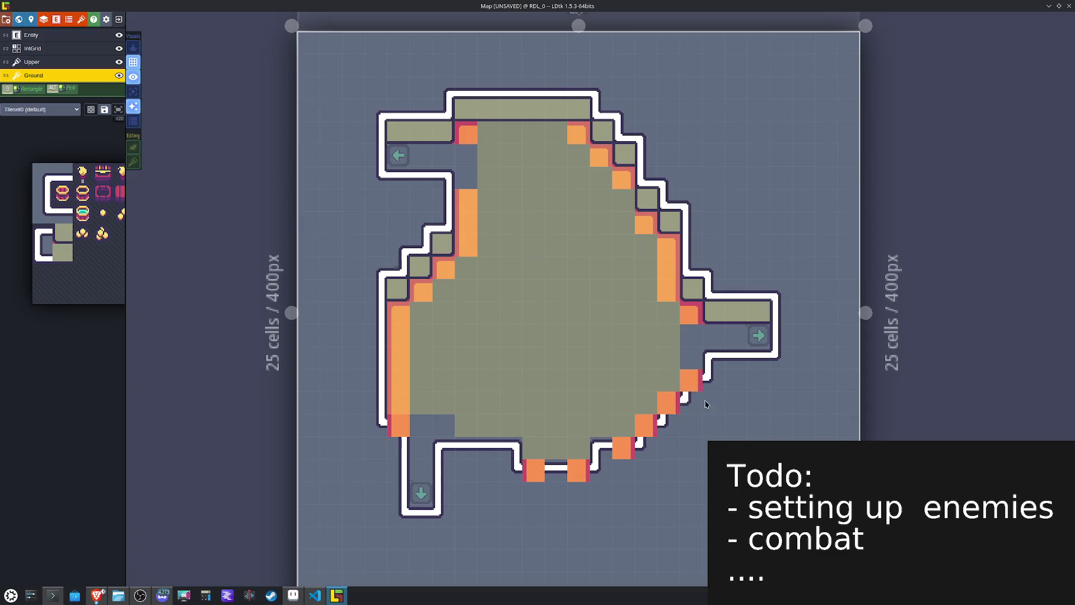
Step: Paint orange edge tiles along the right corridor and the top inner row
{"action": "mouse_move", "coordinate": [124, 208]}
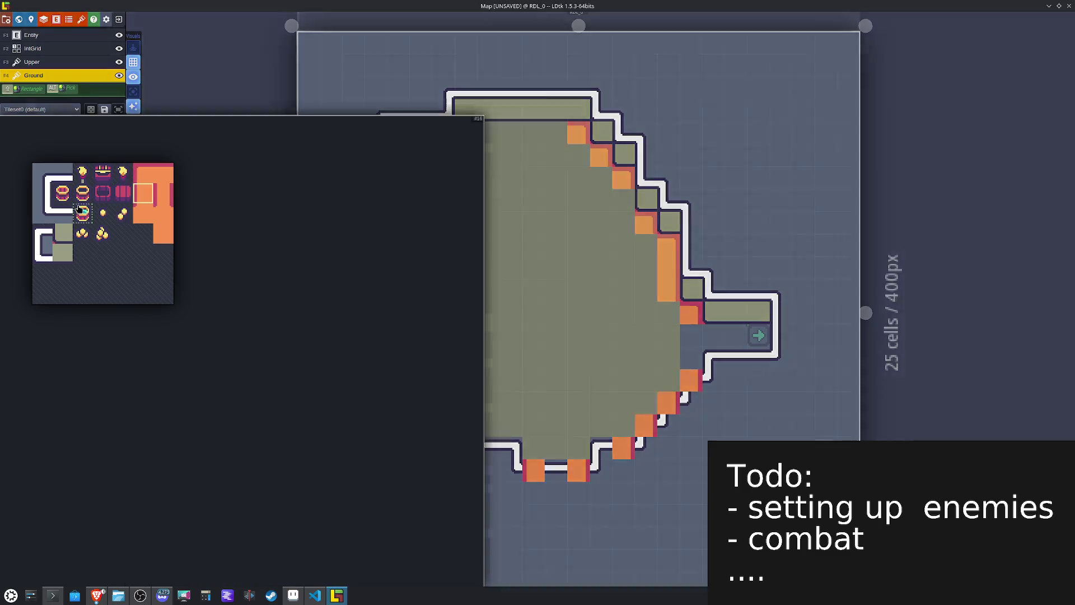
{"action": "left_click", "coordinate": [162, 177]}
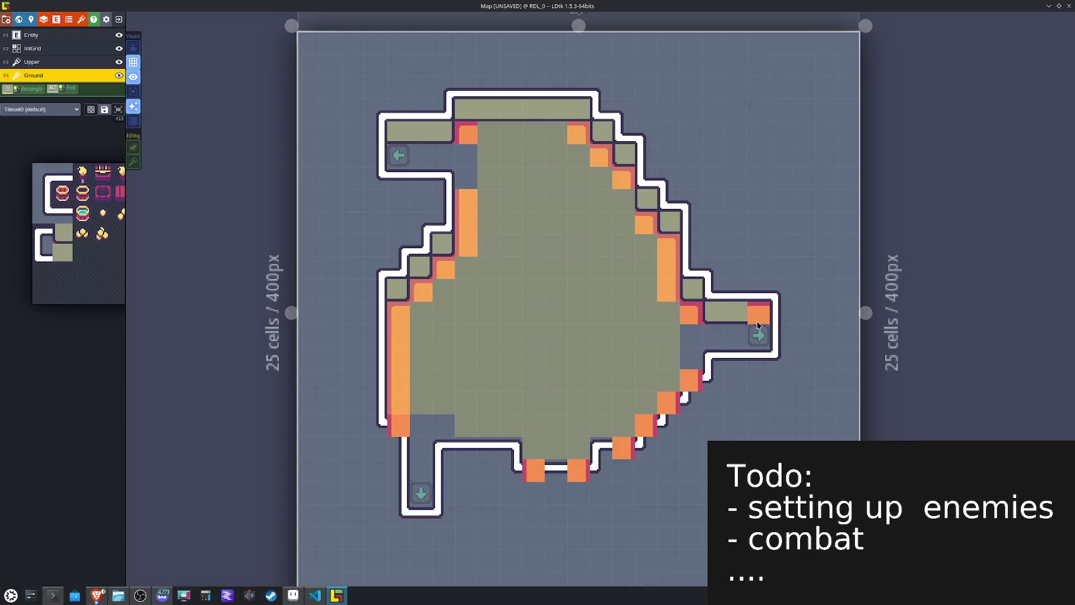
{"action": "left_click_drag", "start_coordinate": [759, 336], "coordinate": [720, 341]}
{"action": "left_click_drag", "start_coordinate": [555, 134], "coordinate": [441, 161]}
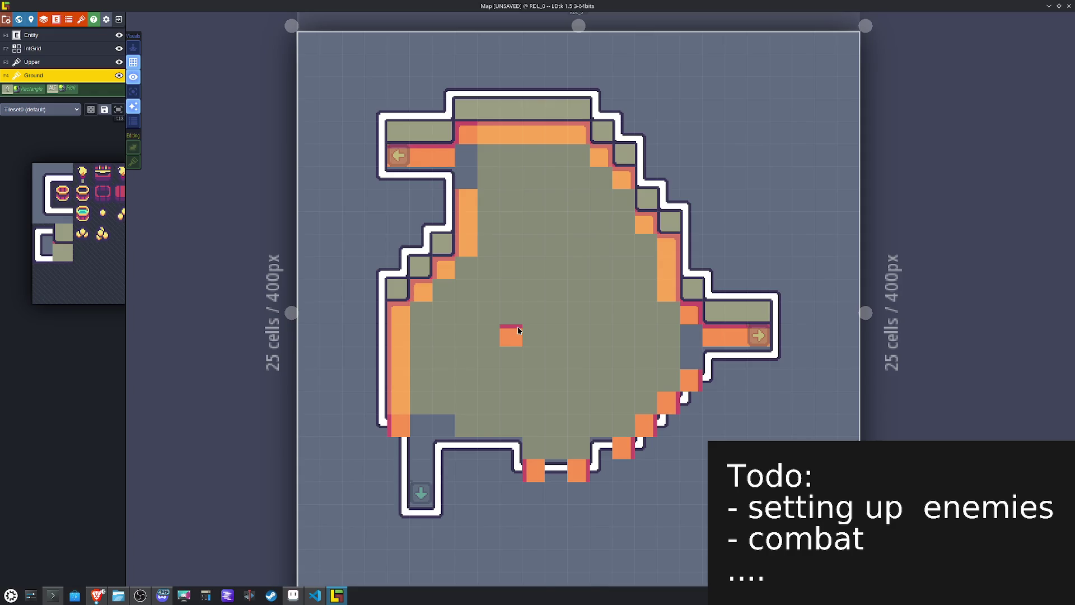
Step: Try a Y-flipped edge tile, then paint the left steps with the unflipped orange edge tile
{"action": "mouse_move", "coordinate": [89, 212]}
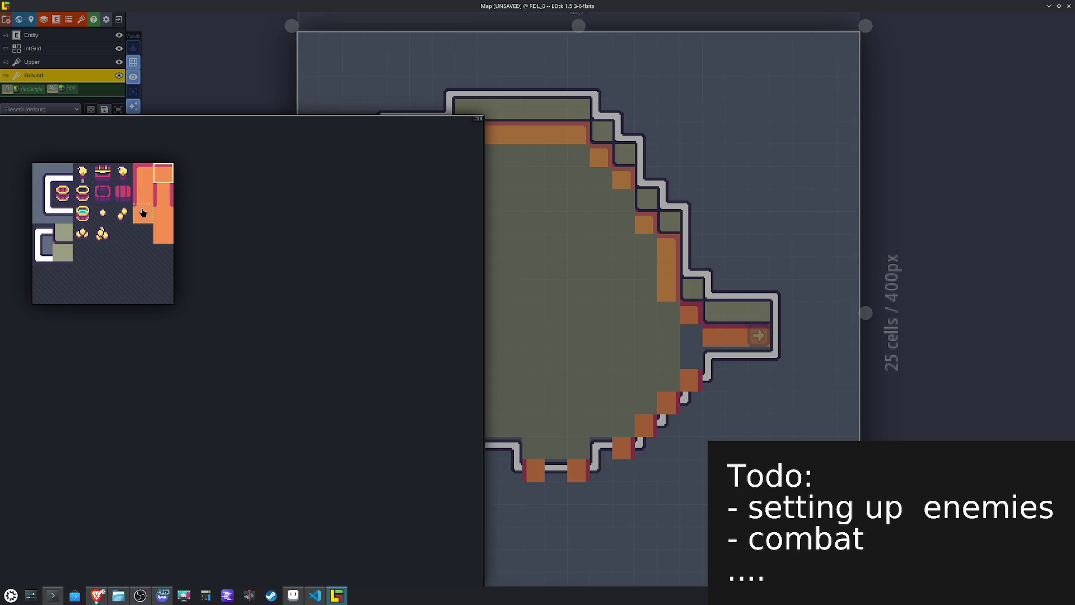
{"action": "left_click", "coordinate": [140, 212]}
{"action": "key", "text": "y"}
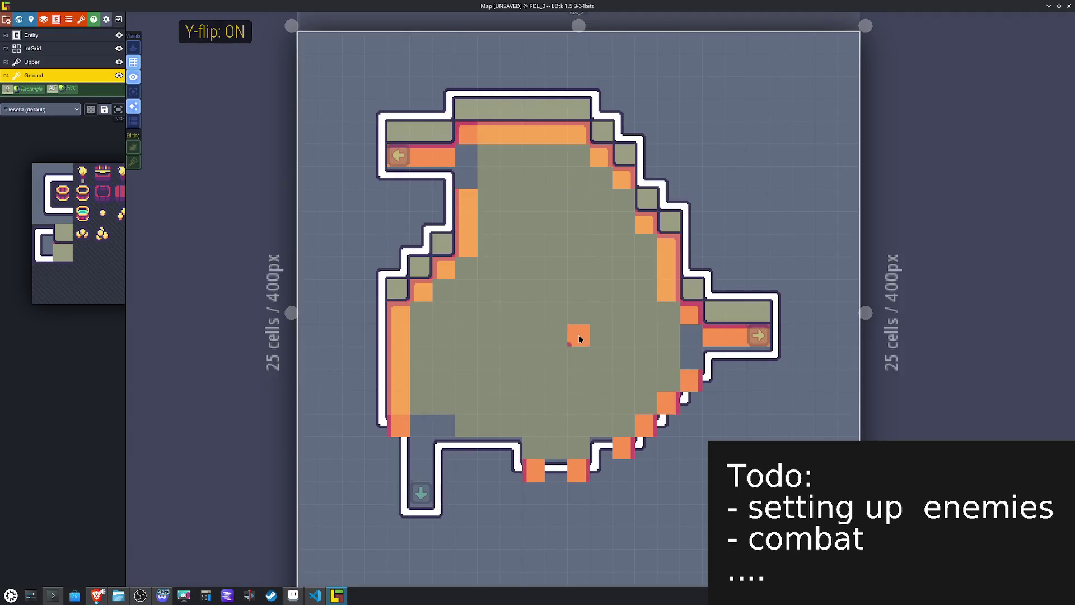
{"action": "left_click", "coordinate": [466, 175]}
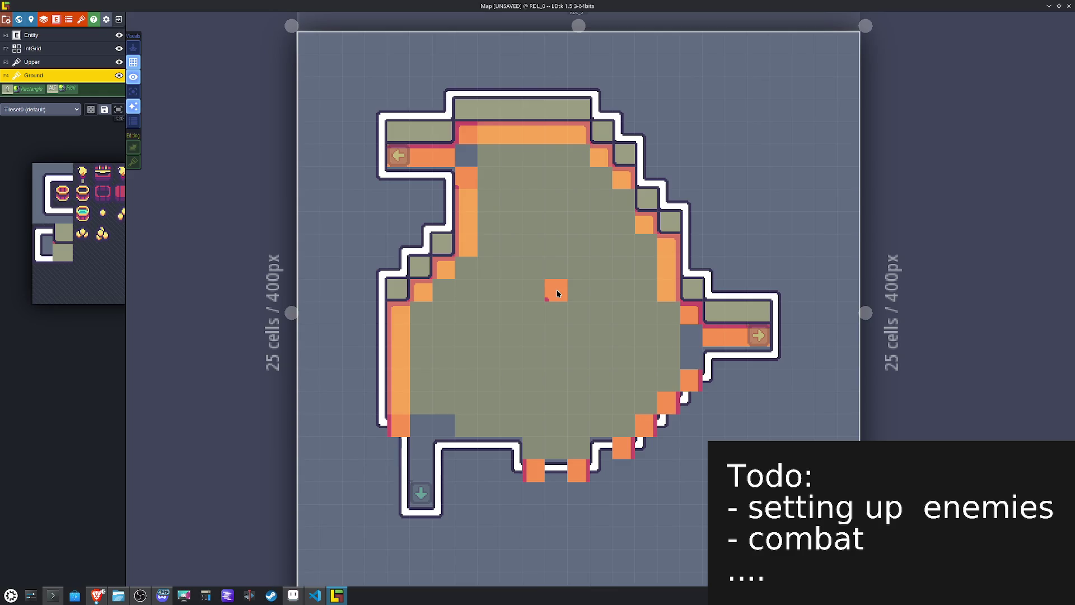
{"action": "key", "text": "u"}
{"action": "key", "text": "Escape"}
{"action": "key", "text": "y"}
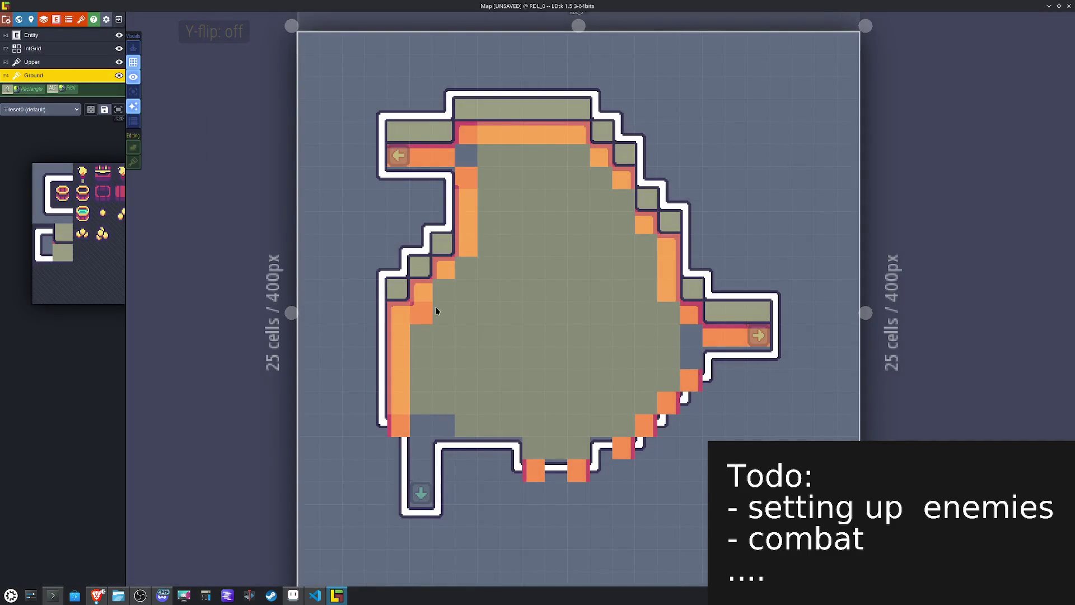
{"action": "left_click", "coordinate": [455, 297], "text": "alt"}
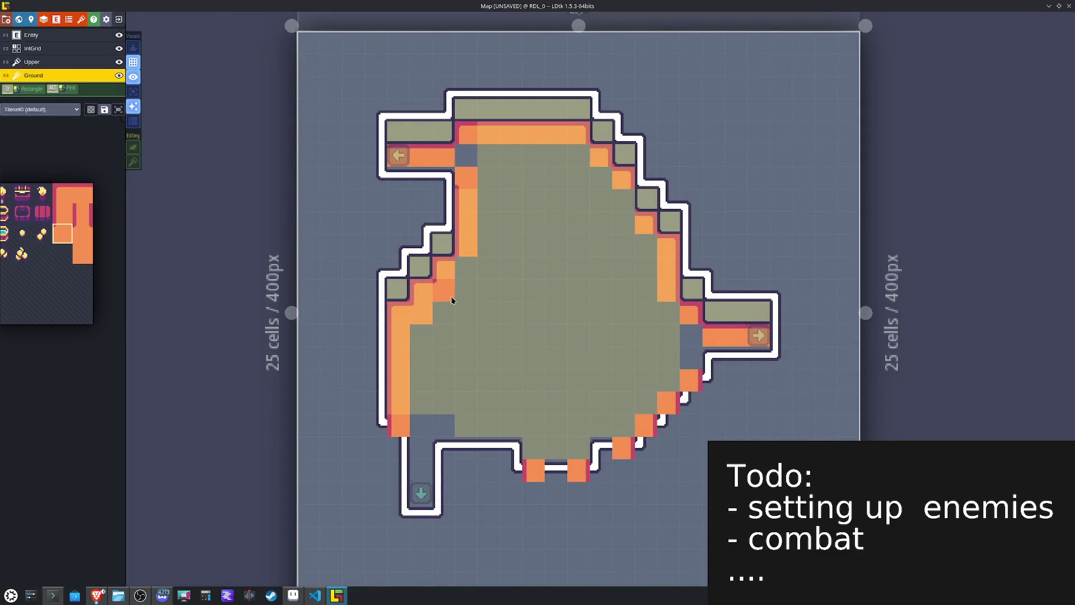
{"action": "left_click", "coordinate": [470, 274]}
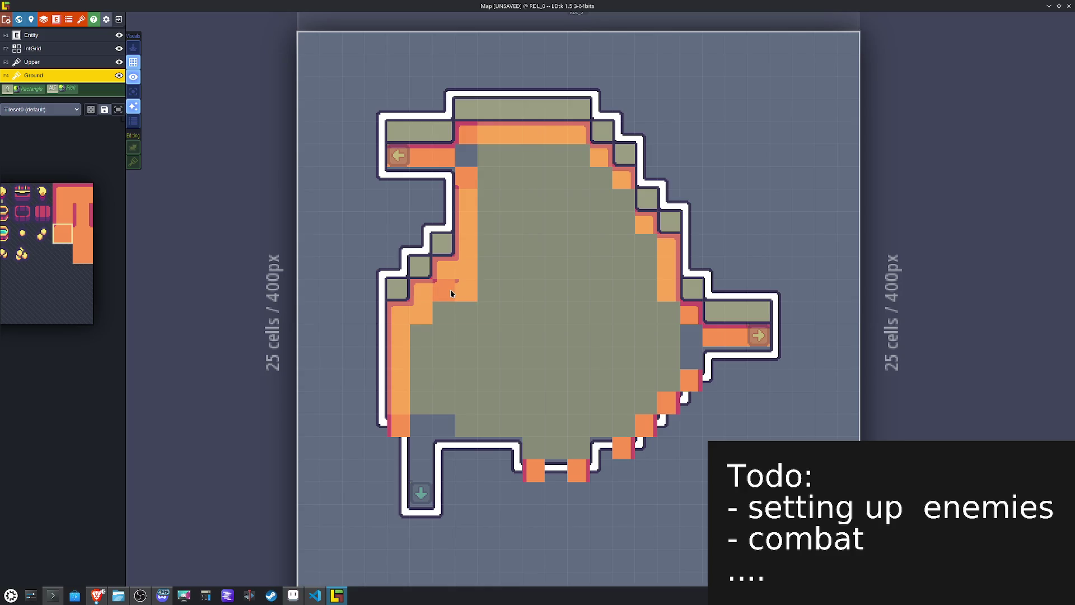
{"action": "left_click", "coordinate": [444, 289]}
Step: Paint X-flipped edge tiles down the right steps toward the corridor, plus a Y-flipped bottom-right tile
{"action": "key", "text": "x"}
{"action": "left_click", "coordinate": [577, 156]}
{"action": "left_click", "coordinate": [597, 180]}
{"action": "left_click", "coordinate": [627, 224]}
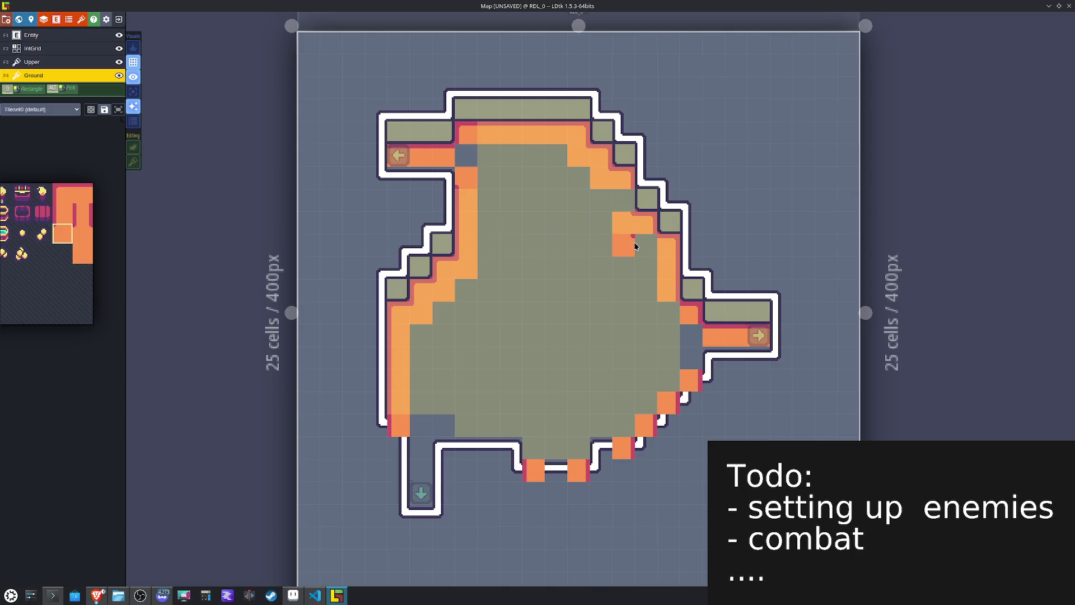
{"action": "left_click", "coordinate": [643, 246]}
{"action": "left_click", "coordinate": [661, 312]}
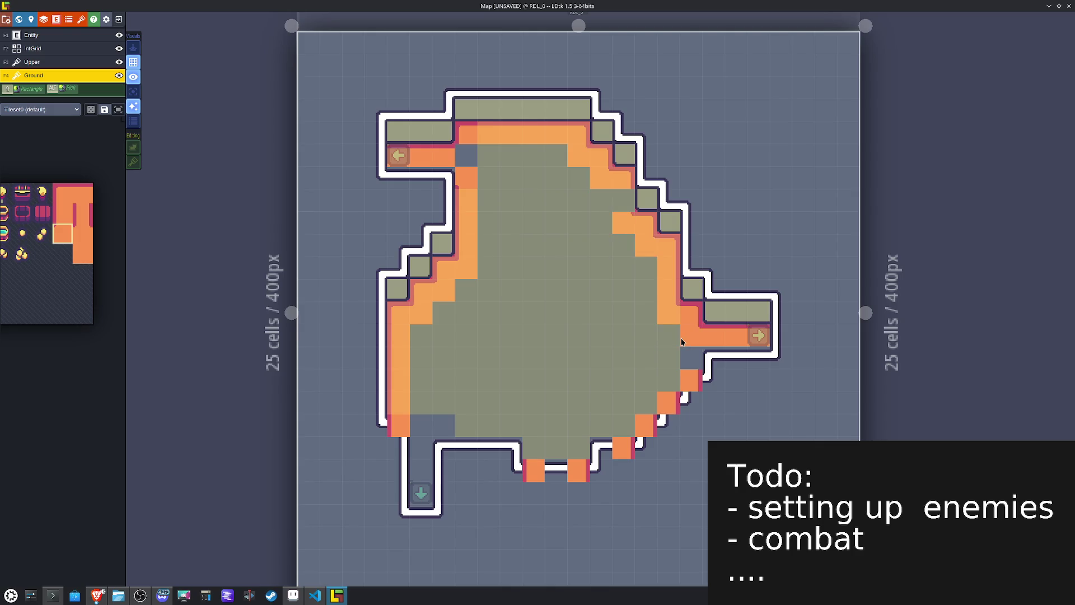
{"action": "key", "text": "y"}
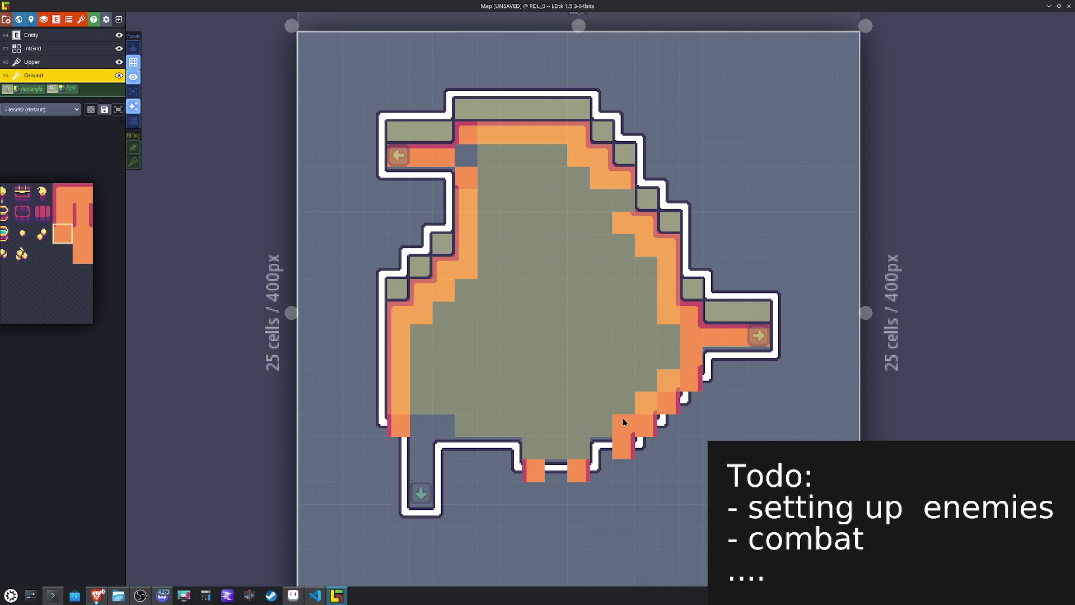
{"action": "left_click", "coordinate": [577, 445]}
{"action": "key", "text": "x"}
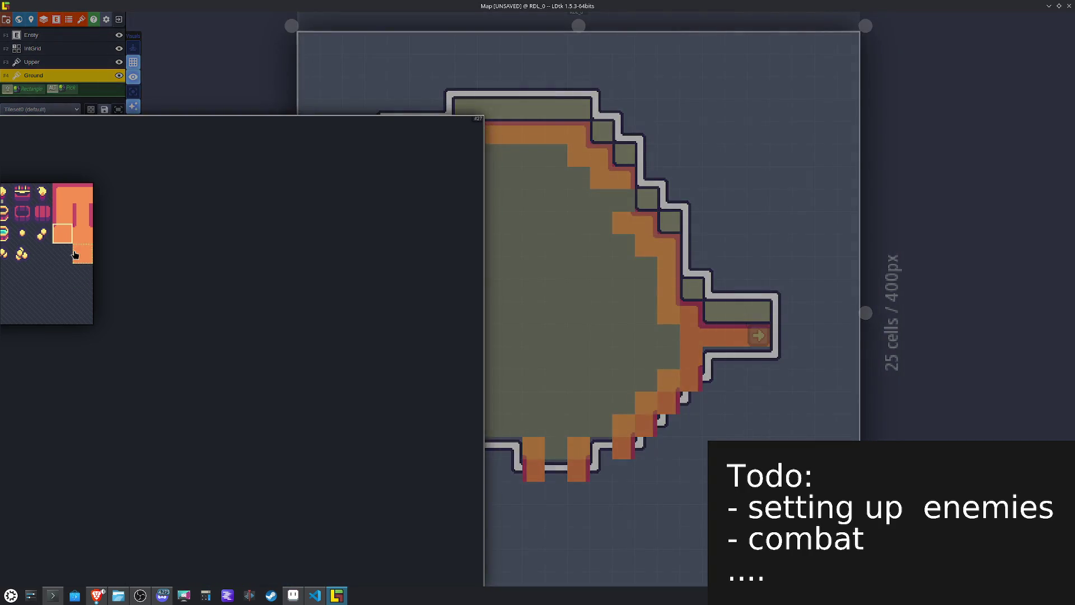
Step: Fill the right and bottom corridors and flood-fill the grey interior with plain orange floor
{"action": "left_click", "coordinate": [82, 254]}
{"action": "left_click_drag", "start_coordinate": [714, 358], "coordinate": [758, 358]}
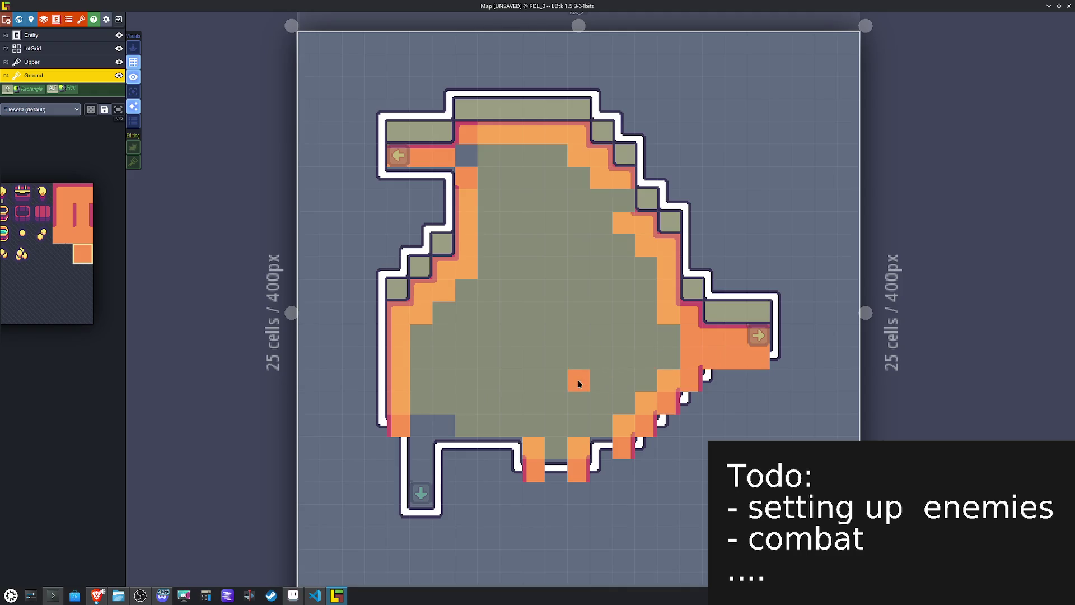
{"action": "left_click", "coordinate": [581, 446]}
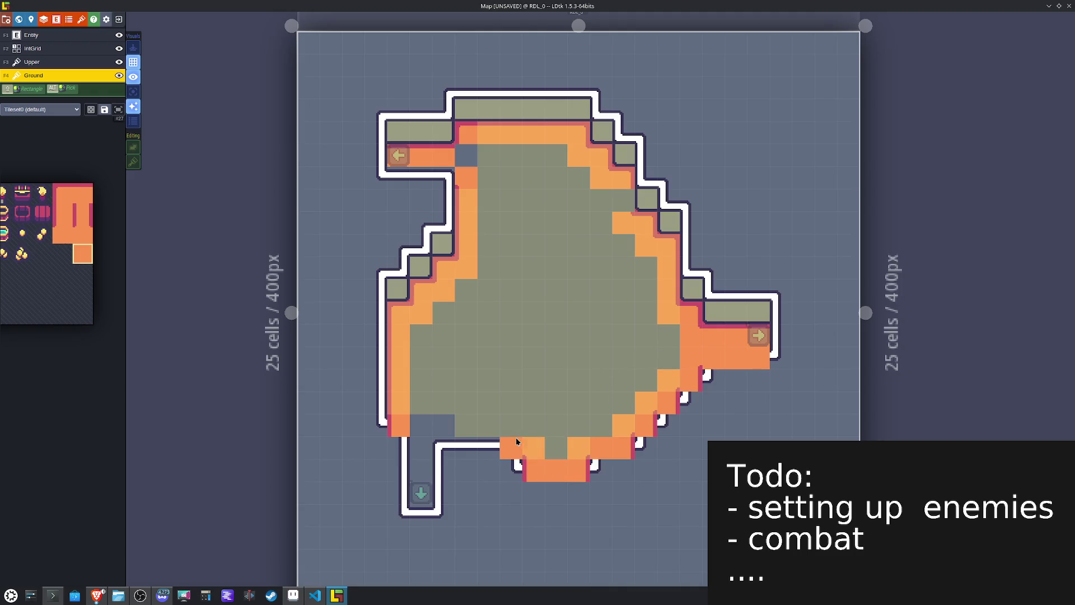
{"action": "left_click_drag", "start_coordinate": [422, 472], "coordinate": [422, 507]}
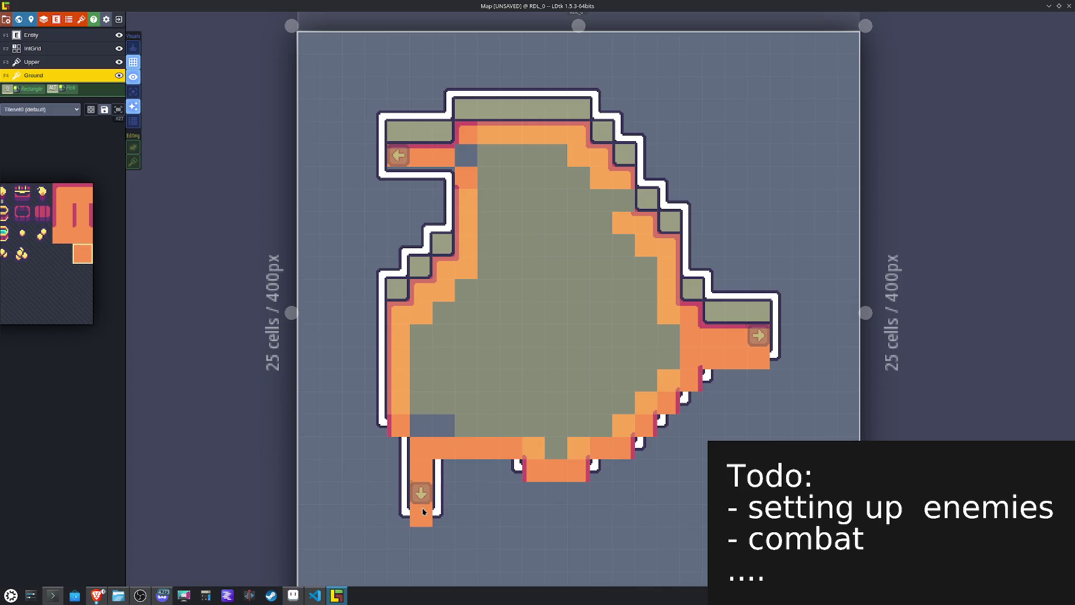
{"action": "left_click", "coordinate": [493, 369], "text": "alt+shift"}
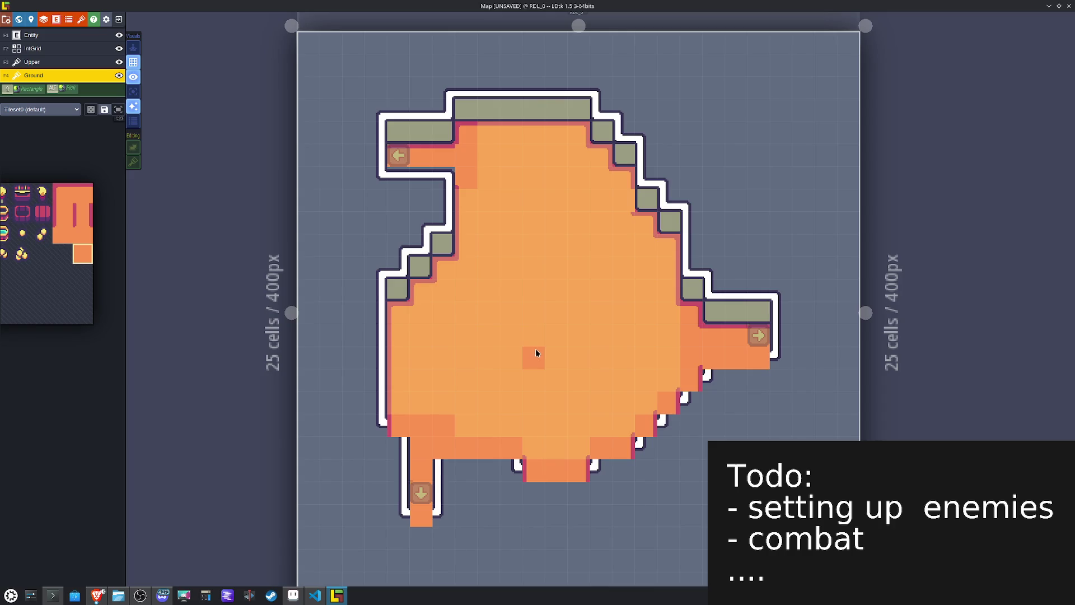
{"action": "mouse_move", "coordinate": [62, 144]}
{"action": "left_click", "coordinate": [63, 231]}
Step: Erase the stray wall tiles along the bottom edge on the Upper layer
{"action": "left_click", "coordinate": [61, 61]}
{"action": "mouse_move", "coordinate": [78, 269]}
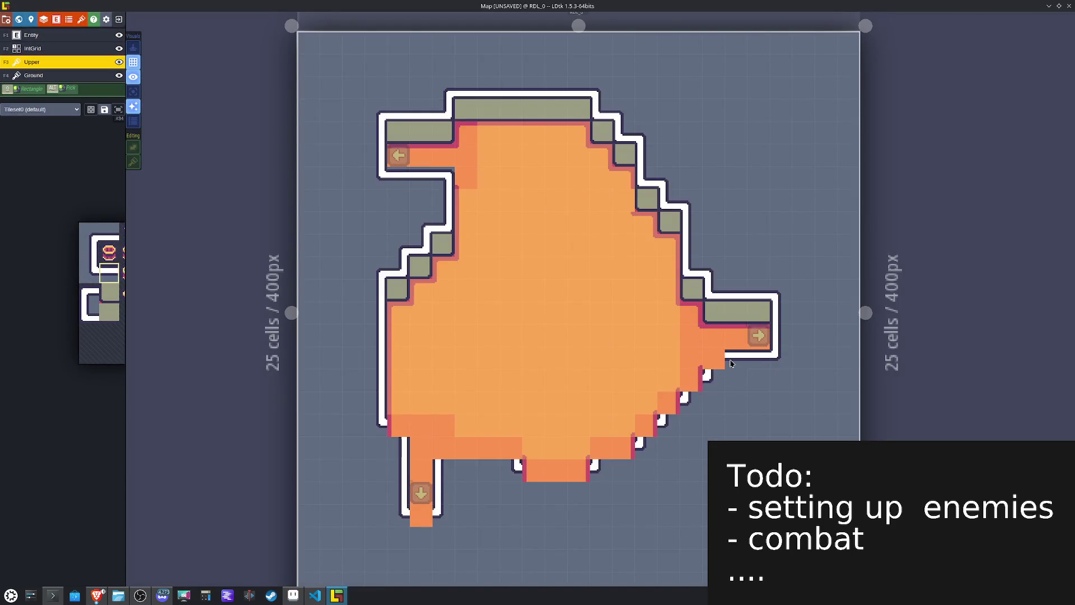
{"action": "right_click", "coordinate": [576, 472]}
{"action": "right_click", "coordinate": [602, 452]}
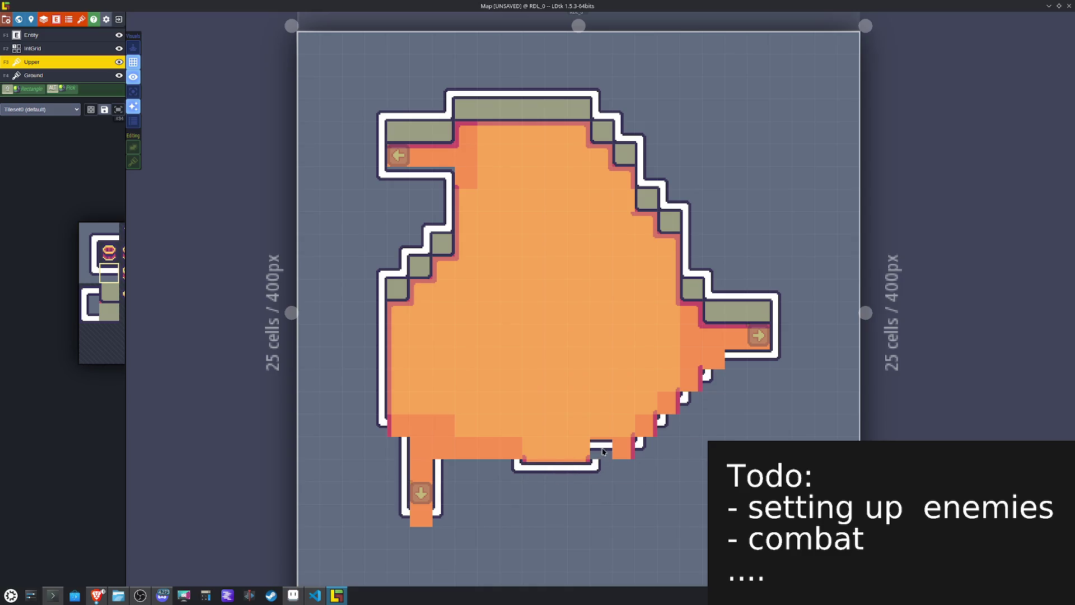
{"action": "right_click", "coordinate": [613, 449]}
{"action": "right_click", "coordinate": [495, 445]}
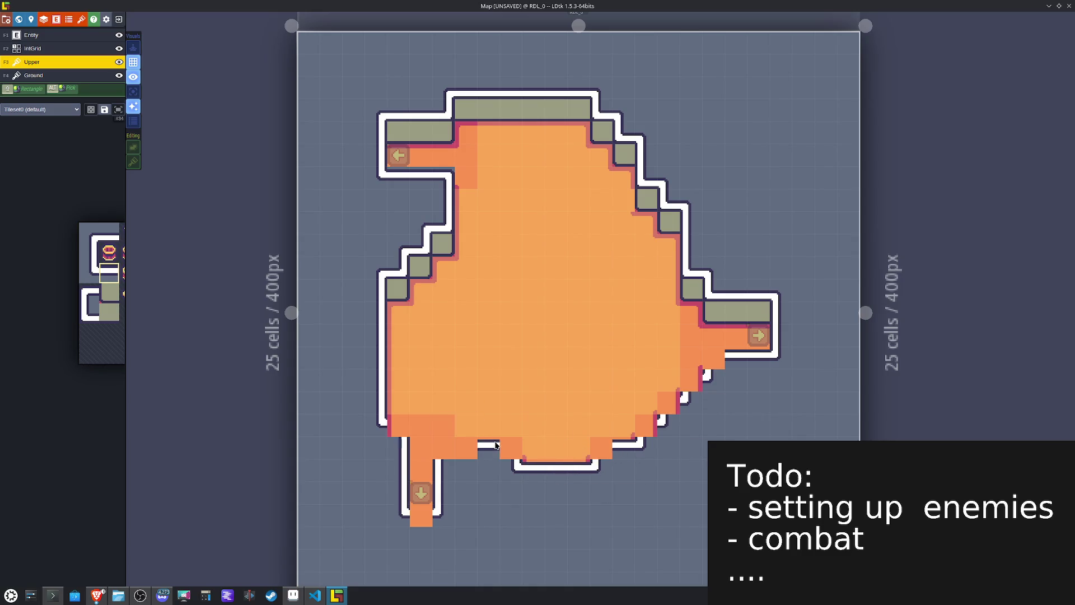
{"action": "right_click", "coordinate": [469, 449]}
Step: Paint wall corner tiles, X-flipped where needed, along the bottom edge and bottom-right staircase
{"action": "mouse_move", "coordinate": [42, 285]}
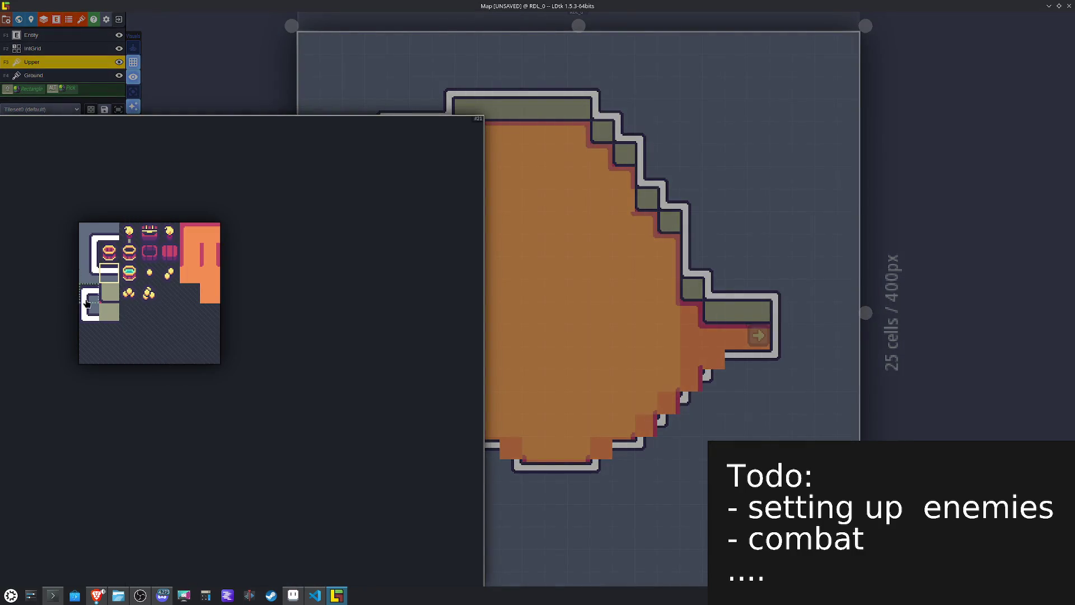
{"action": "left_click", "coordinate": [87, 303]}
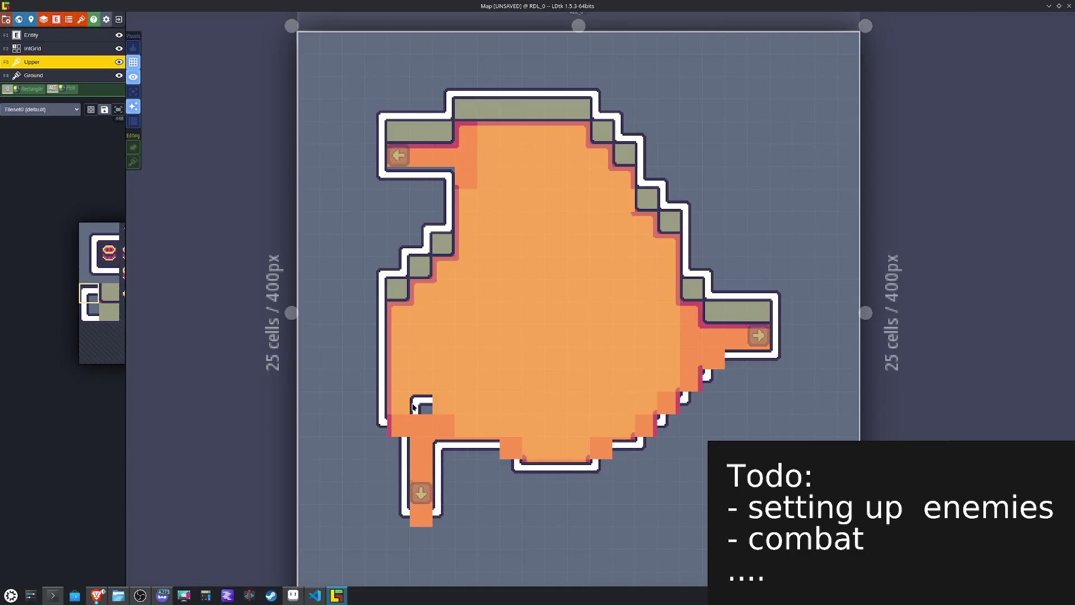
{"action": "key", "text": "x"}
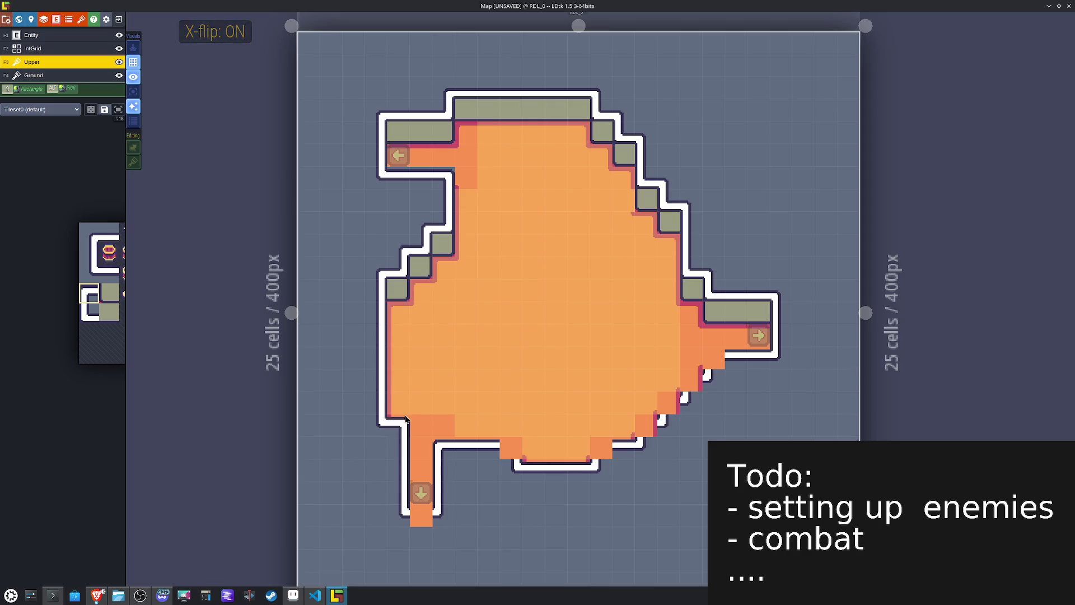
{"action": "left_click", "coordinate": [511, 448]}
{"action": "key", "text": "x"}
{"action": "left_click", "coordinate": [598, 443]}
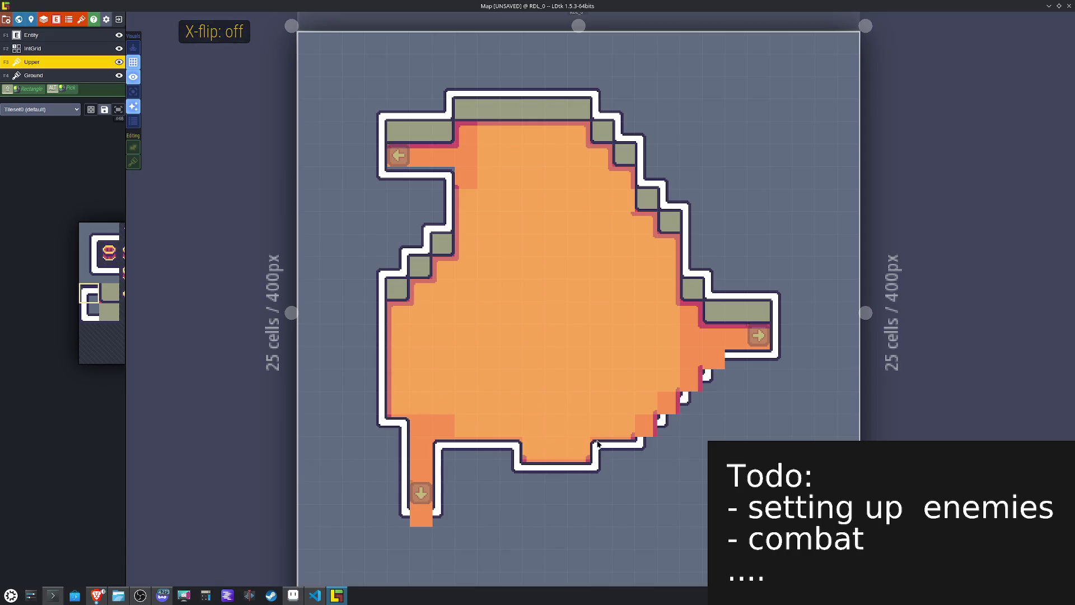
{"action": "left_click", "coordinate": [645, 423]}
{"action": "left_click", "coordinate": [660, 403]}
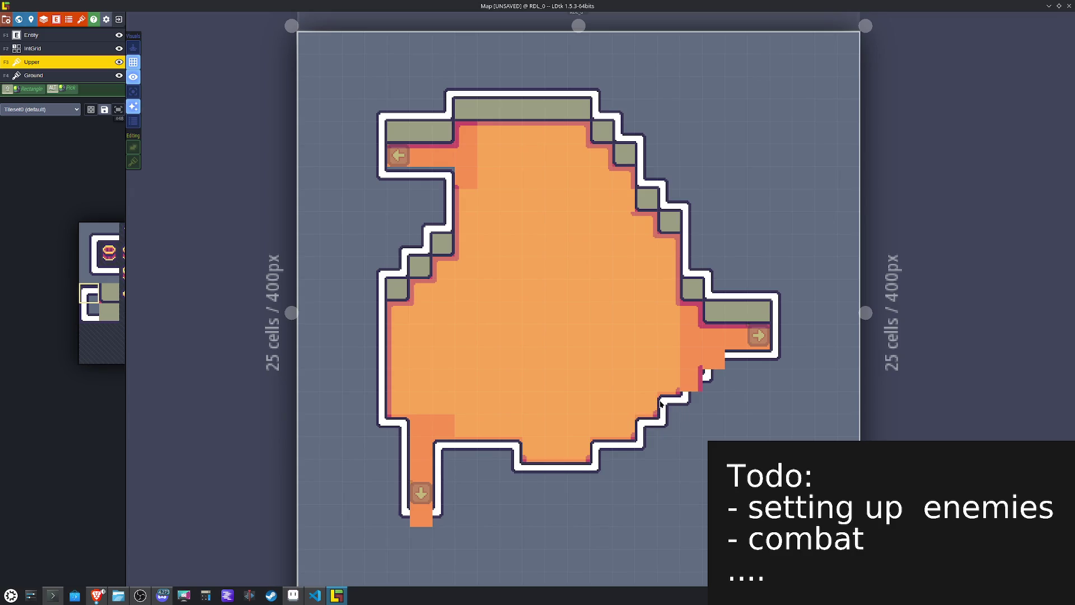
{"action": "left_click", "coordinate": [681, 378]}
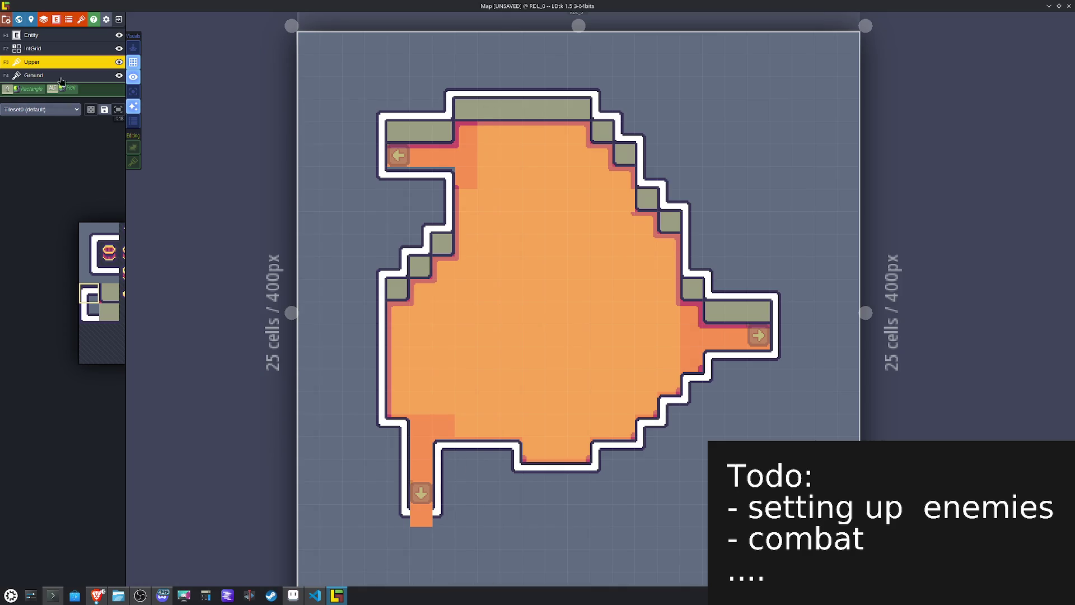
Step: Repaint the bottom corridor on the Ground layer with flipped edged floor tiles
{"action": "key", "text": "F4"}
{"action": "mouse_move", "coordinate": [106, 268]}
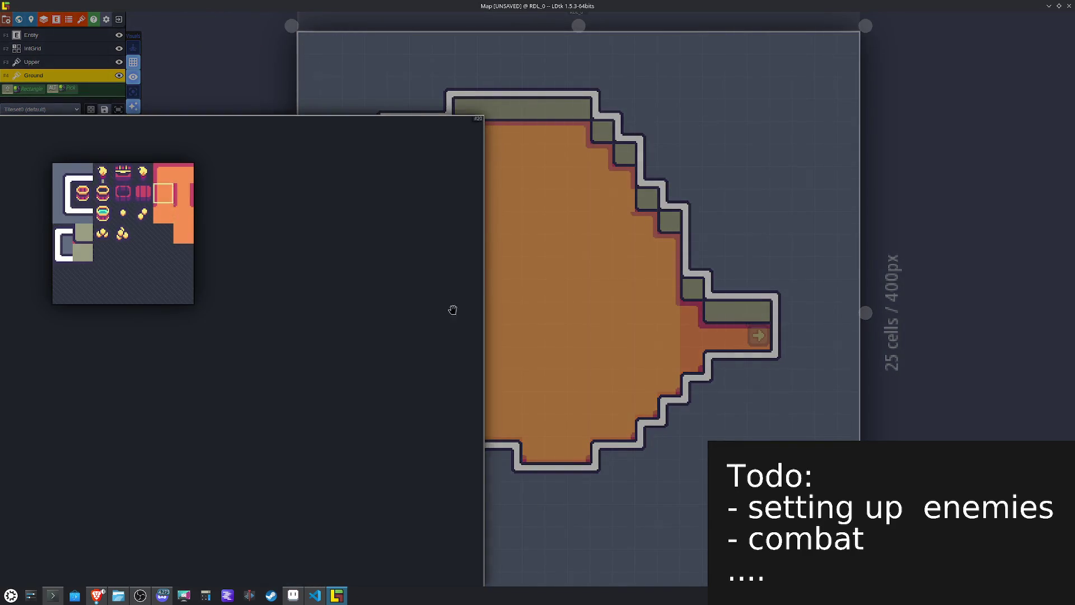
{"action": "key", "text": "x"}
{"action": "mouse_move", "coordinate": [182, 194]}
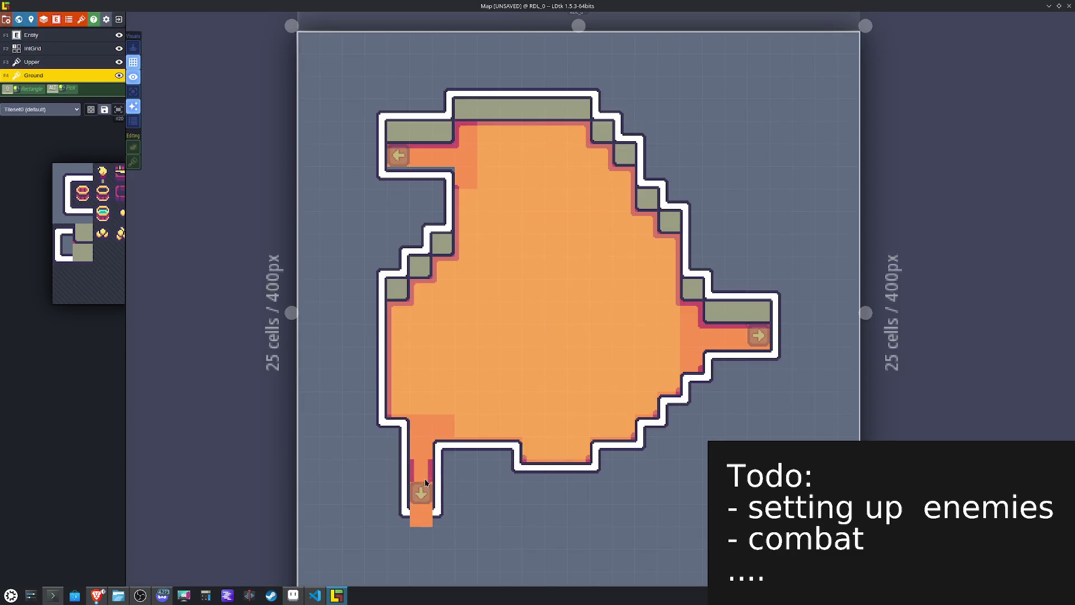
{"action": "left_click", "coordinate": [425, 482]}
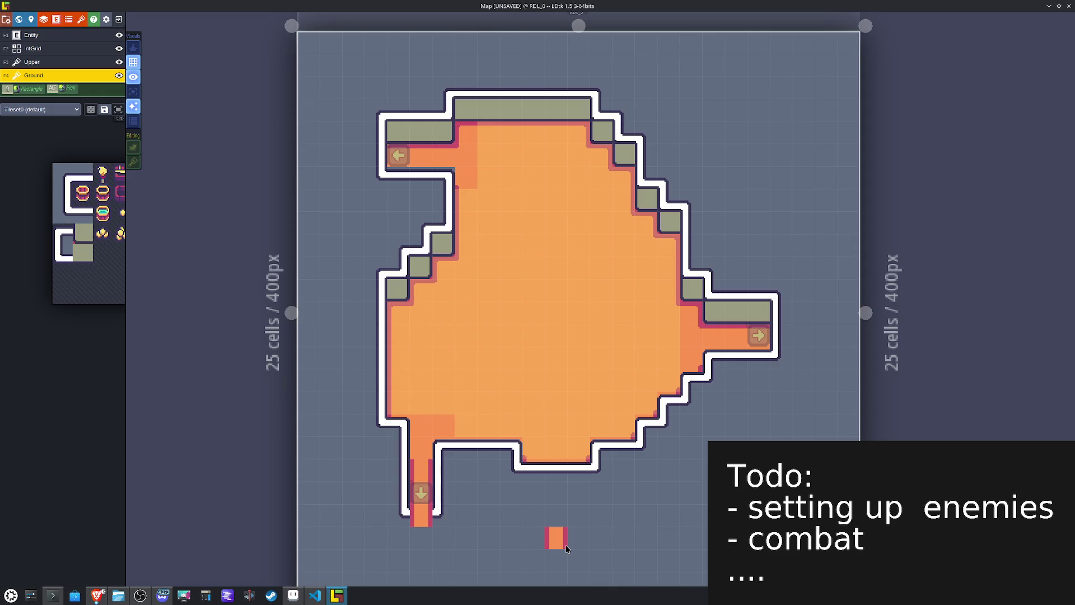
{"action": "mouse_move", "coordinate": [109, 297]}
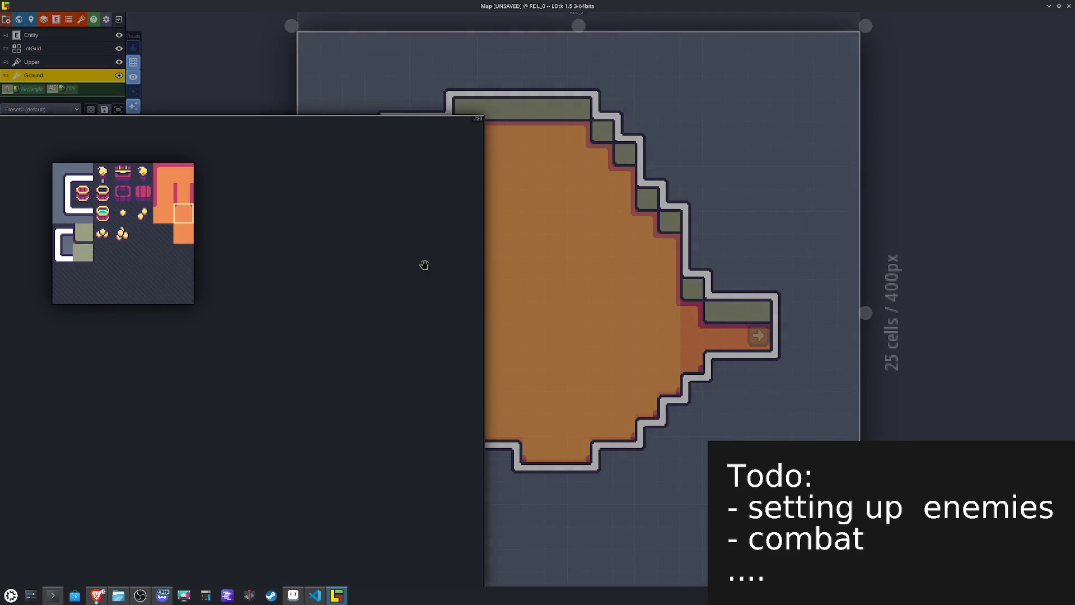
{"action": "key", "text": "y"}
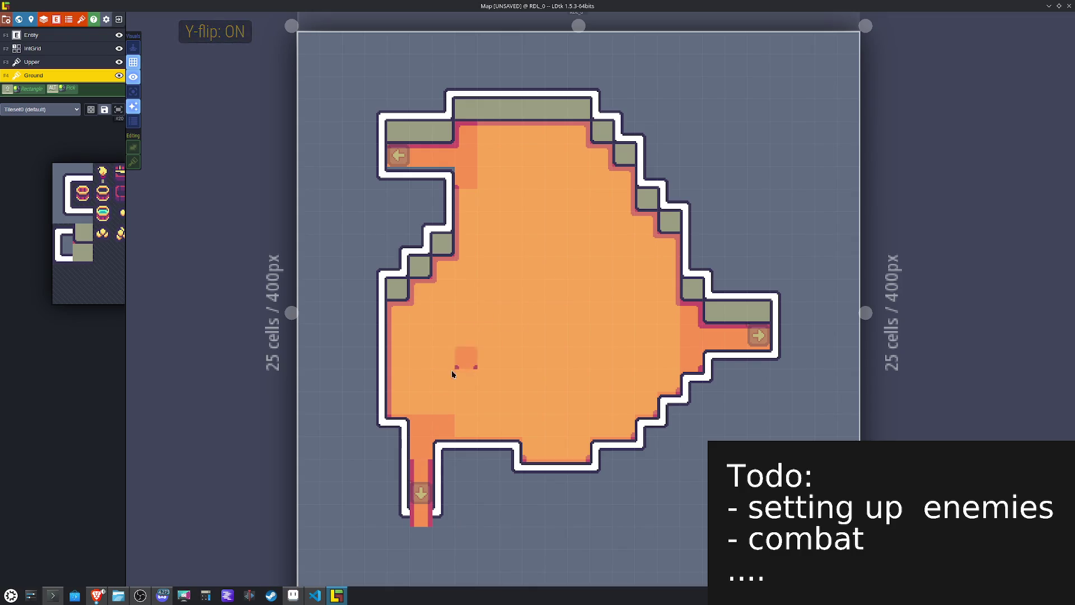
{"action": "left_click", "coordinate": [421, 437], "text": "alt"}
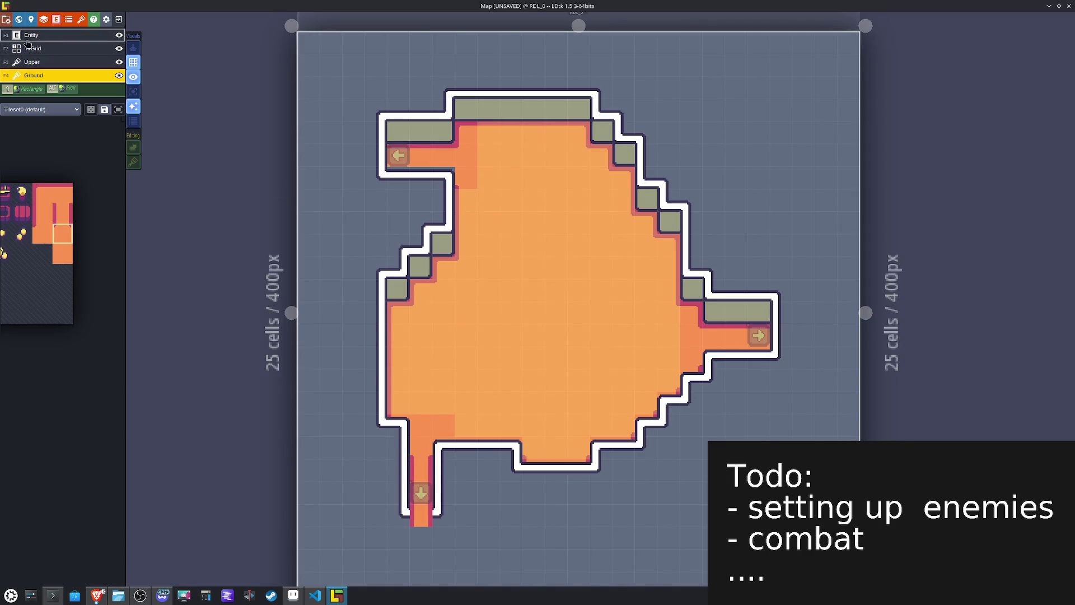
Step: Take a wall tile on the Upper layer, then show the IntGrid layer with Collision and Pathing
{"action": "left_click", "coordinate": [33, 62]}
{"action": "mouse_move", "coordinate": [52, 200]}
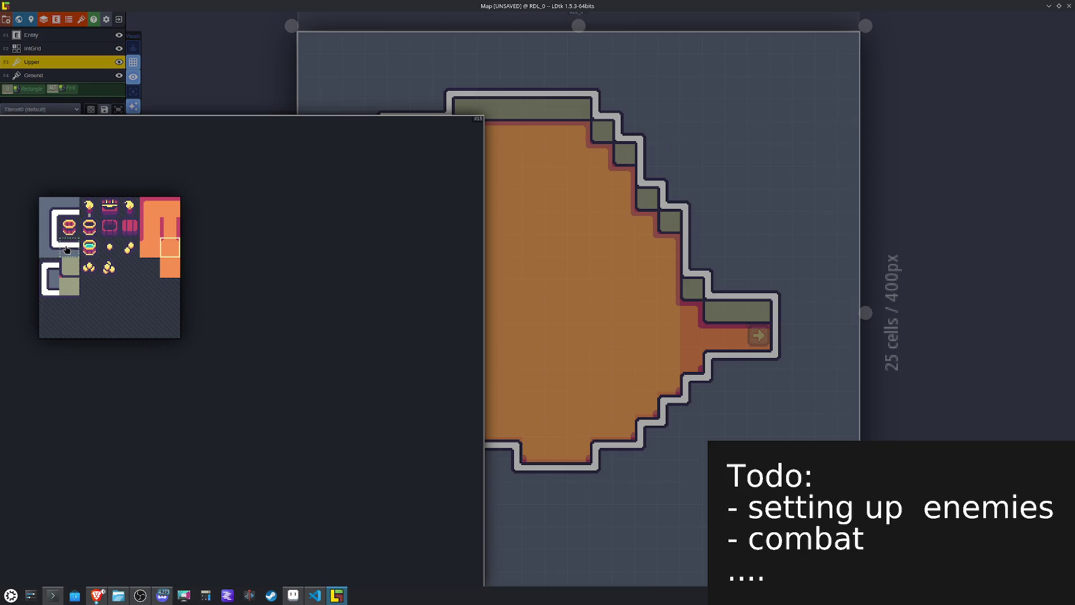
{"action": "left_click", "coordinate": [68, 248]}
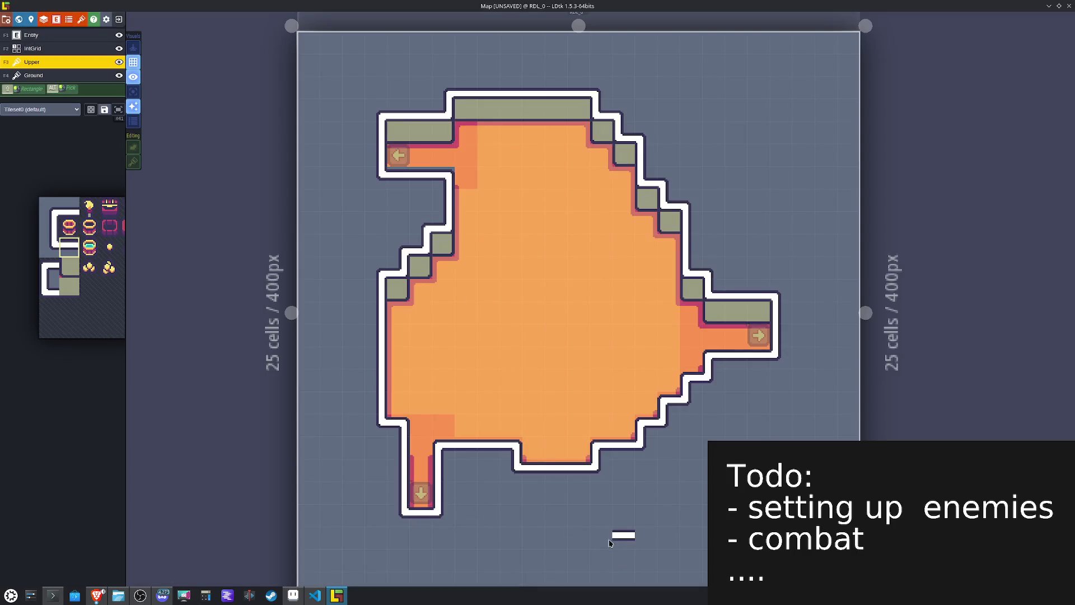
{"action": "mouse_move", "coordinate": [59, 133]}
{"action": "key", "text": "F2"}
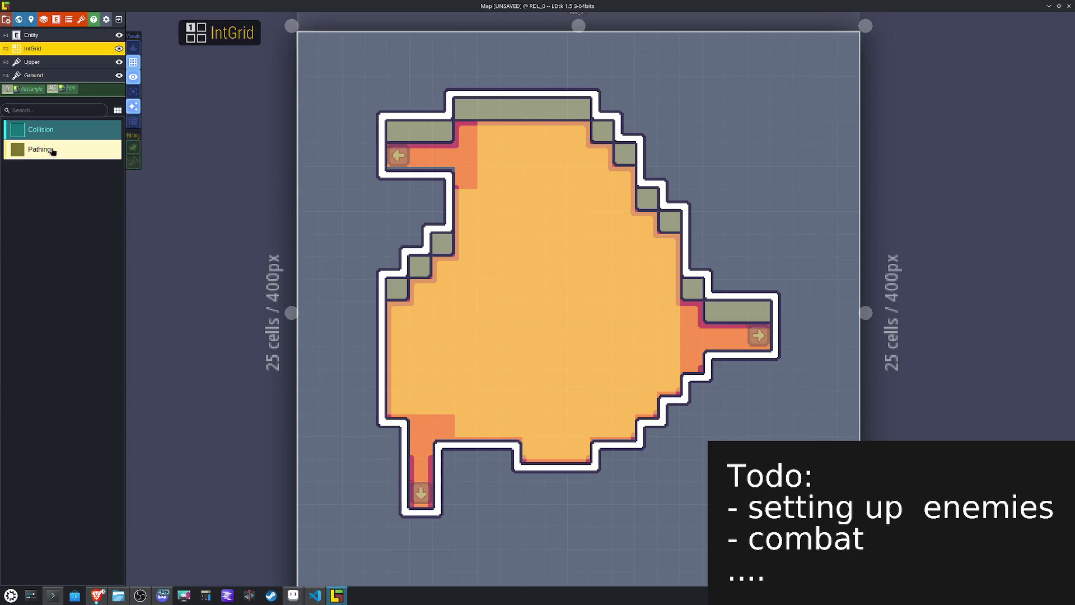
Step: Paint Collision cells along RDL_0's outer walls, select Pathing, and save the project
{"action": "mouse_move", "coordinate": [769, 363]}
{"action": "left_mouse_down"}
{"action": "mouse_move", "coordinate": [722, 362]}
{"action": "mouse_move", "coordinate": [679, 414]}
{"action": "mouse_move", "coordinate": [634, 433]}
{"action": "mouse_move", "coordinate": [635, 459]}
{"action": "mouse_move", "coordinate": [591, 479]}
{"action": "mouse_move", "coordinate": [545, 479]}
{"action": "mouse_move", "coordinate": [510, 448]}
{"action": "mouse_move", "coordinate": [442, 448]}
{"action": "mouse_move", "coordinate": [442, 493]}
{"action": "mouse_move", "coordinate": [409, 511]}
{"action": "mouse_move", "coordinate": [399, 425]}
{"action": "mouse_move", "coordinate": [376, 424]}
{"action": "mouse_move", "coordinate": [376, 310]}
{"action": "mouse_move", "coordinate": [412, 280]}
{"action": "mouse_move", "coordinate": [442, 222]}
{"action": "mouse_move", "coordinate": [453, 290]}
{"action": "mouse_move", "coordinate": [421, 290]}
{"action": "mouse_move", "coordinate": [389, 263]}
{"action": "mouse_move", "coordinate": [439, 212]}
{"action": "mouse_move", "coordinate": [420, 178]}
{"action": "mouse_move", "coordinate": [377, 156]}
{"action": "mouse_move", "coordinate": [449, 111]}
{"action": "mouse_move", "coordinate": [605, 112]}
{"action": "mouse_move", "coordinate": [658, 166]}
{"action": "mouse_move", "coordinate": [672, 205]}
{"action": "mouse_move", "coordinate": [649, 179]}
{"action": "mouse_move", "coordinate": [674, 157]}
{"action": "mouse_move", "coordinate": [690, 222]}
{"action": "mouse_move", "coordinate": [669, 223]}
{"action": "mouse_move", "coordinate": [691, 223]}
{"action": "mouse_move", "coordinate": [693, 290]}
{"action": "mouse_move", "coordinate": [711, 312]}
{"action": "mouse_move", "coordinate": [780, 308]}
{"action": "mouse_move", "coordinate": [780, 335]}
{"action": "left_mouse_up"}
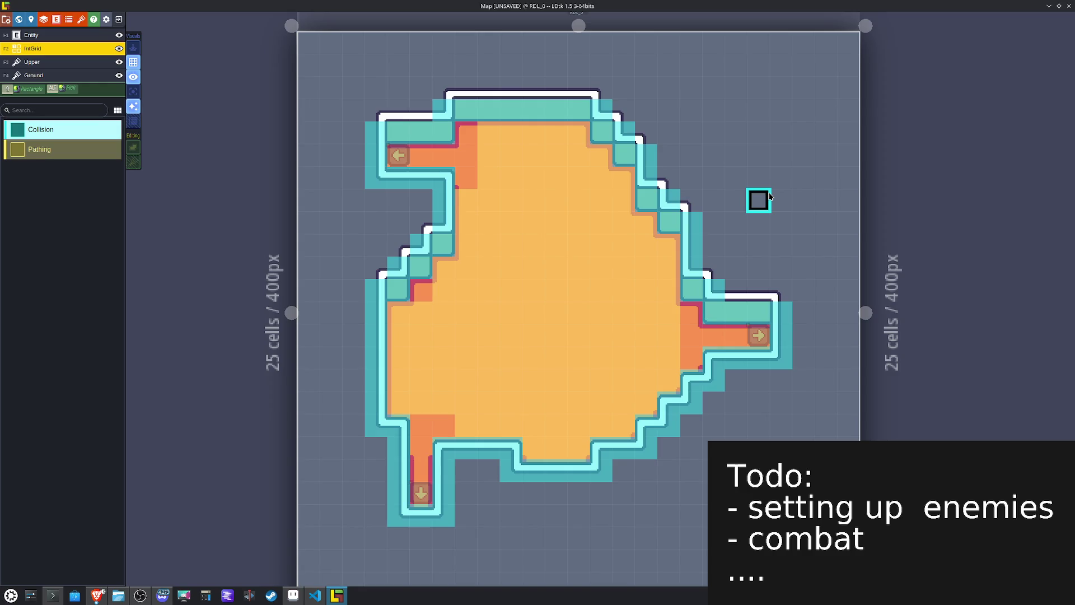
{"action": "left_click", "coordinate": [480, 323], "text": "alt"}
{"action": "key", "text": "ctrl+s"}
Step: Open the UDL_0 level from the world view and take the top-left wall tile on the Ground layer
{"action": "scroll", "coordinate": [522, 327], "scroll_direction": "down", "scroll_amount": 5}
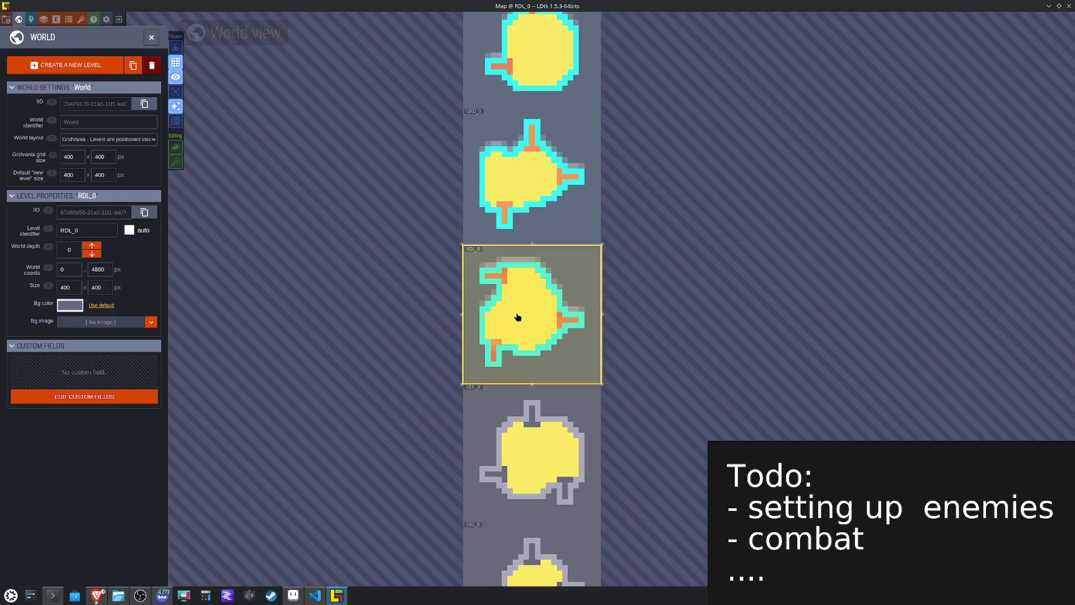
{"action": "mouse_move", "coordinate": [518, 317]}
{"action": "left_mouse_down"}
{"action": "mouse_move", "coordinate": [538, 115]}
{"action": "mouse_move", "coordinate": [515, 215]}
{"action": "left_mouse_up"}
{"action": "double_click", "coordinate": [547, 314]}
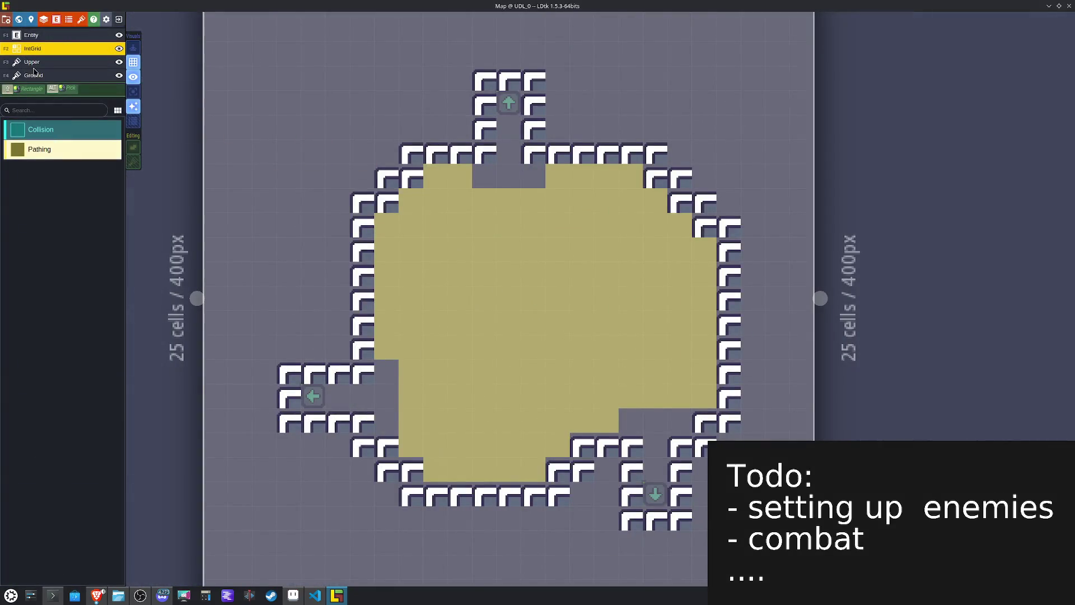
{"action": "left_click", "coordinate": [34, 75]}
{"action": "left_click", "coordinate": [42, 193]}
Step: Repaint the top wall tiles mirrored and turn the room's corners into rounded end caps
{"action": "left_click", "coordinate": [485, 80]}
{"action": "key", "text": "x"}
{"action": "left_click", "coordinate": [533, 79]}
{"action": "left_click", "coordinate": [660, 149]}
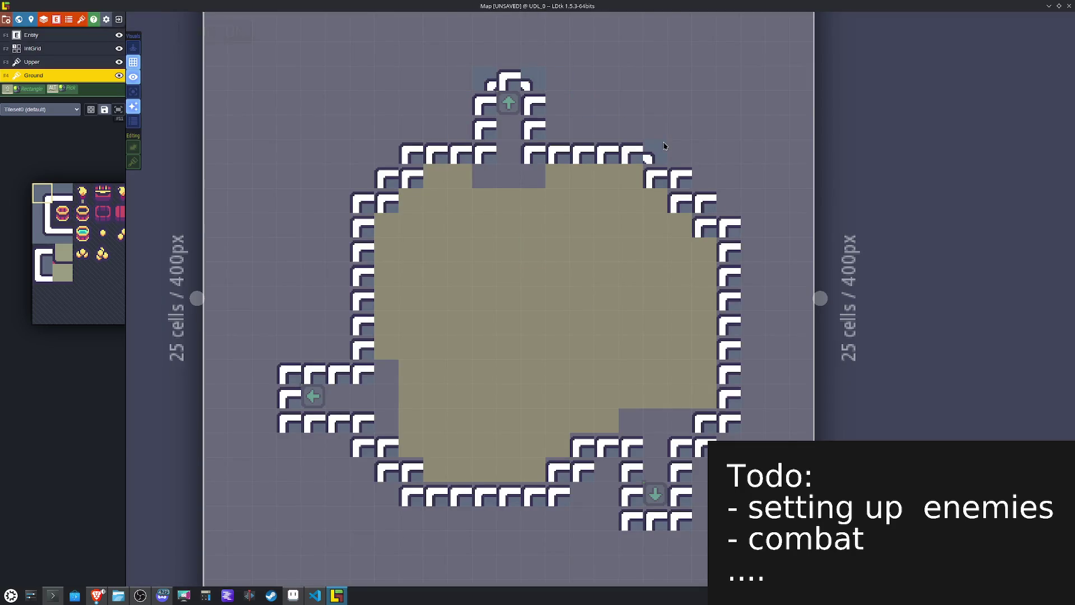
{"action": "left_click", "coordinate": [682, 180]}
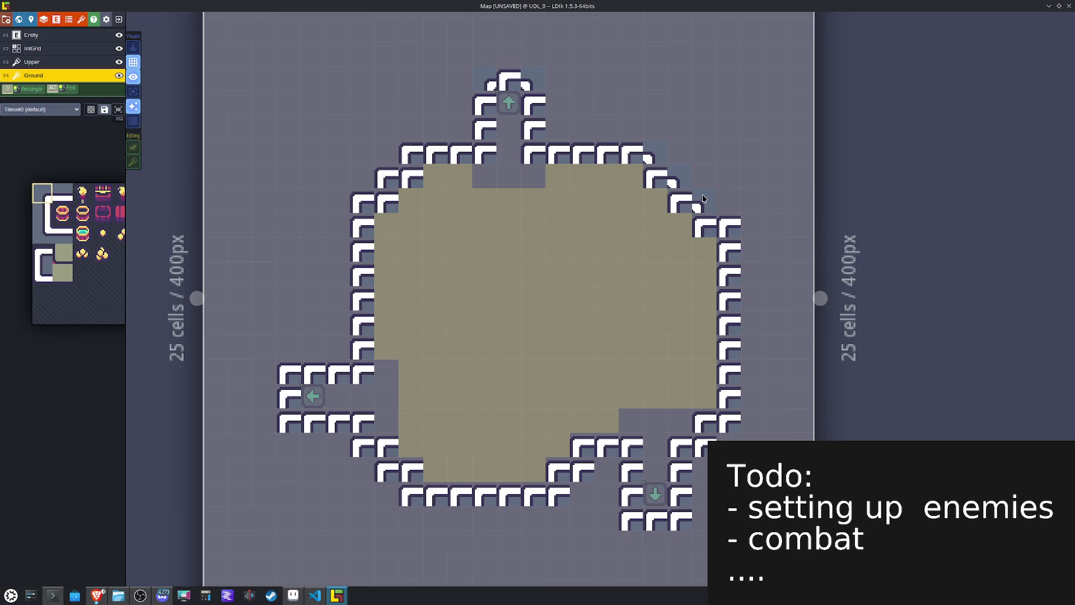
{"action": "key", "text": "x"}
{"action": "left_click", "coordinate": [416, 155]}
{"action": "left_click", "coordinate": [392, 179]}
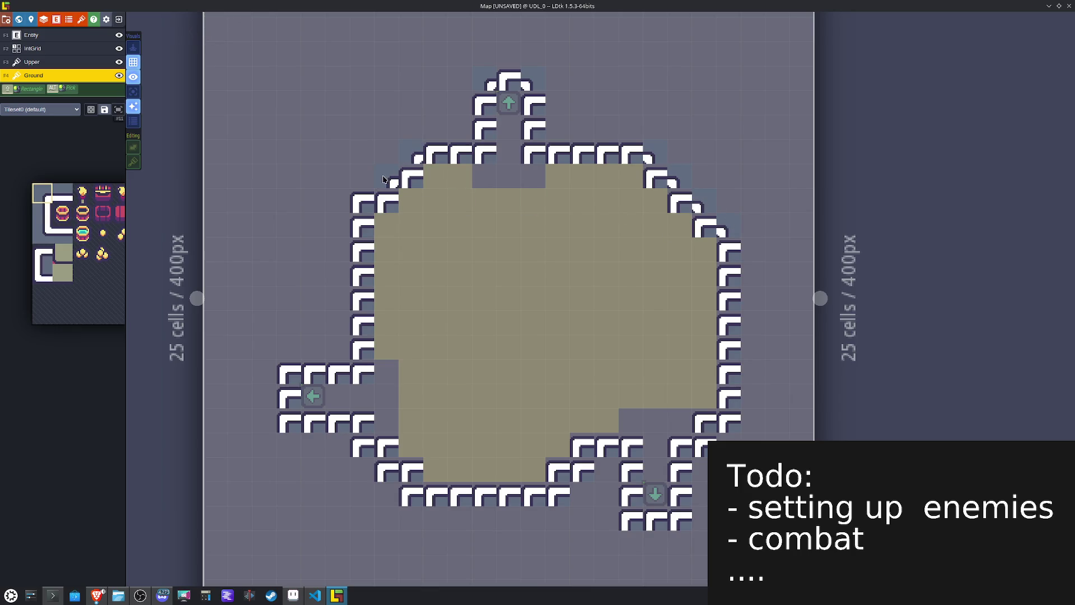
{"action": "left_click", "coordinate": [362, 206]}
{"action": "left_click", "coordinate": [286, 369]}
Step: Paint straight vertical walls down the left edge and mirrored ones down the right edge
{"action": "mouse_move", "coordinate": [52, 237]}
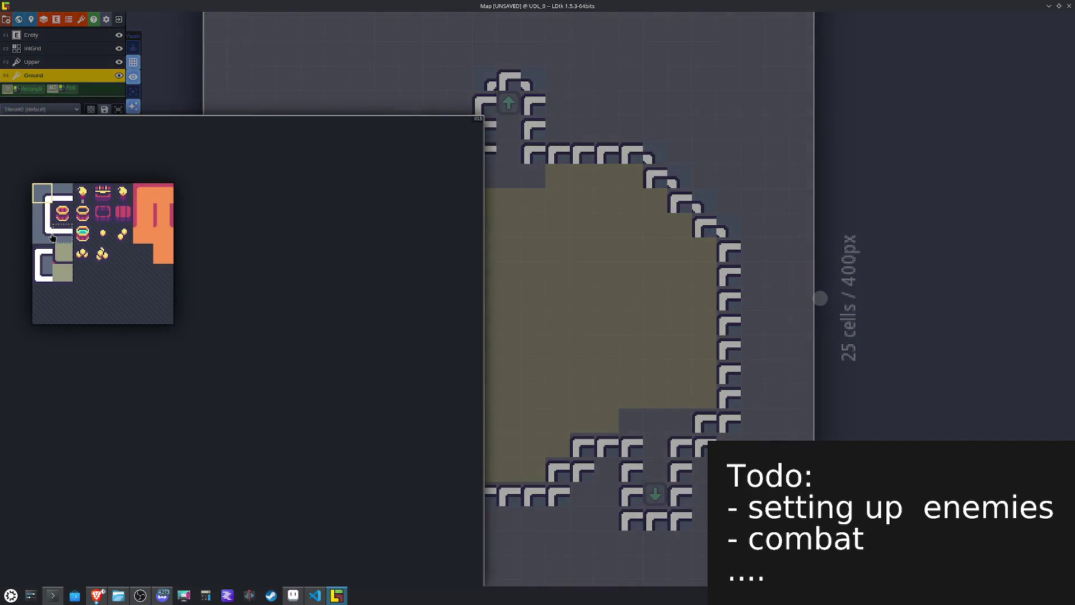
{"action": "left_click", "coordinate": [38, 220]}
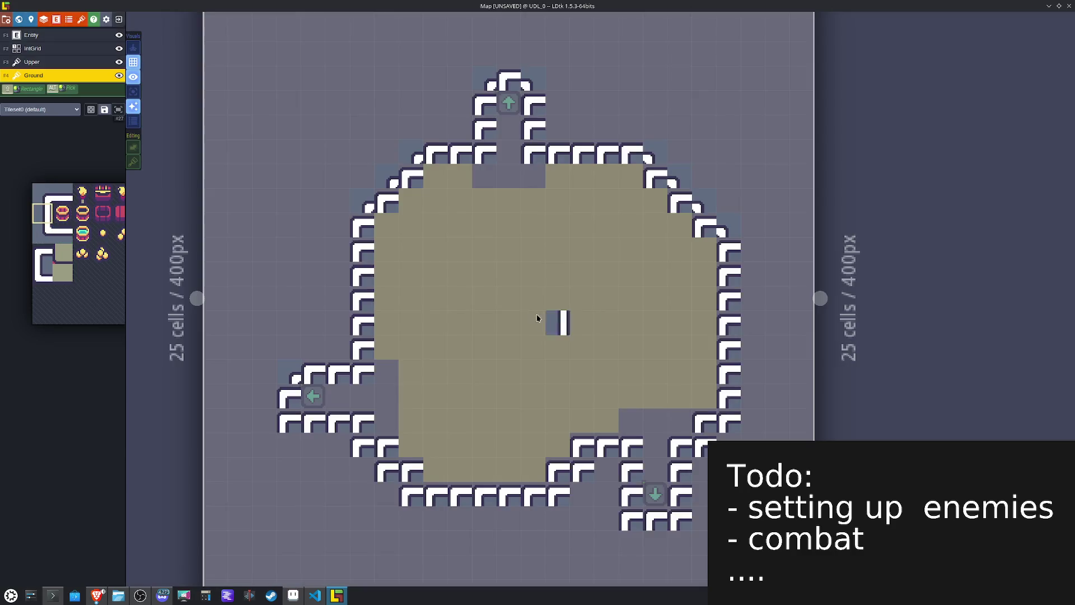
{"action": "left_click", "coordinate": [365, 237]}
{"action": "left_click_drag", "start_coordinate": [364, 236], "coordinate": [364, 358]}
{"action": "key", "text": "x"}
{"action": "left_click_drag", "start_coordinate": [722, 230], "coordinate": [728, 402]}
Step: Paint vertical walls on both sides of the top passage, moving one misplaced tile right
{"action": "left_click", "coordinate": [478, 123]}
{"action": "key", "text": "x"}
{"action": "mouse_move", "coordinate": [478, 123]}
{"action": "left_mouse_down"}
{"action": "mouse_move", "coordinate": [484, 98]}
{"action": "mouse_move", "coordinate": [484, 135]}
{"action": "left_mouse_up"}
{"action": "key", "text": "x"}
{"action": "left_click_drag", "start_coordinate": [533, 96], "coordinate": [533, 129]}
{"action": "left_click", "coordinate": [579, 129]}
{"action": "right_click", "coordinate": [592, 130]}
{"action": "left_click", "coordinate": [596, 127]}
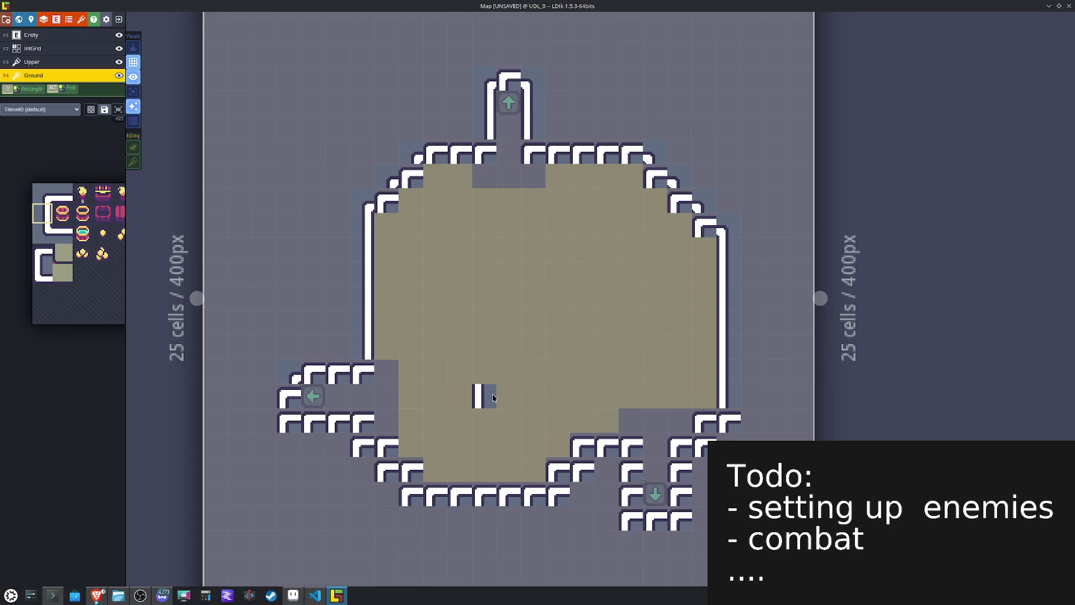
Step: Repaint the bottom wall corners with a new corner tile, mirrored on the right side
{"action": "mouse_move", "coordinate": [77, 219]}
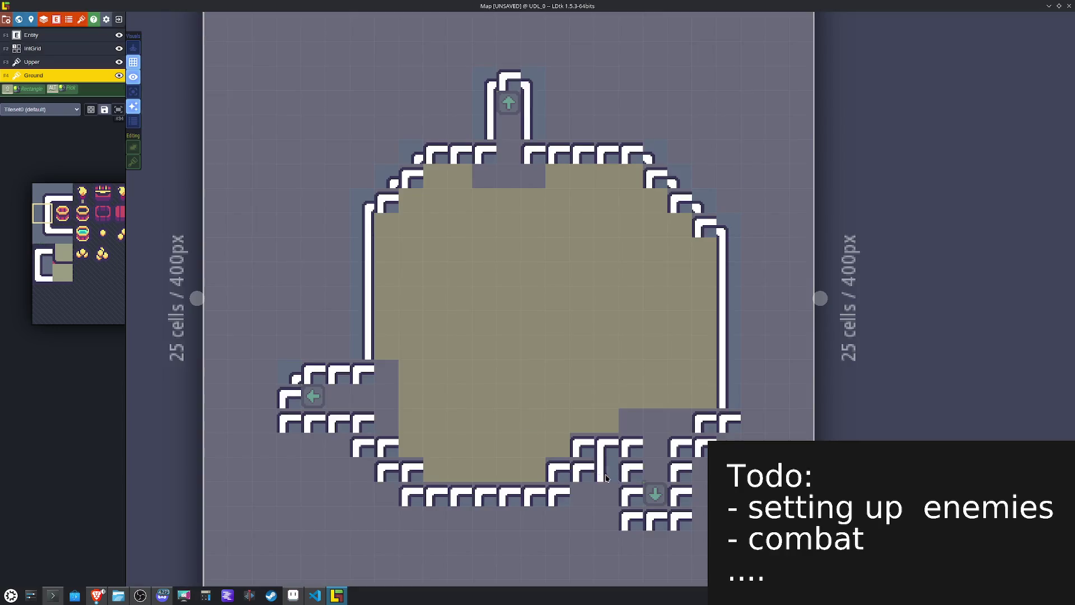
{"action": "key", "text": "x"}
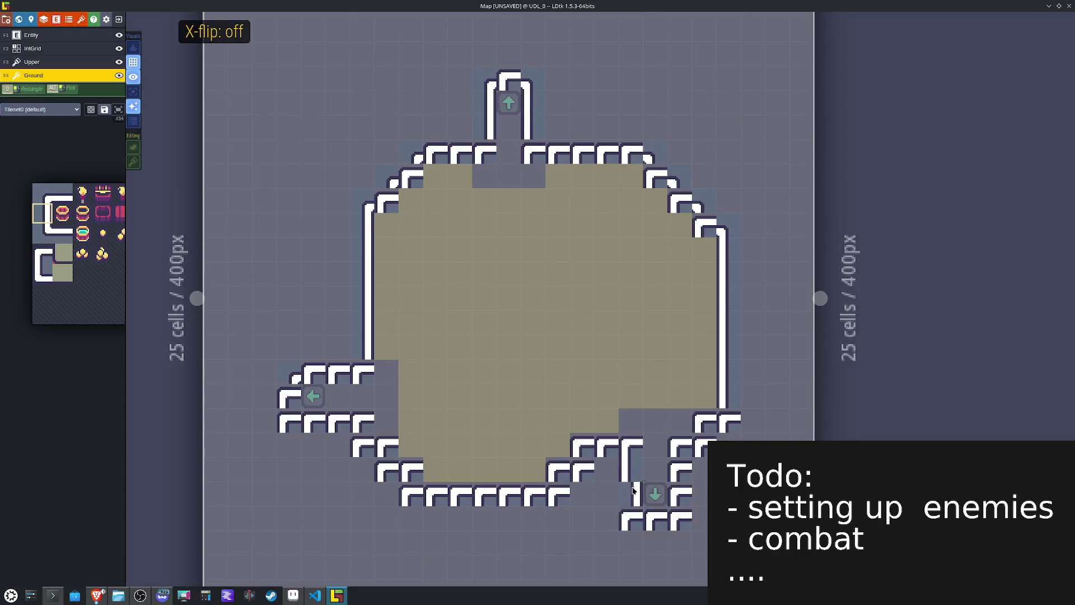
{"action": "key", "text": "x"}
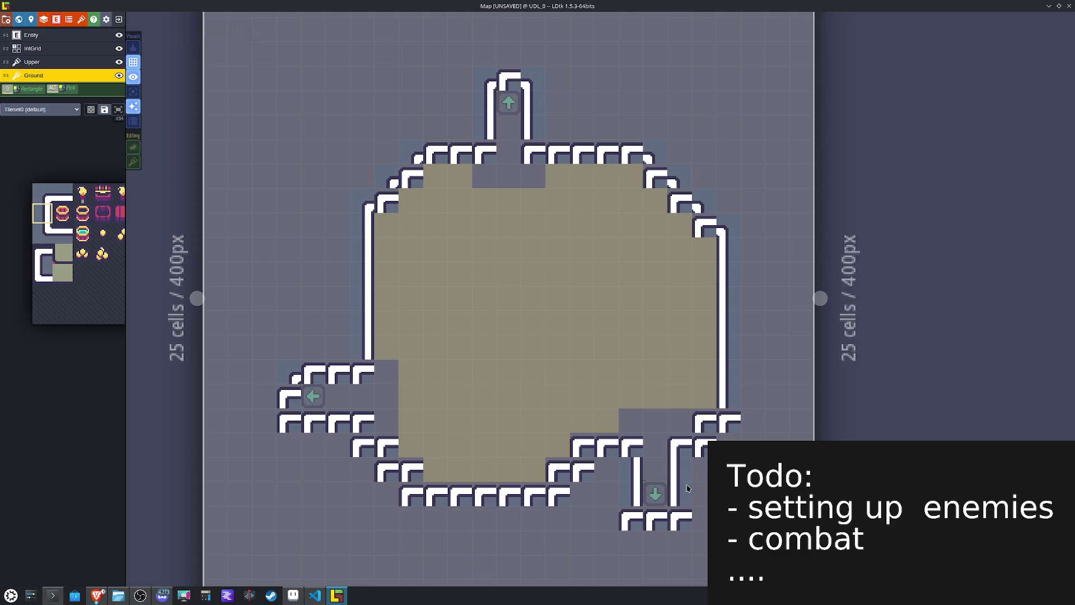
{"action": "mouse_move", "coordinate": [48, 283]}
{"action": "left_click", "coordinate": [42, 233]}
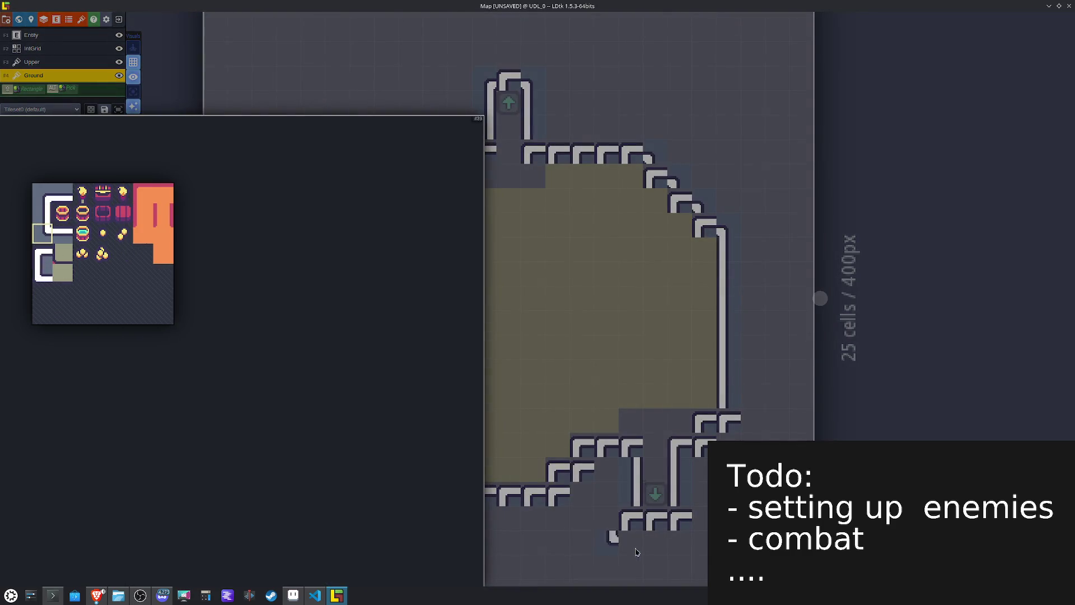
{"action": "left_click", "coordinate": [627, 526]}
{"action": "key", "text": "x"}
{"action": "left_click", "coordinate": [687, 528]}
Step: Paint corner tiles on the lower-left wall and mirrored corners along the bottom edge
{"action": "key", "text": "x"}
{"action": "left_click", "coordinate": [291, 420]}
{"action": "left_click", "coordinate": [360, 456]}
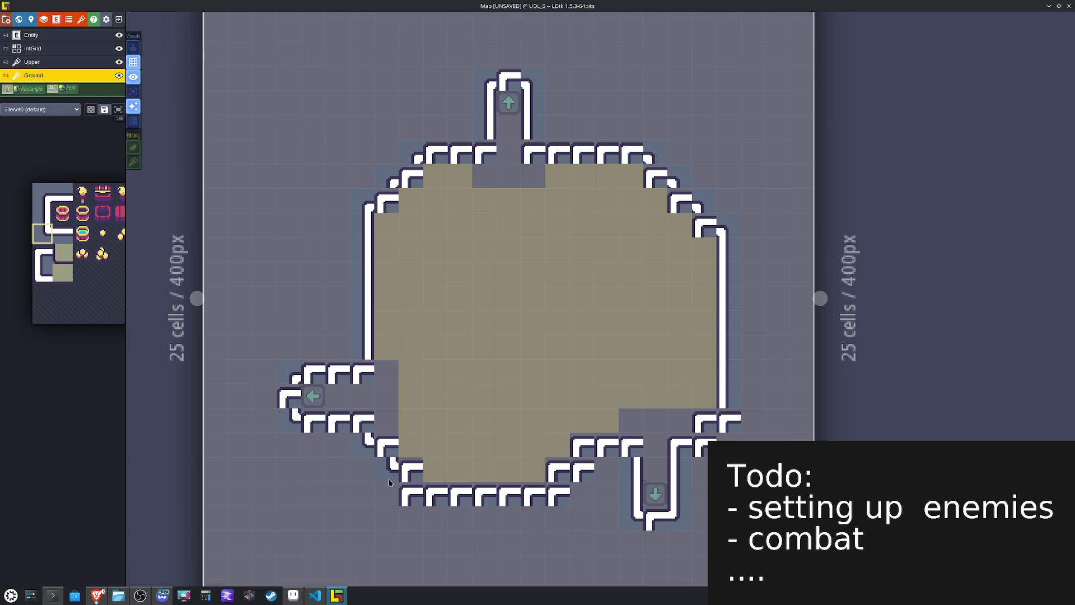
{"action": "key", "text": "x"}
{"action": "left_click", "coordinate": [559, 501]}
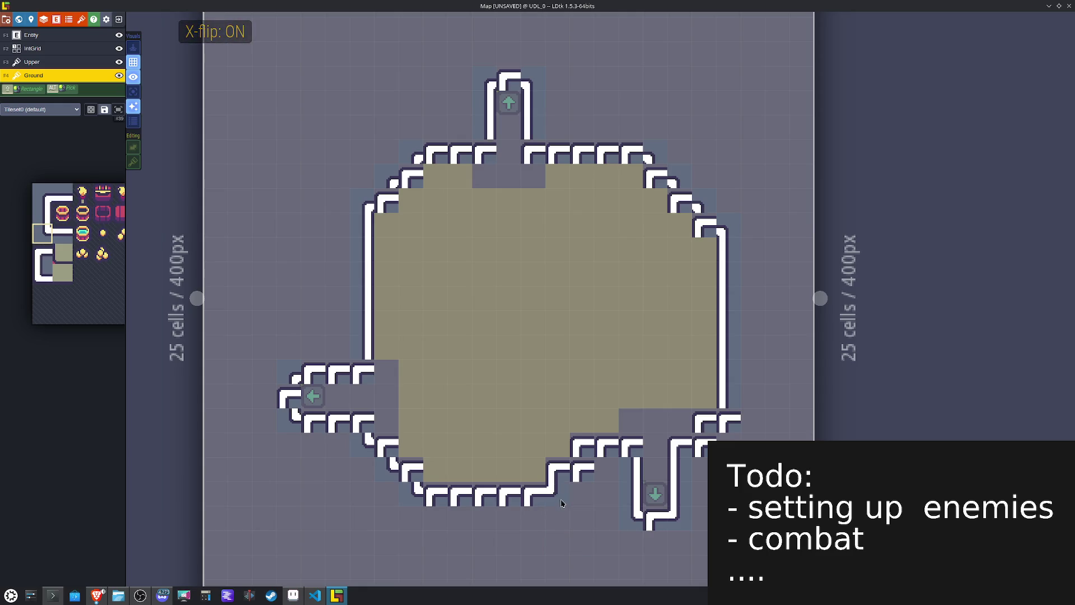
{"action": "left_click", "coordinate": [585, 480]}
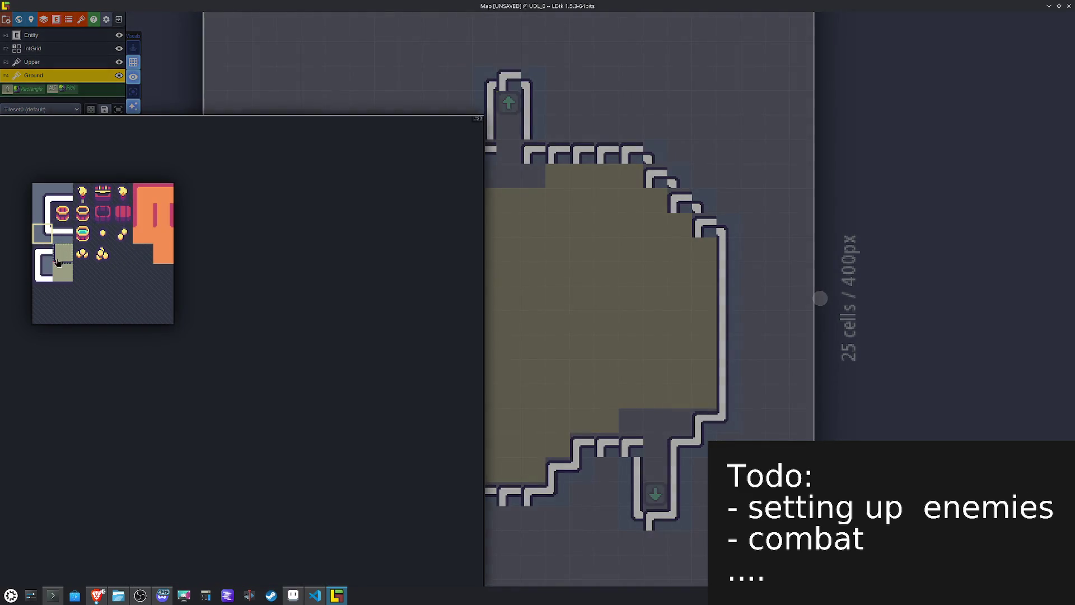
Step: Paint flipped corners on the top-left staircase and corners on the top wall and right staircase
{"action": "left_click_drag", "start_coordinate": [42, 274], "coordinate": [63, 273]}
{"action": "key", "text": "x"}
{"action": "left_click", "coordinate": [385, 202]}
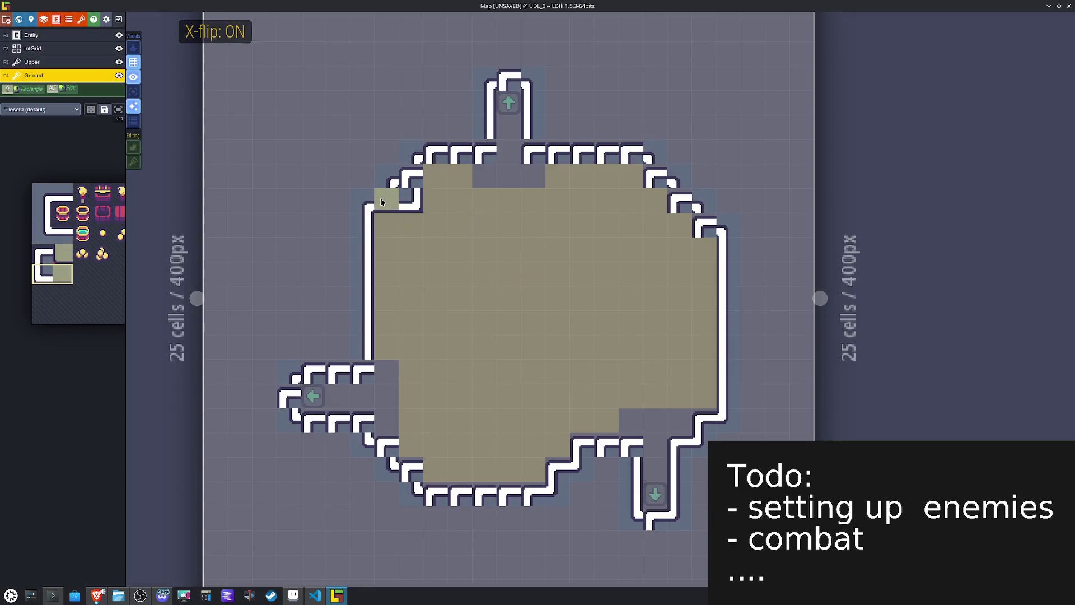
{"action": "left_click", "coordinate": [43, 273]}
{"action": "key", "text": "x"}
{"action": "left_click", "coordinate": [386, 200]}
{"action": "left_click", "coordinate": [411, 175]}
{"action": "key", "text": "x"}
{"action": "left_click", "coordinate": [535, 153]}
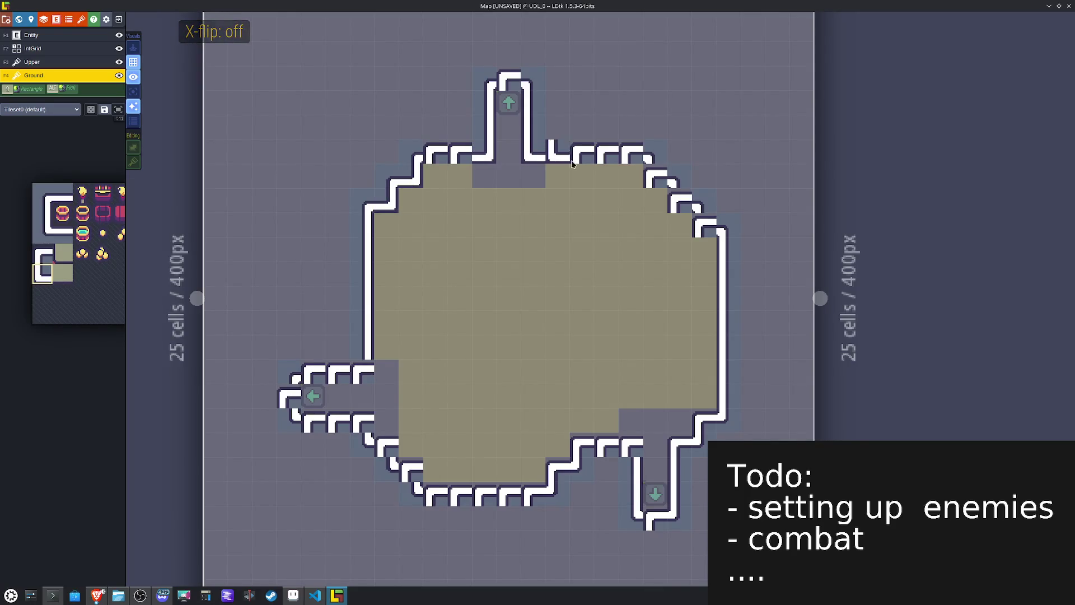
{"action": "left_click", "coordinate": [689, 222]}
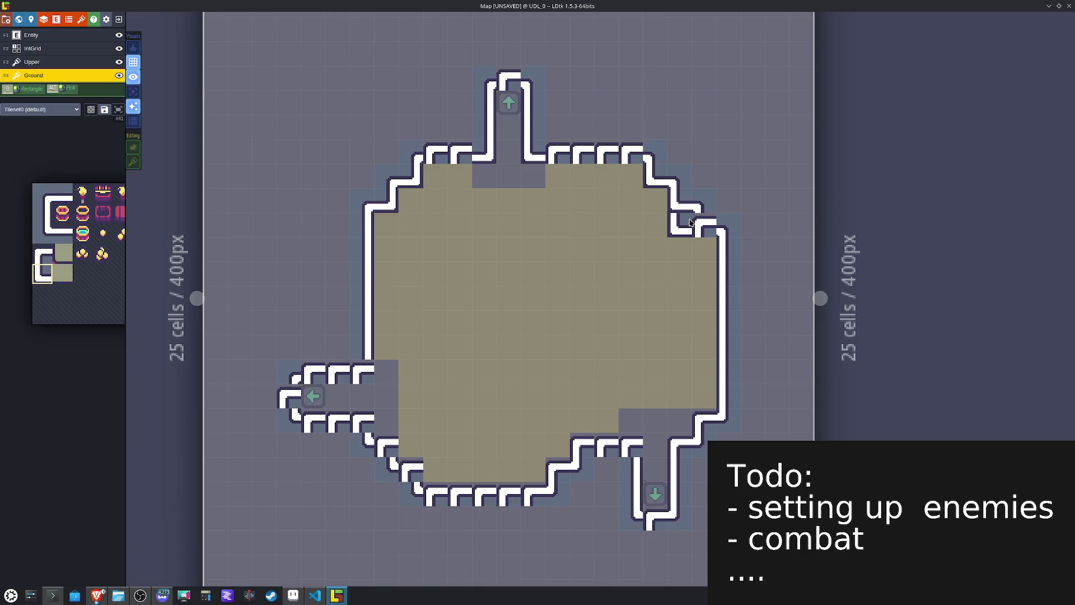
{"action": "key", "text": "x"}
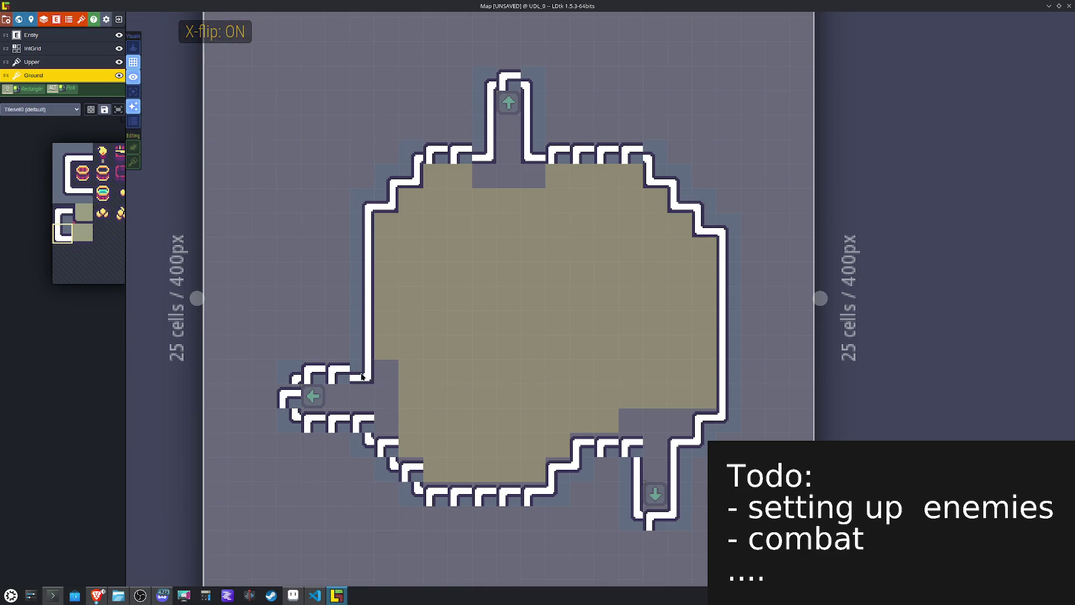
Step: Shift the left corridor's wall tiles up one cell and straighten its end wall
{"action": "mouse_move", "coordinate": [370, 382]}
{"action": "left_mouse_down"}
{"action": "mouse_move", "coordinate": [277, 362]}
{"action": "mouse_move", "coordinate": [331, 348]}
{"action": "left_mouse_up"}
{"action": "left_click", "coordinate": [359, 254], "text": "alt"}
{"action": "left_click", "coordinate": [280, 396]}
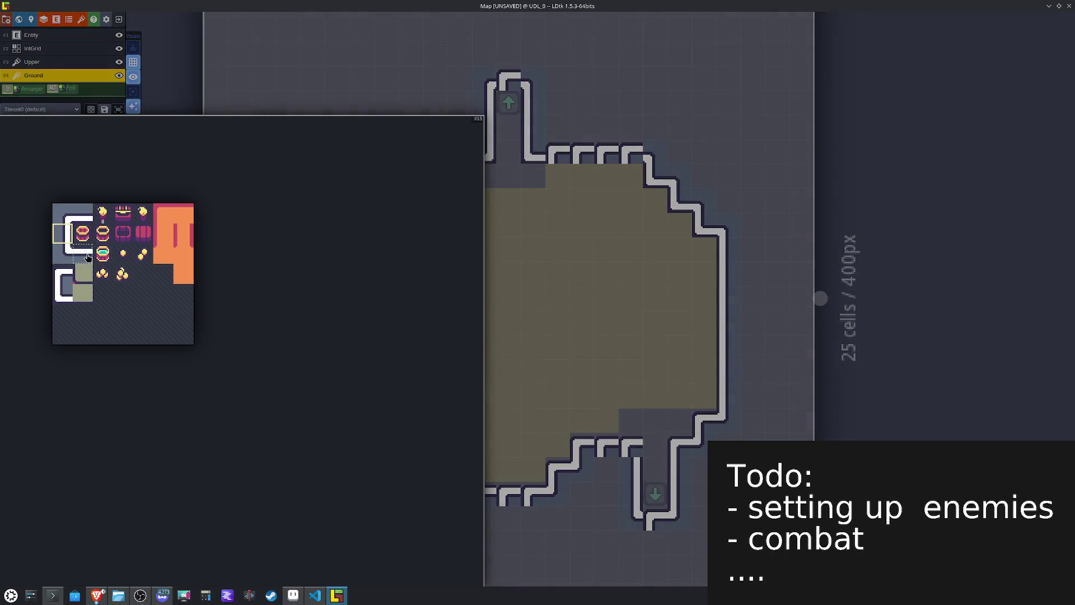
{"action": "left_click", "coordinate": [82, 254]}
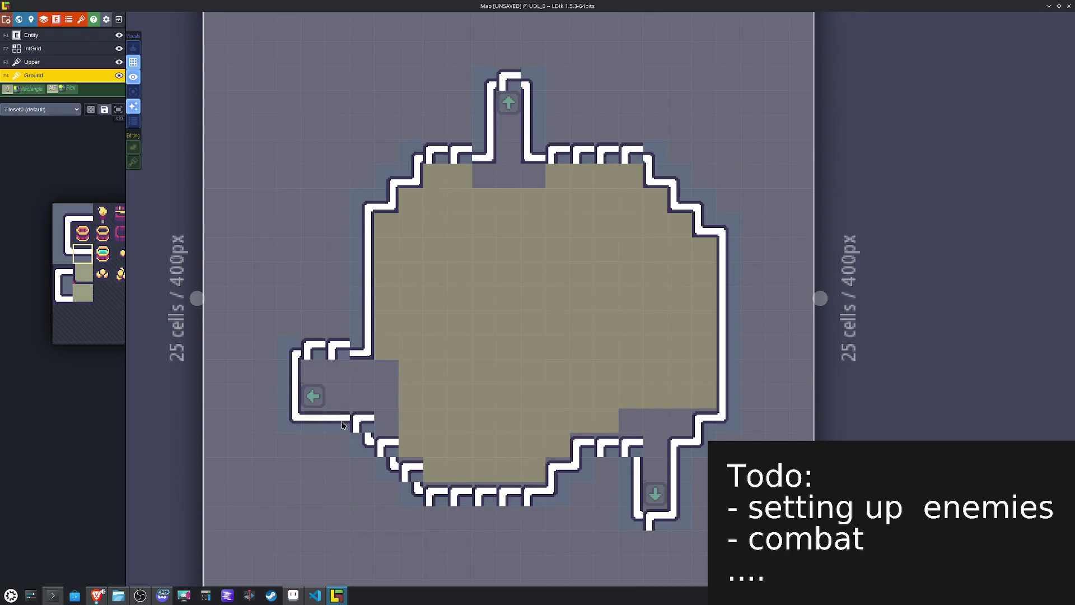
{"action": "mouse_move", "coordinate": [77, 319]}
{"action": "left_click", "coordinate": [65, 297]}
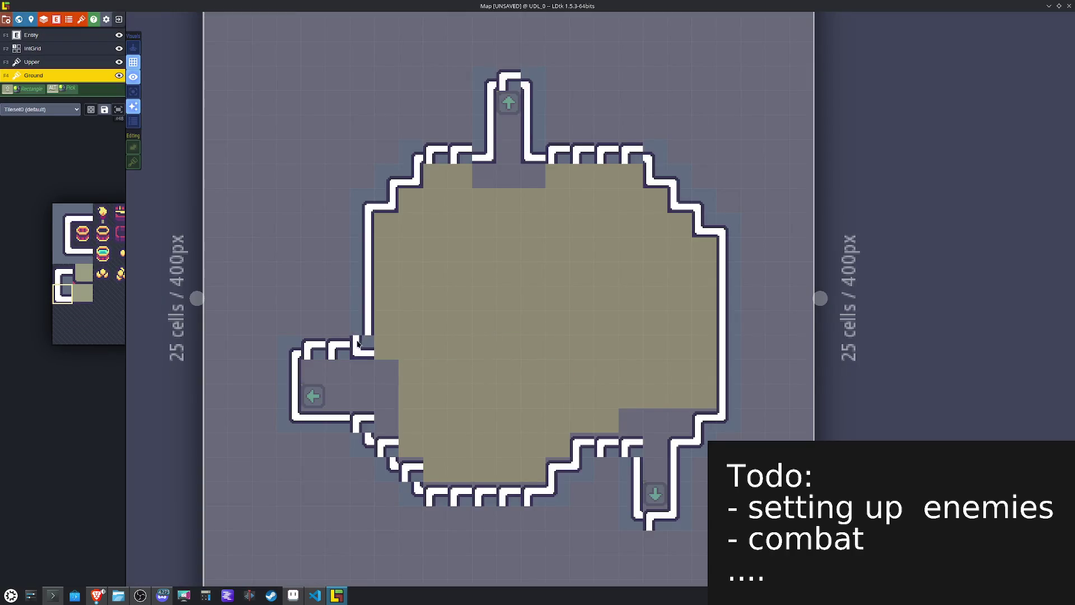
{"action": "mouse_move", "coordinate": [49, 279]}
{"action": "left_click_drag", "start_coordinate": [83, 254], "coordinate": [103, 255]}
{"action": "mouse_move", "coordinate": [93, 260]}
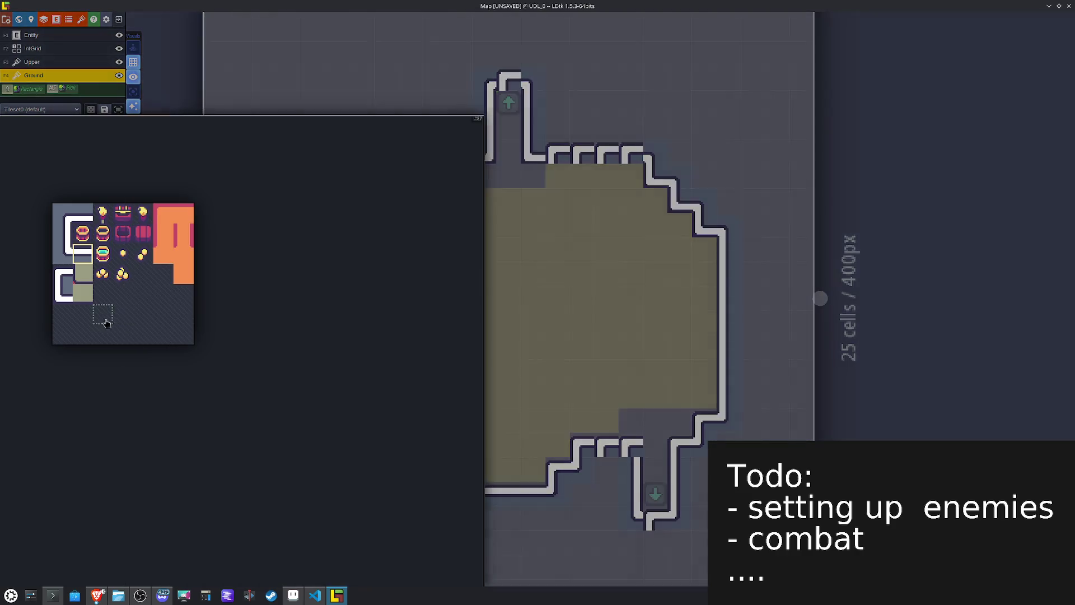
Step: Add a flipped corner on the lower-left wall and straighten the notched bottom wall tiles
{"action": "left_click", "coordinate": [64, 274]}
{"action": "key", "text": "x"}
{"action": "left_click", "coordinate": [363, 421]}
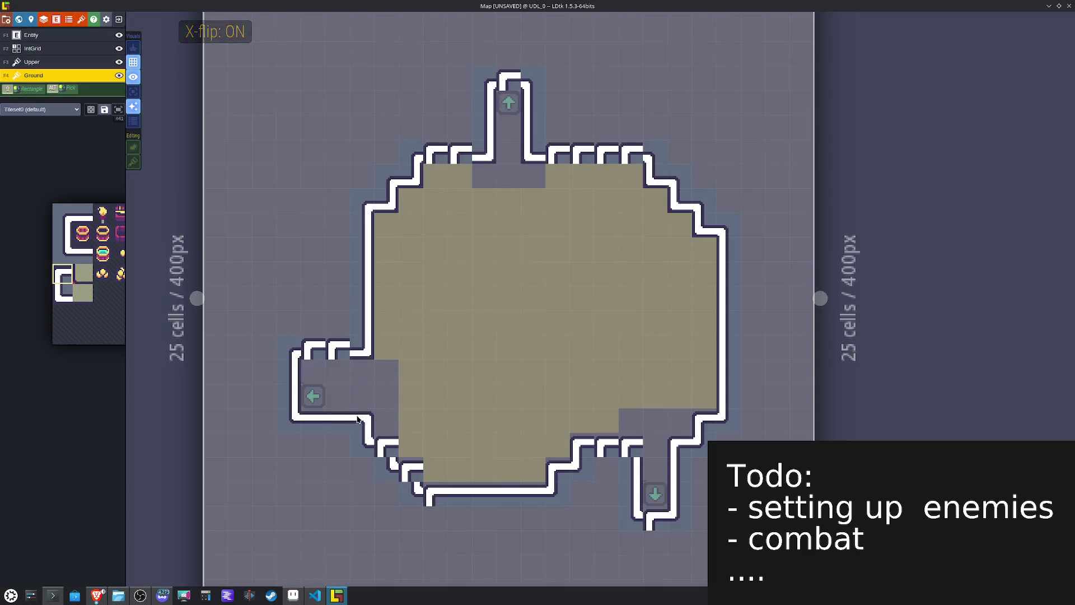
{"action": "left_click", "coordinate": [507, 492], "text": "alt"}
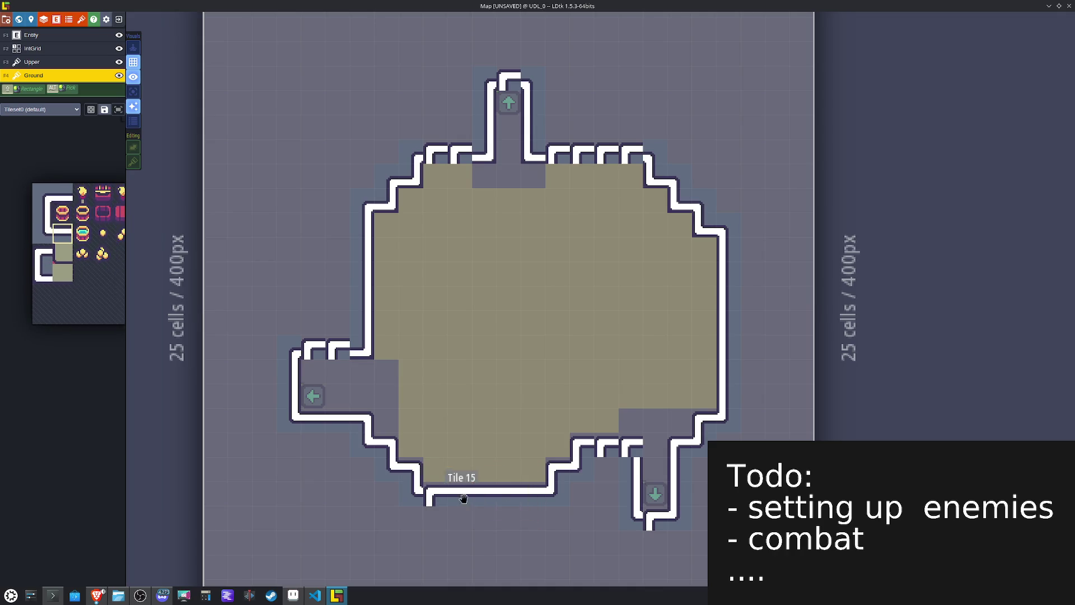
{"action": "left_click", "coordinate": [367, 421], "text": "alt"}
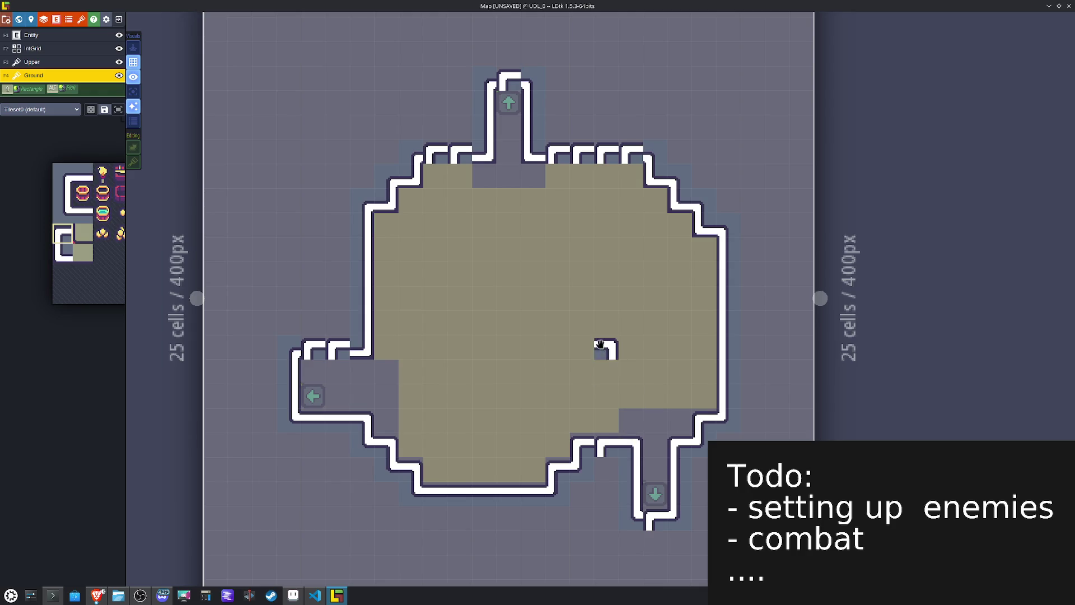
{"action": "left_click", "coordinate": [481, 488], "text": "alt"}
{"action": "left_click", "coordinate": [605, 453]}
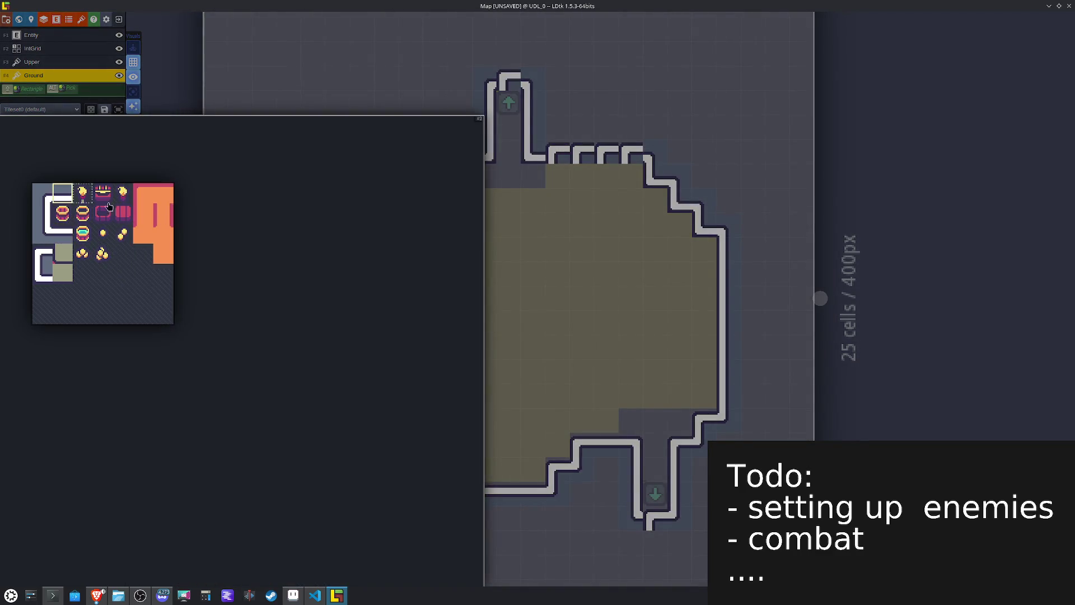
Step: Replace the notched top wall tiles with straight ones, then select the plain ground tile
{"action": "left_click", "coordinate": [62, 192]}
{"action": "left_click", "coordinate": [607, 154]}
{"action": "left_click", "coordinate": [632, 154]}
{"action": "left_click", "coordinate": [582, 154]}
{"action": "left_click", "coordinate": [559, 153]}
{"action": "left_click", "coordinate": [458, 151]}
{"action": "left_click", "coordinate": [332, 344]}
{"action": "mouse_move", "coordinate": [61, 256]}
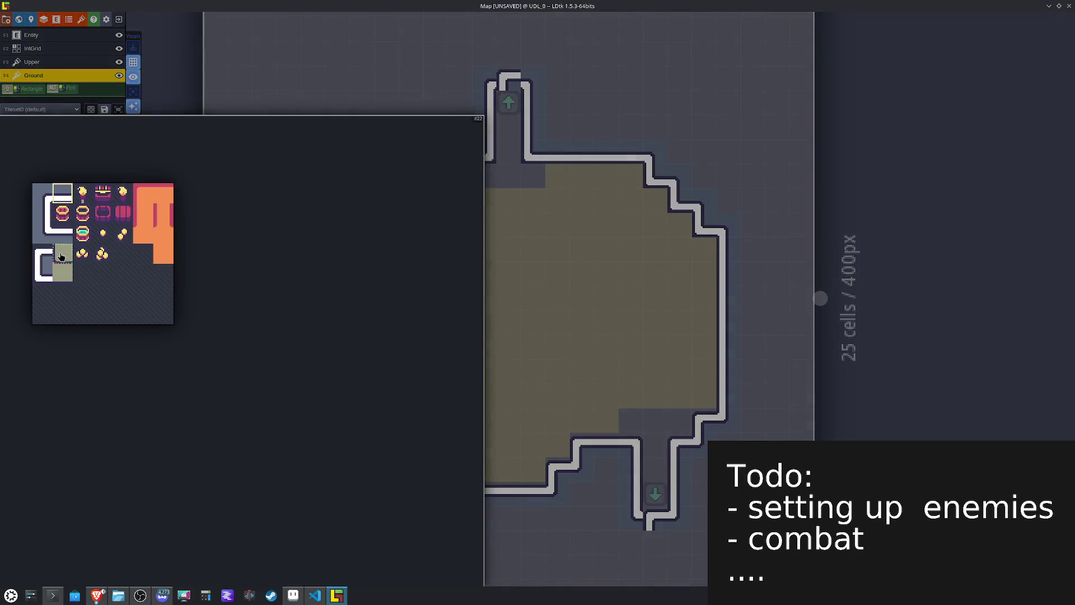
{"action": "left_click", "coordinate": [43, 273]}
{"action": "key", "text": "x"}
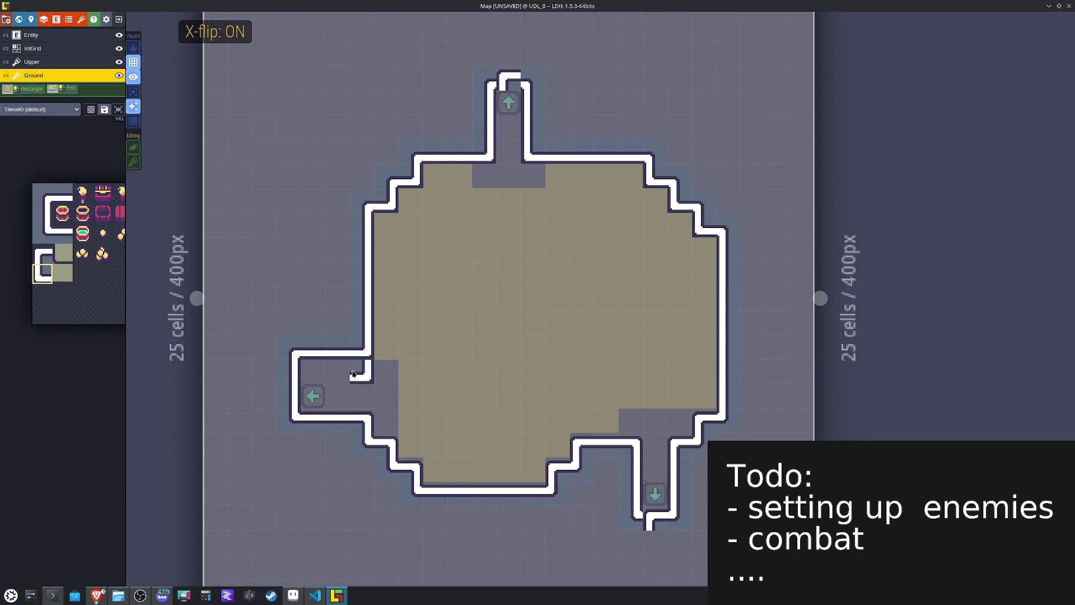
{"action": "mouse_move", "coordinate": [28, 229]}
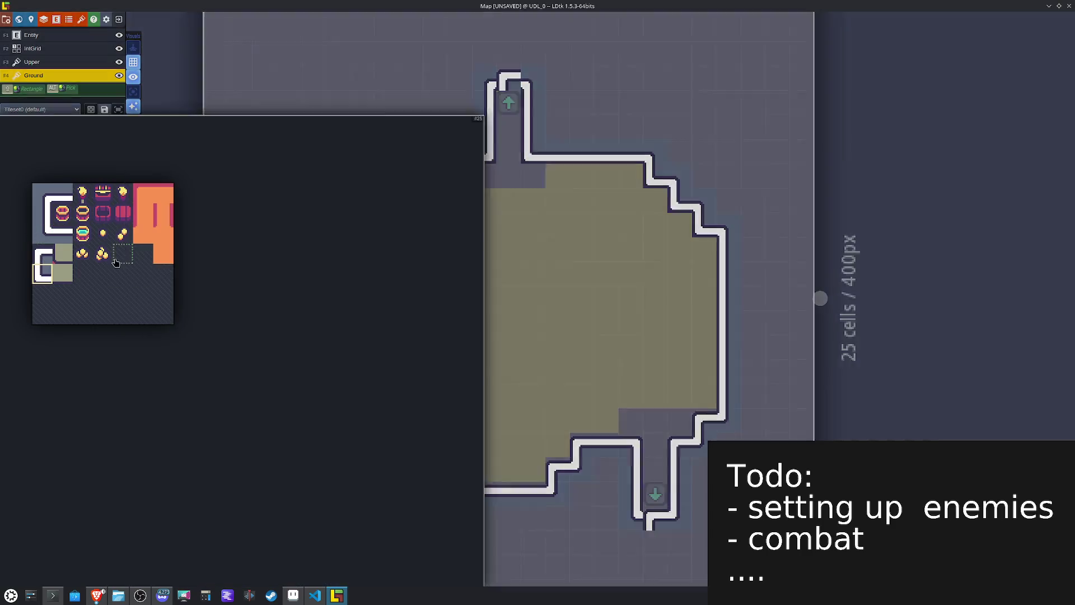
{"action": "left_click", "coordinate": [63, 253]}
Step: Fill the corridor-side cells and stepped corners with ground tiles, mirrored where needed
{"action": "key", "text": "x"}
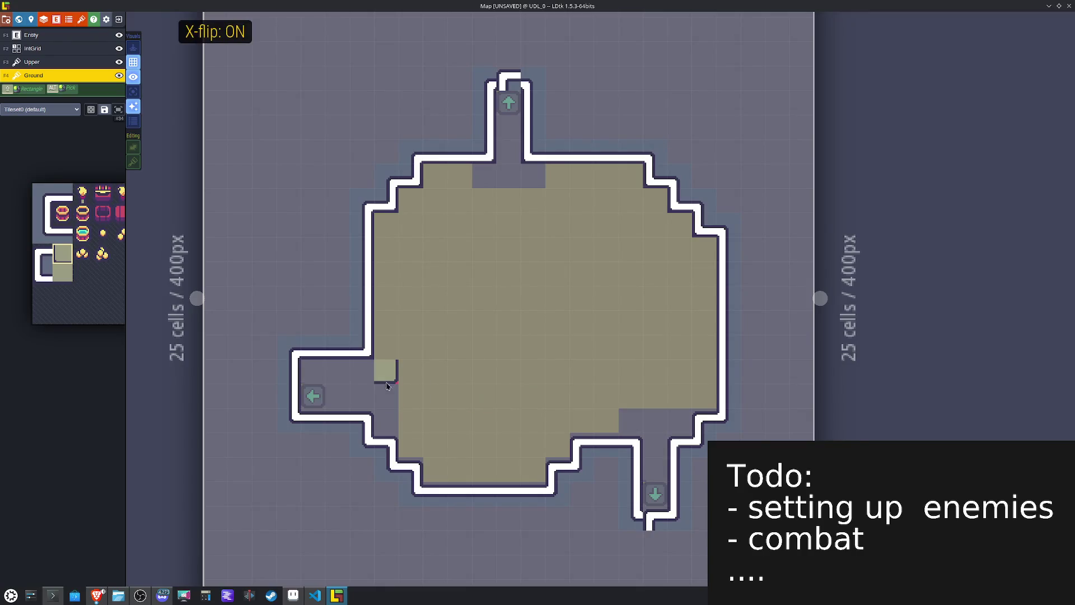
{"action": "left_click", "coordinate": [361, 372]}
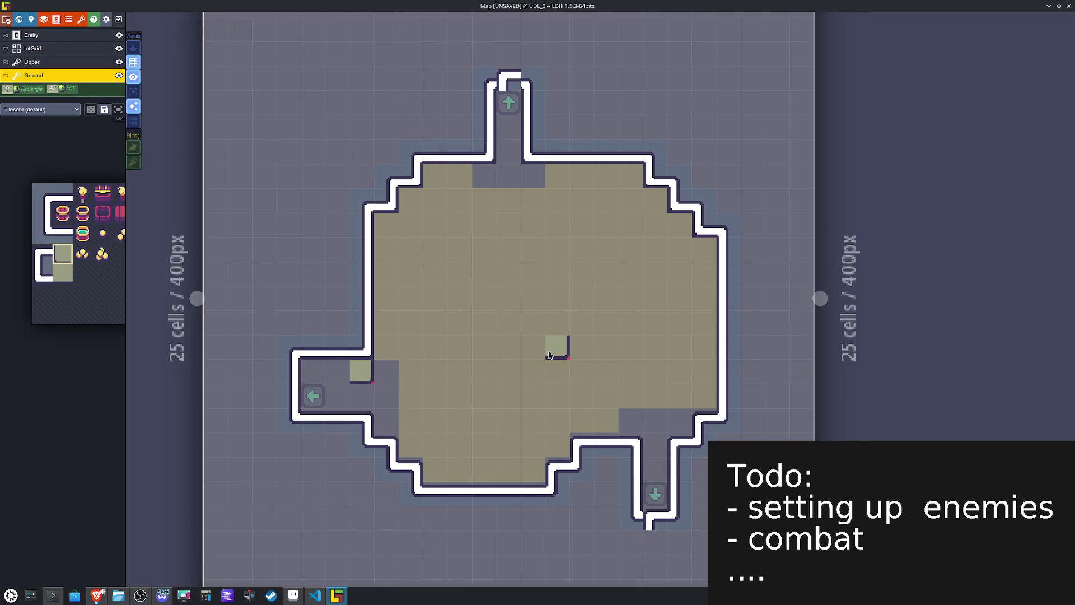
{"action": "left_click", "coordinate": [479, 185]}
{"action": "key", "text": "x"}
{"action": "left_click", "coordinate": [534, 175]}
{"action": "left_click", "coordinate": [656, 200]}
{"action": "left_click", "coordinate": [681, 224]}
{"action": "left_click", "coordinate": [706, 258]}
{"action": "key", "text": "x"}
{"action": "left_click", "coordinate": [410, 199]}
{"action": "left_click", "coordinate": [385, 224]}
Step: Paint a different ground tile along the left corridor's top row and the top-wall cells
{"action": "left_click", "coordinate": [63, 274]}
{"action": "left_click", "coordinate": [336, 371]}
{"action": "left_click", "coordinate": [312, 374]}
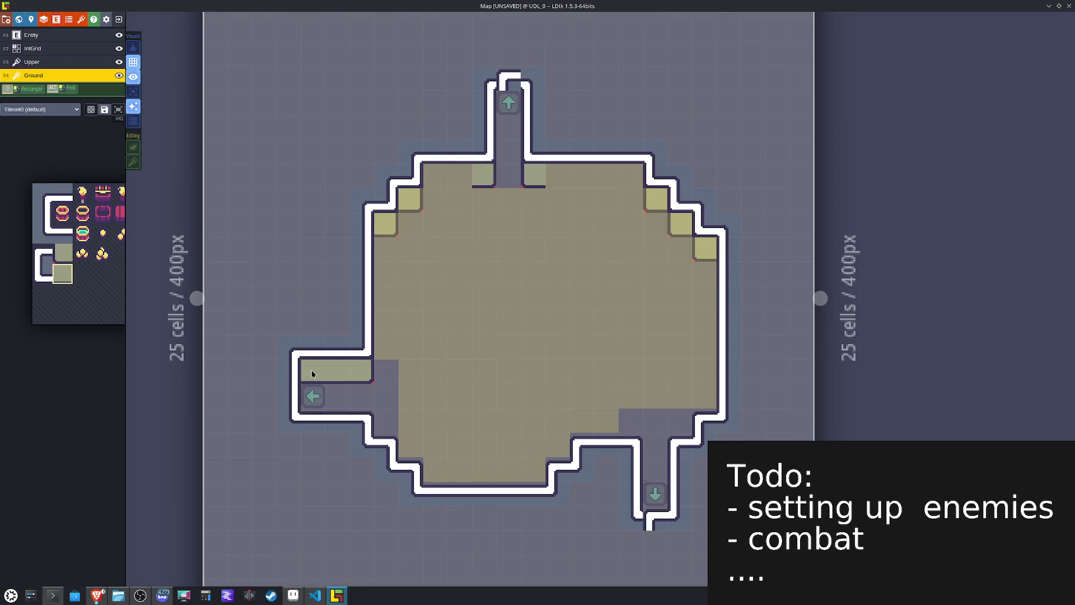
{"action": "left_click_drag", "start_coordinate": [436, 175], "coordinate": [461, 176]}
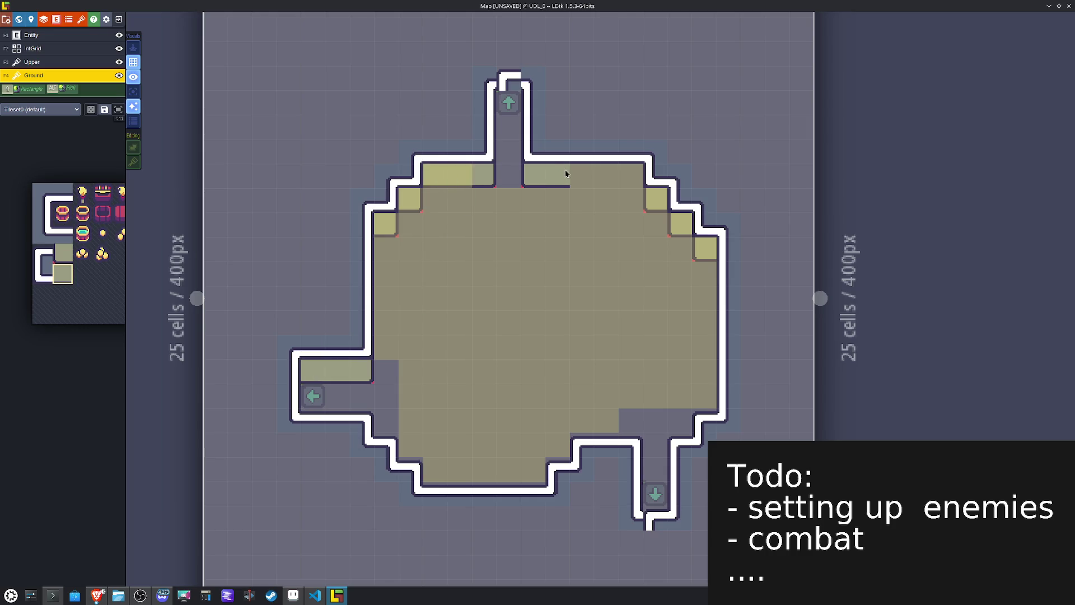
{"action": "left_click_drag", "start_coordinate": [610, 169], "coordinate": [631, 174]}
Step: Erase the diagonal corner cells from the IntGrid layer and return to the Ground layer
{"action": "key", "text": "F2"}
{"action": "mouse_move", "coordinate": [705, 249]}
{"action": "left_mouse_down"}
{"action": "mouse_move", "coordinate": [655, 175]}
{"action": "mouse_move", "coordinate": [458, 173]}
{"action": "mouse_move", "coordinate": [386, 215]}
{"action": "left_mouse_up"}
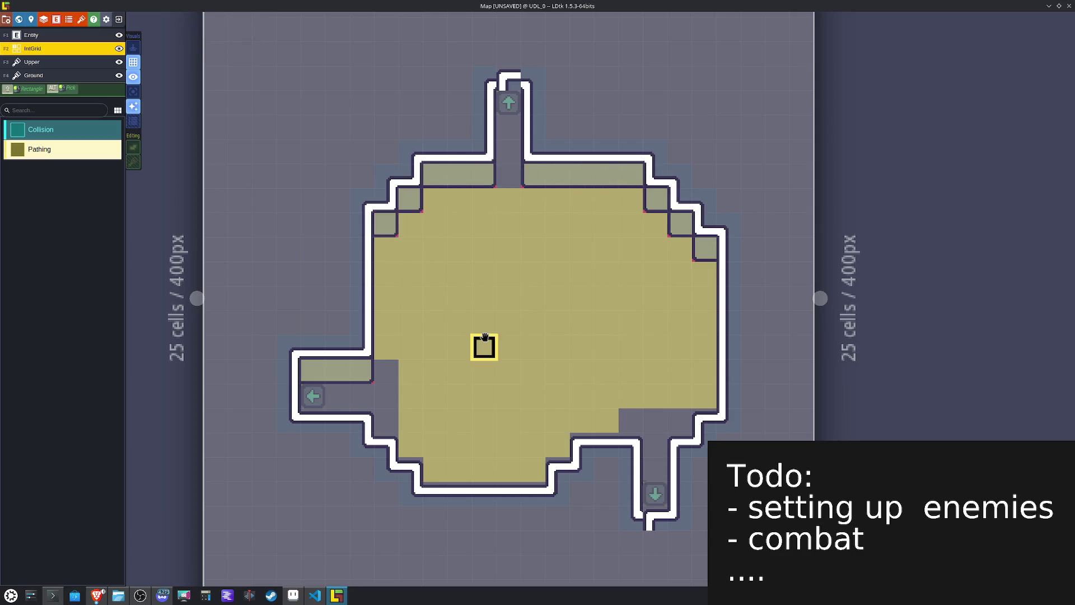
{"action": "left_click", "coordinate": [25, 81]}
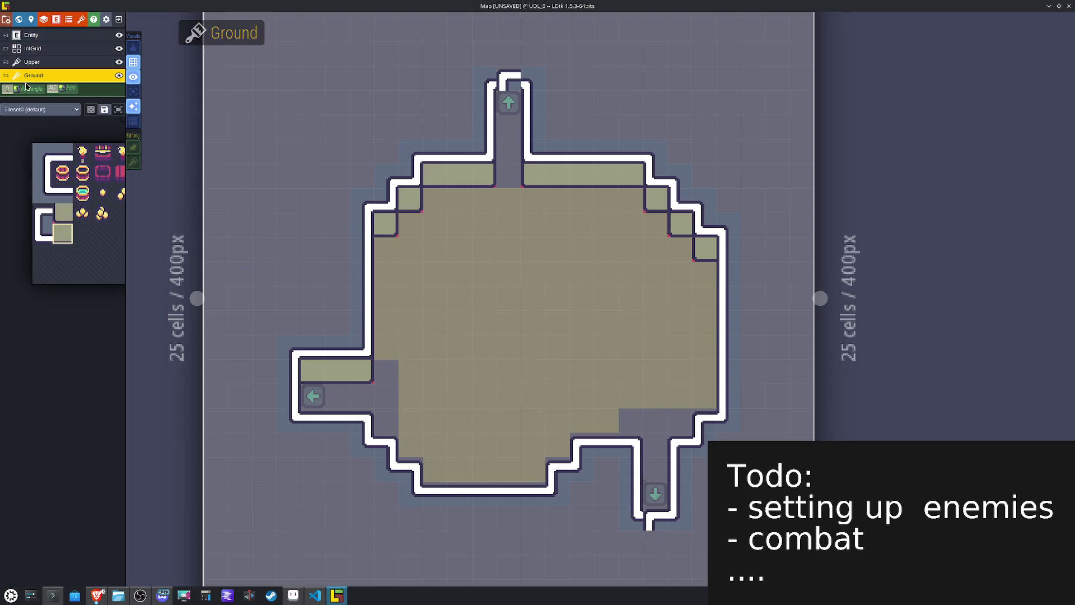
{"action": "mouse_move", "coordinate": [78, 234]}
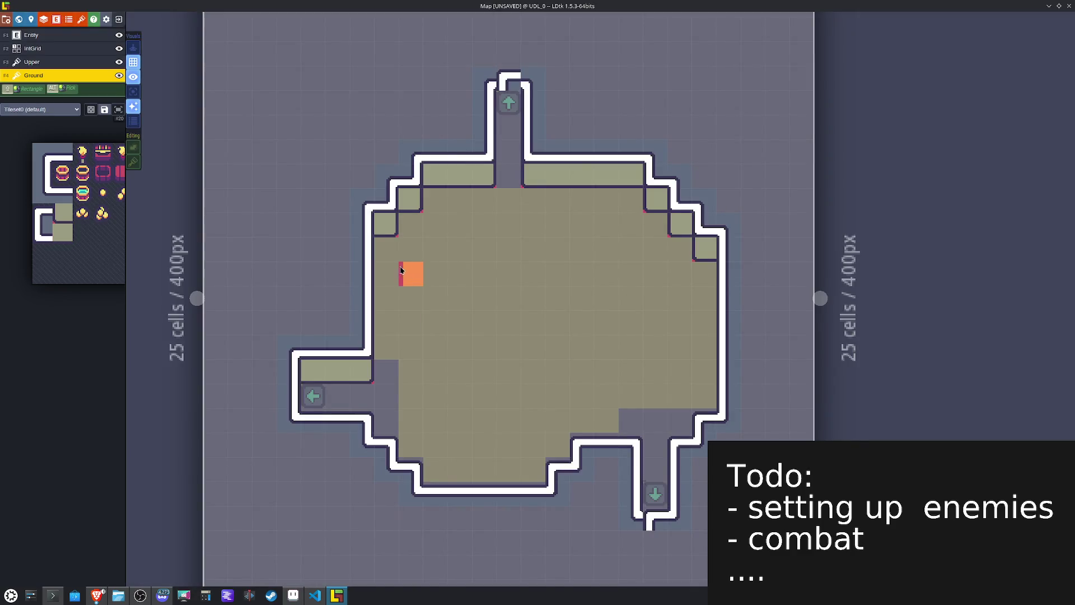
Step: Paint orange edge strips down the left and right walls and orange corners on the lower steps
{"action": "left_click_drag", "start_coordinate": [387, 273], "coordinate": [401, 367]}
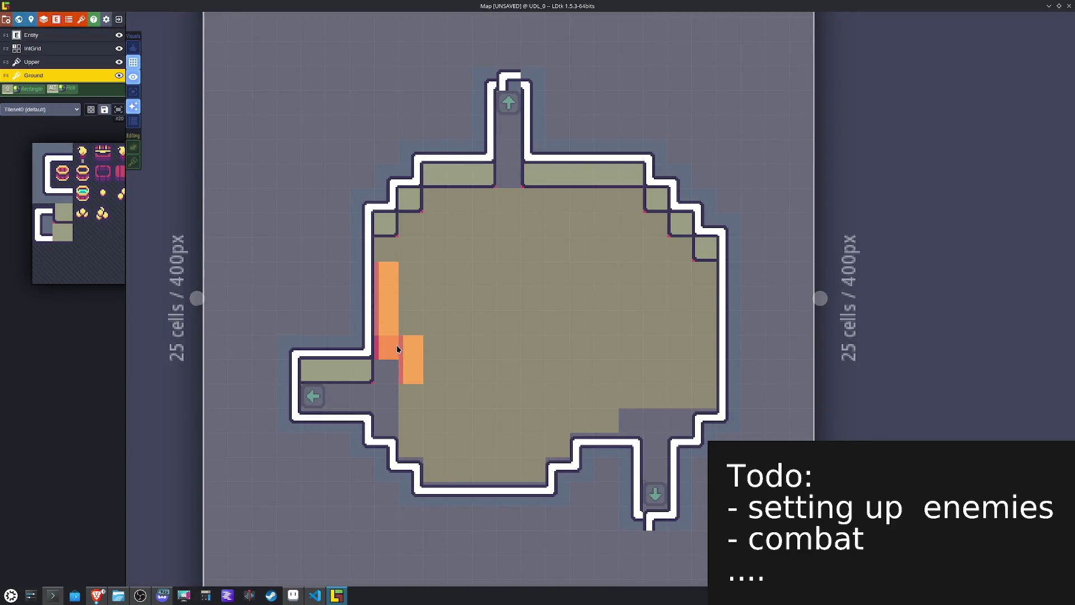
{"action": "left_click", "coordinate": [381, 276], "text": "alt"}
{"action": "left_click_drag", "start_coordinate": [381, 276], "coordinate": [391, 375]}
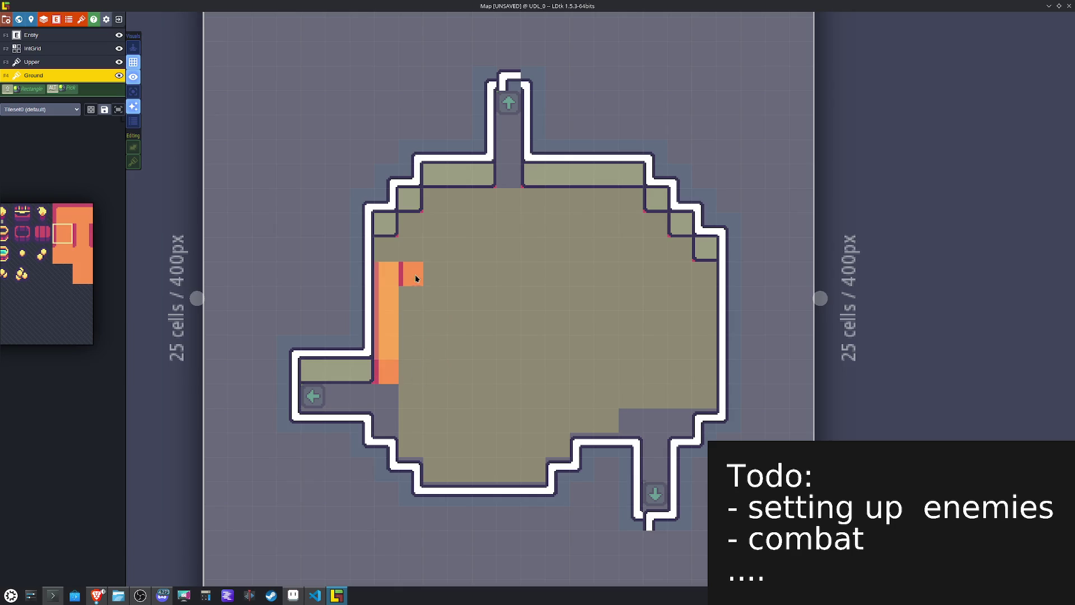
{"action": "key", "text": "x"}
{"action": "left_click_drag", "start_coordinate": [715, 301], "coordinate": [707, 430]}
{"action": "left_click", "coordinate": [674, 441]}
{"action": "left_click", "coordinate": [556, 470]}
{"action": "left_click", "coordinate": [532, 494]}
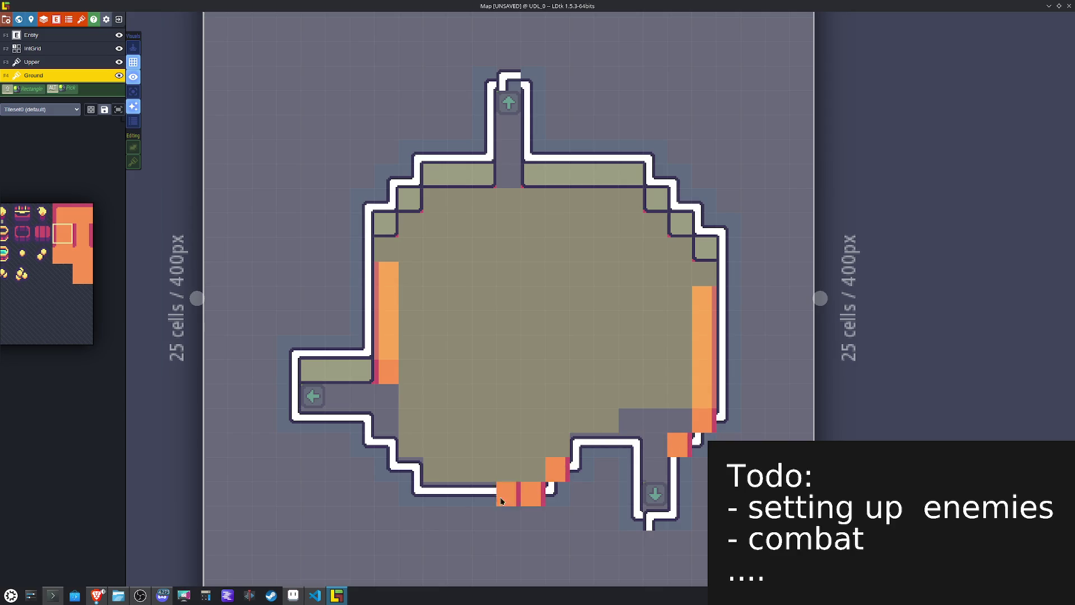
{"action": "key", "text": "x"}
{"action": "left_click", "coordinate": [436, 494]}
{"action": "left_click", "coordinate": [412, 469]}
{"action": "left_click", "coordinate": [387, 445]}
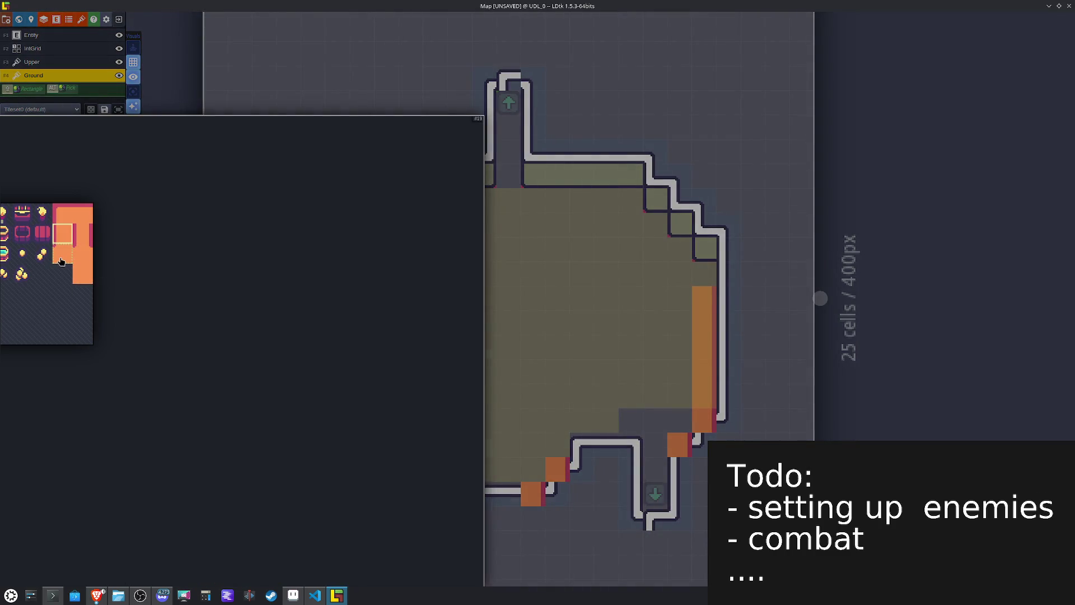
Step: Fill the left orange column gap and lower-left floor cells with a vertically flipped orange tile
{"action": "left_click", "coordinate": [62, 261]}
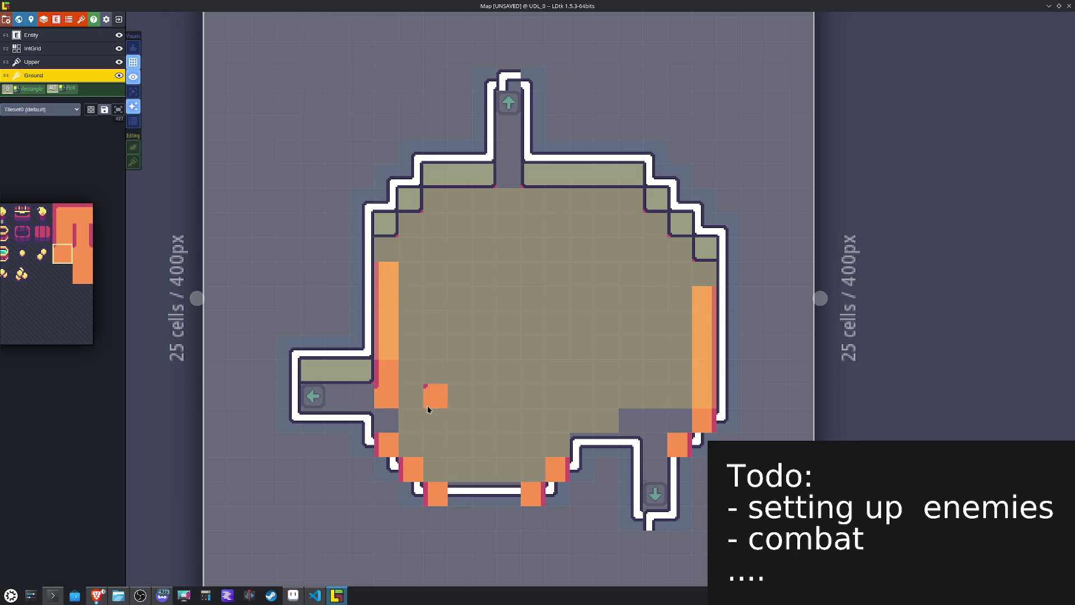
{"action": "key", "text": "t"}
{"action": "key", "text": "Escape"}
{"action": "key", "text": "r"}
{"action": "key", "text": "r"}
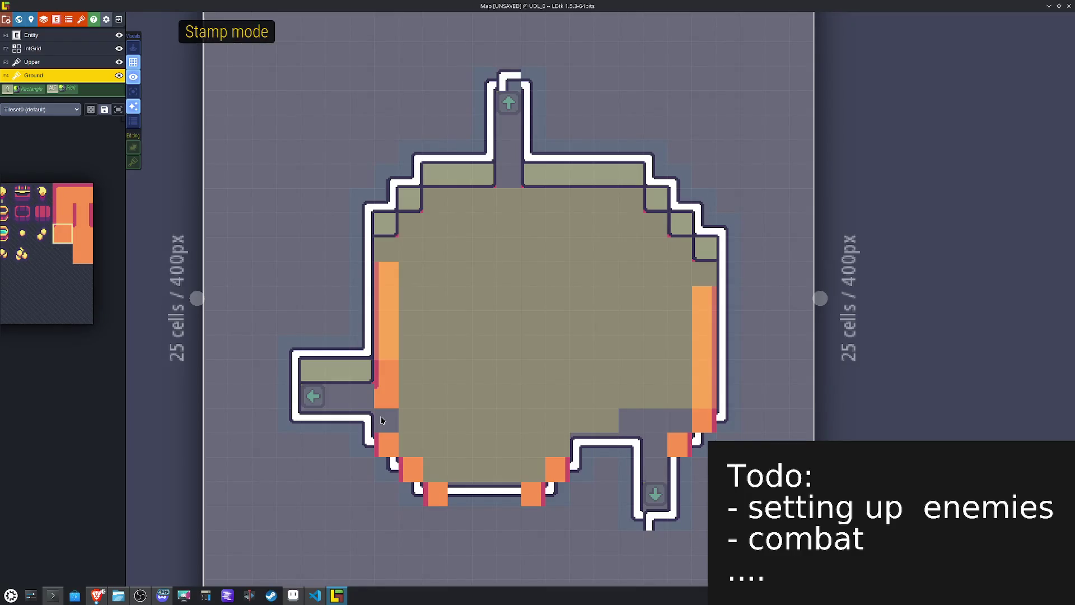
{"action": "left_click", "coordinate": [440, 400]}
{"action": "key", "text": "y"}
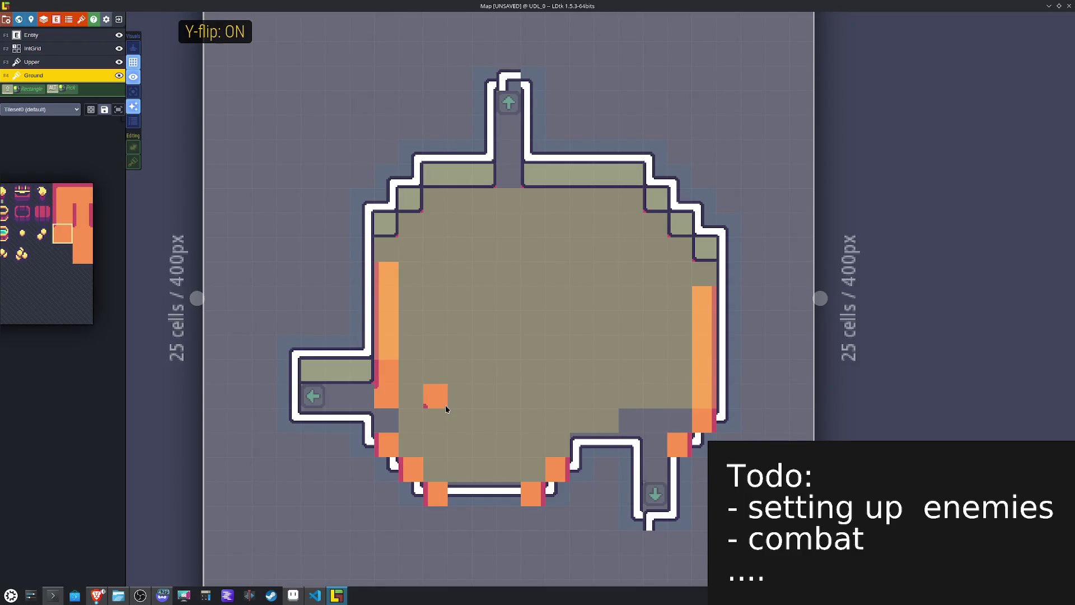
{"action": "left_click", "coordinate": [386, 420]}
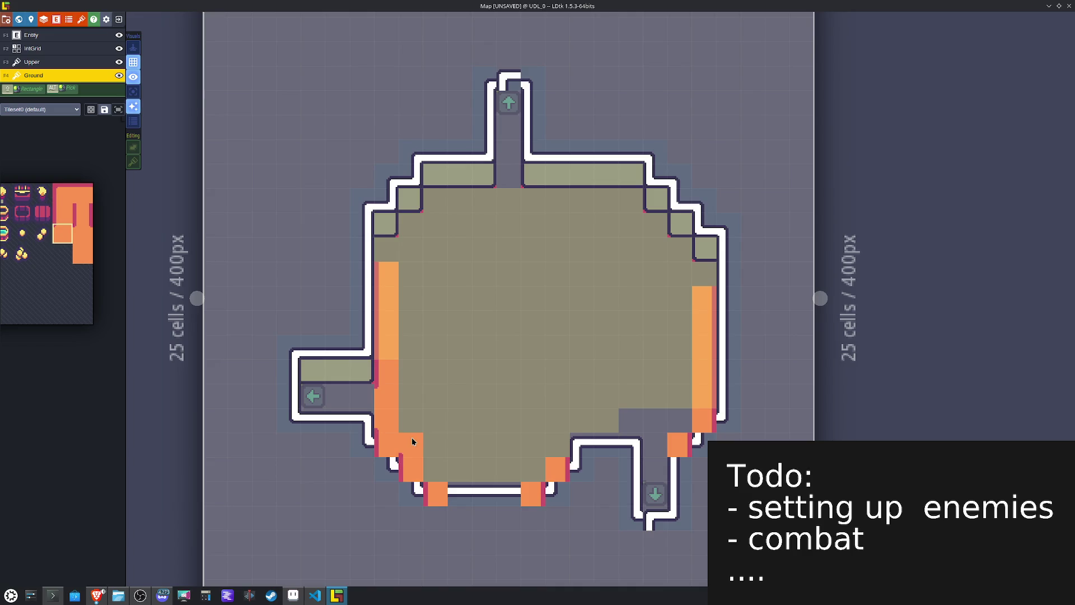
{"action": "left_click_drag", "start_coordinate": [411, 438], "coordinate": [436, 469]}
Step: Add orange tiles at the bottom floor step, the upper-right diagonal and the upper-left corner
{"action": "key", "text": "x"}
{"action": "left_click", "coordinate": [549, 440]}
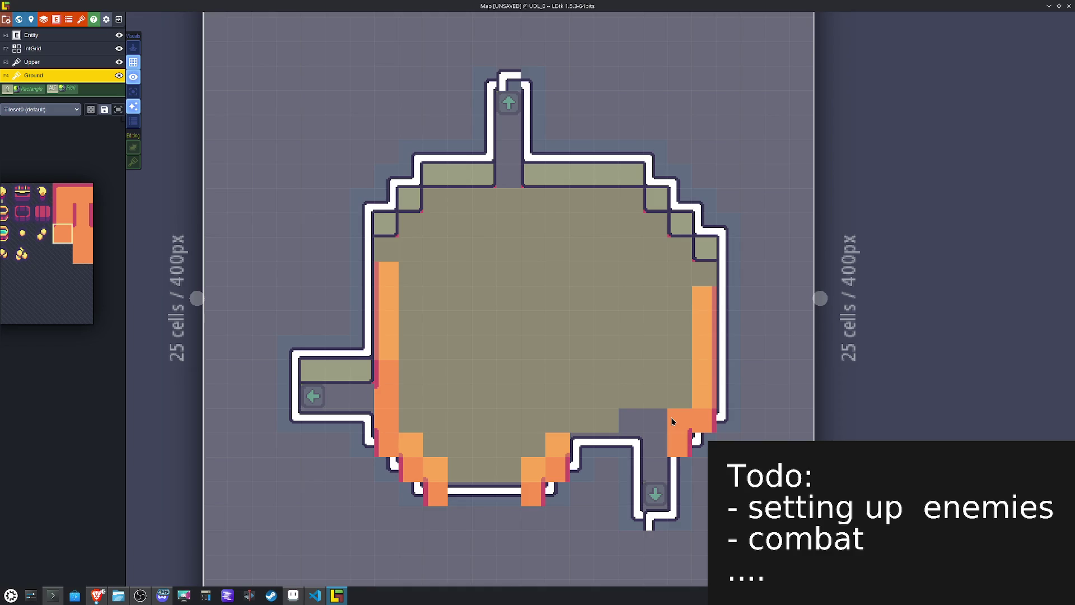
{"action": "key", "text": "y"}
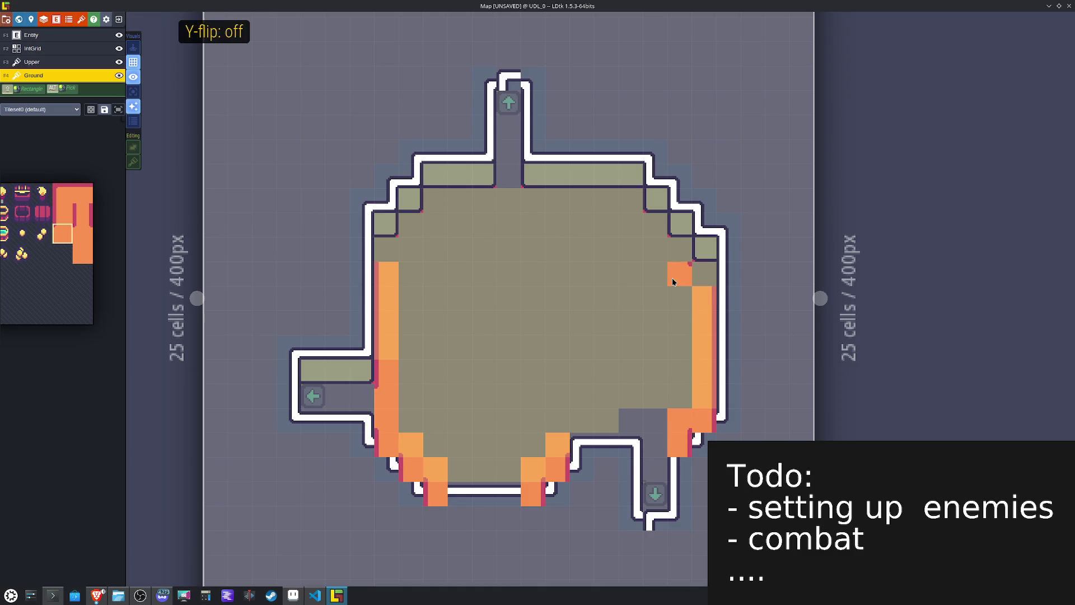
{"action": "left_click_drag", "start_coordinate": [674, 282], "coordinate": [626, 231]}
{"action": "key", "text": "x"}
{"action": "mouse_move", "coordinate": [436, 228]}
{"action": "left_mouse_down"}
{"action": "mouse_move", "coordinate": [415, 247]}
{"action": "mouse_move", "coordinate": [427, 263]}
{"action": "left_mouse_up"}
Step: Paint orange floor tiles into the top, lower and left corridor cells
{"action": "mouse_move", "coordinate": [78, 256]}
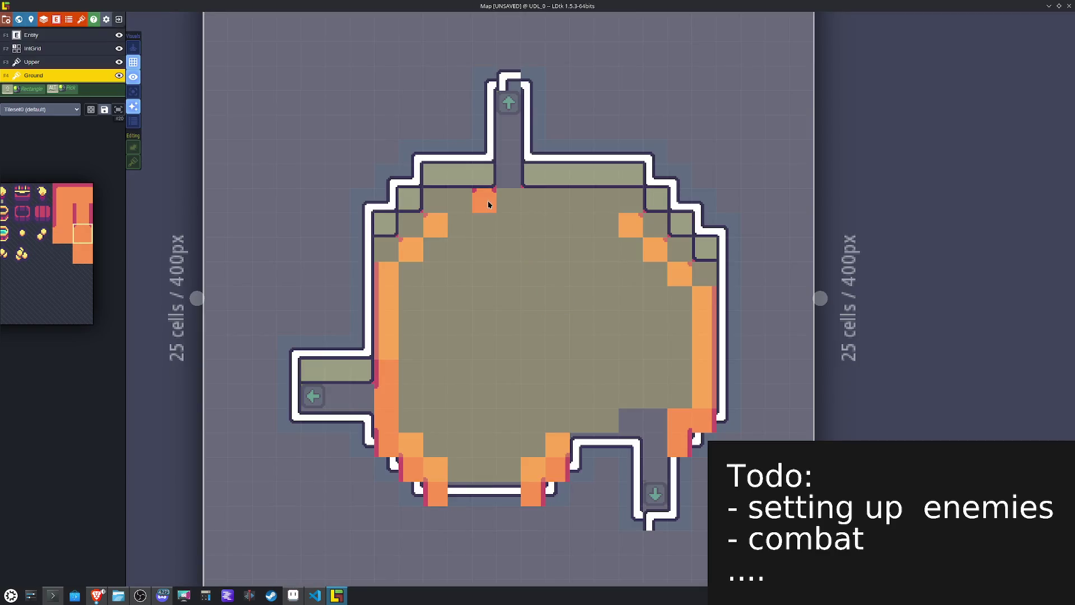
{"action": "left_click", "coordinate": [508, 200]}
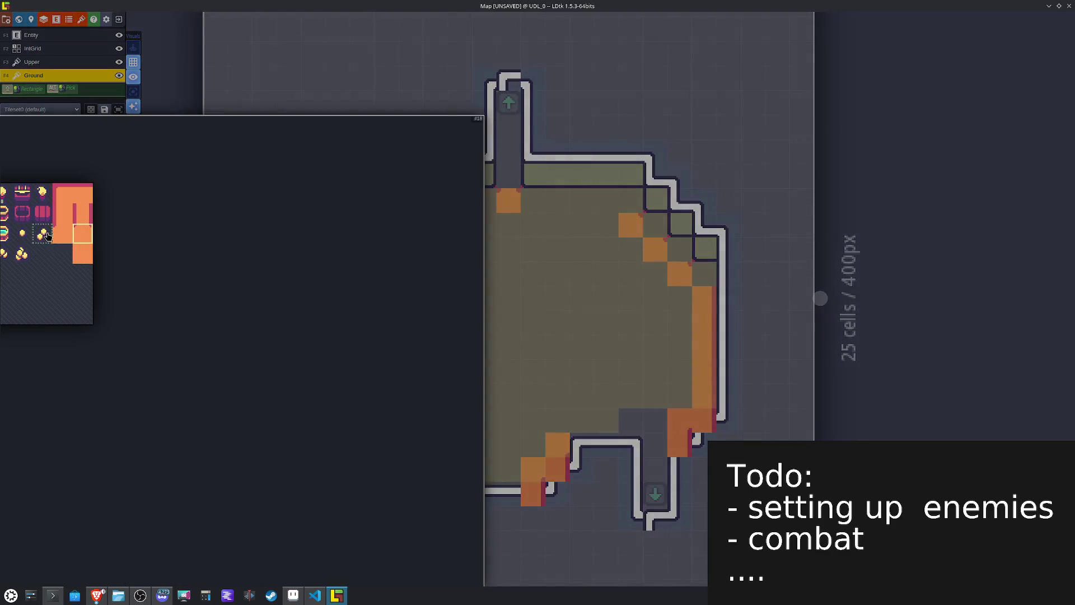
{"action": "left_click", "coordinate": [512, 104]}
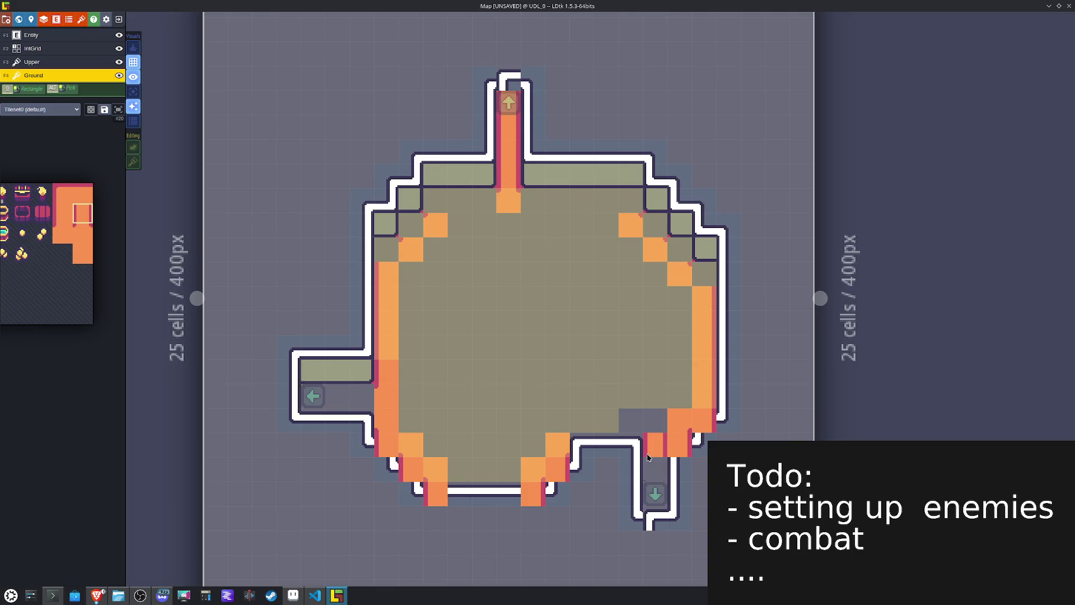
{"action": "left_click_drag", "start_coordinate": [648, 469], "coordinate": [648, 493]}
{"action": "mouse_move", "coordinate": [94, 304]}
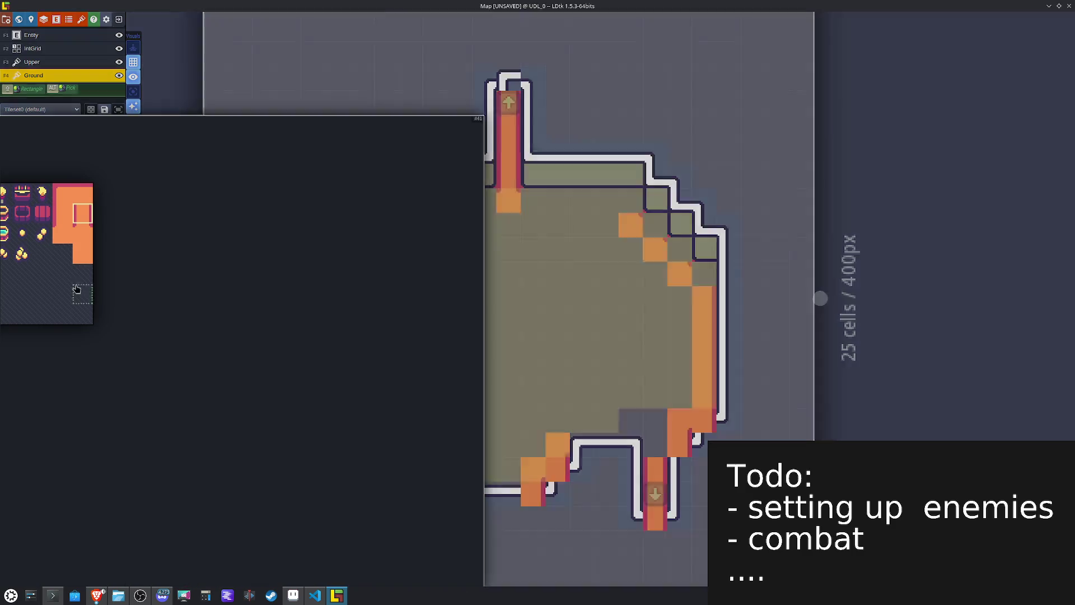
{"action": "left_click", "coordinate": [78, 194]}
{"action": "left_click_drag", "start_coordinate": [364, 389], "coordinate": [314, 386]}
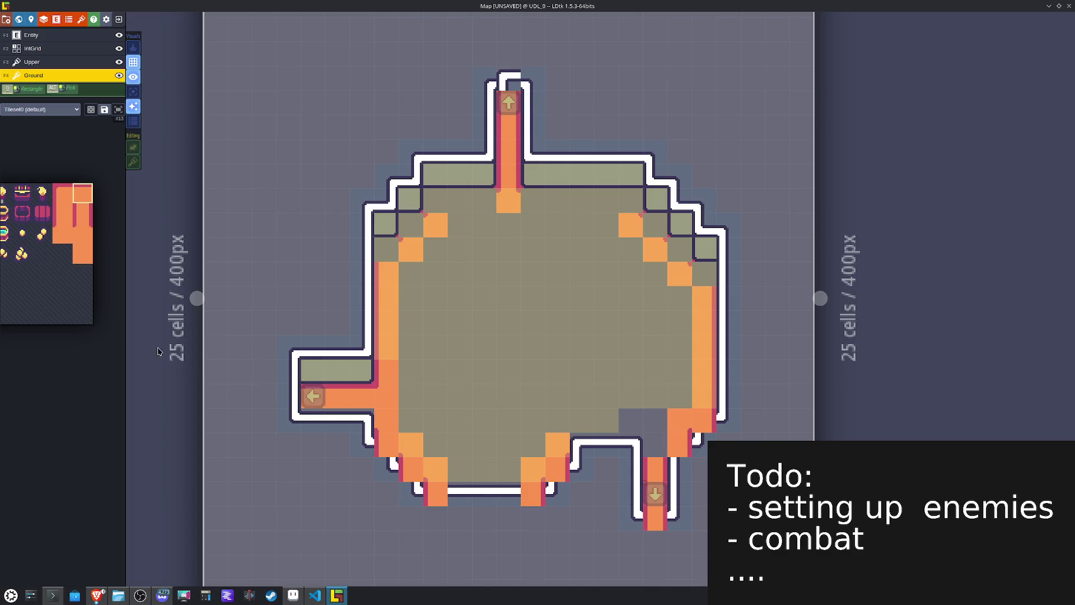
Step: Place an orange corner tile at the upper-left, and mirrored orange steps down the upper-right corner
{"action": "mouse_move", "coordinate": [63, 255]}
{"action": "left_click", "coordinate": [62, 193]}
{"action": "left_click", "coordinate": [411, 225]}
{"action": "key", "text": "x"}
{"action": "left_click", "coordinate": [627, 194]}
{"action": "left_click", "coordinate": [654, 225]}
{"action": "left_click", "coordinate": [678, 250]}
{"action": "left_click", "coordinate": [697, 268]}
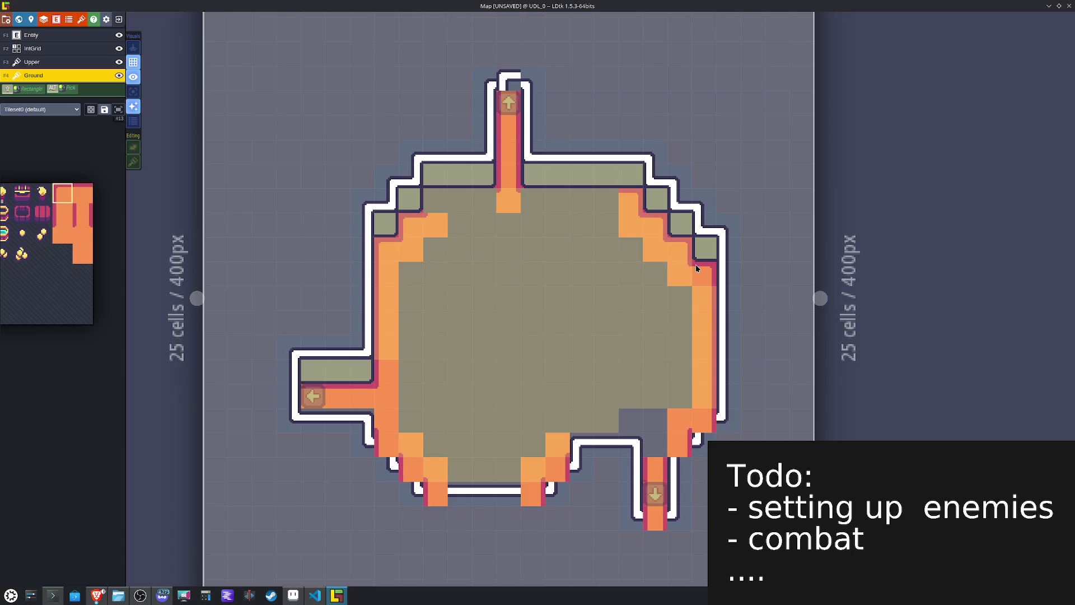
Step: Paint orange along the bottom rows and flood-fill the remaining floor with orange
{"action": "mouse_move", "coordinate": [43, 256]}
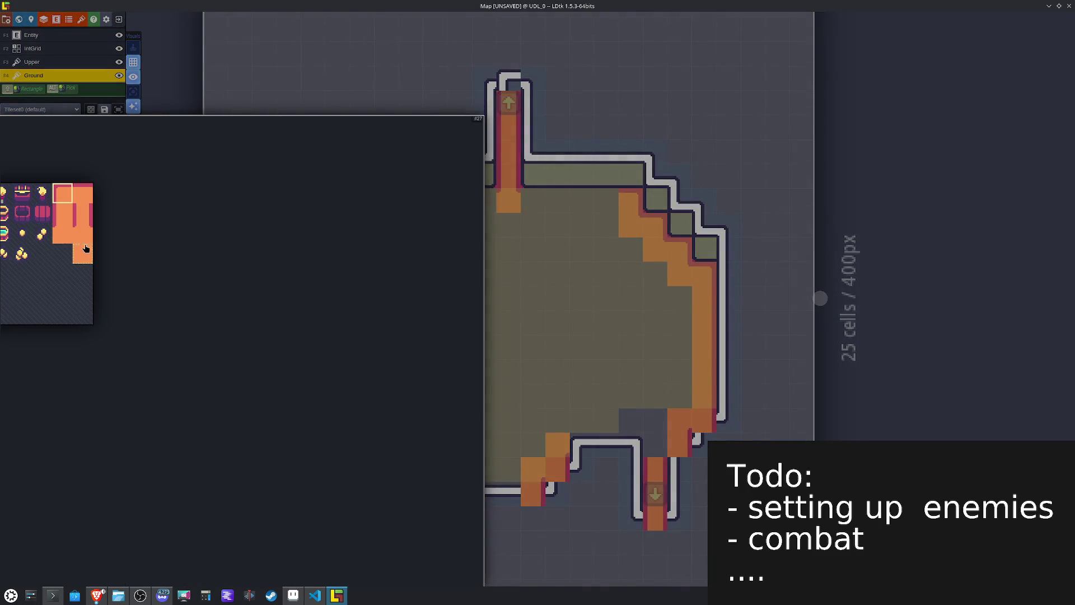
{"action": "left_click", "coordinate": [85, 248]}
{"action": "left_click_drag", "start_coordinate": [508, 493], "coordinate": [436, 494]}
{"action": "left_click_drag", "start_coordinate": [583, 444], "coordinate": [652, 443]}
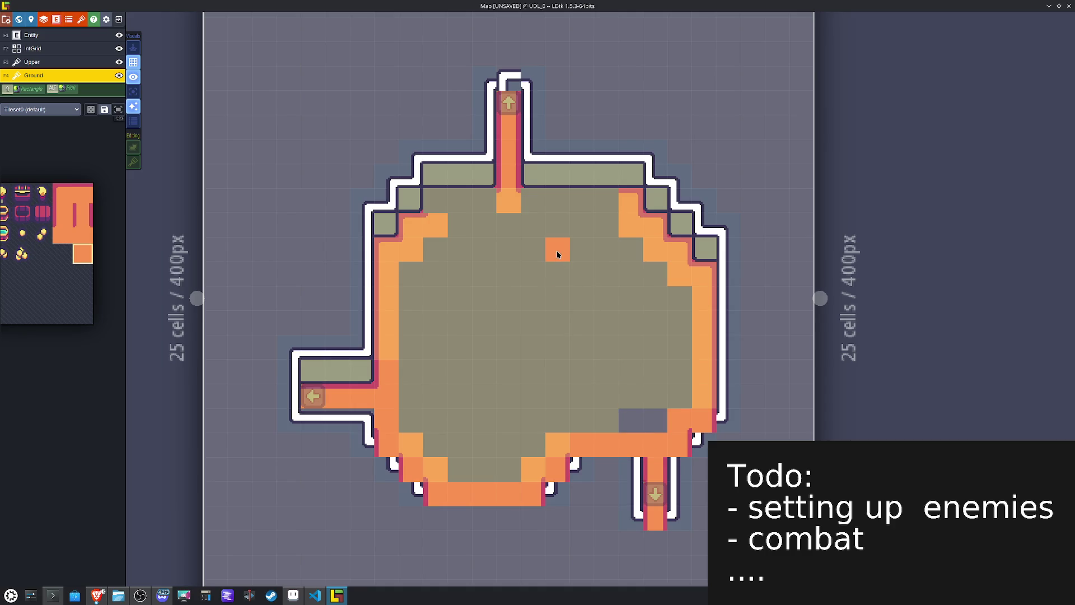
{"action": "left_click", "coordinate": [546, 294], "text": "alt+shift"}
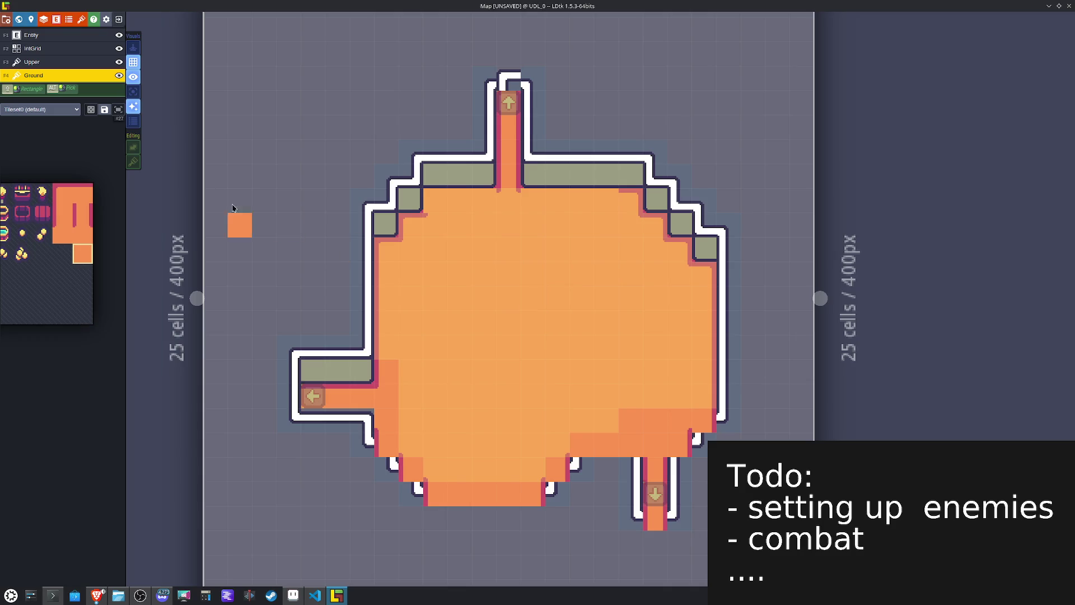
Step: On the Upper layer, place normal and mirrored wall corner tiles along the bottom steps
{"action": "left_click", "coordinate": [58, 62]}
{"action": "mouse_move", "coordinate": [34, 210]}
{"action": "scroll", "coordinate": [35, 210], "scroll_direction": "down", "scroll_amount": 3}
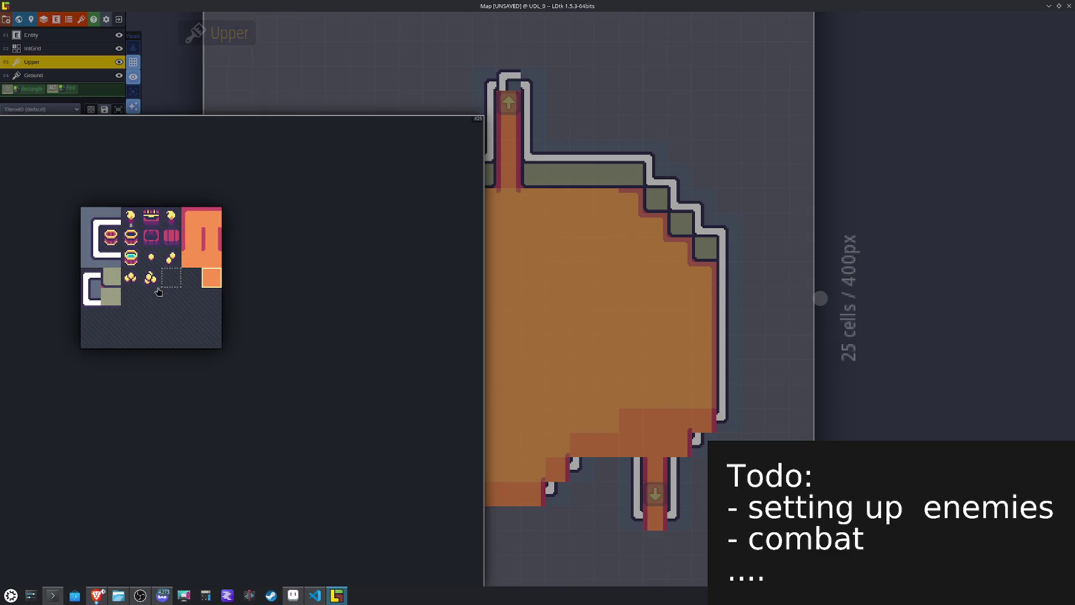
{"action": "left_click", "coordinate": [90, 278]}
{"action": "left_click", "coordinate": [675, 436]}
{"action": "key", "text": "x"}
{"action": "left_click", "coordinate": [630, 447]}
{"action": "key", "text": "x"}
{"action": "left_click", "coordinate": [584, 452]}
{"action": "left_click", "coordinate": [558, 469]}
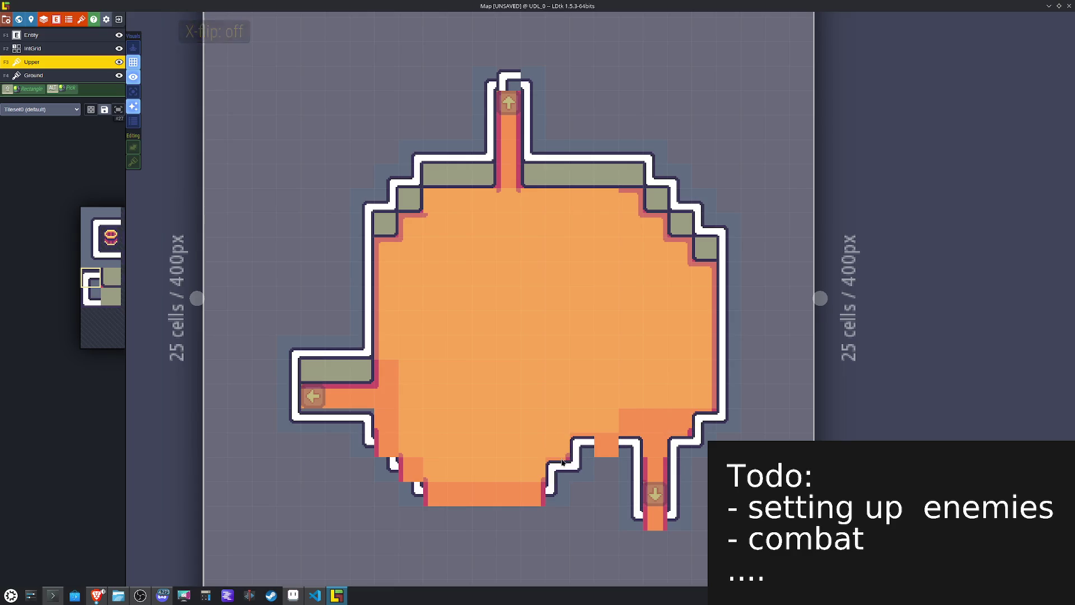
{"action": "key", "text": "x"}
{"action": "left_click", "coordinate": [400, 447]}
{"action": "key", "text": "ctrl+z"}
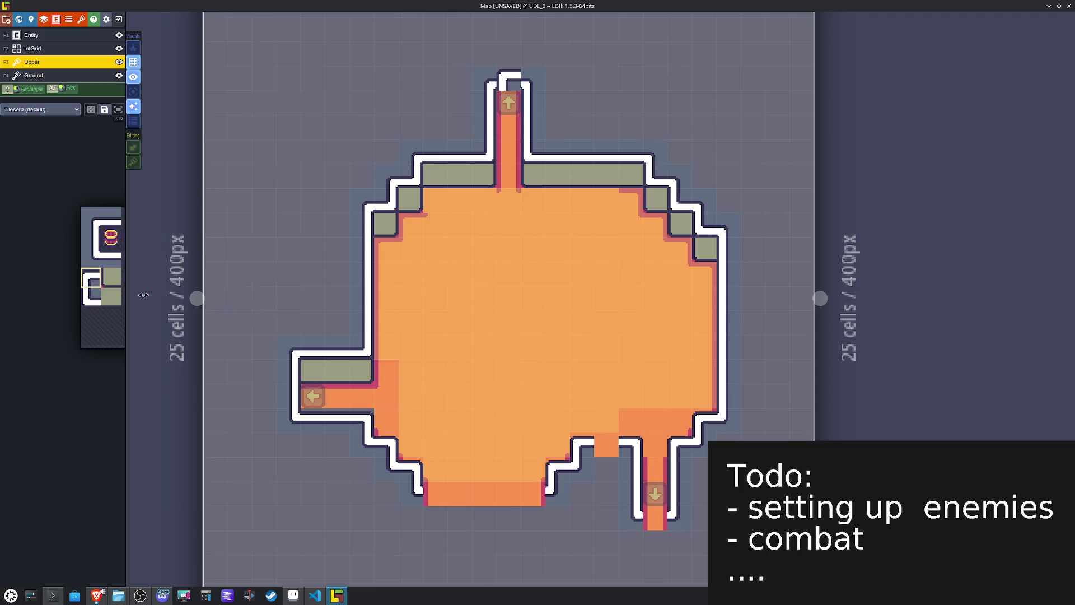
Step: Paint the new bottom-wall tile along the room's bottom edge
{"action": "mouse_move", "coordinate": [89, 295]}
{"action": "left_click", "coordinate": [112, 259]}
{"action": "left_click_drag", "start_coordinate": [535, 504], "coordinate": [436, 504]}
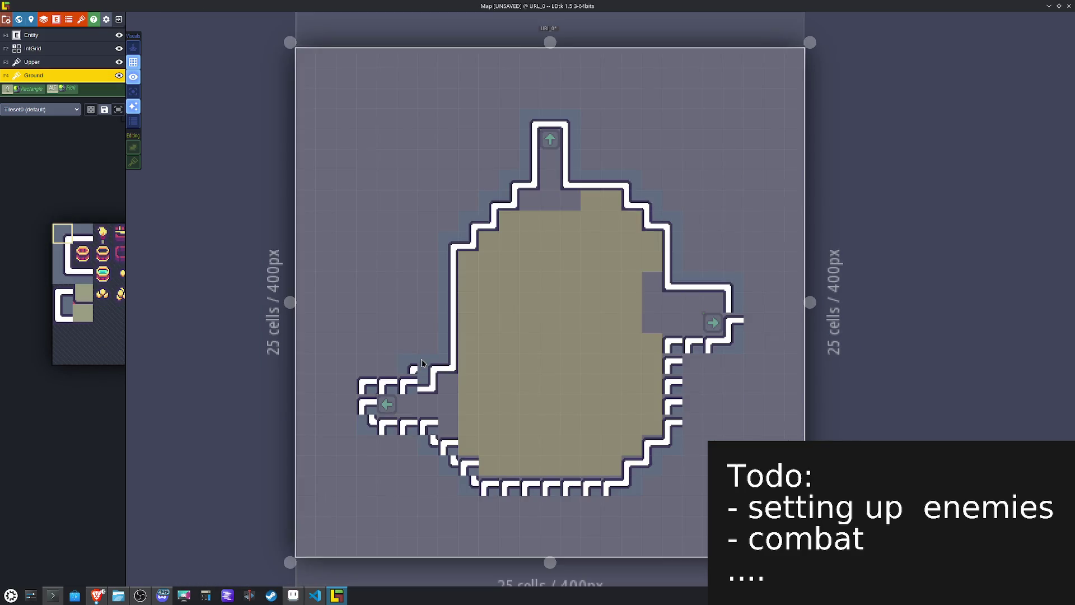
Step: Move the left corridor's DTeleport spawn point down one cell
{"action": "mouse_move", "coordinate": [457, 412]}
{"action": "left_mouse_down"}
{"action": "mouse_move", "coordinate": [412, 373]}
{"action": "mouse_move", "coordinate": [356, 353]}
{"action": "mouse_move", "coordinate": [392, 375]}
{"action": "mouse_move", "coordinate": [376, 386]}
{"action": "mouse_move", "coordinate": [385, 380]}
{"action": "left_mouse_up"}
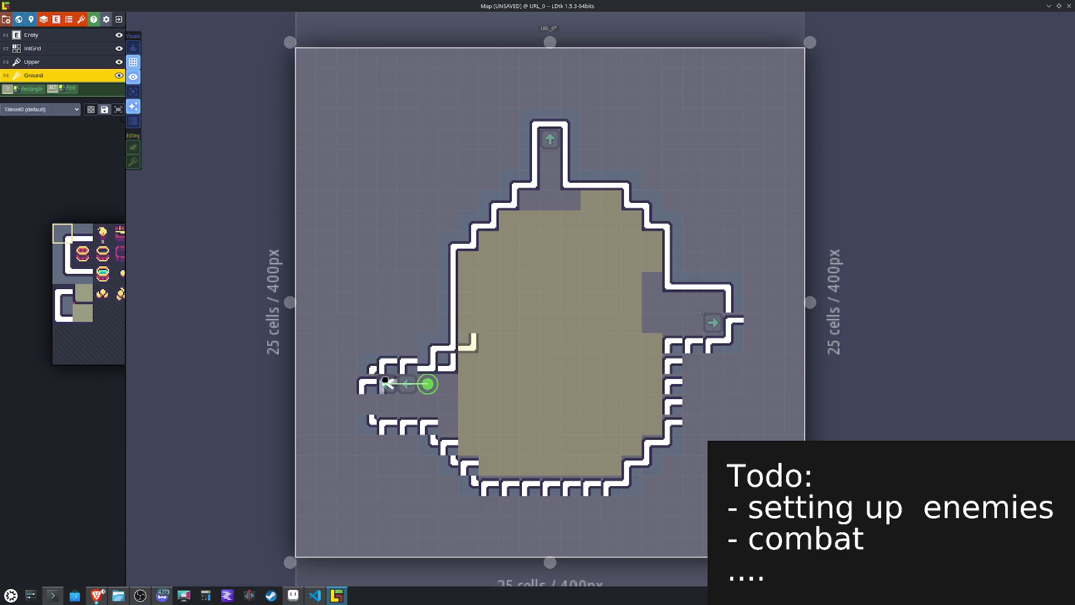
{"action": "left_click", "coordinate": [388, 386]}
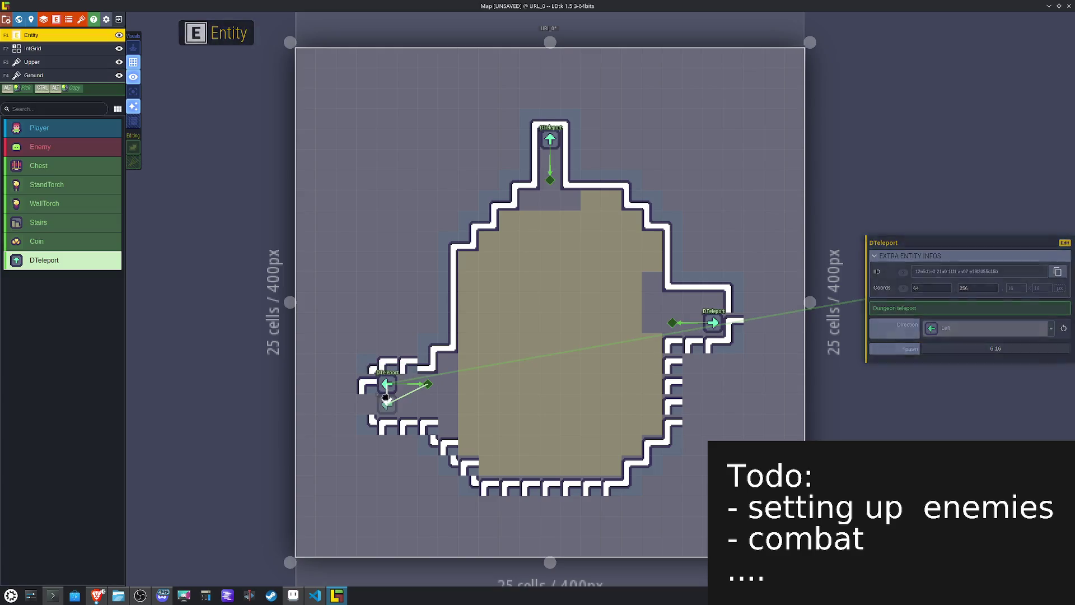
{"action": "left_click_drag", "start_coordinate": [426, 398], "coordinate": [427, 403]}
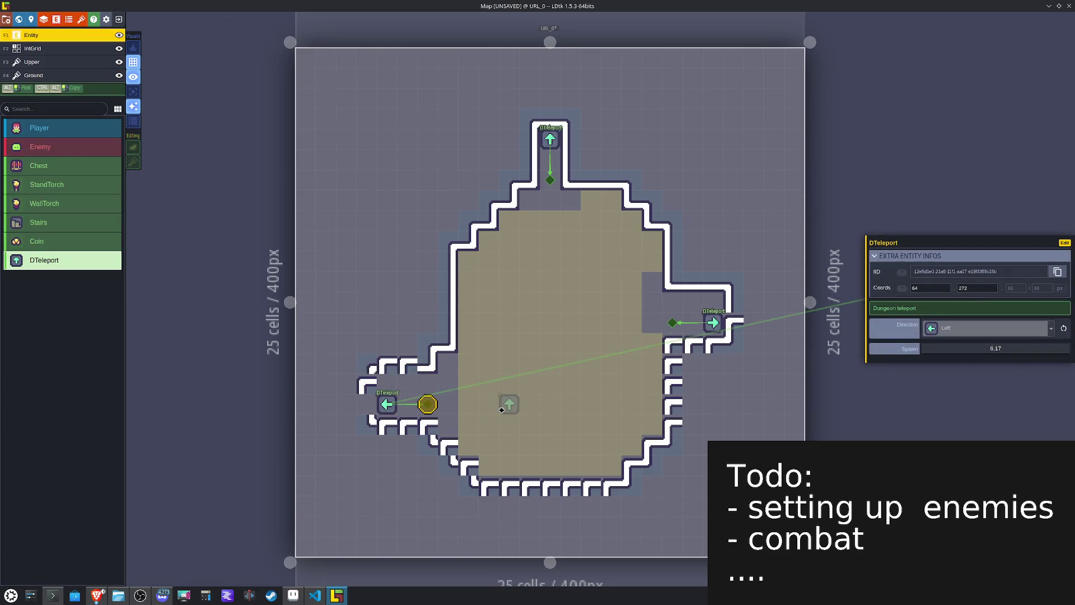
Step: On Ground, paint vertical wall tiles at the right corner and fill the left wall gap
{"action": "key", "text": "F4"}
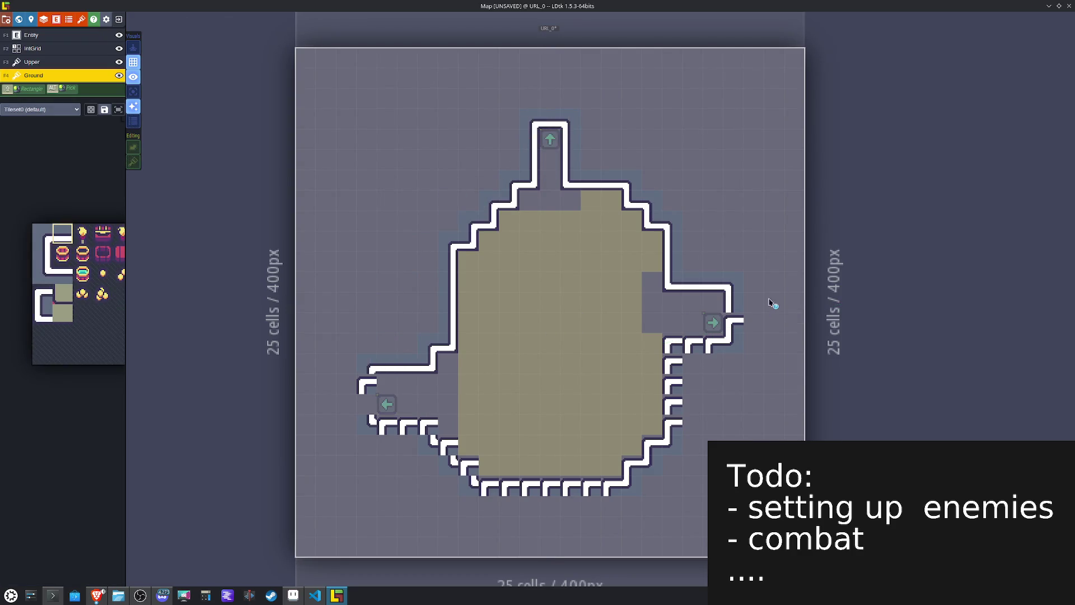
{"action": "left_click", "coordinate": [731, 302], "text": "alt"}
{"action": "left_click", "coordinate": [732, 320]}
{"action": "key", "text": "x"}
{"action": "left_click", "coordinate": [366, 399]}
{"action": "left_click", "coordinate": [366, 392]}
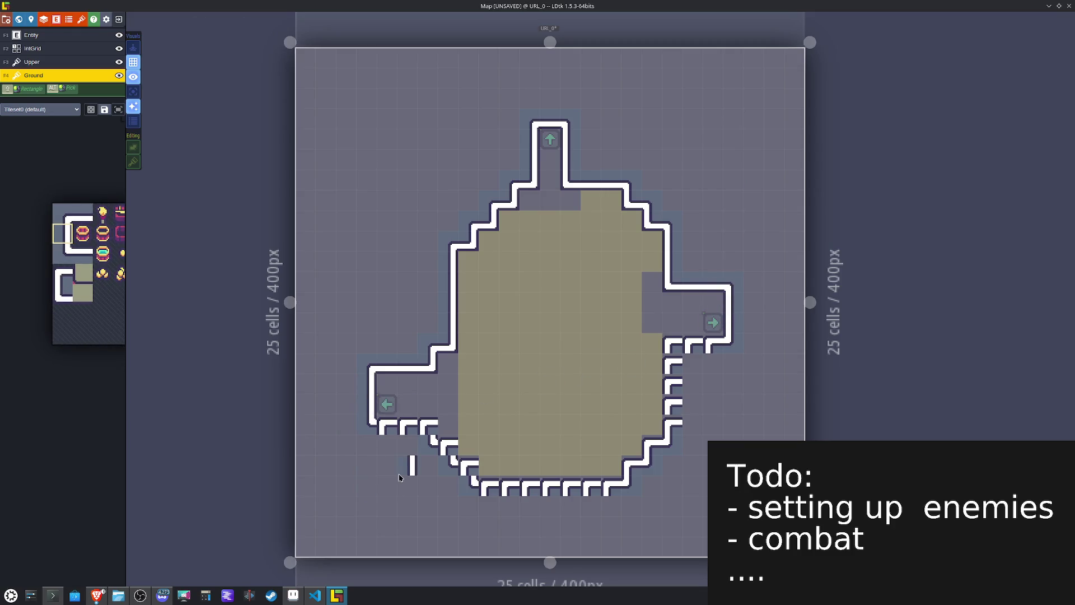
{"action": "key", "text": "space"}
{"action": "key", "text": "space"}
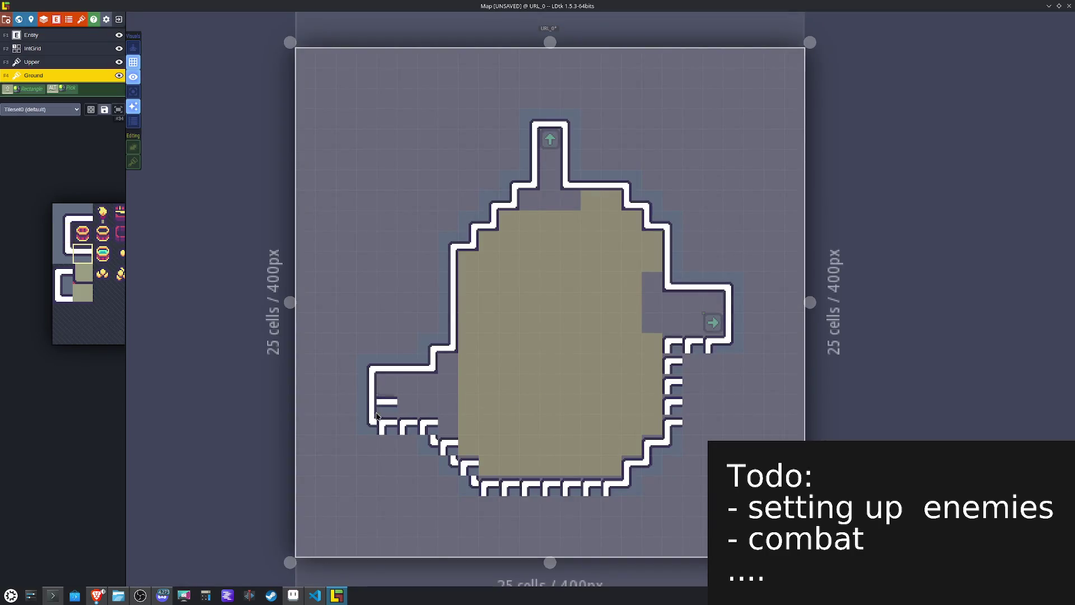
{"action": "key", "text": "space"}
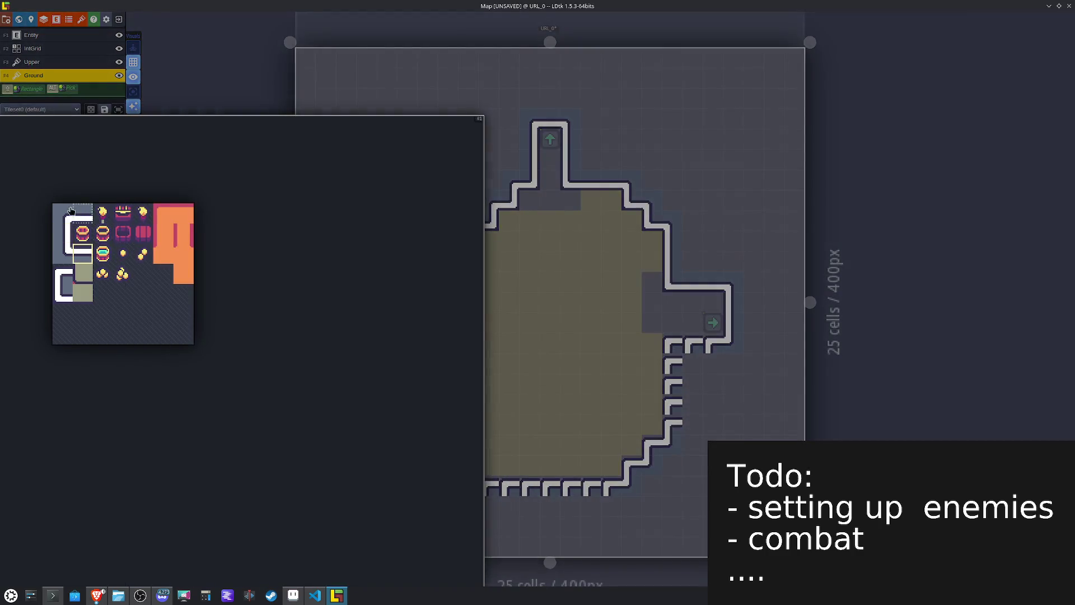
Step: Paint a mirrored continuous corner wall under the left corridor, then pick the horizontal wall tile
{"action": "left_click", "coordinate": [60, 277]}
{"action": "key", "text": "x"}
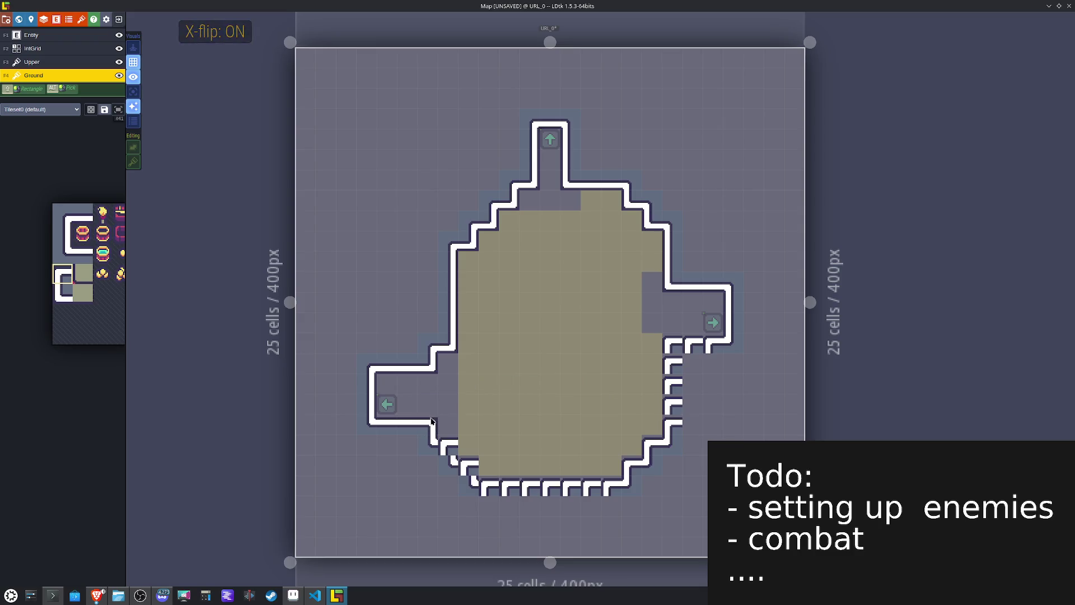
{"action": "left_click_drag", "start_coordinate": [449, 436], "coordinate": [456, 449]}
{"action": "key", "text": "x"}
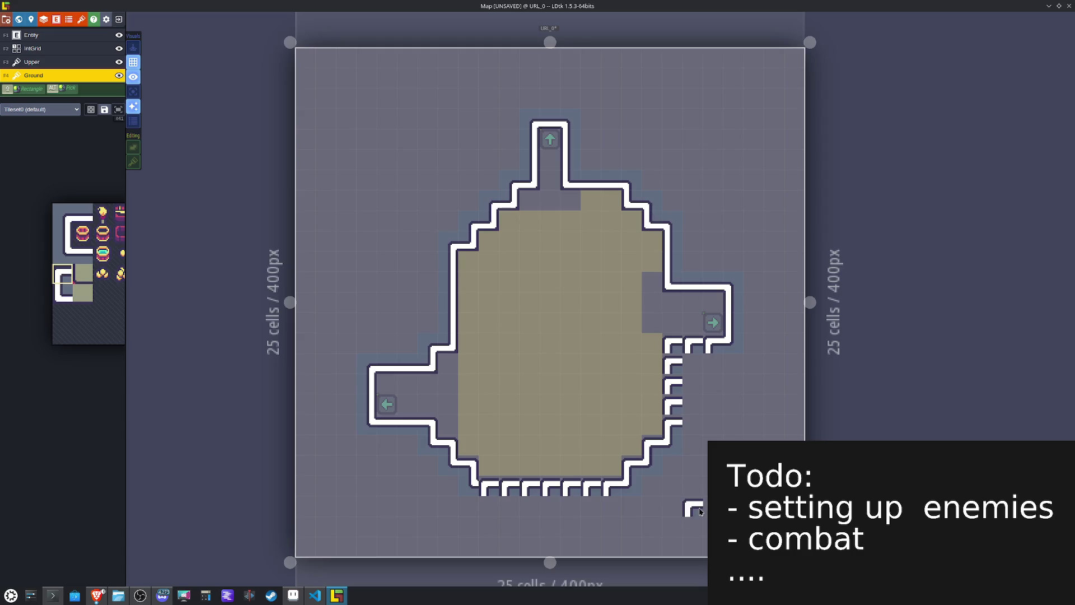
{"action": "left_click", "coordinate": [407, 421], "text": "alt"}
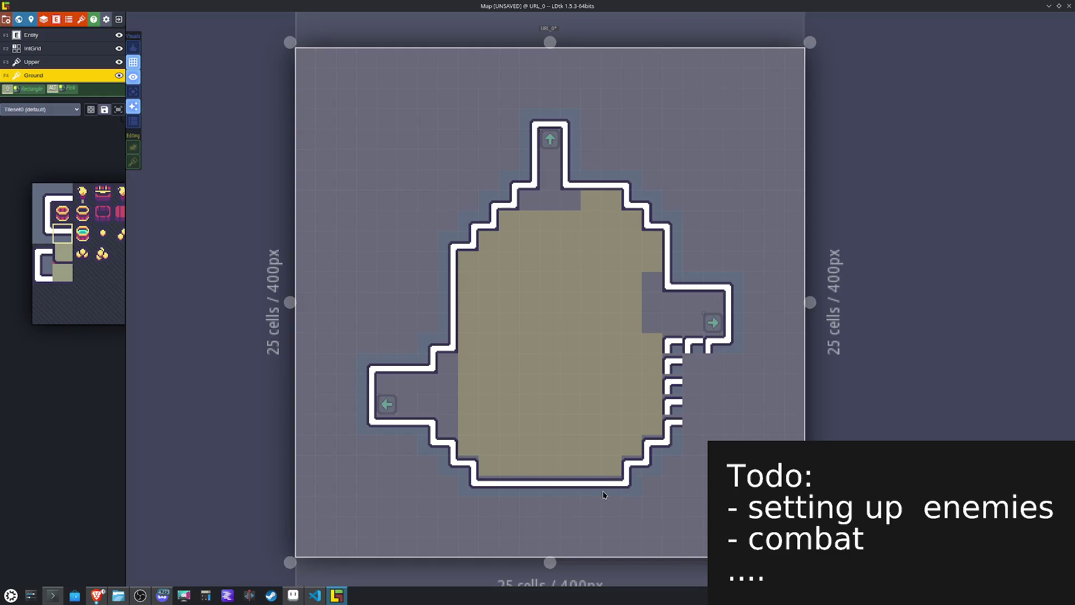
{"action": "key", "text": "x"}
{"action": "key", "text": "ctrl+z"}
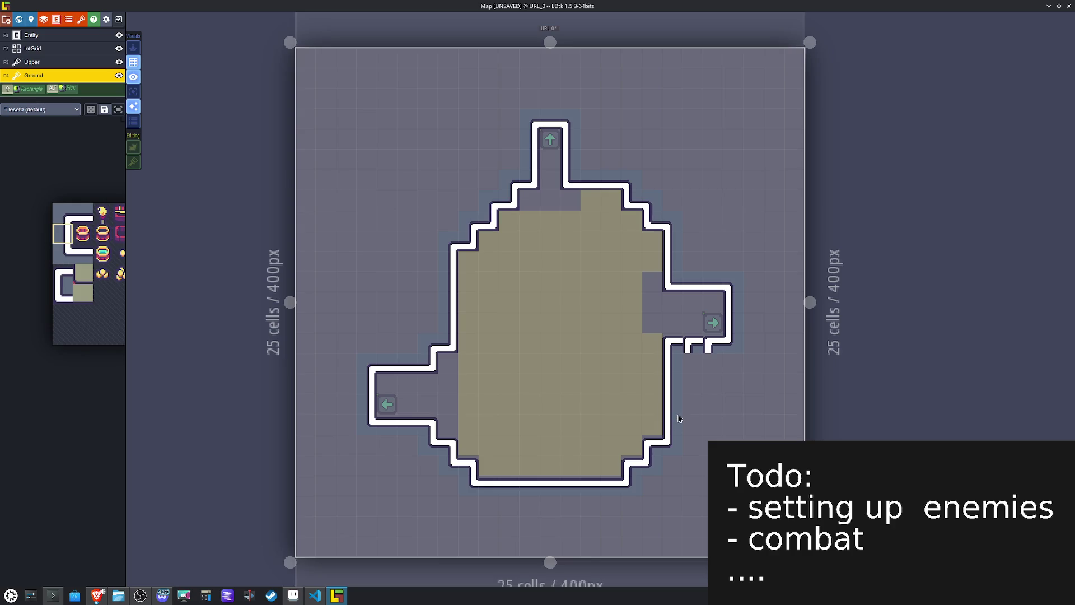
{"action": "left_click", "coordinate": [561, 476], "text": "alt"}
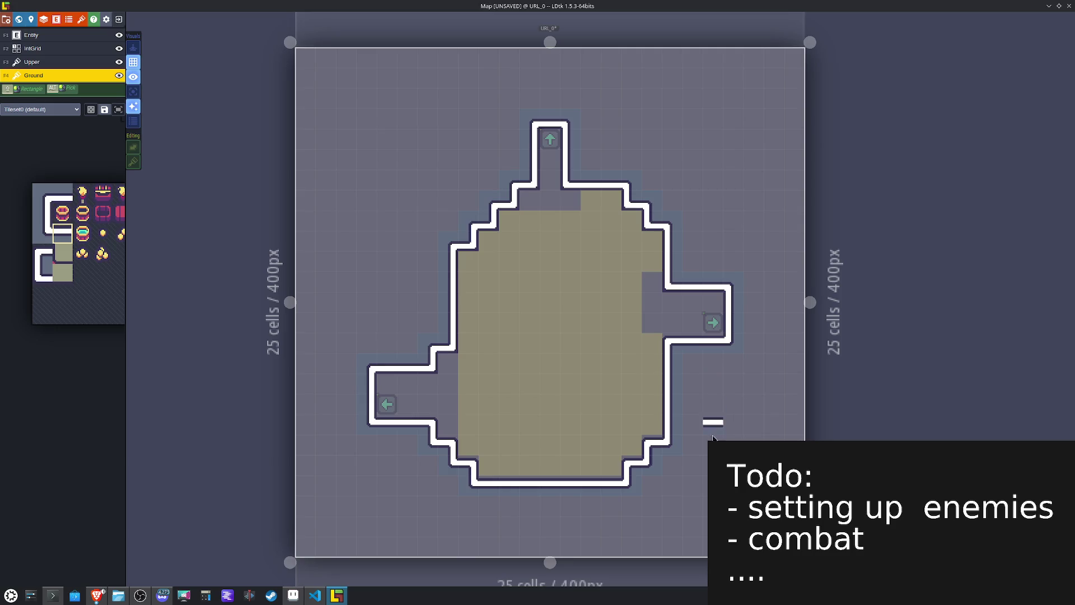
{"action": "mouse_move", "coordinate": [90, 246]}
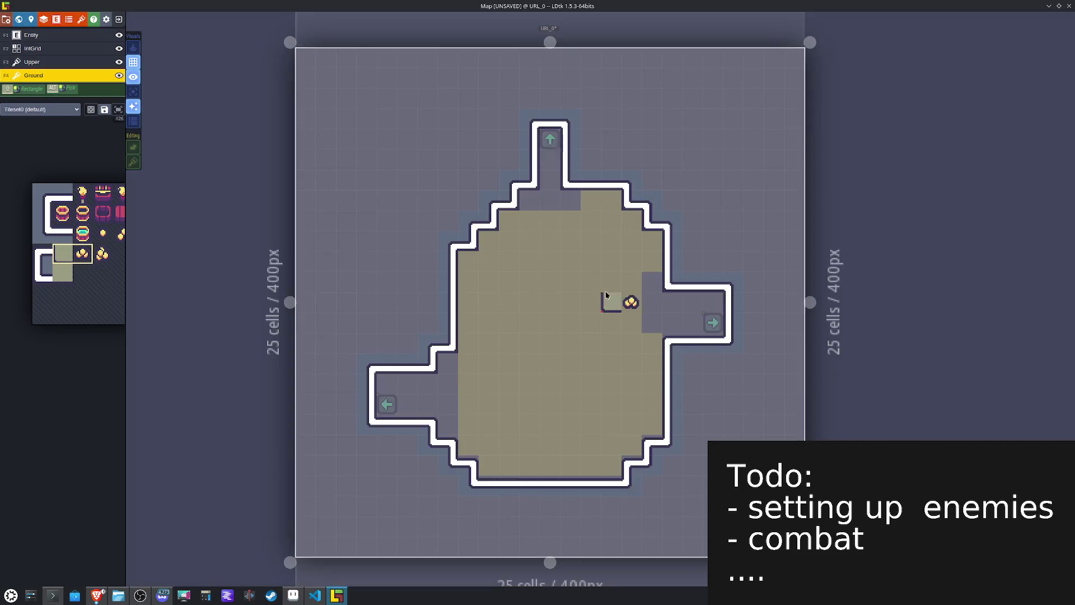
Step: Paint olive trim tiles along the top inner edge and mirrored corners down the diagonal wall
{"action": "left_click_drag", "start_coordinate": [82, 253], "coordinate": [68, 262]}
{"action": "left_click", "coordinate": [67, 262]}
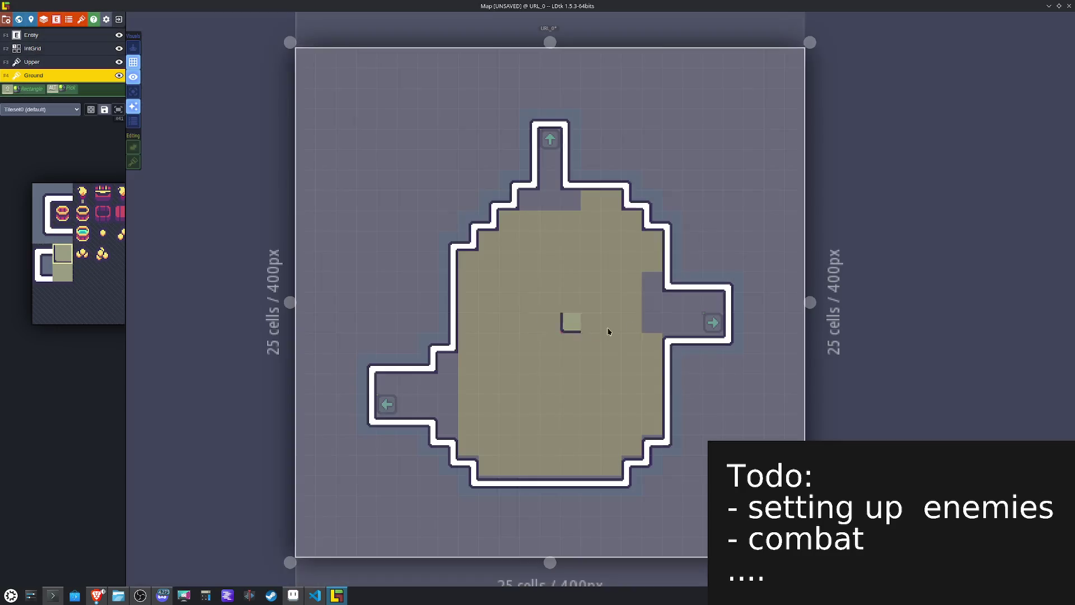
{"action": "left_click", "coordinate": [633, 219]}
{"action": "key", "text": "x"}
{"action": "left_click", "coordinate": [528, 199]}
{"action": "left_click", "coordinate": [571, 220]}
{"action": "key", "text": "x"}
{"action": "left_click", "coordinate": [571, 199]}
{"action": "key", "text": "x"}
{"action": "left_click", "coordinate": [508, 219]}
{"action": "left_click", "coordinate": [487, 239]}
{"action": "left_click", "coordinate": [468, 260]}
Step: Add olive trims in the left corridor and along the top wall, then erase a stray IntGrid Pathing cell
{"action": "left_click", "coordinate": [447, 361]}
{"action": "left_click", "coordinate": [426, 383]}
{"action": "left_click", "coordinate": [440, 398]}
{"action": "right_click", "coordinate": [440, 398]}
{"action": "mouse_move", "coordinate": [112, 281]}
{"action": "left_click", "coordinate": [63, 273]}
{"action": "left_click", "coordinate": [591, 199]}
{"action": "left_click", "coordinate": [596, 200]}
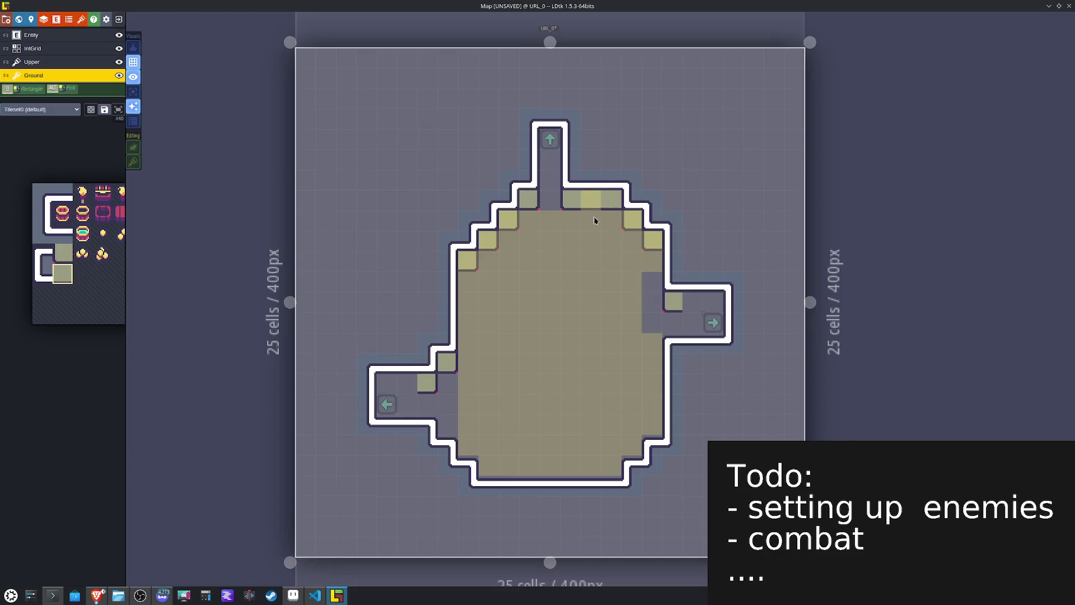
{"action": "left_click", "coordinate": [382, 383]}
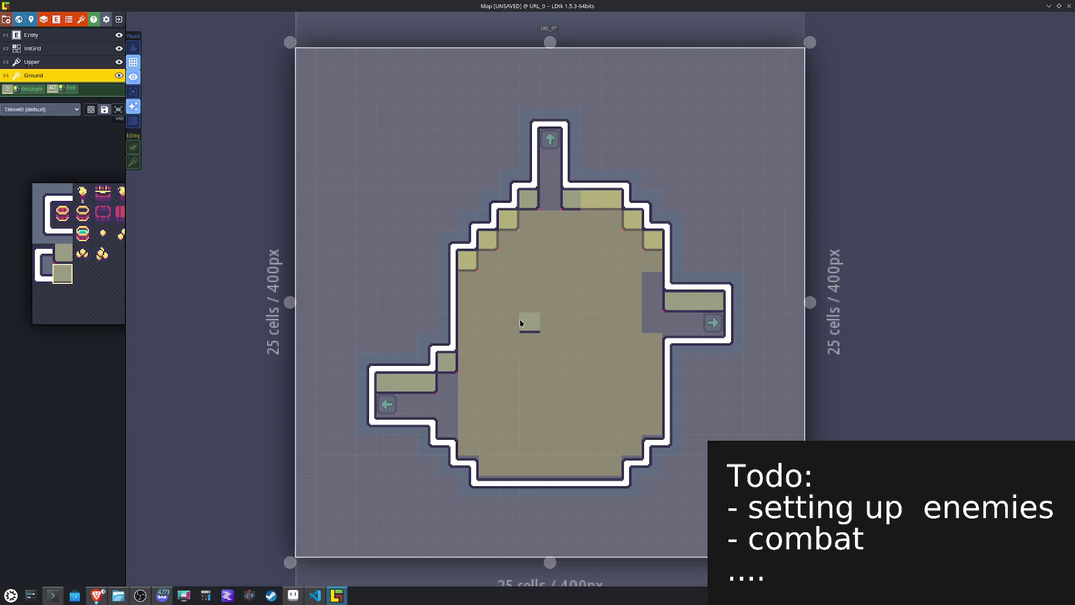
{"action": "key", "text": "F2"}
{"action": "right_click", "coordinate": [648, 343]}
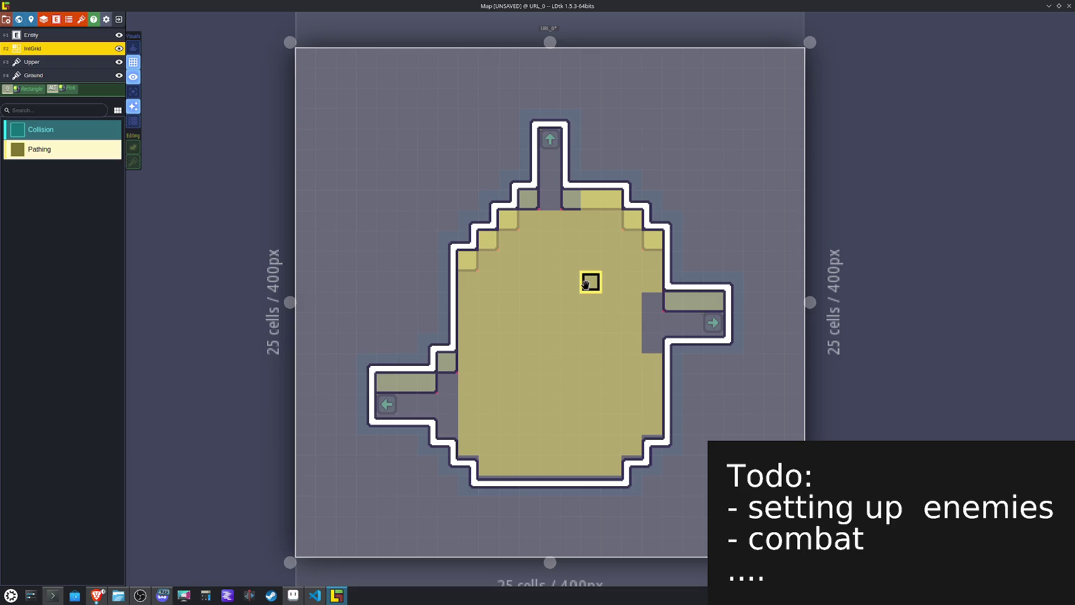
Step: Erase Pathing cells along URL_0's top row and paint Collision over the room's walls
{"action": "mouse_move", "coordinate": [567, 233]}
{"action": "left_mouse_down"}
{"action": "mouse_move", "coordinate": [569, 223]}
{"action": "mouse_move", "coordinate": [528, 223]}
{"action": "mouse_move", "coordinate": [624, 199]}
{"action": "mouse_move", "coordinate": [645, 238]}
{"action": "mouse_move", "coordinate": [480, 200]}
{"action": "mouse_move", "coordinate": [499, 217]}
{"action": "mouse_move", "coordinate": [487, 239]}
{"action": "mouse_move", "coordinate": [468, 238]}
{"action": "mouse_move", "coordinate": [386, 280]}
{"action": "left_mouse_up"}
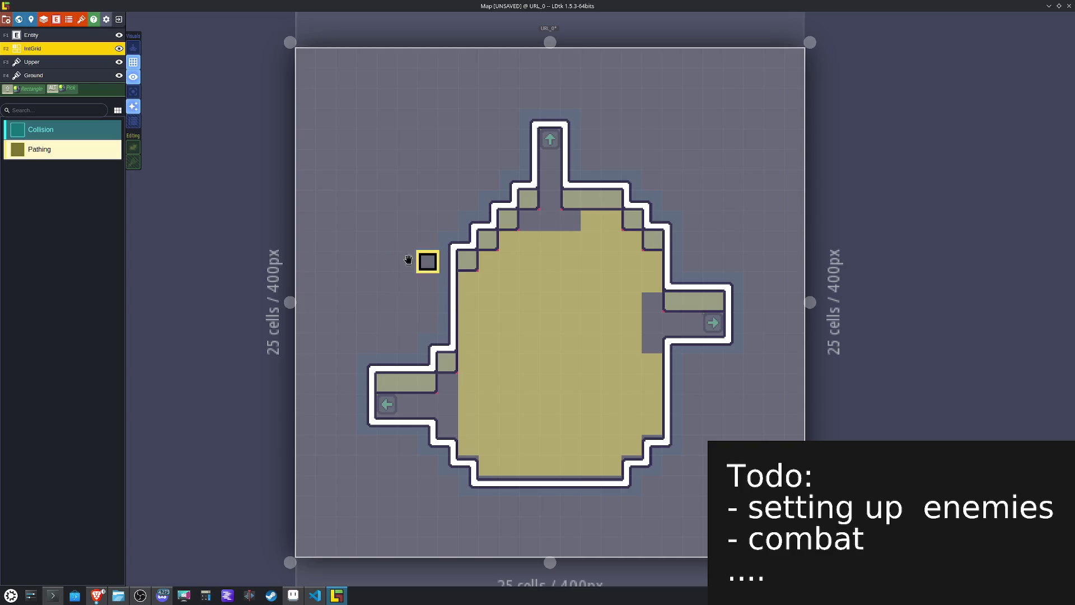
{"action": "left_click", "coordinate": [49, 136]}
{"action": "mouse_move", "coordinate": [569, 200]}
{"action": "left_mouse_down"}
{"action": "mouse_move", "coordinate": [550, 119]}
{"action": "mouse_move", "coordinate": [506, 219]}
{"action": "mouse_move", "coordinate": [468, 240]}
{"action": "mouse_move", "coordinate": [446, 281]}
{"action": "mouse_move", "coordinate": [446, 343]}
{"action": "mouse_move", "coordinate": [425, 386]}
{"action": "mouse_move", "coordinate": [364, 384]}
{"action": "mouse_move", "coordinate": [384, 424]}
{"action": "mouse_move", "coordinate": [427, 425]}
{"action": "mouse_move", "coordinate": [429, 441]}
{"action": "mouse_move", "coordinate": [471, 465]}
{"action": "mouse_move", "coordinate": [636, 496]}
{"action": "mouse_move", "coordinate": [672, 406]}
{"action": "mouse_move", "coordinate": [673, 346]}
{"action": "mouse_move", "coordinate": [734, 342]}
{"action": "mouse_move", "coordinate": [711, 302]}
{"action": "mouse_move", "coordinate": [674, 280]}
{"action": "mouse_move", "coordinate": [685, 243]}
{"action": "mouse_move", "coordinate": [671, 278]}
{"action": "mouse_move", "coordinate": [672, 240]}
{"action": "mouse_move", "coordinate": [650, 218]}
{"action": "mouse_move", "coordinate": [589, 200]}
{"action": "left_mouse_up"}
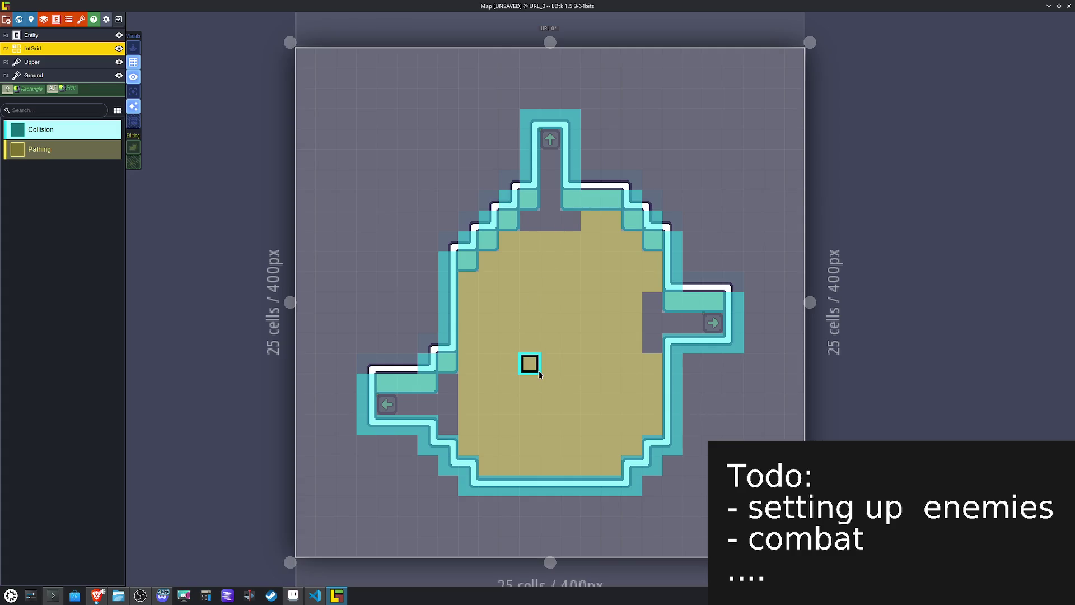
{"action": "key", "text": "F3"}
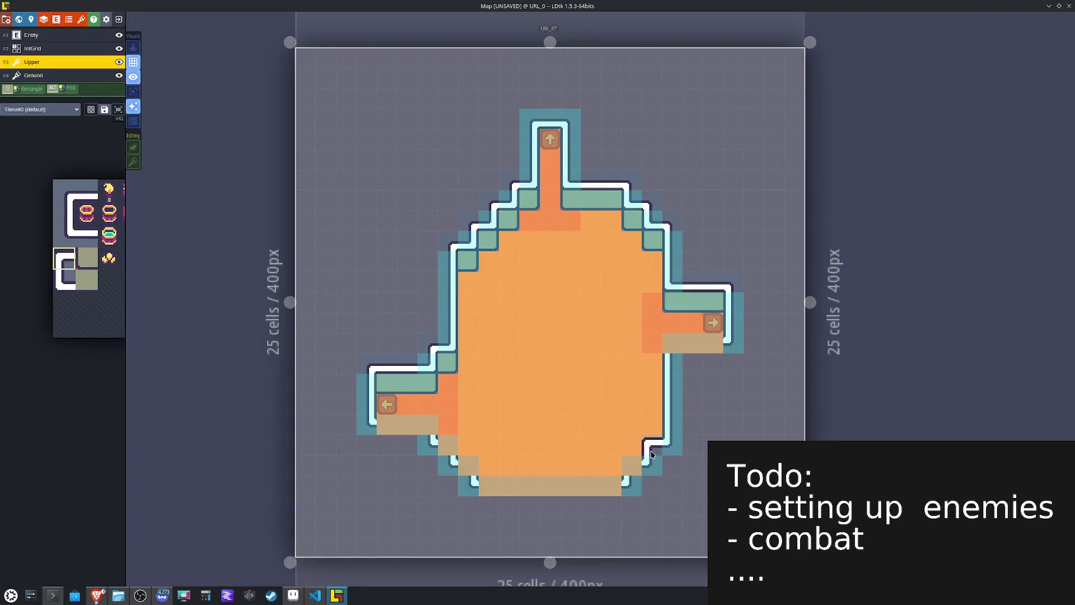
Step: Paint a bottom-left corner trim, then horizontal wall trims under both exits and along the bottom edge
{"action": "key", "text": "x"}
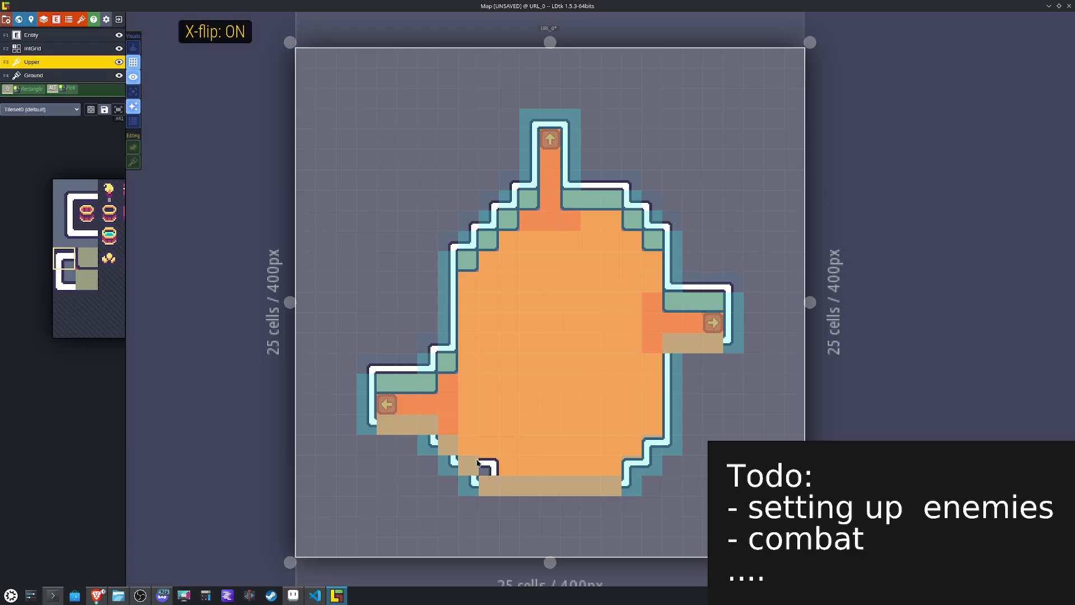
{"action": "left_click", "coordinate": [427, 426]}
{"action": "key", "text": "x"}
{"action": "mouse_move", "coordinate": [84, 289]}
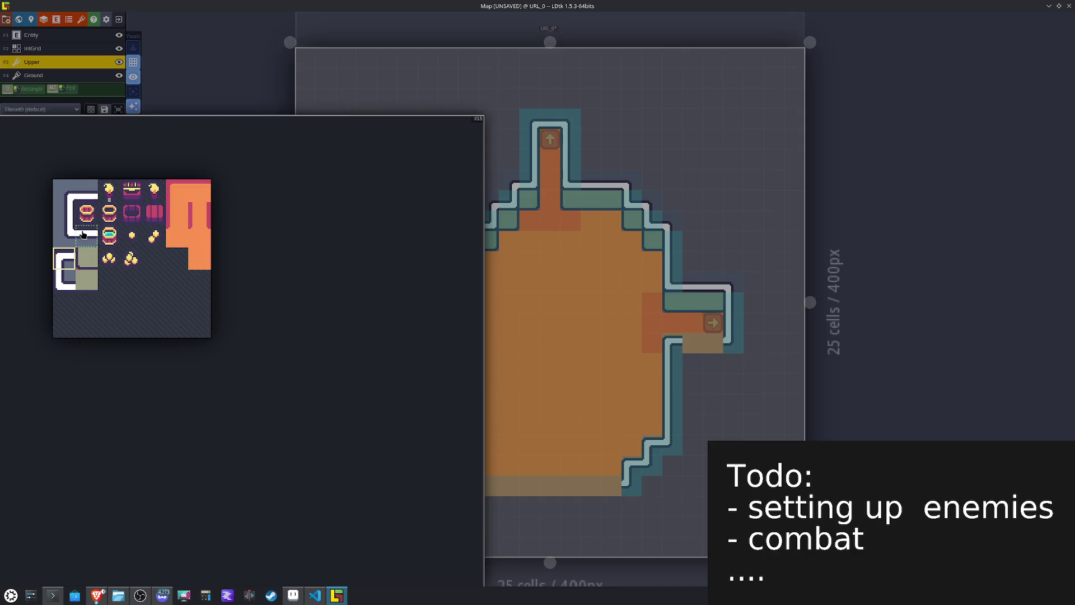
{"action": "left_click", "coordinate": [83, 234]}
{"action": "left_click_drag", "start_coordinate": [692, 345], "coordinate": [712, 345]}
{"action": "left_click_drag", "start_coordinate": [394, 427], "coordinate": [384, 426]}
{"action": "left_click_drag", "start_coordinate": [487, 493], "coordinate": [613, 487]}
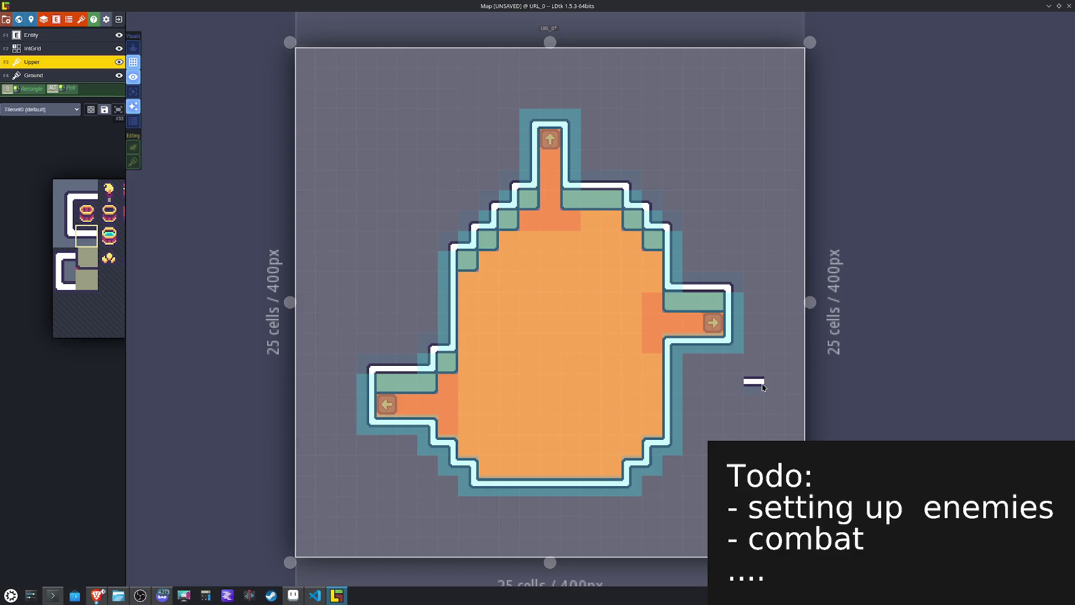
{"action": "key", "text": "F2"}
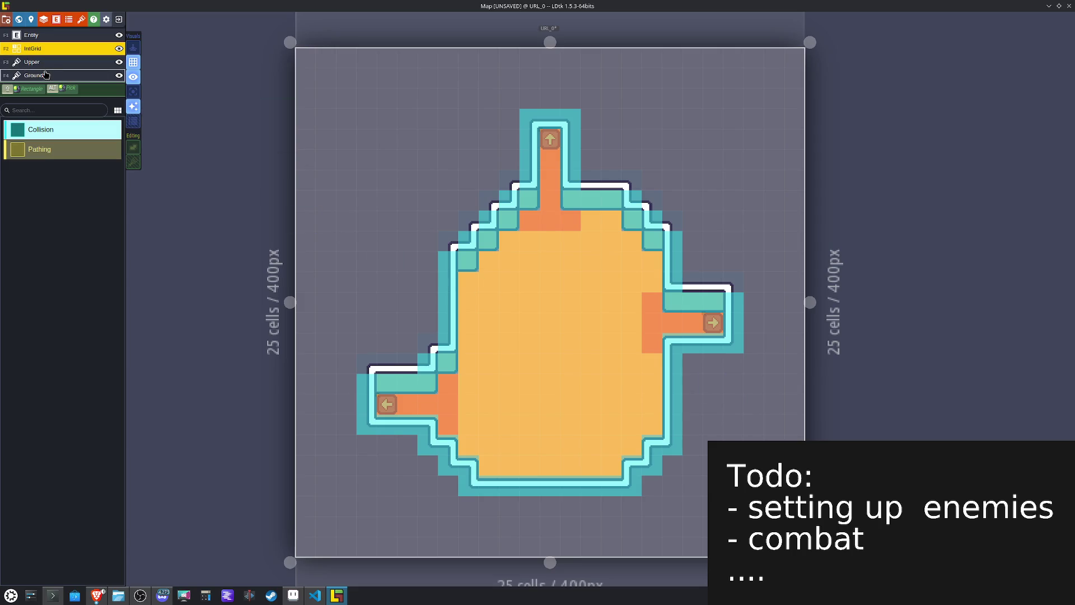
Step: On the Ground layer, paint a two-tile orange shadow edge along the upper-right and upper-left inner edges
{"action": "left_click", "coordinate": [78, 67]}
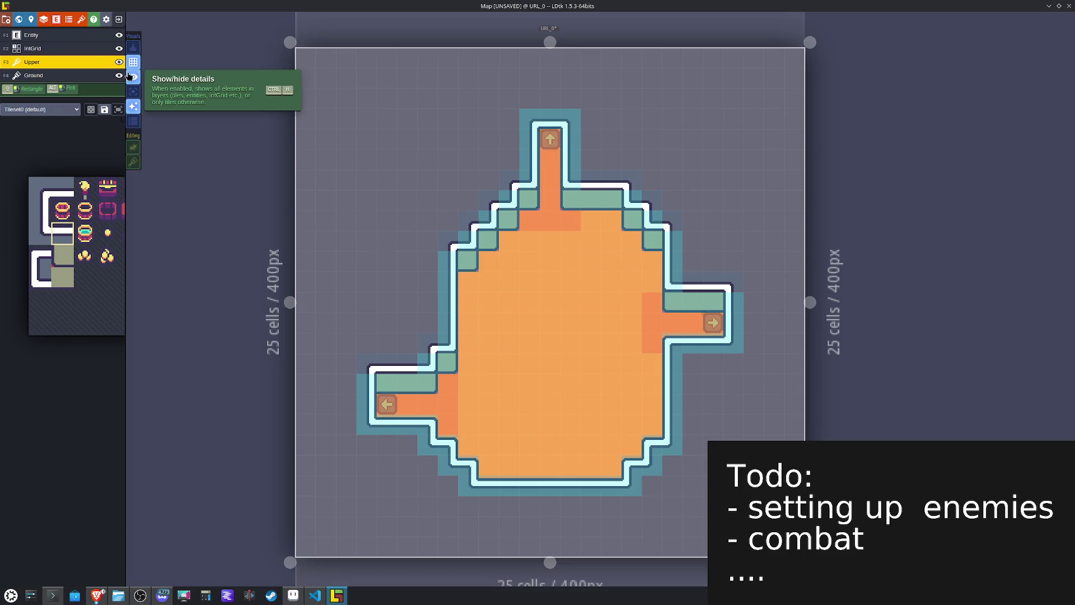
{"action": "left_click", "coordinate": [131, 95]}
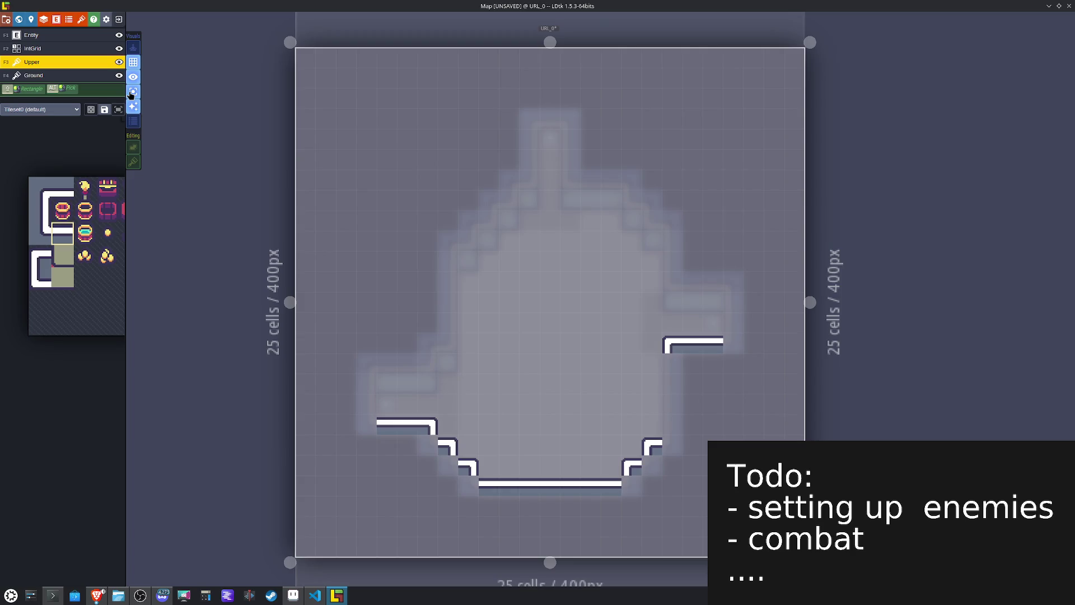
{"action": "left_click", "coordinate": [131, 96]}
{"action": "left_click", "coordinate": [41, 75]}
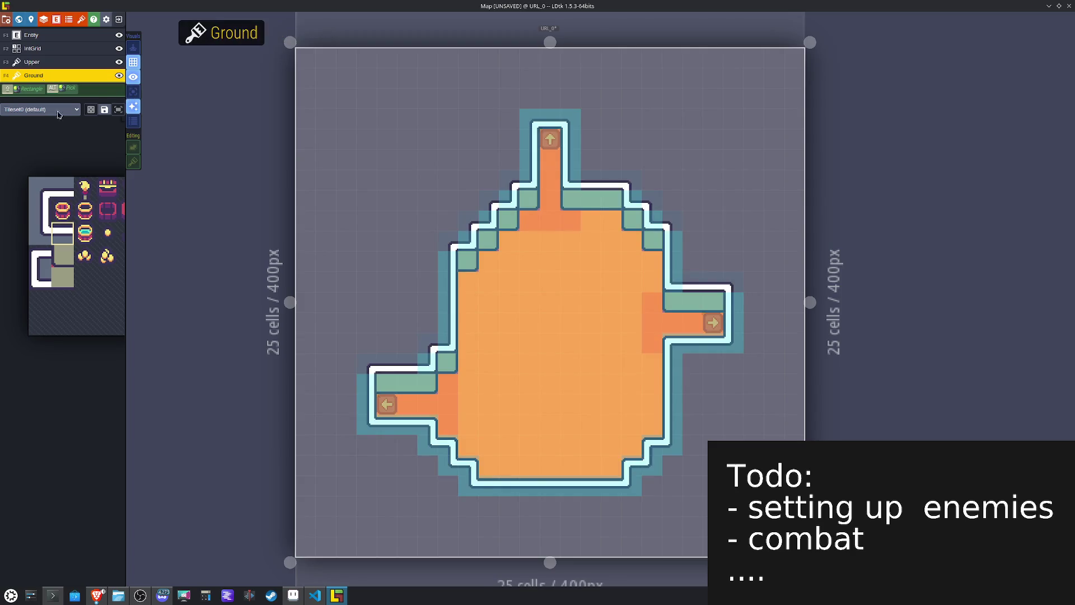
{"action": "mouse_move", "coordinate": [158, 192]}
{"action": "left_click_drag", "start_coordinate": [158, 192], "coordinate": [178, 192]}
{"action": "key", "text": "x"}
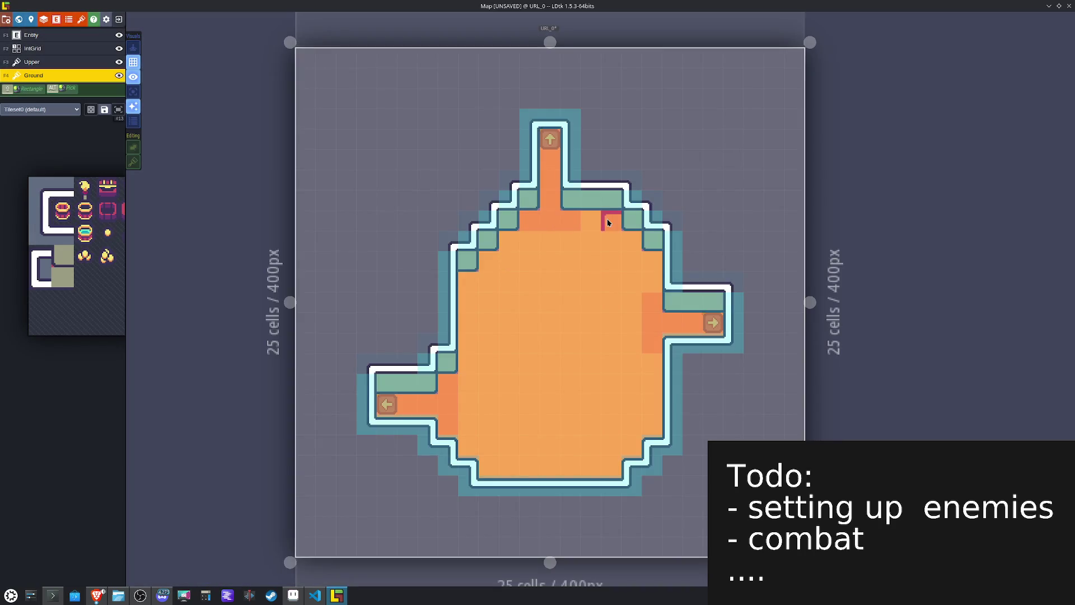
{"action": "key", "text": "x"}
{"action": "left_click_drag", "start_coordinate": [607, 219], "coordinate": [652, 261]}
{"action": "key", "text": "x"}
{"action": "left_click_drag", "start_coordinate": [523, 222], "coordinate": [484, 263]}
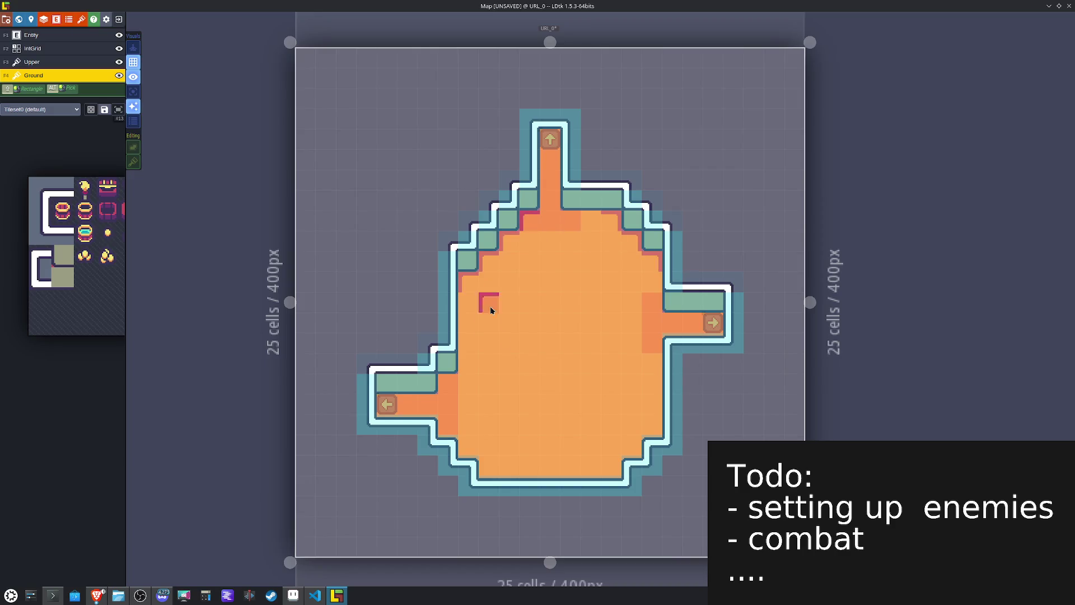
Step: Try out several orange floor trim tiles from the tileset palette
{"action": "mouse_move", "coordinate": [107, 220]}
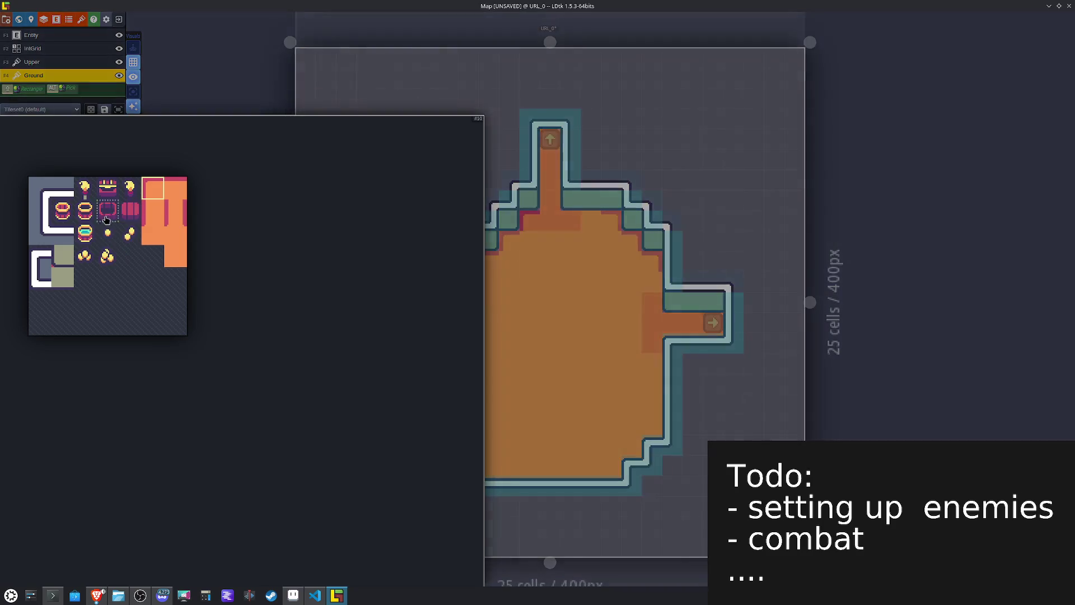
{"action": "left_click", "coordinate": [156, 219]}
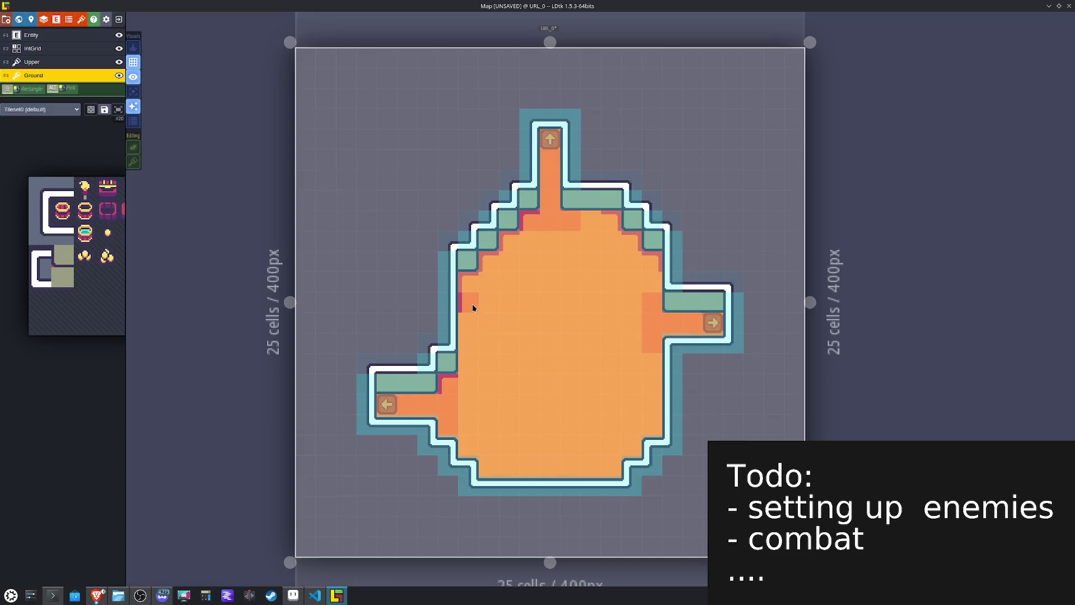
{"action": "key", "text": "x"}
{"action": "key", "text": "x"}
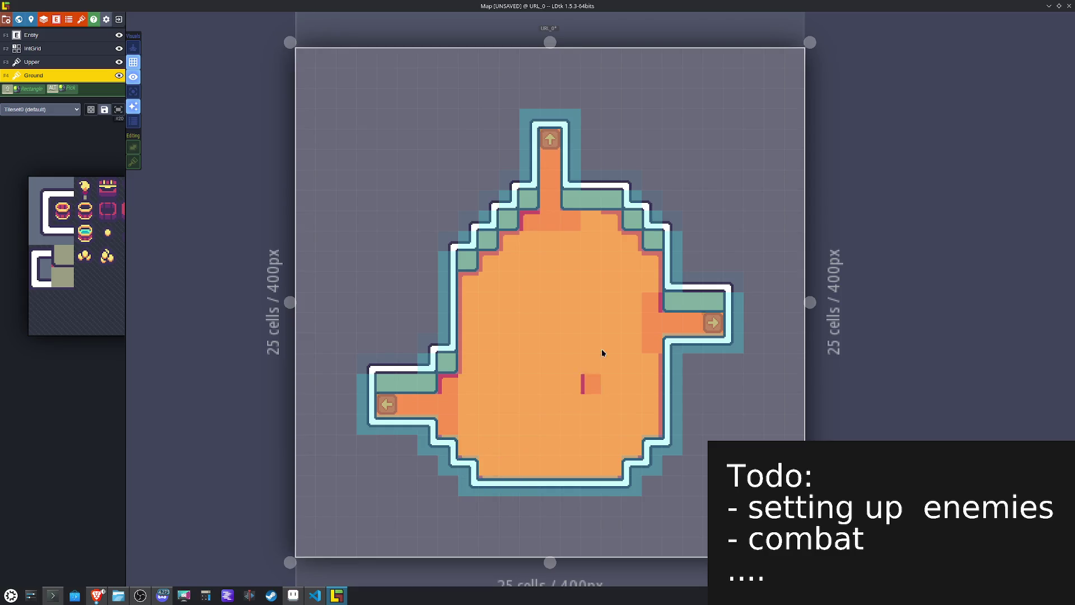
{"action": "mouse_move", "coordinate": [117, 211]}
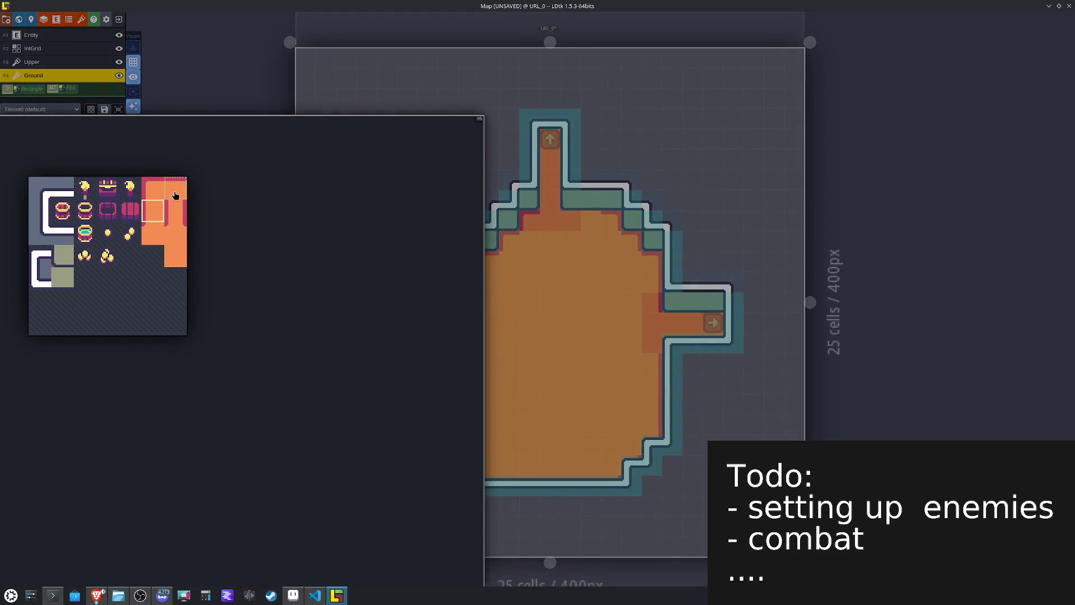
{"action": "left_click", "coordinate": [175, 195]}
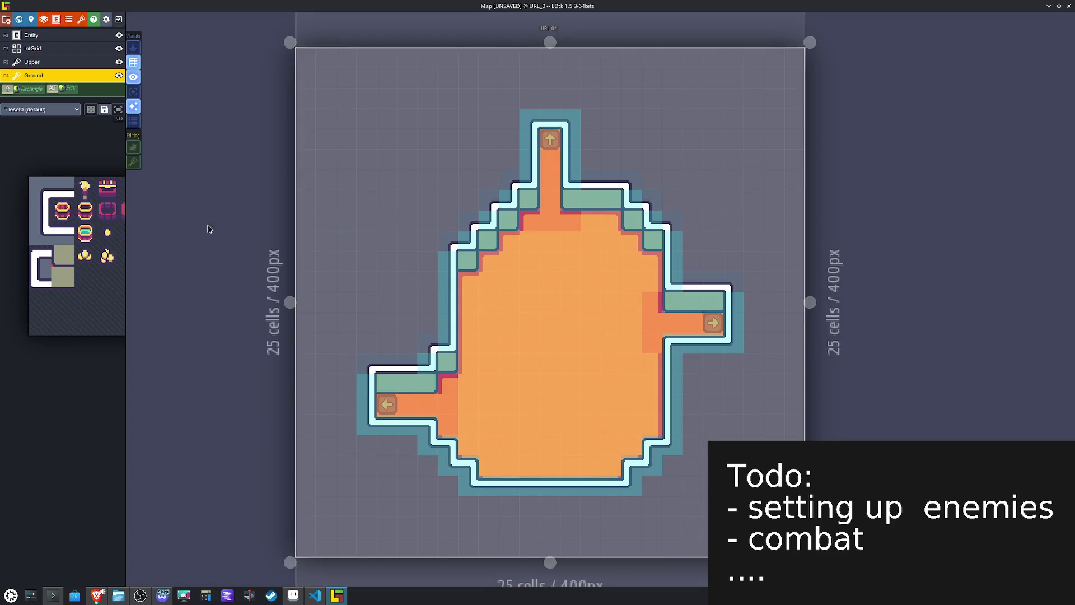
{"action": "mouse_move", "coordinate": [140, 234]}
{"action": "left_click", "coordinate": [173, 238]}
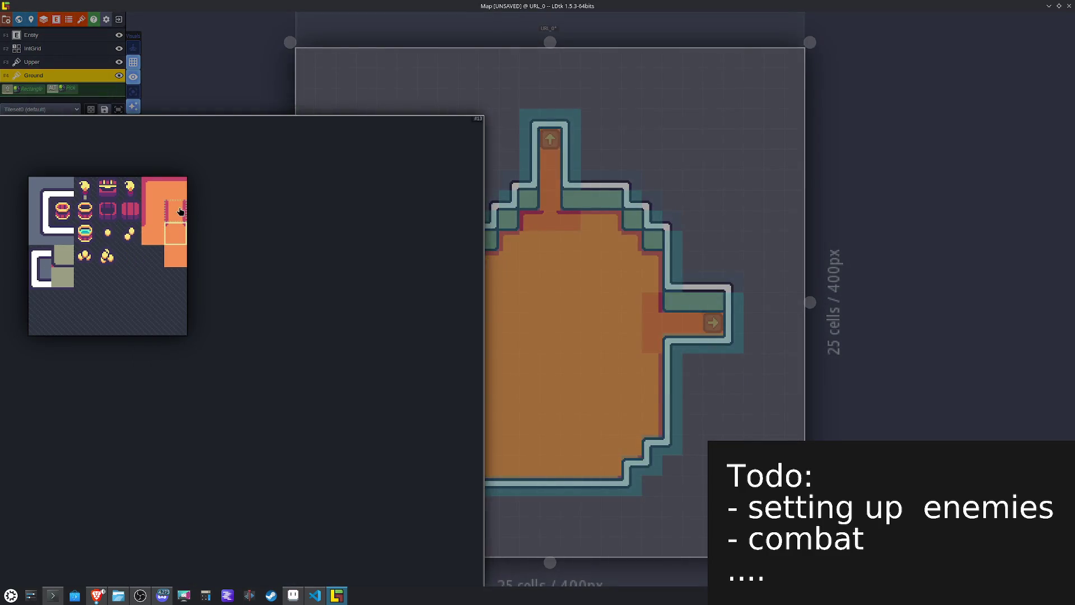
{"action": "left_click", "coordinate": [180, 211]}
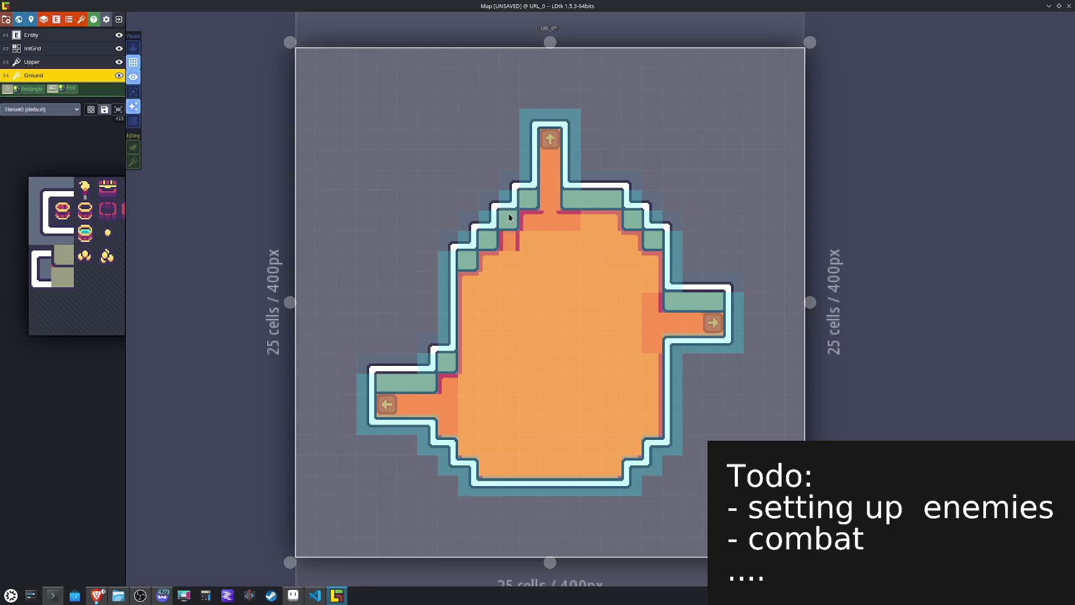
{"action": "mouse_move", "coordinate": [42, 284]}
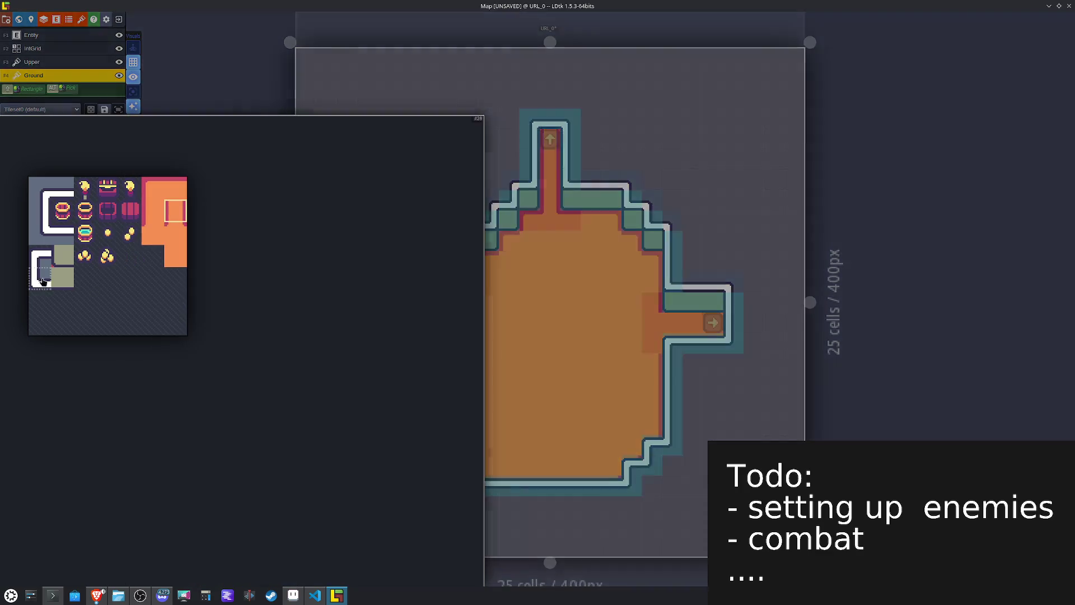
{"action": "left_click", "coordinate": [185, 188]}
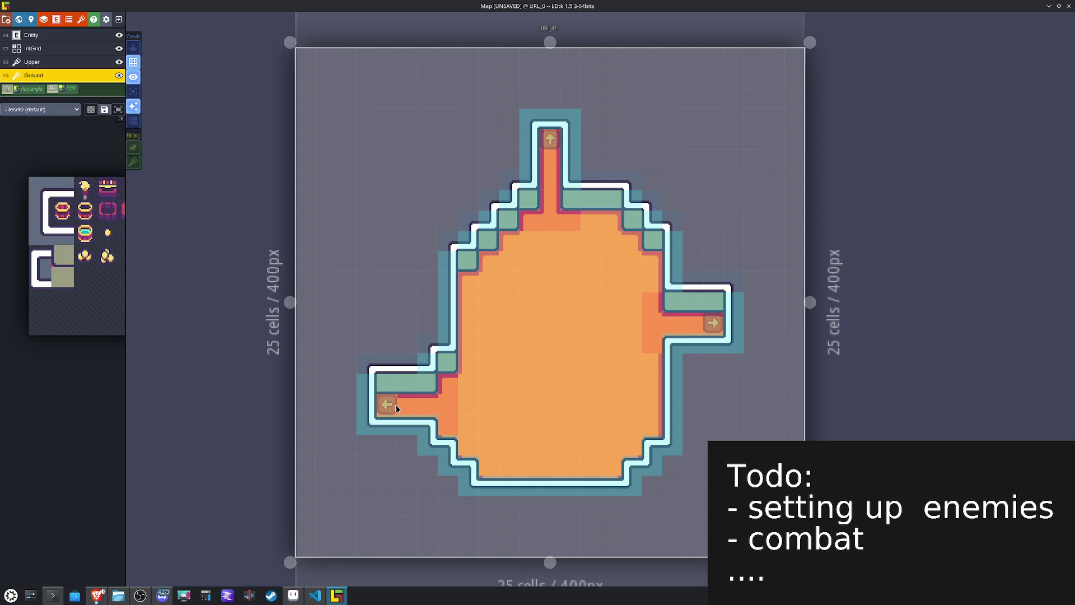
{"action": "mouse_move", "coordinate": [117, 259]}
{"action": "left_click", "coordinate": [150, 238]}
Step: Paint the chosen trim tile on the floor and test X and Y flips
{"action": "left_click", "coordinate": [480, 386]}
{"action": "key", "text": "x"}
{"action": "key", "text": "x"}
{"action": "key", "text": "y"}
{"action": "key", "text": "x"}
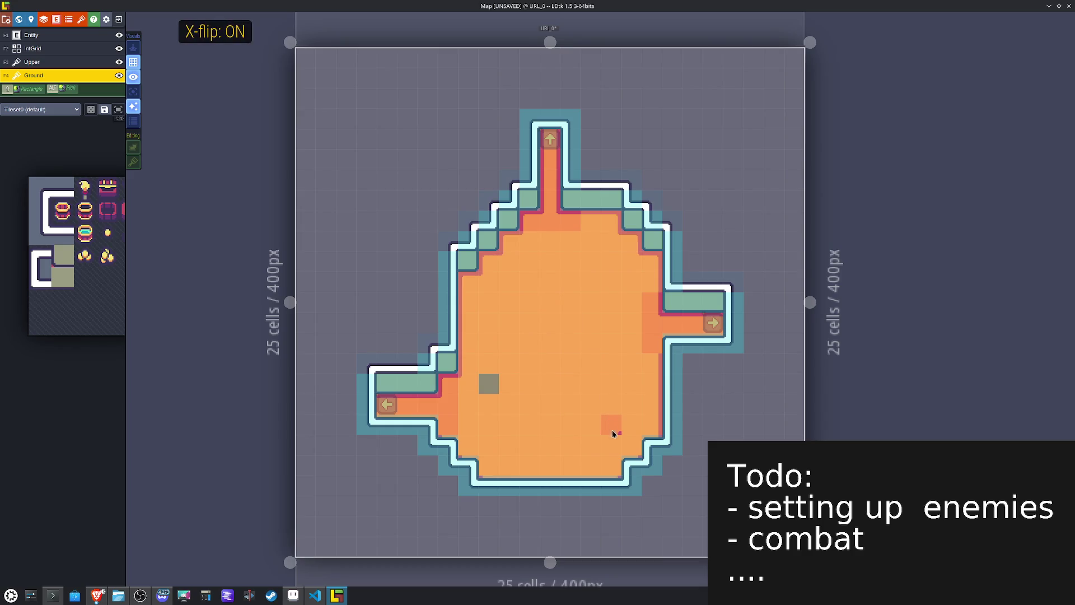
{"action": "key", "text": "x"}
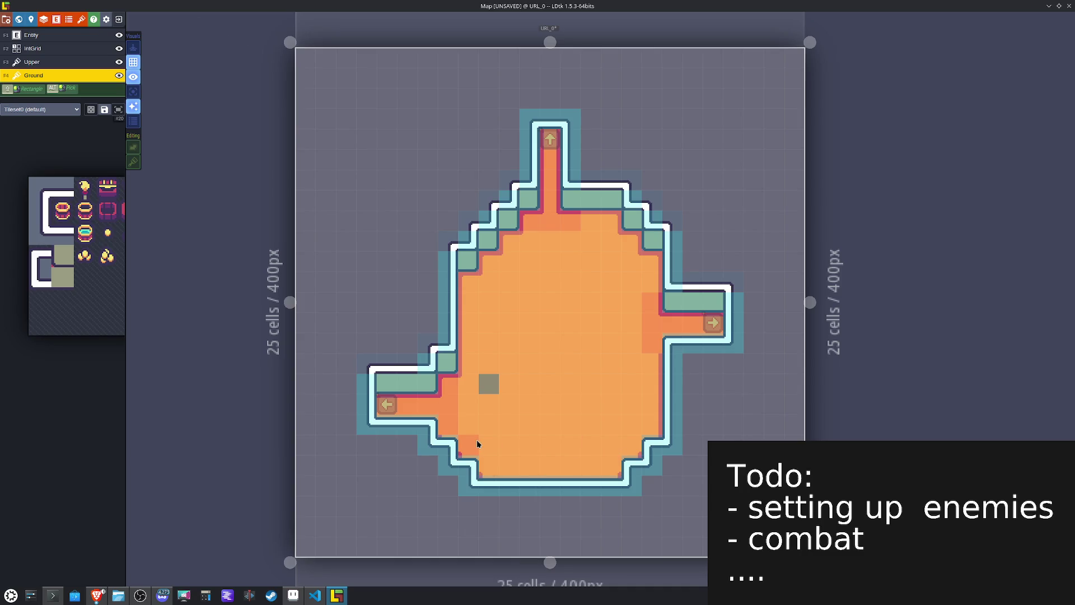
{"action": "key", "text": "t"}
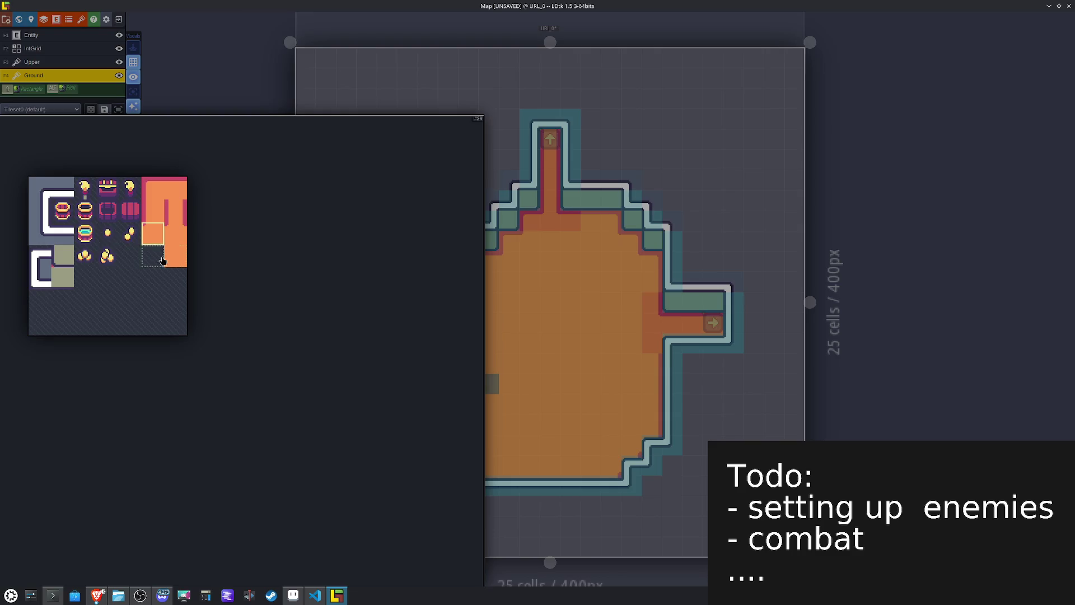
{"action": "key", "text": "t"}
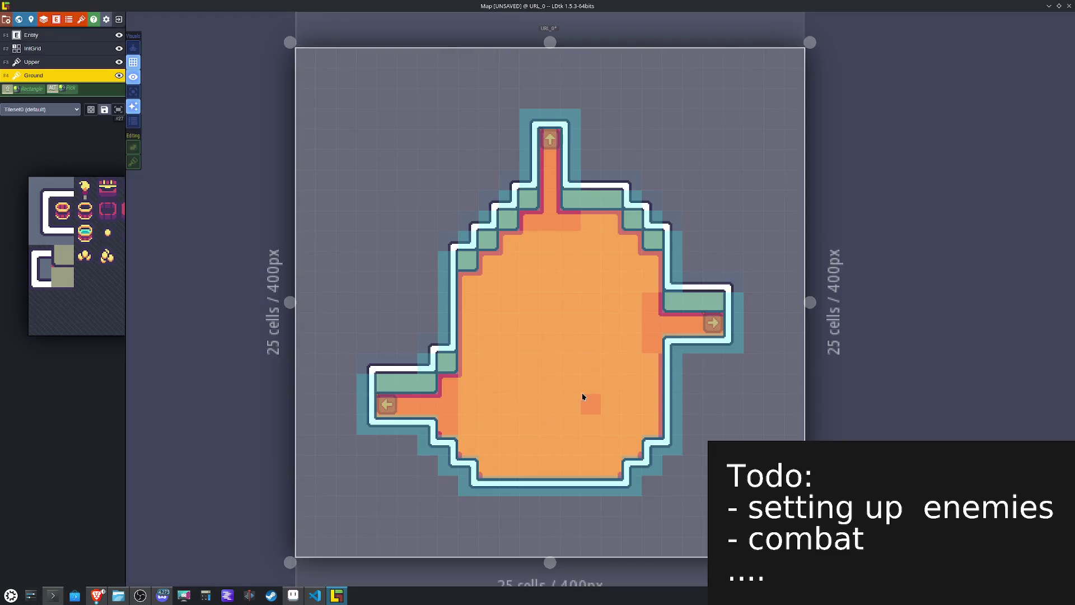
Step: Save the project, check the level's background colour options without changing them, and save again
{"action": "key", "text": "ctrl+s"}
{"action": "left_click", "coordinate": [30, 19]}
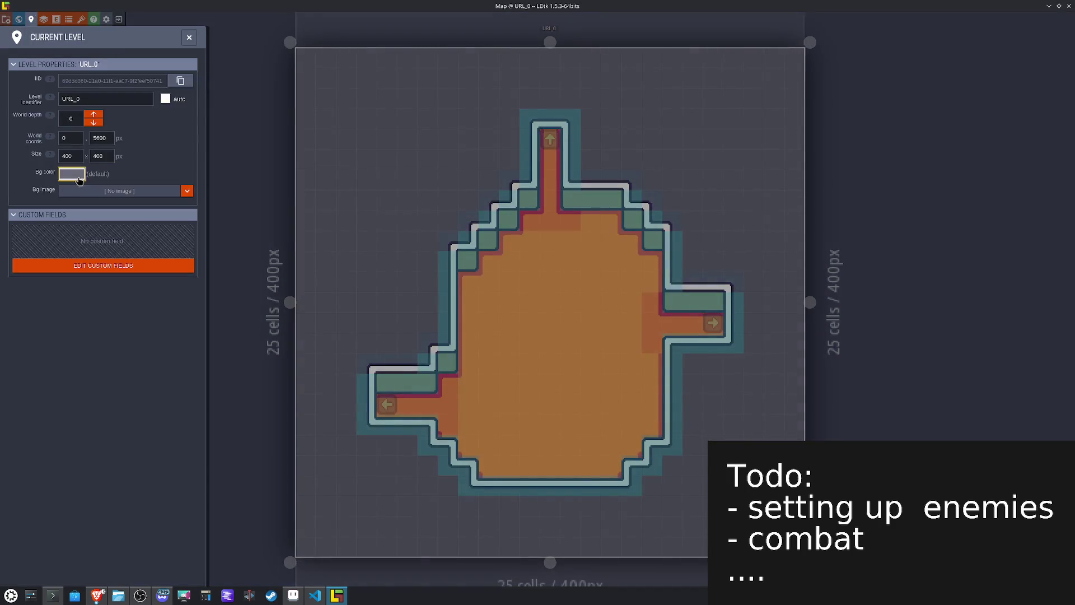
{"action": "left_click", "coordinate": [78, 178]}
{"action": "left_click", "coordinate": [67, 297]}
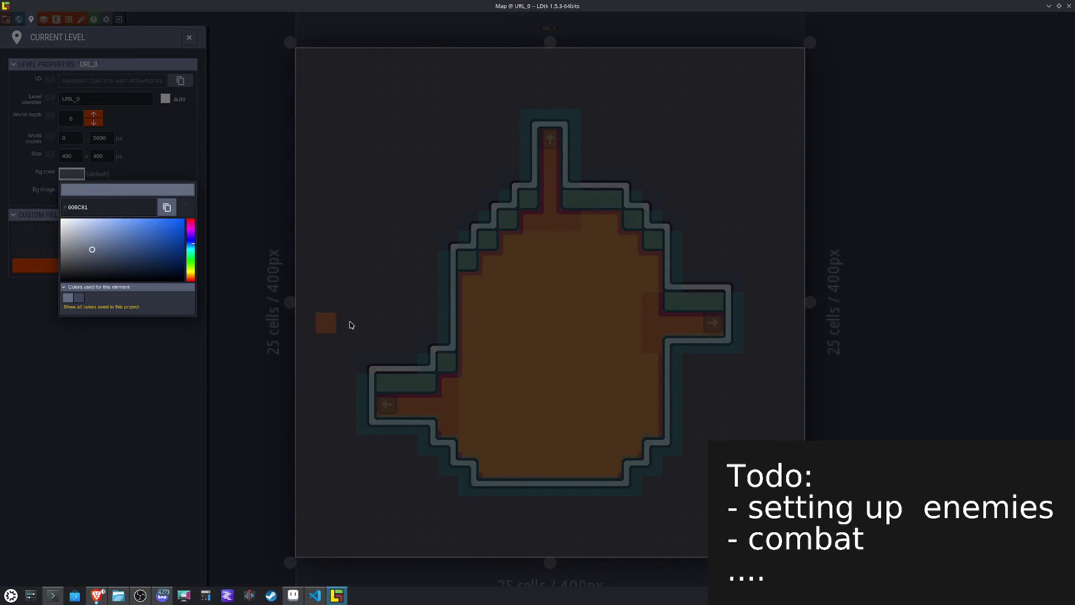
{"action": "key", "text": "Escape"}
{"action": "key", "text": "Escape"}
{"action": "key", "text": "ctrl+s"}
Step: Open the URDL_0 level for editing from the World view
{"action": "key", "text": "Tab"}
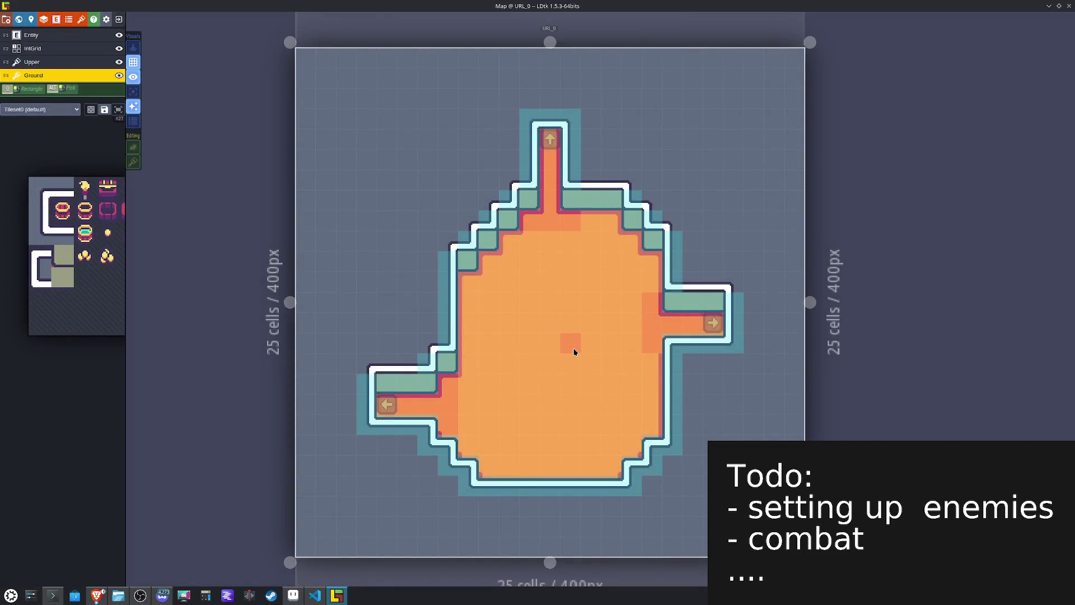
{"action": "left_click", "coordinate": [575, 450]}
{"action": "double_click", "coordinate": [571, 464]}
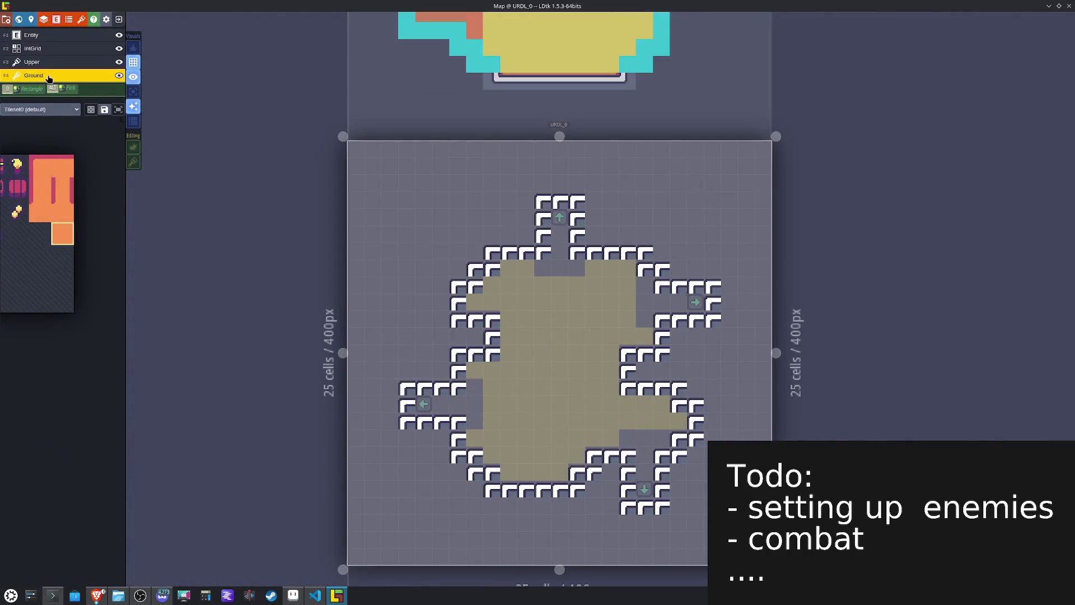
Step: Paint small dot wall tiles along the top and upper-left wall of URDL_0
{"action": "mouse_move", "coordinate": [37, 137]}
{"action": "left_click", "coordinate": [89, 225]}
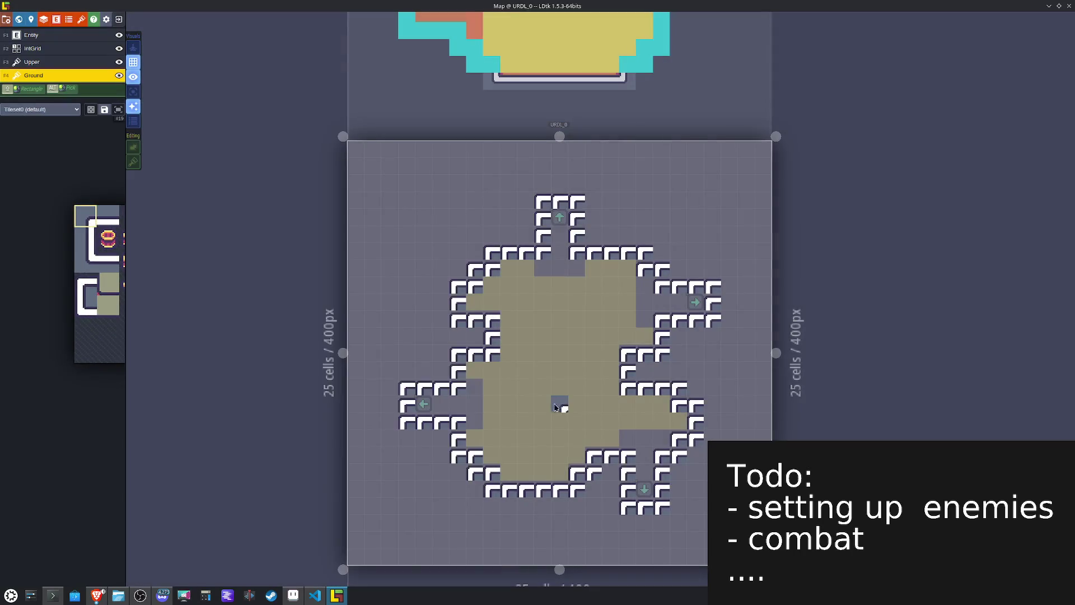
{"action": "left_click", "coordinate": [542, 201]}
{"action": "left_click_drag", "start_coordinate": [492, 253], "coordinate": [477, 258]}
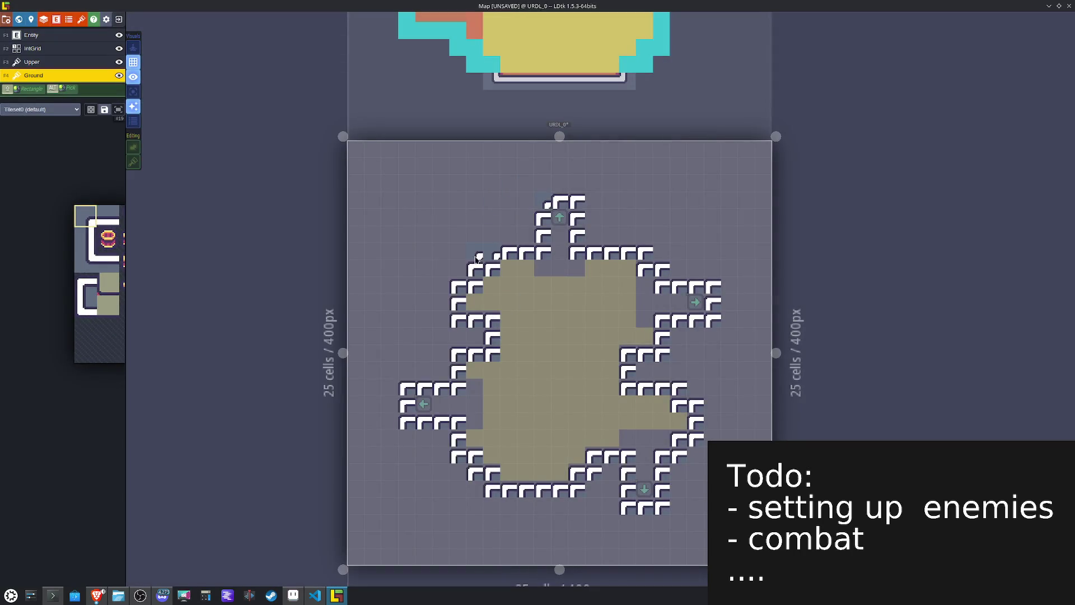
{"action": "left_click", "coordinate": [477, 272]}
{"action": "left_click", "coordinate": [462, 287]}
Step: Add horizontally mirrored dot tiles on the top-right and right walls, then unmirrored dots on the left wall
{"action": "key", "text": "x"}
{"action": "left_click", "coordinate": [585, 204]}
{"action": "left_click", "coordinate": [644, 249]}
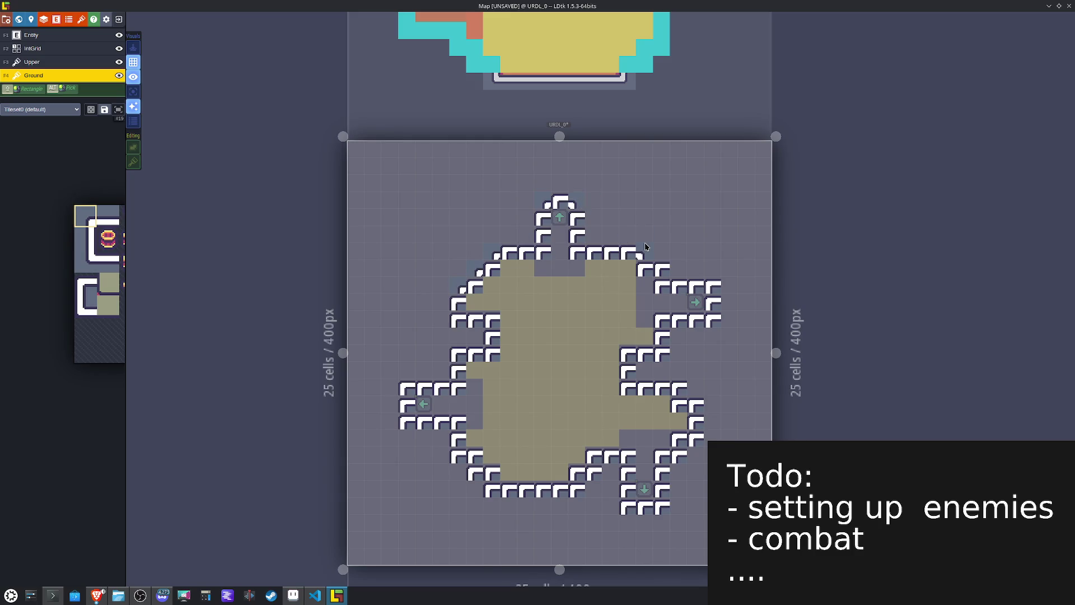
{"action": "left_click", "coordinate": [668, 267]}
{"action": "left_click", "coordinate": [713, 284]}
{"action": "key", "text": "x"}
{"action": "left_click", "coordinate": [458, 355]}
{"action": "left_click", "coordinate": [403, 387]}
Step: Curve the left entrance and lower-left wall corners with the curved corner tile
{"action": "mouse_move", "coordinate": [105, 291]}
{"action": "left_click", "coordinate": [91, 263]}
{"action": "left_click", "coordinate": [407, 425]}
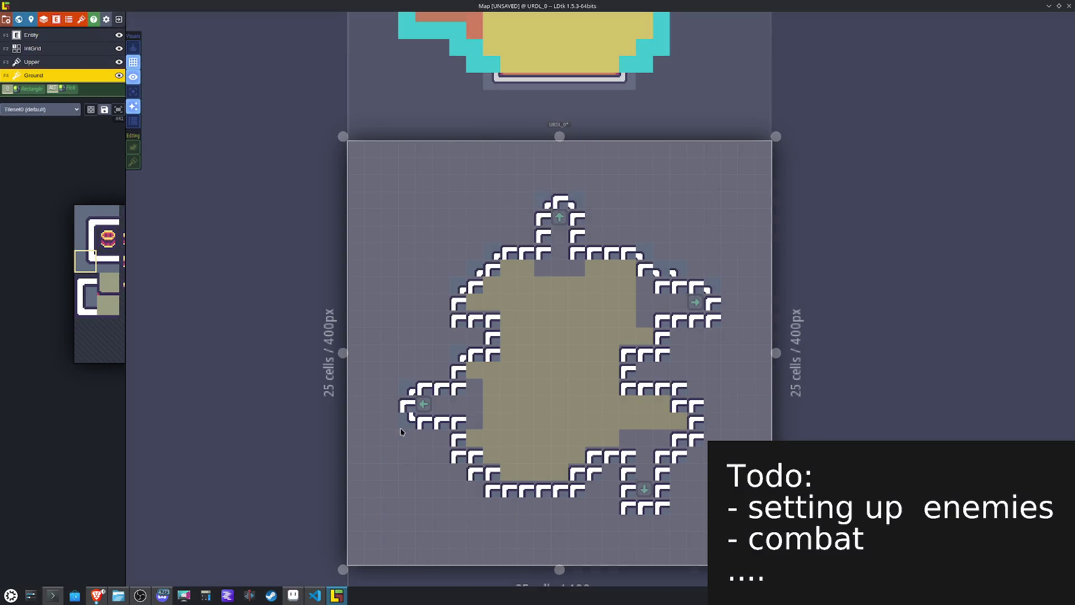
{"action": "left_click", "coordinate": [456, 460]}
{"action": "left_click", "coordinate": [487, 493]}
Step: Erase stray bottom-right wall tiles and repaint that wall with mirrored curved corners
{"action": "right_click", "coordinate": [565, 503]}
{"action": "right_click", "coordinate": [627, 506]}
{"action": "key", "text": "x"}
{"action": "left_click", "coordinate": [639, 518]}
{"action": "left_click", "coordinate": [675, 487]}
{"action": "left_click_drag", "start_coordinate": [676, 489], "coordinate": [682, 466]}
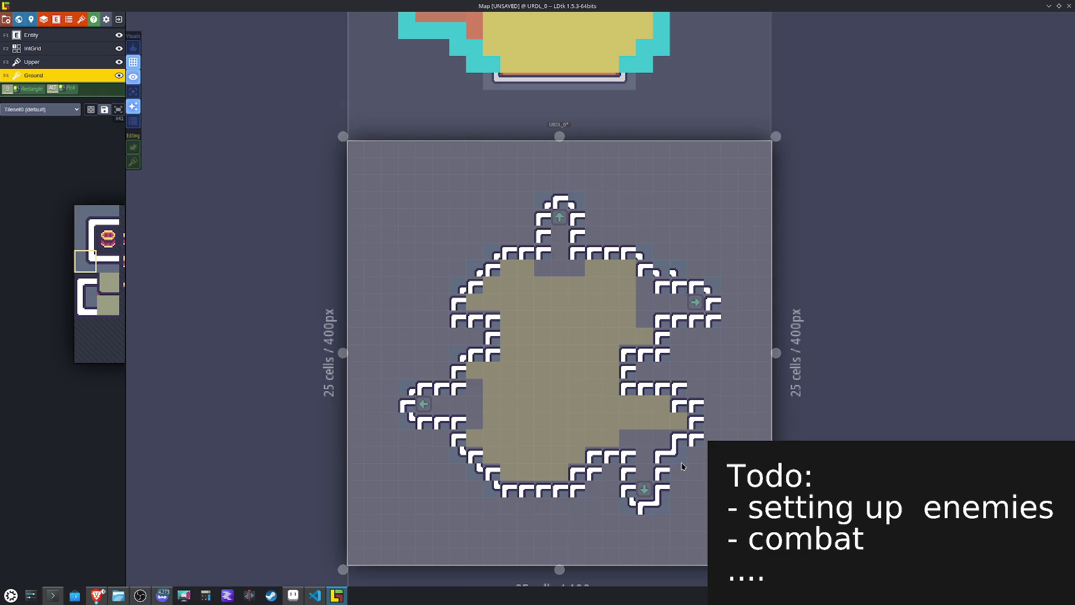
{"action": "left_click", "coordinate": [704, 445]}
Step: Paint a different wall tile on the right wall, mirrored to curve its corner
{"action": "mouse_move", "coordinate": [112, 310]}
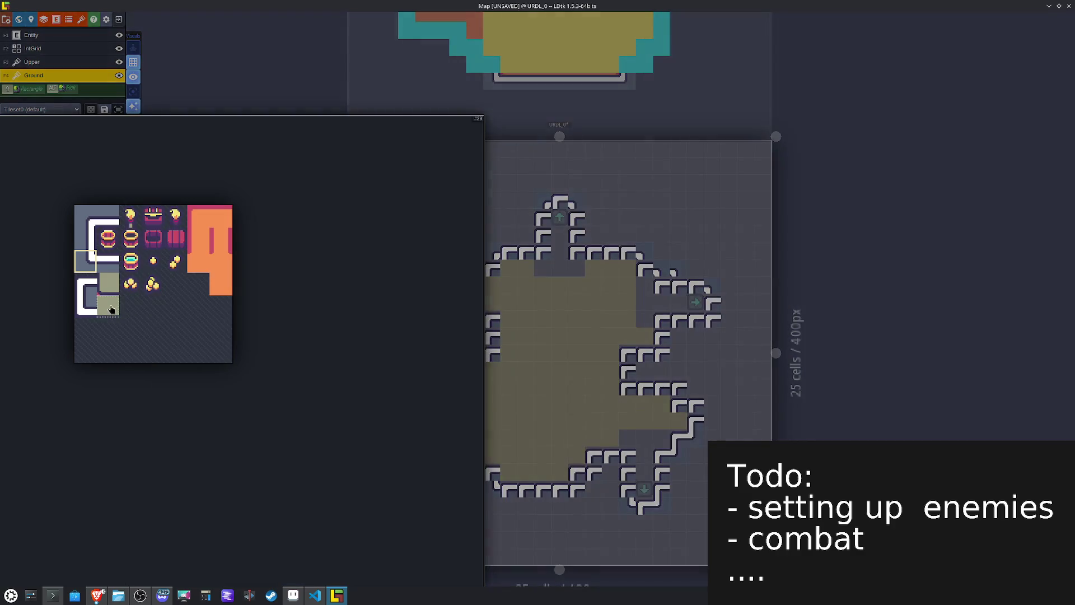
{"action": "left_click", "coordinate": [85, 215]}
{"action": "left_click", "coordinate": [644, 354]}
{"action": "key", "text": "x"}
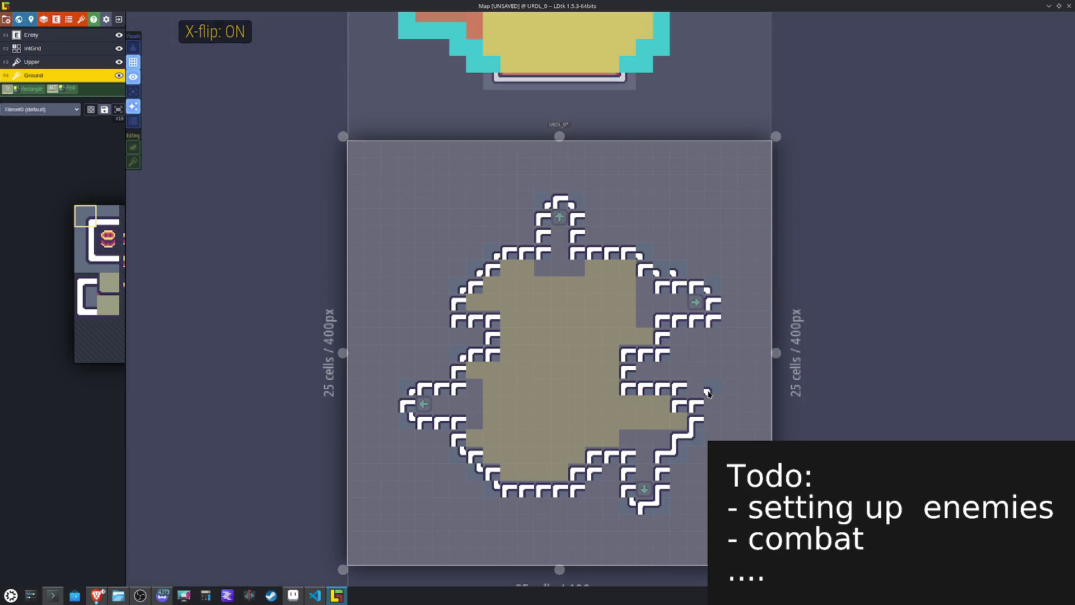
{"action": "left_click", "coordinate": [687, 390]}
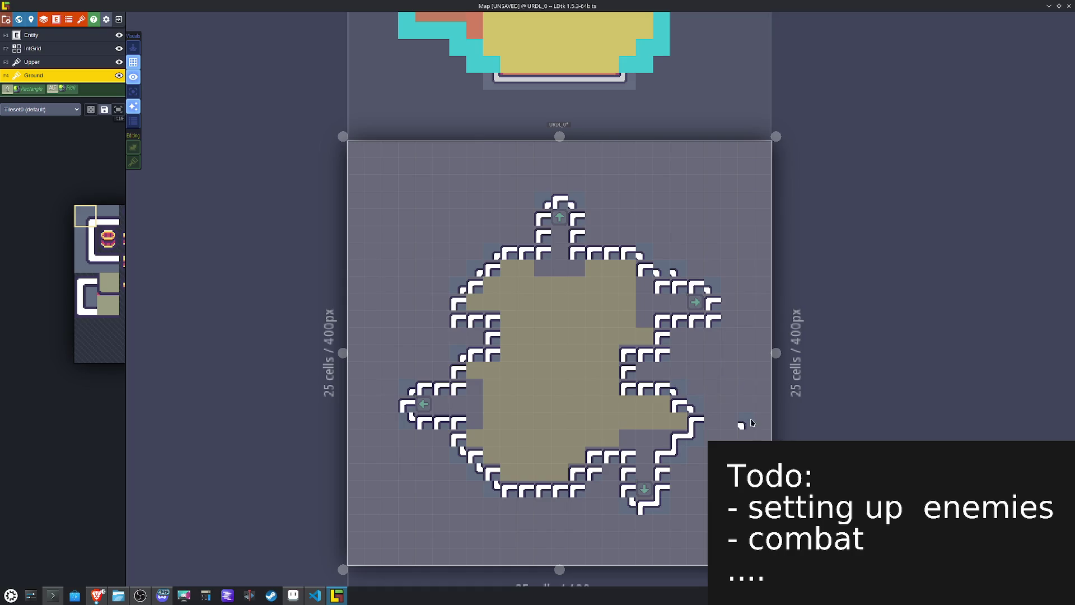
Step: Place a corner piece at the right exit arm and select the tiles around it
{"action": "left_click", "coordinate": [661, 493], "text": "alt"}
{"action": "left_click", "coordinate": [718, 338]}
{"action": "key", "text": "ctrl+z"}
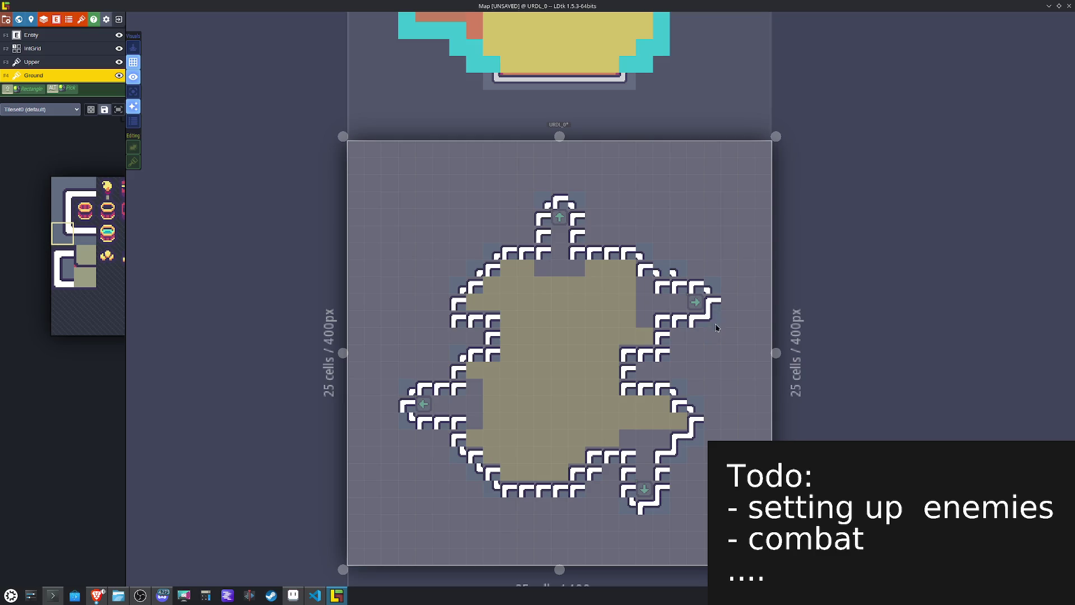
{"action": "left_click", "coordinate": [731, 301]}
{"action": "mouse_move", "coordinate": [723, 302]}
{"action": "left_mouse_down"}
{"action": "mouse_move", "coordinate": [620, 341]}
{"action": "mouse_move", "coordinate": [666, 335]}
{"action": "mouse_move", "coordinate": [669, 348]}
{"action": "left_mouse_up"}
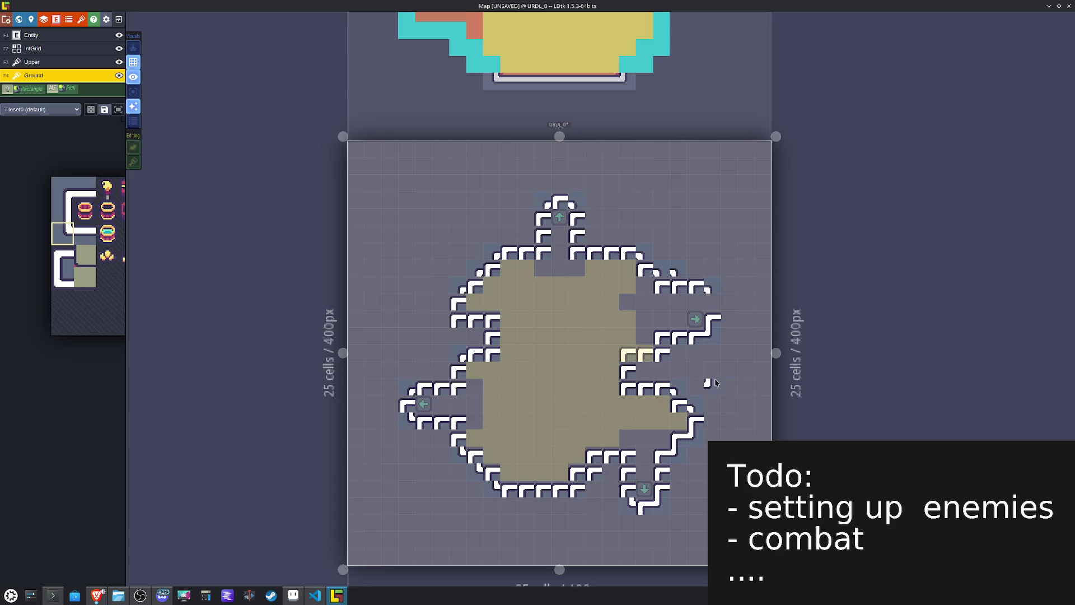
Step: Shift a block of wall tiles up one cell and patch tiles beside the left wall row
{"action": "mouse_move", "coordinate": [699, 406]}
{"action": "left_mouse_down"}
{"action": "mouse_move", "coordinate": [649, 378]}
{"action": "mouse_move", "coordinate": [632, 389]}
{"action": "mouse_move", "coordinate": [636, 373]}
{"action": "left_mouse_up"}
{"action": "left_click", "coordinate": [728, 384]}
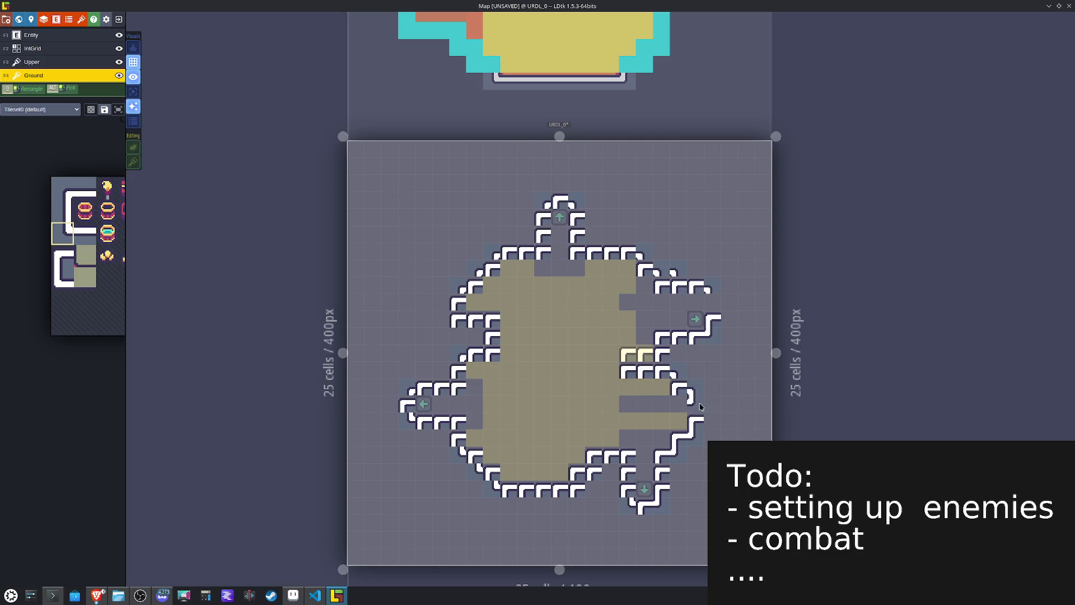
{"action": "scroll", "coordinate": [540, 389], "scroll_direction": "up", "scroll_amount": 2}
{"action": "mouse_move", "coordinate": [487, 308]}
{"action": "left_mouse_down"}
{"action": "mouse_move", "coordinate": [454, 317]}
{"action": "mouse_move", "coordinate": [482, 339]}
{"action": "left_mouse_up"}
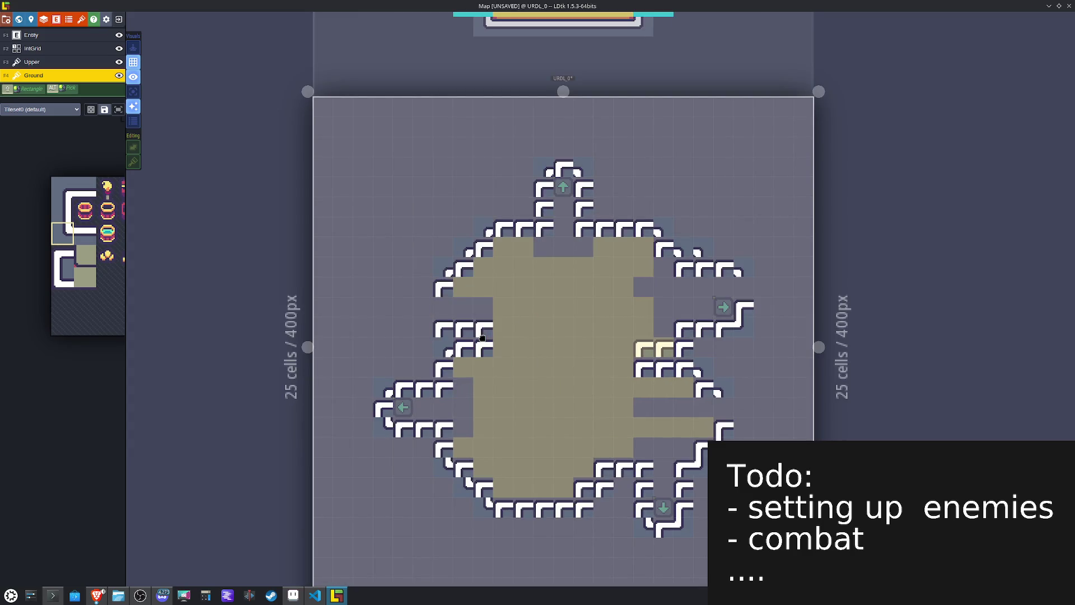
{"action": "left_click", "coordinate": [62, 211]}
{"action": "left_click", "coordinate": [430, 321]}
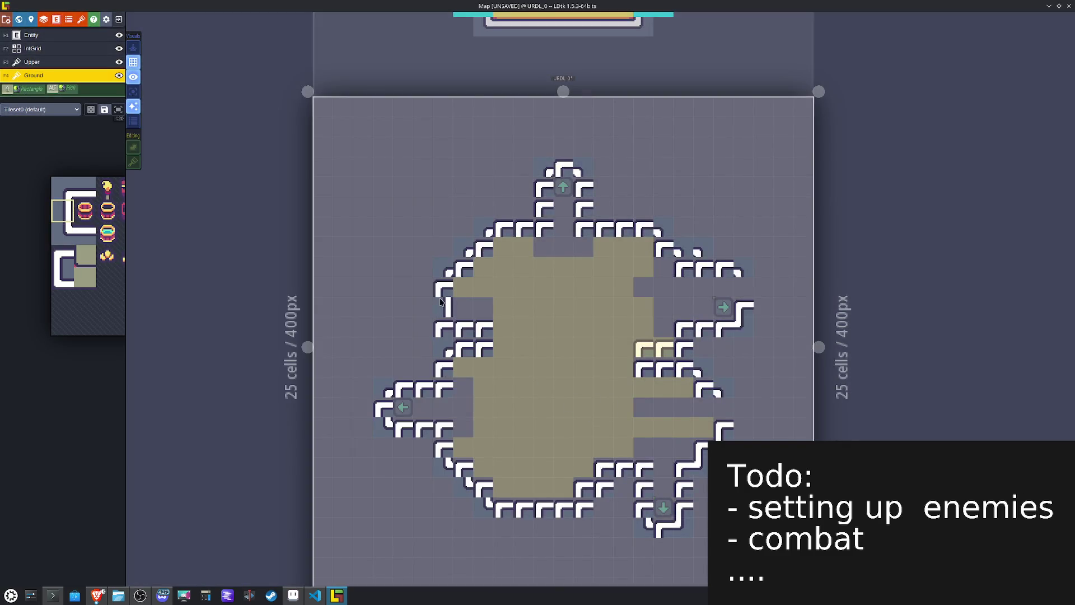
Step: Paint vertical wall pieces on the left edge and top, plus a mirrored tile beside the up arrow
{"action": "left_click", "coordinate": [61, 247]}
{"action": "left_click", "coordinate": [428, 290]}
{"action": "left_click", "coordinate": [432, 291]}
{"action": "left_click", "coordinate": [540, 190]}
{"action": "key", "text": "x"}
{"action": "left_click", "coordinate": [583, 201]}
Step: Replace the top wall arch with a straight wall bar
{"action": "mouse_move", "coordinate": [102, 221]}
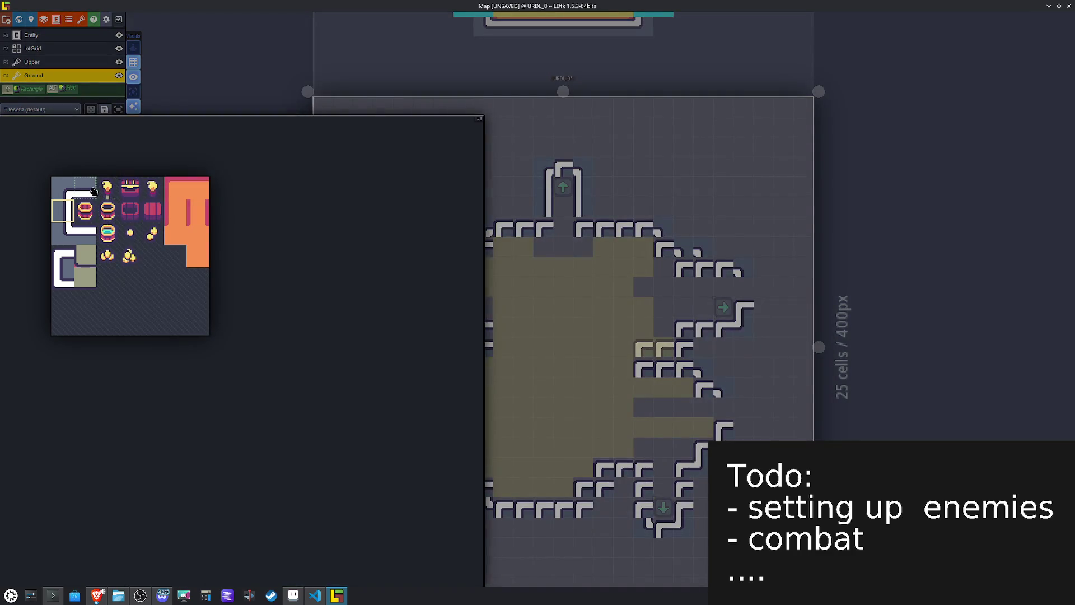
{"action": "left_click", "coordinate": [94, 191]}
{"action": "left_click", "coordinate": [563, 163]}
{"action": "left_click", "coordinate": [523, 225]}
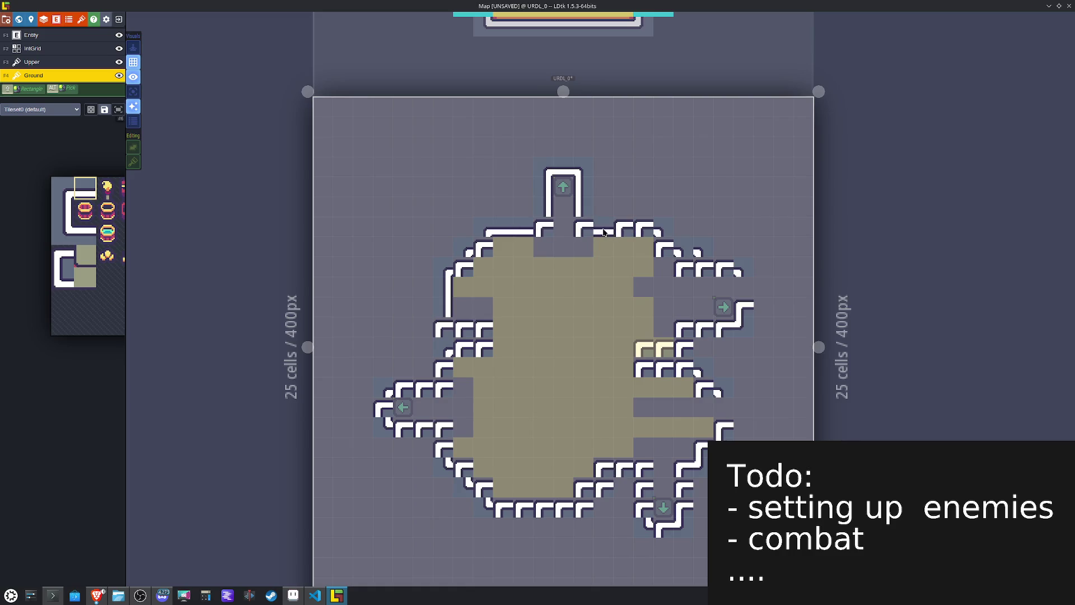
Step: Repaint the upper-left wall corner, a right-side tile and a left-wall tile with X-flipped brushes
{"action": "mouse_move", "coordinate": [86, 252]}
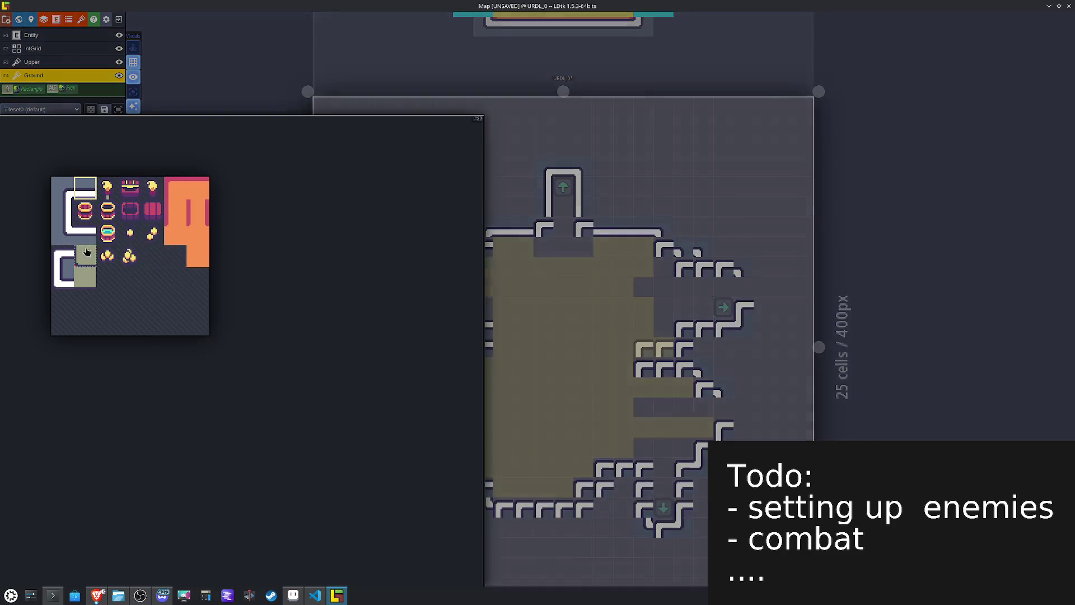
{"action": "mouse_move", "coordinate": [65, 280]}
{"action": "left_mouse_down"}
{"action": "mouse_move", "coordinate": [85, 280]}
{"action": "mouse_move", "coordinate": [67, 281]}
{"action": "left_mouse_up"}
{"action": "key", "text": "x"}
{"action": "left_click", "coordinate": [482, 247]}
{"action": "left_click", "coordinate": [462, 267]}
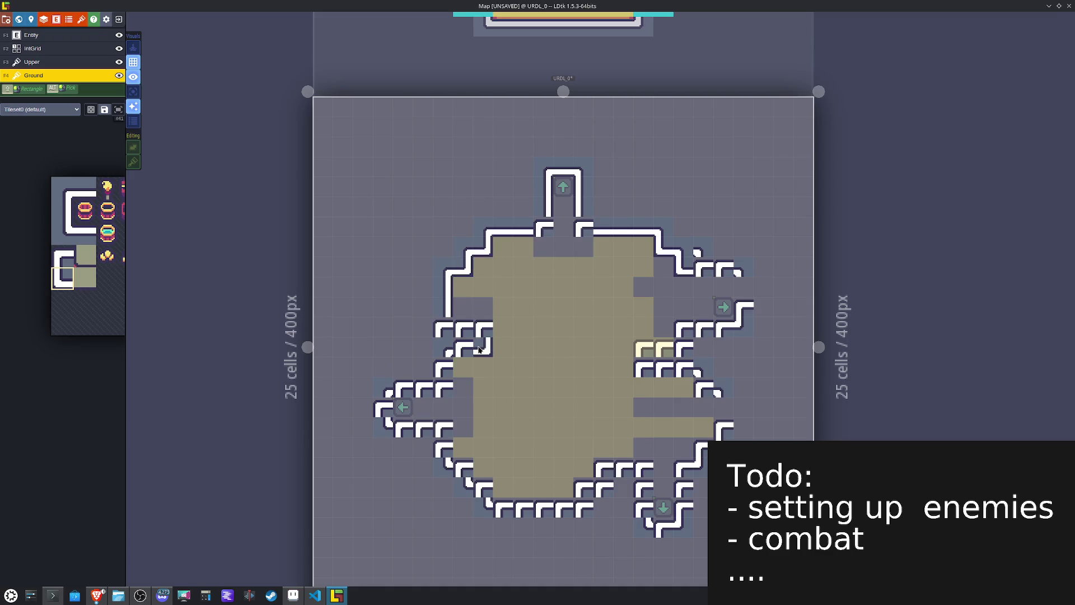
{"action": "key", "text": "x"}
{"action": "left_click", "coordinate": [645, 366]}
{"action": "key", "text": "x"}
{"action": "left_click", "coordinate": [442, 386]}
{"action": "key", "text": "x"}
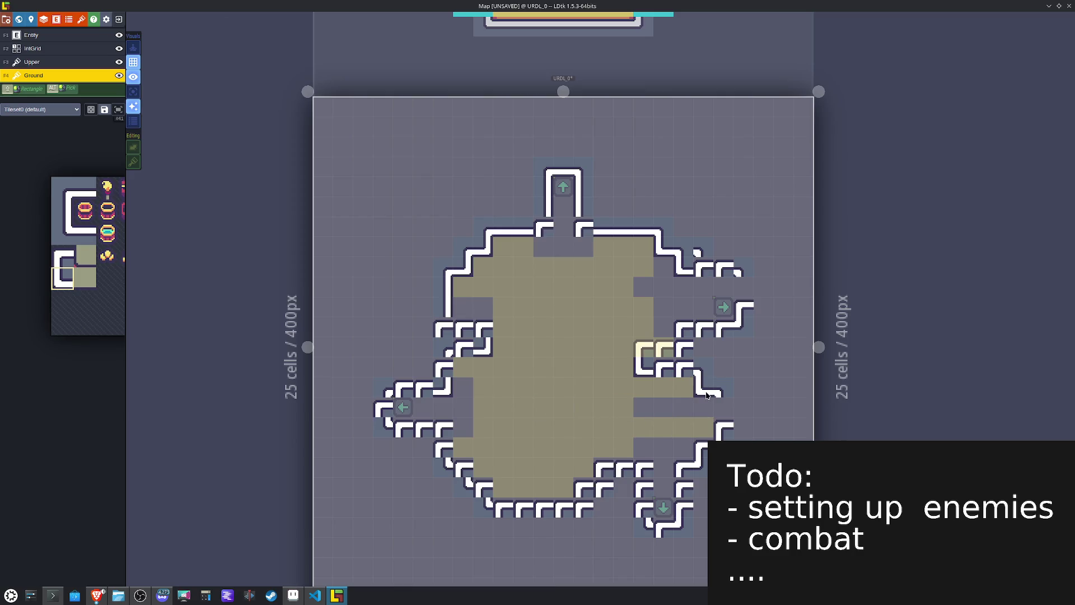
Step: Paint a straight vertical wall down the right side to the down arrow
{"action": "left_click", "coordinate": [436, 288], "text": "alt"}
{"action": "key", "text": "x"}
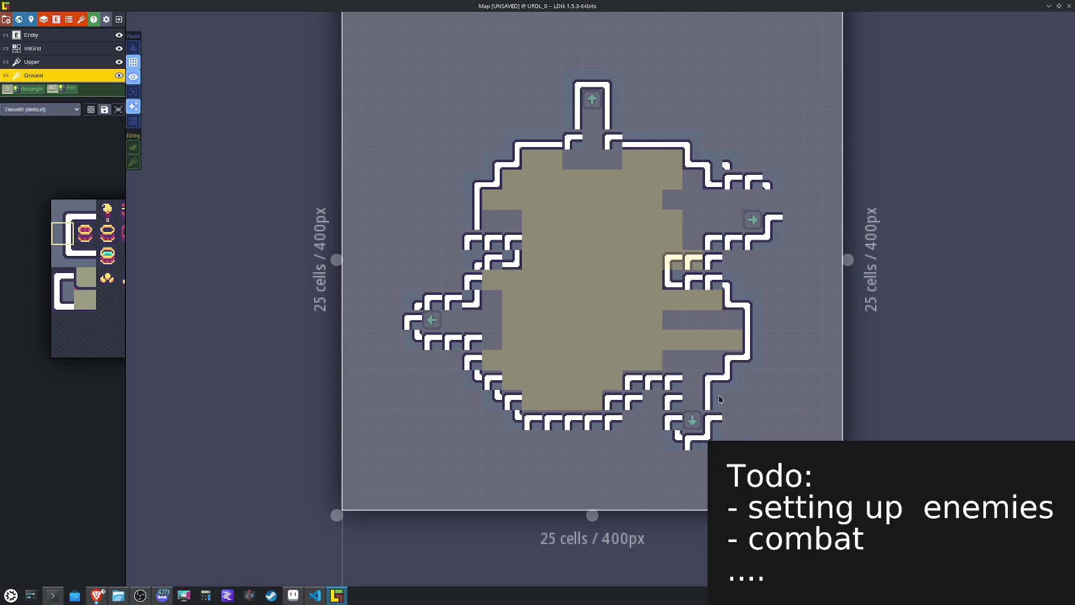
{"action": "key", "text": "x"}
{"action": "left_click_drag", "start_coordinate": [677, 396], "coordinate": [678, 429]}
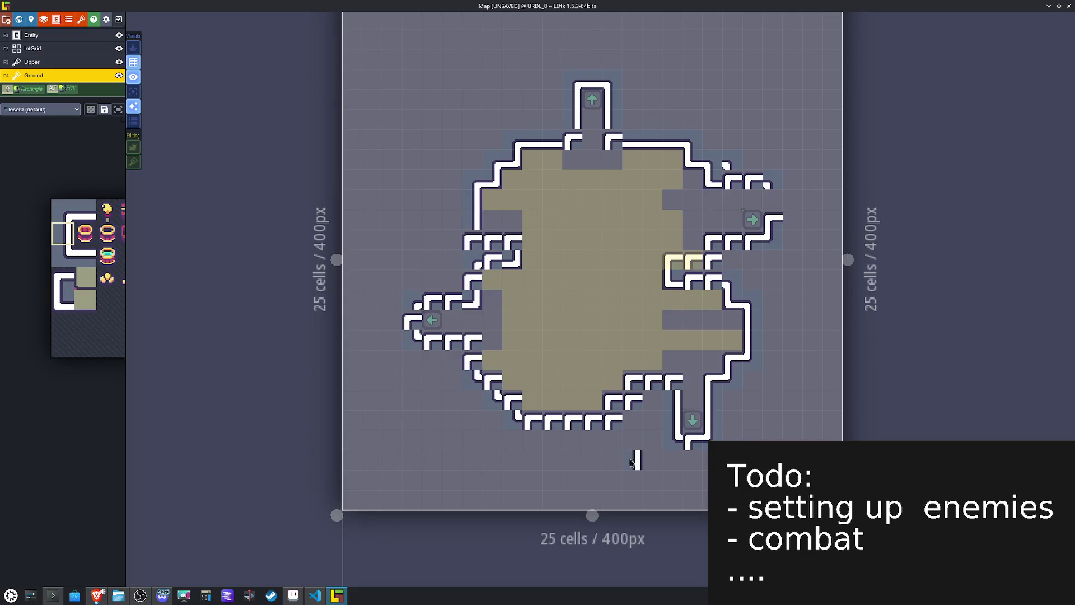
Step: Paint vertical walls and a corner wall along the left edge beside the left arrow
{"action": "left_click", "coordinate": [417, 320]}
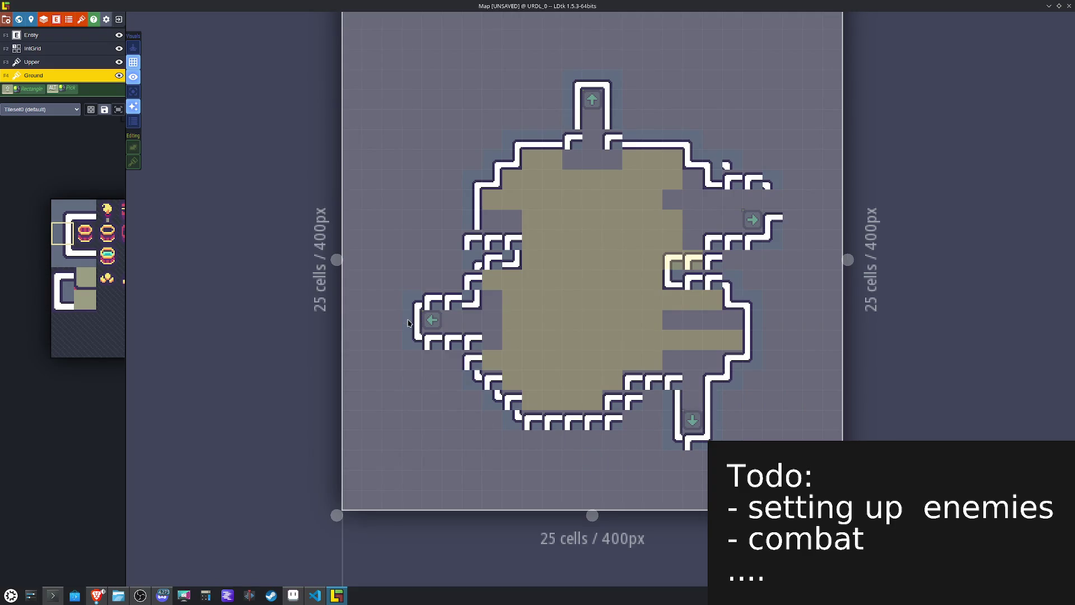
{"action": "mouse_move", "coordinate": [477, 308]}
{"action": "left_mouse_down"}
{"action": "mouse_move", "coordinate": [434, 297]}
{"action": "mouse_move", "coordinate": [424, 273]}
{"action": "mouse_move", "coordinate": [441, 297]}
{"action": "mouse_move", "coordinate": [479, 278]}
{"action": "left_mouse_up"}
{"action": "left_click", "coordinate": [469, 321]}
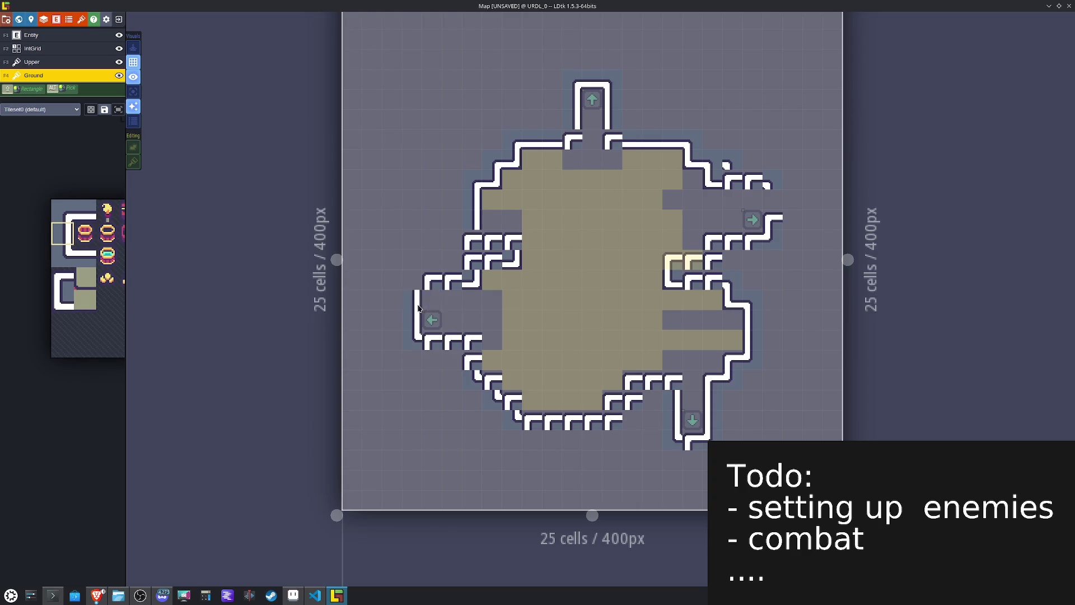
{"action": "key", "text": "space"}
{"action": "left_click", "coordinate": [73, 207]}
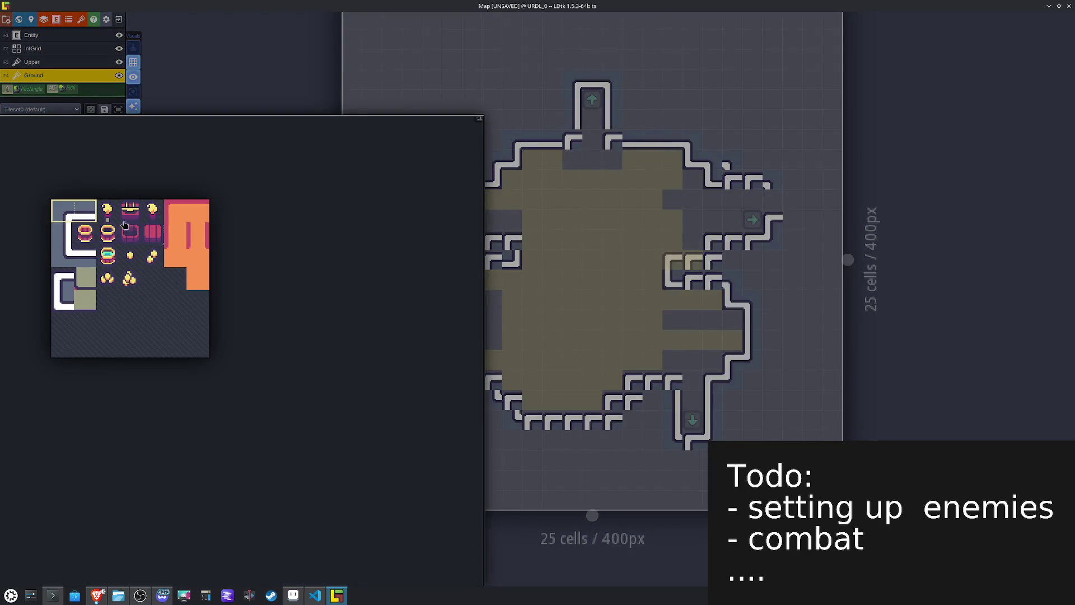
{"action": "left_click", "coordinate": [414, 283]}
Step: Straighten the bumped left wall tile and add a mirrored wall tile at the left wall
{"action": "key", "text": "space"}
{"action": "left_click", "coordinate": [85, 212]}
{"action": "left_click", "coordinate": [453, 285]}
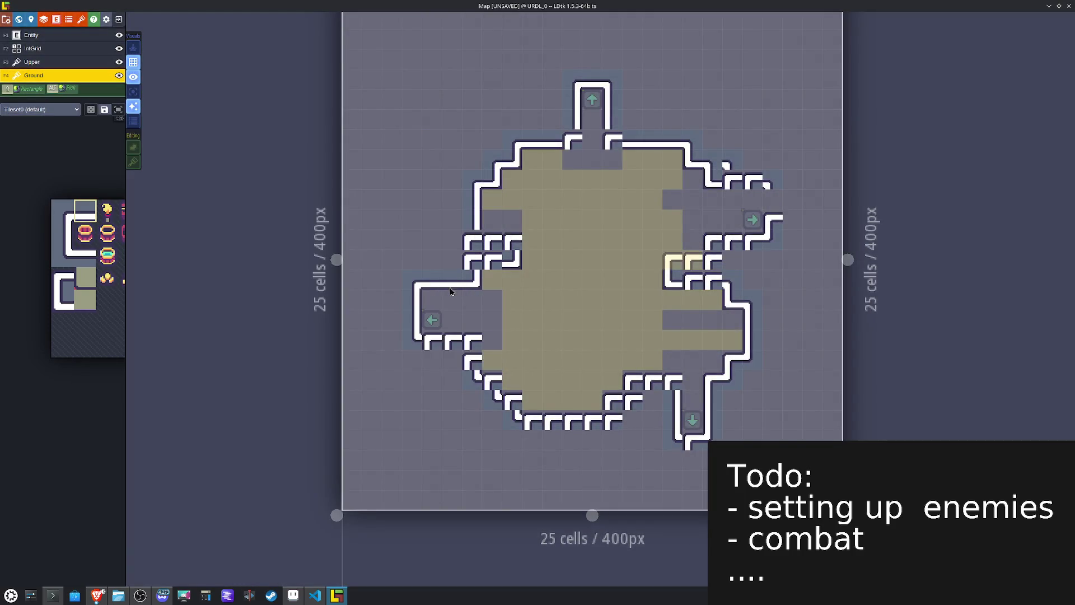
{"action": "key", "text": "space"}
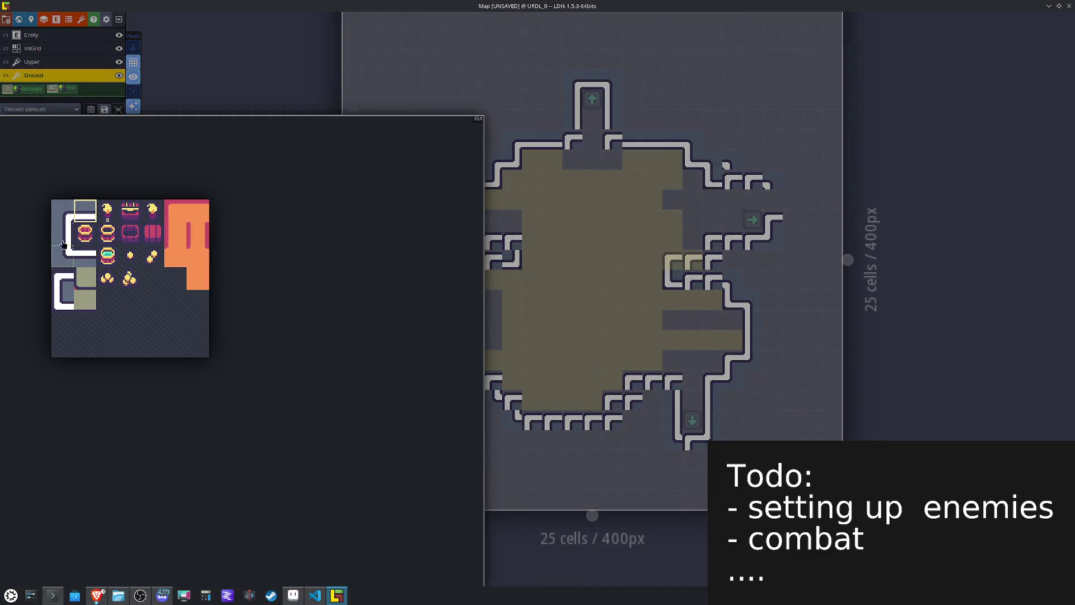
{"action": "left_click", "coordinate": [64, 219]}
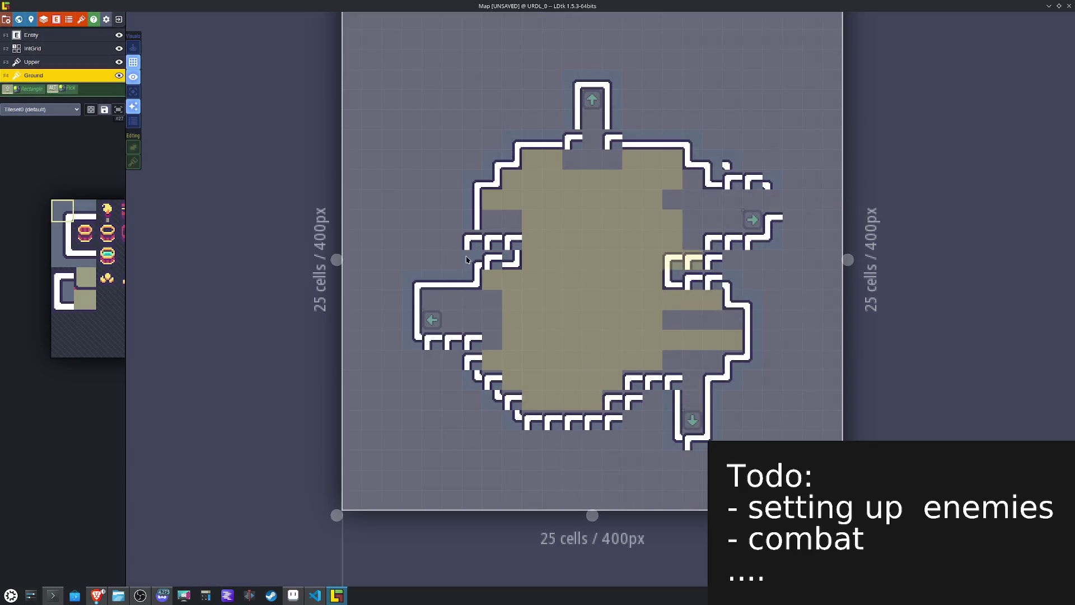
{"action": "key", "text": "space"}
{"action": "left_click", "coordinate": [63, 257]}
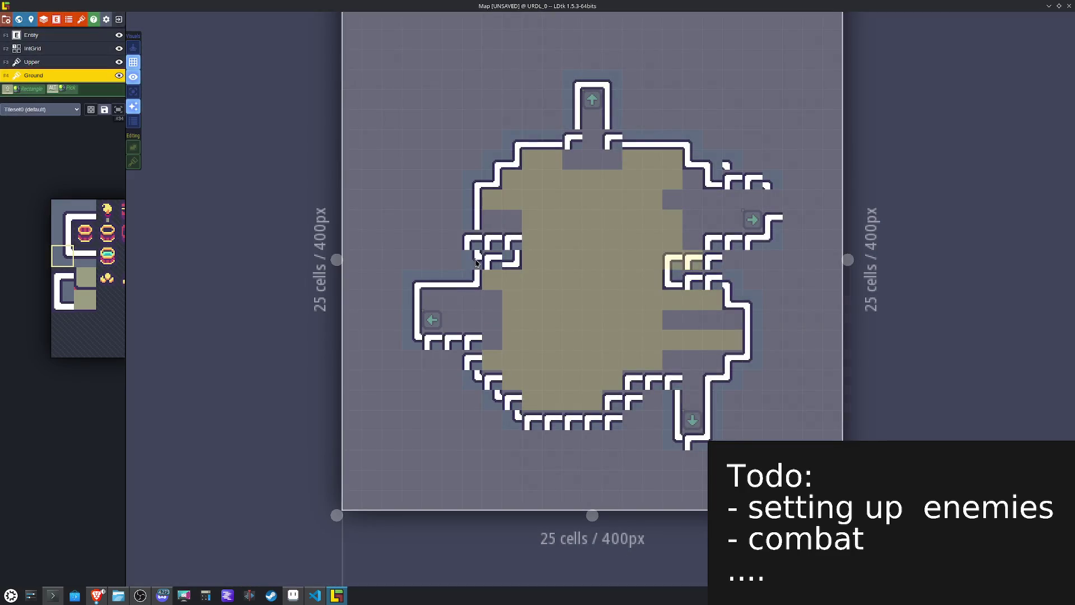
{"action": "key", "text": "space"}
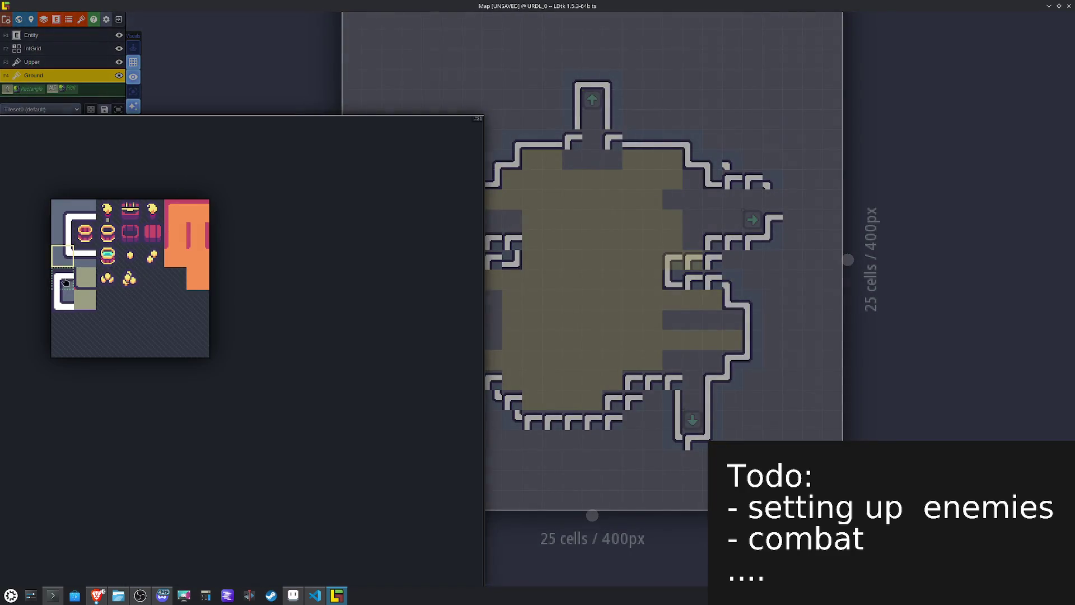
{"action": "left_click", "coordinate": [62, 288]}
{"action": "key", "text": "x"}
{"action": "left_click", "coordinate": [513, 261]}
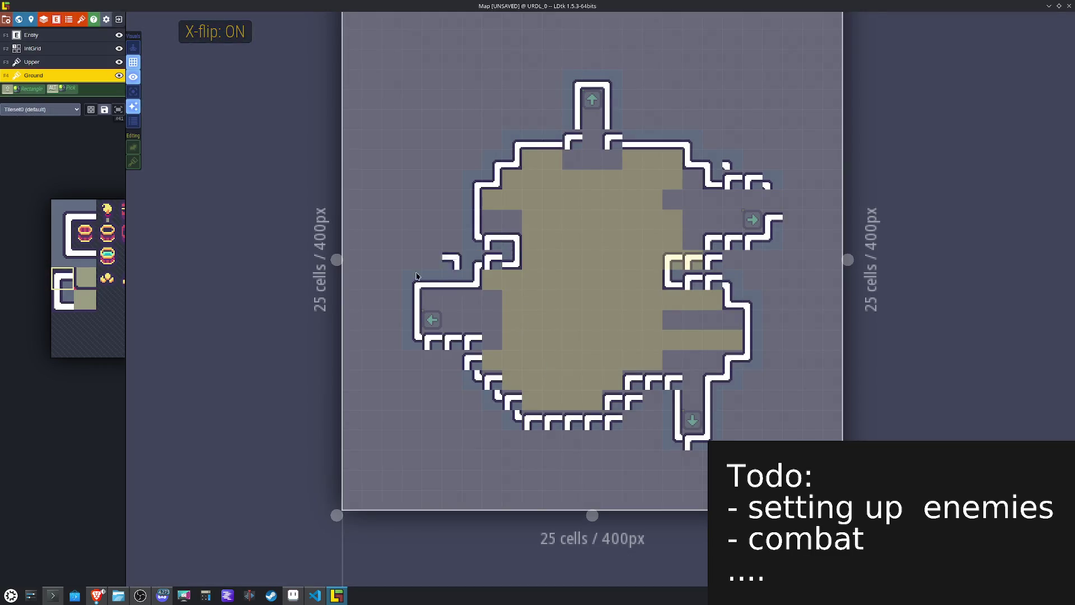
Step: Paint a horizontal wall bar below the left arrow
{"action": "key", "text": "space"}
{"action": "left_click_drag", "start_coordinate": [75, 248], "coordinate": [109, 256]}
{"action": "key", "text": "space"}
{"action": "left_click", "coordinate": [89, 251]}
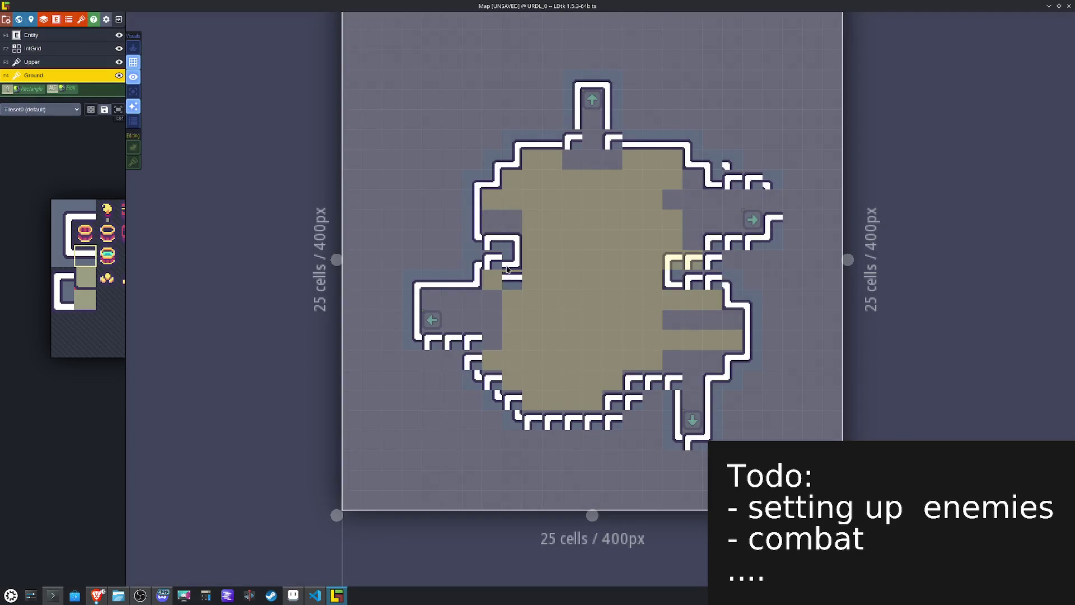
{"action": "key", "text": "space"}
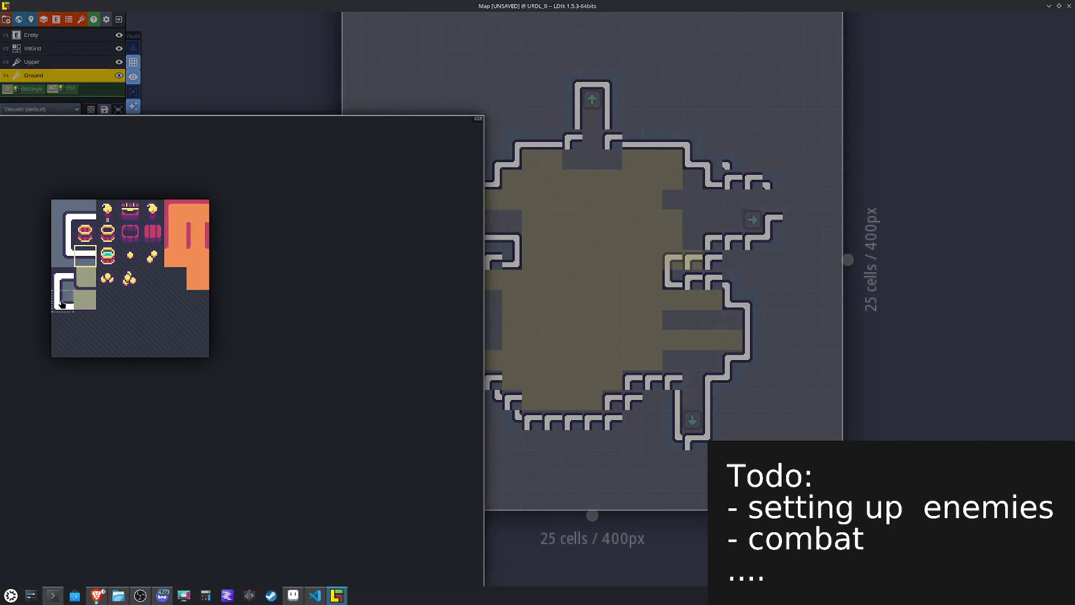
{"action": "left_click", "coordinate": [88, 218]}
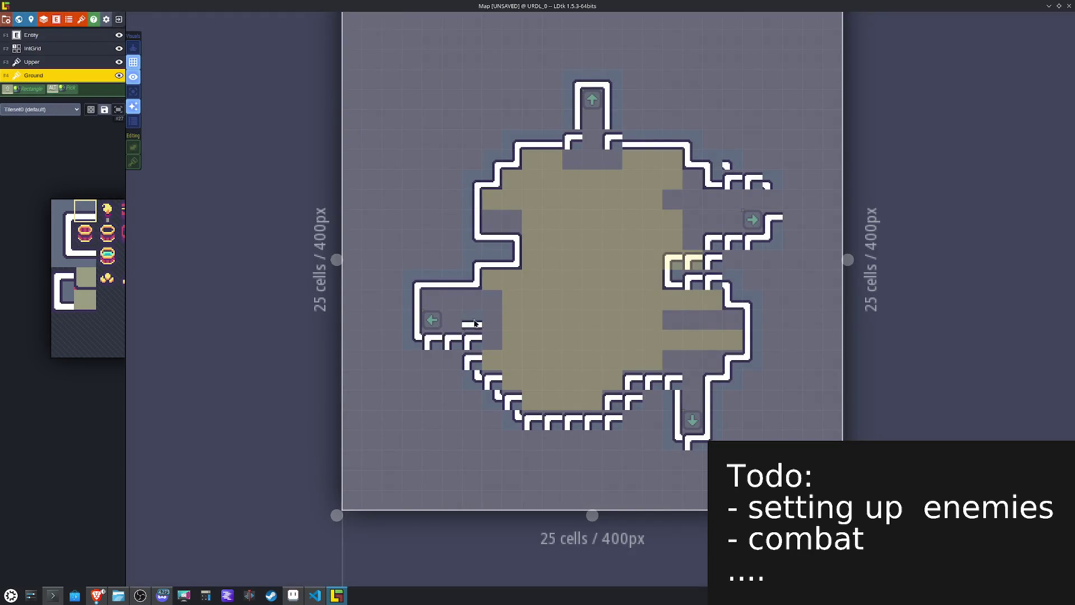
{"action": "key", "text": "space"}
{"action": "left_click", "coordinate": [84, 255]}
{"action": "left_click", "coordinate": [452, 385]}
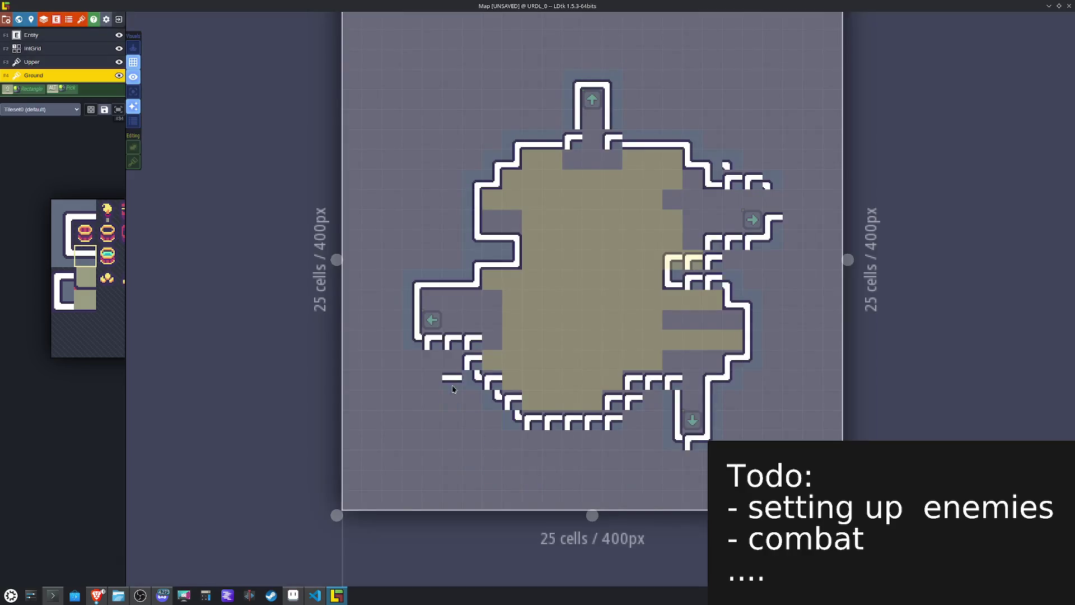
Step: Set the brush to the single left wall tile with mirroring turned off
{"action": "key", "text": "space"}
{"action": "left_click", "coordinate": [65, 283]}
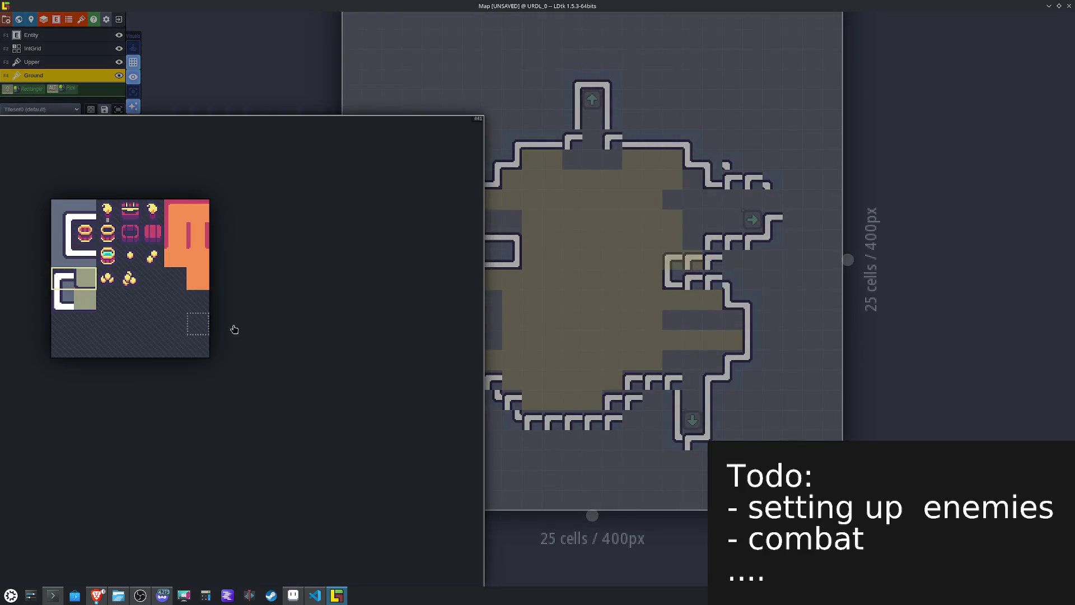
{"action": "key", "text": "x"}
{"action": "key", "text": "space"}
{"action": "left_click", "coordinate": [63, 279]}
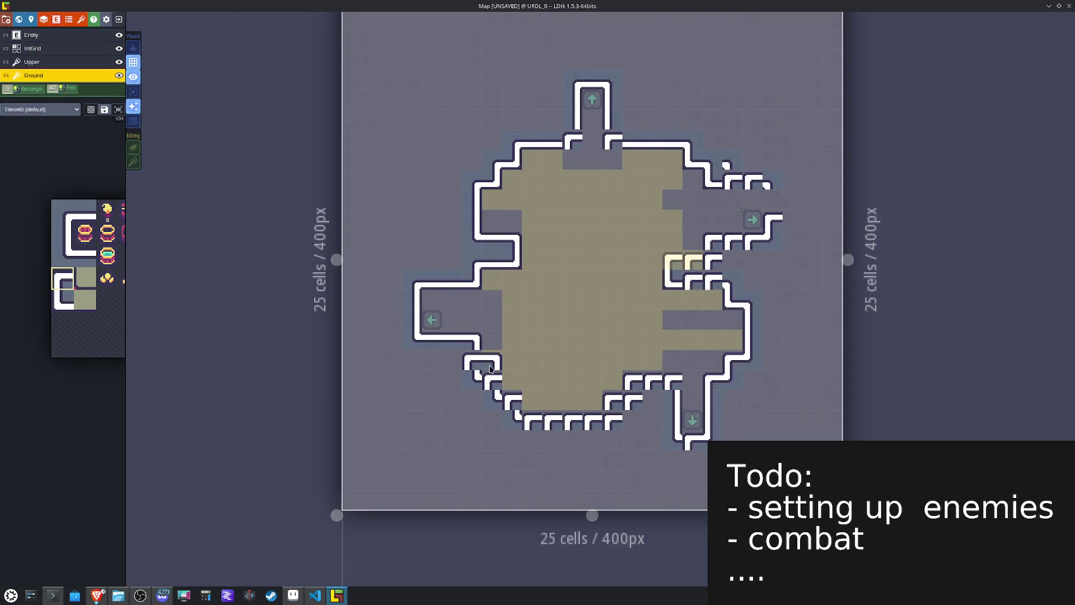
{"action": "key", "text": "x"}
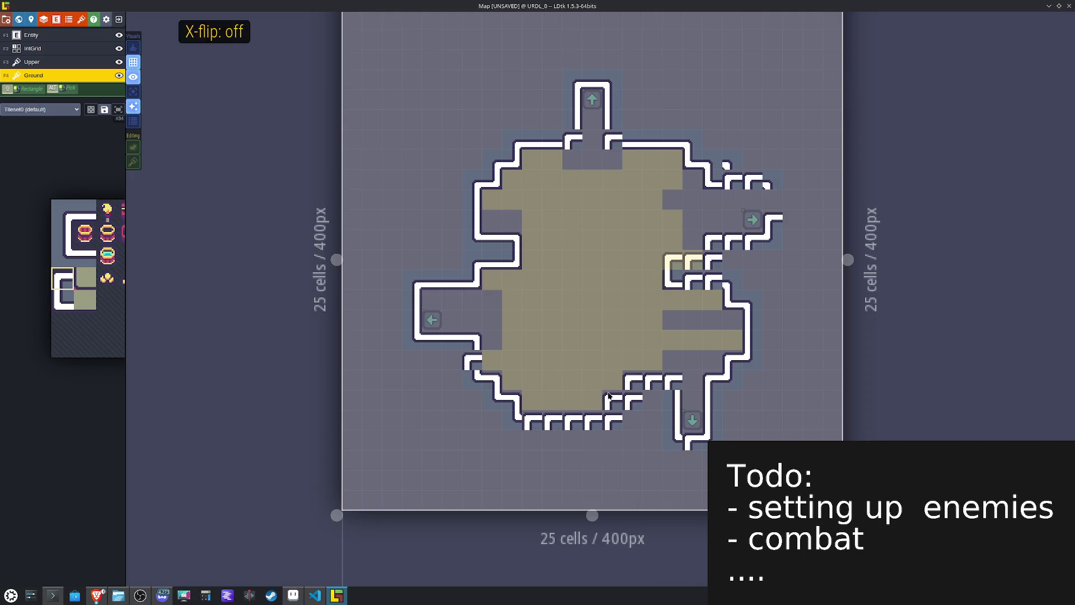
{"action": "key", "text": "space"}
Step: Choose a mirrored corner wall tile, then sample the horizontal wall tile from the map
{"action": "left_click", "coordinate": [84, 255]}
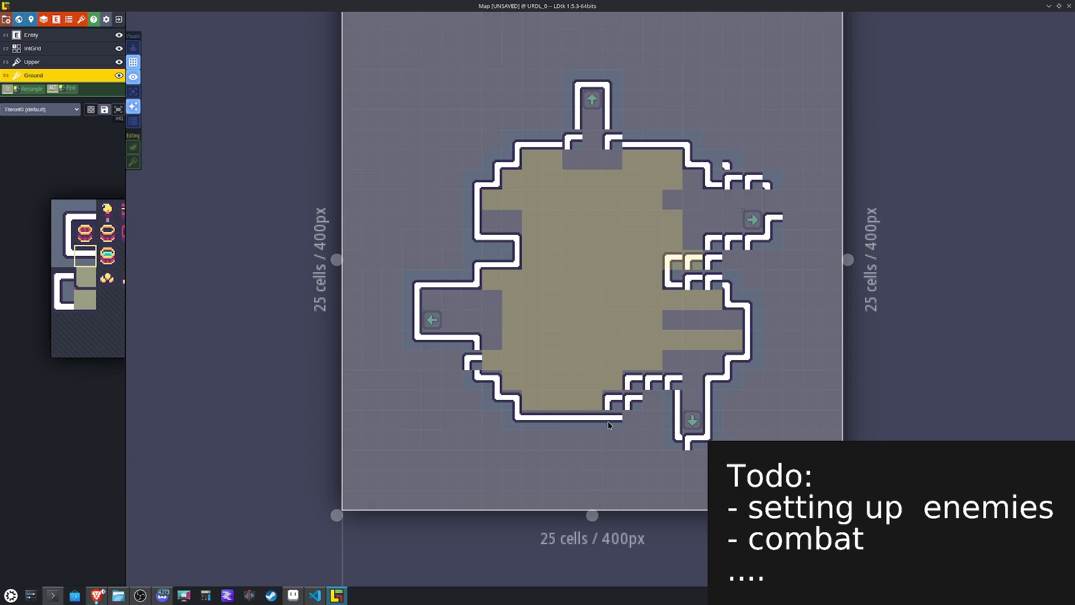
{"action": "key", "text": "space"}
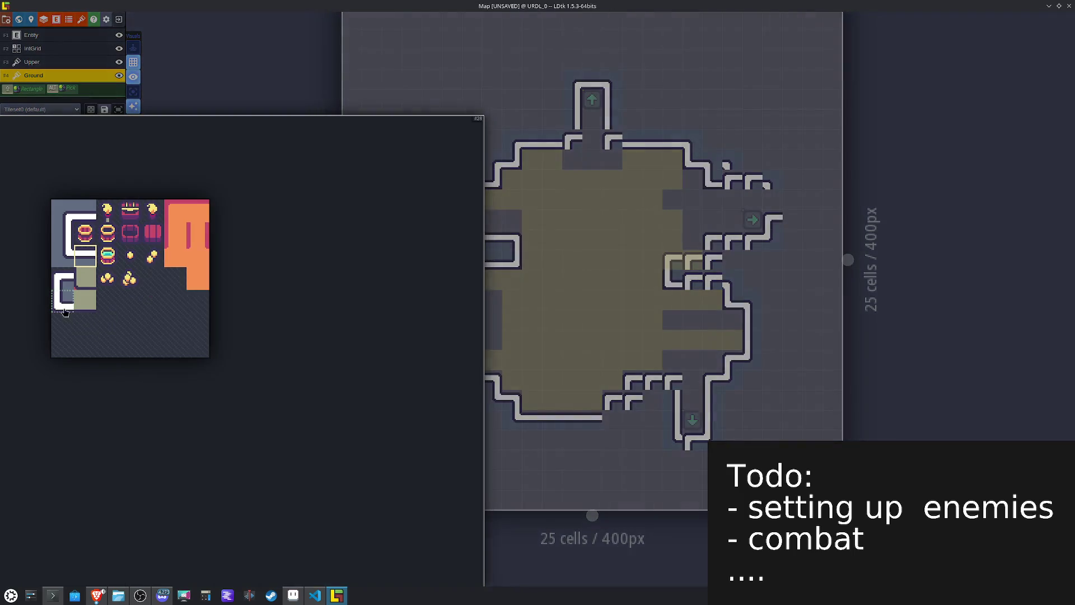
{"action": "left_click", "coordinate": [62, 255]}
{"action": "key", "text": "x"}
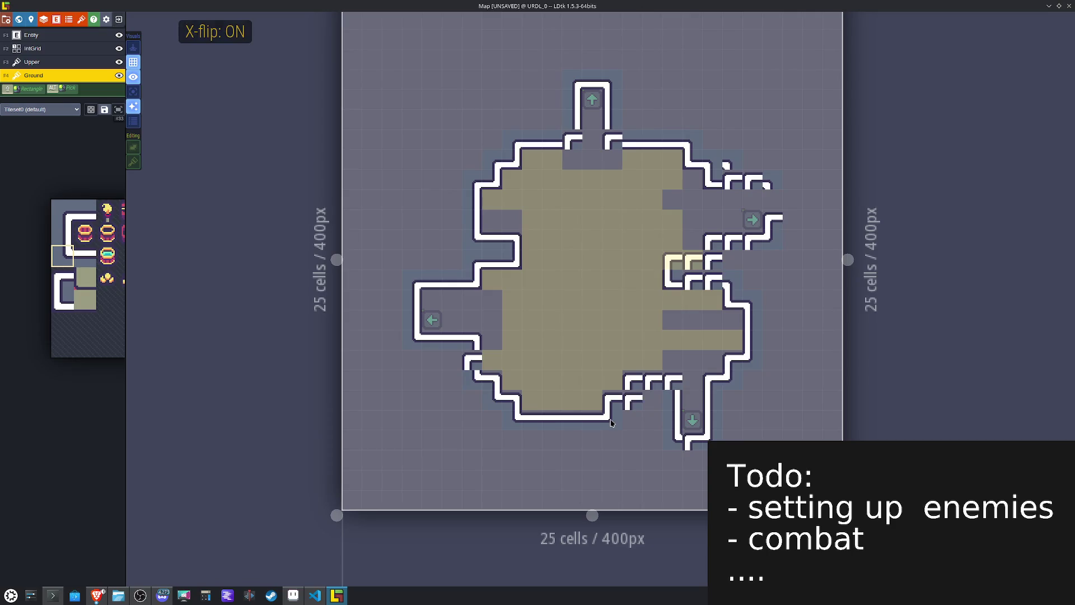
{"action": "key", "text": "space"}
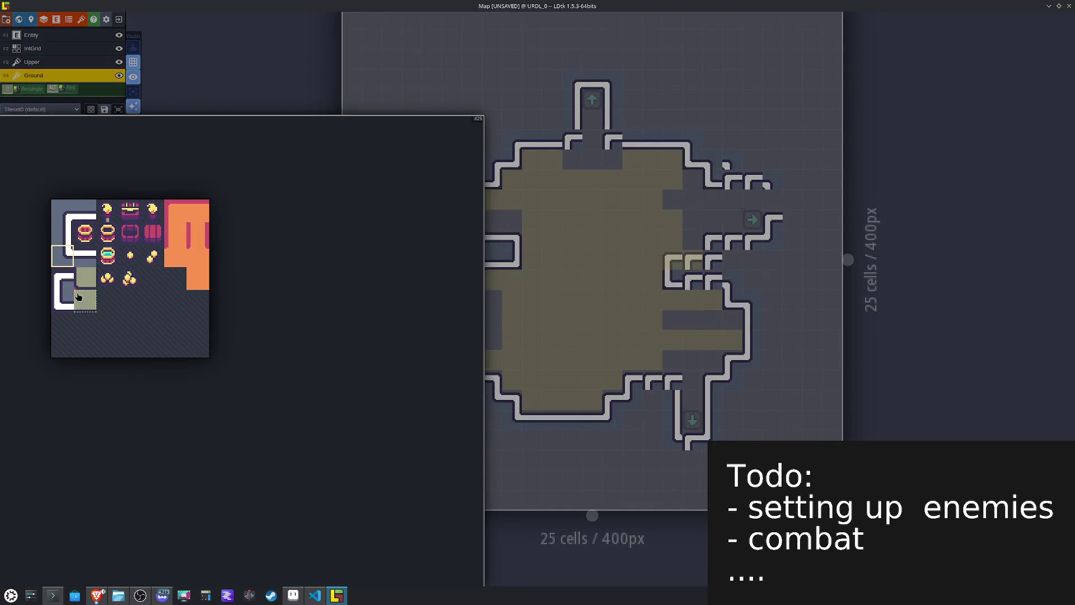
{"action": "left_click", "coordinate": [83, 258]}
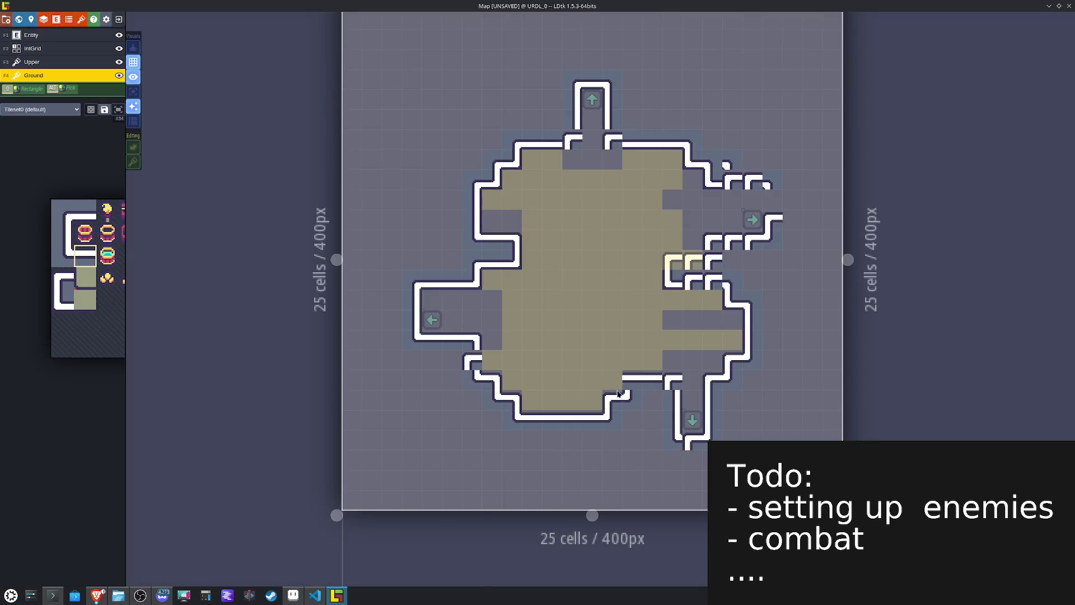
{"action": "key", "text": "space"}
{"action": "left_click", "coordinate": [63, 280]}
{"action": "key", "text": "x"}
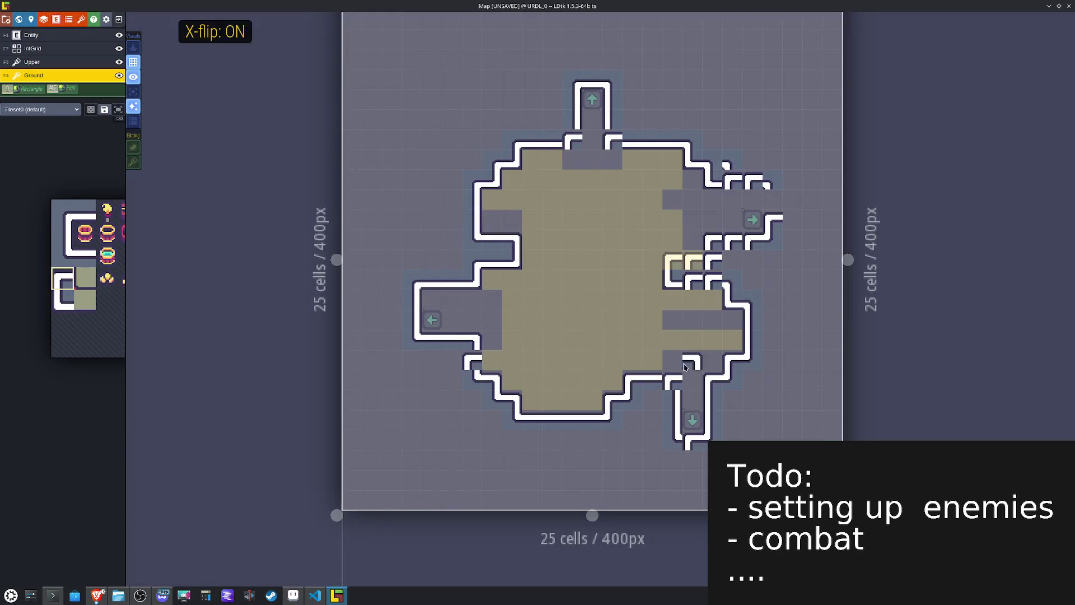
{"action": "left_click", "coordinate": [585, 414], "text": "alt"}
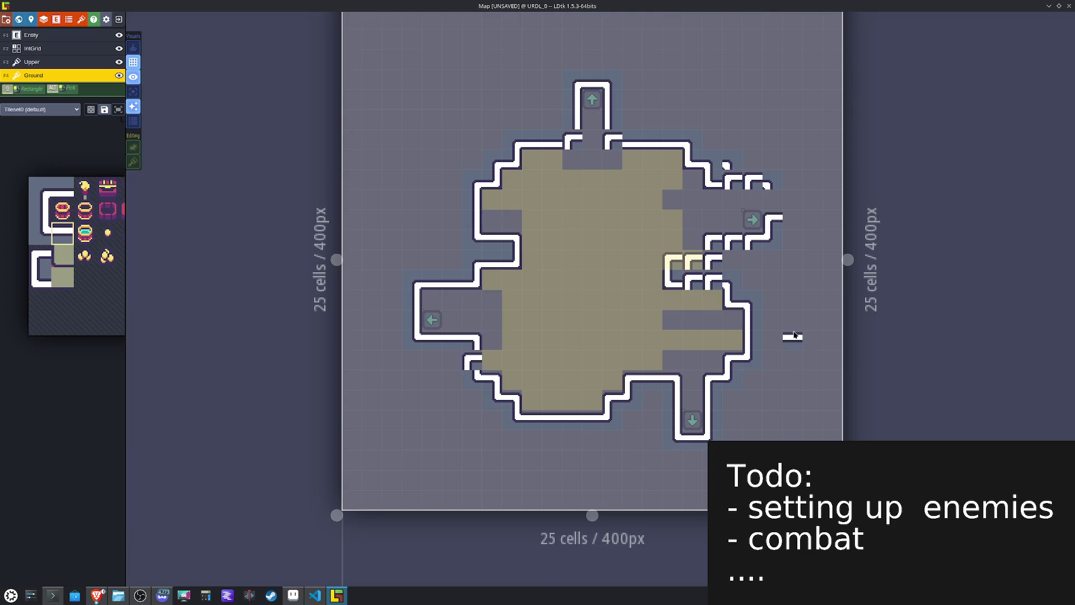
Step: Repaint the stray right-side wall tiles to smooth the outline
{"action": "left_click", "coordinate": [476, 240], "text": "alt"}
{"action": "key", "text": "x"}
{"action": "left_click", "coordinate": [510, 249], "text": "alt"}
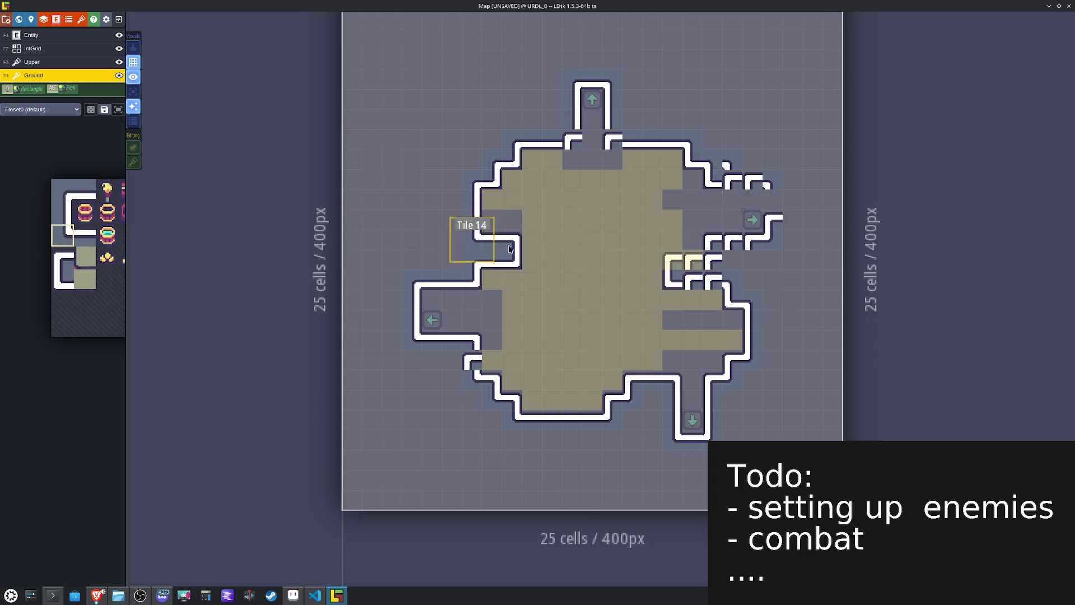
{"action": "key", "text": "x"}
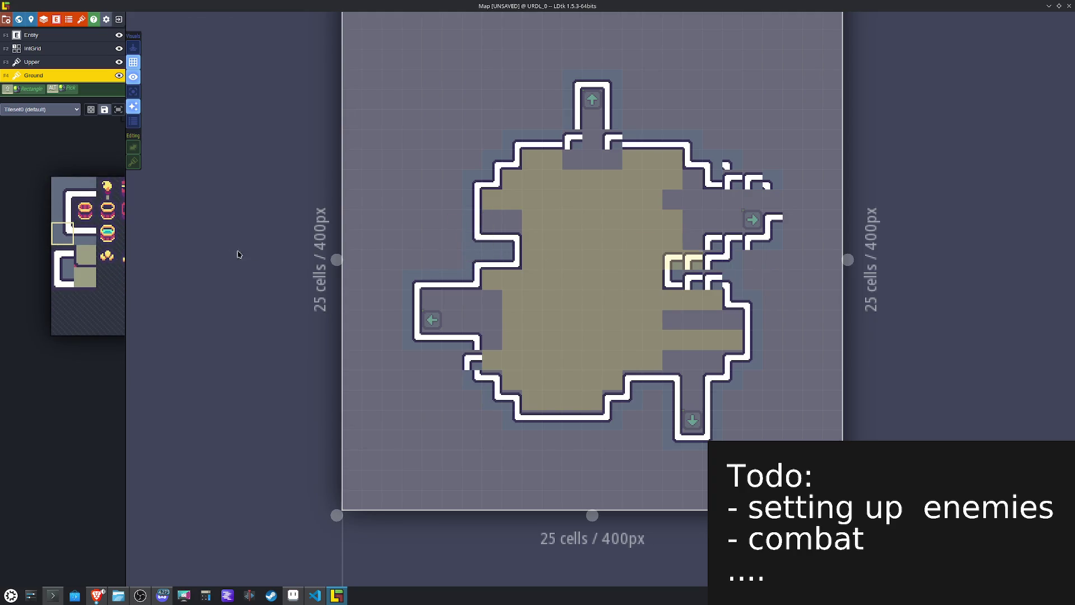
{"action": "key", "text": "space"}
{"action": "left_click", "coordinate": [84, 233]}
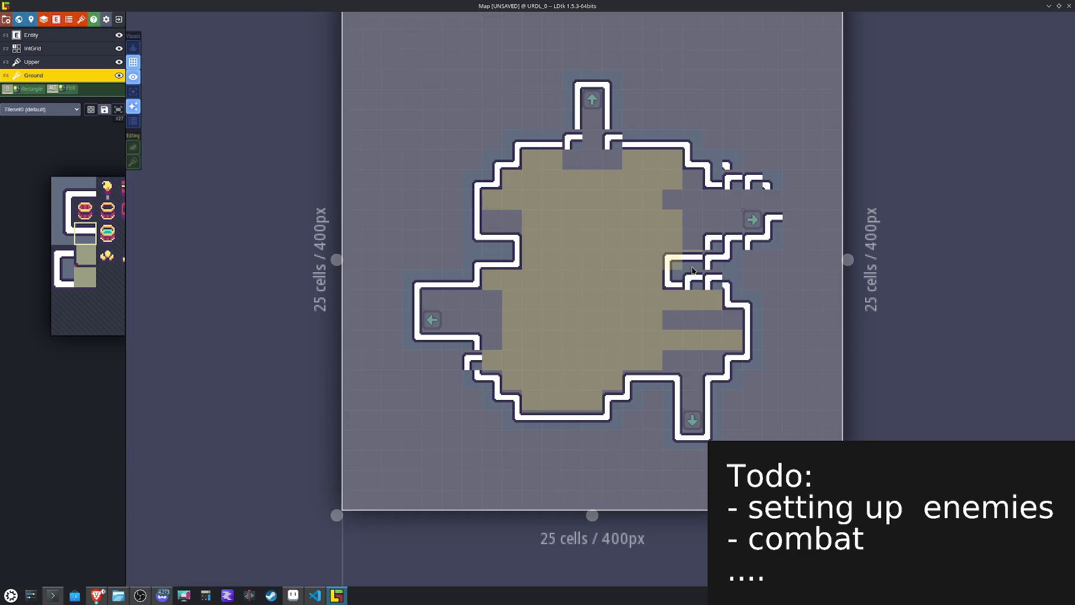
{"action": "key", "text": "space"}
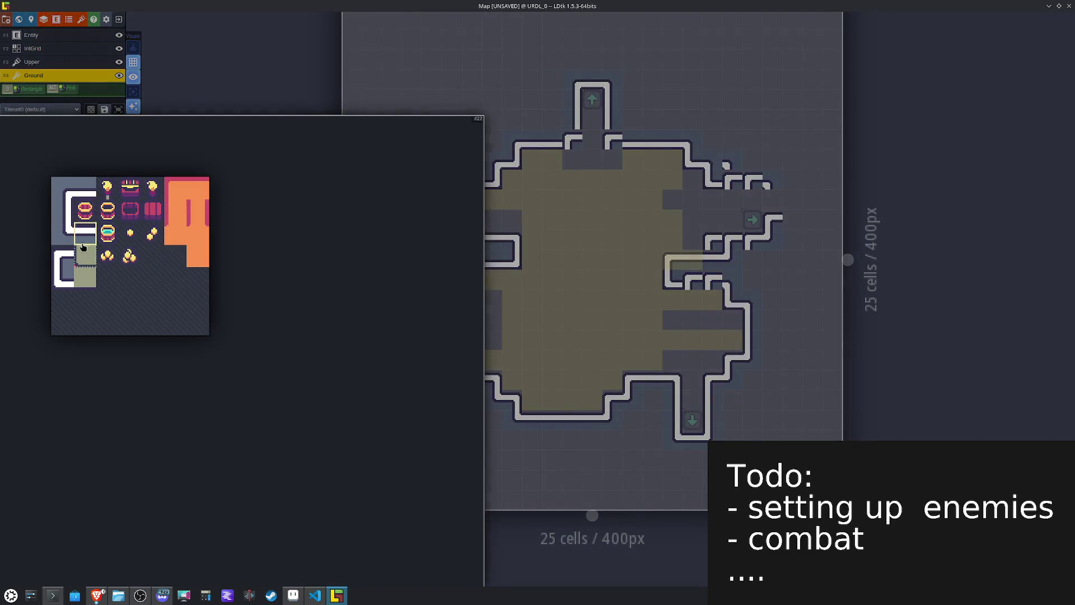
{"action": "left_click", "coordinate": [78, 193]}
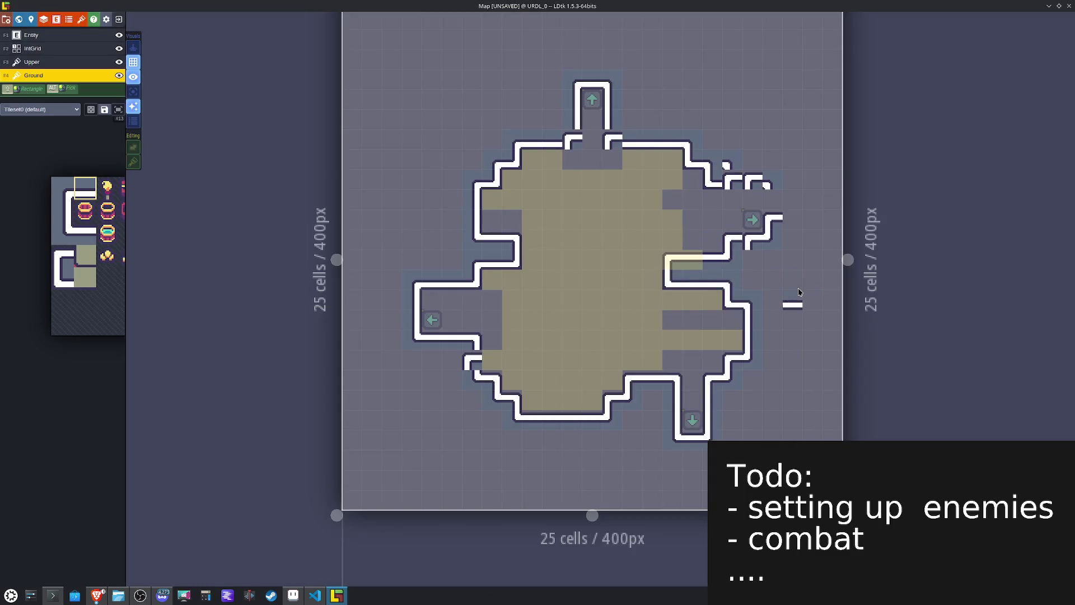
{"action": "left_click", "coordinate": [733, 272], "text": "alt"}
{"action": "left_click_drag", "start_coordinate": [742, 275], "coordinate": [748, 250]}
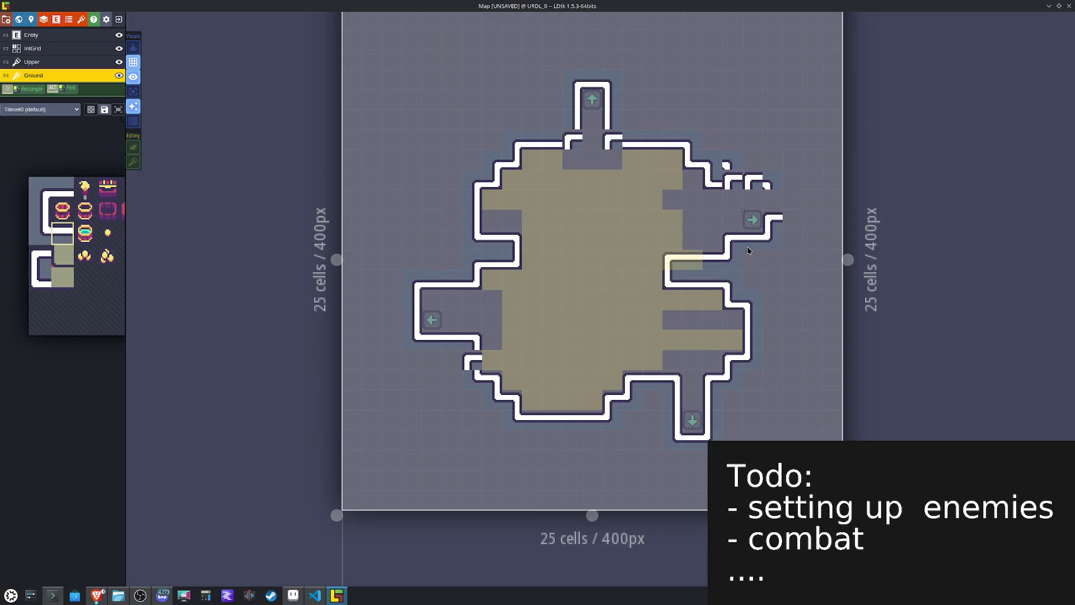
Step: Fill the gaps in the right wall and top wall with matching wall tiles
{"action": "left_click", "coordinate": [464, 213], "text": "alt"}
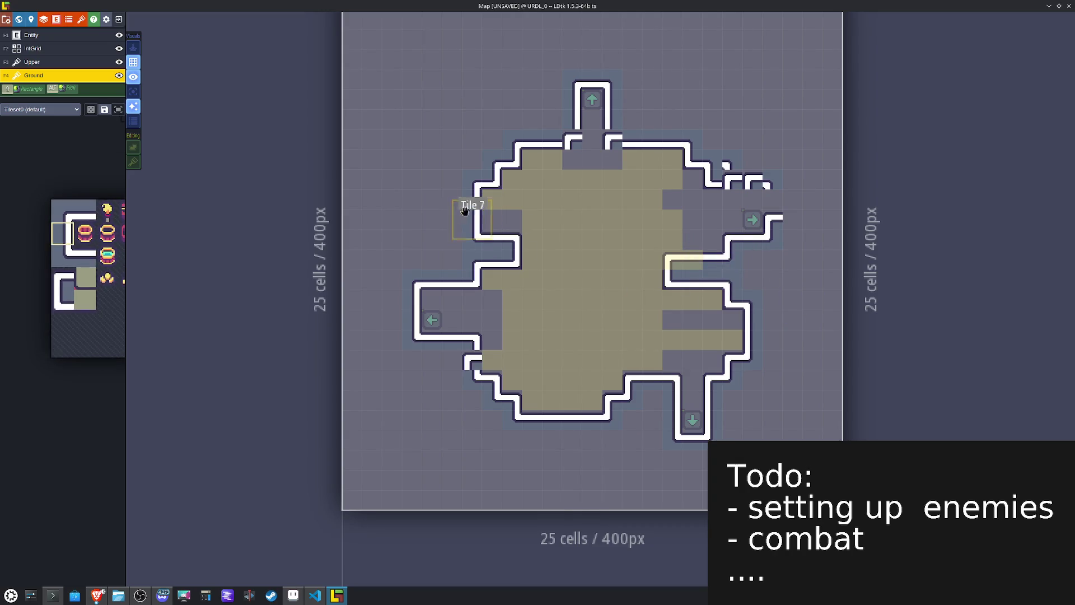
{"action": "key", "text": "x"}
{"action": "left_click", "coordinate": [768, 201]}
{"action": "left_click", "coordinate": [535, 126], "text": "alt"}
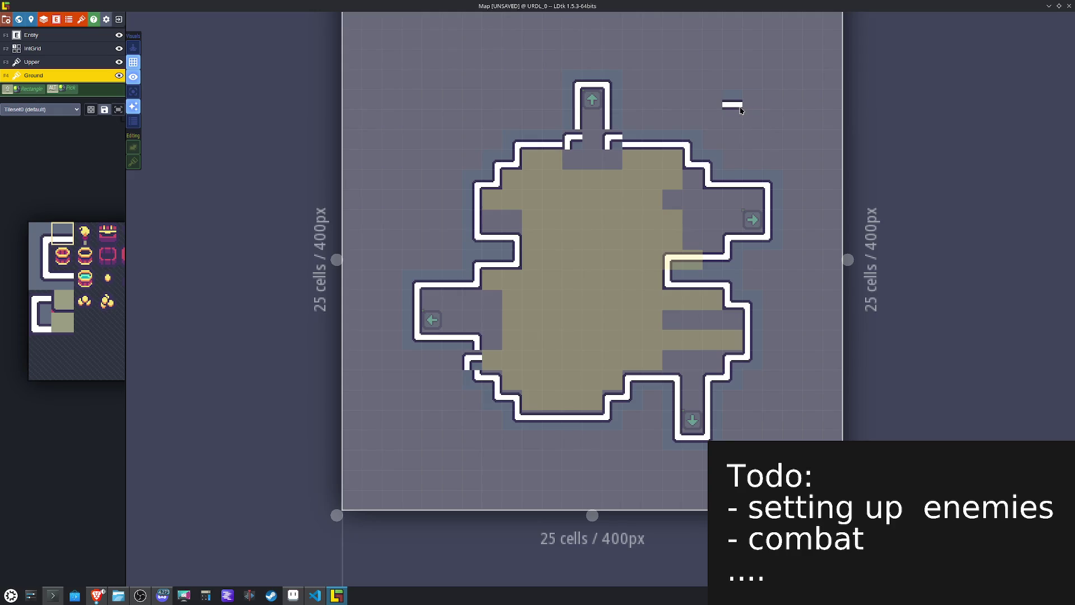
{"action": "left_click", "coordinate": [507, 148], "text": "alt"}
{"action": "left_click", "coordinate": [571, 141]}
{"action": "key", "text": "x"}
{"action": "left_click", "coordinate": [605, 140]}
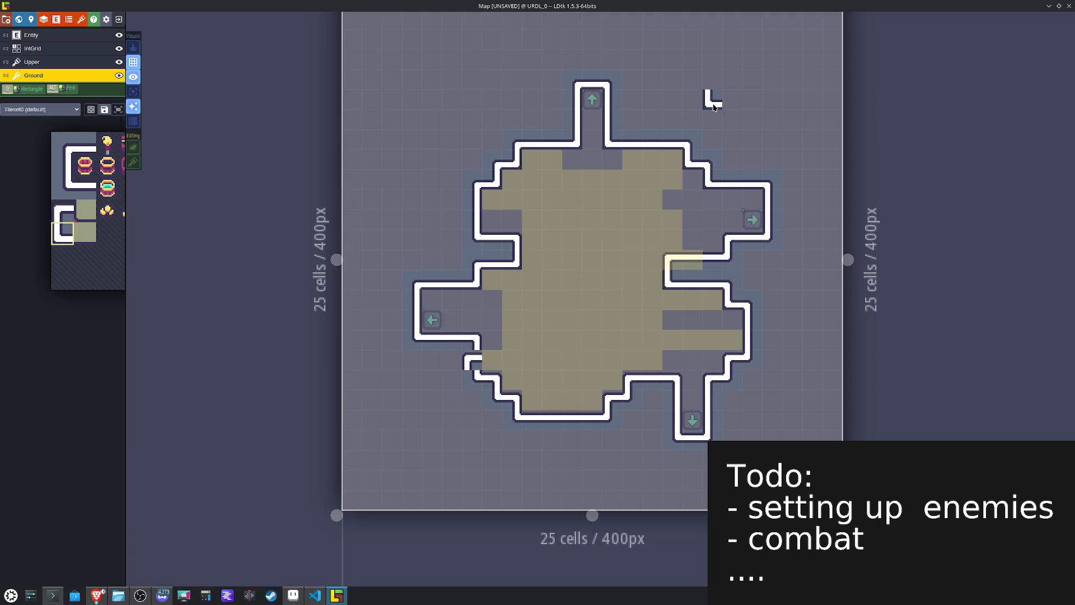
Step: On the IntGrid layer, paint Pathing cells along the lower right row
{"action": "key", "text": "F2"}
{"action": "mouse_move", "coordinate": [632, 317]}
{"action": "left_mouse_down"}
{"action": "mouse_move", "coordinate": [728, 320]}
{"action": "mouse_move", "coordinate": [431, 317]}
{"action": "mouse_move", "coordinate": [493, 338]}
{"action": "mouse_move", "coordinate": [475, 343]}
{"action": "left_mouse_up"}
{"action": "key", "text": "F4"}
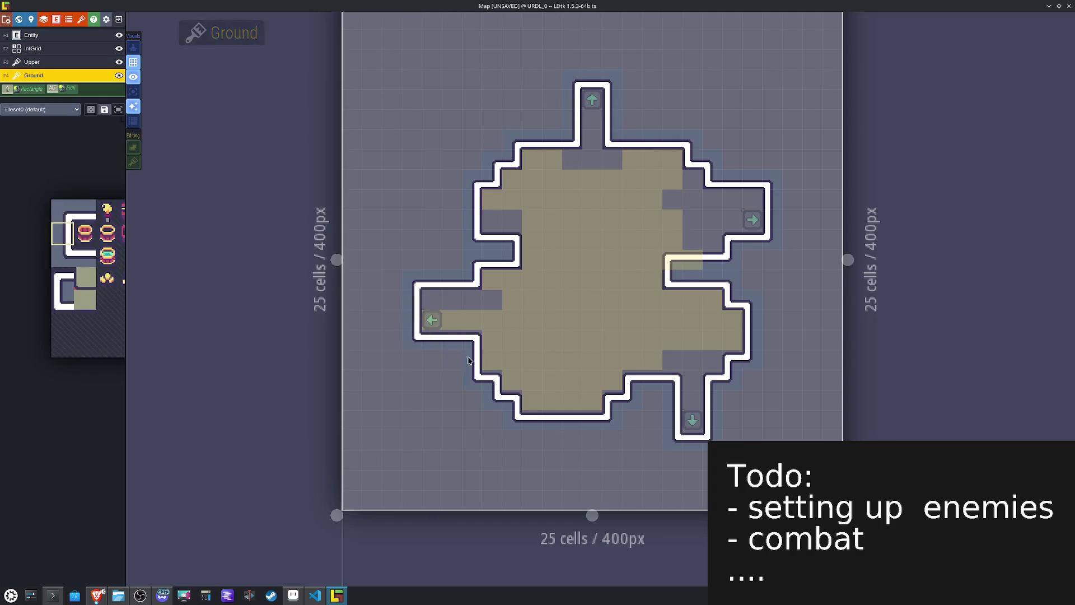
Step: Place olive ledge tiles, some mirrored, beneath the top, left and right walls
{"action": "mouse_move", "coordinate": [38, 153]}
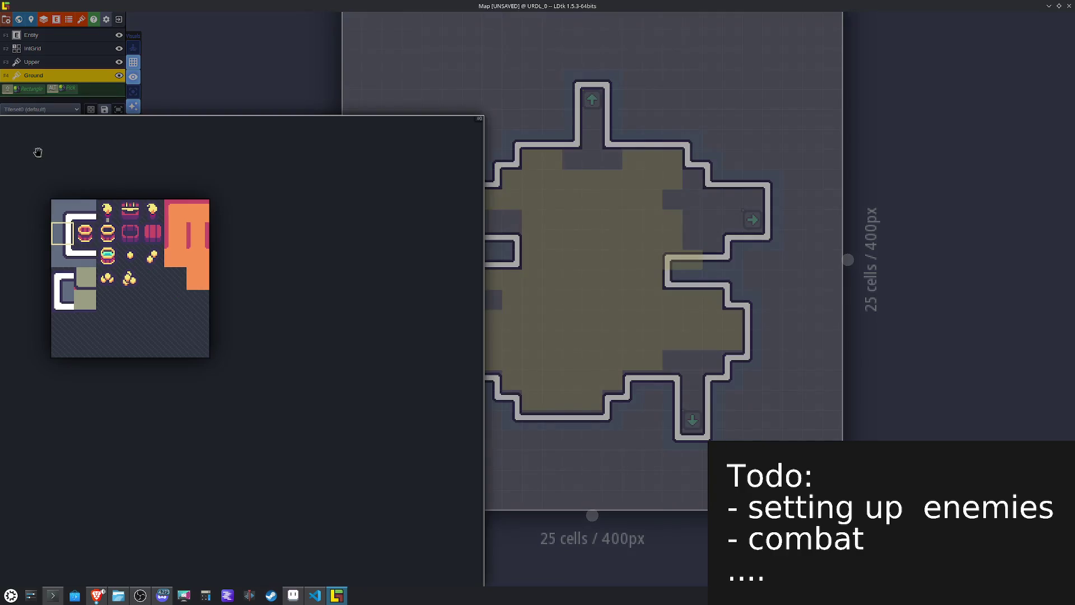
{"action": "left_click", "coordinate": [85, 289]}
{"action": "left_click", "coordinate": [674, 299]}
{"action": "left_click", "coordinate": [727, 321]}
{"action": "key", "text": "x"}
{"action": "left_click", "coordinate": [511, 280]}
{"action": "left_click", "coordinate": [491, 199]}
{"action": "left_click", "coordinate": [509, 177]}
{"action": "left_click", "coordinate": [570, 159]}
{"action": "left_click", "coordinate": [614, 160]}
{"action": "key", "text": "x"}
{"action": "left_click", "coordinate": [694, 179]}
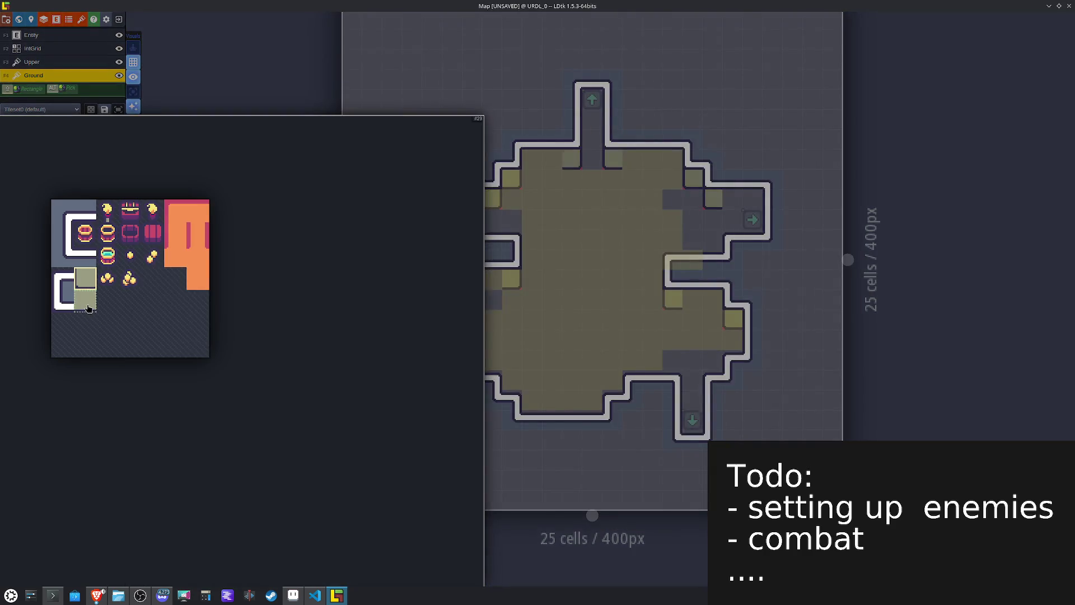
Step: Paint plain ledge tiles along the top inner row and the left arm
{"action": "left_click", "coordinate": [88, 308]}
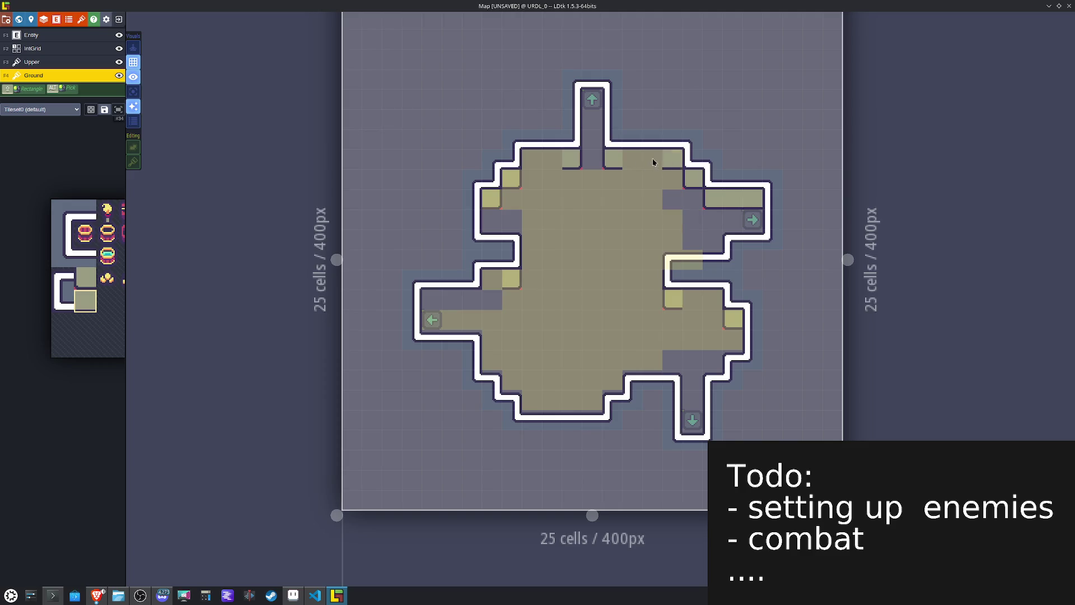
{"action": "left_click_drag", "start_coordinate": [672, 159], "coordinate": [624, 159]}
{"action": "left_click_drag", "start_coordinate": [534, 163], "coordinate": [551, 161]}
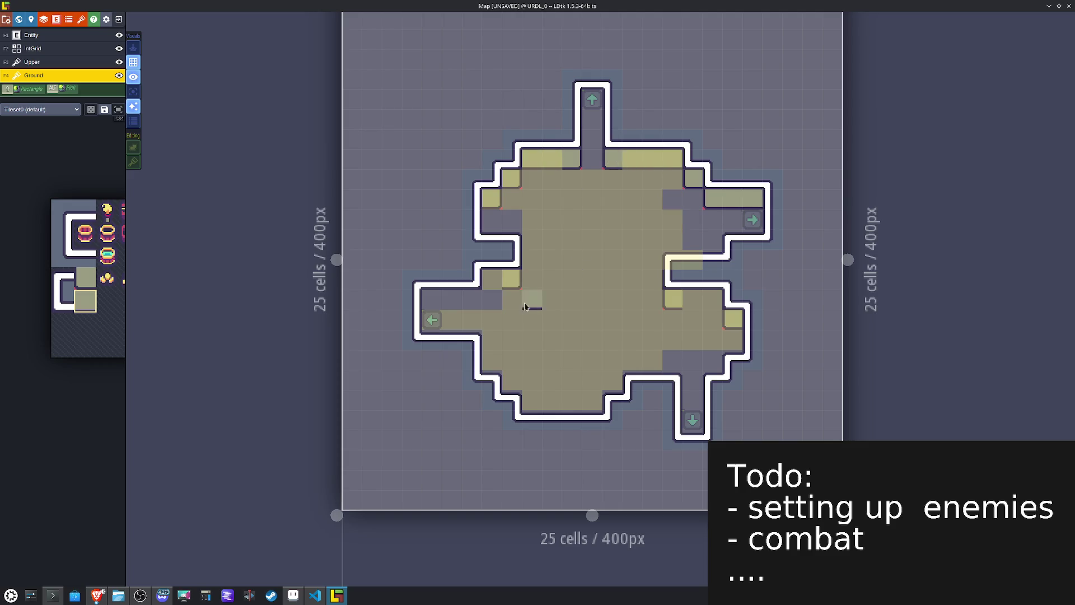
{"action": "left_click", "coordinate": [489, 279]}
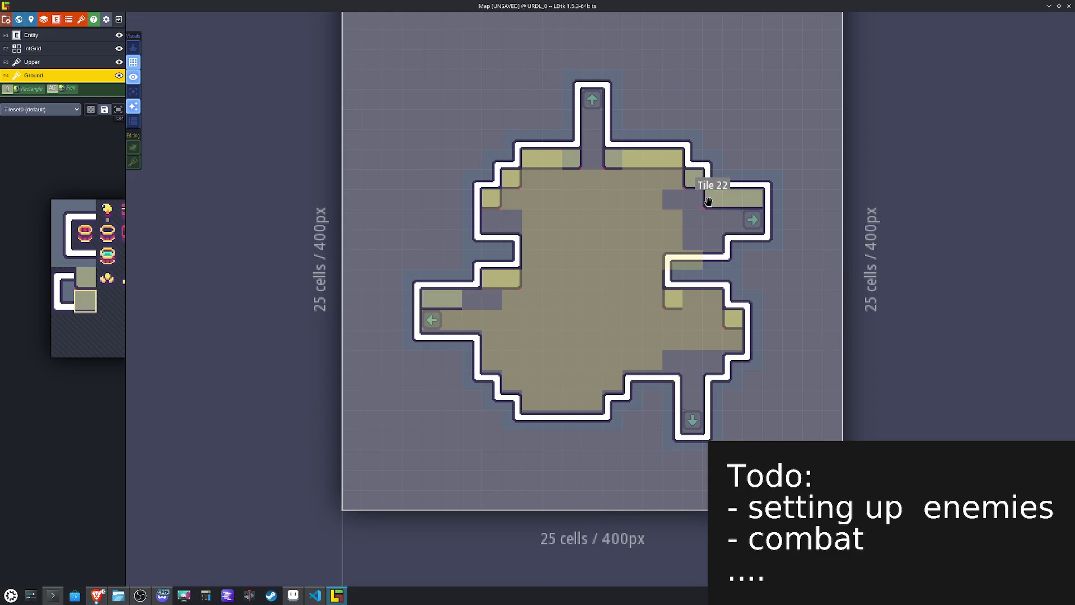
Step: Clear Pathing from the ledge cells on the IntGrid layer
{"action": "left_click", "coordinate": [694, 179], "text": "alt"}
{"action": "key", "text": "x"}
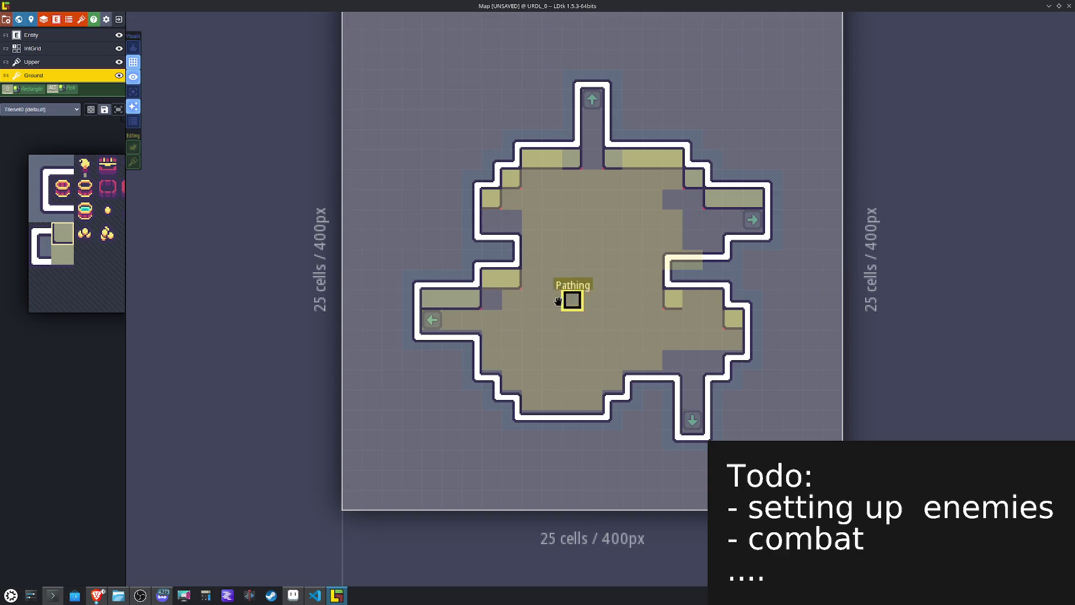
{"action": "key", "text": "F2"}
{"action": "mouse_move", "coordinate": [492, 278]}
{"action": "left_mouse_down"}
{"action": "mouse_move", "coordinate": [512, 175]}
{"action": "mouse_move", "coordinate": [530, 161]}
{"action": "mouse_move", "coordinate": [603, 152]}
{"action": "mouse_move", "coordinate": [650, 158]}
{"action": "mouse_move", "coordinate": [732, 254]}
{"action": "mouse_move", "coordinate": [671, 300]}
{"action": "mouse_move", "coordinate": [730, 318]}
{"action": "mouse_move", "coordinate": [670, 257]}
{"action": "mouse_move", "coordinate": [693, 257]}
{"action": "left_mouse_up"}
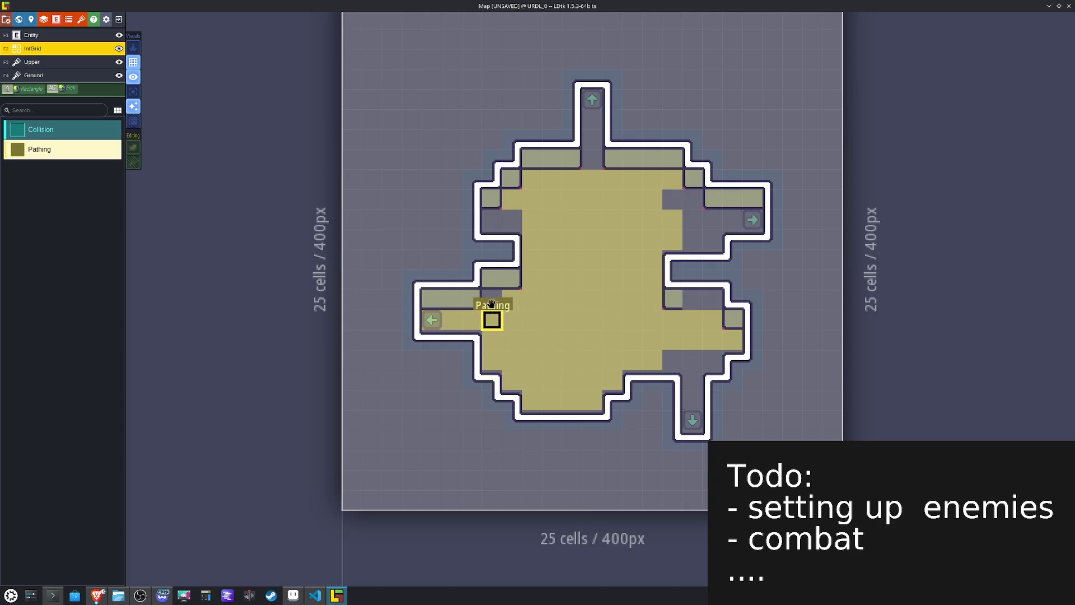
Step: Erase Pathing cells at the left notch and under the top entrance
{"action": "key", "text": "F4"}
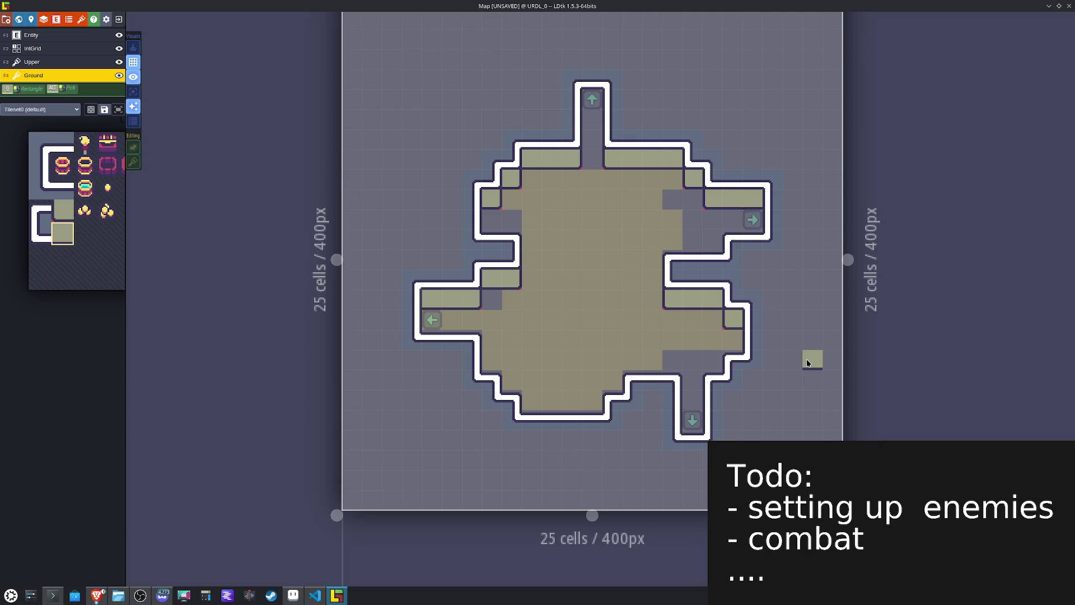
{"action": "key", "text": "F2"}
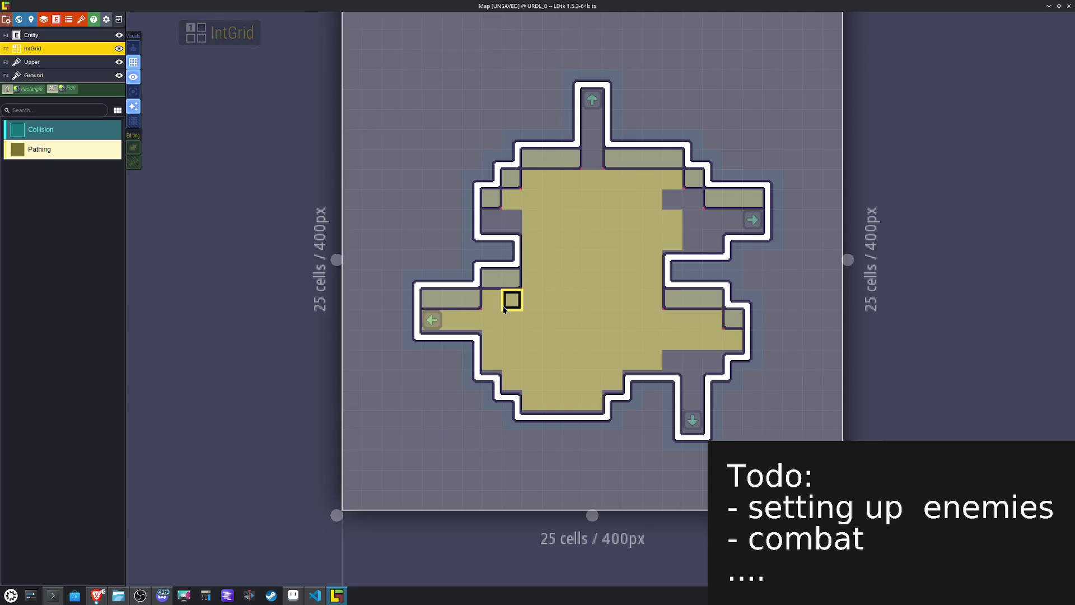
{"action": "mouse_move", "coordinate": [493, 308]}
{"action": "left_mouse_down"}
{"action": "mouse_move", "coordinate": [492, 338]}
{"action": "mouse_move", "coordinate": [473, 314]}
{"action": "mouse_move", "coordinate": [430, 314]}
{"action": "left_mouse_up"}
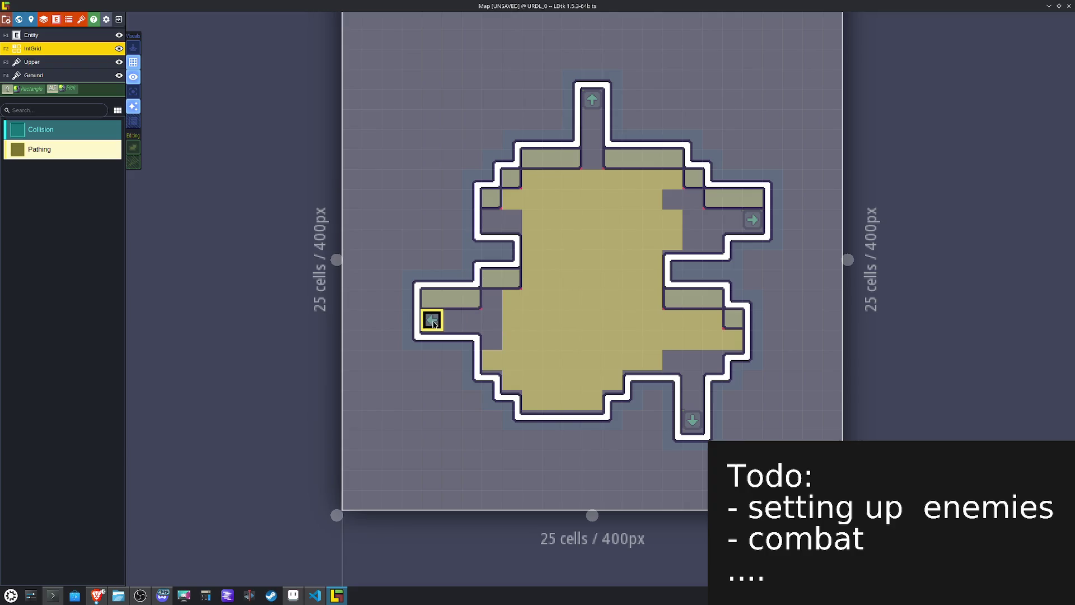
{"action": "left_click_drag", "start_coordinate": [612, 178], "coordinate": [571, 175]}
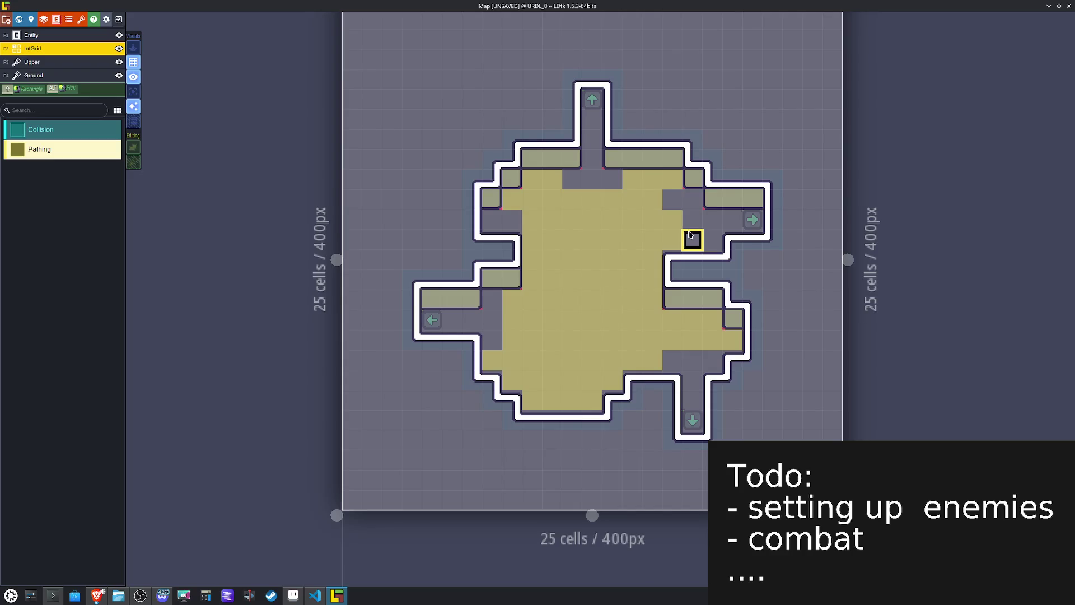
Step: Erase the Pathing column near the right doorway and paint two Pathing cells in the room centre
{"action": "left_click", "coordinate": [707, 239]}
{"action": "right_click", "coordinate": [713, 240]}
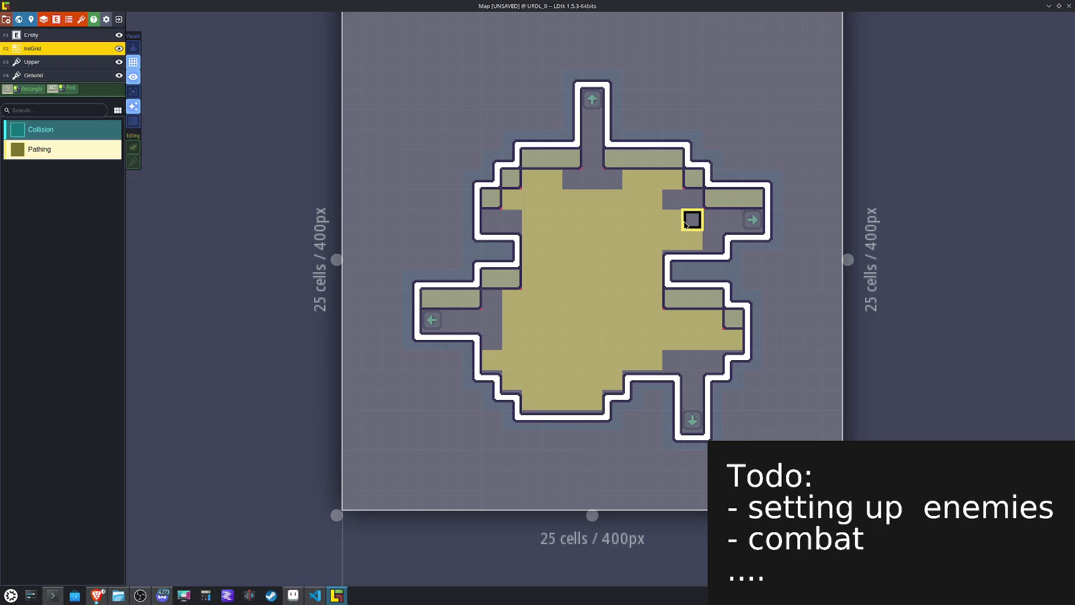
{"action": "right_click", "coordinate": [690, 239]}
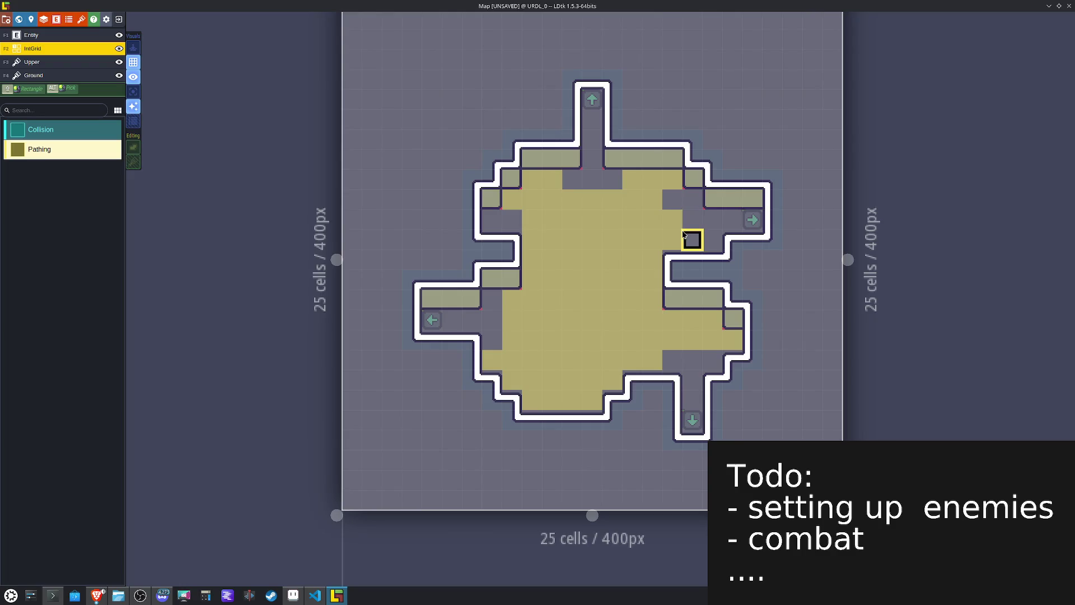
{"action": "left_click", "coordinate": [670, 199]}
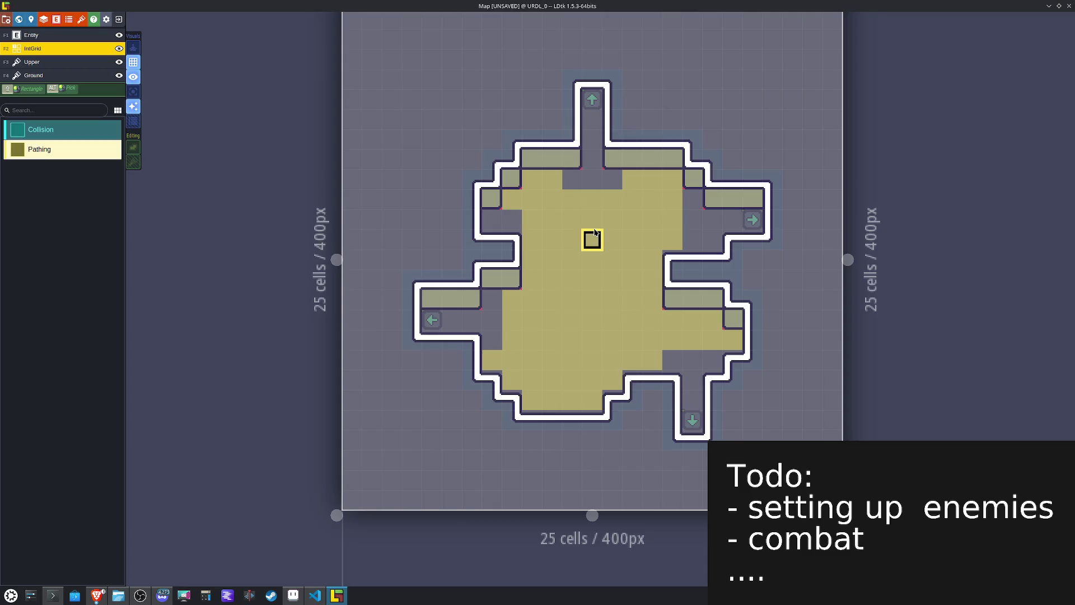
{"action": "left_click_drag", "start_coordinate": [691, 199], "coordinate": [691, 238]}
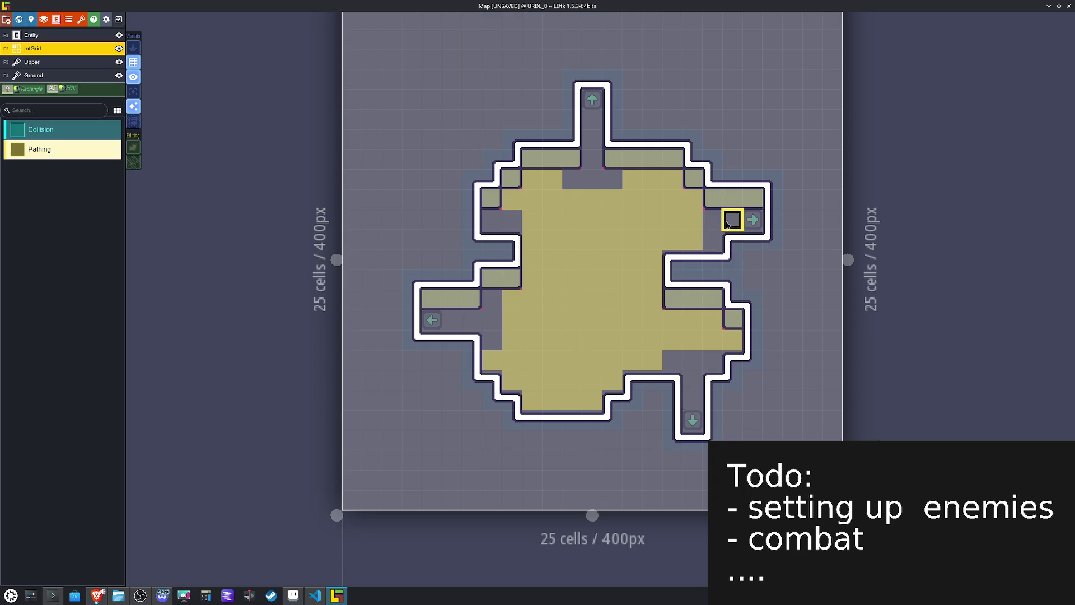
{"action": "mouse_move", "coordinate": [701, 219]}
{"action": "left_mouse_down"}
{"action": "mouse_move", "coordinate": [691, 216]}
{"action": "mouse_move", "coordinate": [692, 240]}
{"action": "left_mouse_up"}
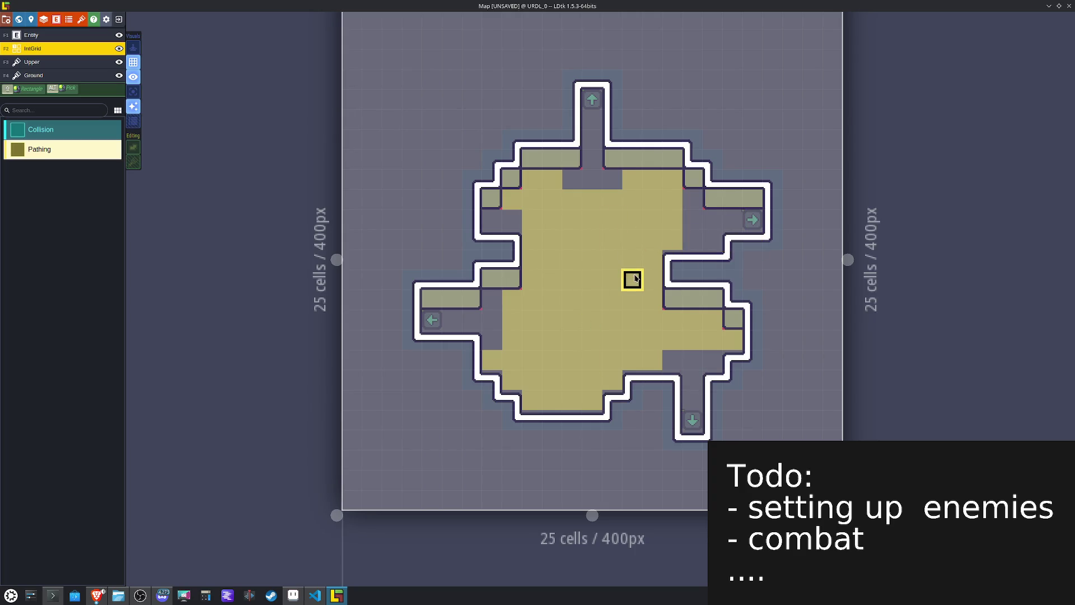
{"action": "left_click_drag", "start_coordinate": [512, 220], "coordinate": [491, 219]}
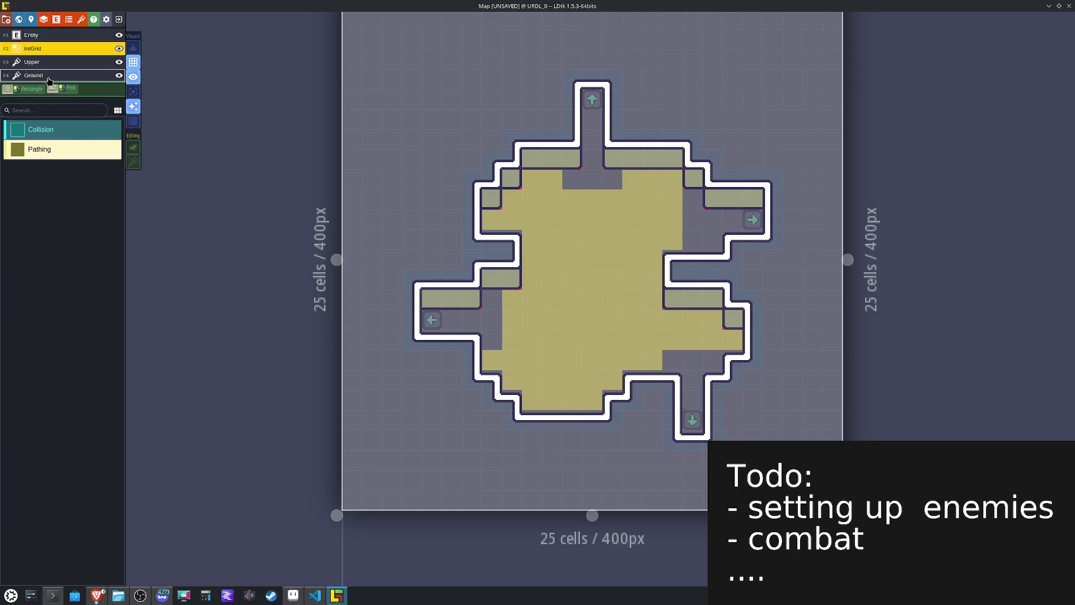
Step: Select the Ground layer and pick a tile from its tileset
{"action": "left_click", "coordinate": [49, 80]}
{"action": "mouse_move", "coordinate": [77, 167]}
{"action": "left_click", "coordinate": [131, 143]}
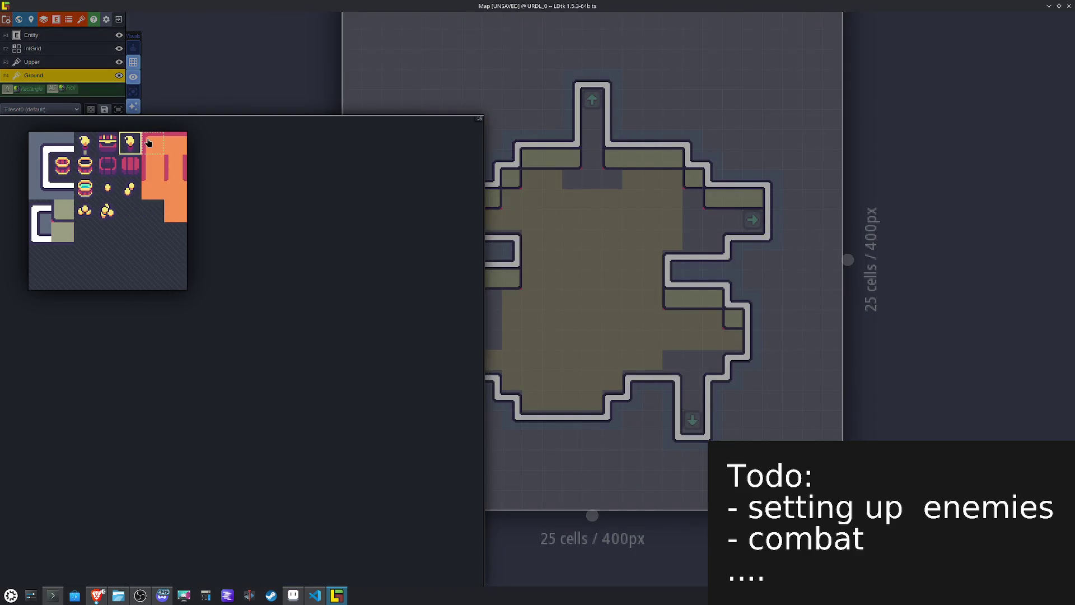
Step: Paint orange Ground tiles at the upper-left, mirrored ones at the upper-right, and one in the left corridor
{"action": "left_click_drag", "start_coordinate": [533, 181], "coordinate": [500, 219]}
{"action": "key", "text": "x"}
{"action": "left_click", "coordinate": [670, 181]}
{"action": "left_click", "coordinate": [691, 200]}
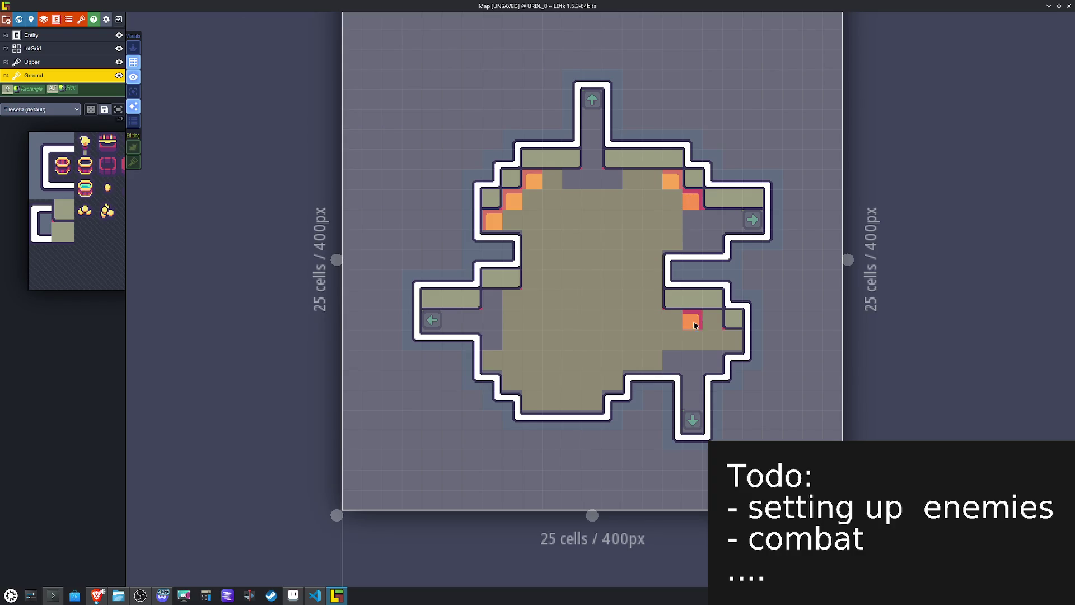
{"action": "key", "text": "x"}
{"action": "left_click", "coordinate": [493, 300]}
Step: Fill the top-row gaps orange and paint the right corridor row out to the door
{"action": "mouse_move", "coordinate": [116, 225]}
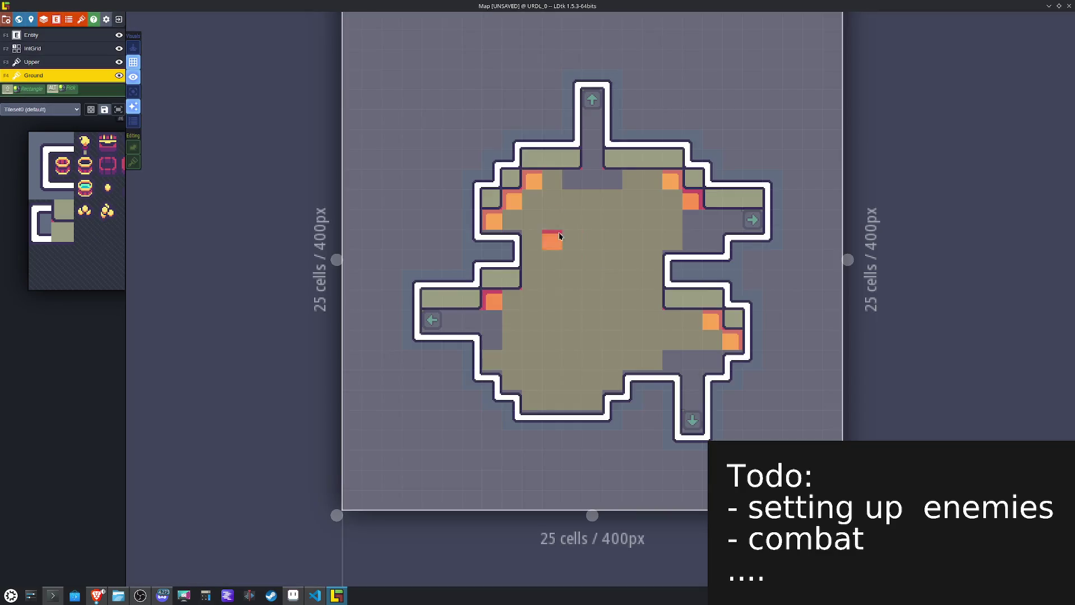
{"action": "left_click", "coordinate": [552, 182]}
{"action": "left_click", "coordinate": [611, 180]}
{"action": "left_click", "coordinate": [631, 180]}
{"action": "left_click", "coordinate": [652, 180]}
{"action": "left_click", "coordinate": [712, 218]}
{"action": "left_click_drag", "start_coordinate": [713, 217], "coordinate": [752, 220]}
{"action": "left_click", "coordinate": [689, 319]}
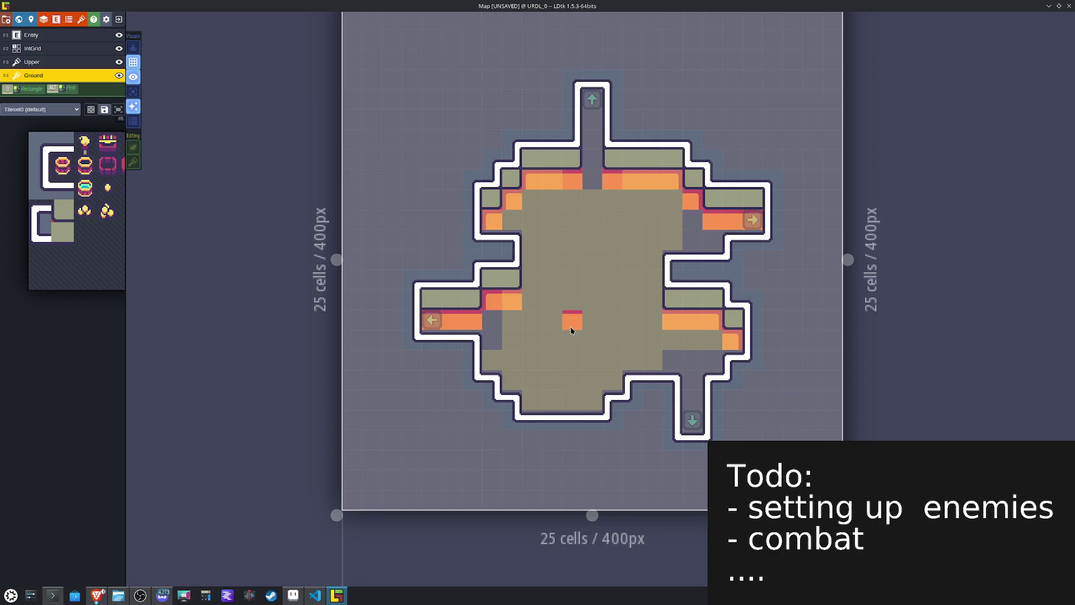
Step: Place a Y-flipped orange tile in the bottom corridor and fill another top-row gap
{"action": "mouse_move", "coordinate": [108, 190]}
{"action": "left_click", "coordinate": [168, 188]}
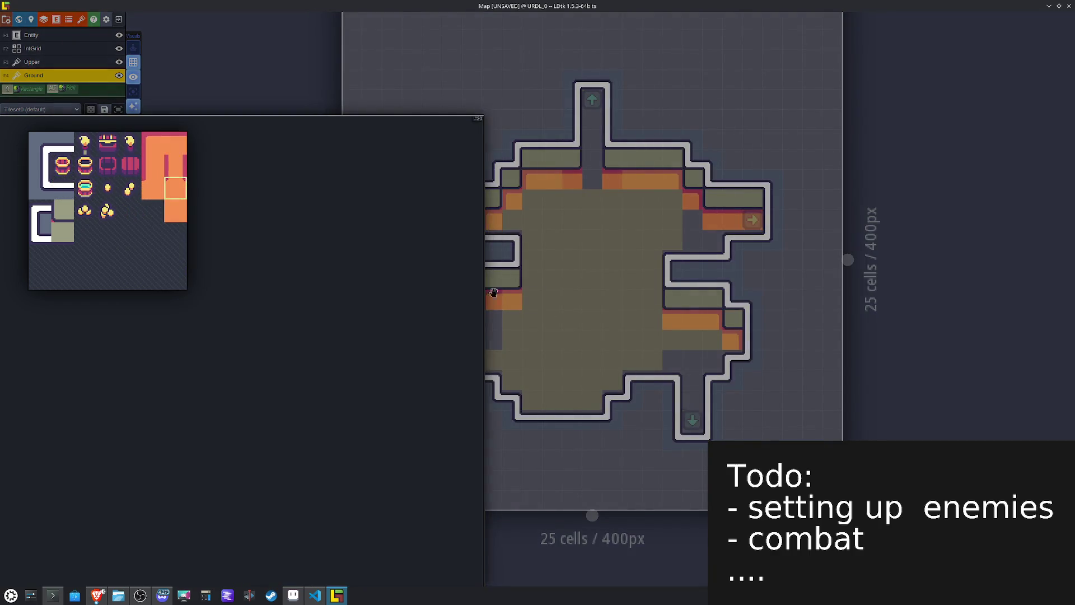
{"action": "key", "text": "y"}
{"action": "left_click", "coordinate": [692, 383]}
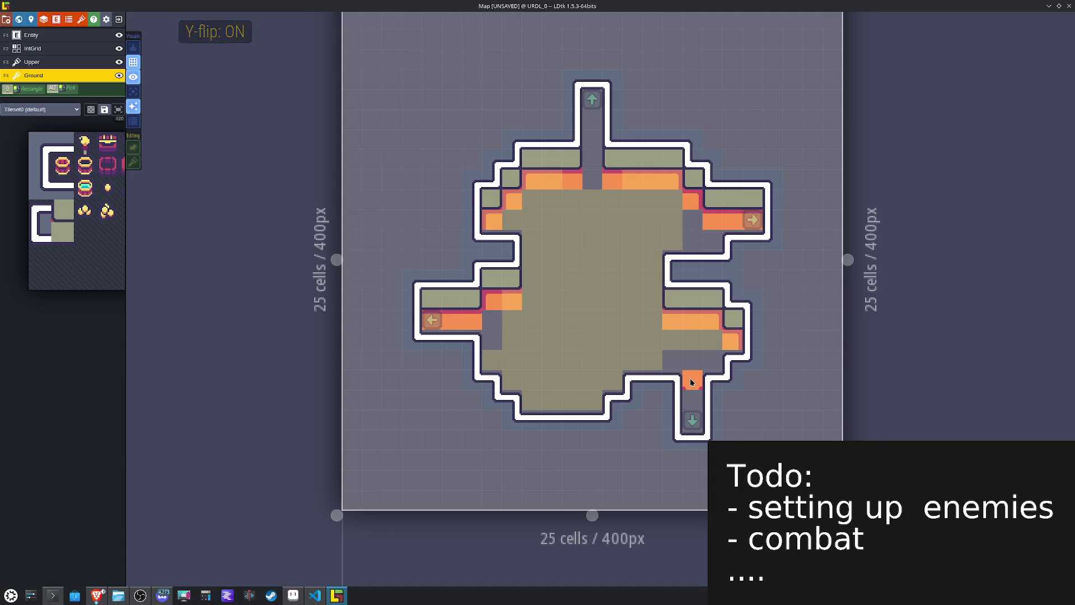
{"action": "left_click", "coordinate": [590, 182]}
{"action": "key", "text": "u"}
{"action": "key", "text": "u"}
{"action": "key", "text": "y"}
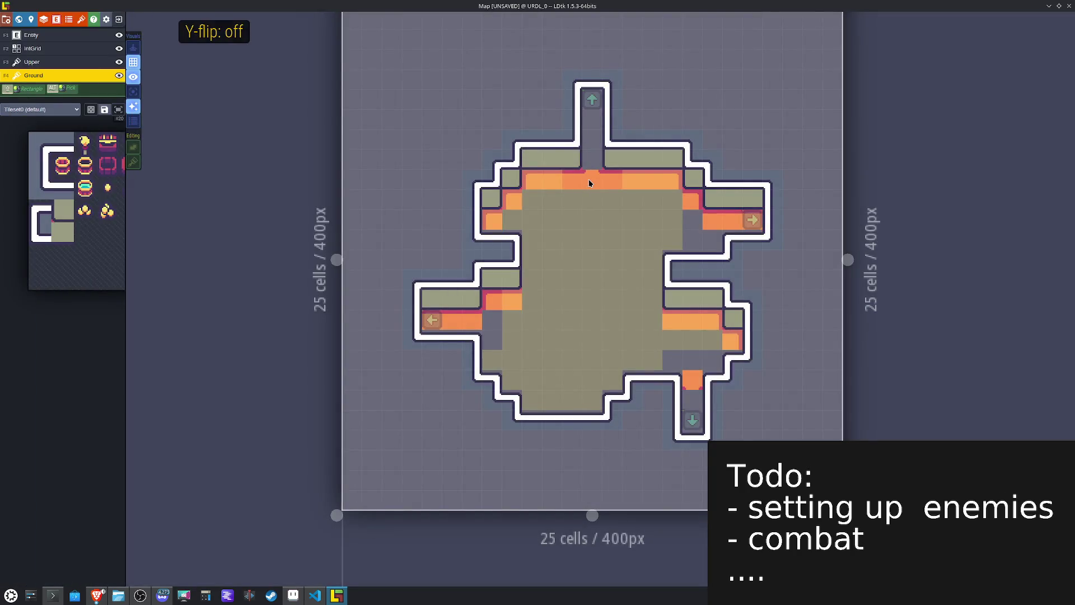
Step: Paint orange columns down the top corridor and the bottom corridor to the edge
{"action": "mouse_move", "coordinate": [86, 224]}
{"action": "left_click", "coordinate": [171, 166]}
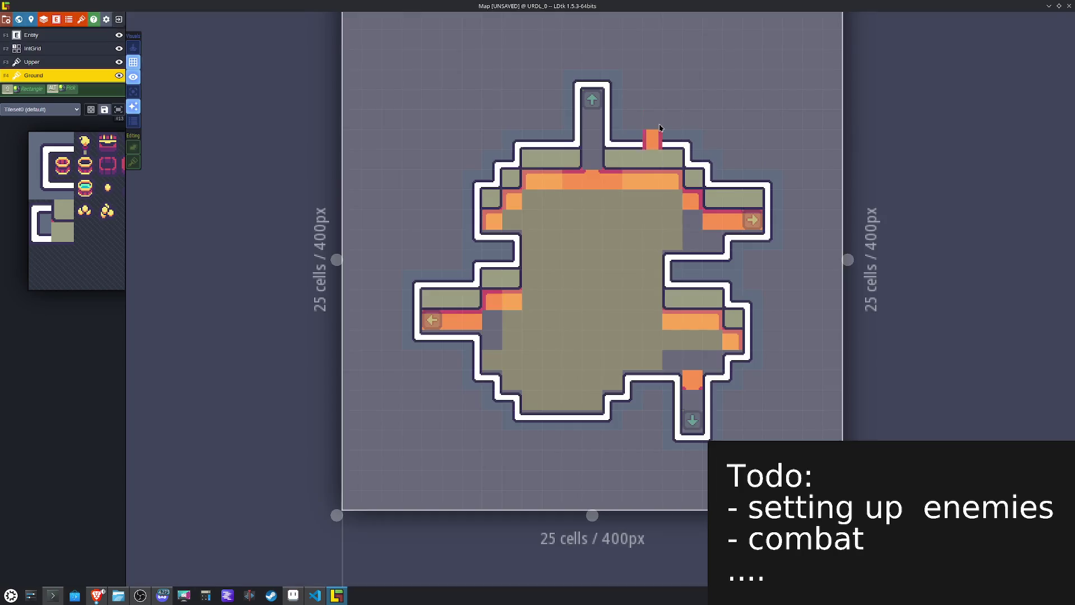
{"action": "left_click_drag", "start_coordinate": [593, 100], "coordinate": [581, 188]}
{"action": "left_click_drag", "start_coordinate": [694, 420], "coordinate": [695, 421]}
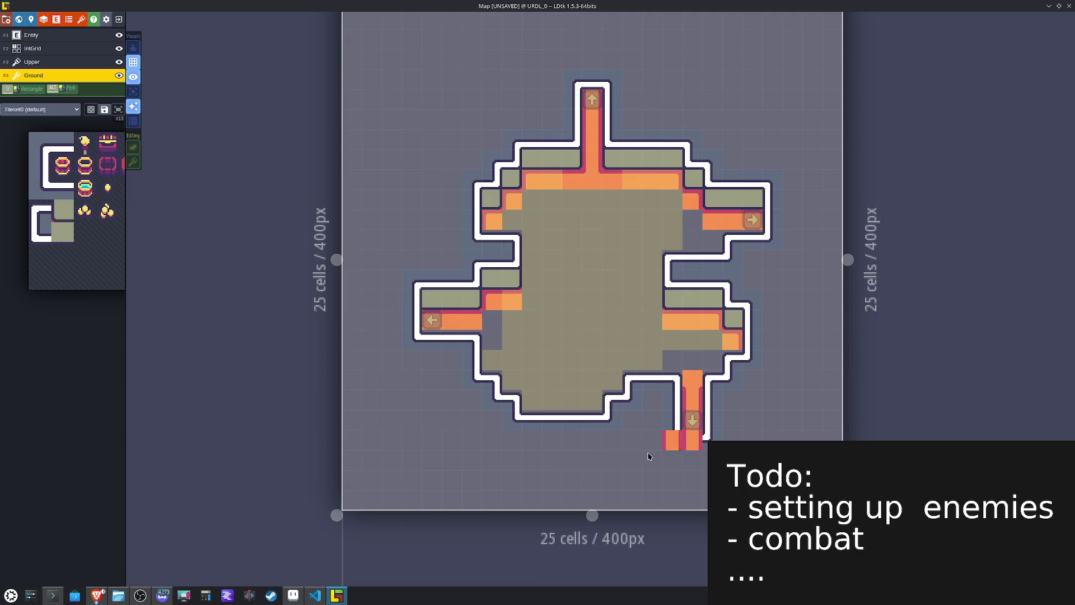
Step: Stamp orange wall-edge tiles along the bottom wall, mirroring some with X-flip
{"action": "mouse_move", "coordinate": [57, 206]}
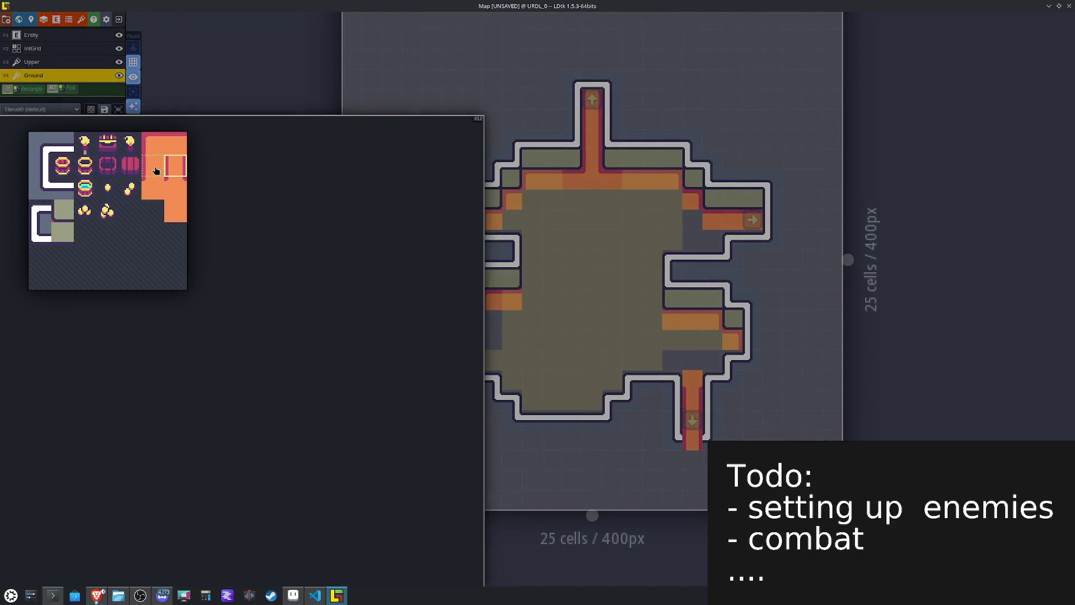
{"action": "left_click", "coordinate": [156, 171]}
{"action": "left_click", "coordinate": [613, 399]}
{"action": "key", "text": "x"}
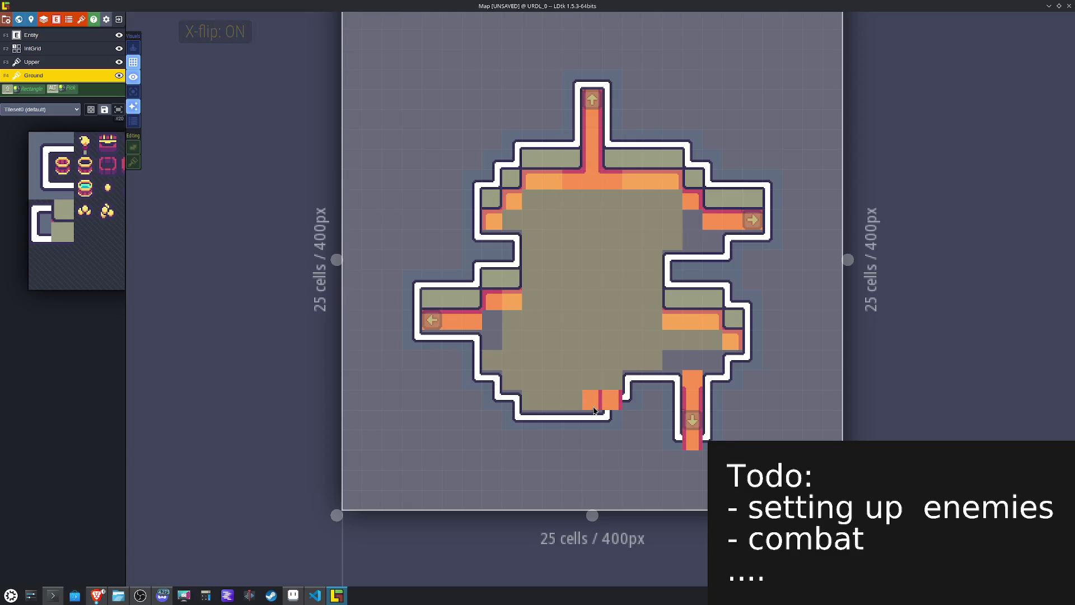
{"action": "left_click", "coordinate": [592, 423]}
{"action": "key", "text": "x"}
{"action": "left_click", "coordinate": [533, 422]}
Step: Add orange edge tiles along the left and right walls, with mirrored pieces on the right
{"action": "left_click", "coordinate": [492, 379]}
{"action": "left_click", "coordinate": [492, 359]}
{"action": "left_click", "coordinate": [652, 359]}
{"action": "key", "text": "x"}
{"action": "left_click", "coordinate": [730, 359]}
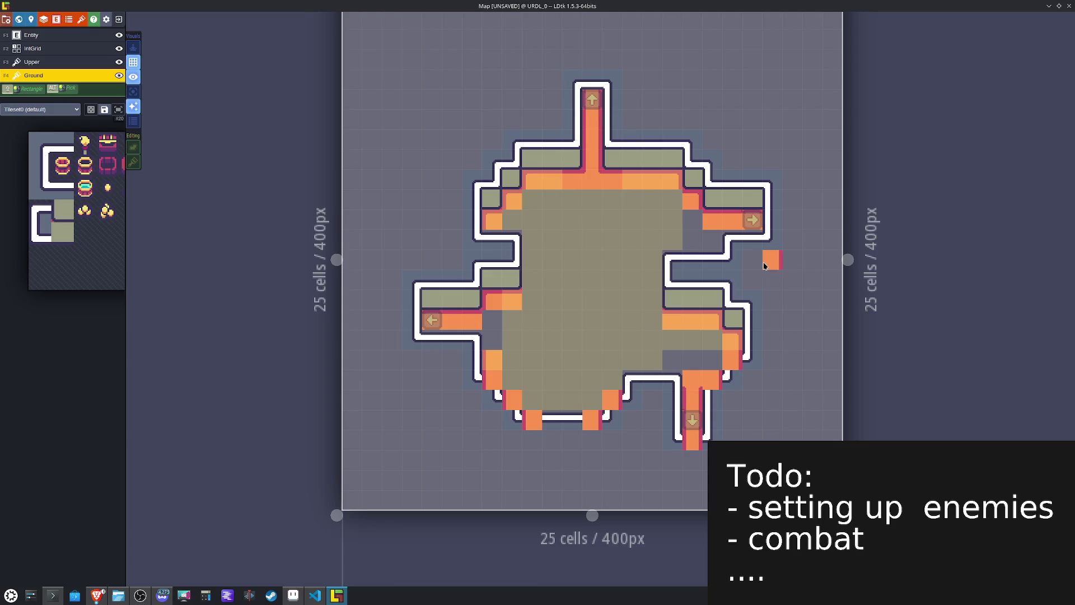
{"action": "left_click", "coordinate": [652, 293]}
{"action": "key", "text": "x"}
{"action": "left_click", "coordinate": [537, 274]}
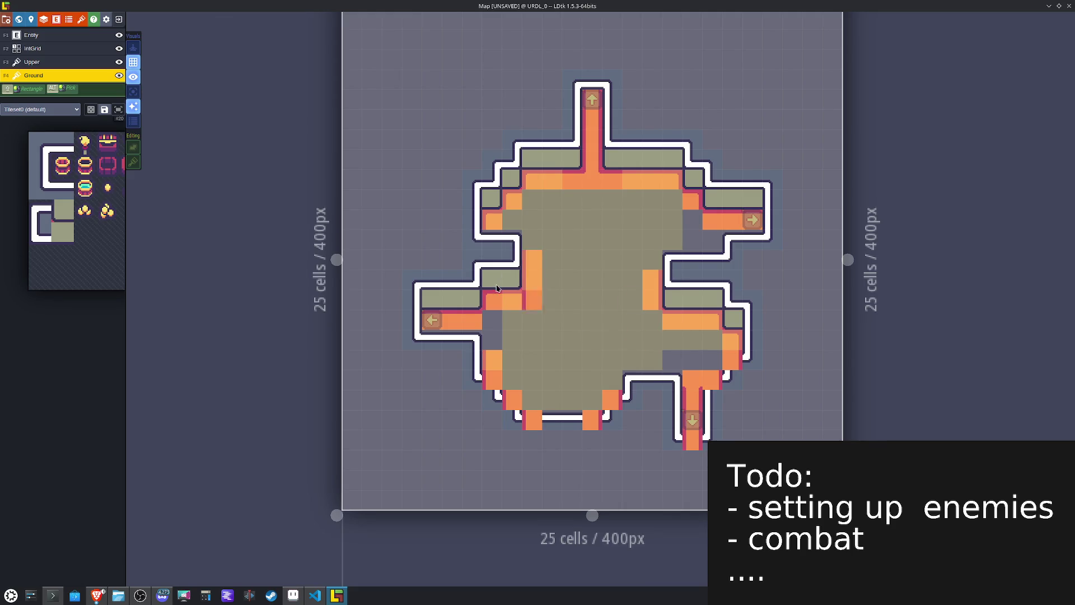
Step: Place a Y-flipped edge tile at the top of the left wall, then reset both flips
{"action": "key", "text": "space"}
{"action": "key", "text": "space"}
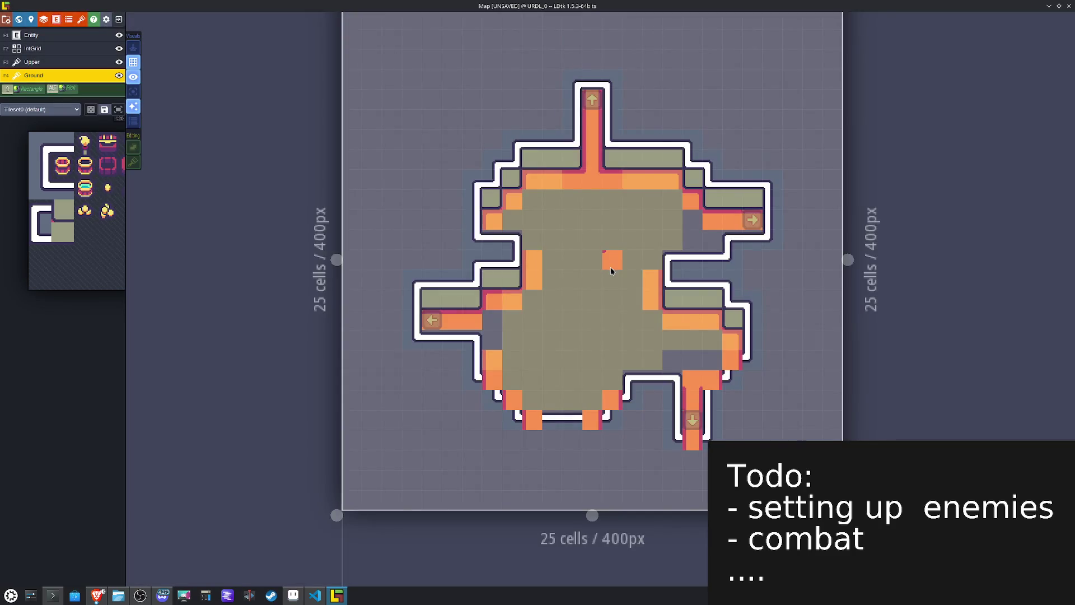
{"action": "key", "text": "y"}
{"action": "left_click", "coordinate": [539, 236]}
{"action": "key", "text": "x"}
{"action": "key", "text": "u"}
{"action": "key", "text": "Escape"}
{"action": "key", "text": "y"}
{"action": "key", "text": "x"}
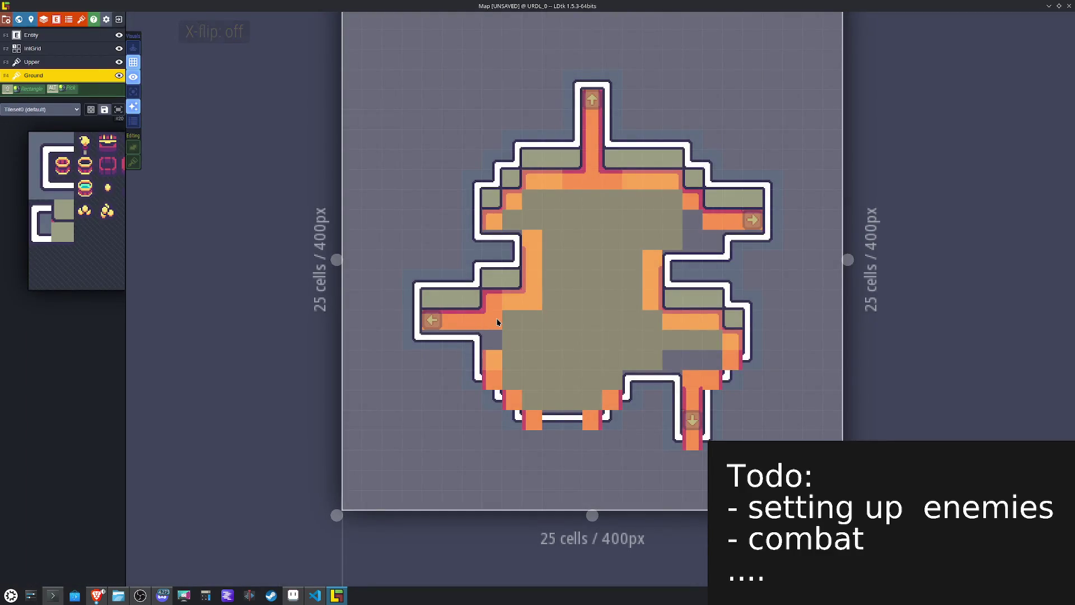
Step: Paint orange corners at the floor's right edge, top-right and top-left
{"action": "key", "text": "x"}
{"action": "left_click", "coordinate": [652, 317]}
{"action": "left_click", "coordinate": [669, 200]}
{"action": "key", "text": "x"}
{"action": "left_click", "coordinate": [535, 202]}
Step: Add vertically flipped floor-edge tiles at the lower left and the floor's bottom
{"action": "key", "text": "y"}
{"action": "left_click", "coordinate": [516, 375]}
{"action": "left_click", "coordinate": [496, 335]}
{"action": "key", "text": "x"}
{"action": "left_click", "coordinate": [584, 394]}
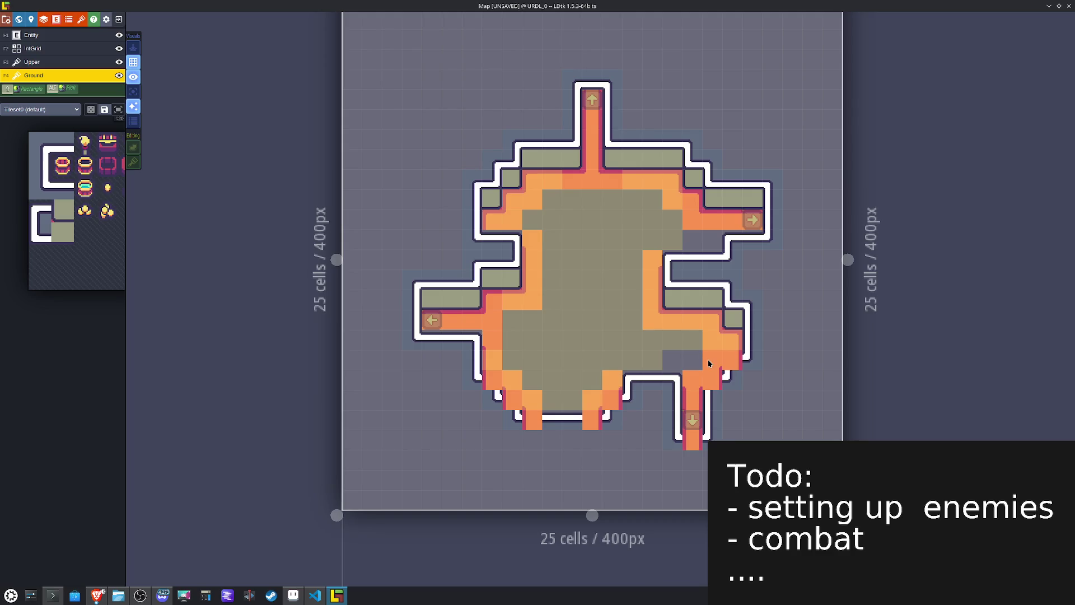
{"action": "left_click", "coordinate": [56, 62]}
{"action": "key", "text": "space"}
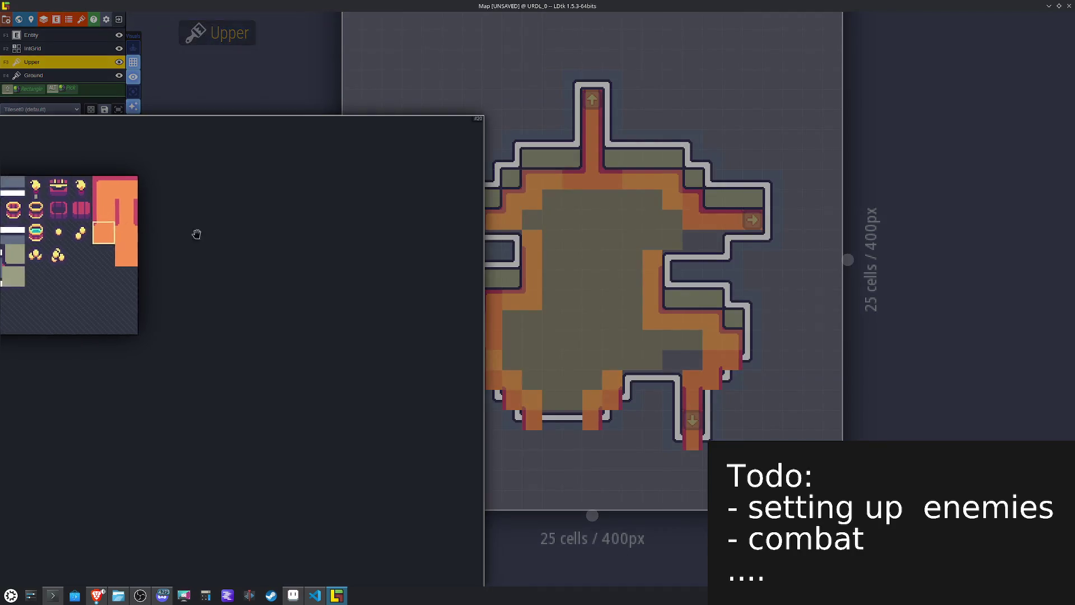
Step: Flood-fill the remaining grey floor with the plain orange Ground tile
{"action": "left_click", "coordinate": [86, 264]}
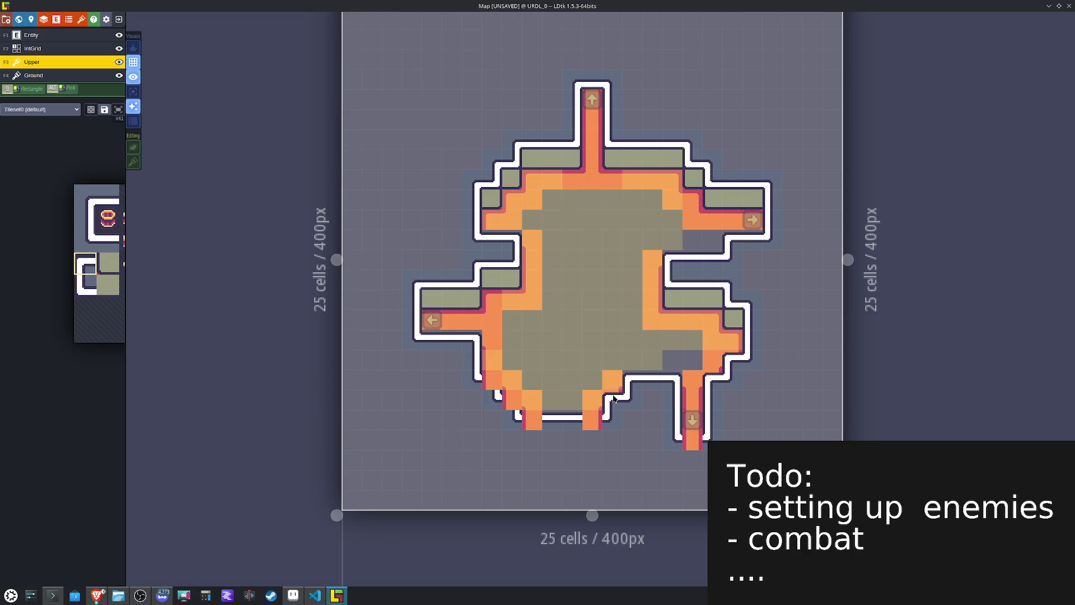
{"action": "key", "text": "x"}
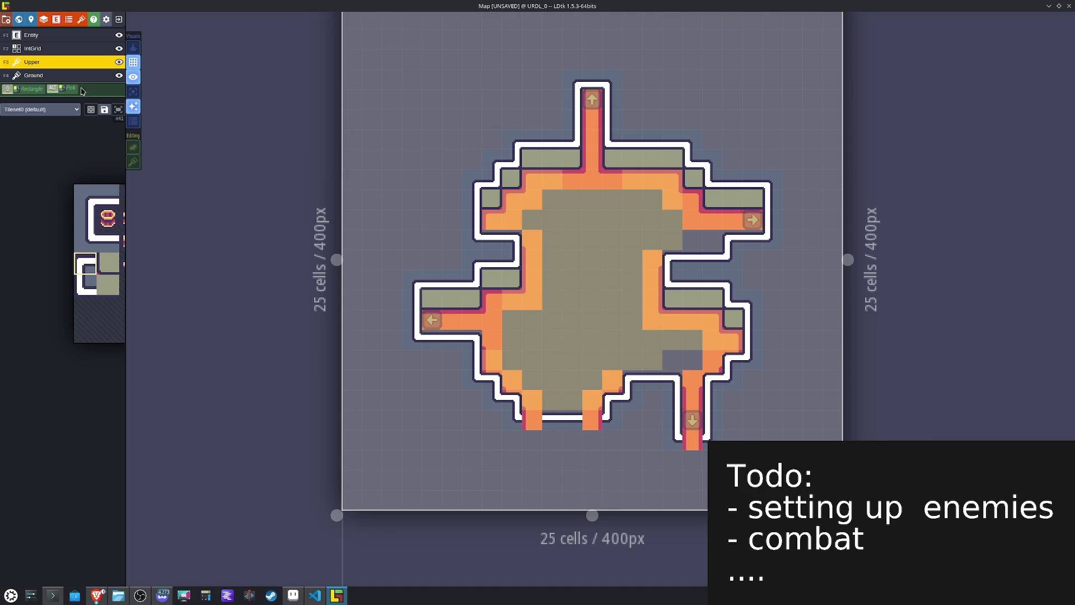
{"action": "left_click", "coordinate": [30, 76]}
{"action": "left_click", "coordinate": [197, 237]}
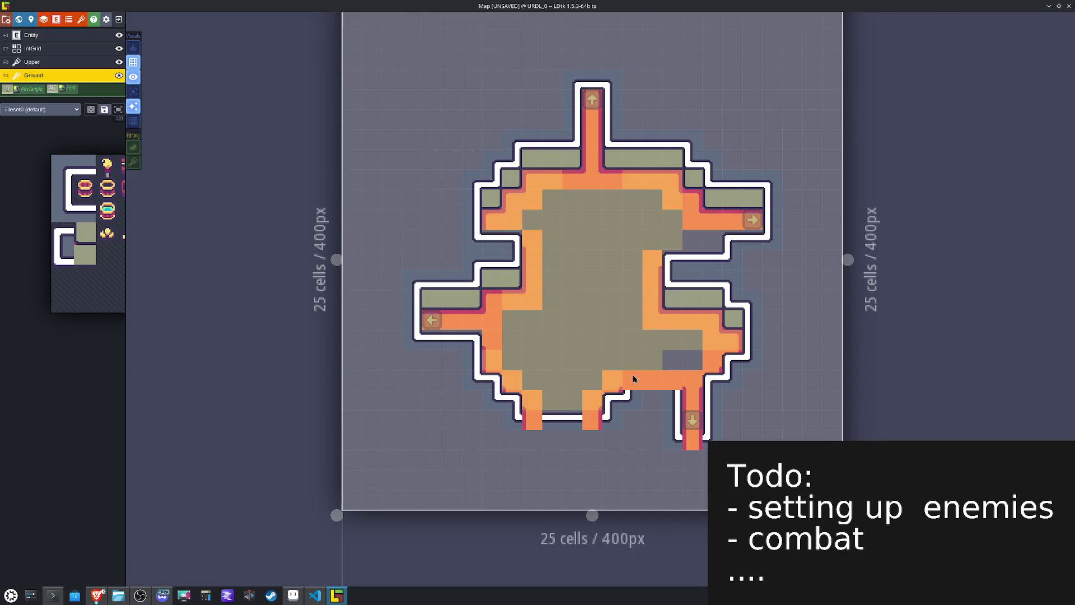
{"action": "left_click", "coordinate": [568, 331], "text": "alt+shift"}
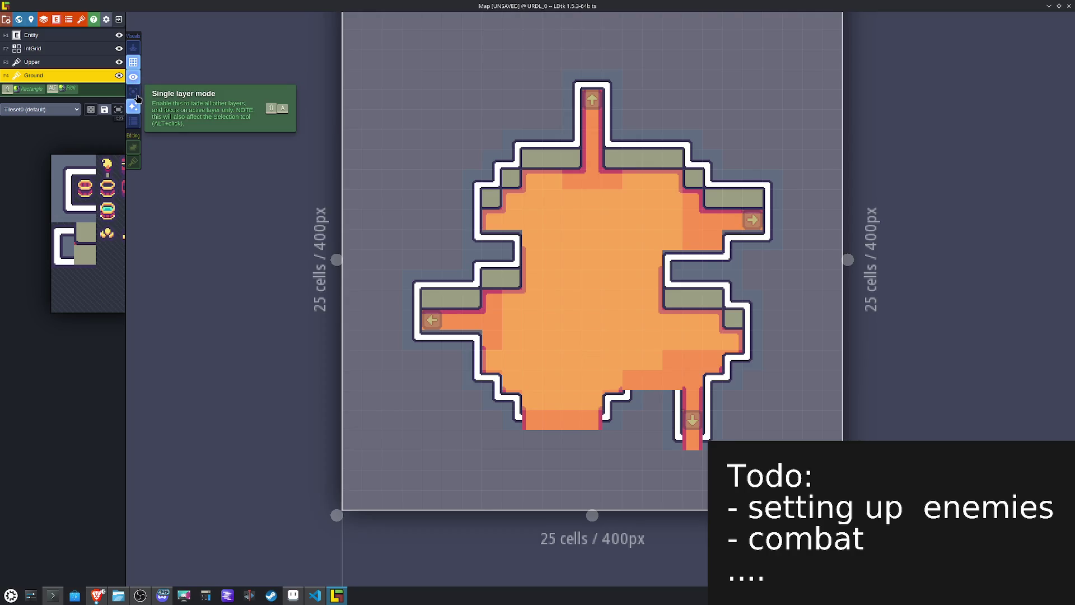
{"action": "left_click", "coordinate": [138, 99]}
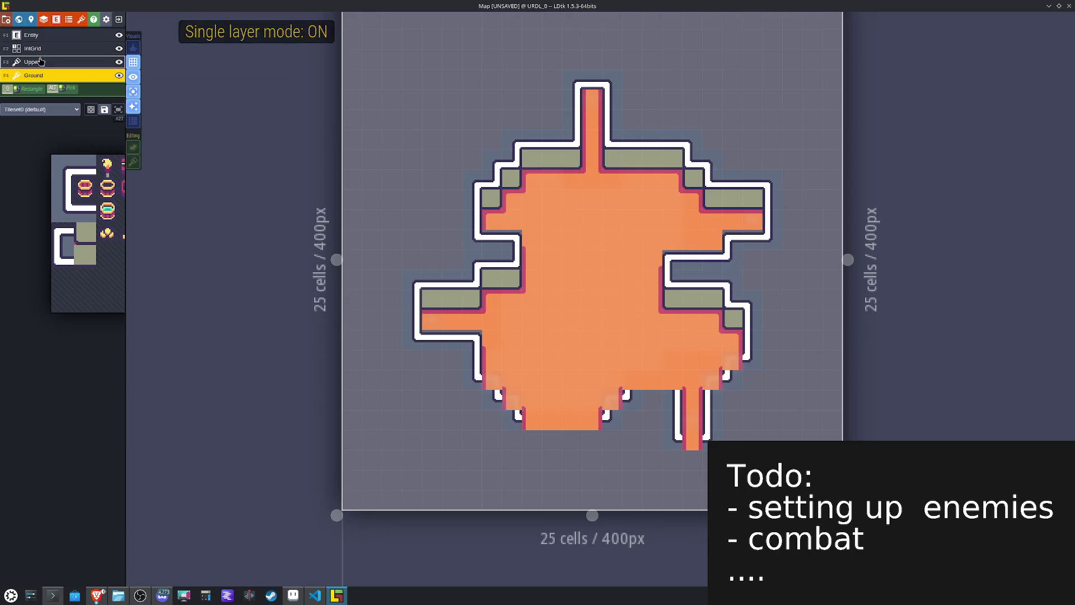
Step: In single-layer mode, paint white bar wall tiles along the bottom wall and bottom corridor
{"action": "key", "text": "F3"}
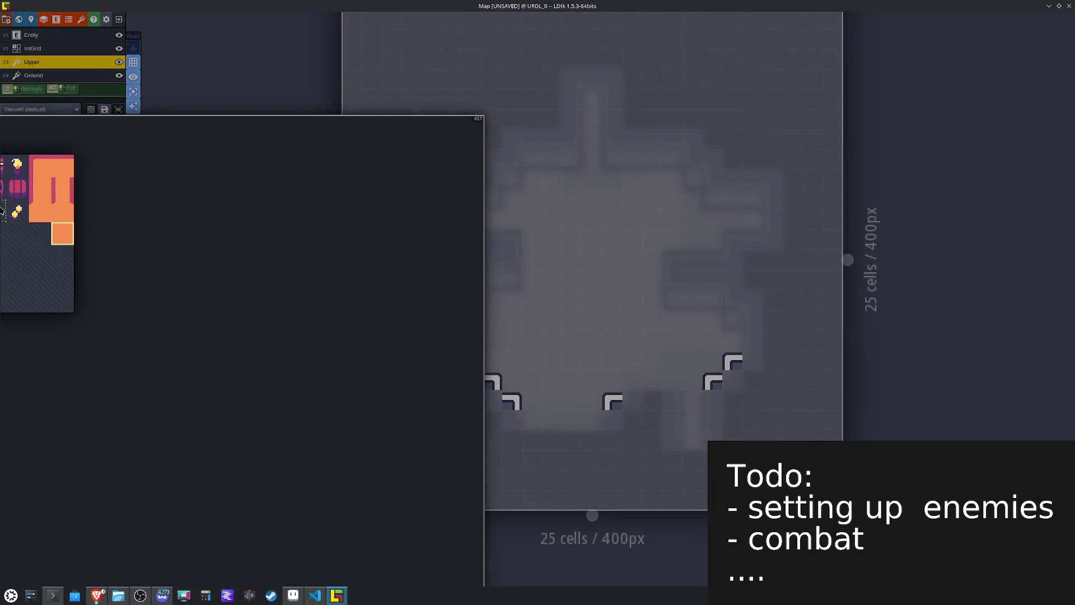
{"action": "left_click", "coordinate": [123, 243]}
{"action": "left_click_drag", "start_coordinate": [592, 420], "coordinate": [531, 419]}
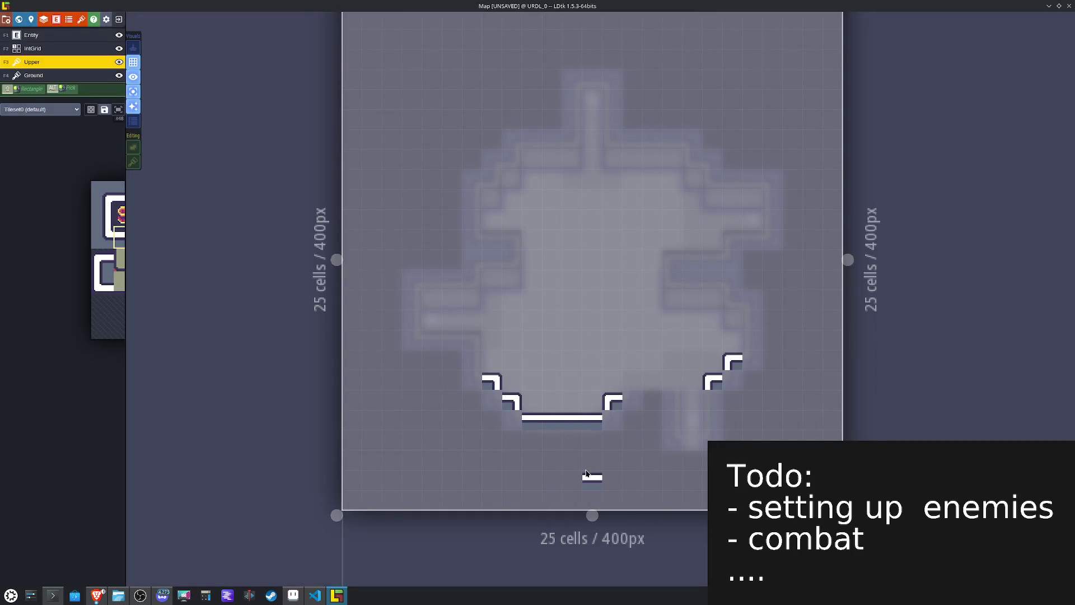
{"action": "left_click", "coordinate": [689, 442]}
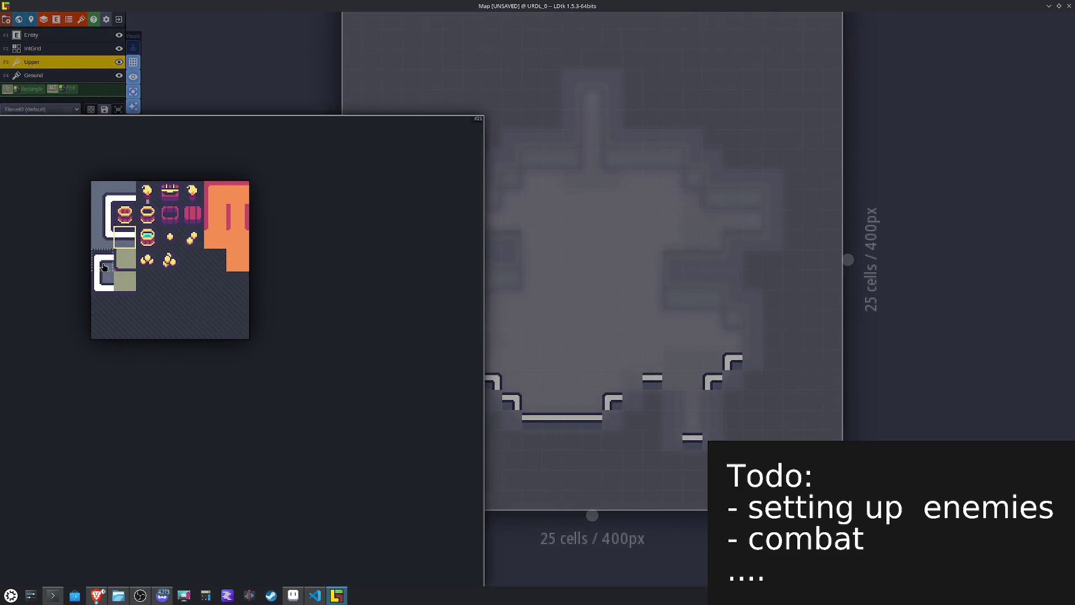
Step: Stamp a two-tile white corner block on the lower-right wall
{"action": "left_click_drag", "start_coordinate": [104, 261], "coordinate": [126, 260]}
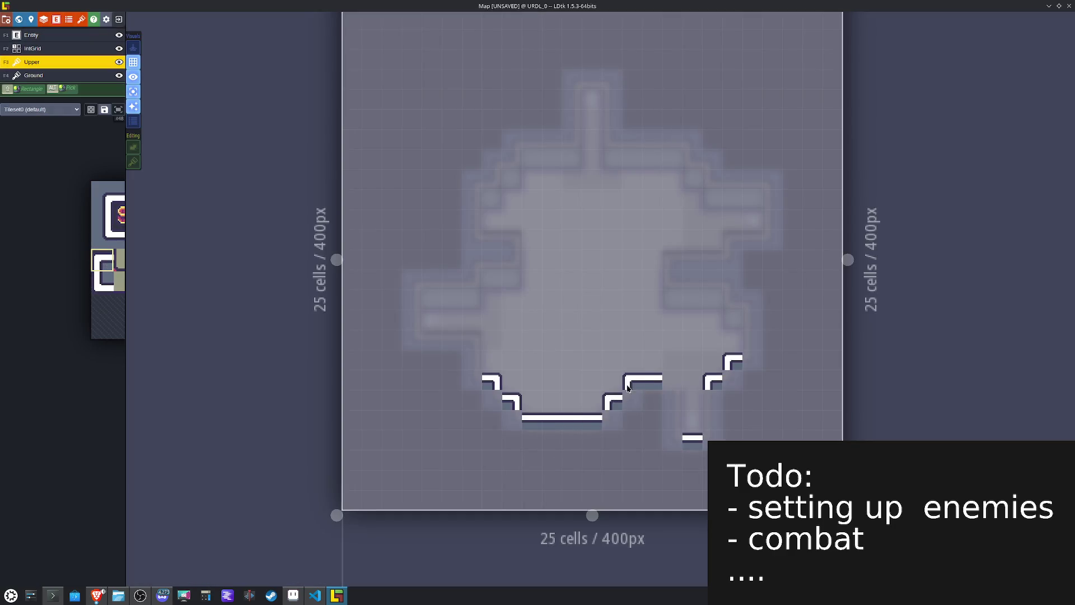
{"action": "left_click", "coordinate": [632, 382]}
{"action": "key", "text": "x"}
{"action": "key", "text": "x"}
Step: Cap the left and right ledge corners with wall-edge tiles, mirrored on the opposite side, and extend them
{"action": "left_click", "coordinate": [667, 259]}
{"action": "left_click", "coordinate": [728, 239]}
{"action": "key", "text": "x"}
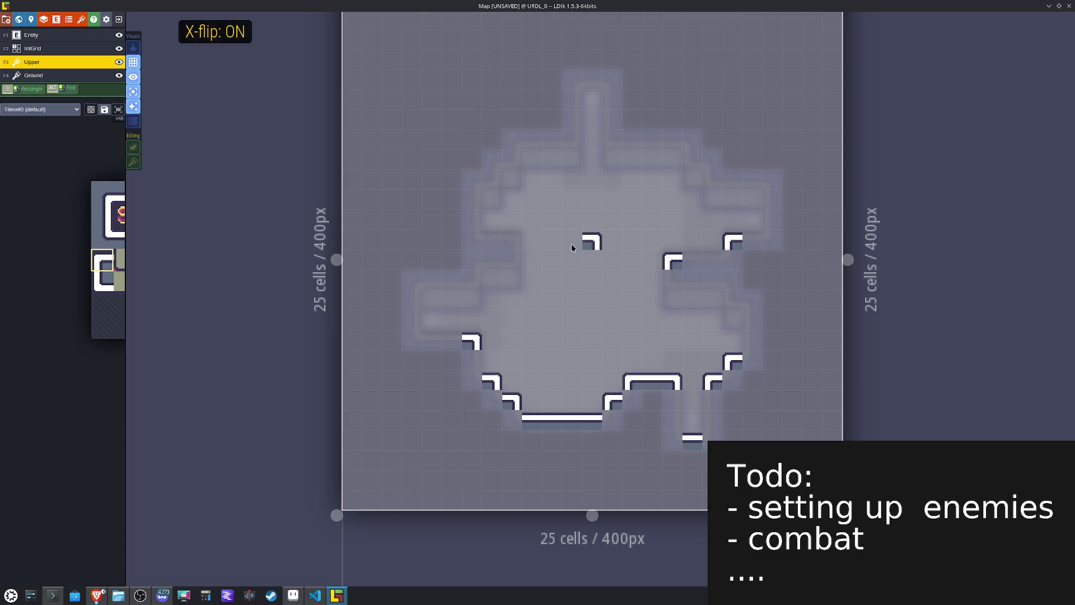
{"action": "left_click", "coordinate": [506, 239]}
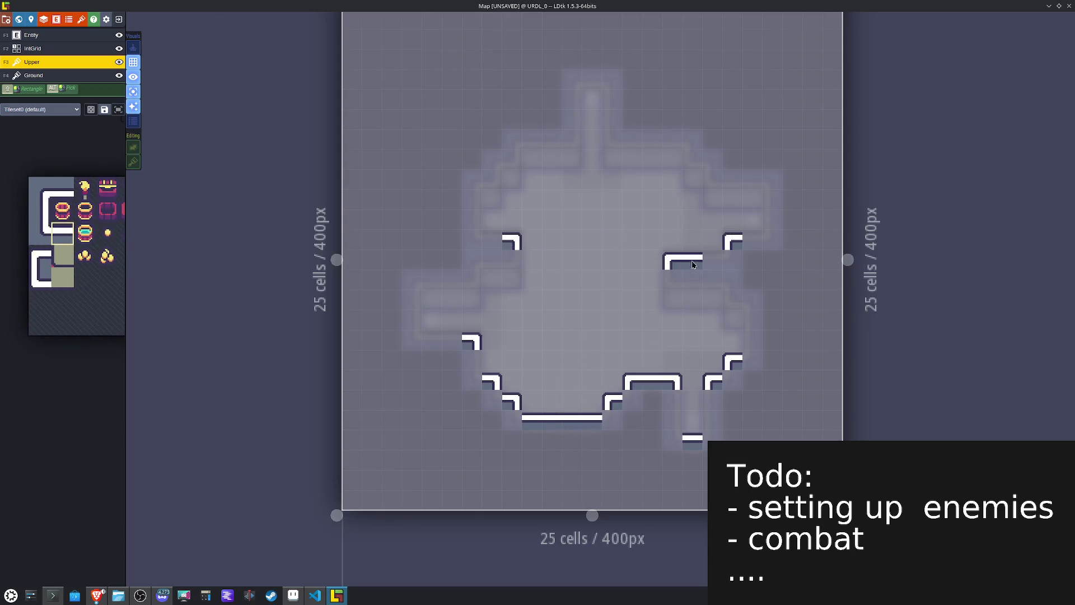
{"action": "left_click", "coordinate": [712, 261]}
{"action": "left_click", "coordinate": [752, 241]}
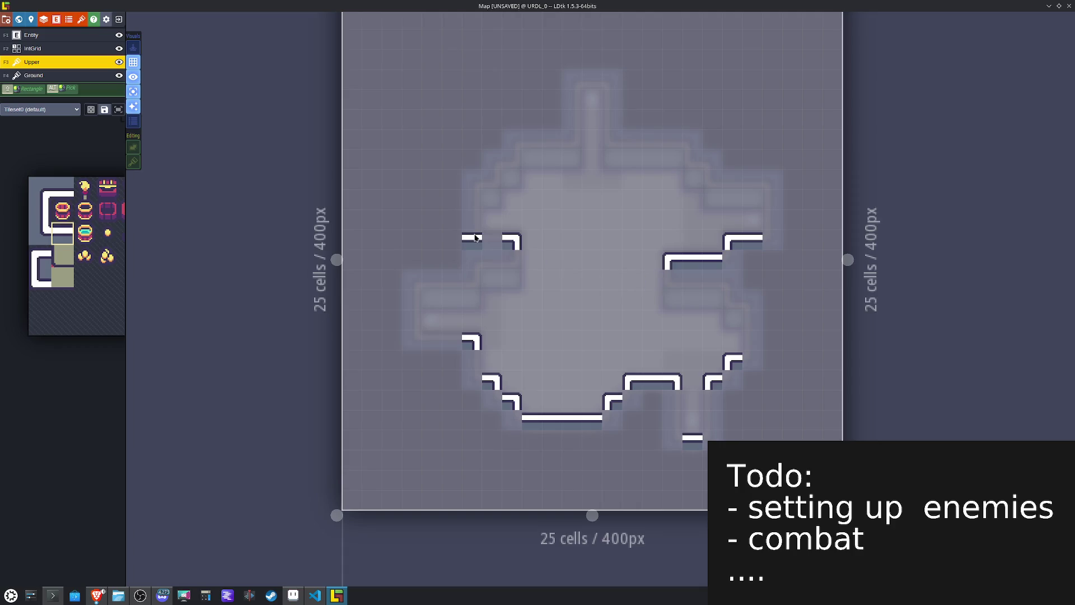
{"action": "left_click", "coordinate": [431, 341]}
{"action": "left_click", "coordinate": [451, 340]}
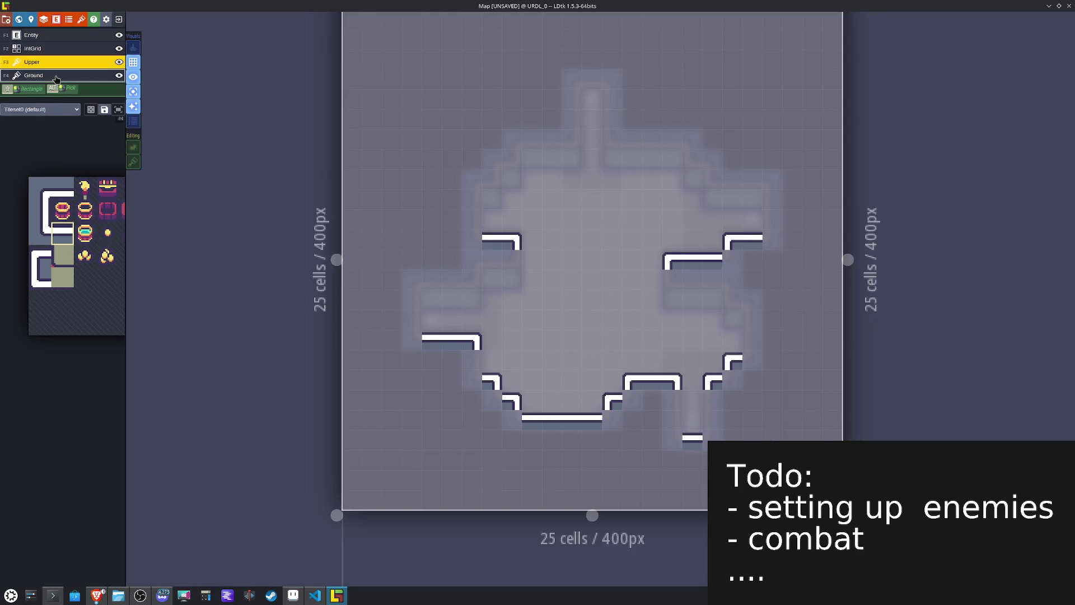
{"action": "left_click", "coordinate": [56, 77]}
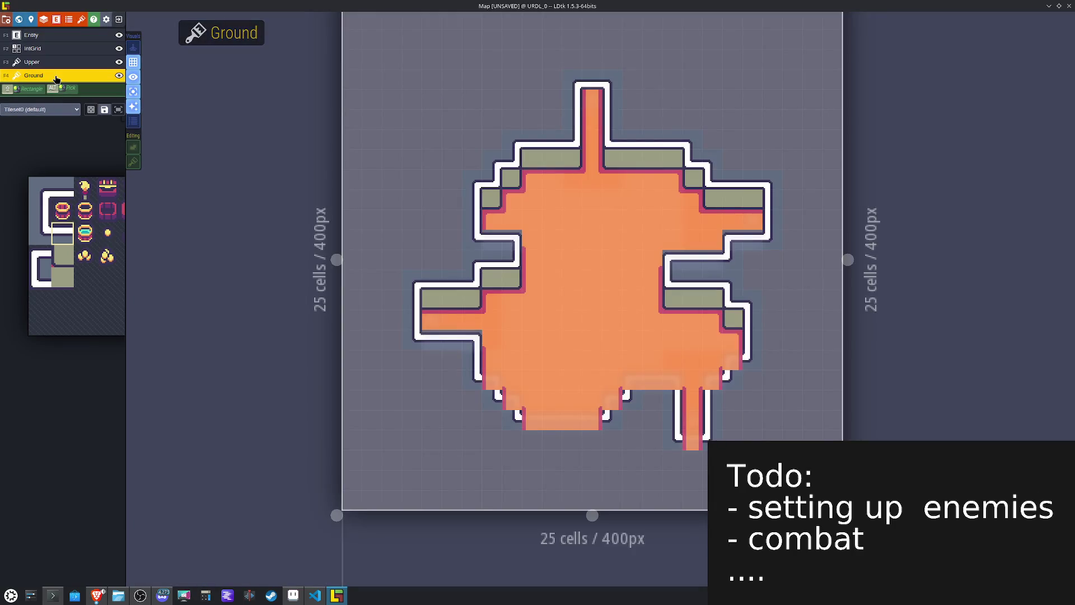
Step: Fill the notch near the right arm with orange floor tiles
{"action": "left_click", "coordinate": [604, 283], "text": "alt"}
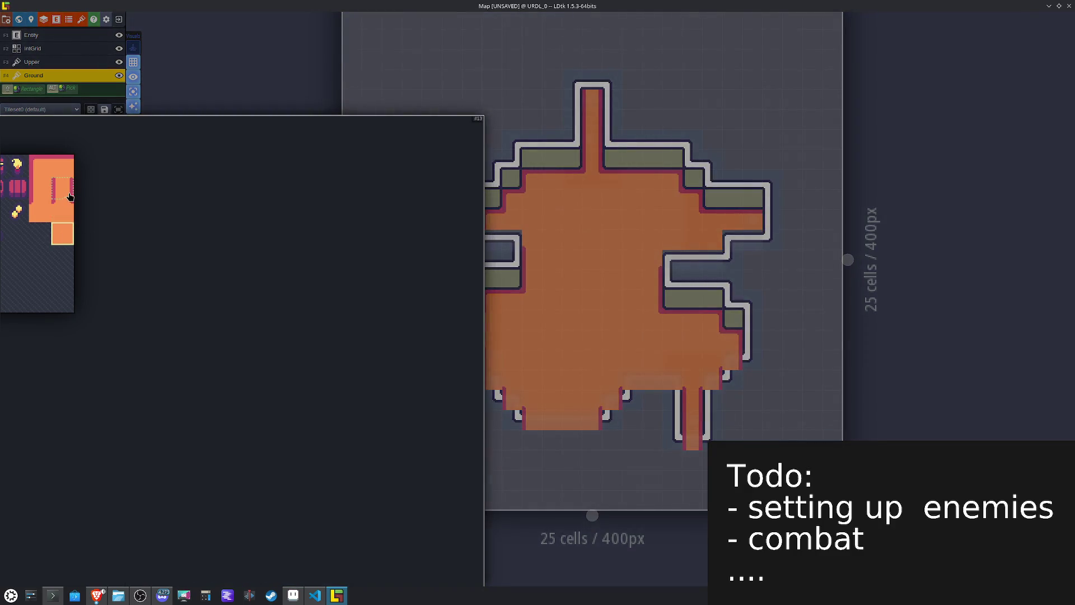
{"action": "left_click", "coordinate": [65, 192]}
{"action": "left_click", "coordinate": [691, 249]}
{"action": "left_click_drag", "start_coordinate": [692, 249], "coordinate": [710, 261]}
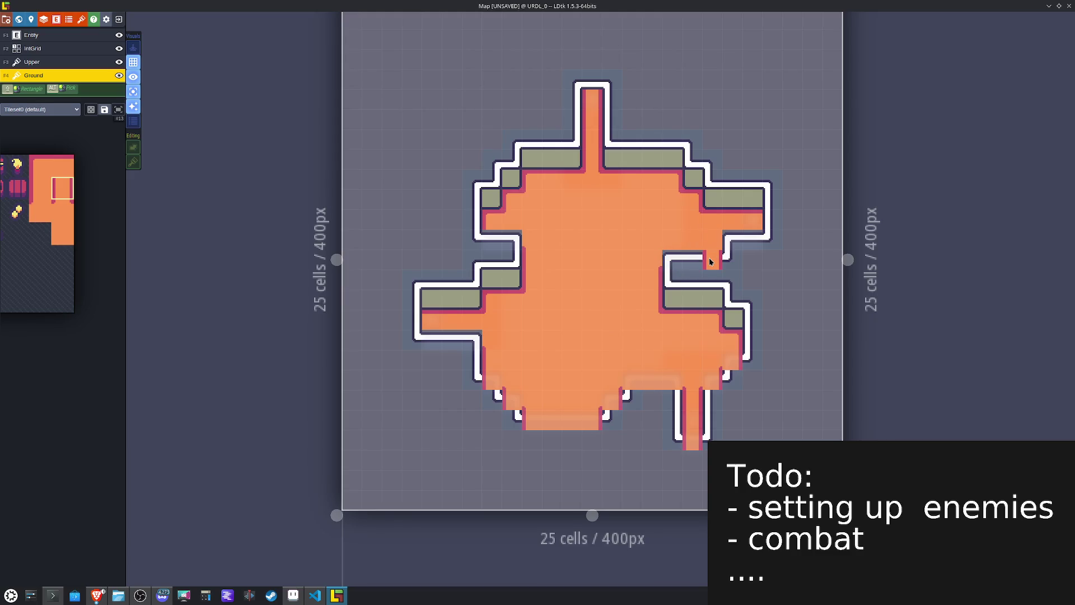
{"action": "mouse_move", "coordinate": [36, 225]}
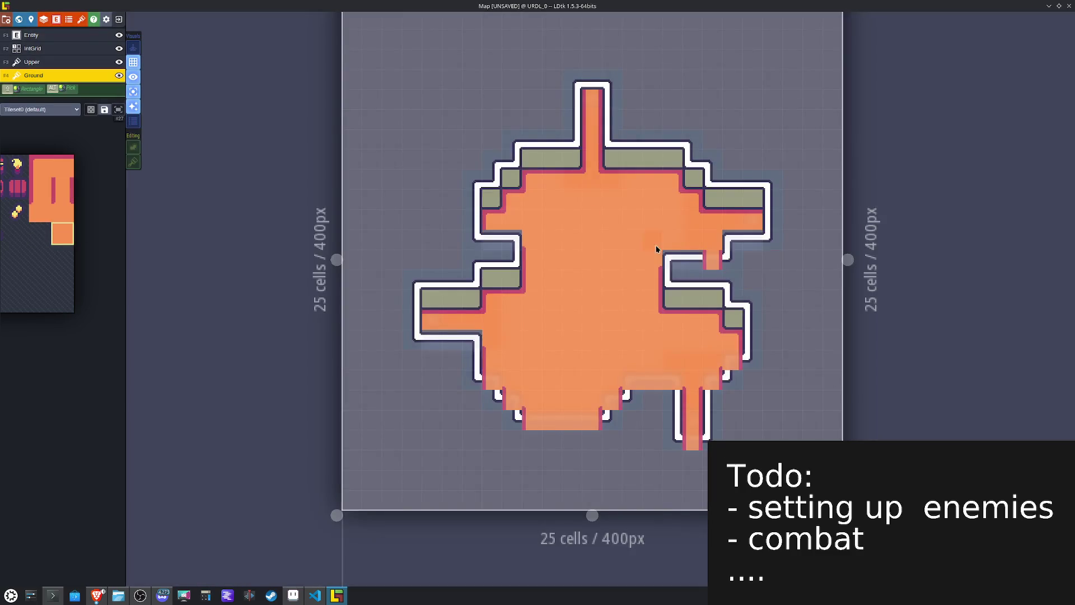
{"action": "left_click", "coordinate": [694, 256]}
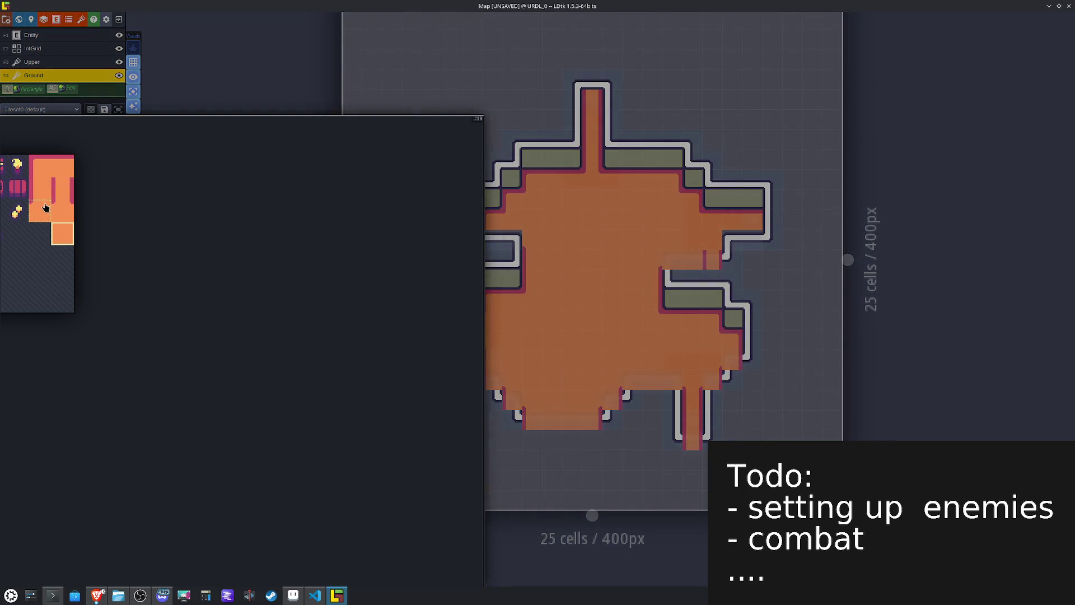
Step: Replace the dark strip and fill the right-arm notch with mirrored orange floor, then save
{"action": "left_click", "coordinate": [40, 189]}
{"action": "key", "text": "x"}
{"action": "left_click", "coordinate": [706, 260]}
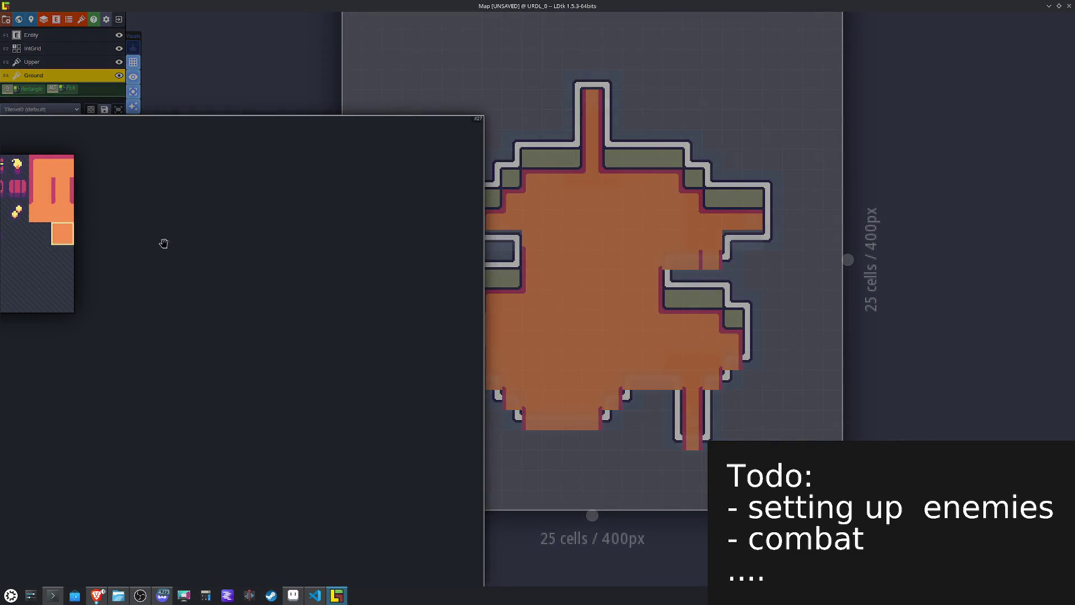
{"action": "left_click", "coordinate": [62, 234]}
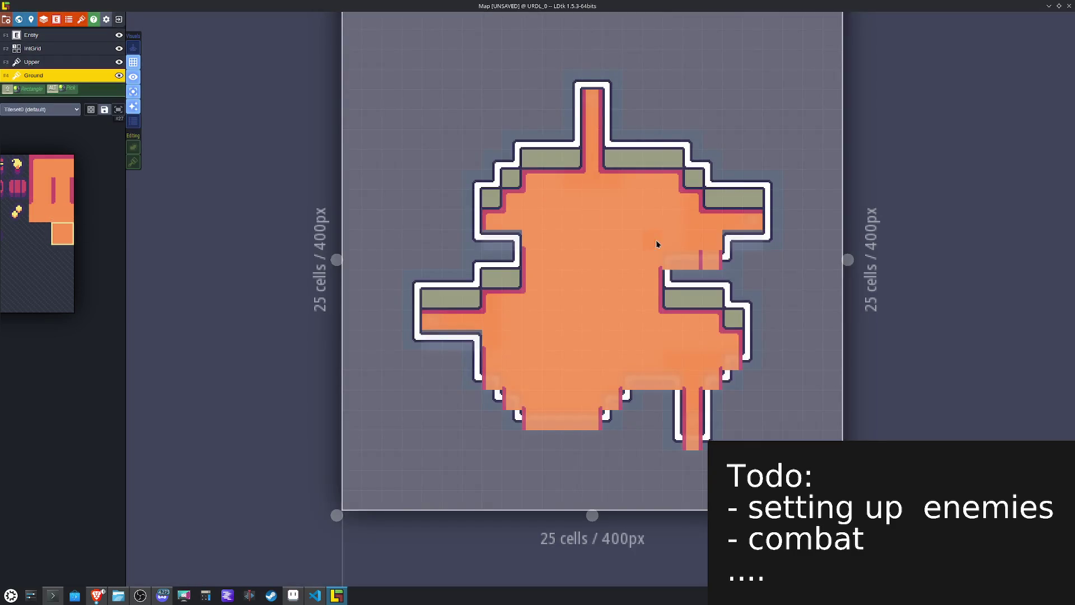
{"action": "left_click_drag", "start_coordinate": [727, 238], "coordinate": [742, 239]}
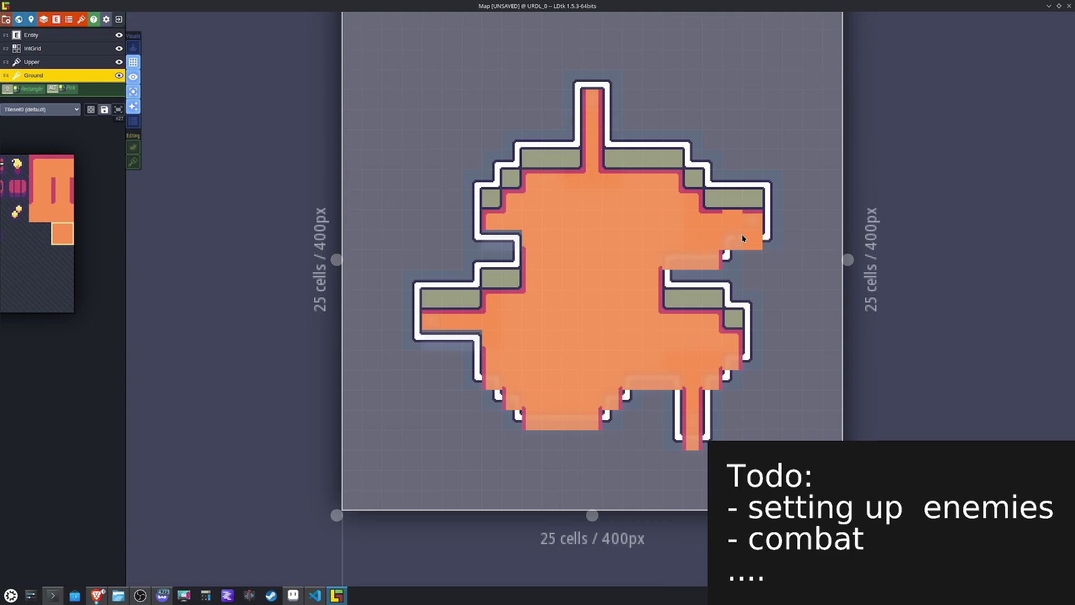
{"action": "left_click", "coordinate": [636, 182], "text": "alt"}
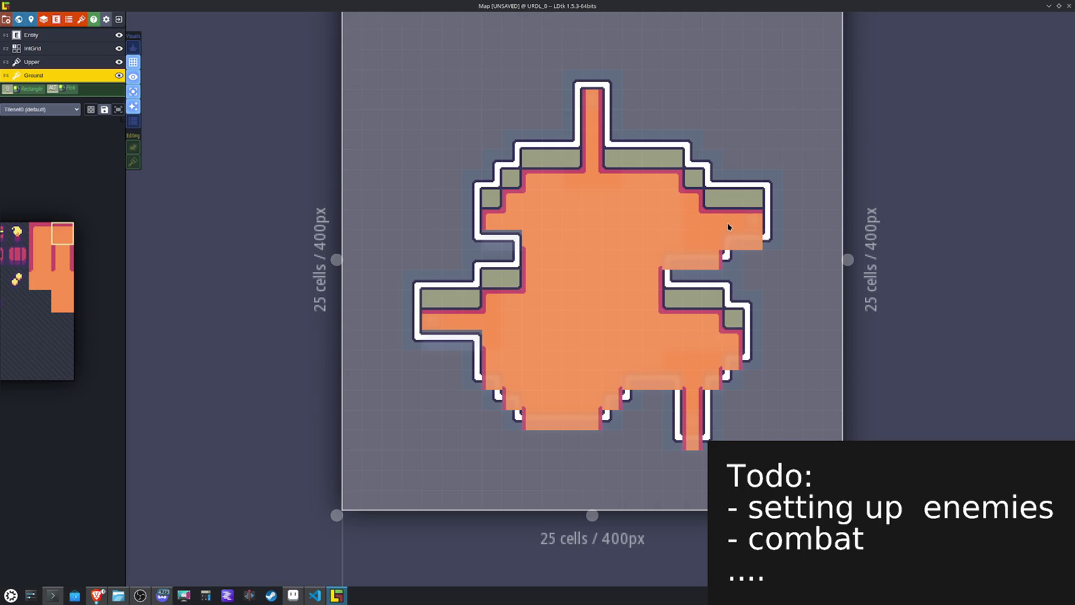
{"action": "key", "text": "ctrl+s"}
{"action": "left_click", "coordinate": [134, 92]}
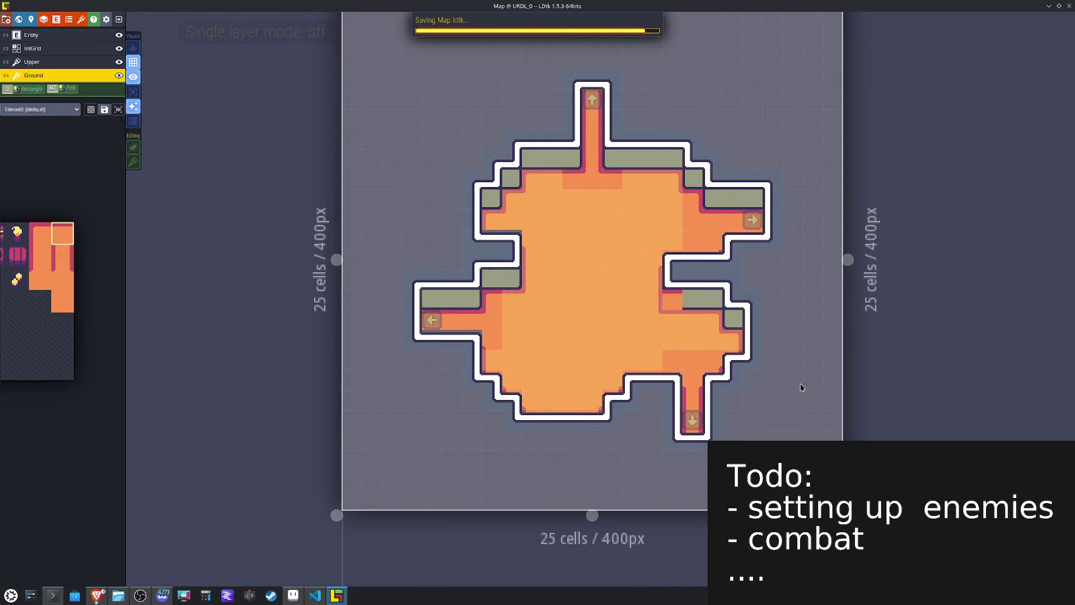
Step: Paint Collision cells along the top and left walls, erasing a stray cell
{"action": "key", "text": "F2"}
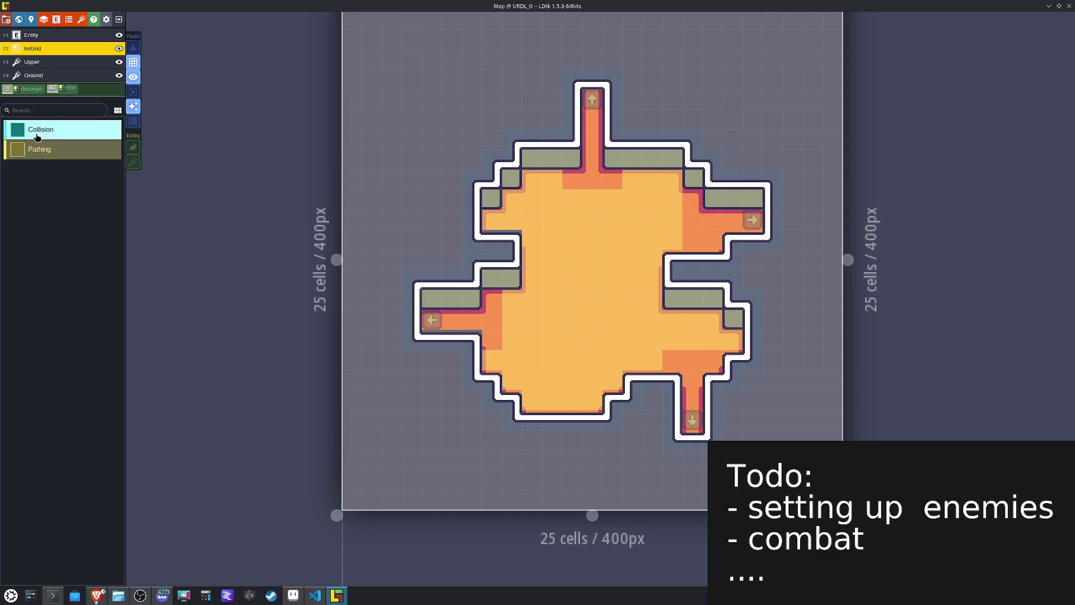
{"action": "left_click", "coordinate": [611, 158]}
{"action": "mouse_move", "coordinate": [611, 83]}
{"action": "left_mouse_down"}
{"action": "mouse_move", "coordinate": [571, 79]}
{"action": "mouse_move", "coordinate": [571, 158]}
{"action": "mouse_move", "coordinate": [532, 158]}
{"action": "mouse_move", "coordinate": [467, 231]}
{"action": "left_mouse_up"}
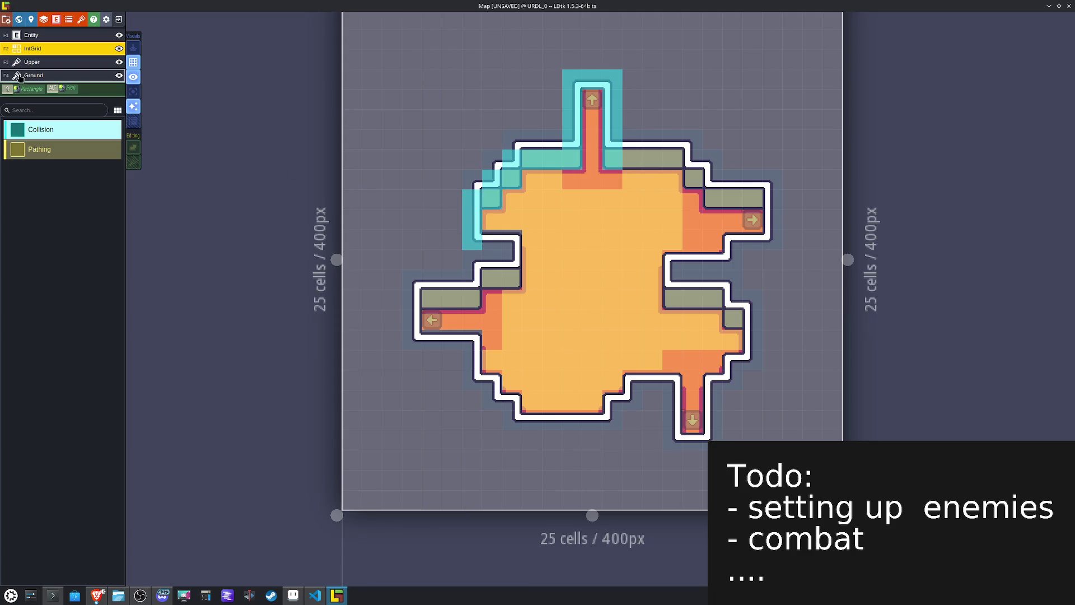
{"action": "left_click", "coordinate": [34, 75]}
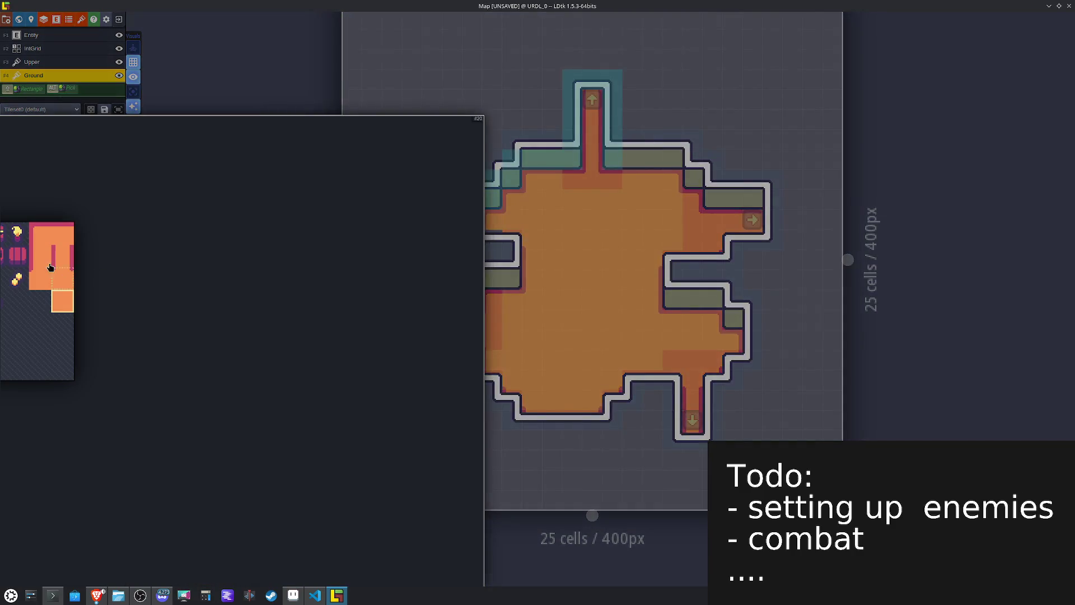
{"action": "left_click", "coordinate": [35, 262]}
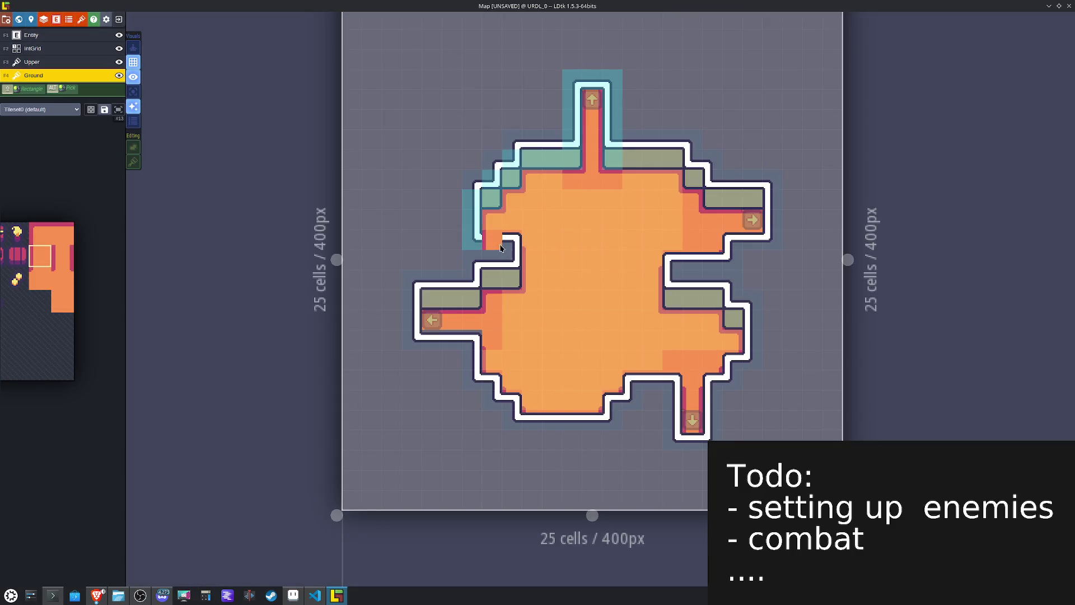
{"action": "key", "text": "F2"}
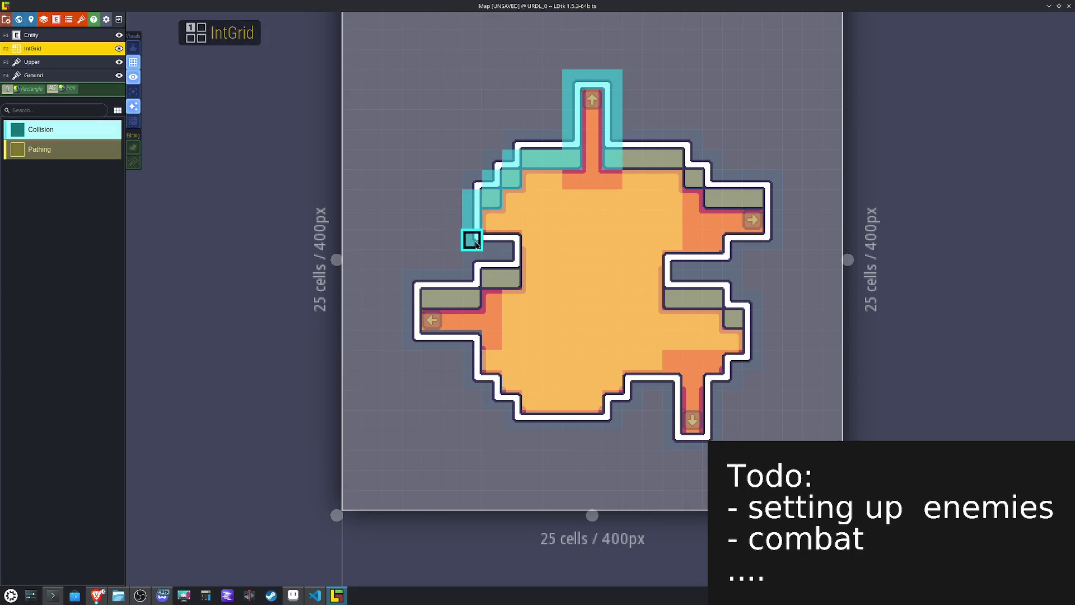
{"action": "mouse_move", "coordinate": [510, 242]}
{"action": "left_mouse_down"}
{"action": "mouse_move", "coordinate": [509, 278]}
{"action": "mouse_move", "coordinate": [473, 278]}
{"action": "mouse_move", "coordinate": [432, 297]}
{"action": "mouse_move", "coordinate": [415, 340]}
{"action": "mouse_move", "coordinate": [430, 346]}
{"action": "left_mouse_up"}
{"action": "right_click", "coordinate": [412, 340]}
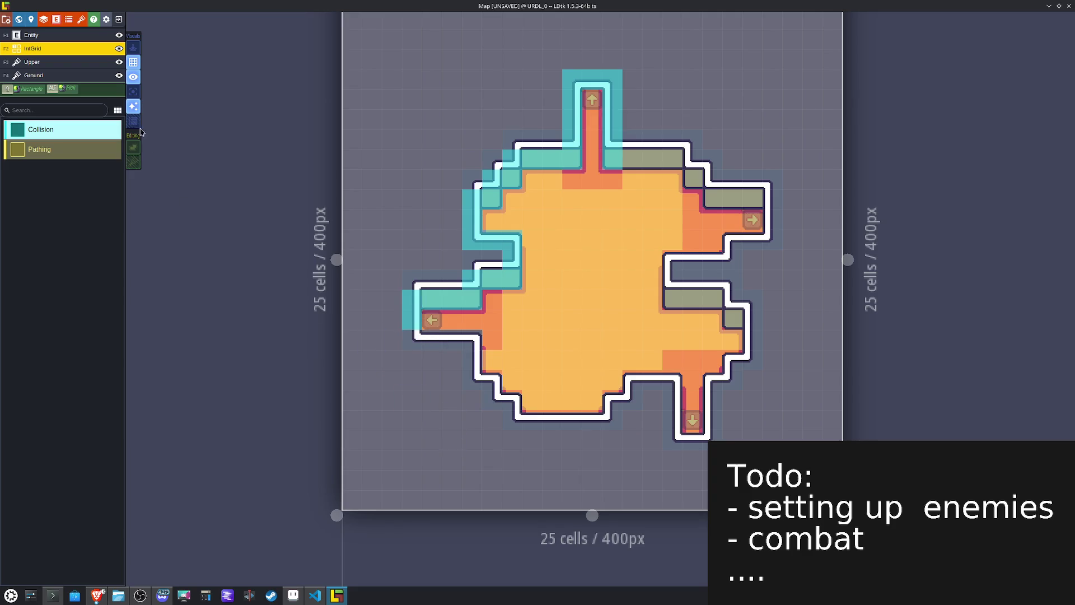
Step: Extend Collision along the lower-left wall, below the left ledge and around the rest of the outline
{"action": "left_click", "coordinate": [34, 75]}
{"action": "mouse_move", "coordinate": [76, 224]}
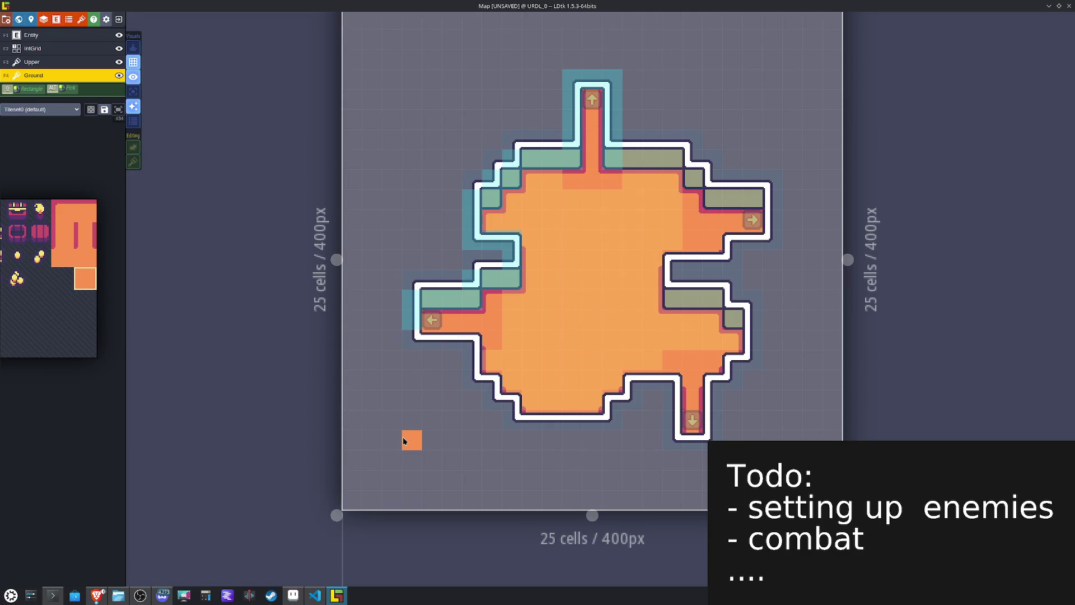
{"action": "left_click", "coordinate": [404, 315]}
{"action": "mouse_move", "coordinate": [408, 339]}
{"action": "left_mouse_down"}
{"action": "mouse_move", "coordinate": [470, 358]}
{"action": "mouse_move", "coordinate": [410, 360]}
{"action": "mouse_move", "coordinate": [464, 347]}
{"action": "left_mouse_up"}
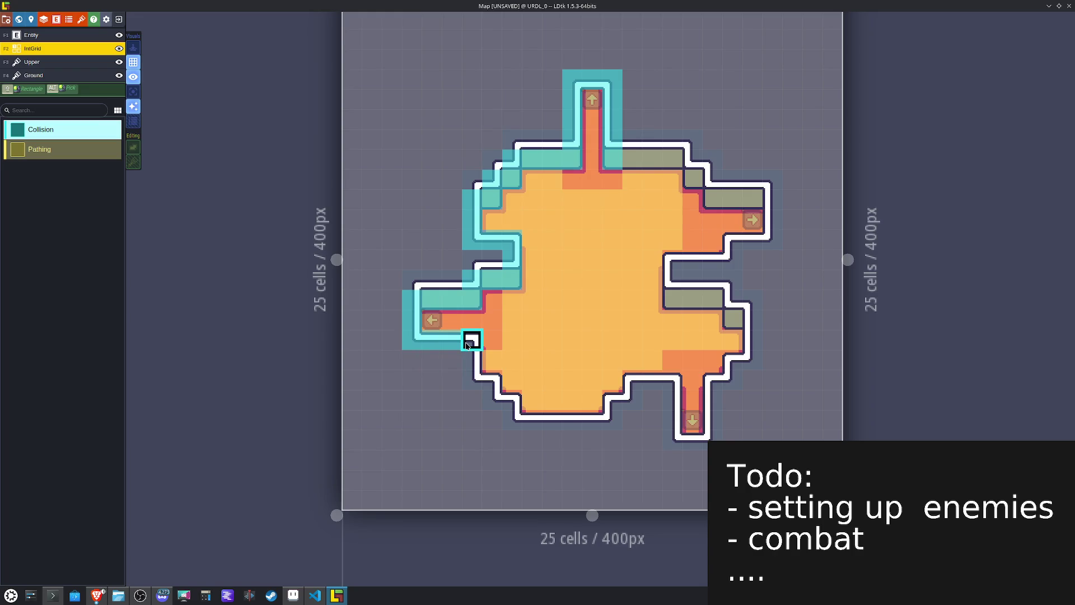
{"action": "left_click", "coordinate": [466, 360]}
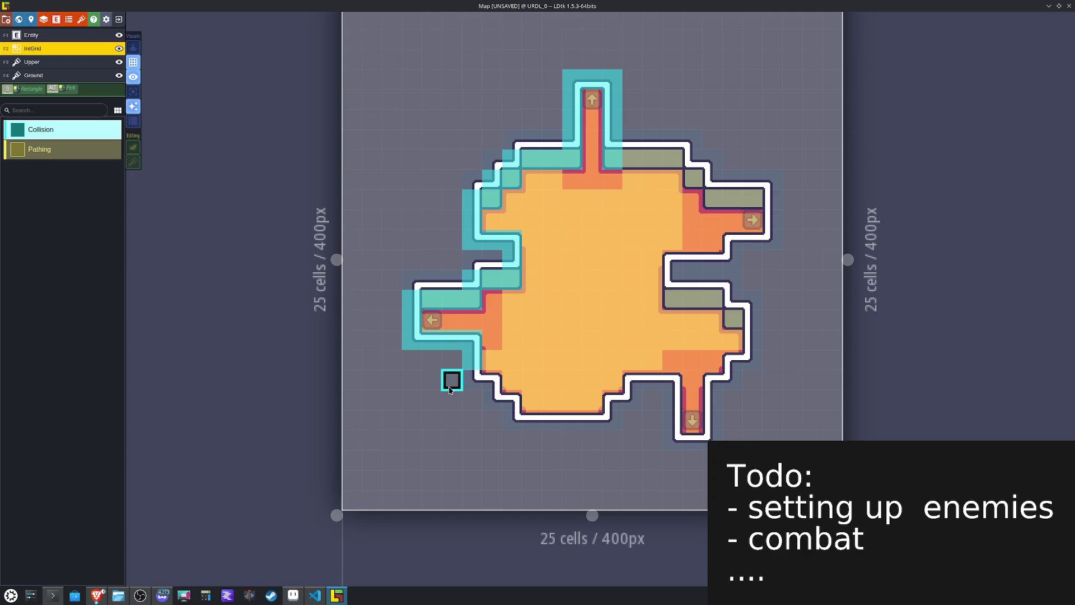
{"action": "mouse_move", "coordinate": [470, 379]}
{"action": "left_mouse_down"}
{"action": "mouse_move", "coordinate": [489, 379]}
{"action": "mouse_move", "coordinate": [535, 425]}
{"action": "mouse_move", "coordinate": [616, 421]}
{"action": "mouse_move", "coordinate": [663, 382]}
{"action": "mouse_move", "coordinate": [672, 420]}
{"action": "mouse_move", "coordinate": [713, 439]}
{"action": "mouse_move", "coordinate": [712, 379]}
{"action": "mouse_move", "coordinate": [736, 367]}
{"action": "mouse_move", "coordinate": [755, 325]}
{"action": "mouse_move", "coordinate": [712, 297]}
{"action": "mouse_move", "coordinate": [671, 298]}
{"action": "mouse_move", "coordinate": [690, 280]}
{"action": "mouse_move", "coordinate": [682, 284]}
{"action": "mouse_move", "coordinate": [672, 259]}
{"action": "mouse_move", "coordinate": [751, 257]}
{"action": "mouse_move", "coordinate": [735, 257]}
{"action": "mouse_move", "coordinate": [773, 199]}
{"action": "mouse_move", "coordinate": [732, 200]}
{"action": "mouse_move", "coordinate": [691, 159]}
{"action": "mouse_move", "coordinate": [631, 159]}
{"action": "left_mouse_up"}
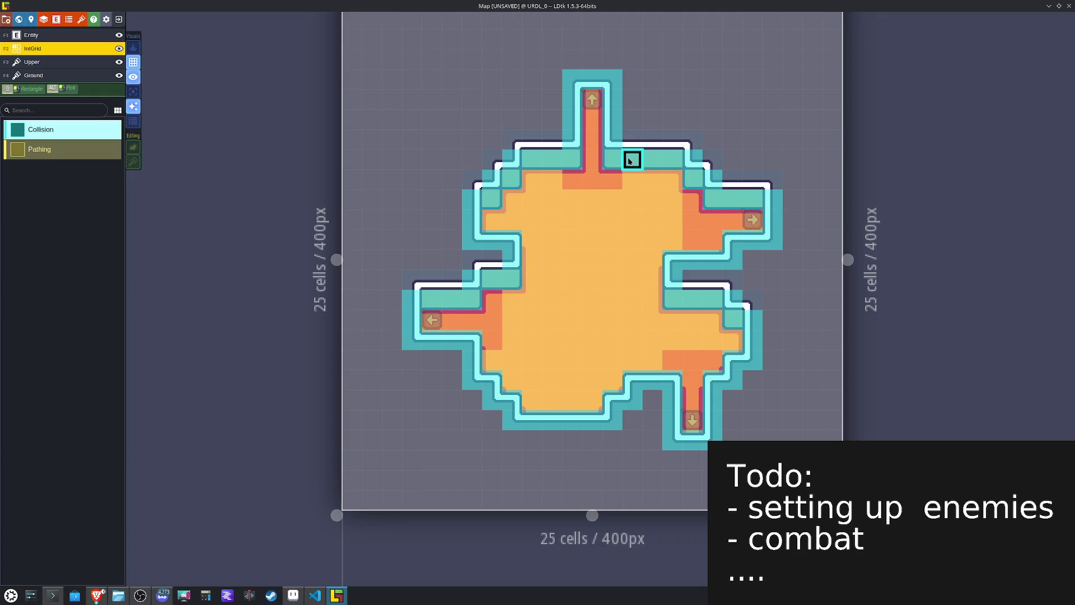
Step: Save the map and hide the IntGrid overlay to view tiles only
{"action": "key", "text": "ctrl+s"}
{"action": "key", "text": "shift+r"}
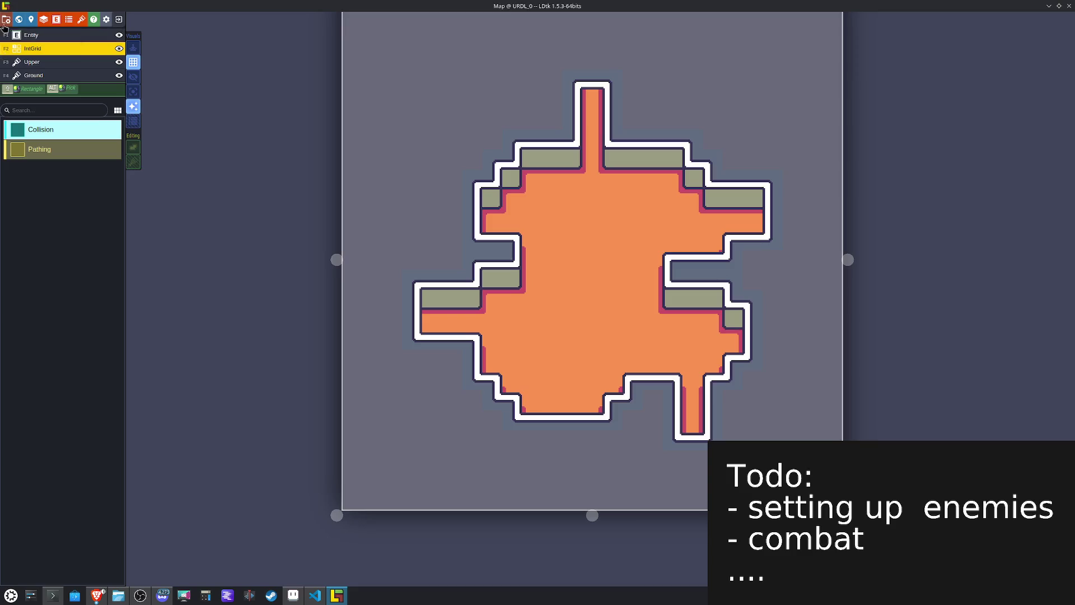
{"action": "left_click", "coordinate": [30, 19]}
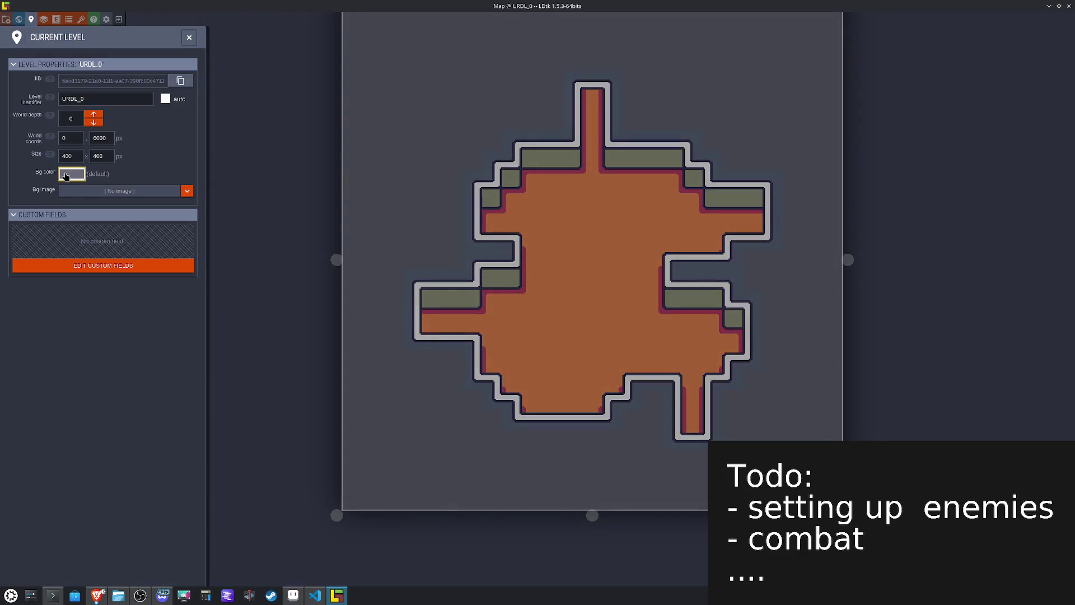
Step: Give the current level a new background colour and save
{"action": "left_click", "coordinate": [65, 175]}
{"action": "left_click", "coordinate": [92, 247]}
{"action": "left_click", "coordinate": [475, 208]}
{"action": "key", "text": "ctrl+s"}
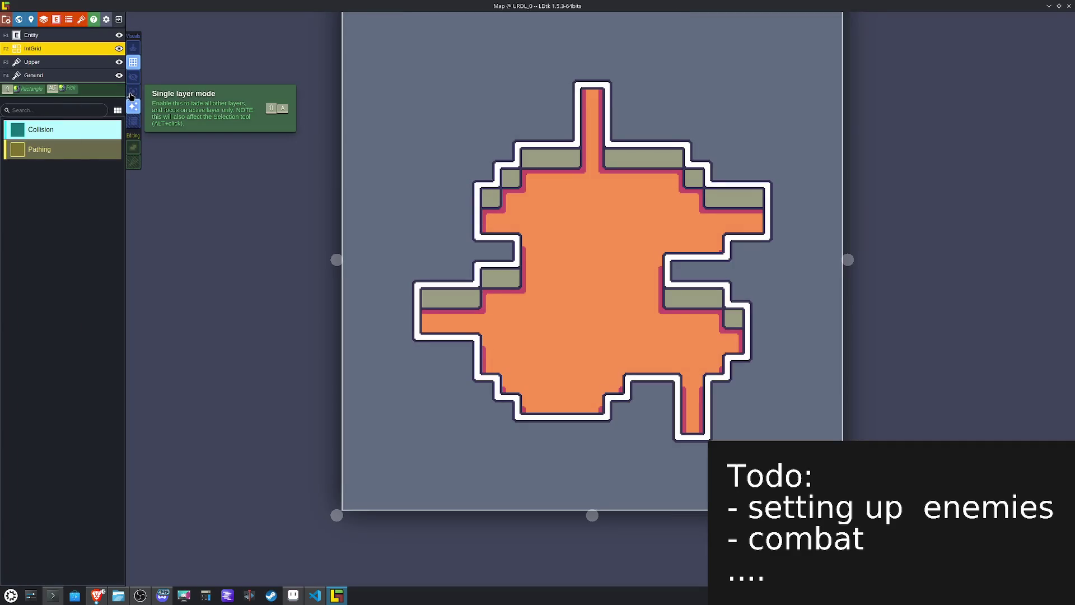
Step: Open level URL_0 and compare it with and without the IntGrid overlay
{"action": "left_click", "coordinate": [132, 78]}
{"action": "left_click", "coordinate": [133, 79]}
{"action": "left_click", "coordinate": [133, 78]}
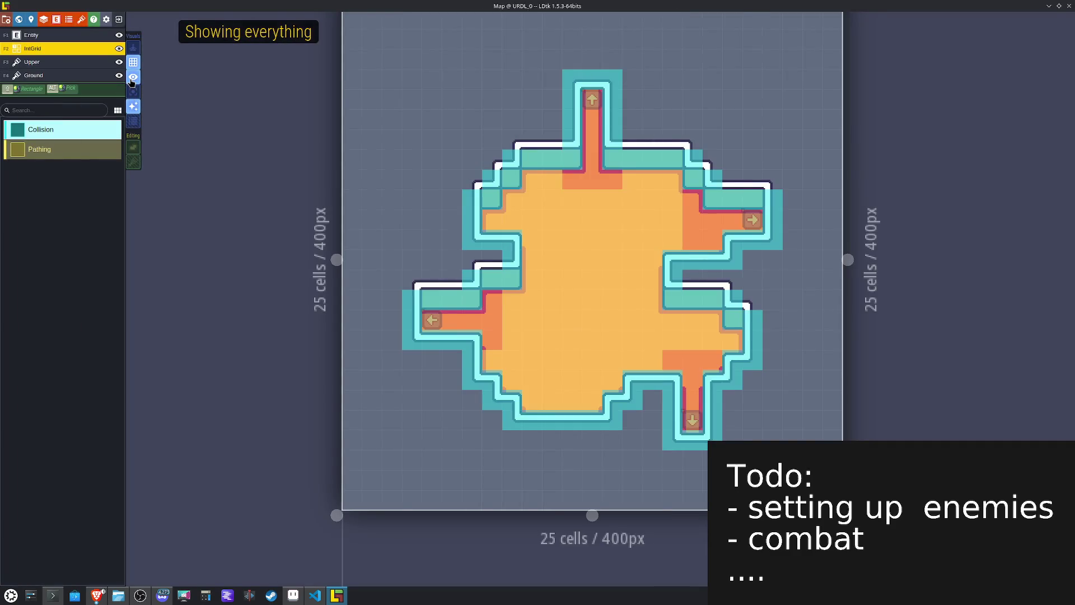
{"action": "scroll", "coordinate": [681, 338], "scroll_direction": "down", "scroll_amount": 5}
{"action": "double_click", "coordinate": [705, 208]}
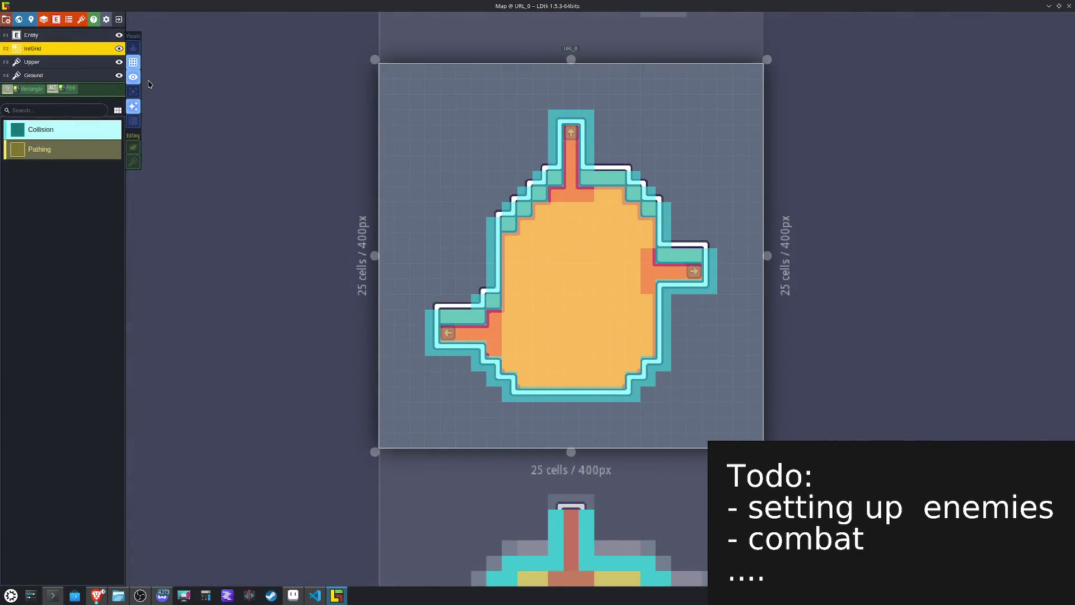
{"action": "left_click", "coordinate": [129, 78]}
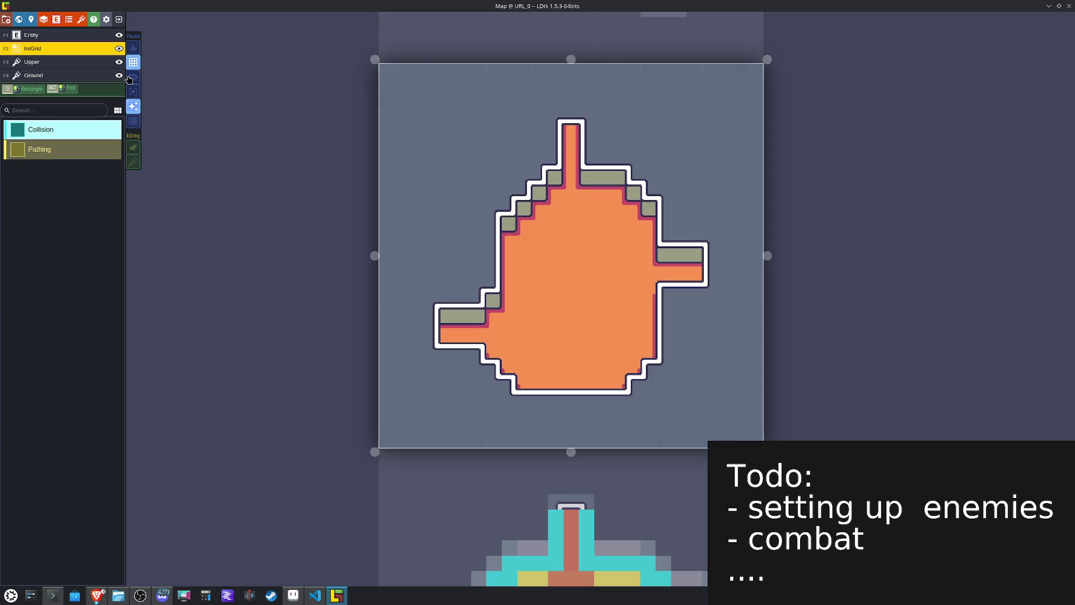
{"action": "left_click", "coordinate": [130, 79]}
{"action": "scroll", "coordinate": [639, 241], "scroll_direction": "down", "scroll_amount": 3}
Step: Open URDL_0 to inspect its right teleport entity, then view URL_0 tiles-only and in full
{"action": "left_click", "coordinate": [648, 409]}
{"action": "double_click", "coordinate": [620, 444]}
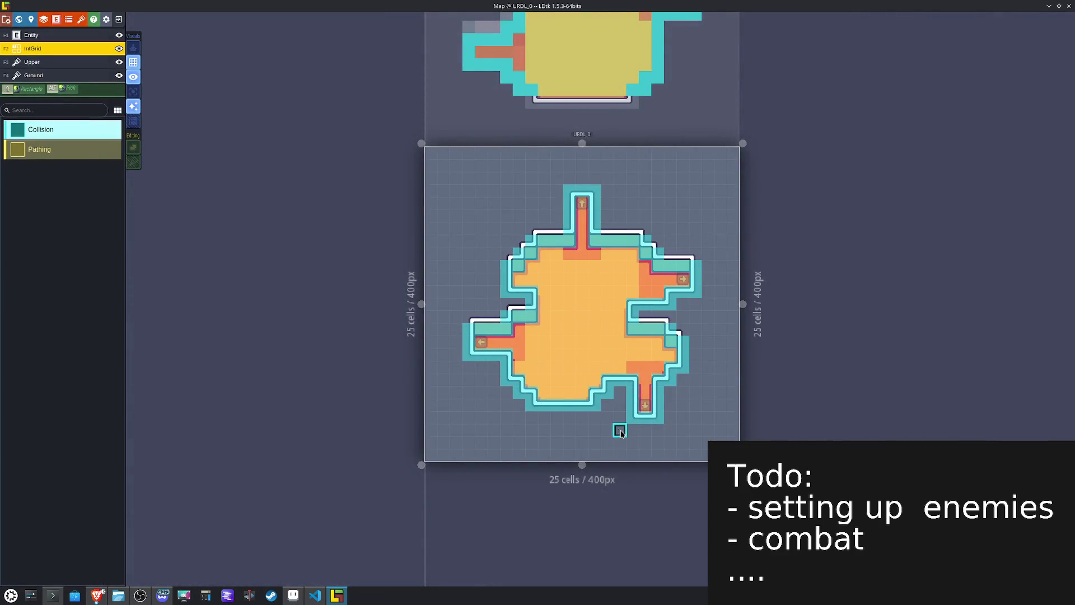
{"action": "left_click", "coordinate": [683, 278], "text": "alt"}
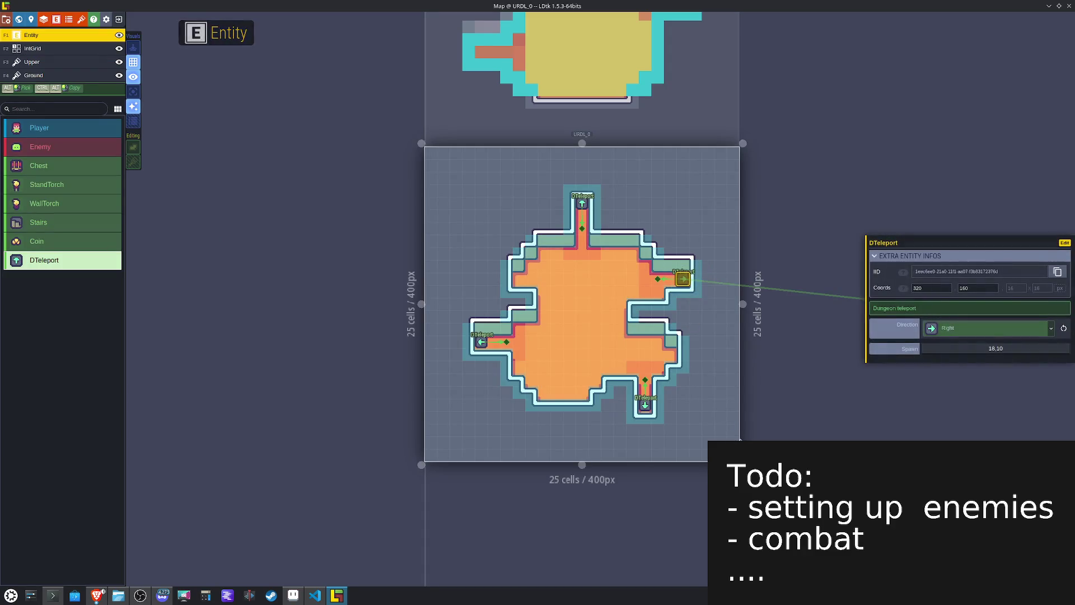
{"action": "left_click", "coordinate": [710, 118]}
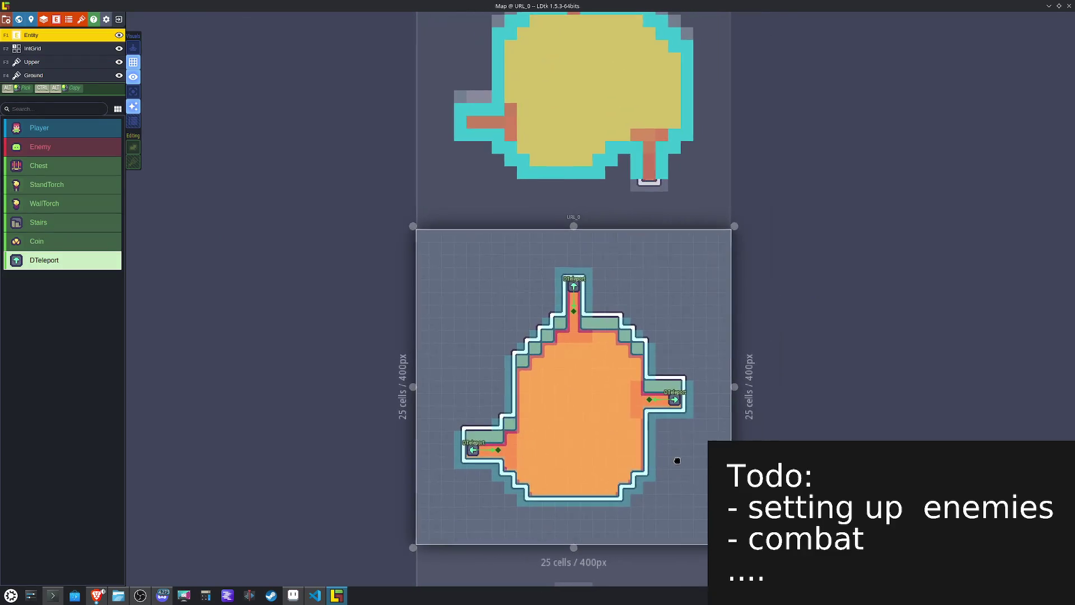
{"action": "left_click", "coordinate": [133, 82]}
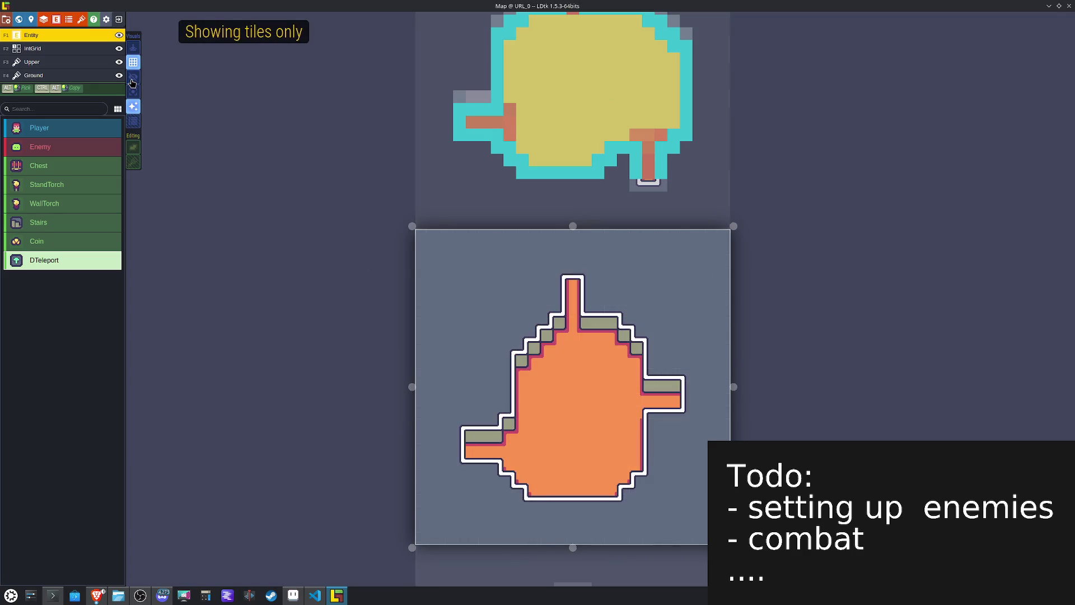
{"action": "left_click", "coordinate": [132, 83]}
Step: Check UDL_0 tiles-only, then open RDL_0 displayed with tiles only
{"action": "left_click", "coordinate": [580, 96]}
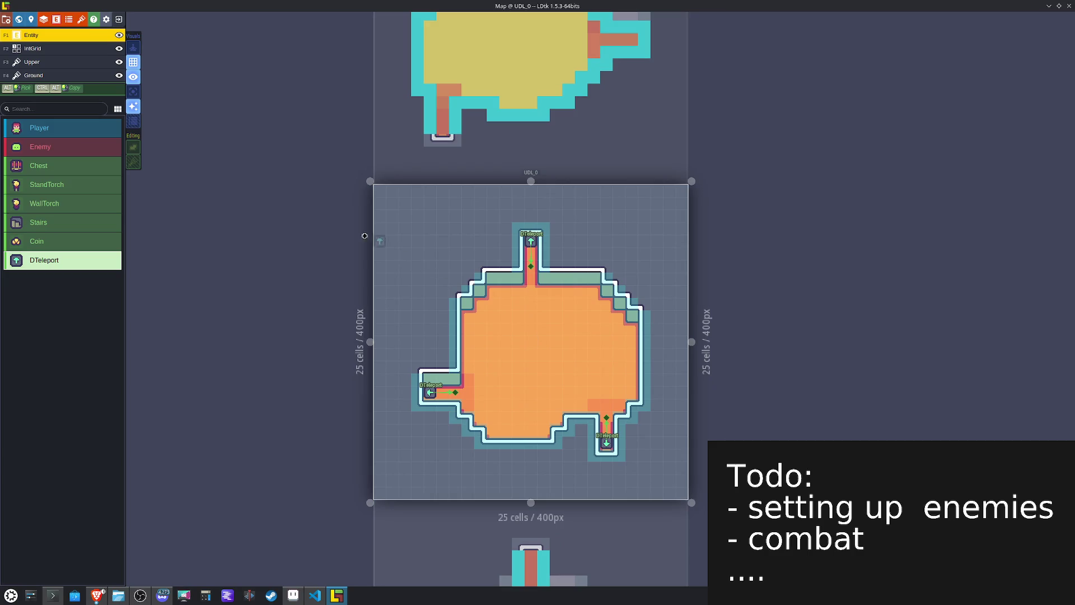
{"action": "left_click", "coordinate": [132, 81]}
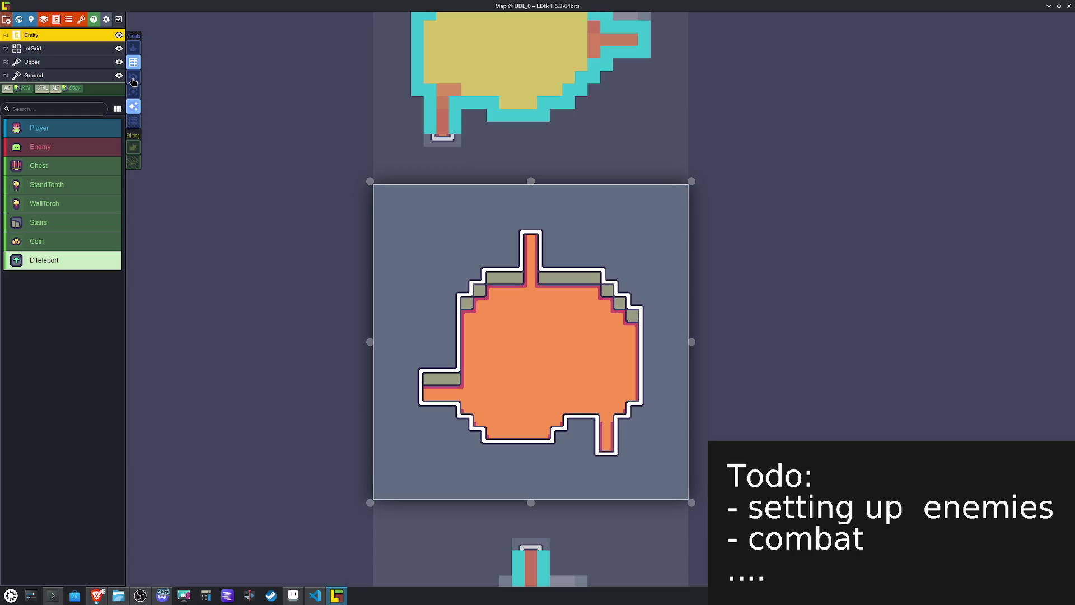
{"action": "left_click", "coordinate": [133, 82]}
{"action": "left_click", "coordinate": [522, 90]}
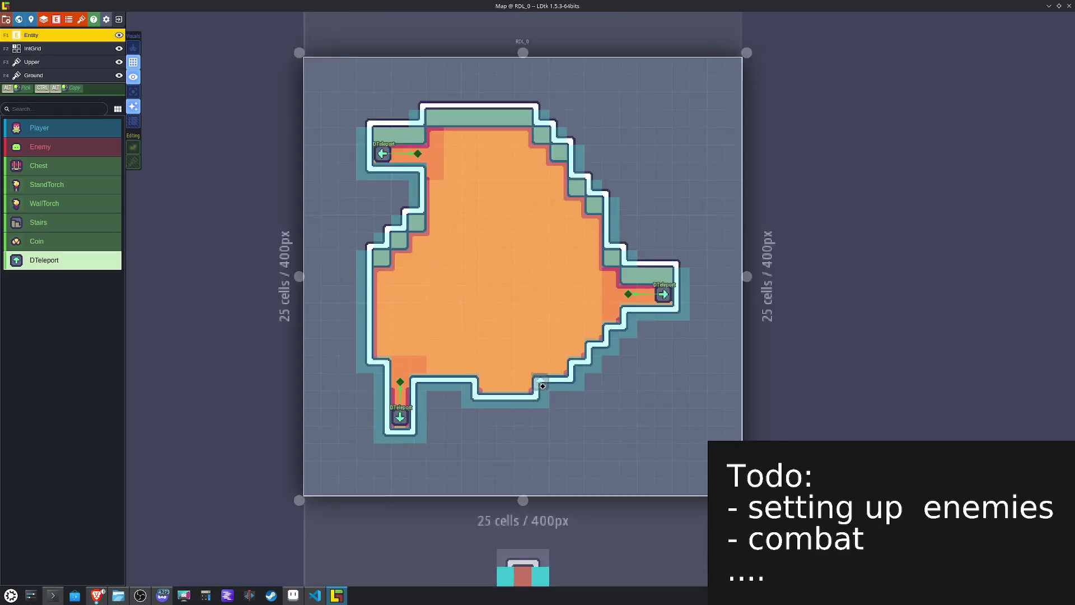
{"action": "scroll", "coordinate": [542, 386], "scroll_direction": "up", "scroll_amount": 1}
{"action": "left_click", "coordinate": [134, 78]}
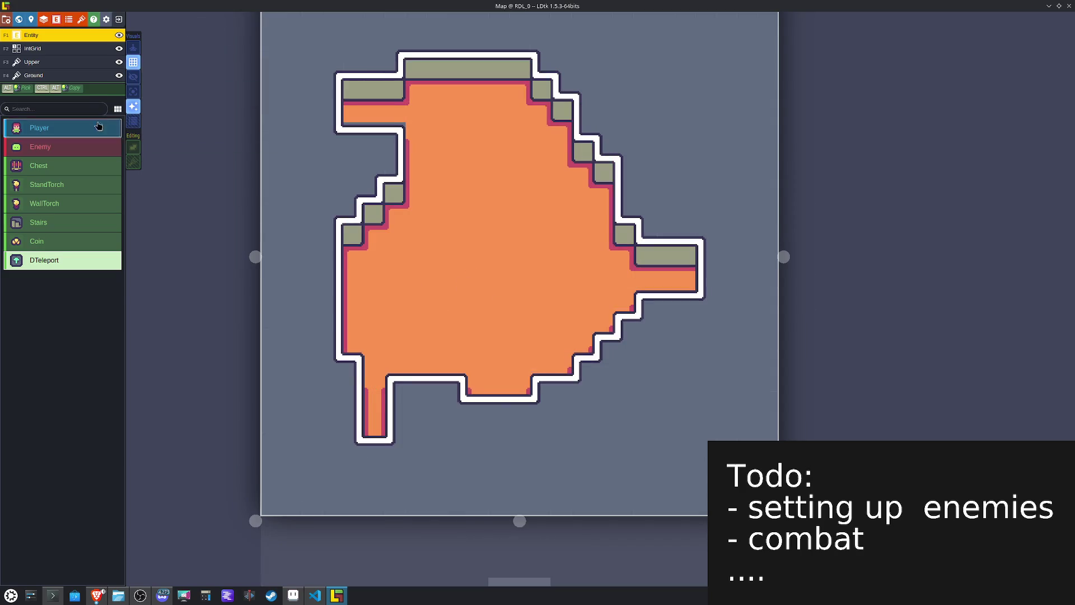
{"action": "key", "text": "F4"}
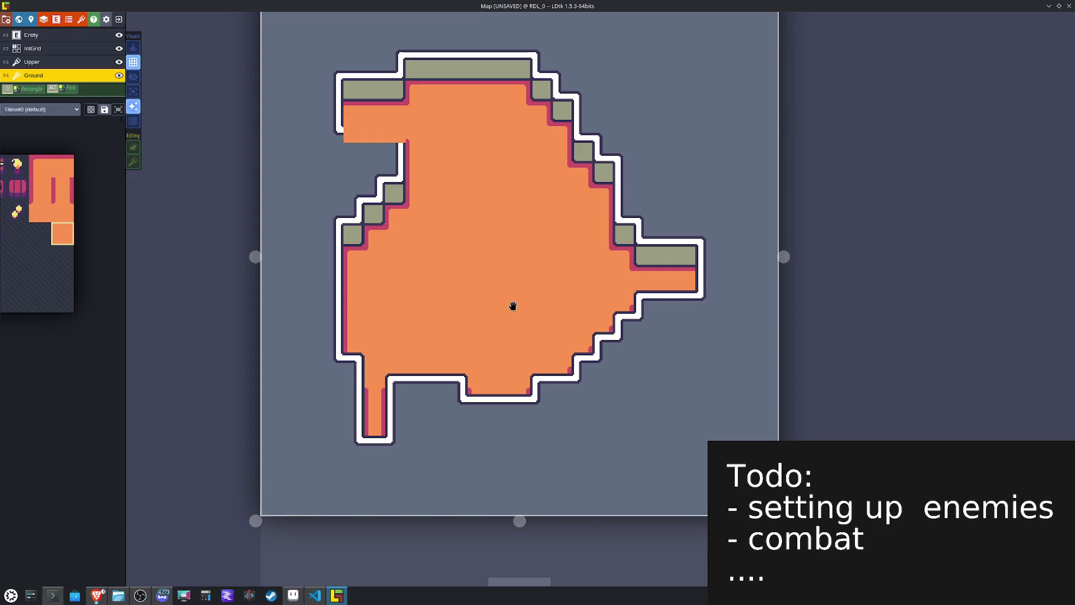
Step: Restore the entity and collision overlay, then undo a stray Ground tile in the bottom wall gap
{"action": "left_click", "coordinate": [134, 79]}
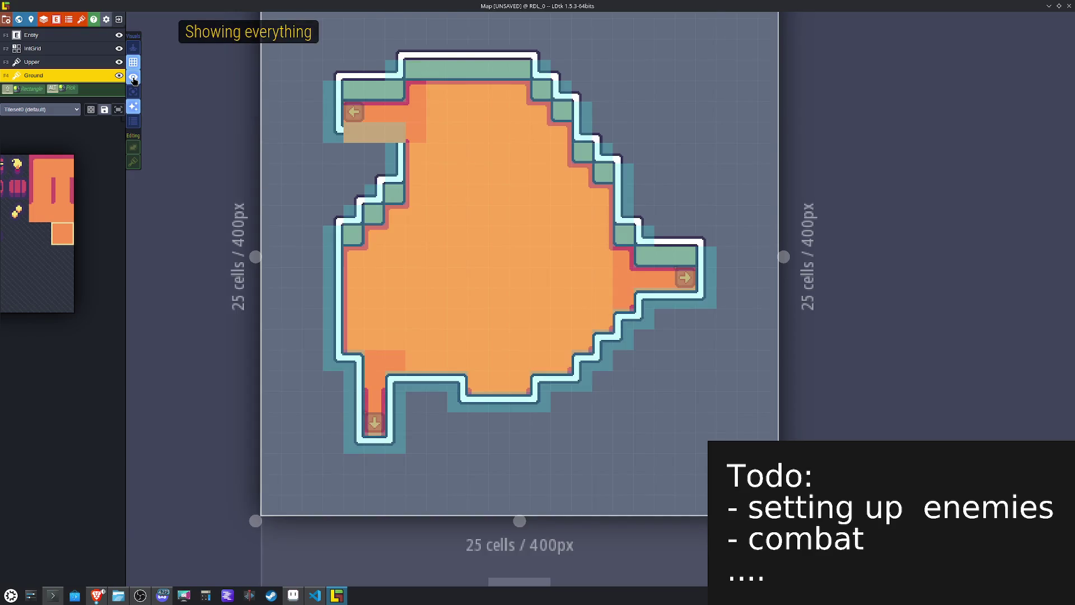
{"action": "left_click", "coordinate": [53, 64]}
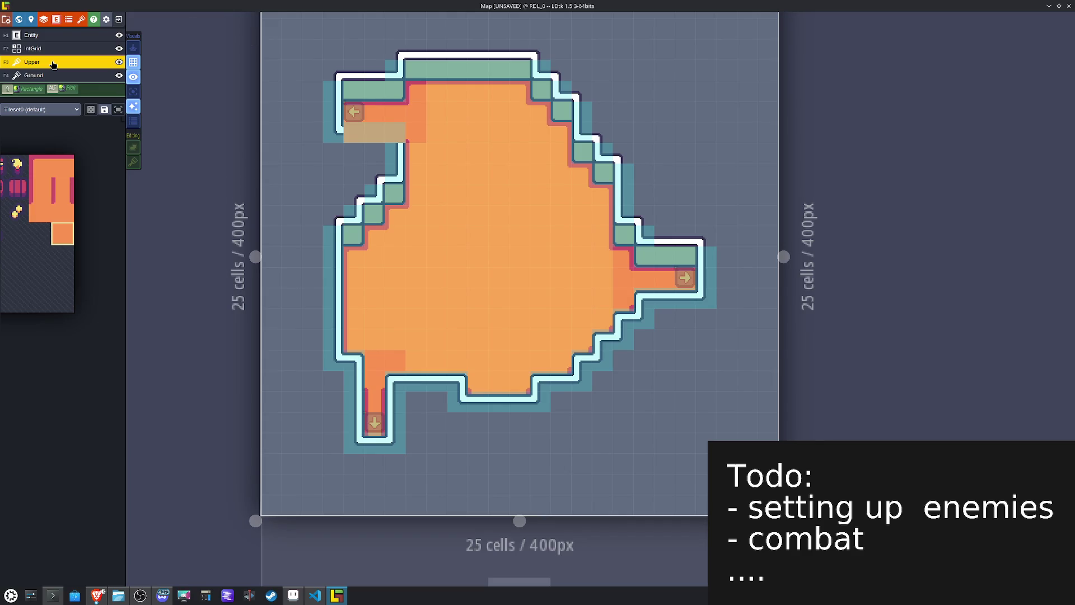
{"action": "left_click", "coordinate": [46, 77]}
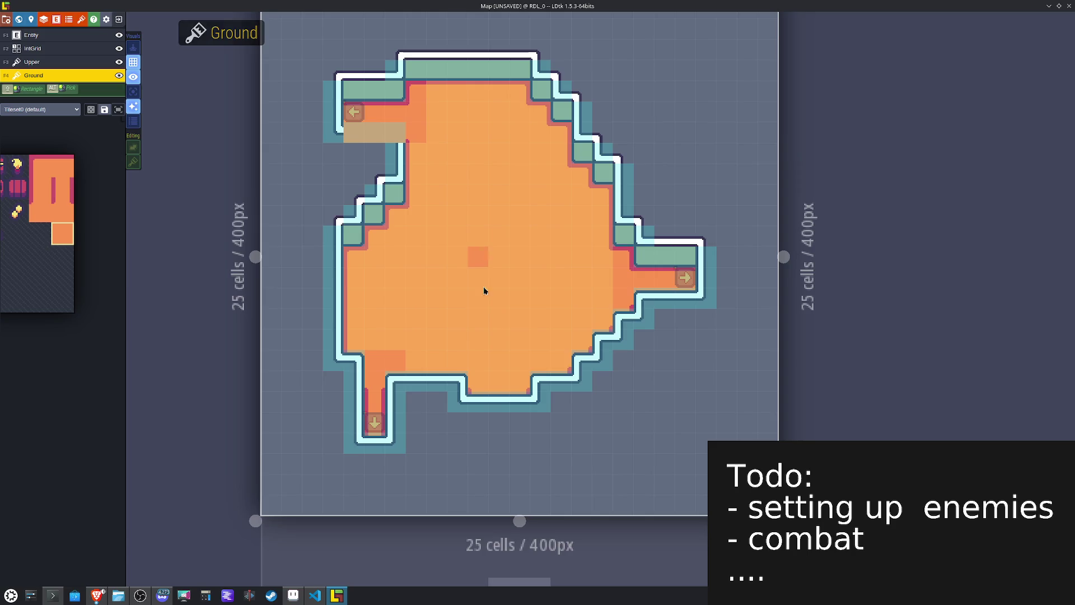
{"action": "left_click", "coordinate": [482, 403]}
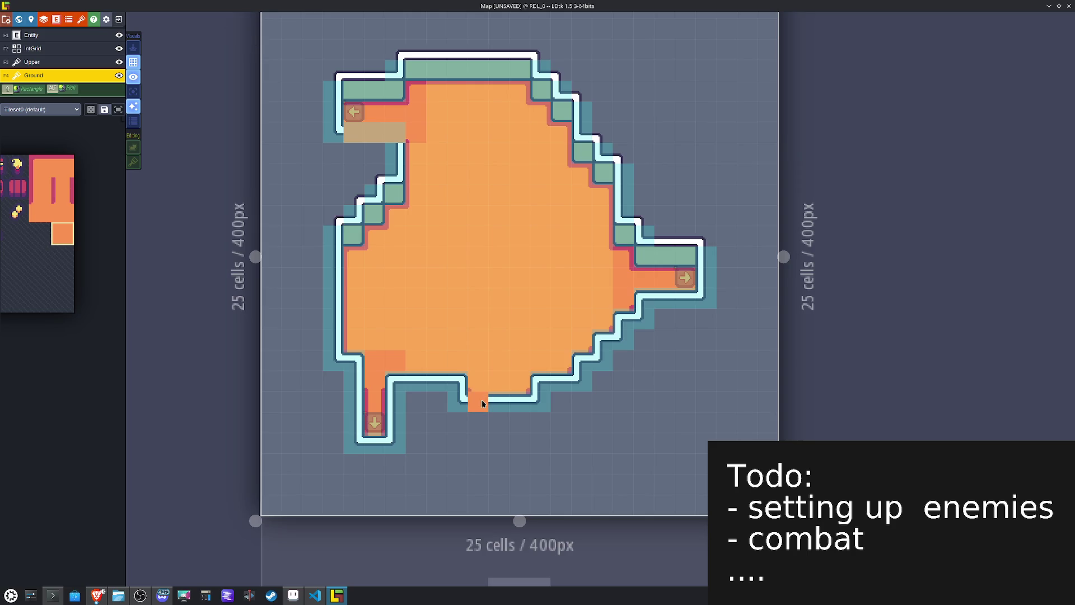
{"action": "key", "text": "ctrl+z"}
Step: In single layer mode, add an Upper-layer wall end-cap tile to the top-left ledge's right end and save
{"action": "left_click", "coordinate": [133, 77]}
{"action": "left_click", "coordinate": [133, 77]}
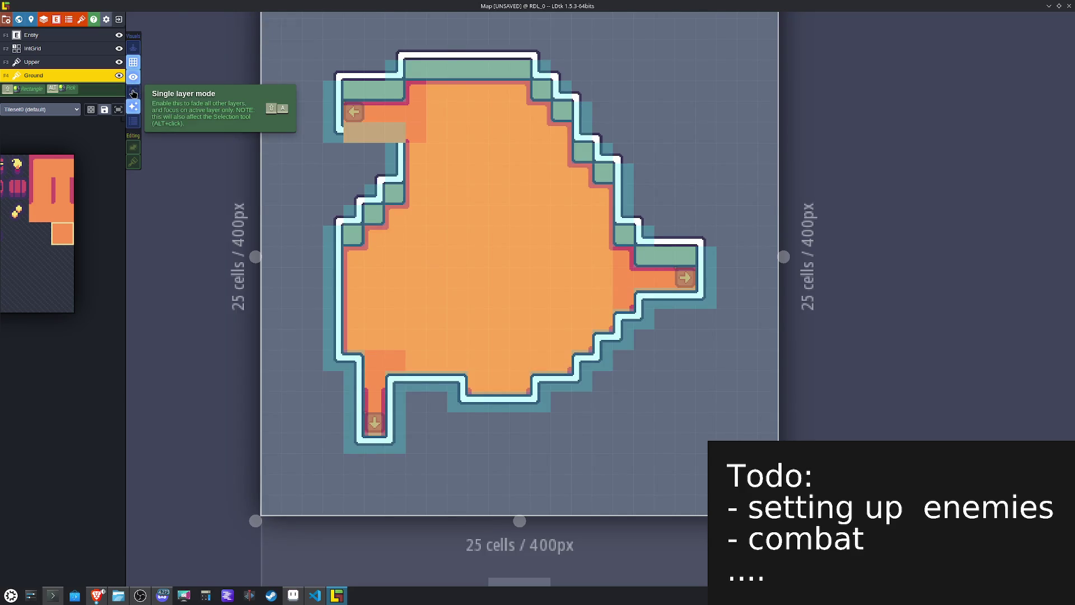
{"action": "left_click", "coordinate": [133, 93]}
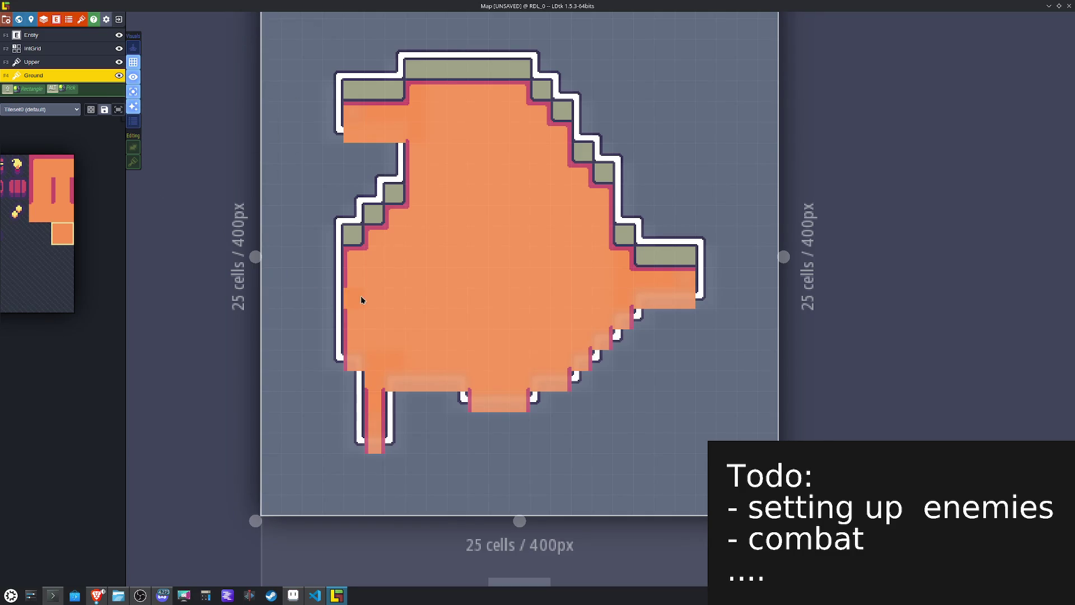
{"action": "left_click", "coordinate": [34, 63]}
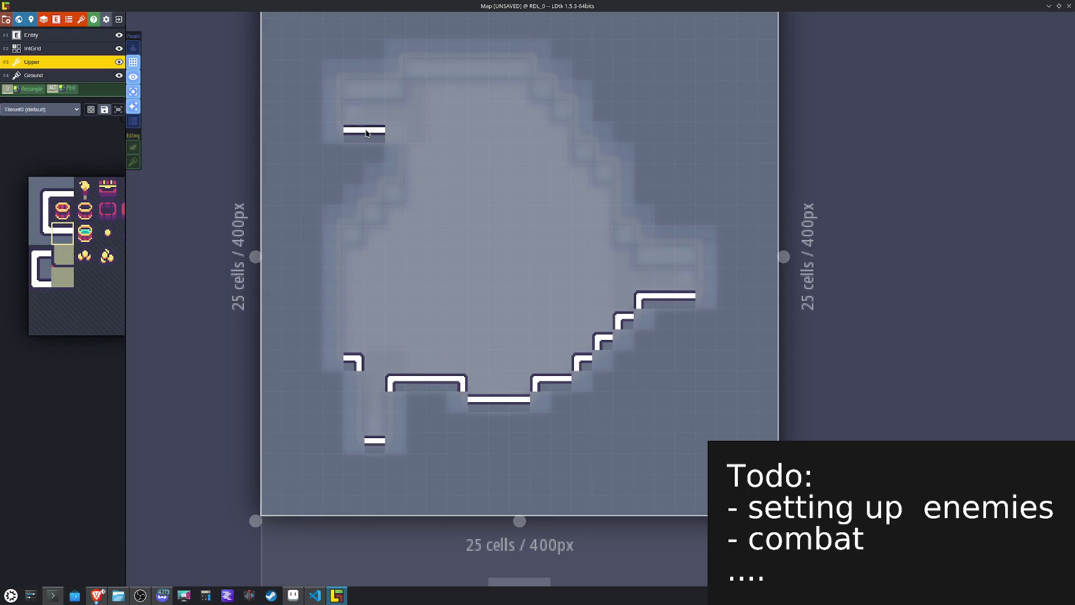
{"action": "left_click", "coordinate": [456, 381], "text": "alt"}
{"action": "left_click", "coordinate": [398, 135]}
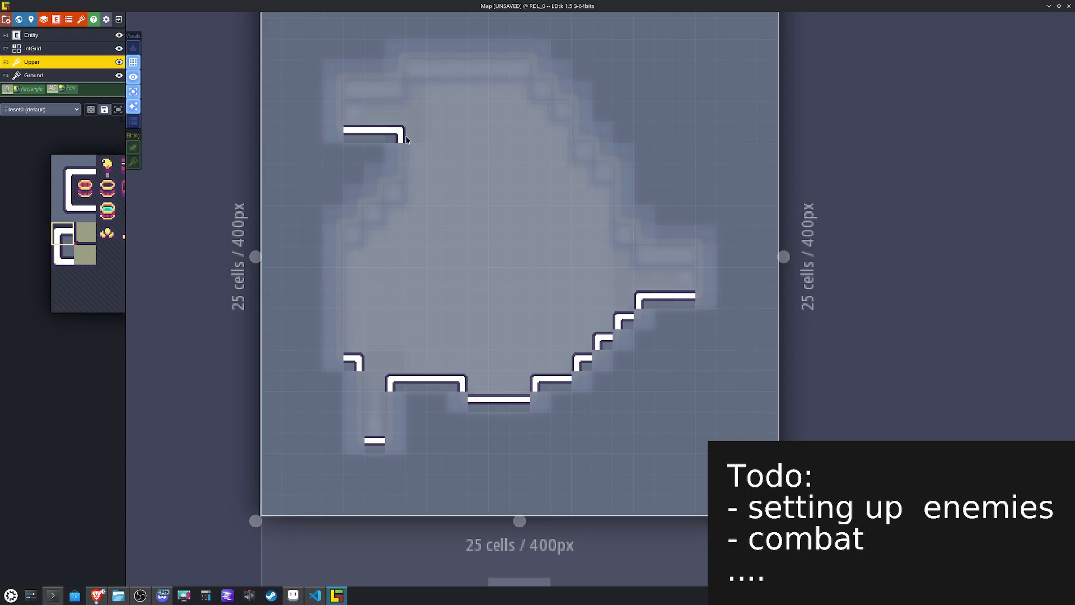
{"action": "key", "text": "ctrl+s"}
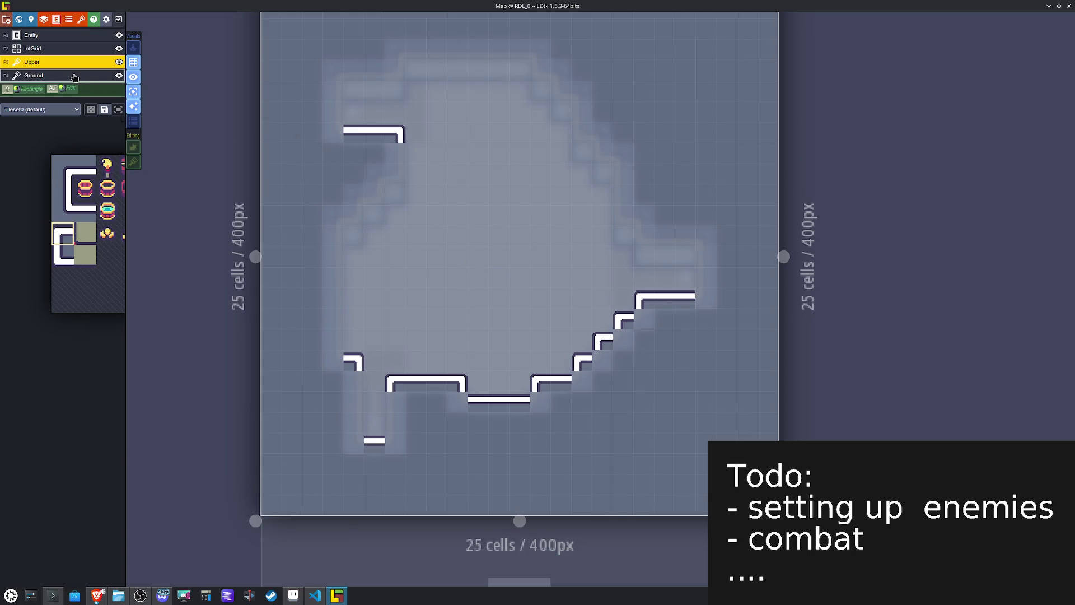
Step: Turn off single layer mode, check the IntGrid and Entity layers, then select level UL_0 in world view
{"action": "left_click", "coordinate": [134, 92]}
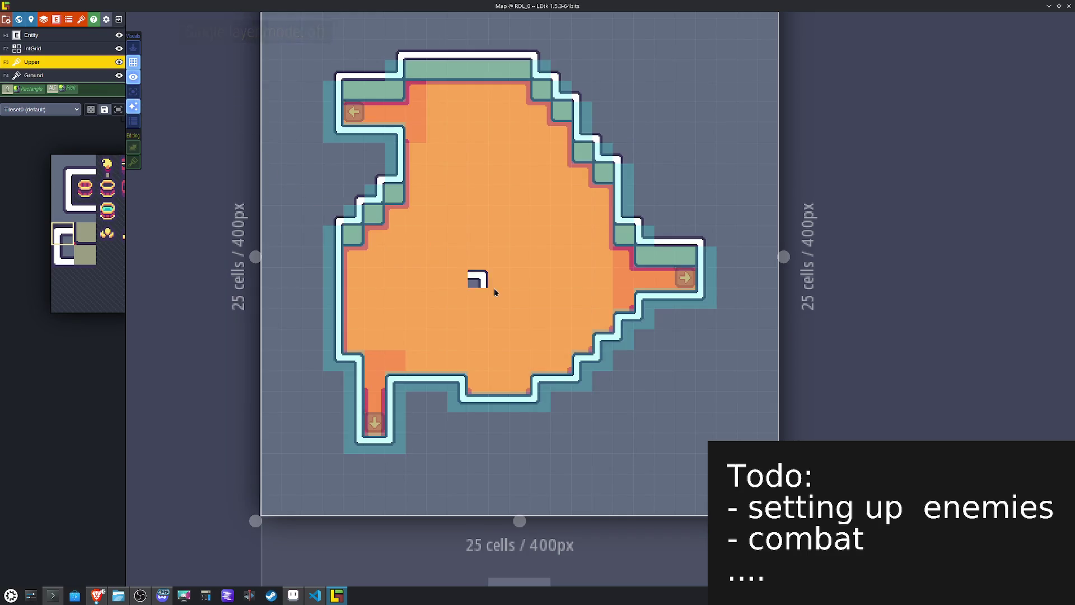
{"action": "key", "text": "F2"}
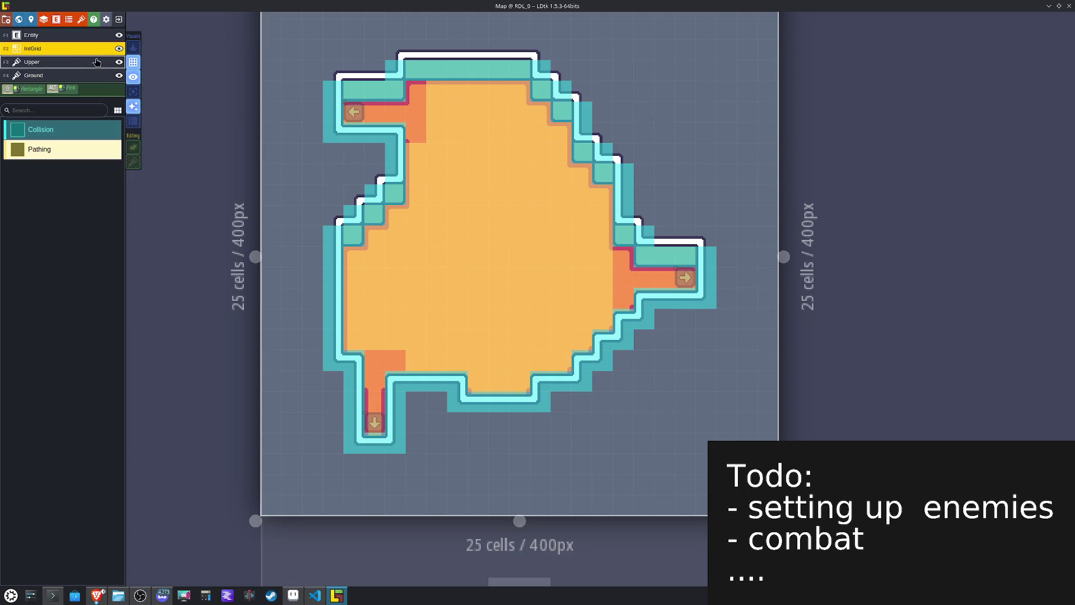
{"action": "left_click", "coordinate": [64, 35]}
{"action": "left_click", "coordinate": [137, 80]}
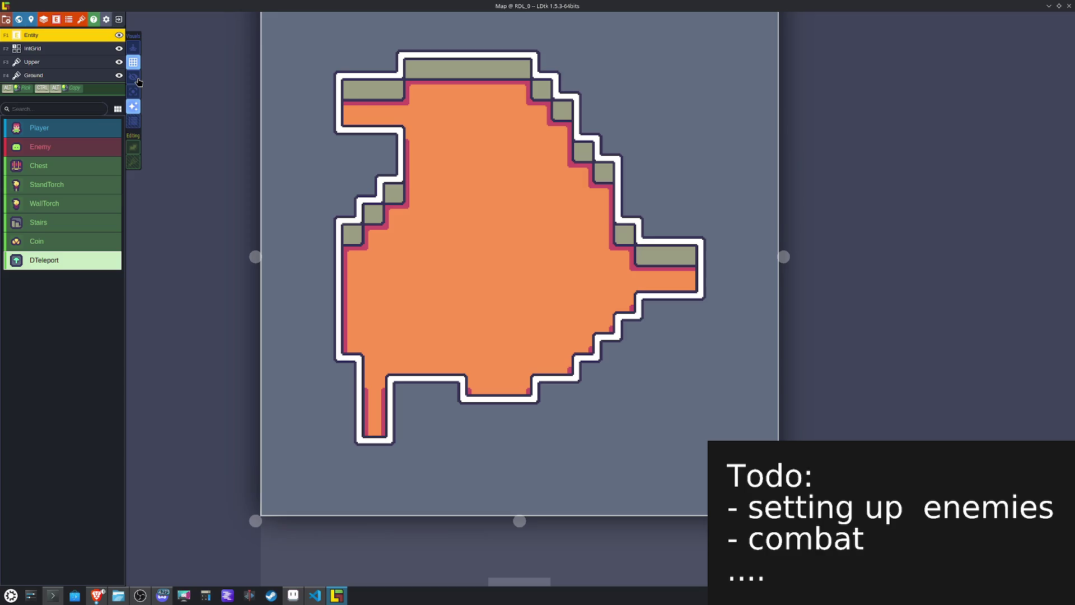
{"action": "left_click", "coordinate": [137, 80]}
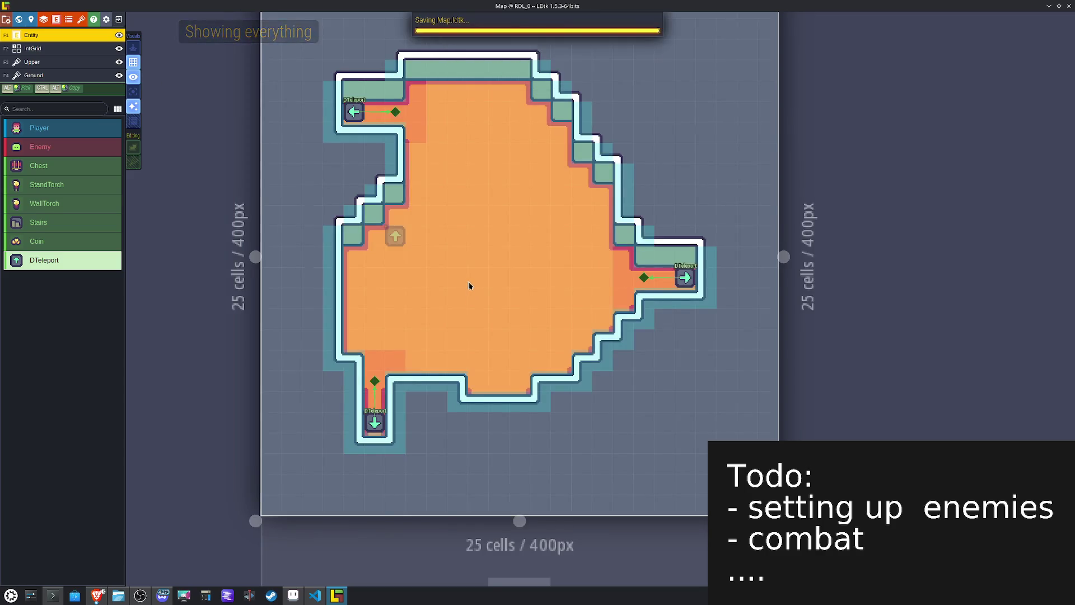
{"action": "key", "text": "w"}
{"action": "left_click", "coordinate": [520, 114]}
Step: Open level URD_0, preview its tiles only, and make the Ground layer active
{"action": "double_click", "coordinate": [478, 150]}
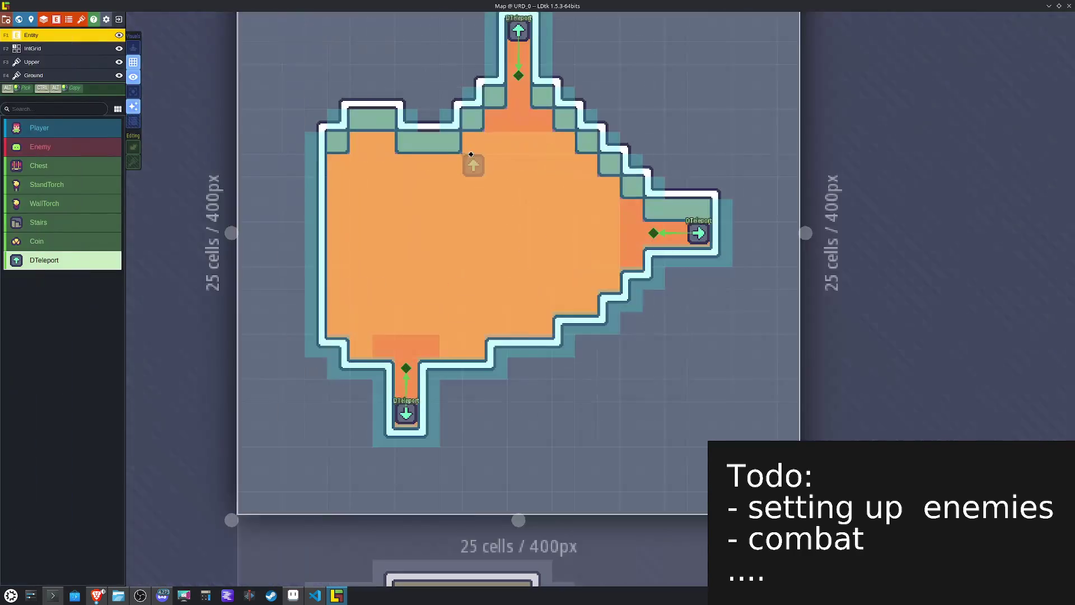
{"action": "left_click", "coordinate": [131, 78]}
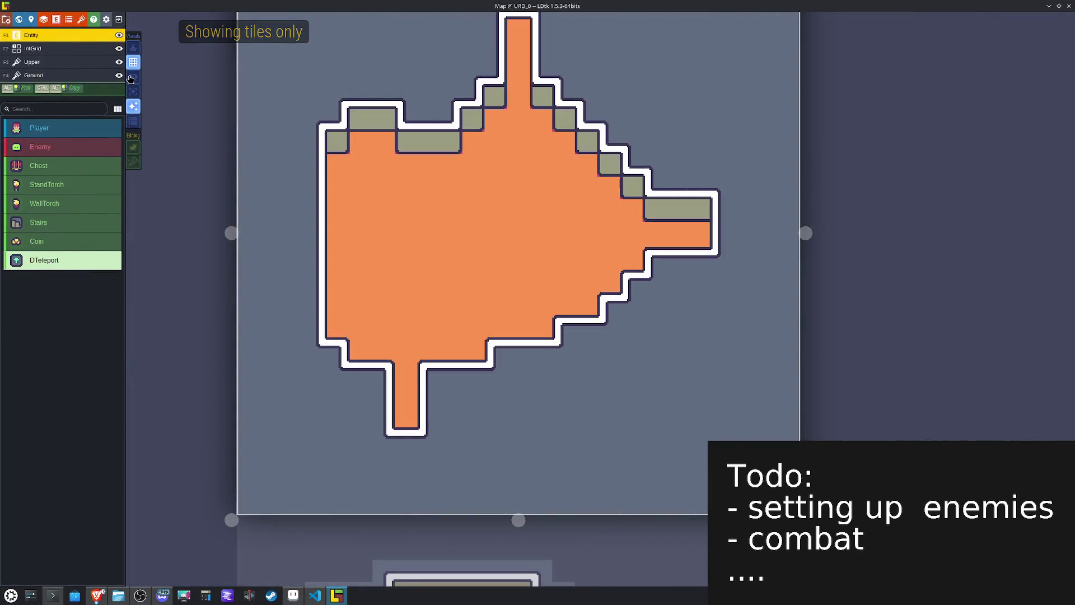
{"action": "left_click", "coordinate": [132, 77]}
{"action": "left_click", "coordinate": [50, 75]}
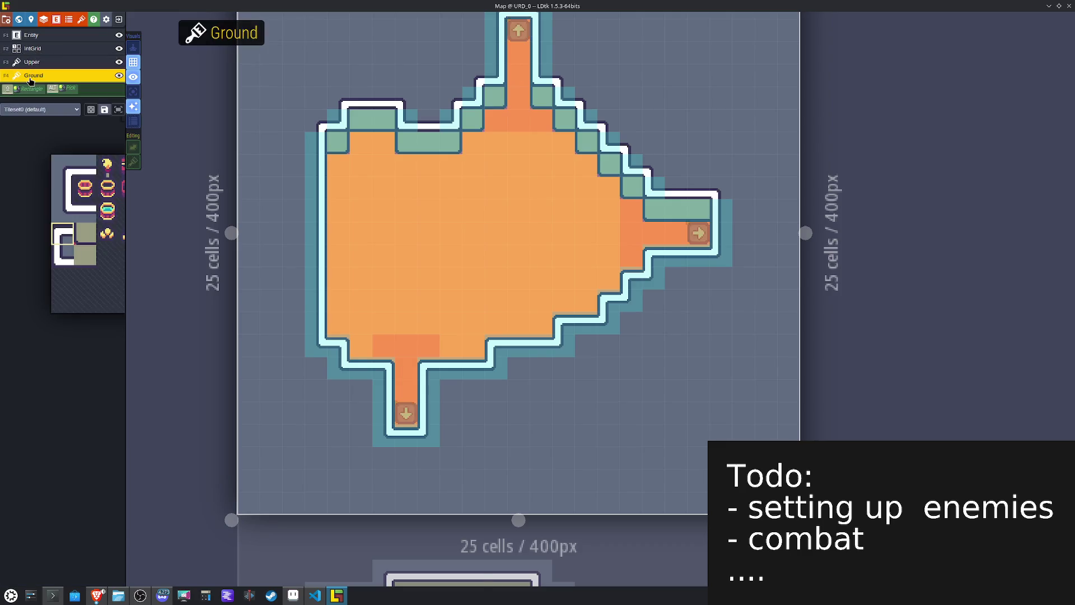
Step: Paint mirrored orange shading tiles along the floor's top row and down its left edge
{"action": "mouse_move", "coordinate": [128, 214]}
{"action": "left_click", "coordinate": [181, 172]}
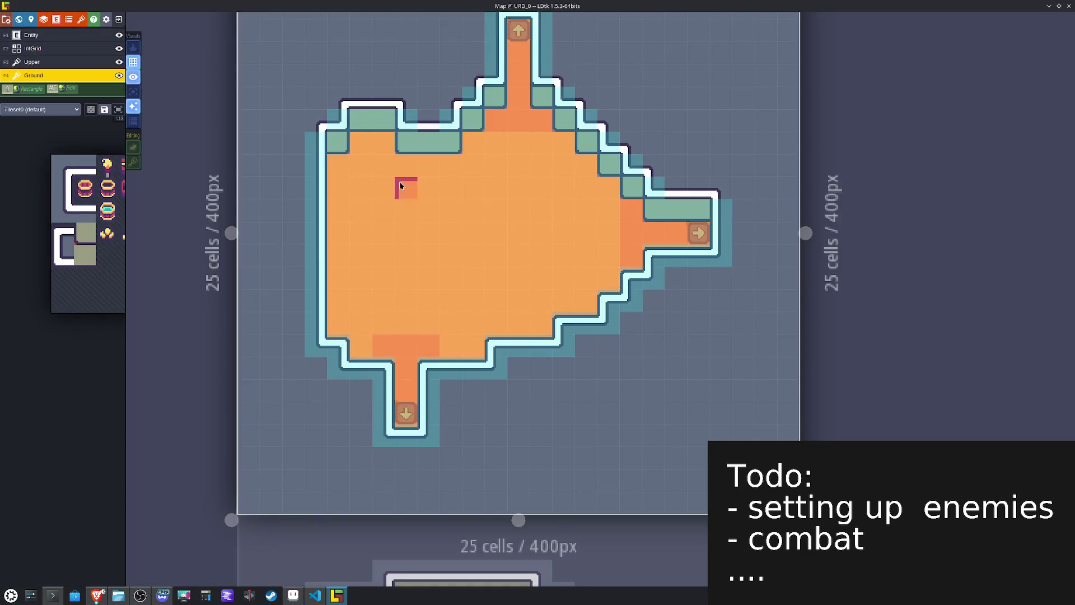
{"action": "key", "text": "x"}
{"action": "mouse_move", "coordinate": [379, 148]}
{"action": "left_mouse_down"}
{"action": "mouse_move", "coordinate": [472, 163]}
{"action": "mouse_move", "coordinate": [472, 139]}
{"action": "mouse_move", "coordinate": [533, 115]}
{"action": "mouse_move", "coordinate": [552, 139]}
{"action": "left_mouse_up"}
{"action": "key", "text": "x"}
{"action": "key", "text": "x"}
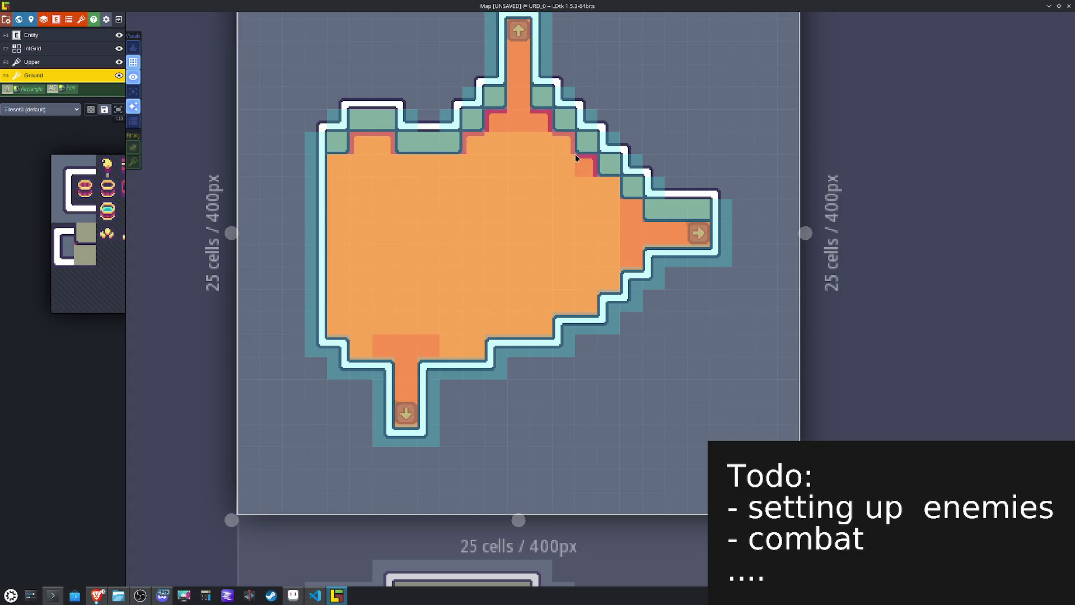
{"action": "key", "text": "x"}
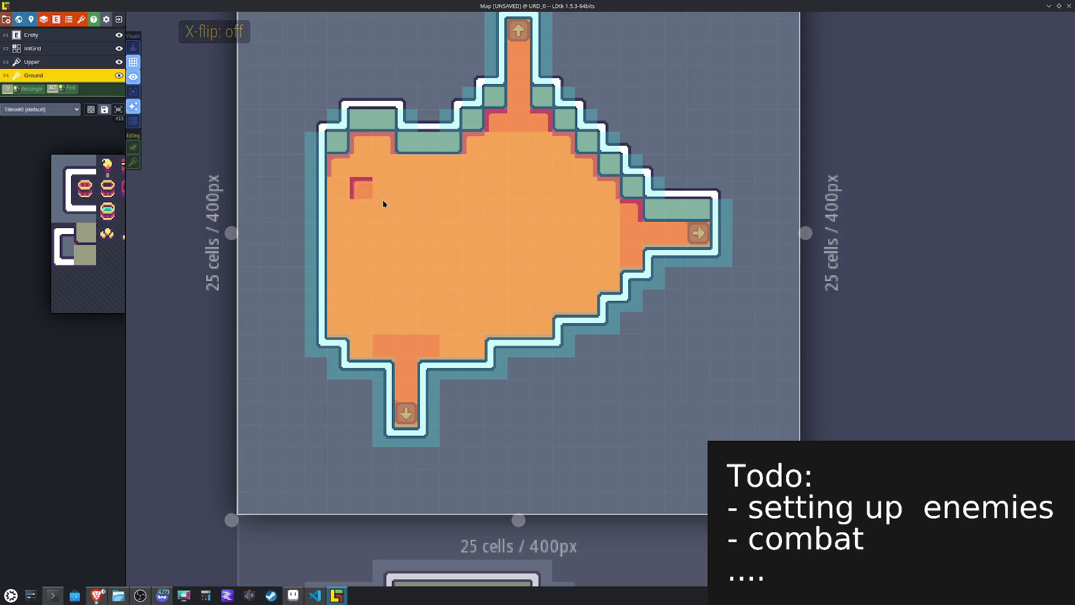
{"action": "mouse_move", "coordinate": [75, 213]}
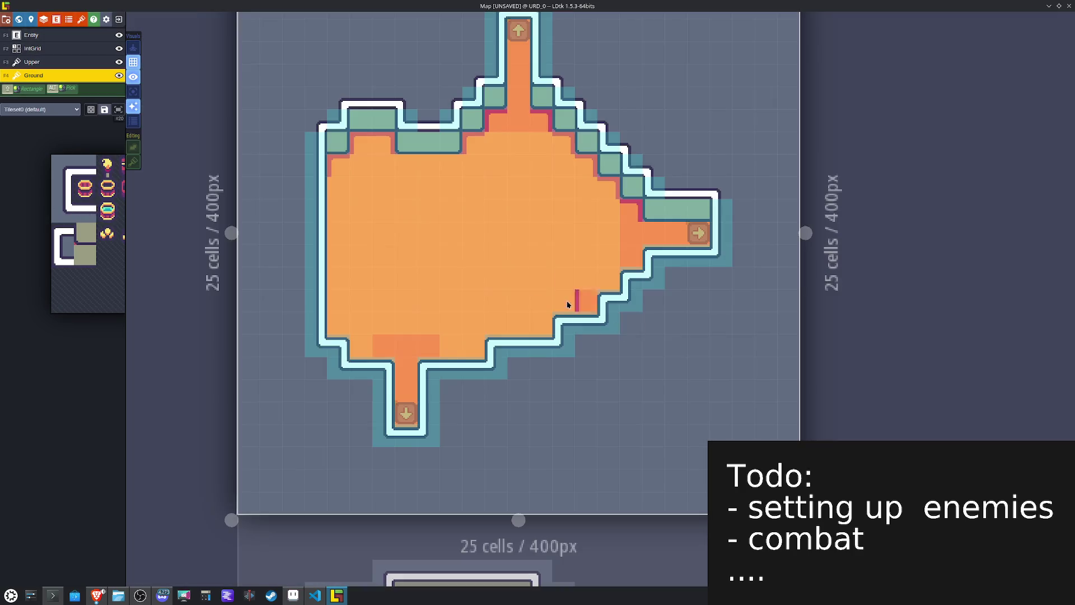
{"action": "mouse_move", "coordinate": [336, 230]}
{"action": "left_mouse_down"}
{"action": "mouse_move", "coordinate": [336, 333]}
{"action": "mouse_move", "coordinate": [359, 348]}
{"action": "mouse_move", "coordinate": [359, 367]}
{"action": "left_mouse_up"}
{"action": "key", "text": "x"}
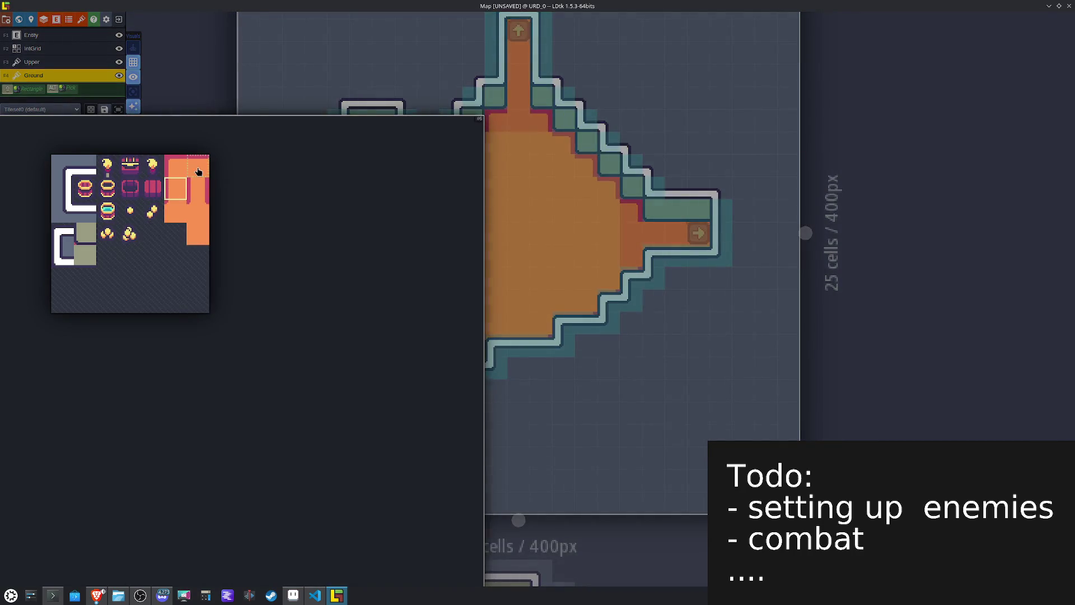
Step: Choose a different floor shading tile and place it on the room floor
{"action": "left_click", "coordinate": [198, 173]}
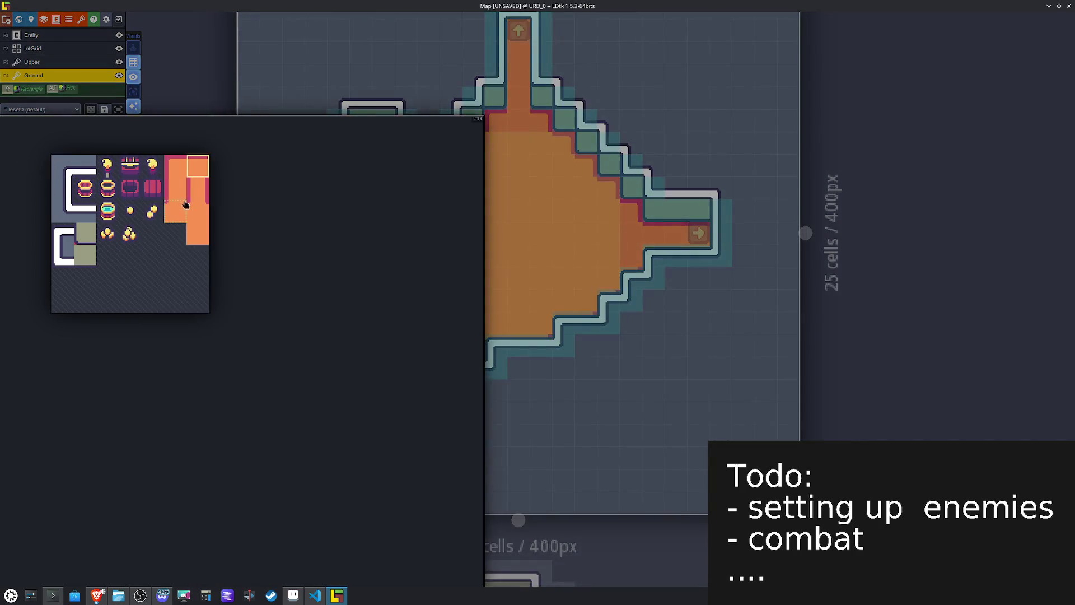
{"action": "left_click", "coordinate": [196, 194]}
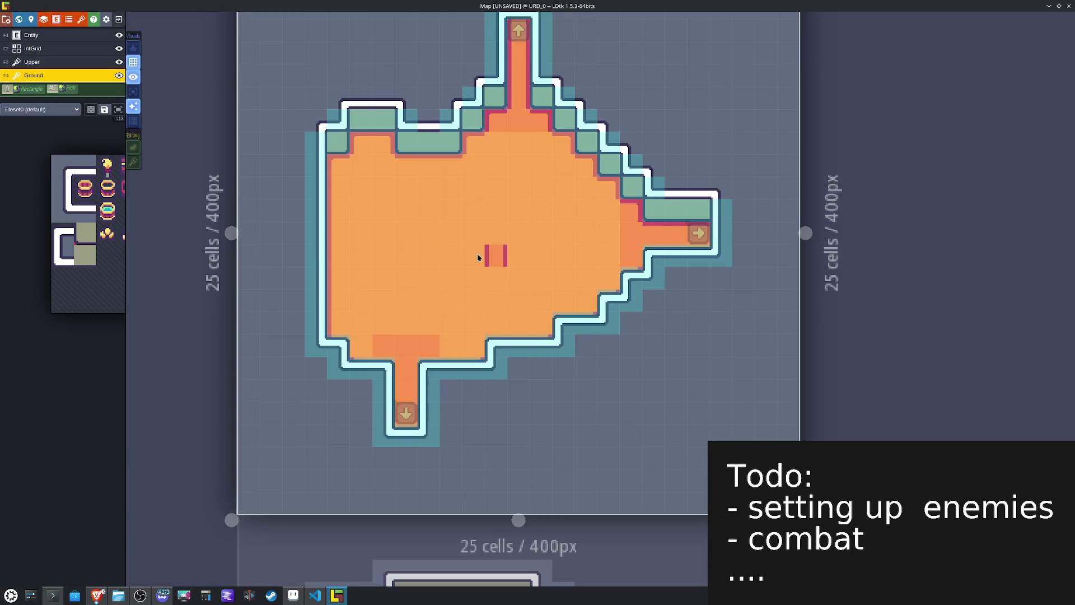
{"action": "mouse_move", "coordinate": [124, 203]}
{"action": "left_click", "coordinate": [199, 210]}
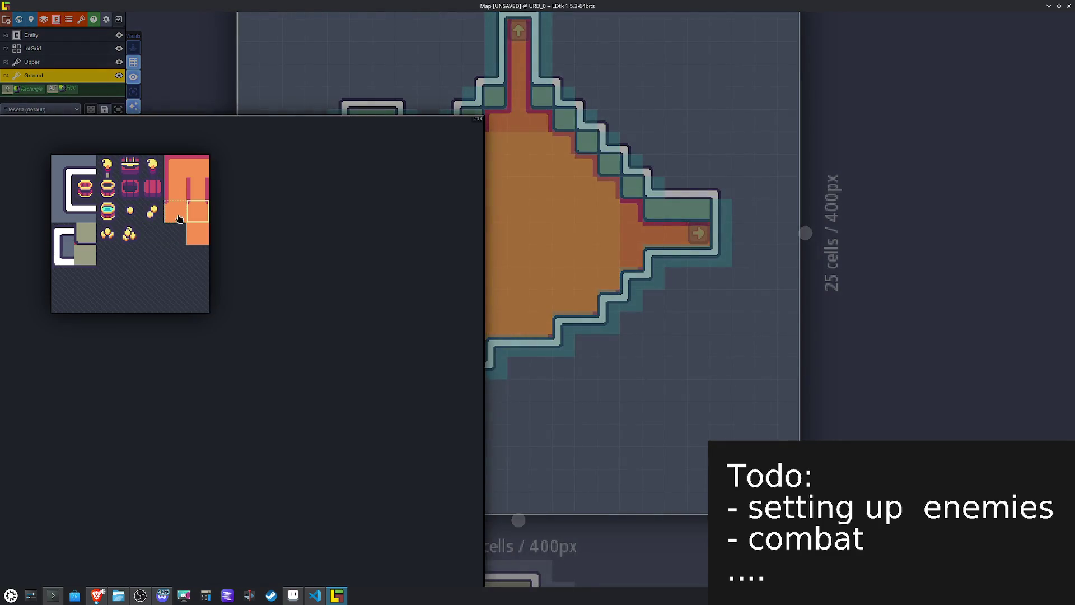
{"action": "left_click", "coordinate": [179, 219]}
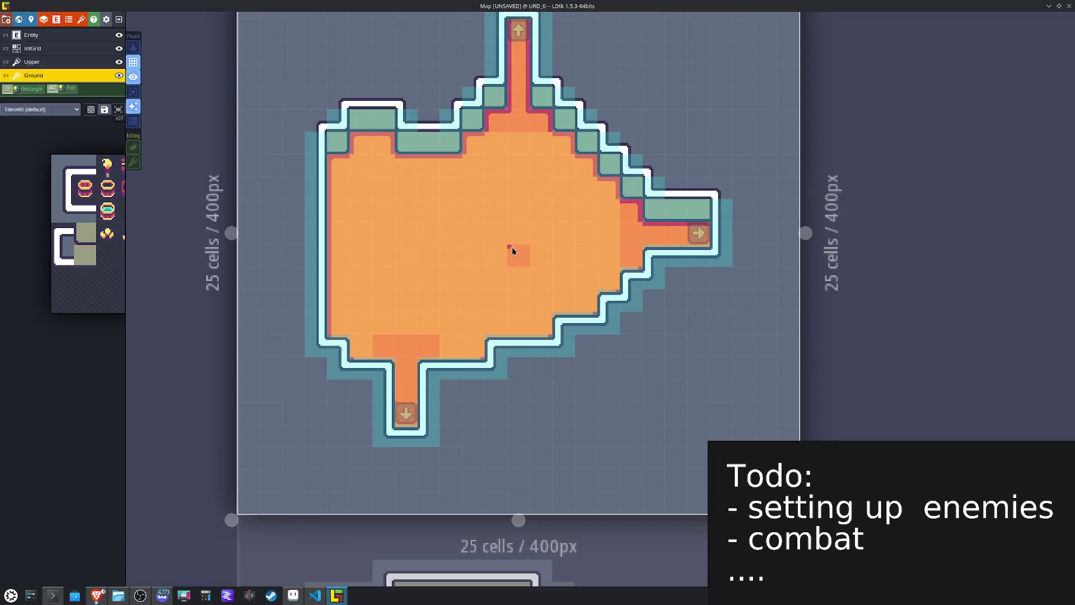
Step: Paint a vertically flipped shading tile at the bottom corridor and save the project
{"action": "key", "text": "x"}
{"action": "key", "text": "x"}
{"action": "key", "text": "x"}
{"action": "key", "text": "y"}
{"action": "key", "text": "x"}
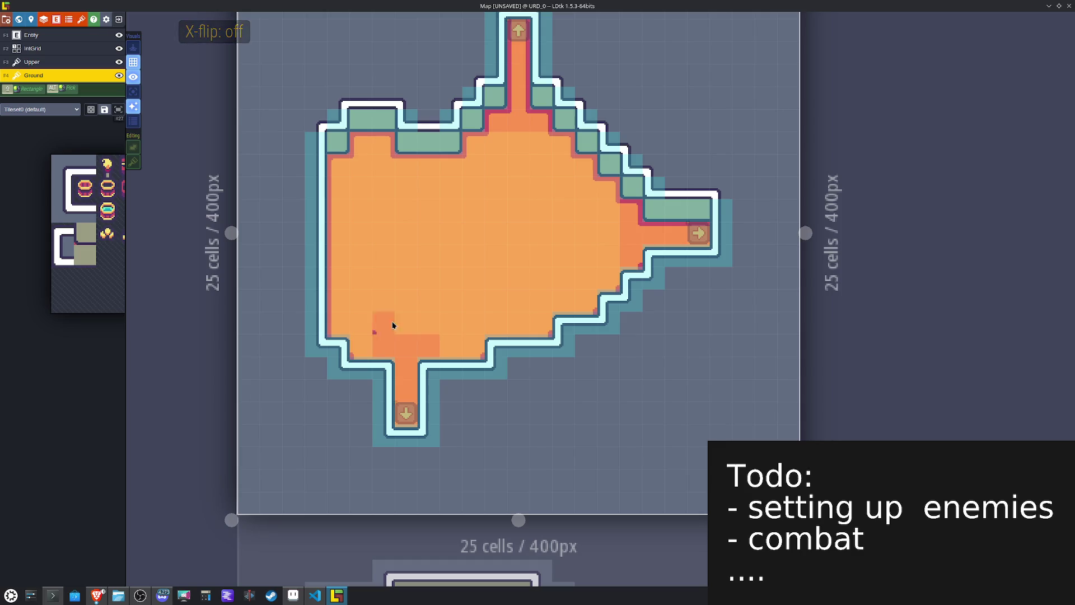
{"action": "mouse_move", "coordinate": [1, 260]}
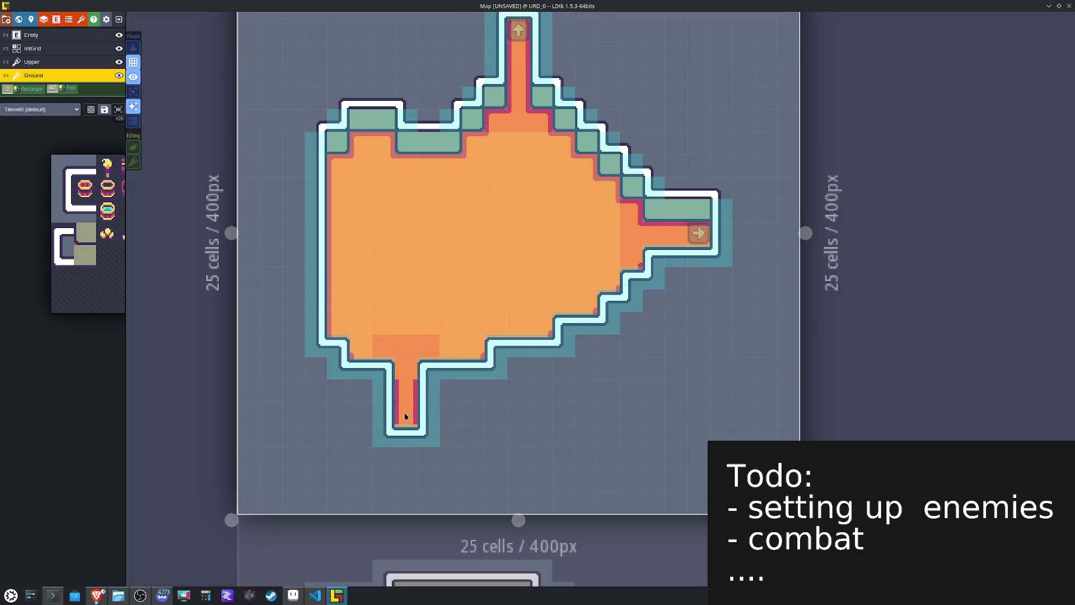
{"action": "left_click", "coordinate": [406, 416]}
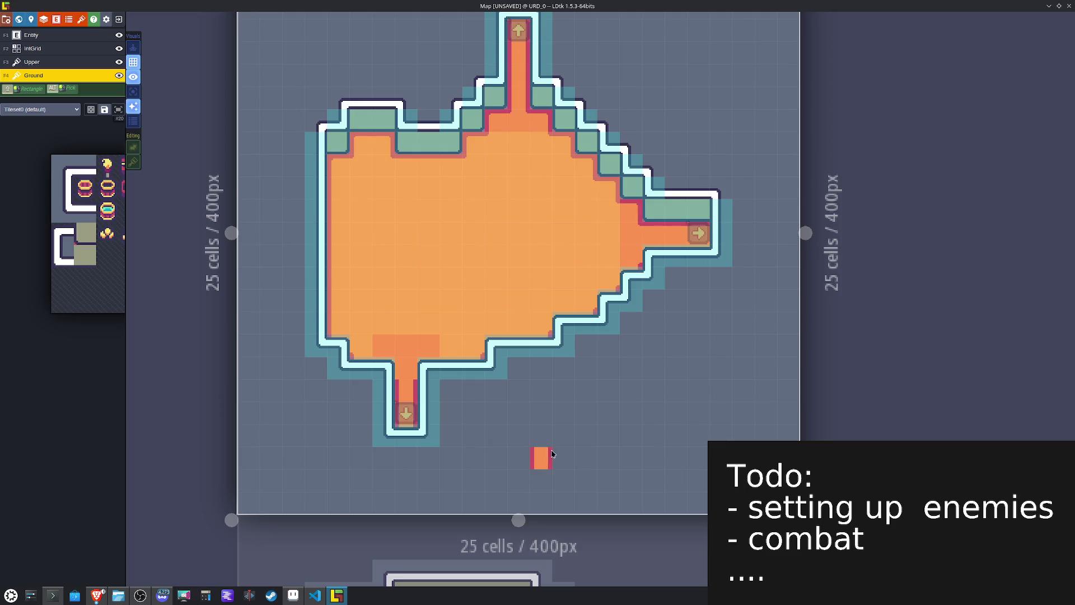
{"action": "mouse_move", "coordinate": [39, 225]}
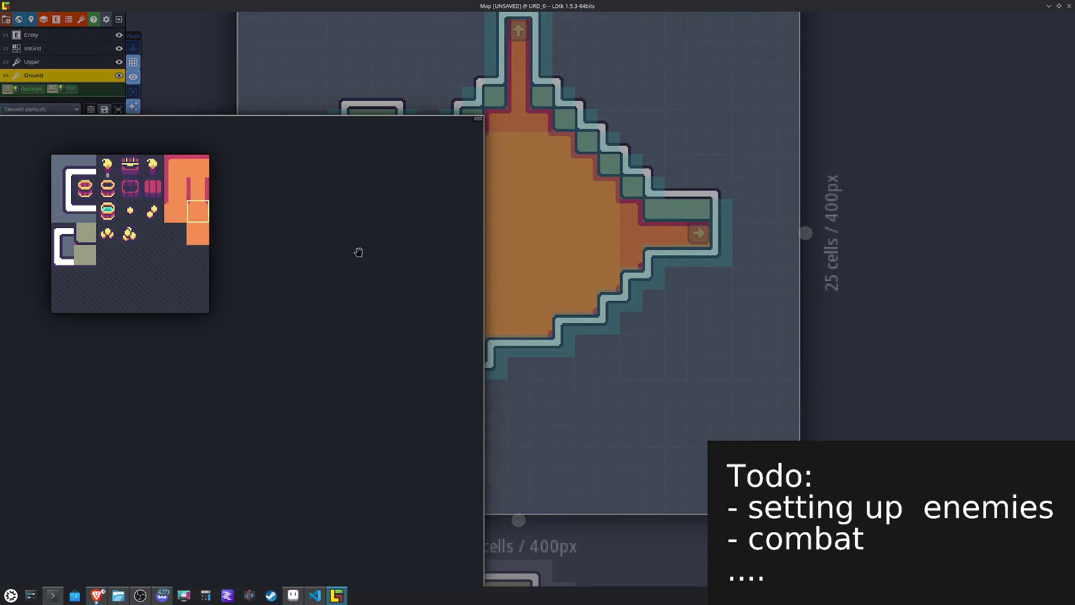
{"action": "key", "text": "y"}
{"action": "key", "text": "ctrl+s"}
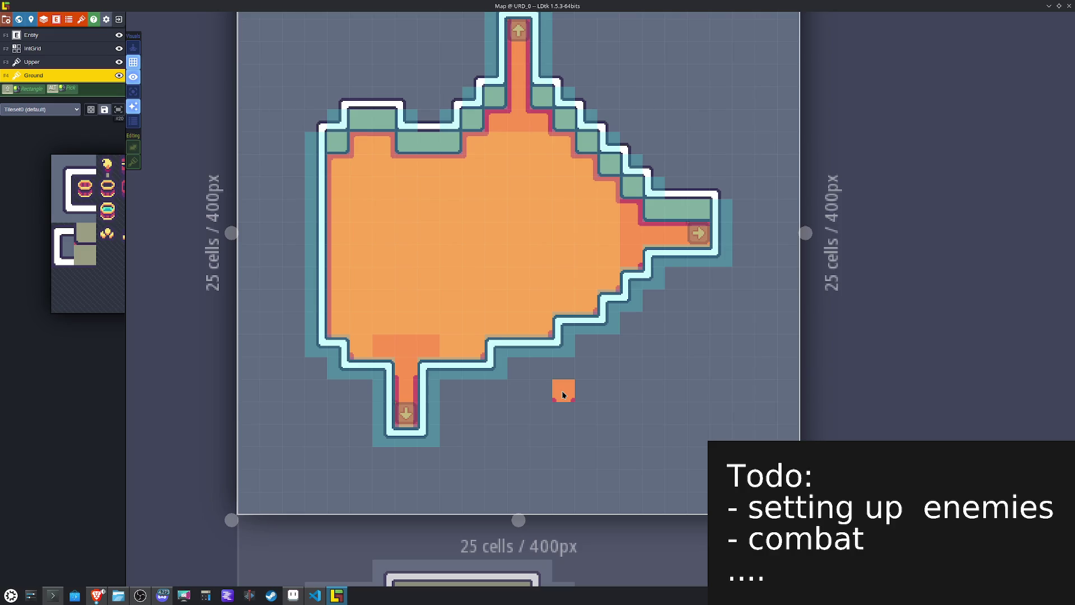
{"action": "scroll", "coordinate": [563, 395], "scroll_direction": "down", "scroll_amount": 2}
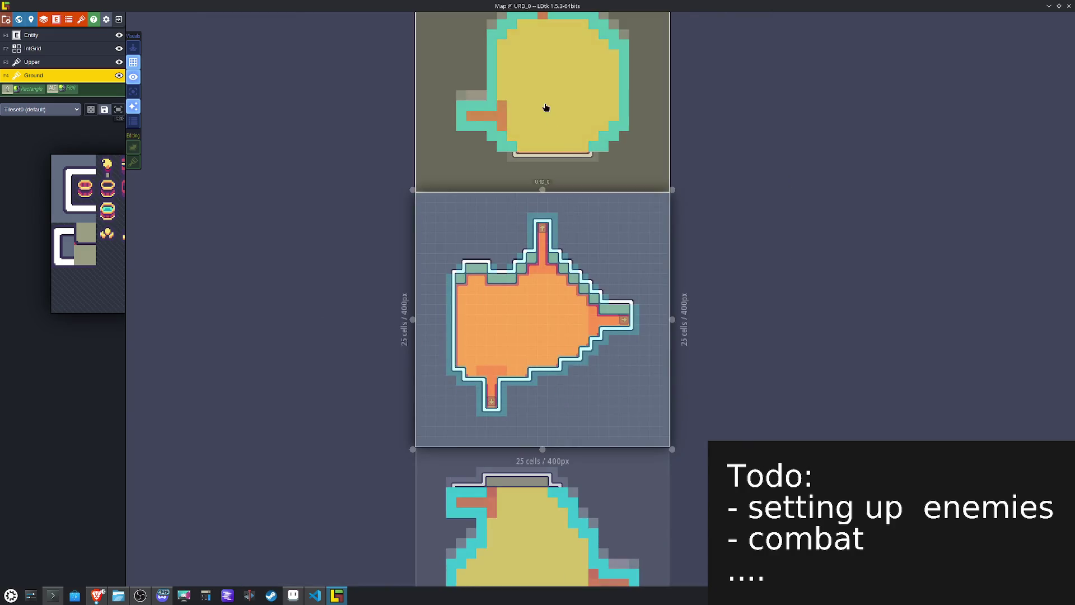
Step: Inspect level UL_0 by toggling its visuals between tiles only and everything
{"action": "left_click", "coordinate": [547, 106]}
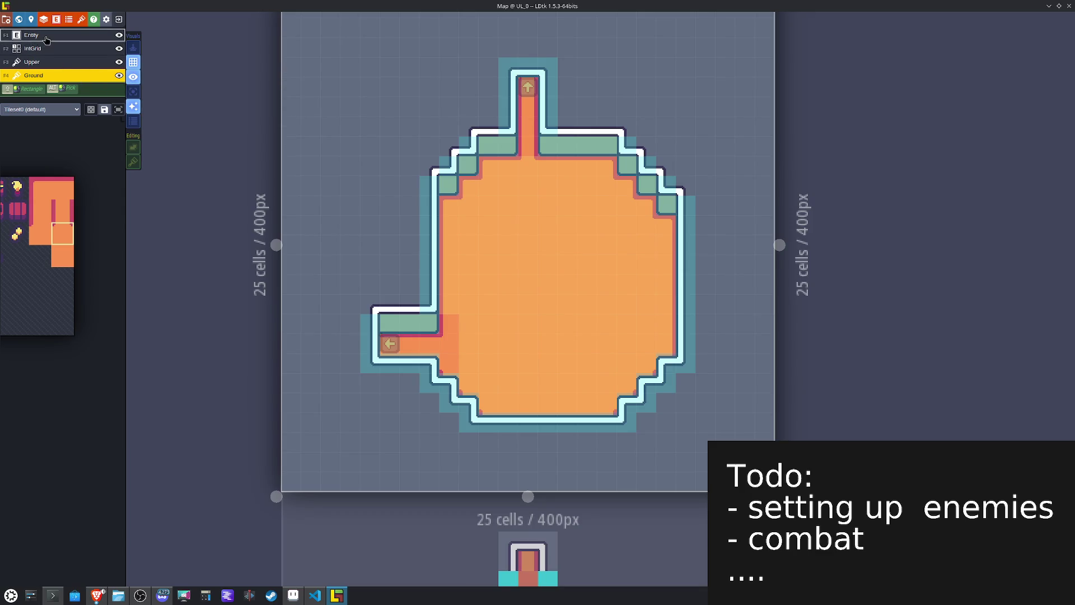
{"action": "left_click", "coordinate": [46, 38]}
{"action": "left_click", "coordinate": [135, 79]}
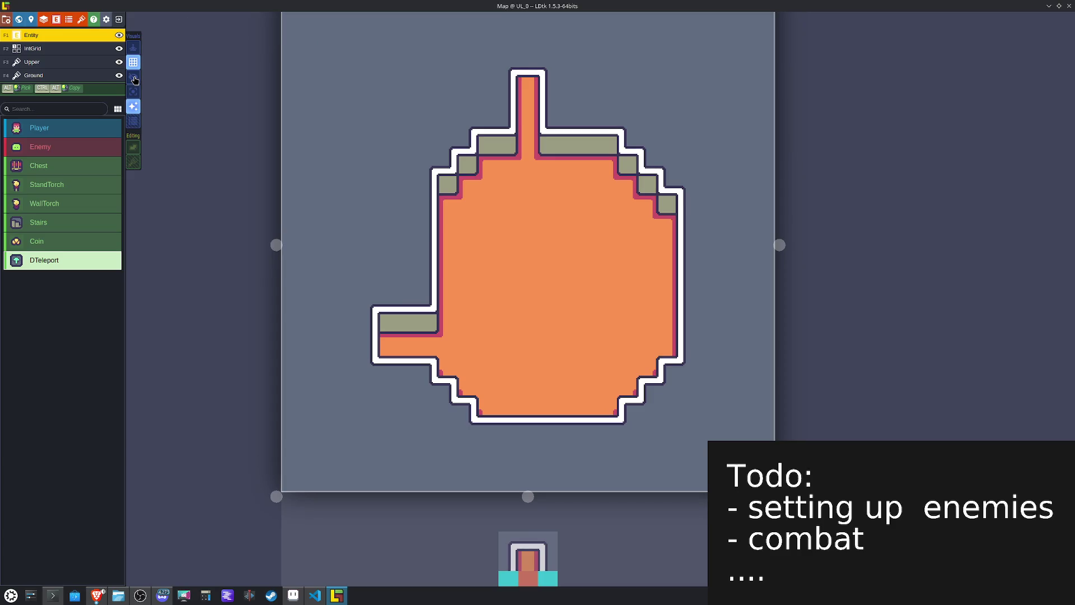
{"action": "left_click", "coordinate": [134, 79]}
{"action": "scroll", "coordinate": [388, 204], "scroll_direction": "down", "scroll_amount": 5}
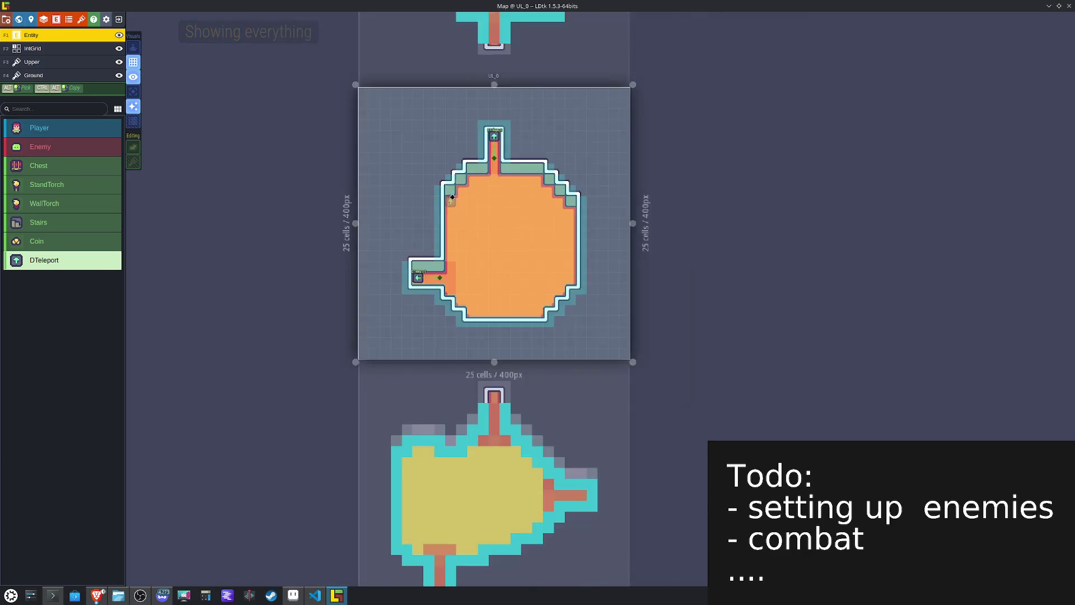
{"action": "left_click", "coordinate": [507, 75]}
{"action": "left_click", "coordinate": [545, 188]}
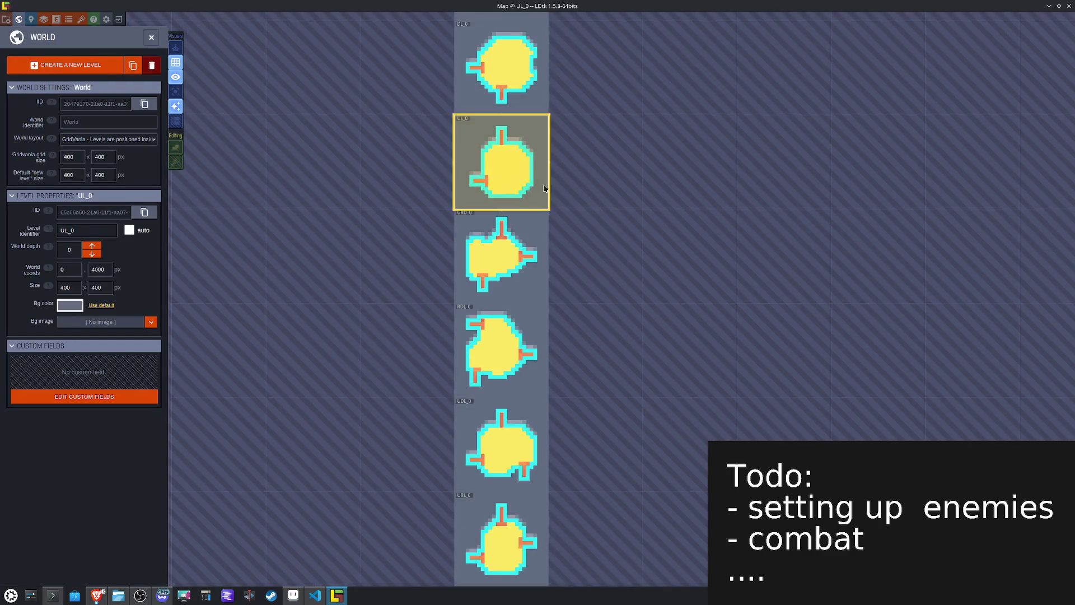
{"action": "left_click", "coordinate": [510, 173]}
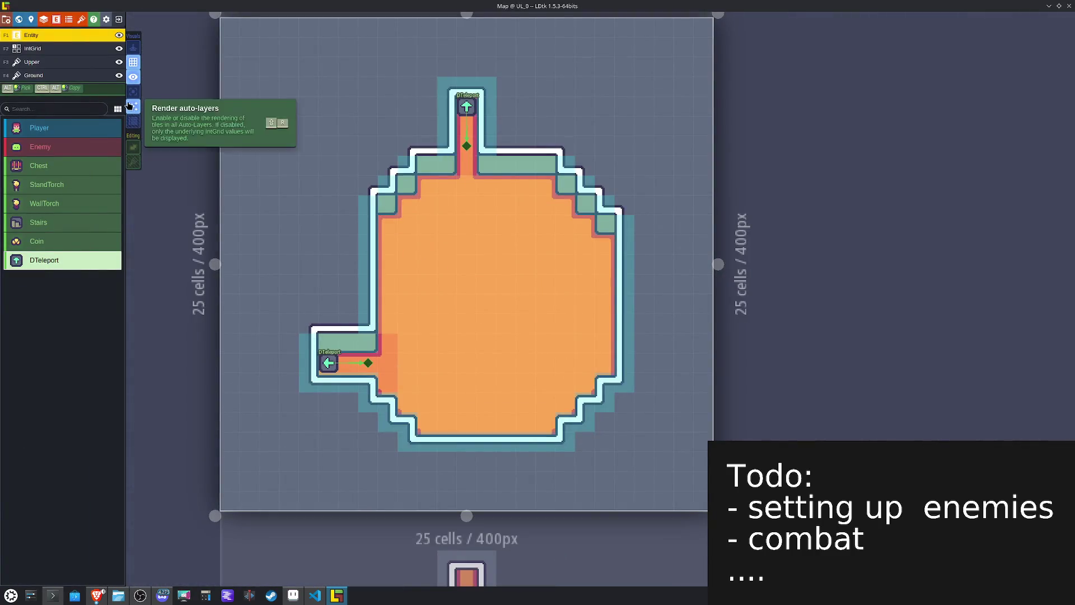
{"action": "left_click", "coordinate": [134, 78]}
{"action": "left_click", "coordinate": [135, 80]}
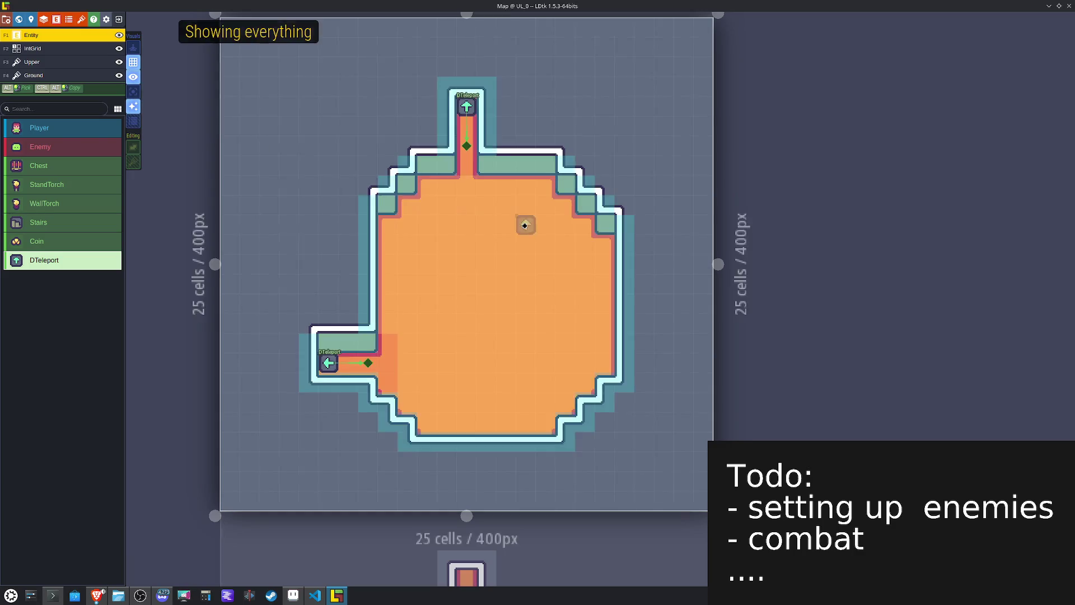
{"action": "scroll", "coordinate": [501, 220], "scroll_direction": "down", "scroll_amount": 5}
Step: Open level DL_0 and toggle its visuals between tiles only and everything
{"action": "left_click", "coordinate": [503, 221]}
{"action": "left_click", "coordinate": [501, 220]}
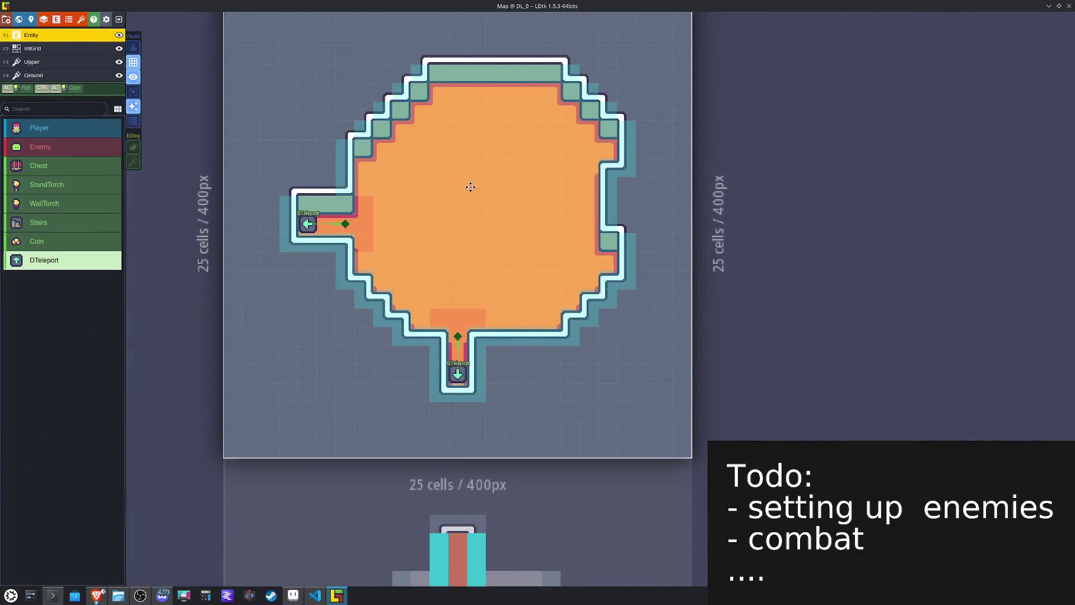
{"action": "left_click", "coordinate": [134, 83]}
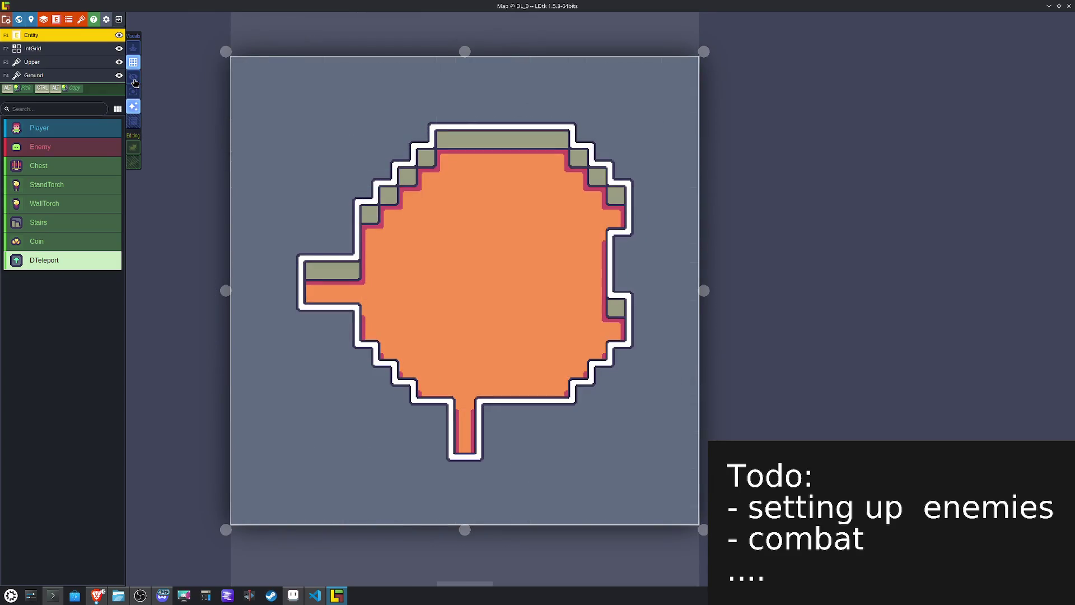
{"action": "left_click", "coordinate": [134, 82]}
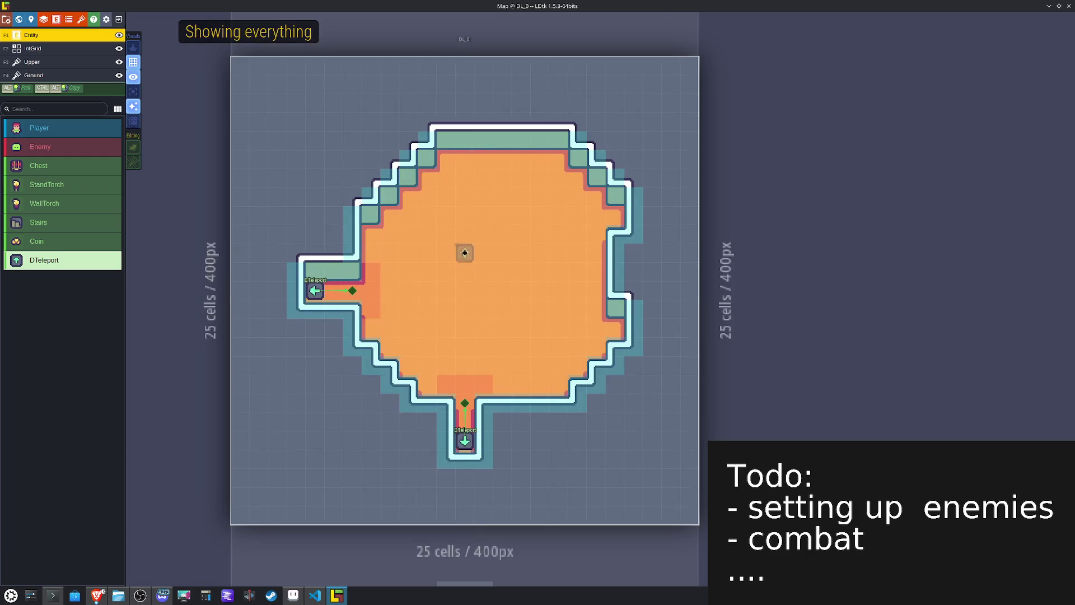
{"action": "scroll", "coordinate": [454, 267], "scroll_direction": "down", "scroll_amount": 3}
Step: Open level RD_0 and confirm its tiles by toggling the visuals view
{"action": "left_click", "coordinate": [480, 140]}
{"action": "left_click", "coordinate": [480, 139]}
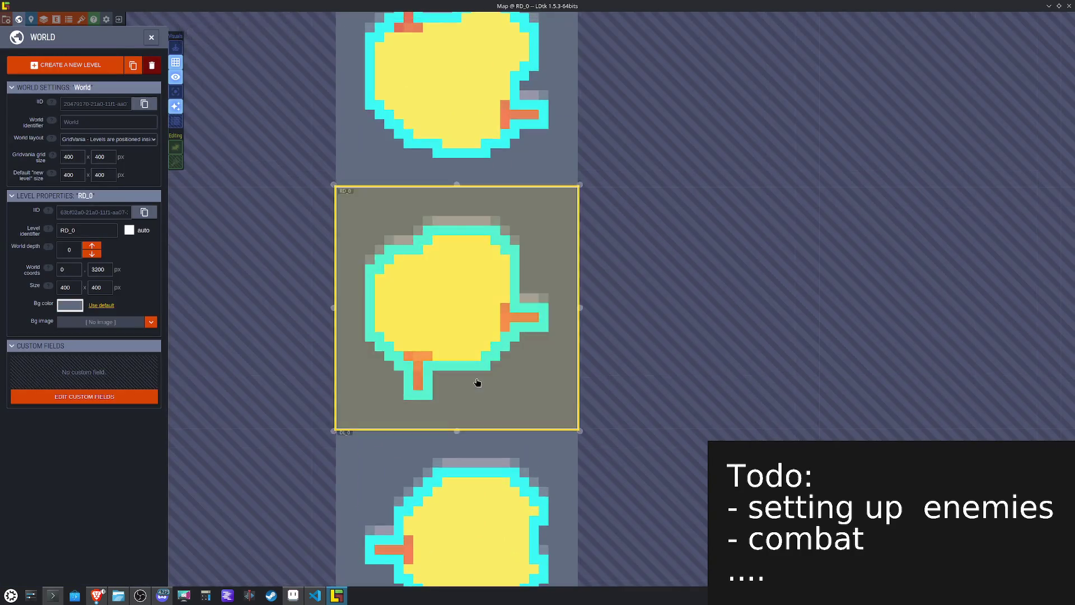
{"action": "left_click", "coordinate": [134, 77]}
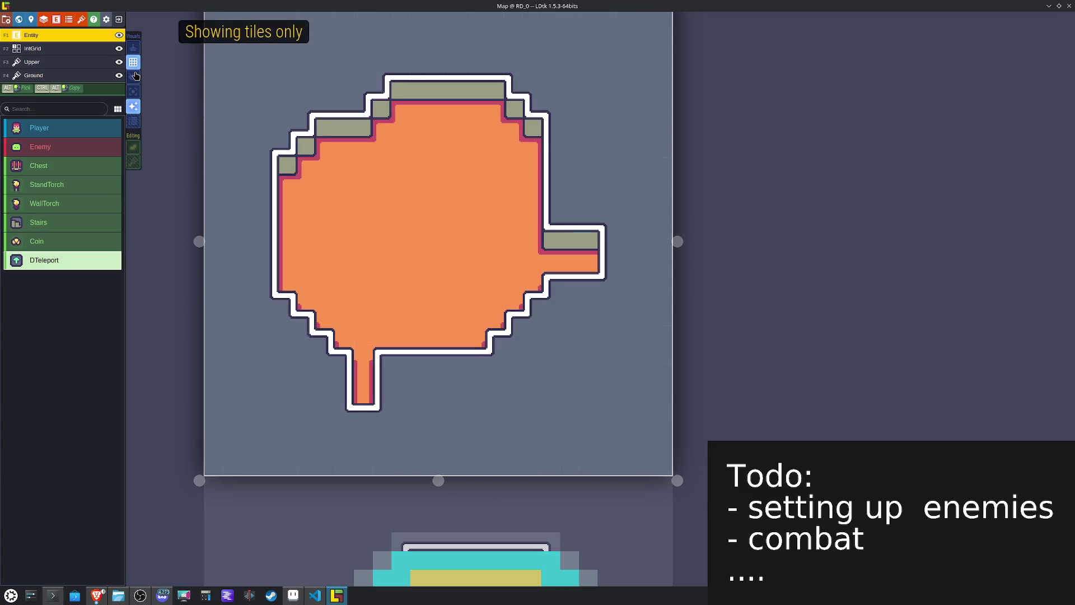
{"action": "left_click", "coordinate": [134, 76]}
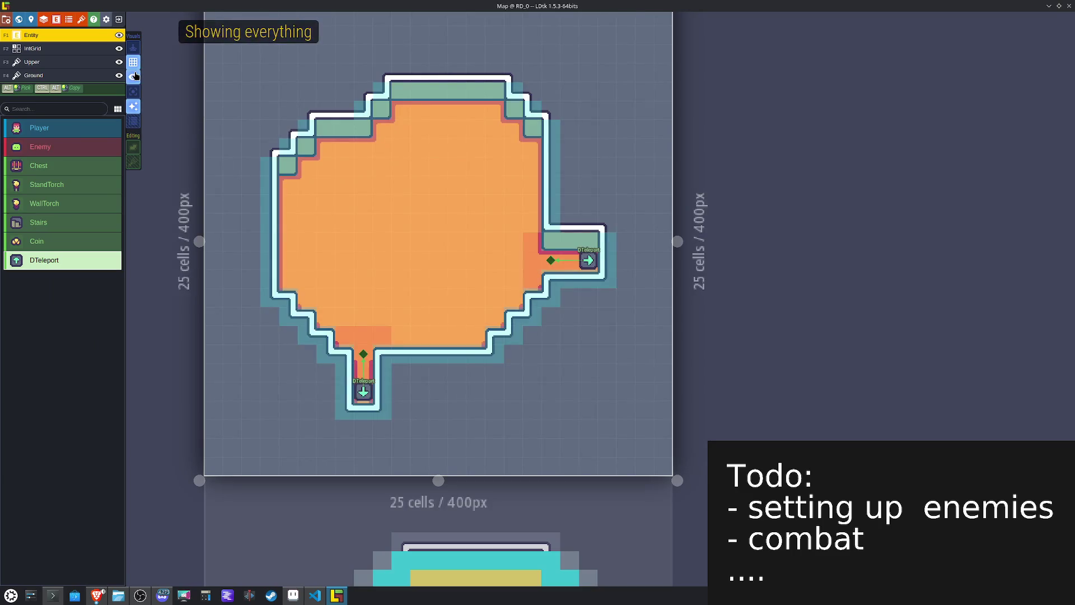
{"action": "scroll", "coordinate": [420, 215], "scroll_direction": "down", "scroll_amount": 5}
Step: Open level UR_0, check its tiles-only view, then return to the world view
{"action": "left_click", "coordinate": [504, 271]}
{"action": "left_click", "coordinate": [502, 268]}
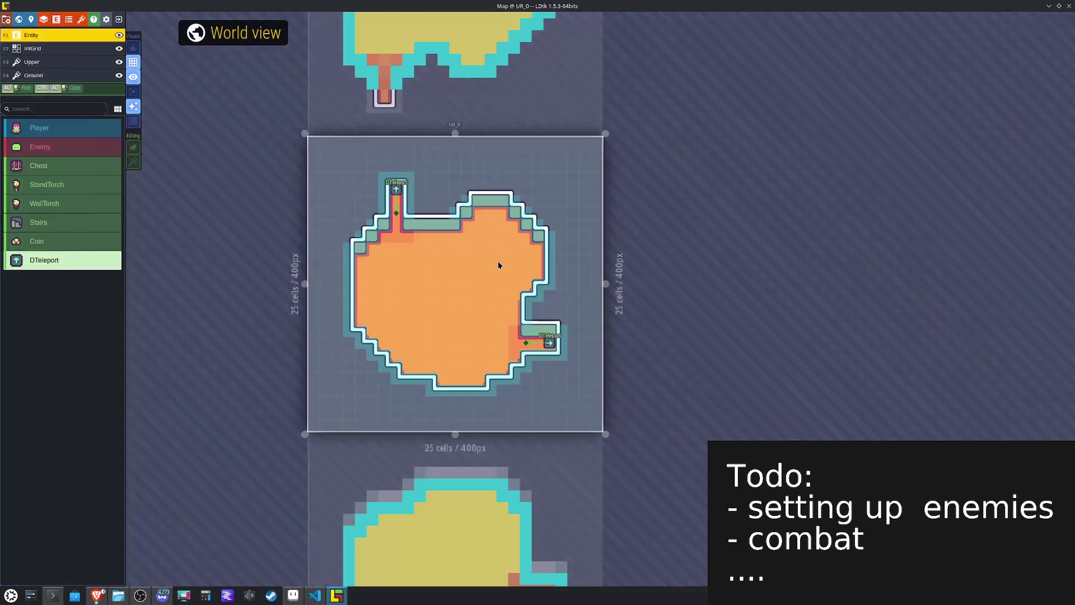
{"action": "left_click", "coordinate": [135, 77]}
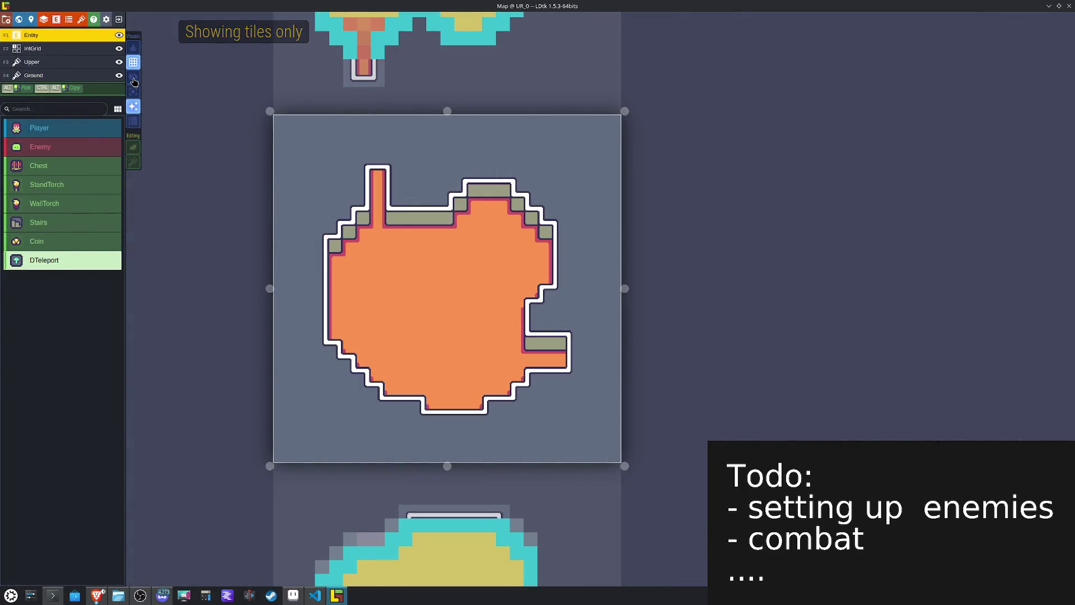
{"action": "left_click", "coordinate": [134, 80]}
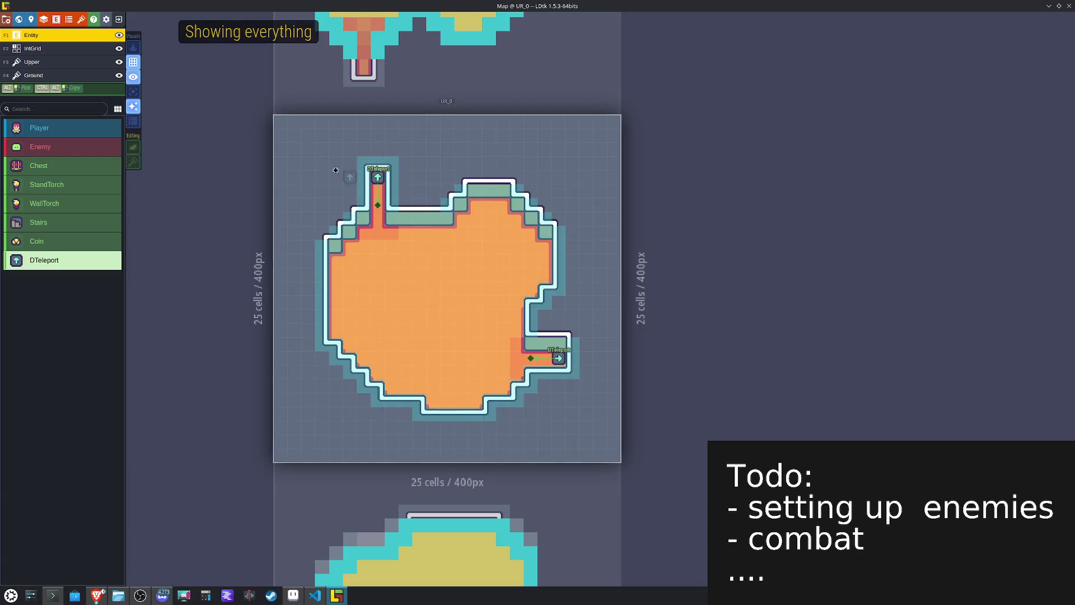
{"action": "left_click", "coordinate": [136, 81]}
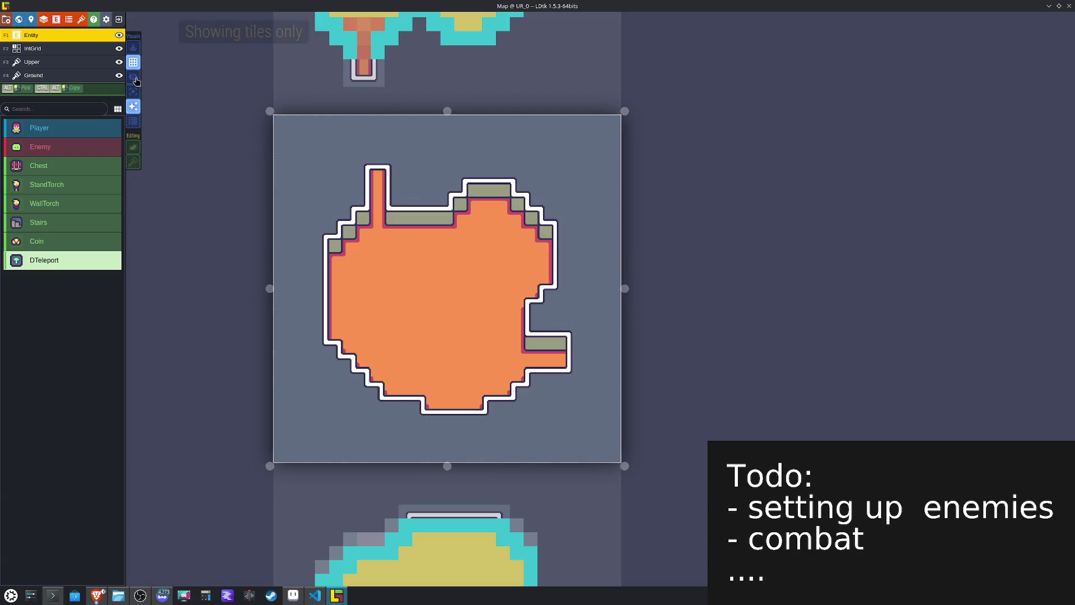
{"action": "left_click", "coordinate": [135, 79]}
{"action": "scroll", "coordinate": [479, 280], "scroll_direction": "down", "scroll_amount": 5}
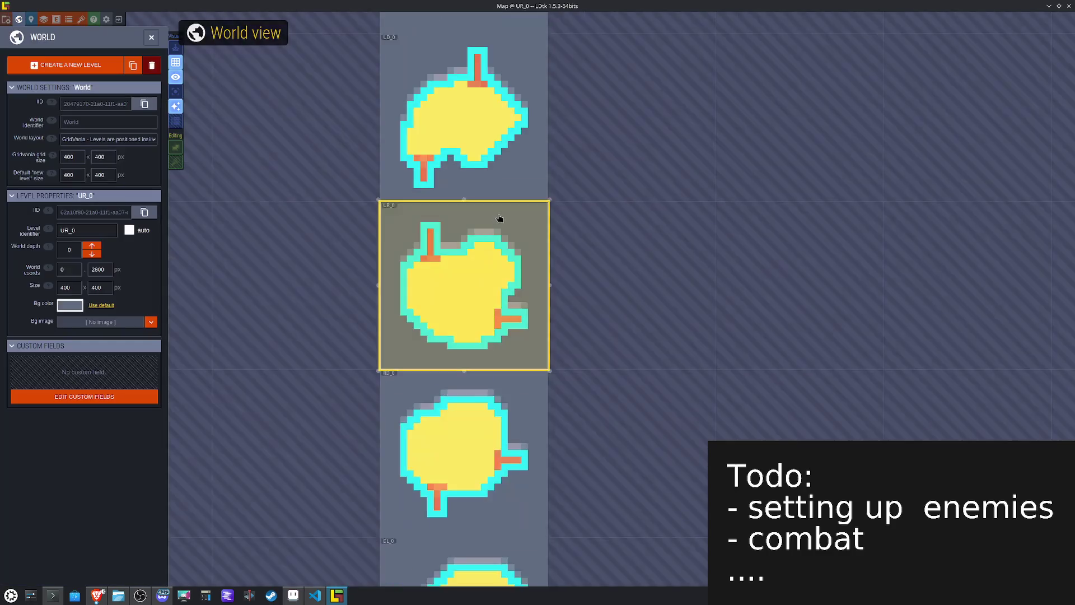